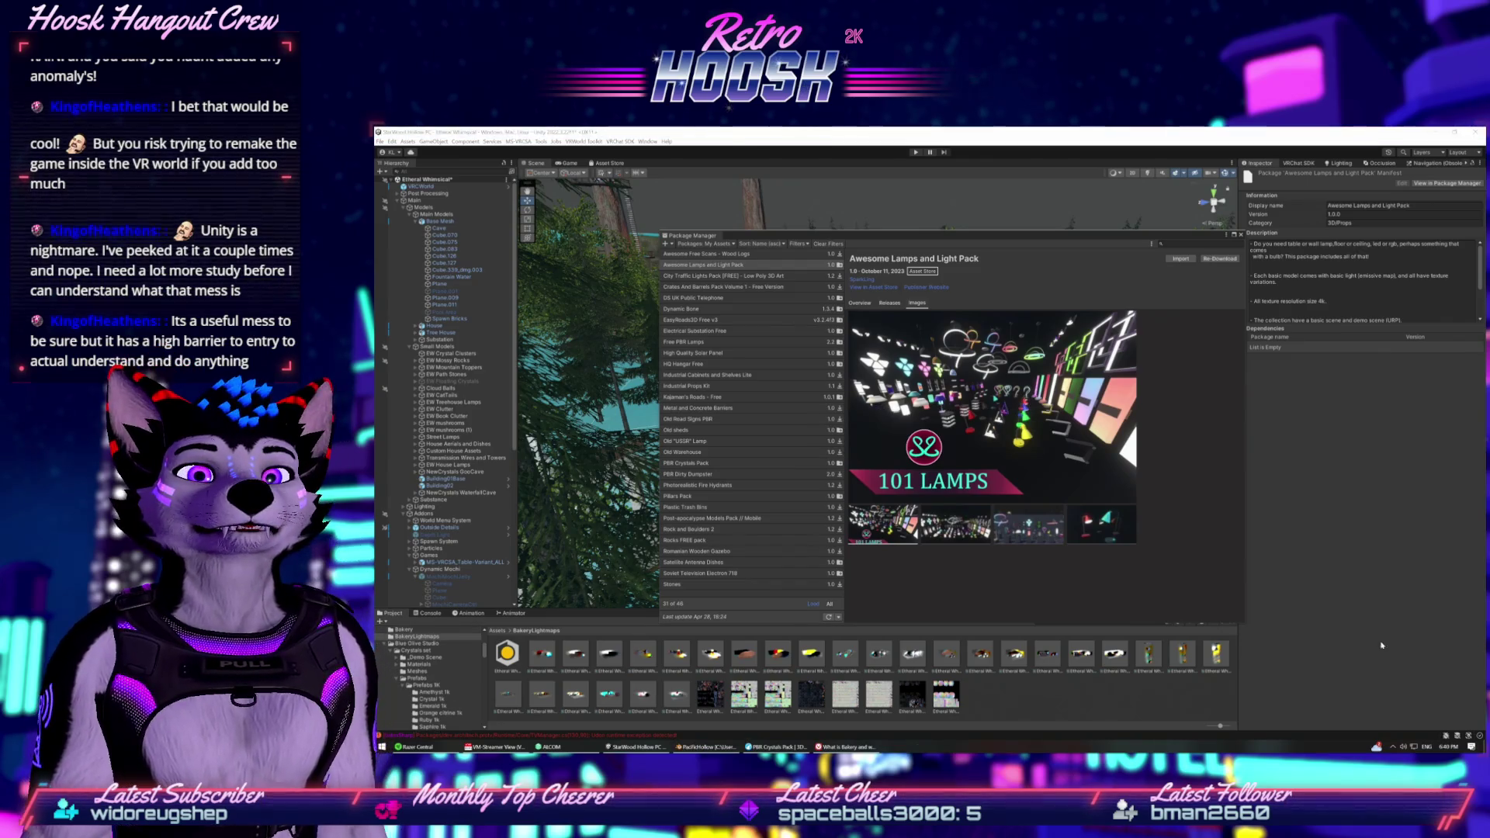
# Close Package Manager, show the Blue Olive Studio folder, and browse the Tools menu without choosing anything.
pyautogui.click(1241, 234)
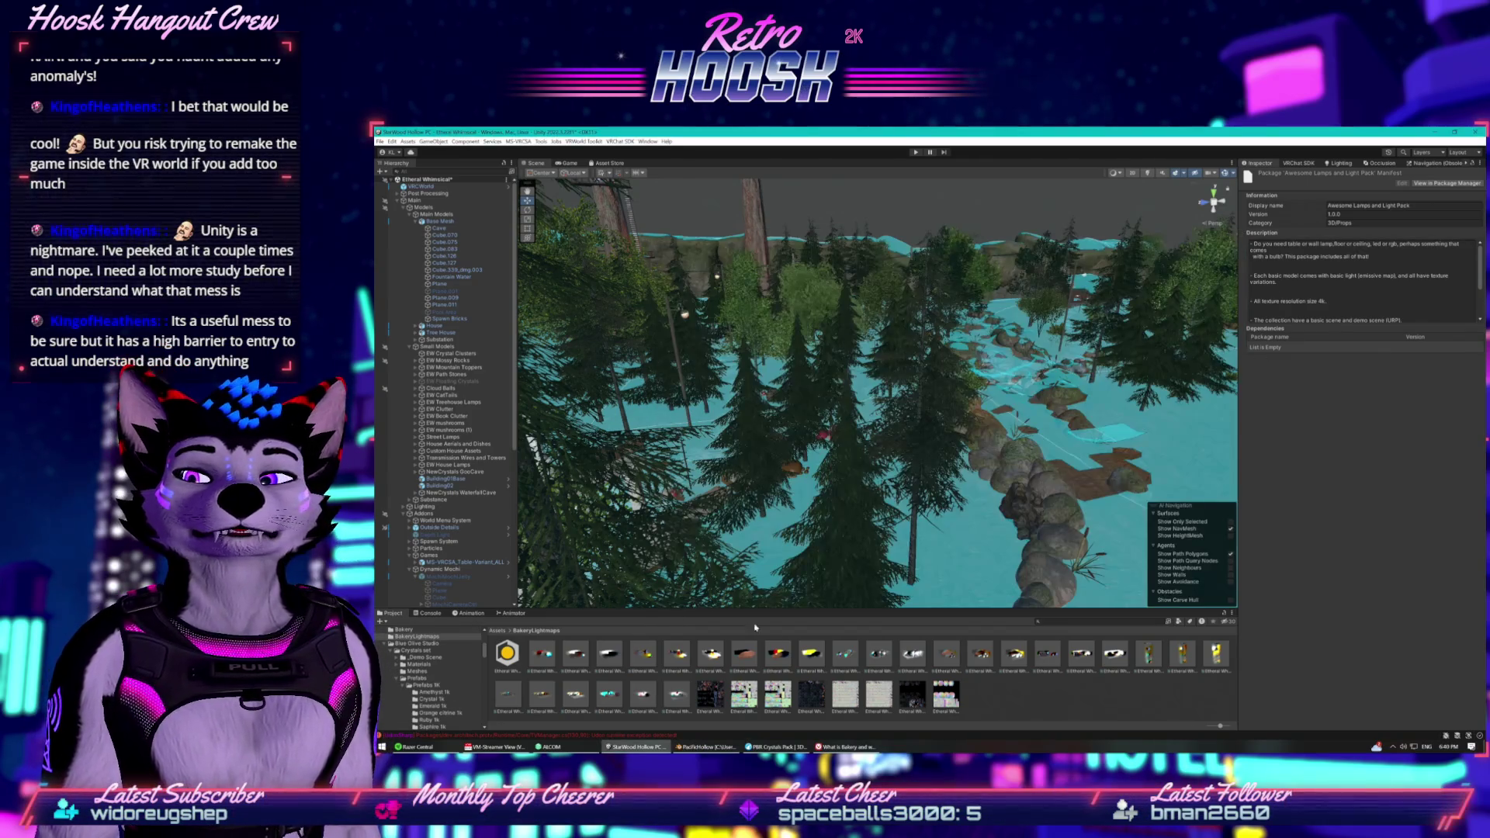
pyautogui.click(386, 646)
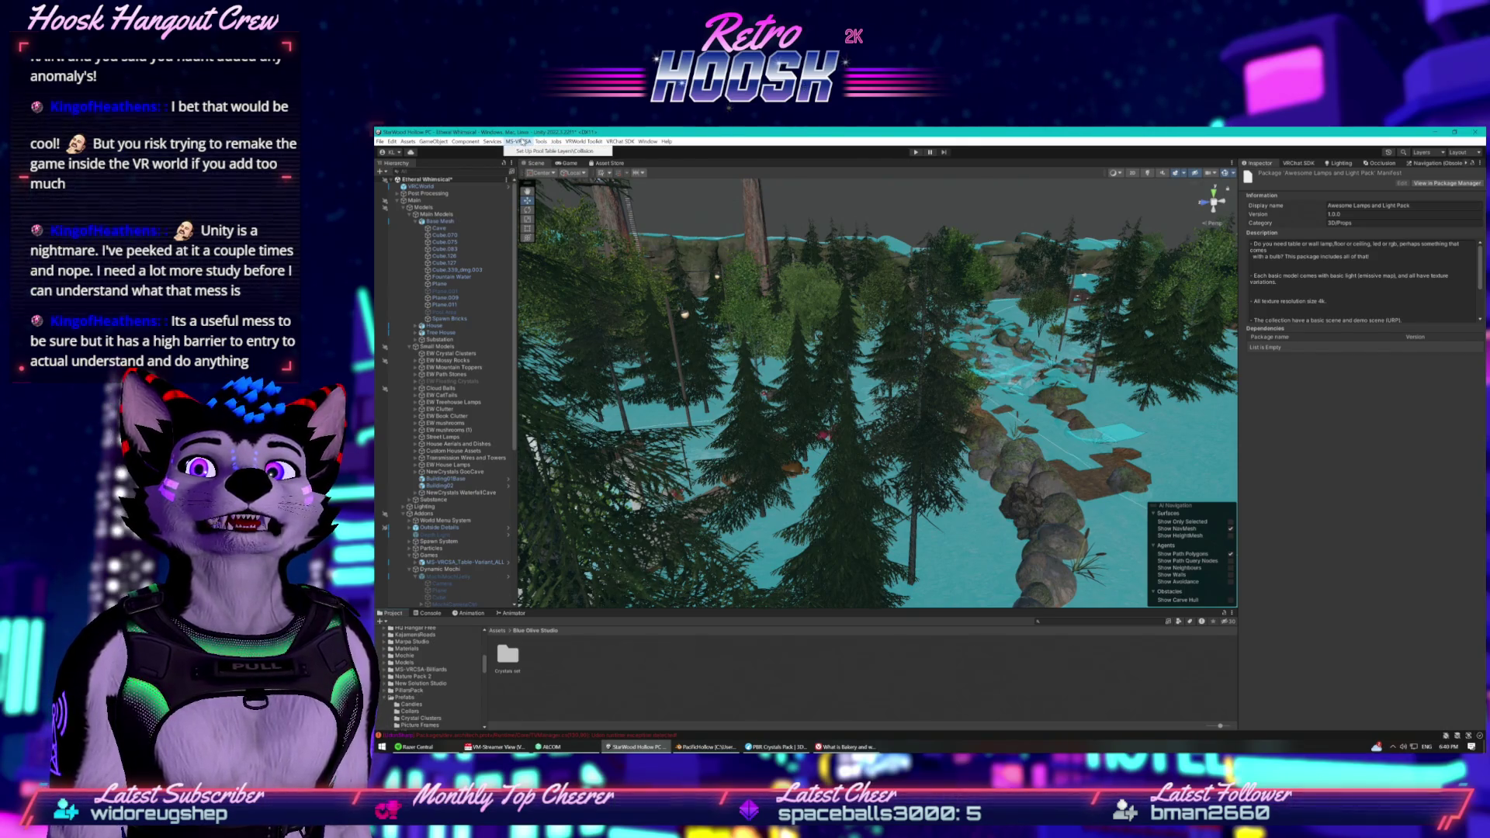
pyautogui.click(540, 142)
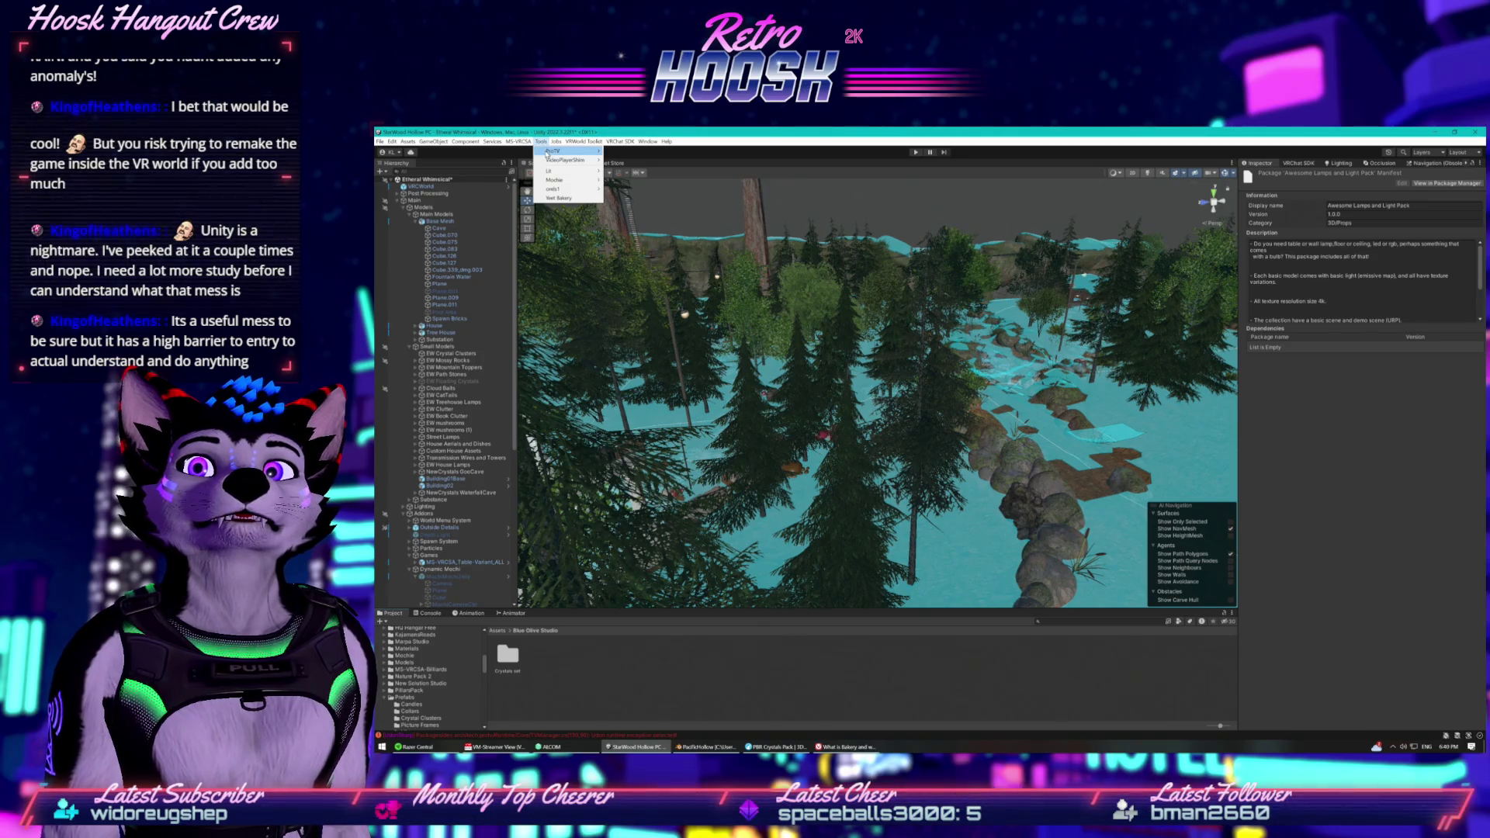
pyautogui.moveTo(555, 150)
pyautogui.moveTo(624, 181)
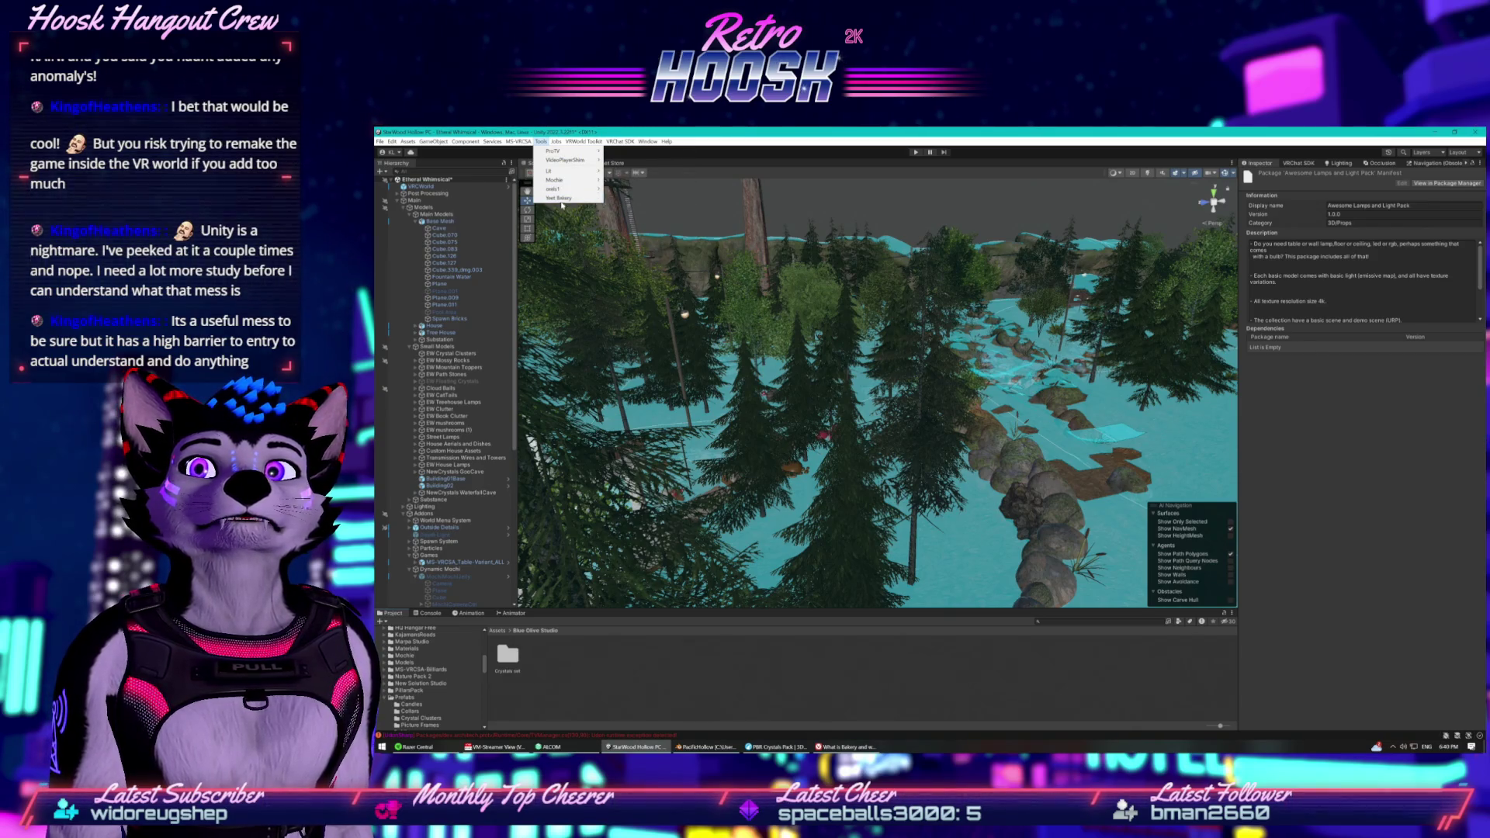
pyautogui.click(563, 199)
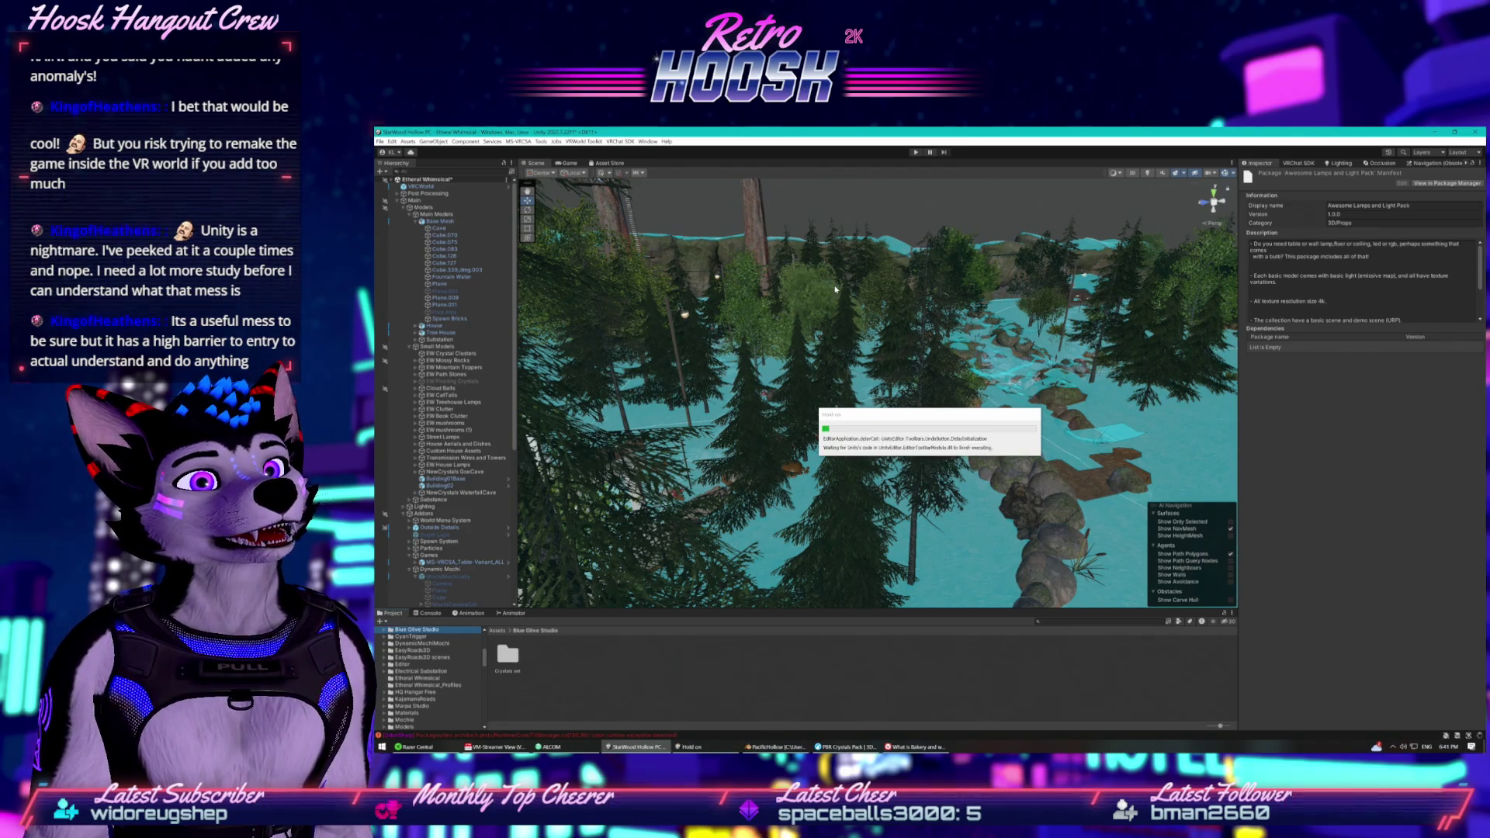
# Fly the Scene view through the forest into the crystal cave with the pool table and back.
pyautogui.scroll(10, 900, 288)
pyautogui.scroll(5, 829, 379)
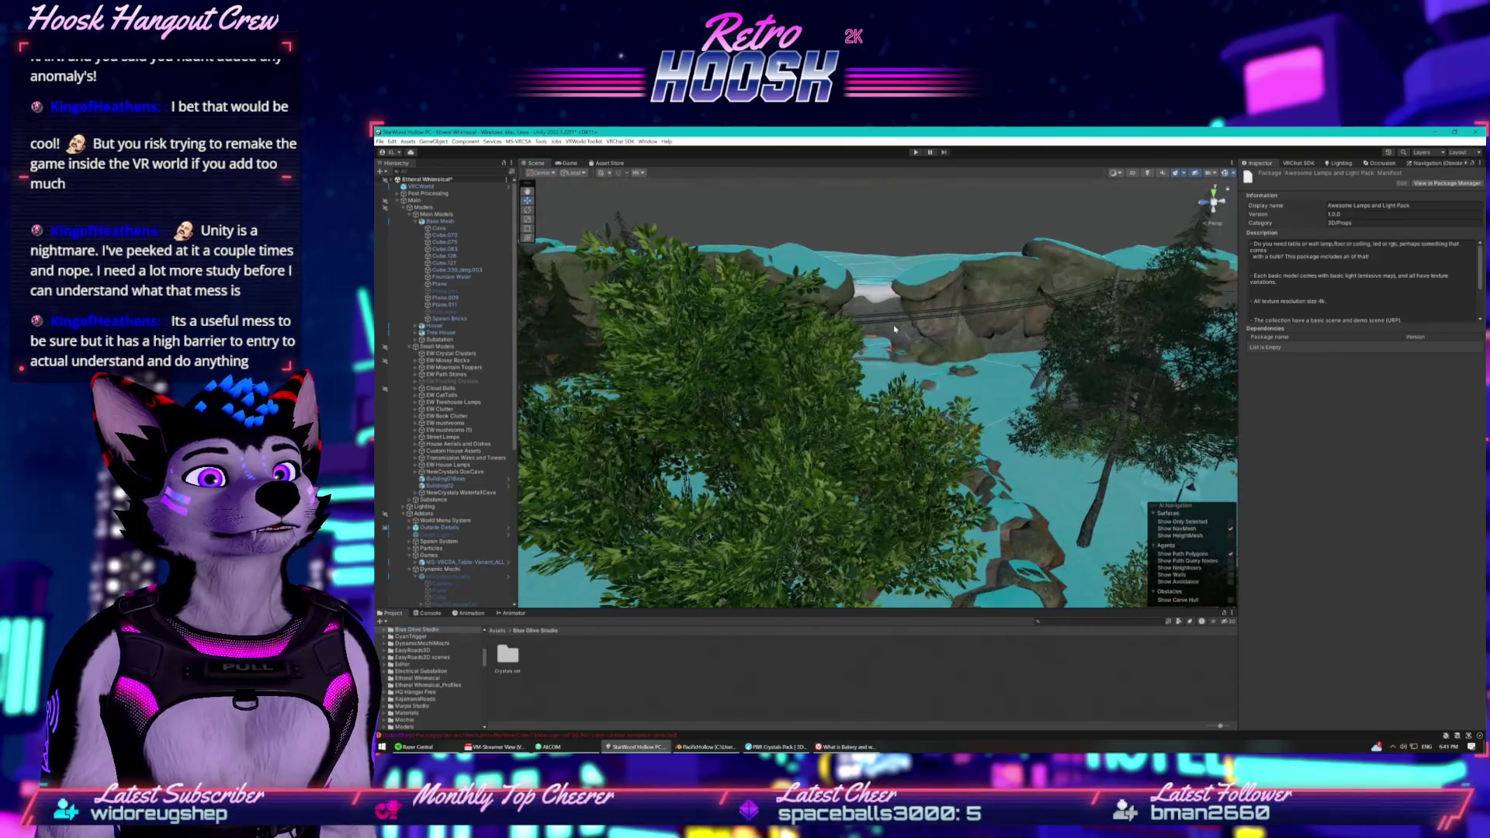
pyautogui.scroll(3, 877, 294)
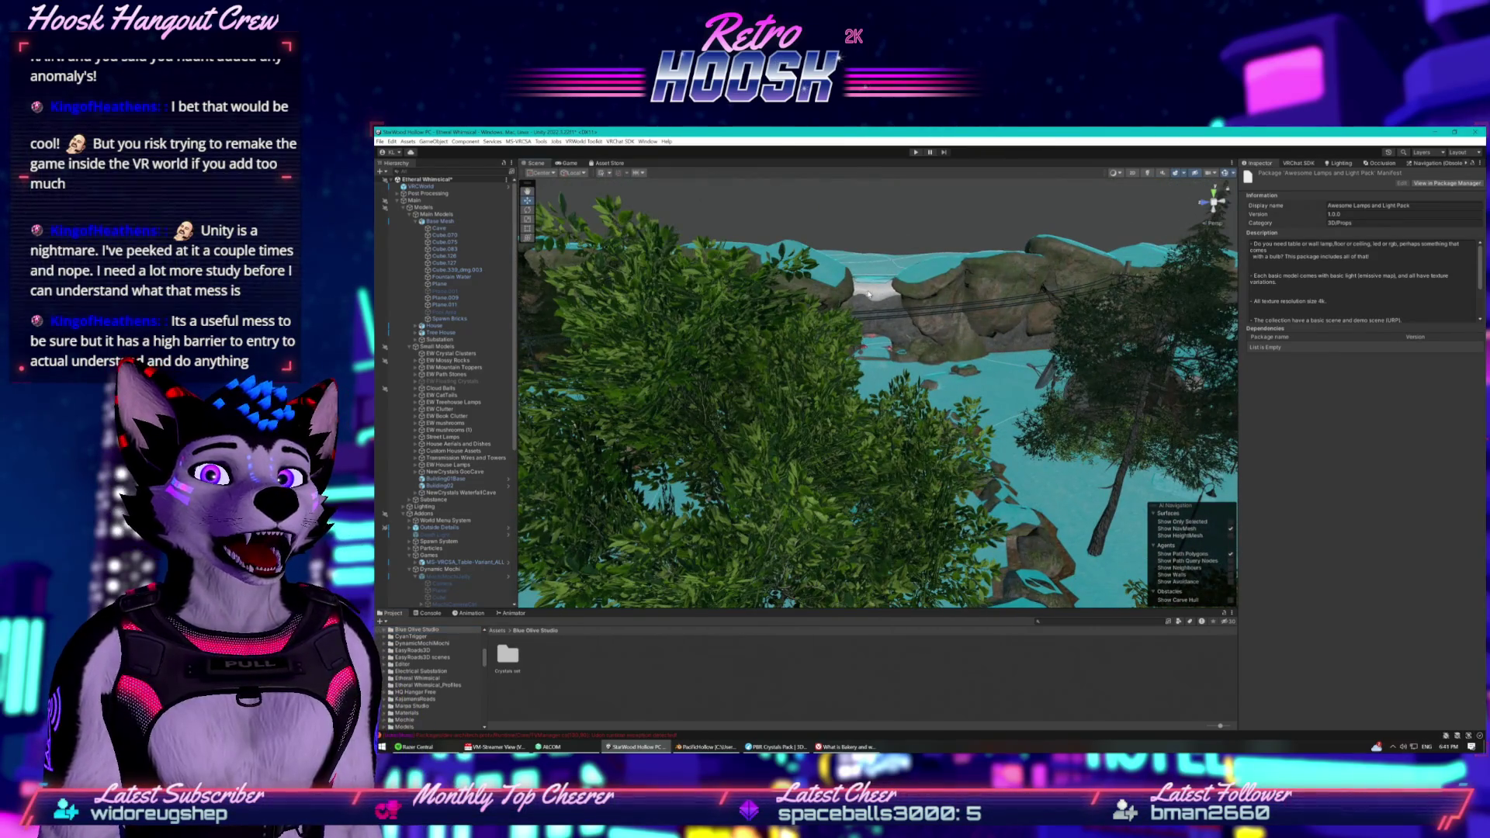
pyautogui.scroll(10, 866, 293)
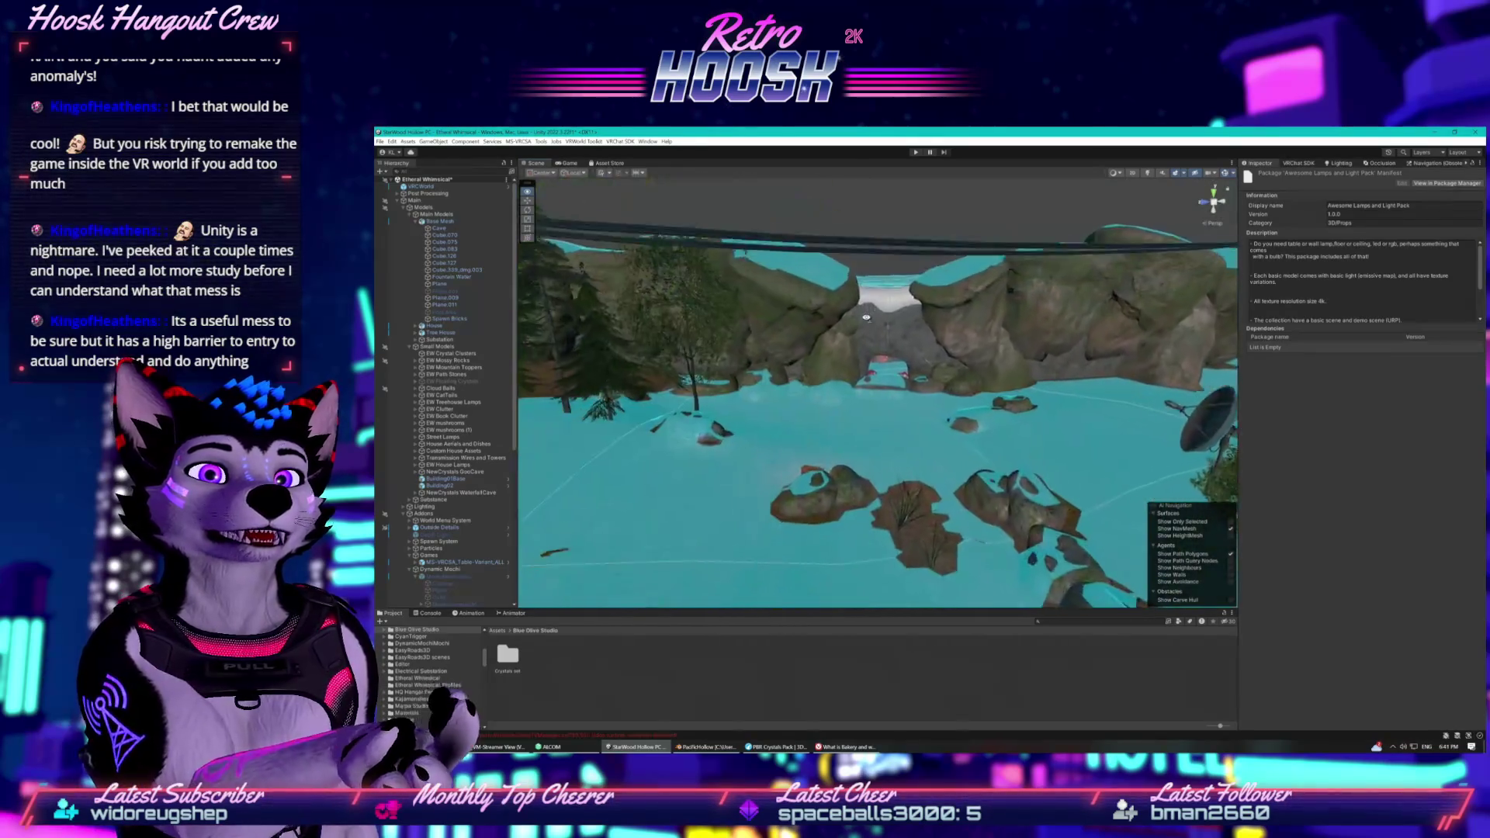
pyautogui.scroll(15, 866, 317)
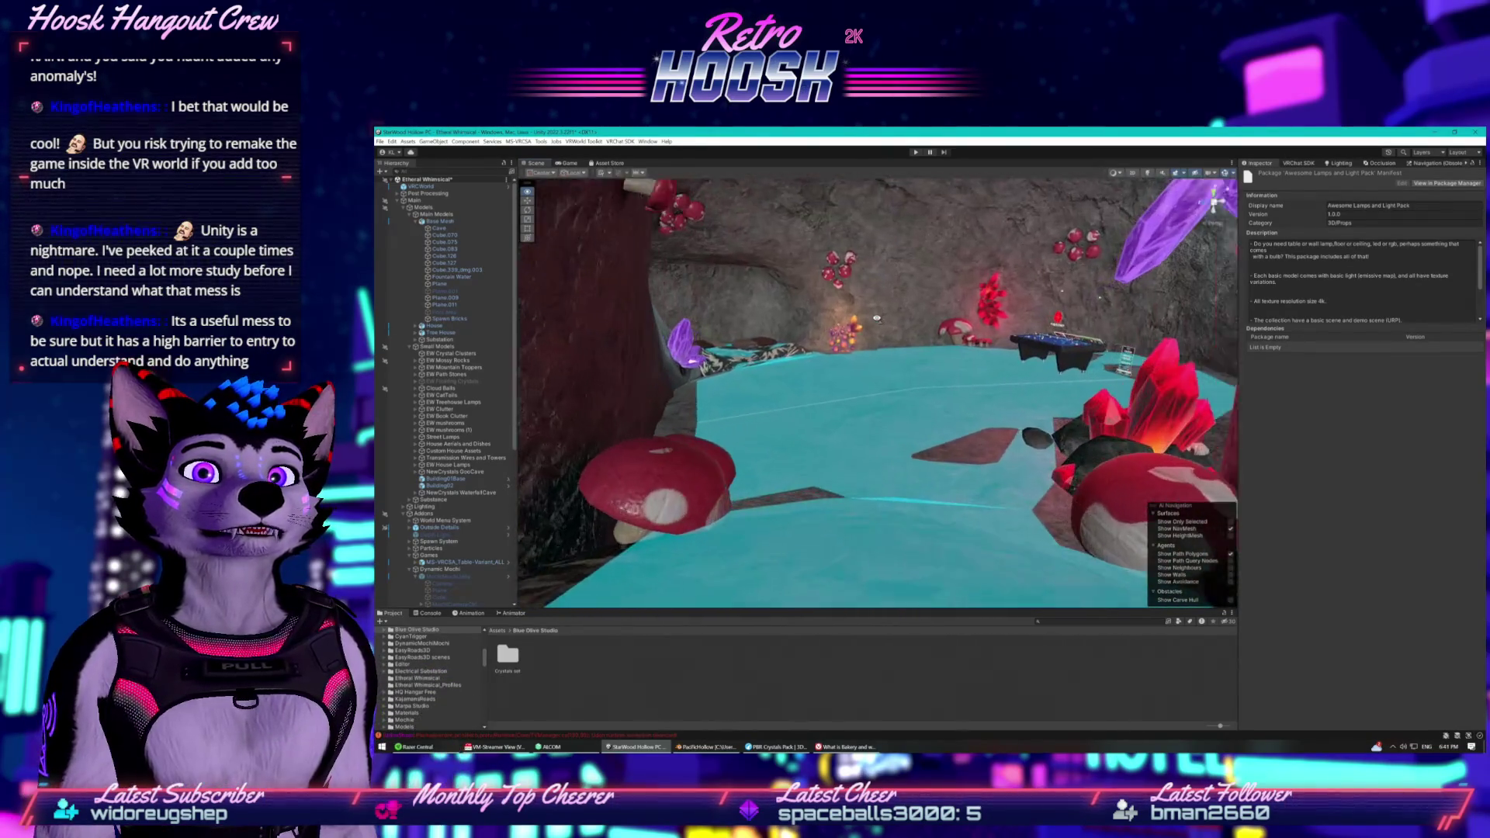
pyautogui.scroll(10, 877, 317)
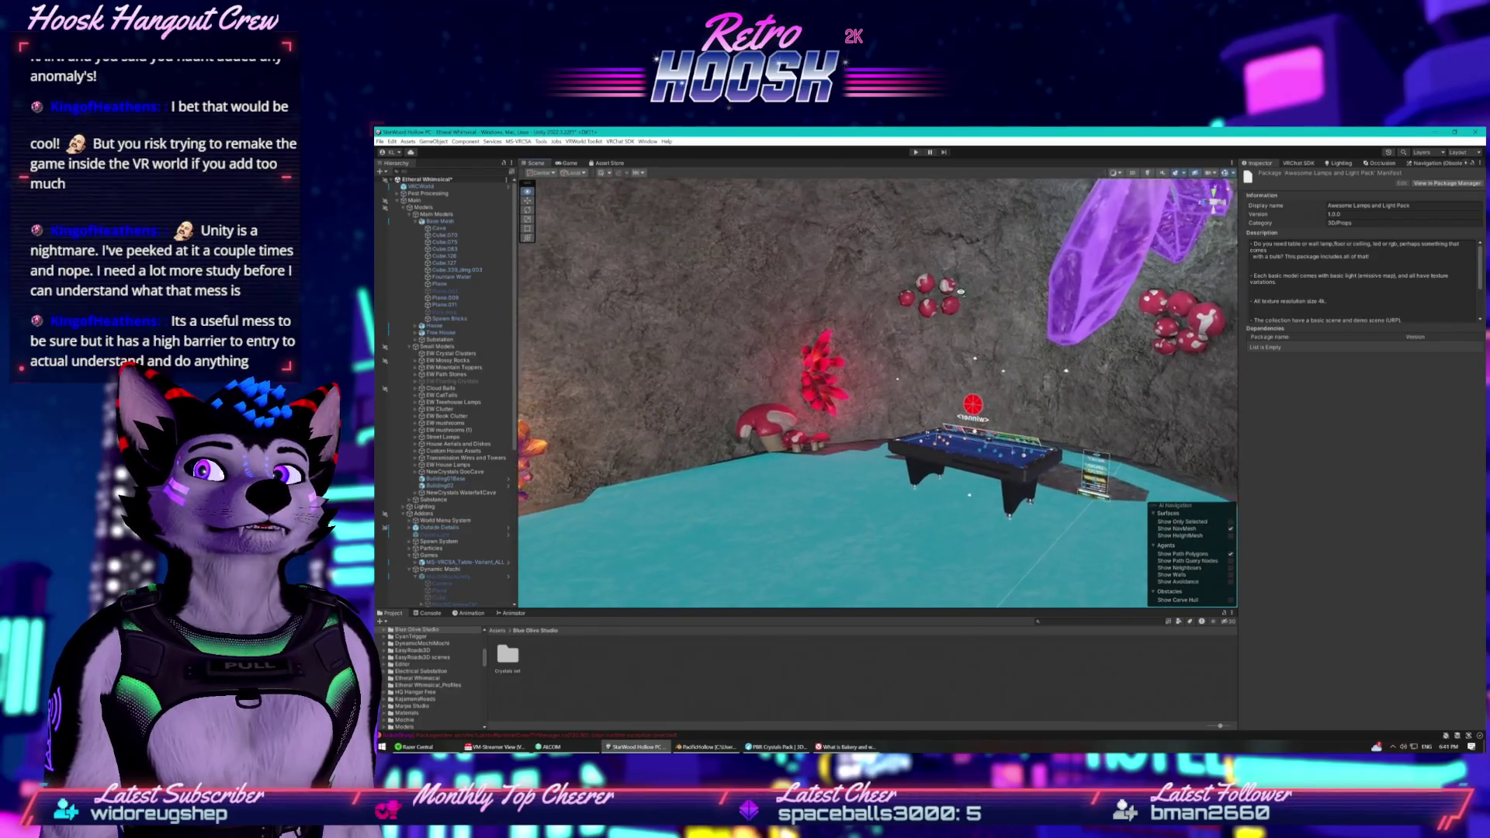
pyautogui.scroll(10, 960, 291)
pyautogui.moveTo(987, 260)
pyautogui.mouseDown()
pyautogui.moveTo(1182, 248)
pyautogui.moveTo(1409, 300)
pyautogui.moveTo(698, 262)
pyautogui.moveTo(783, 351)
pyautogui.moveTo(1030, 363)
pyautogui.moveTo(1258, 366)
pyautogui.moveTo(990, 356)
pyautogui.moveTo(656, 287)
pyautogui.mouseUp()
pyautogui.press('w')
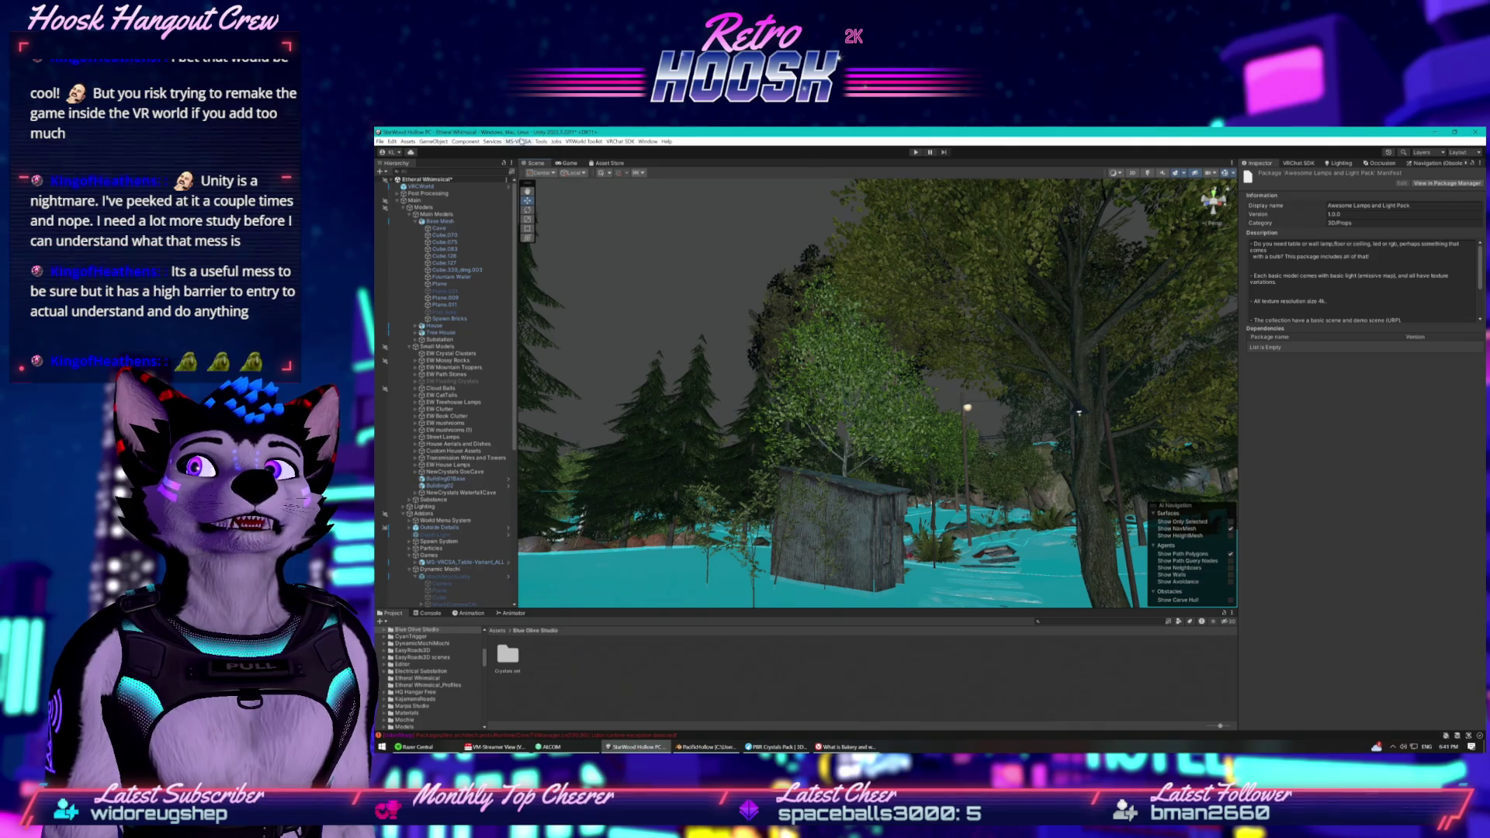
# Browse the Tools and Component menus, then dismiss them without choosing anything.
pyautogui.click(512, 141)
pyautogui.click(552, 142)
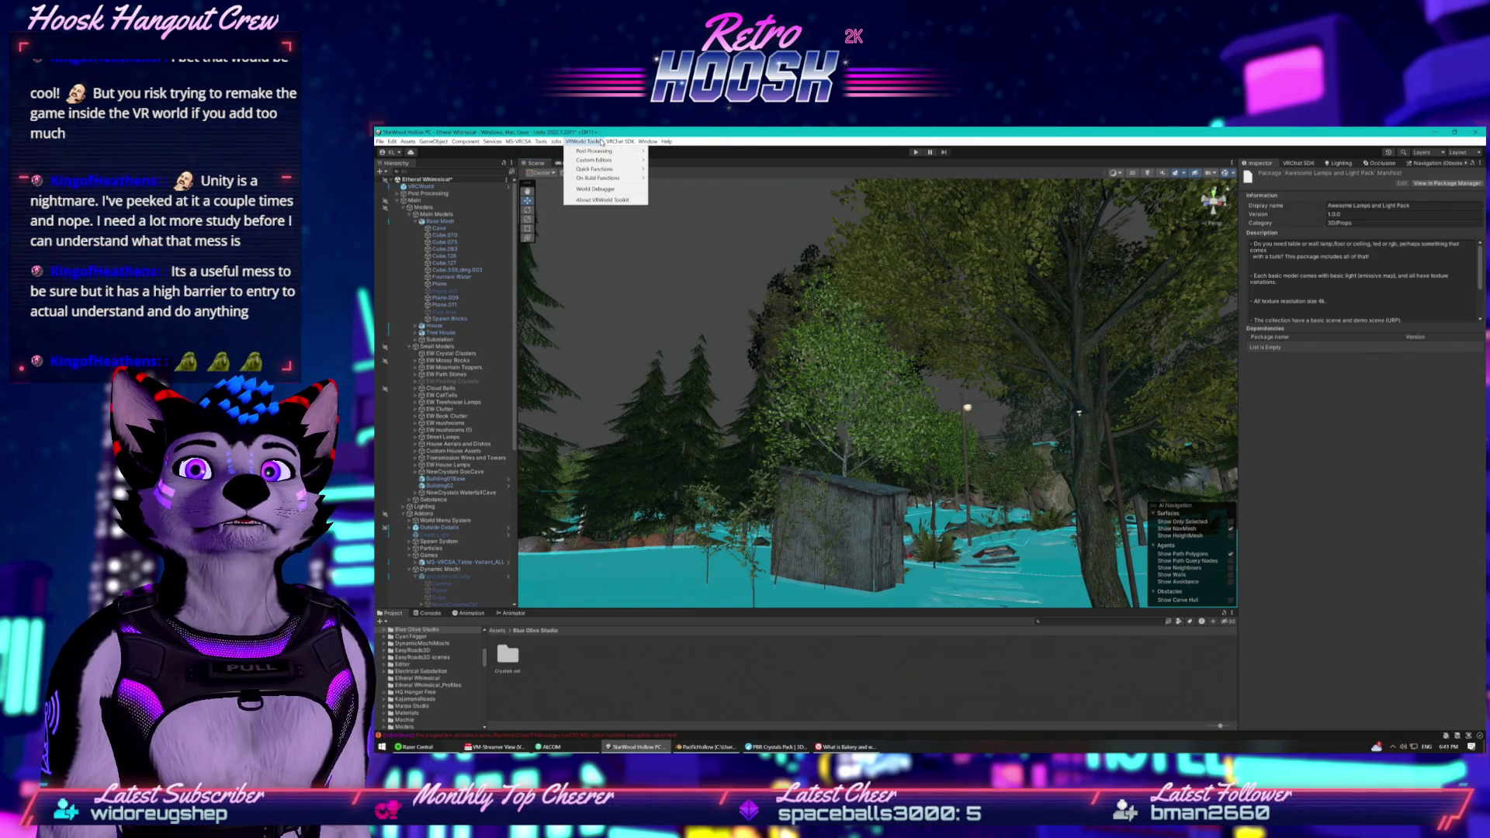
pyautogui.moveTo(600, 168)
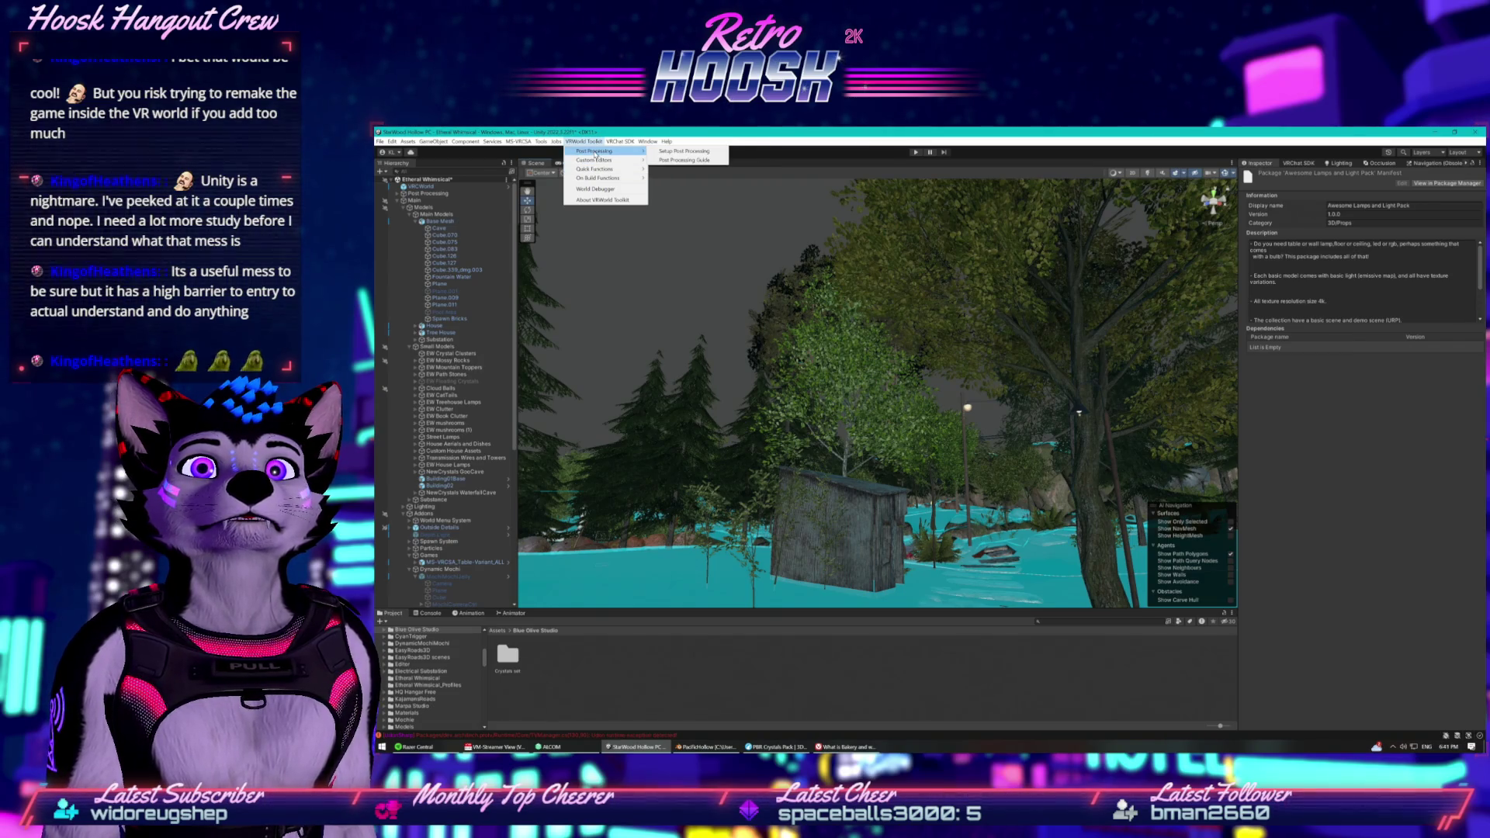
pyautogui.moveTo(554, 143)
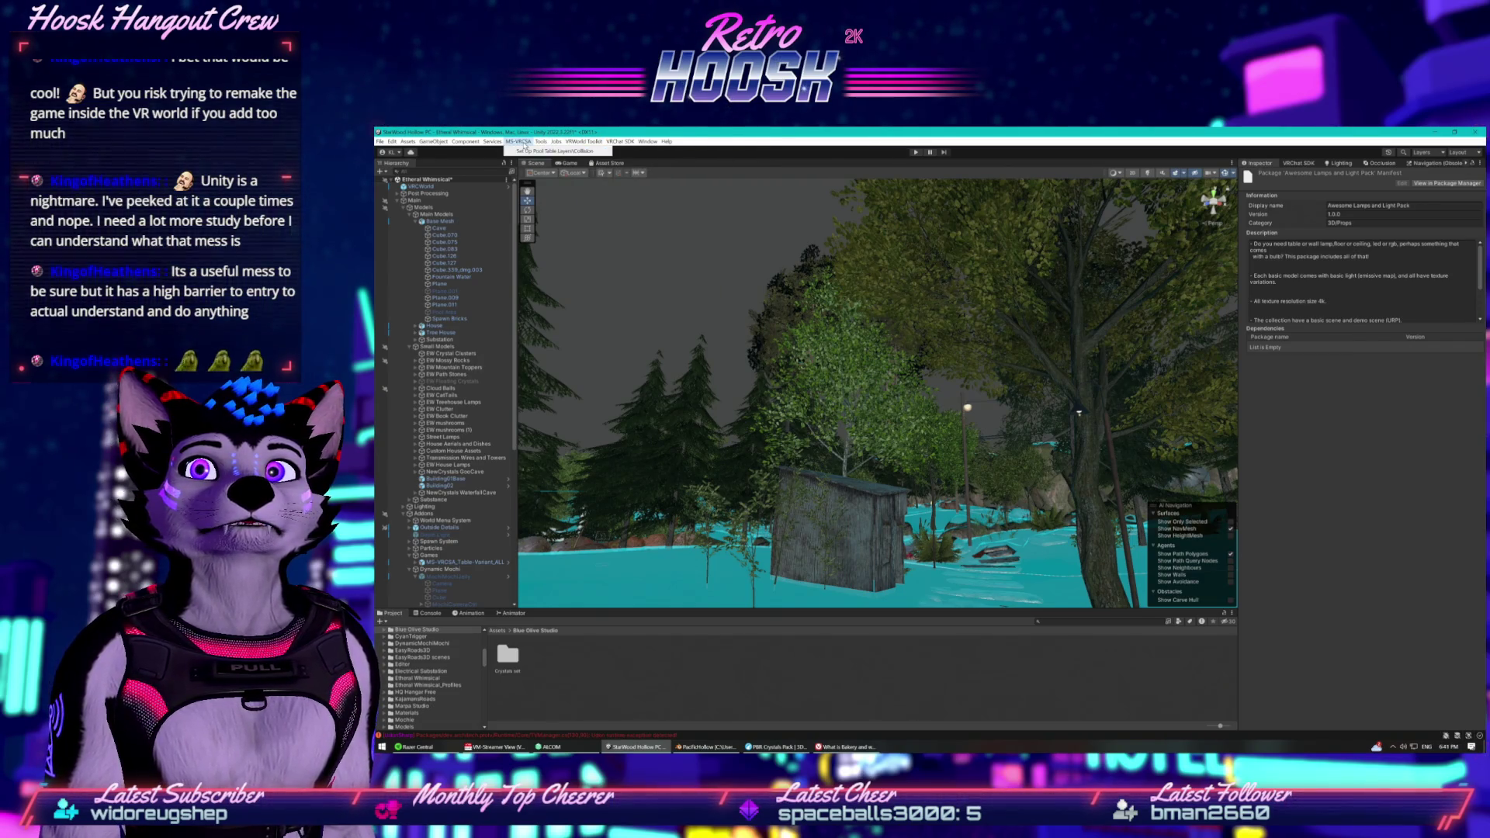
pyautogui.click(465, 141)
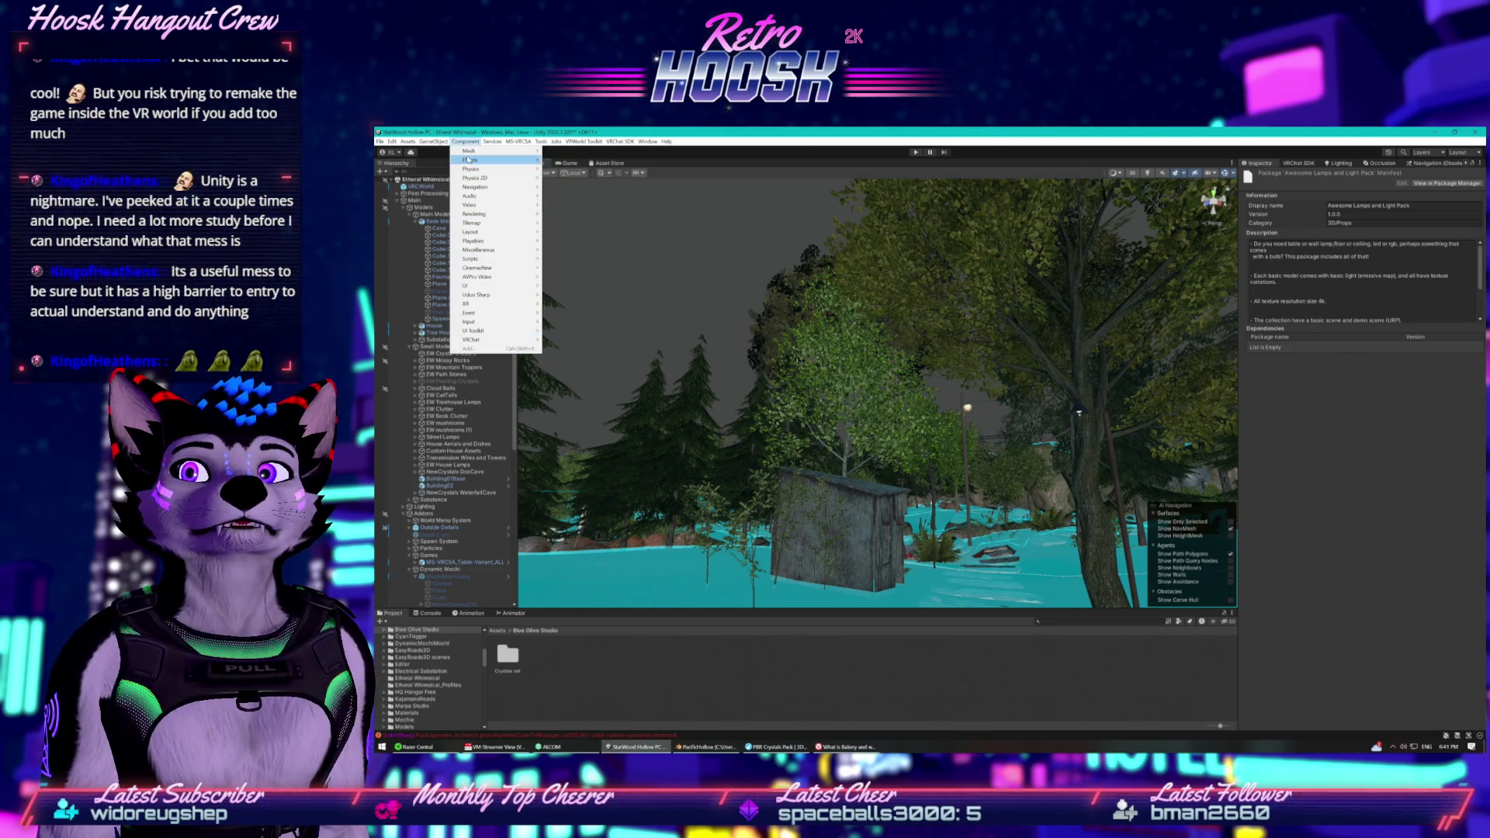
pyautogui.click(401, 172)
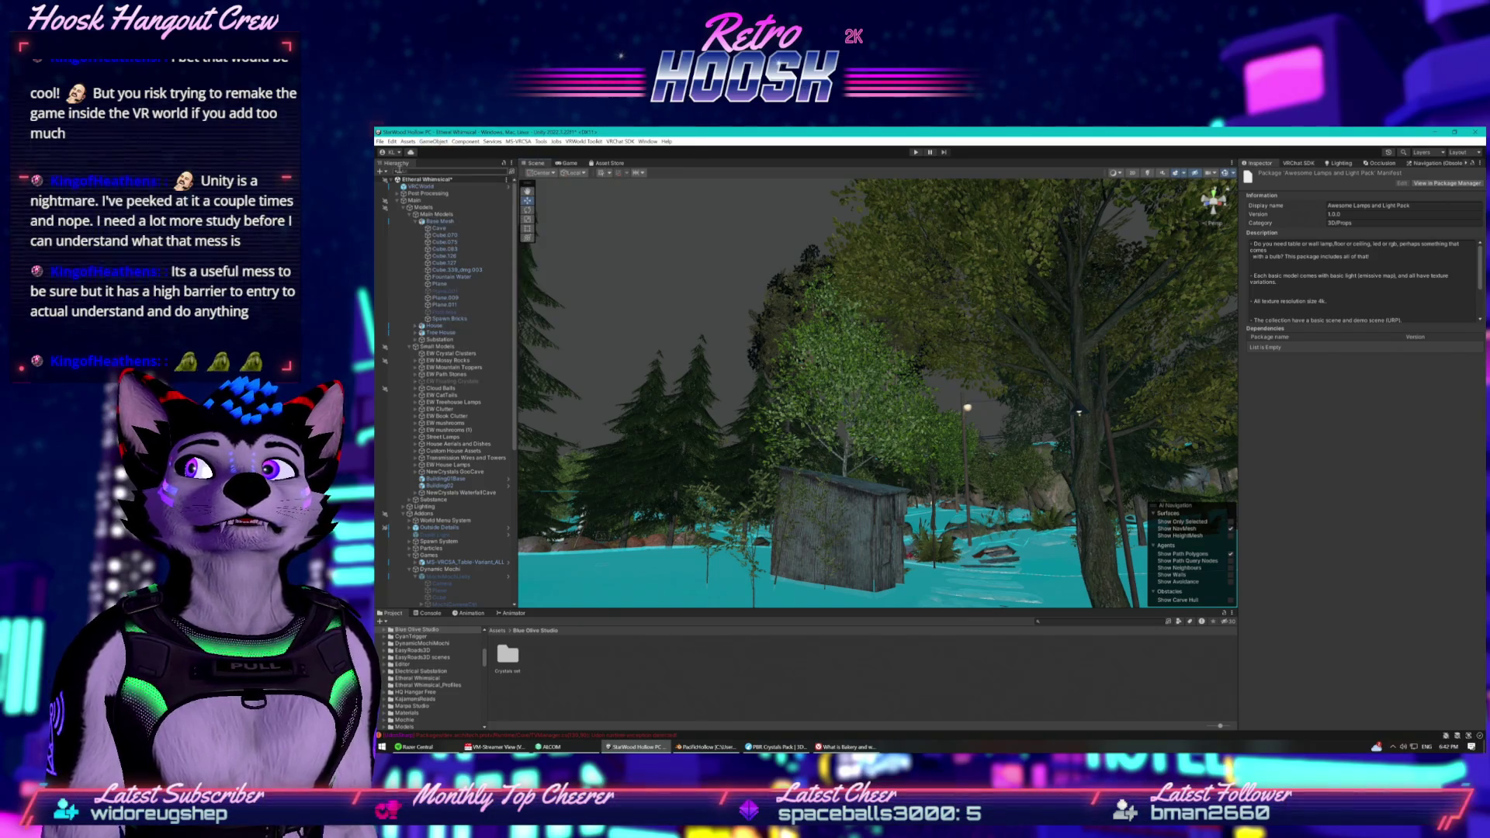
# In Package Manager's My Assets, view EasyRoads3D Free v3's Add Road Network screenshot.
pyautogui.click(410, 152)
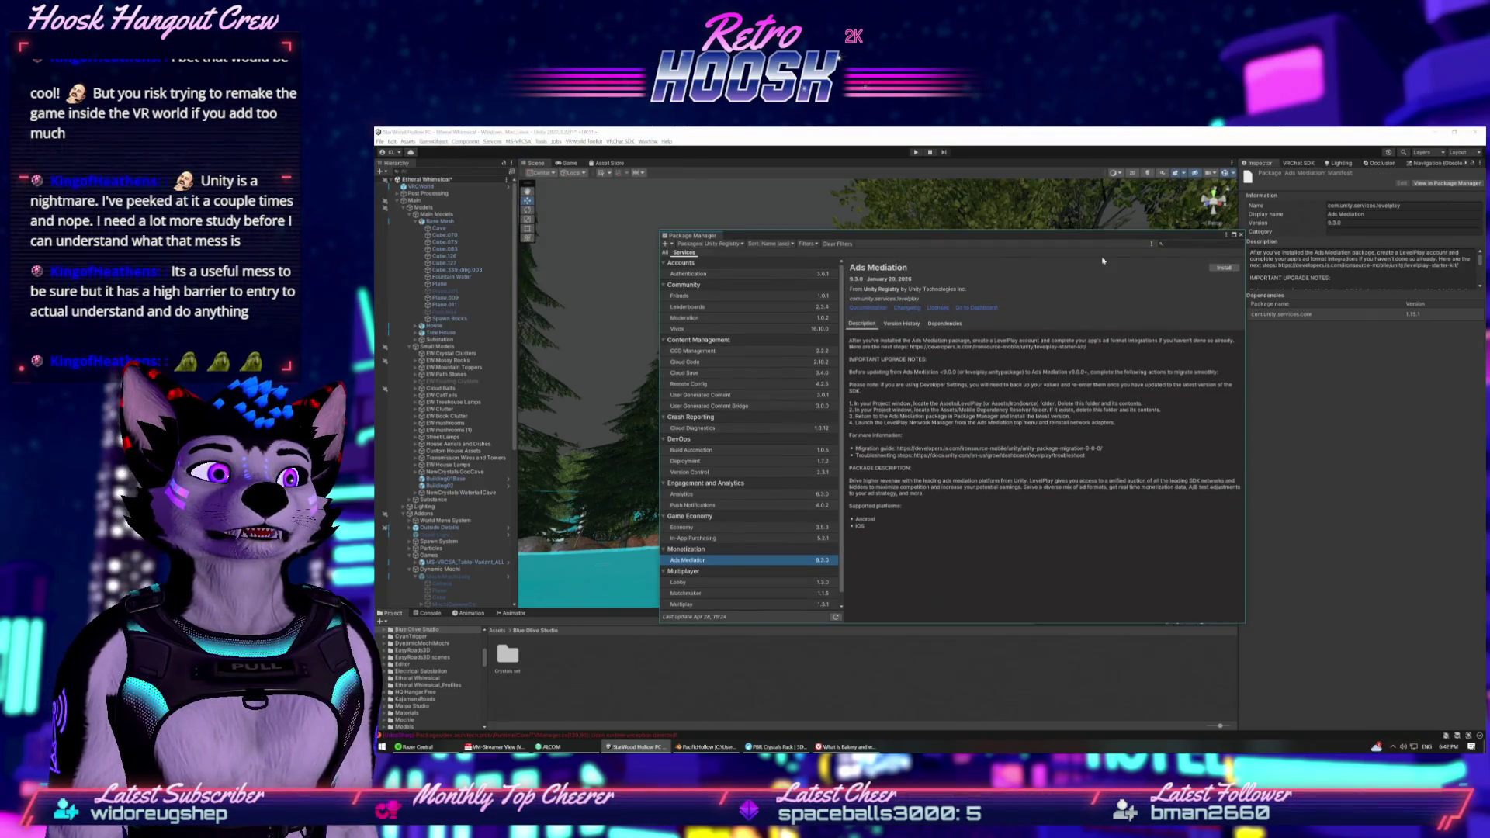
pyautogui.write('a')
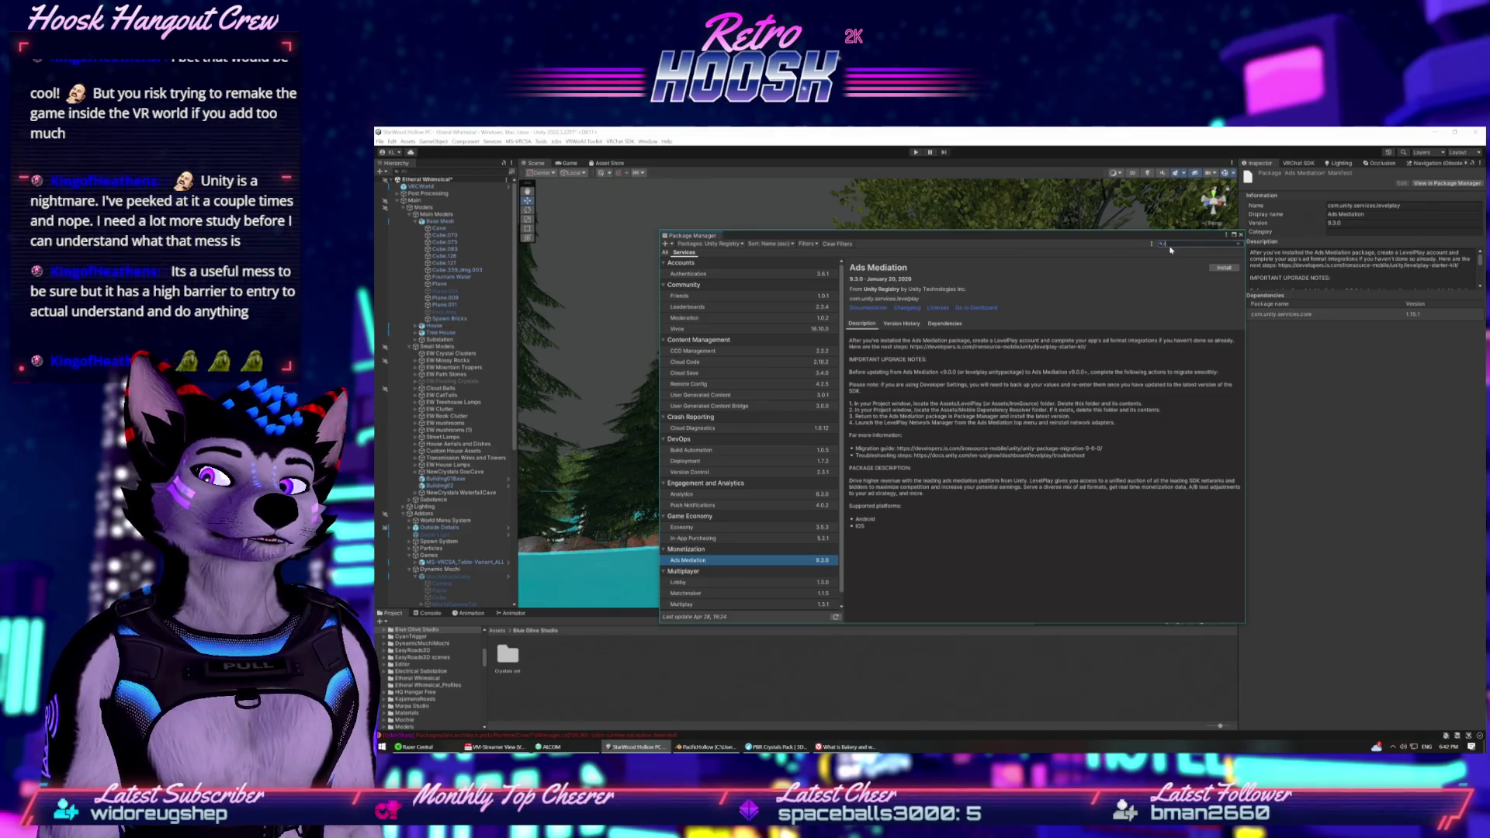
pyautogui.click(683, 248)
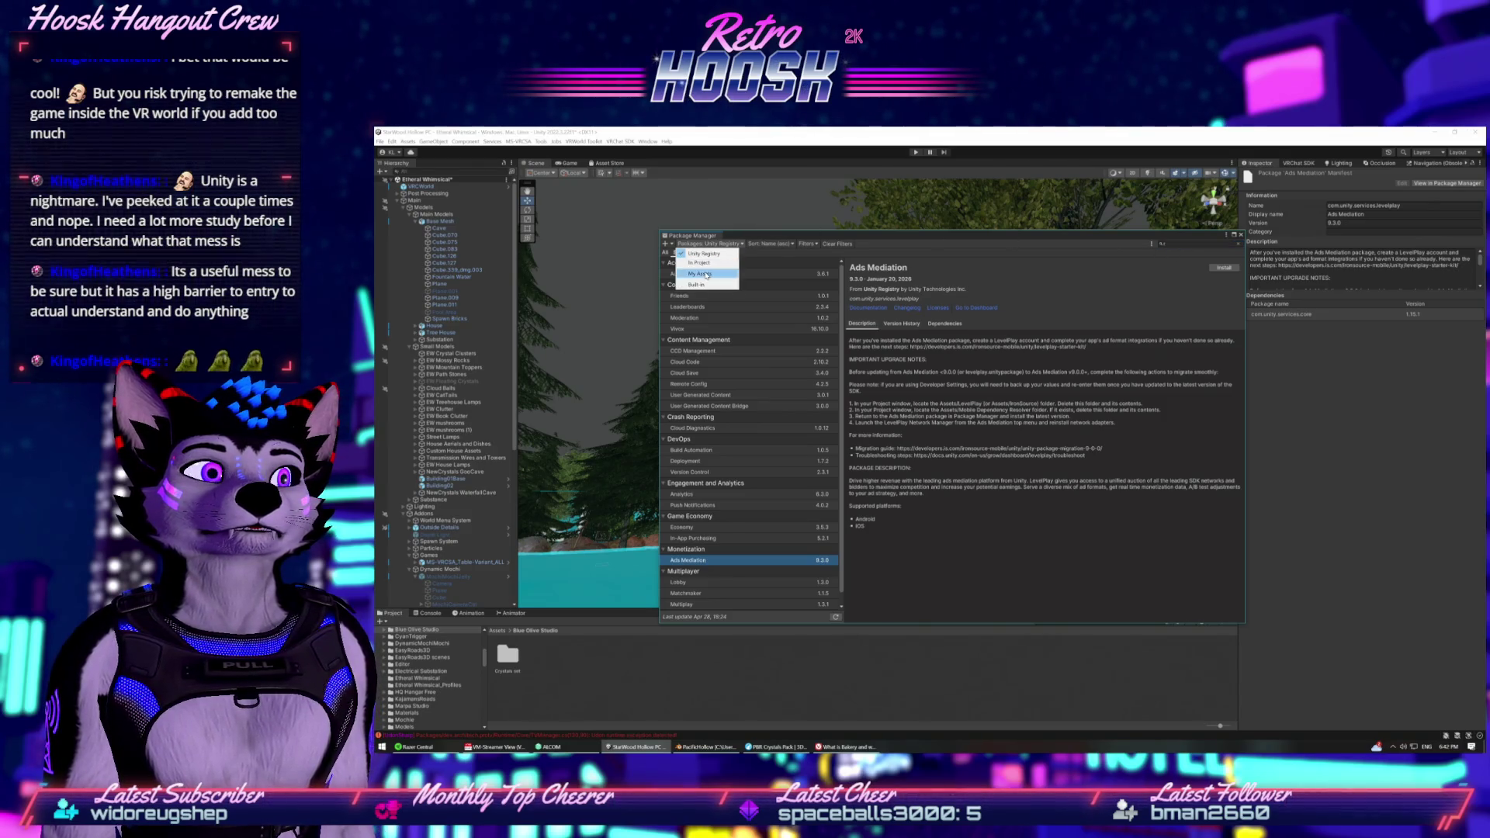
pyautogui.click(698, 267)
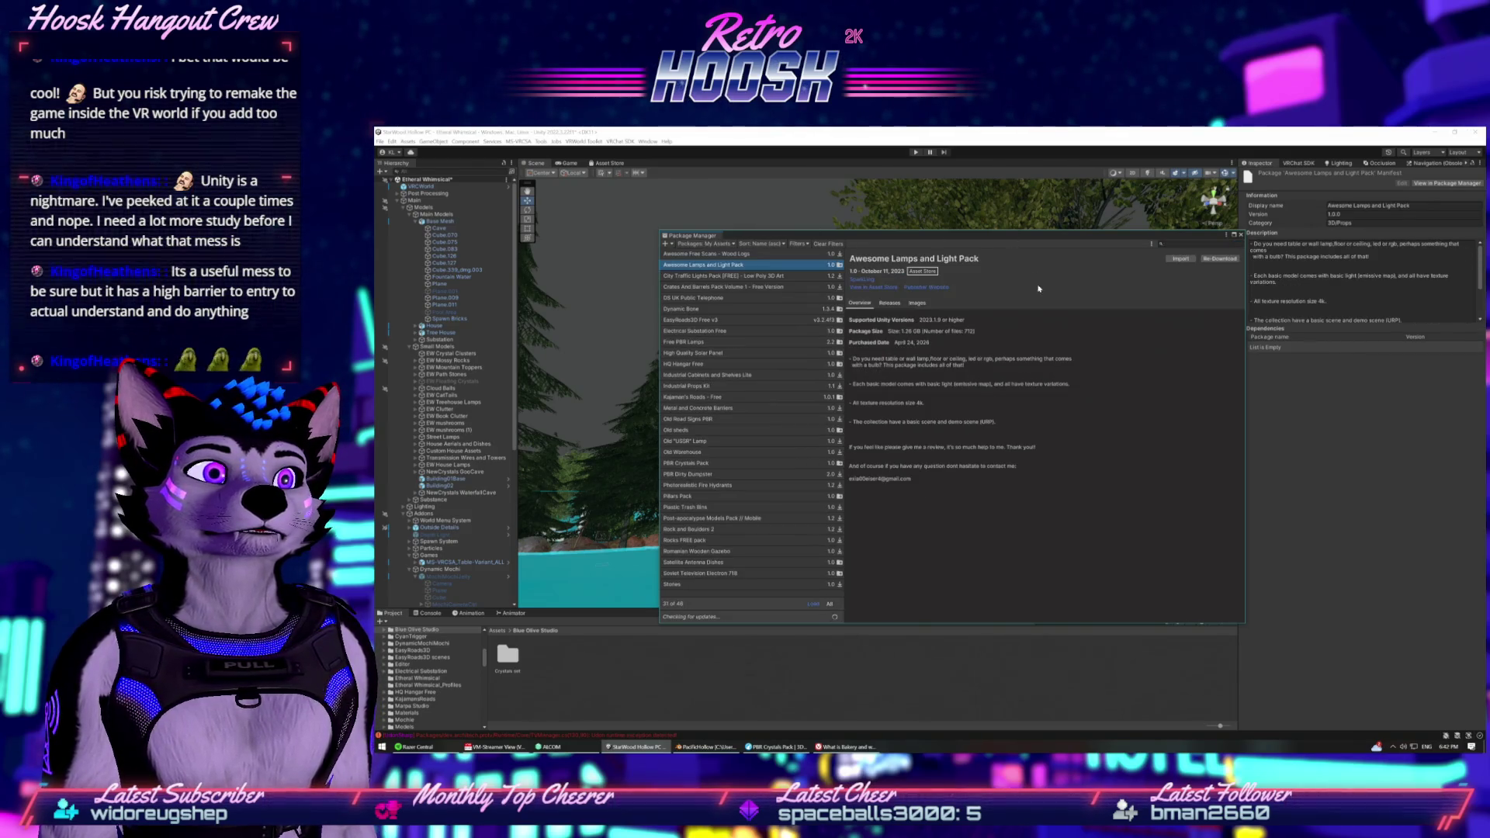
pyautogui.click(698, 320)
pyautogui.click(925, 304)
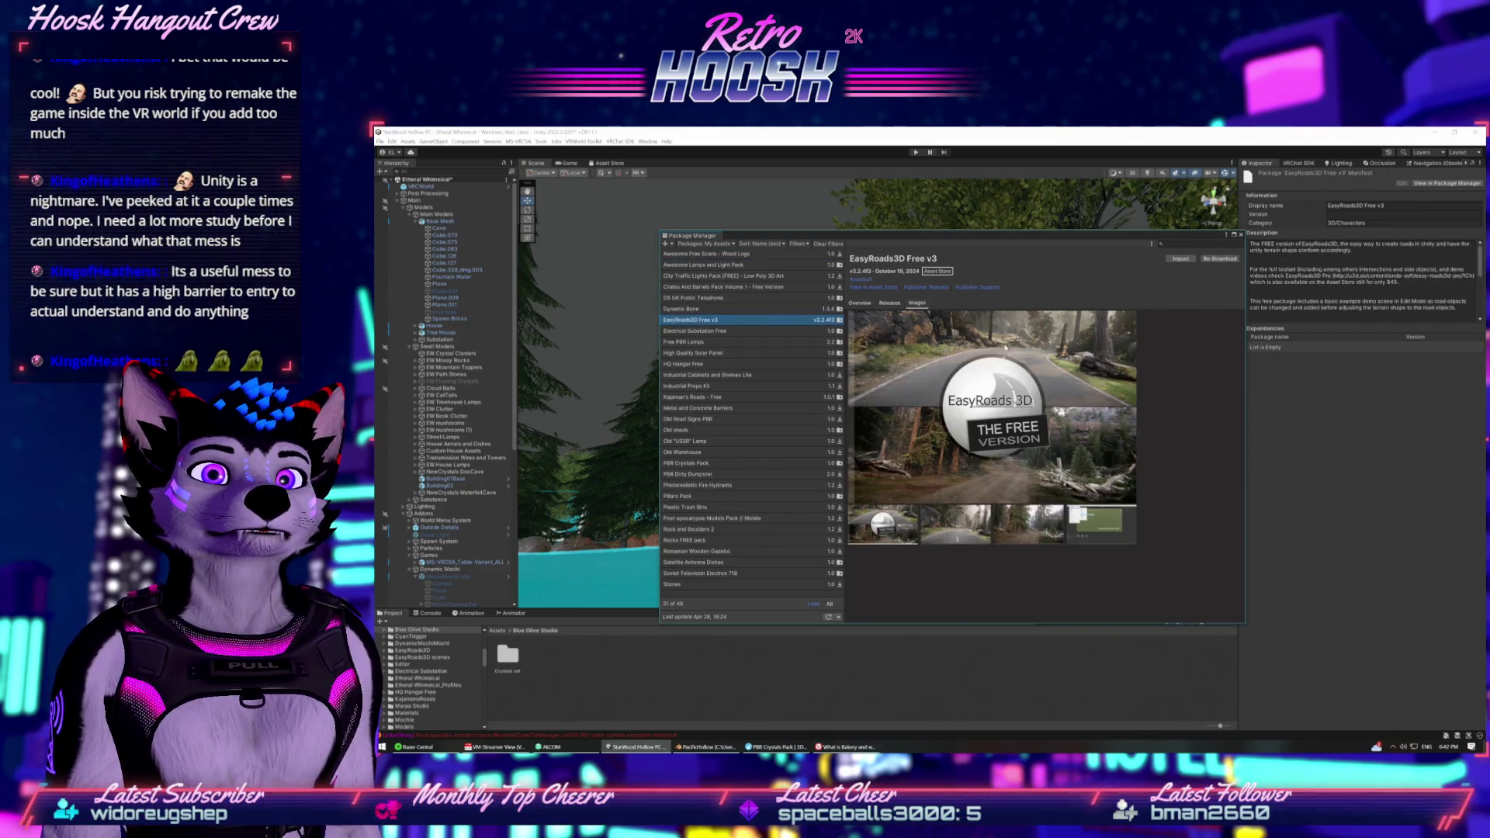
pyautogui.click(1077, 529)
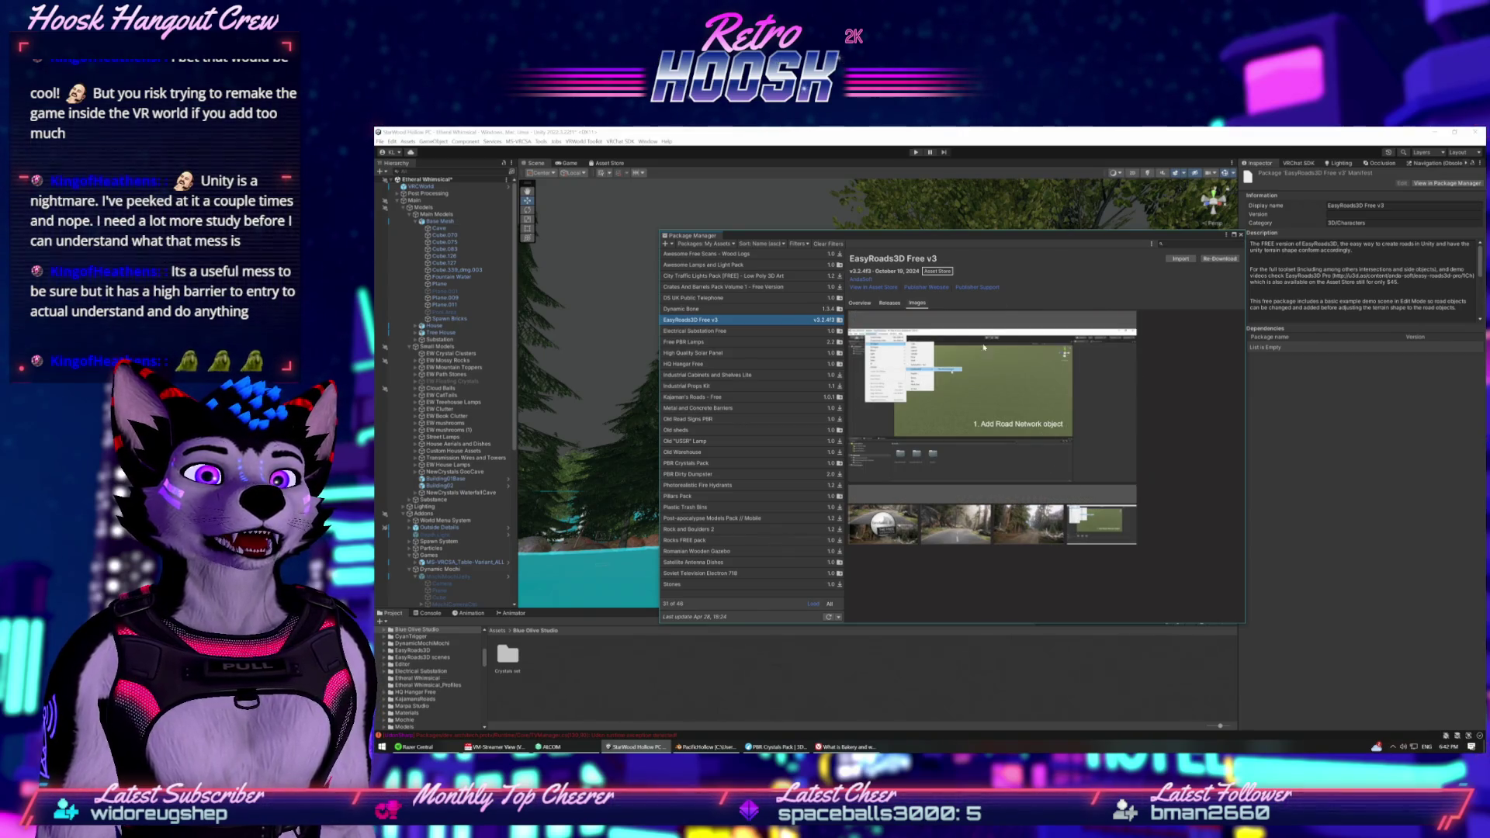
# Move and enlarge the Package Manager window, then close it.
pyautogui.moveTo(1054, 237); pyautogui.dragTo(929, 209)
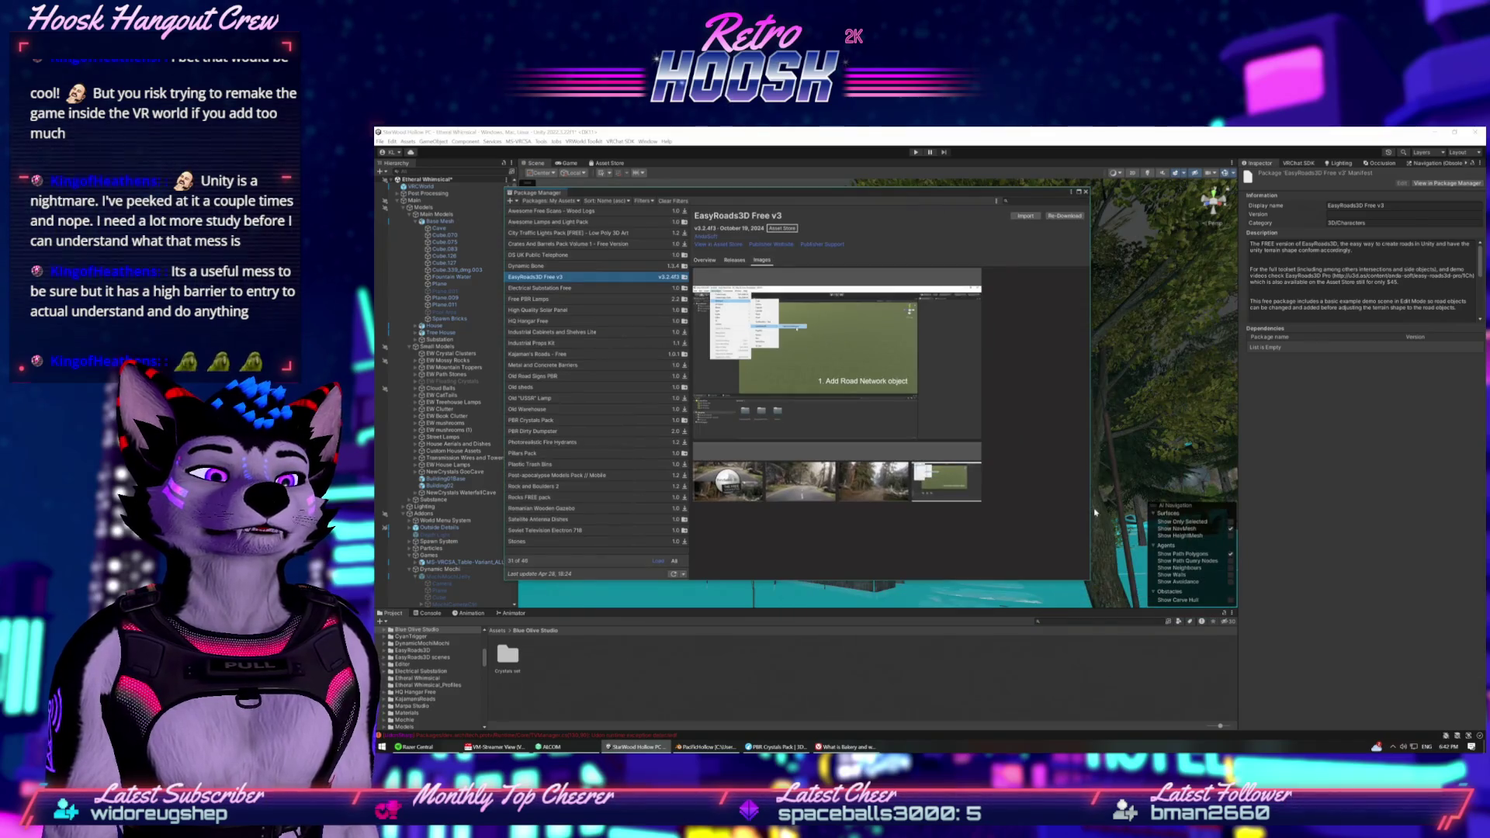
pyautogui.moveTo(1086, 581); pyautogui.dragTo(1375, 691)
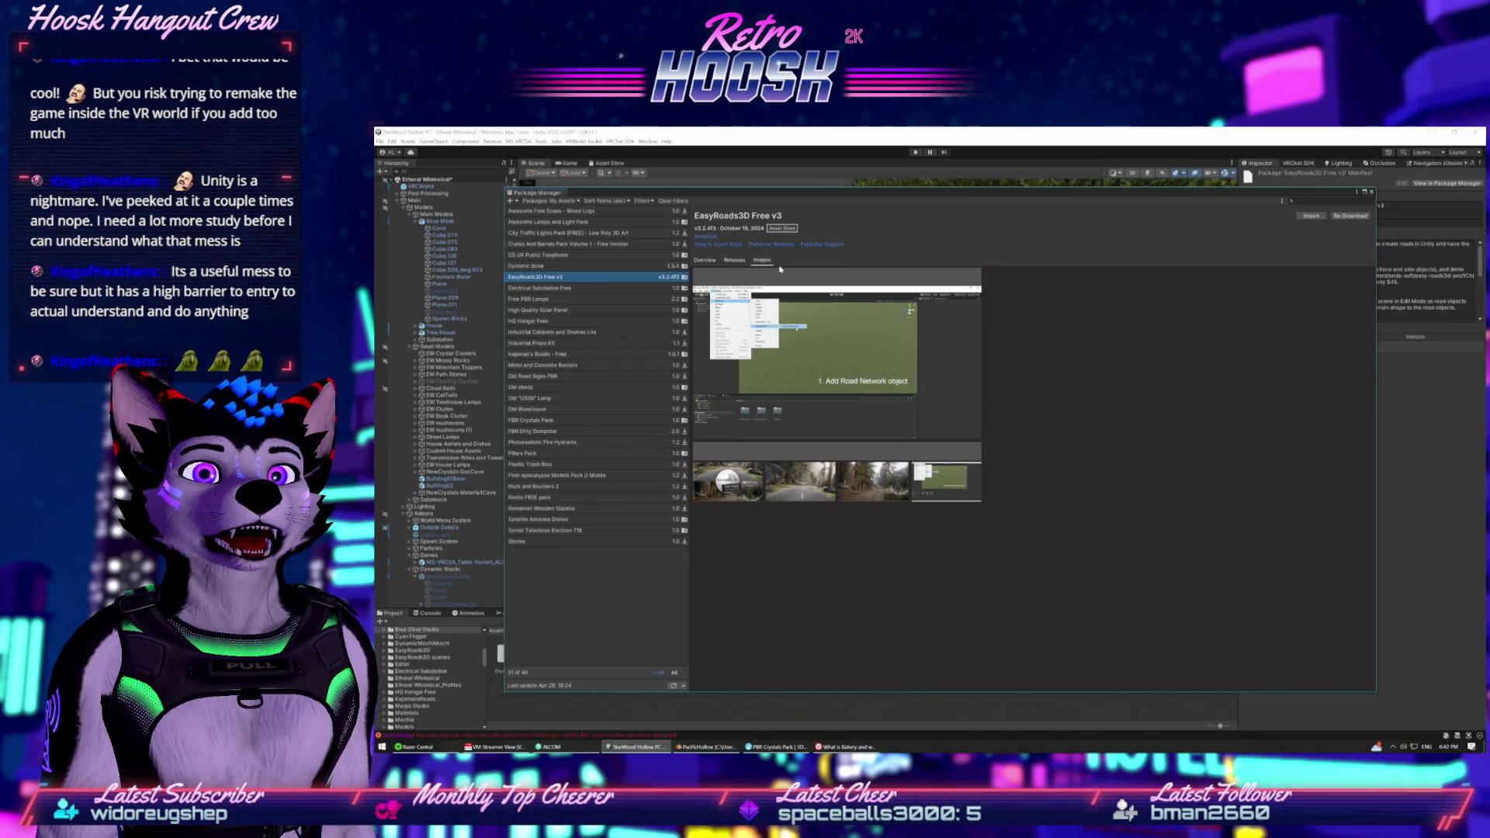
pyautogui.click(768, 142)
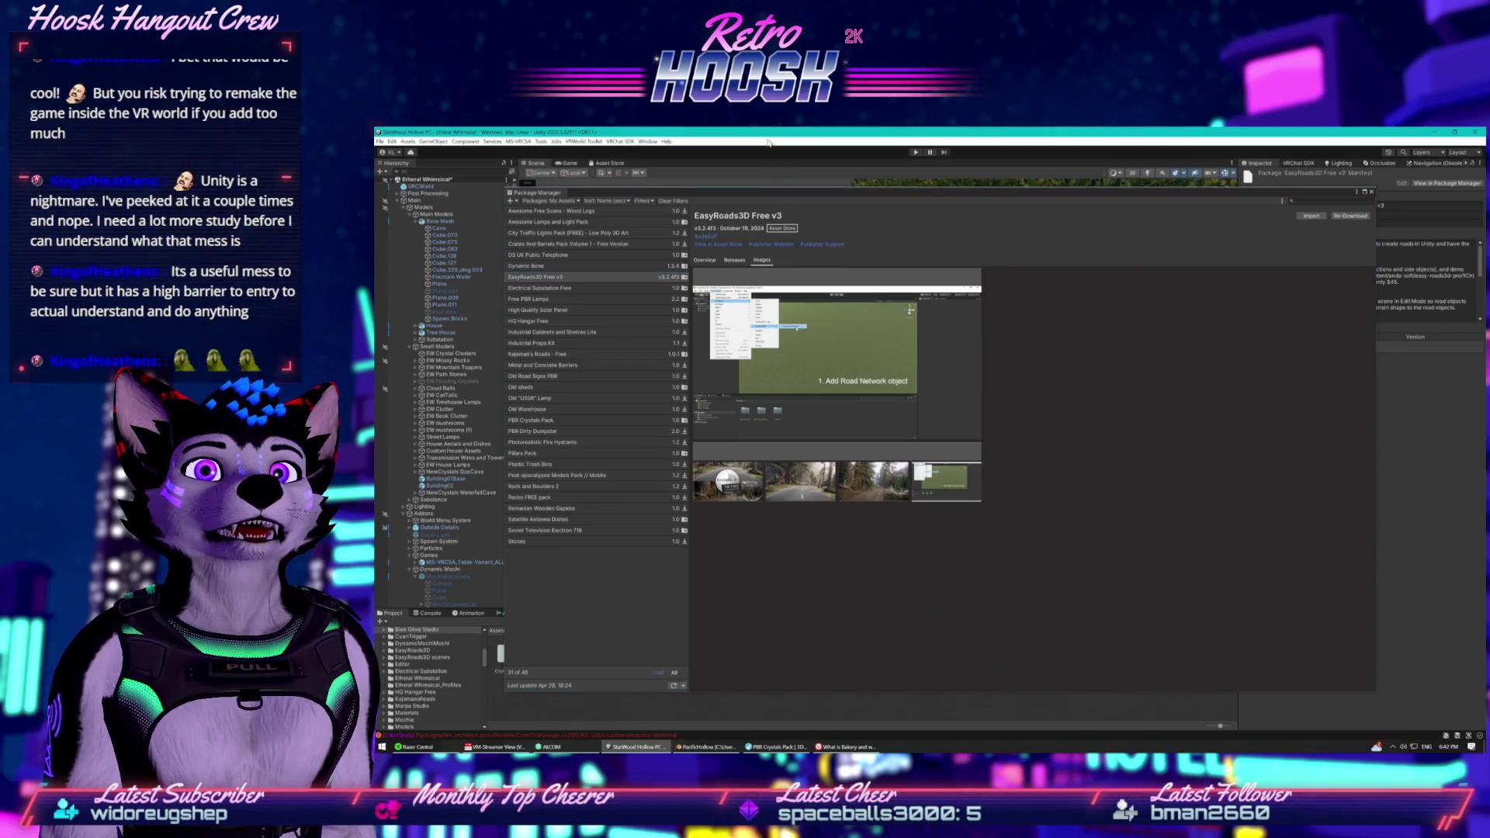
pyautogui.click(1371, 192)
# Create a New Road Network from GameObject > 3D Object > EasyRoads3D, accepting the road presets import.
pyautogui.click(434, 142)
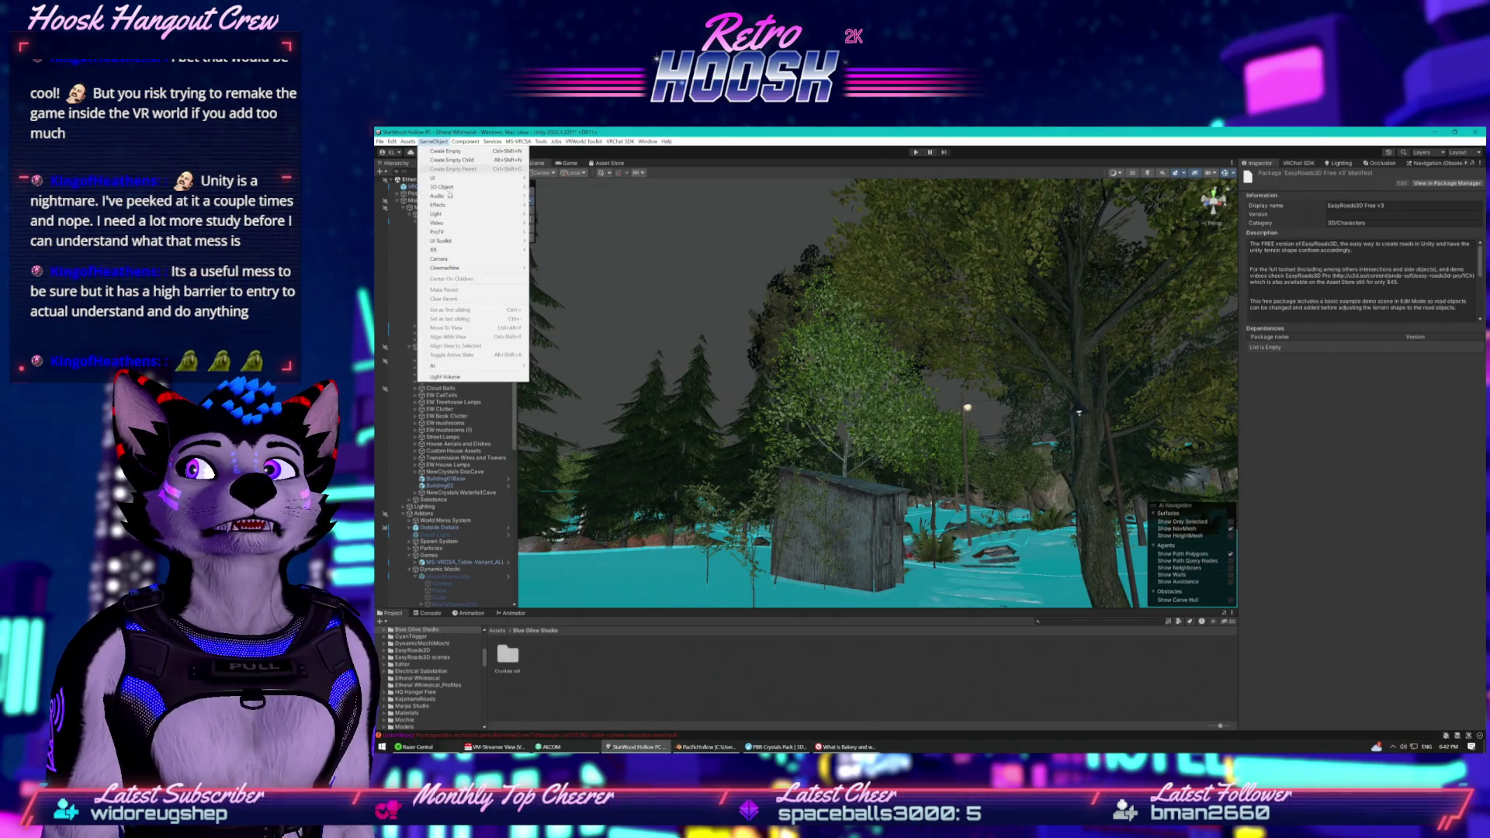
pyautogui.moveTo(475, 187)
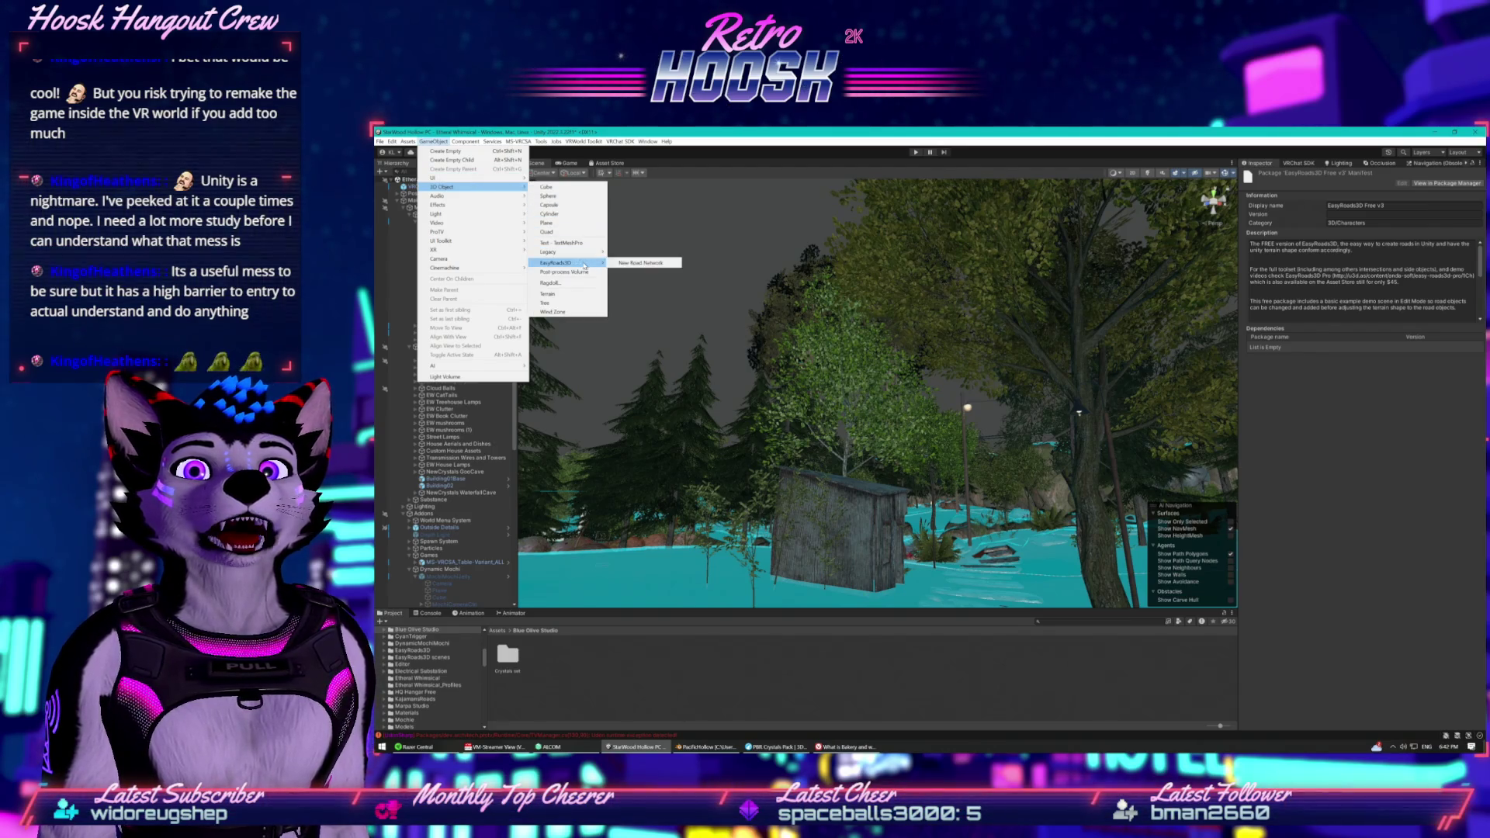
pyautogui.click(629, 264)
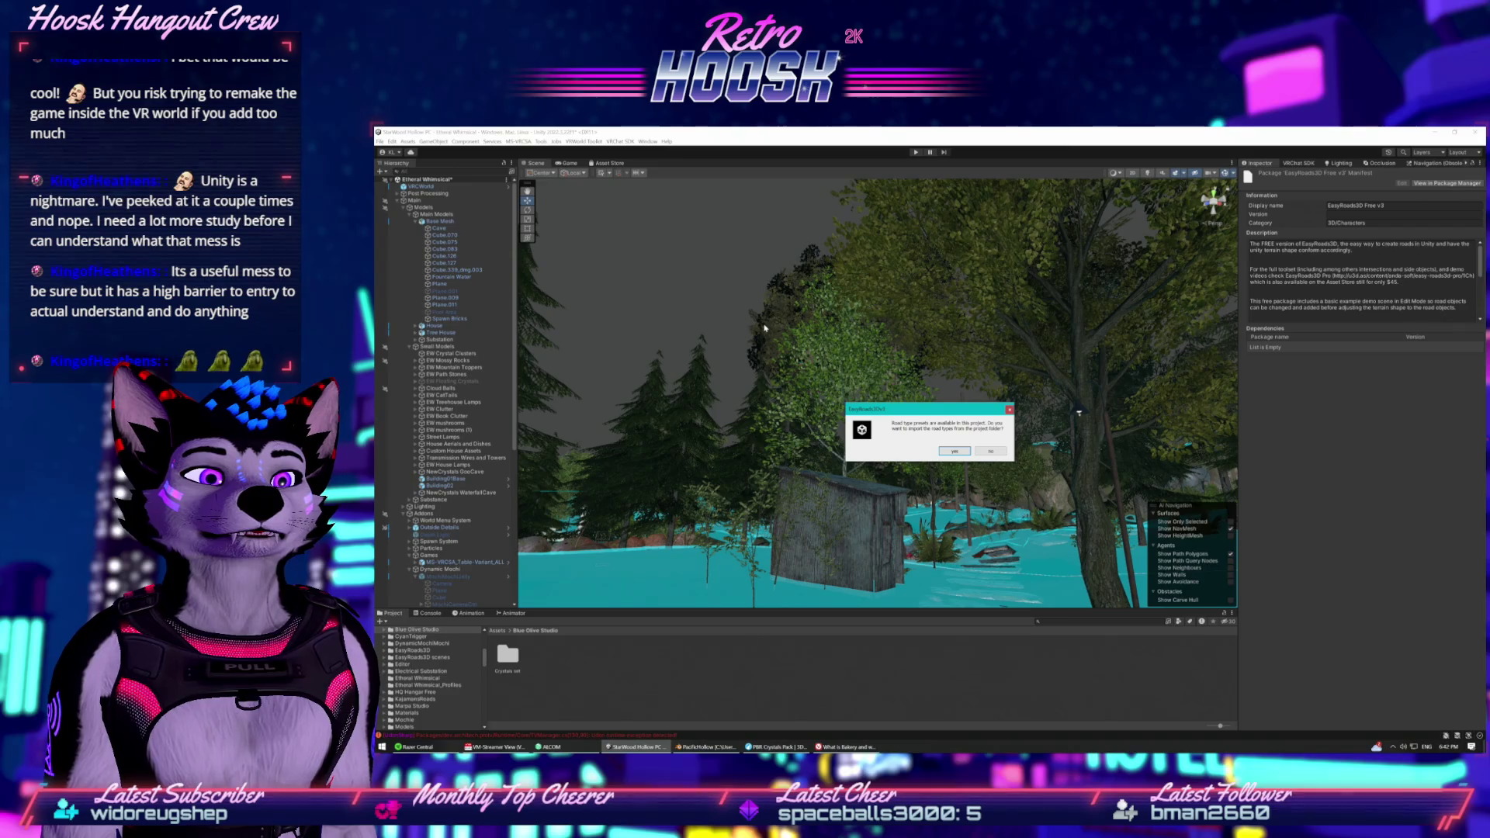
pyautogui.click(956, 451)
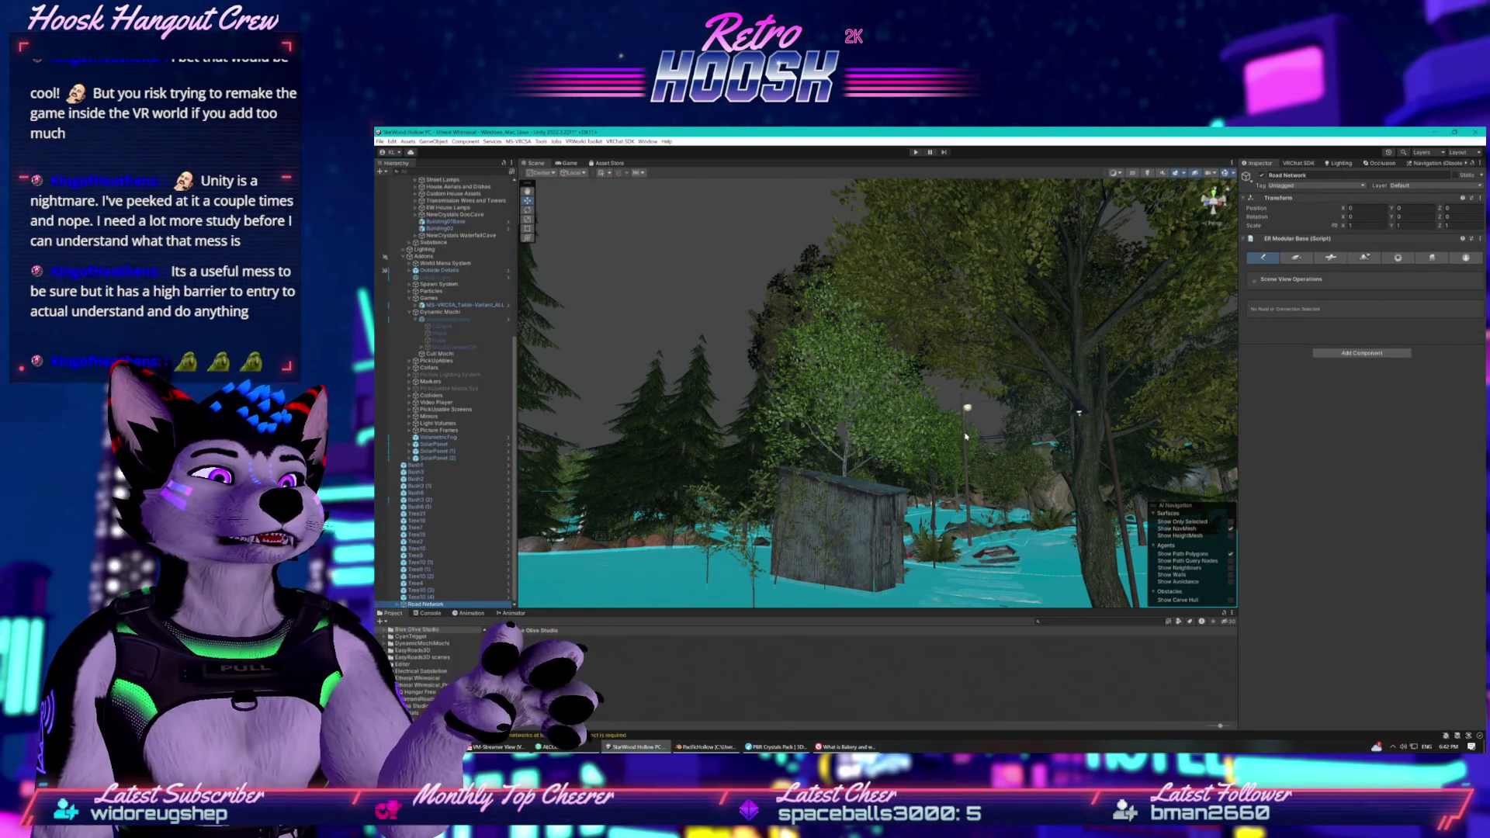
# Level the Scene view over the forest and show the Road Network's Add New Road/Object form.
pyautogui.press('f')
pyautogui.scroll(-10, 1073, 491)
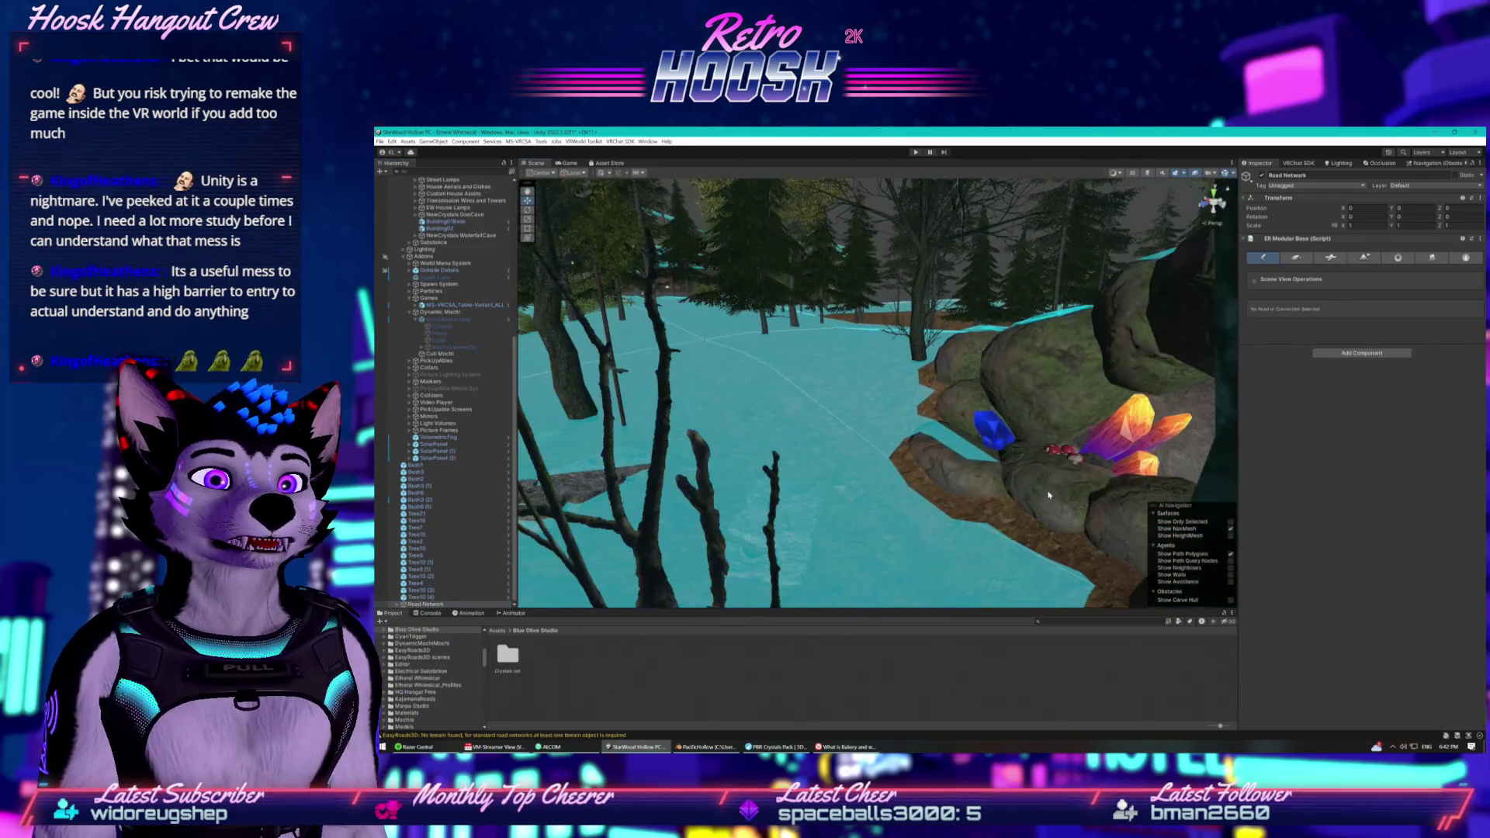
pyautogui.moveTo(941, 439)
pyautogui.mouseDown()
pyautogui.moveTo(1107, 396)
pyautogui.moveTo(926, 400)
pyautogui.moveTo(891, 435)
pyautogui.moveTo(772, 449)
pyautogui.moveTo(916, 447)
pyautogui.mouseUp()
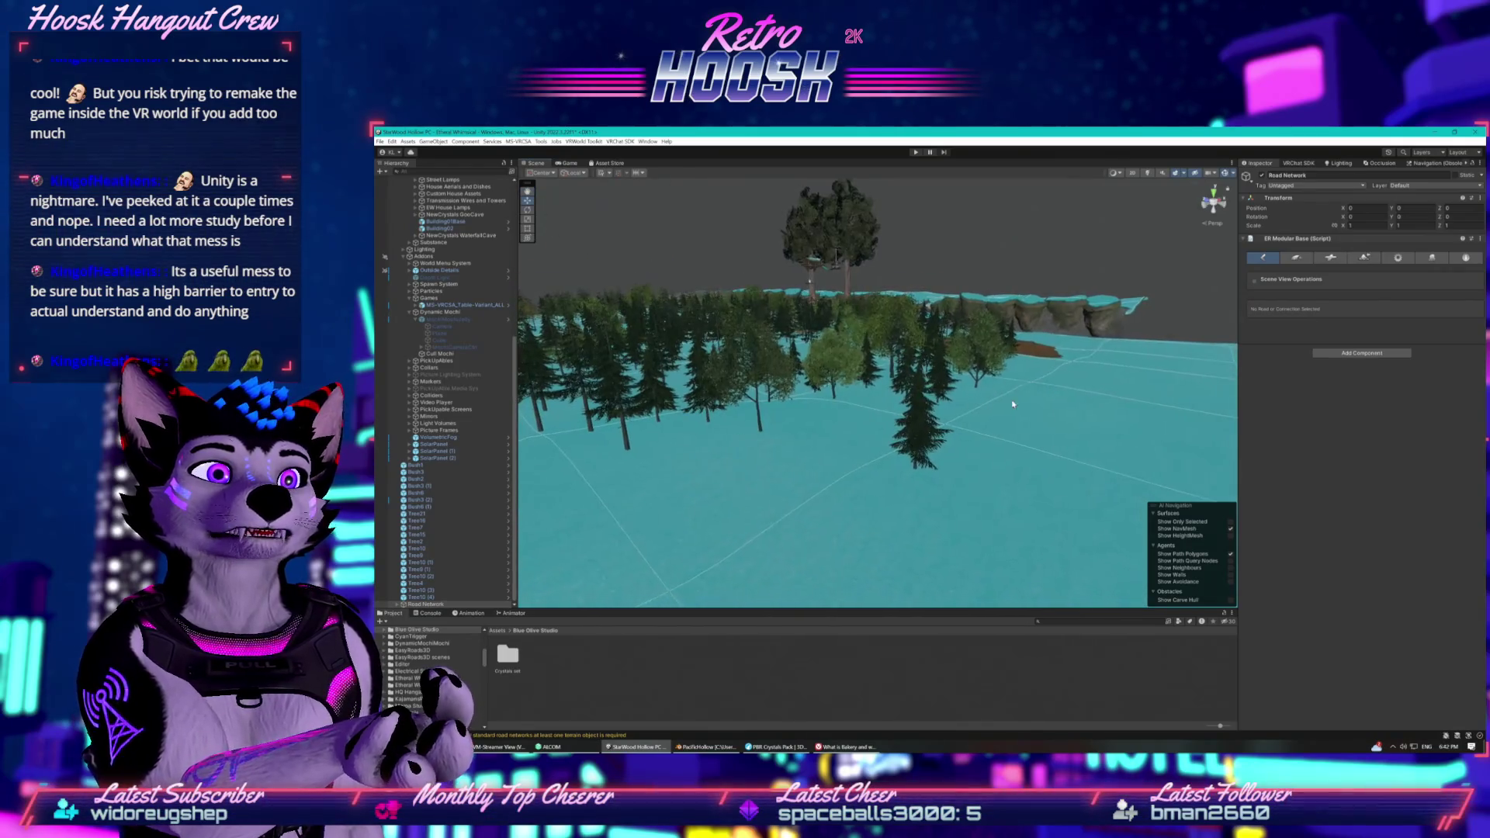
pyautogui.click(1291, 260)
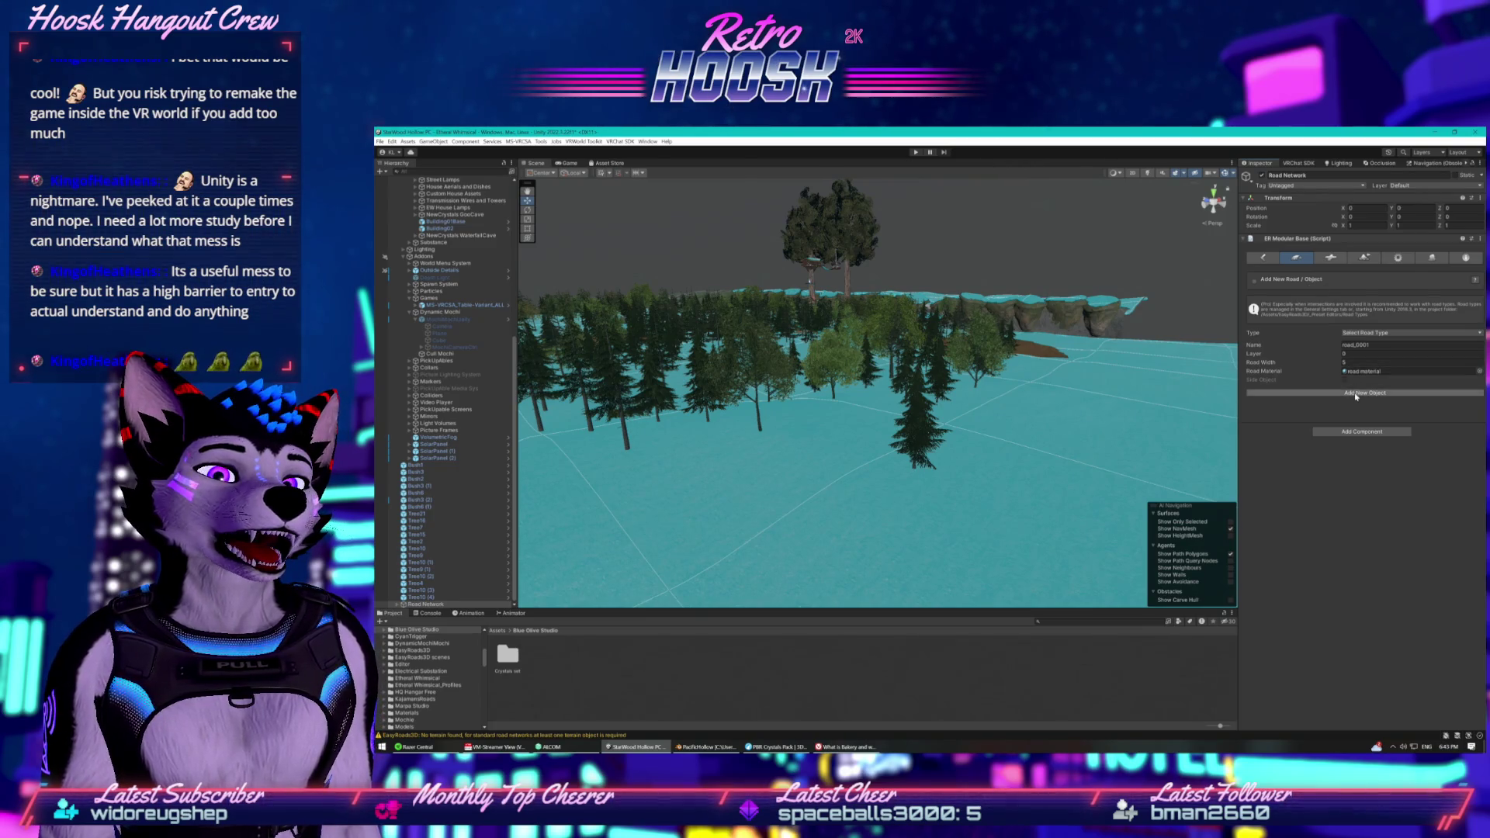
# Create the new road object road_0001 and bring the view close to the terrain.
pyautogui.click(1289, 392)
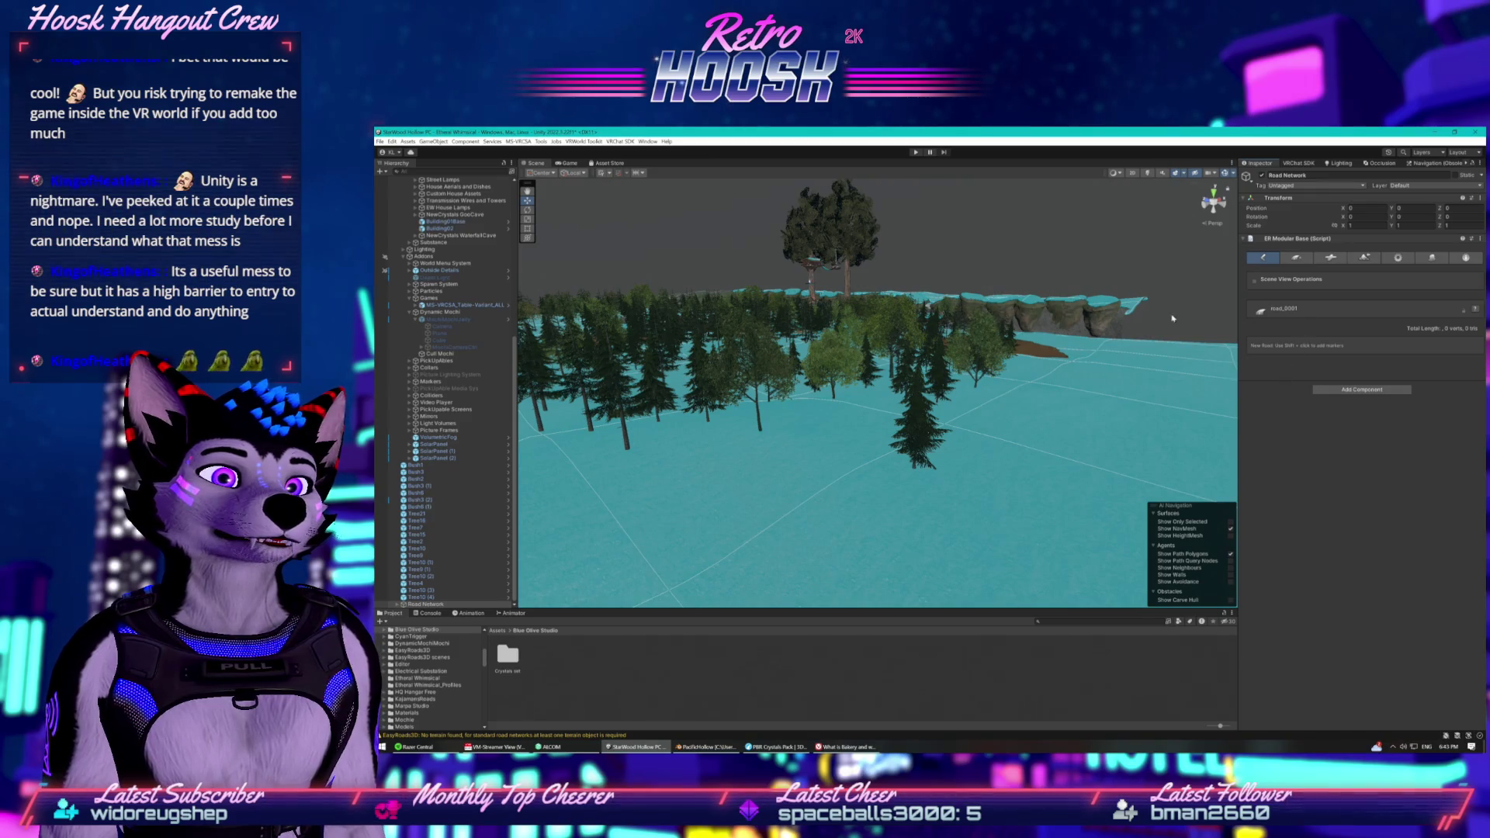
pyautogui.press('f')
pyautogui.scroll(-2, 858, 434)
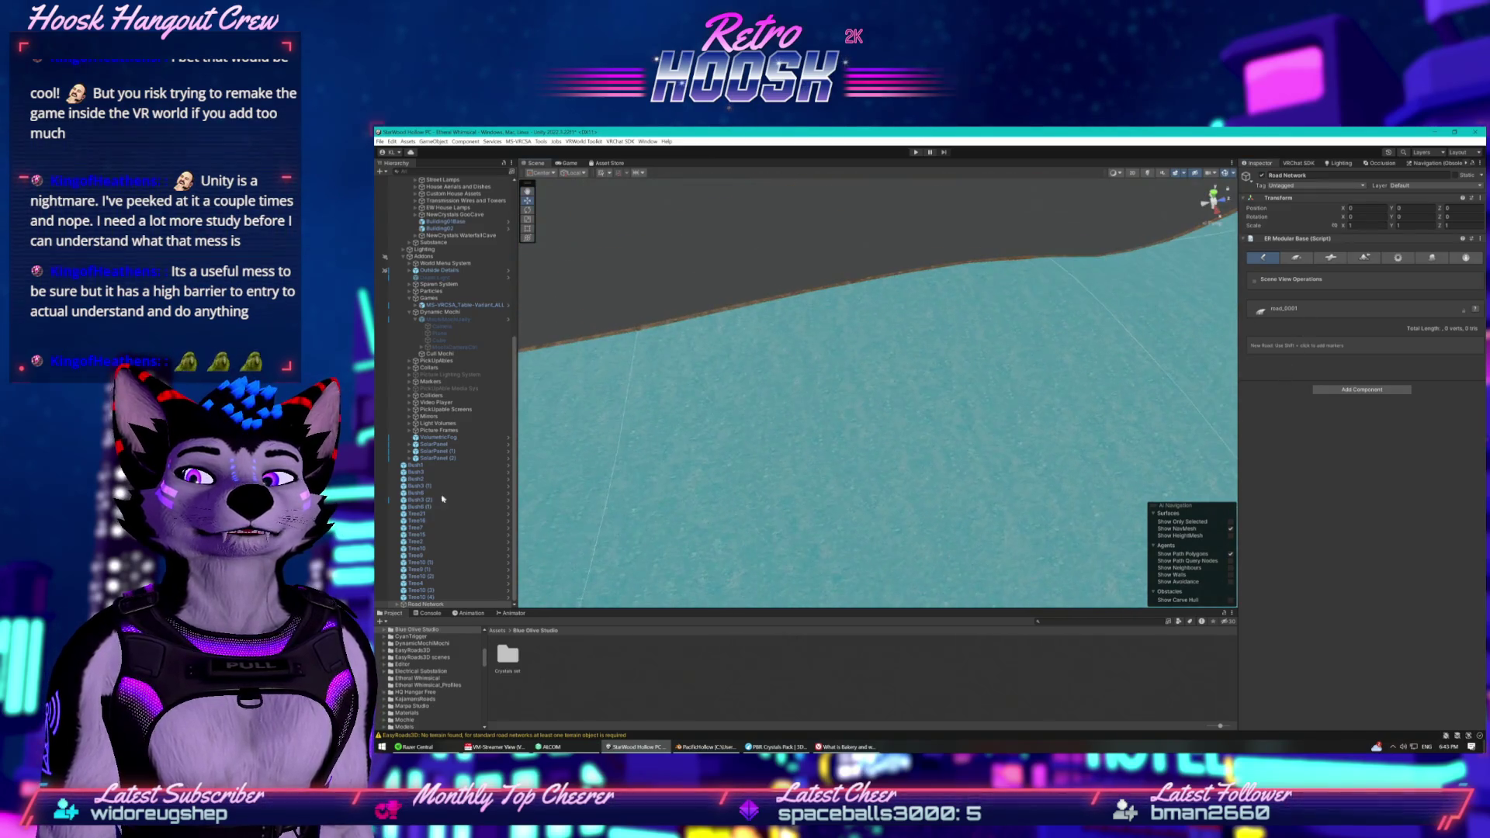
pyautogui.scroll(-1, 474, 488)
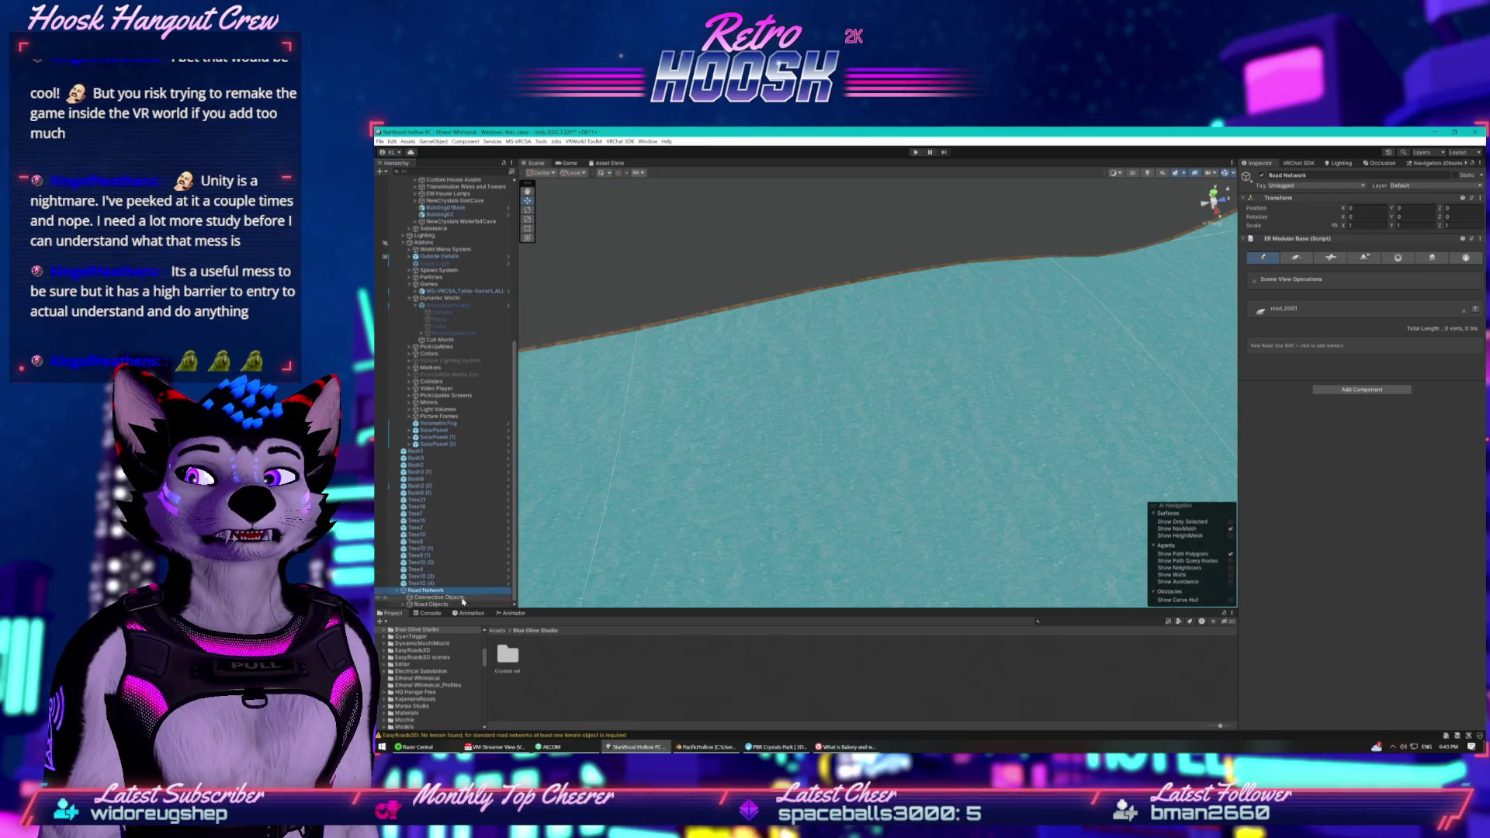
# Move road_0001 along Z to about -131.3, then reselect the Road Network.
pyautogui.click(399, 604)
pyautogui.press('Right')
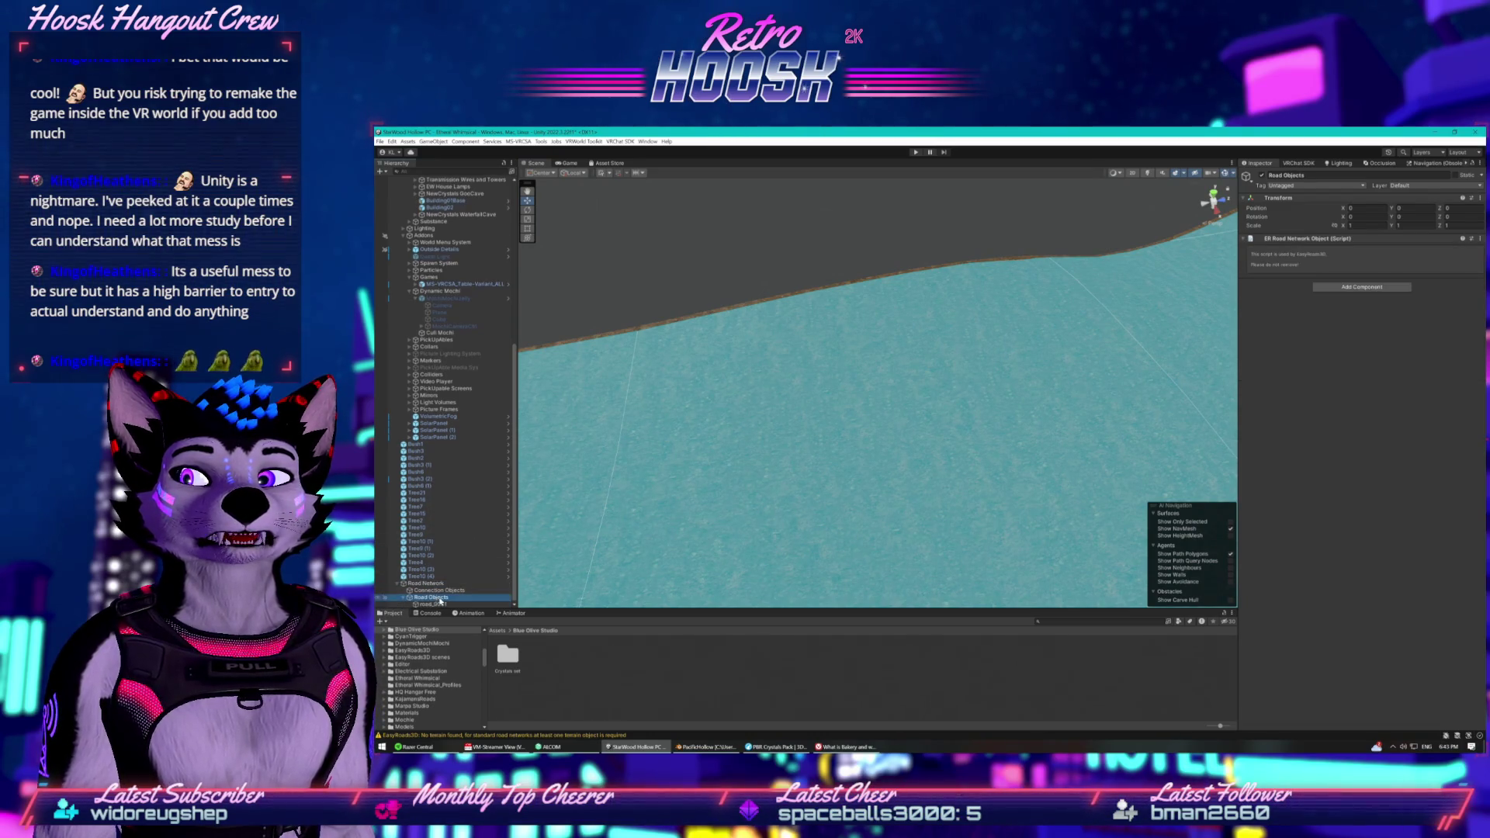
pyautogui.click(456, 602)
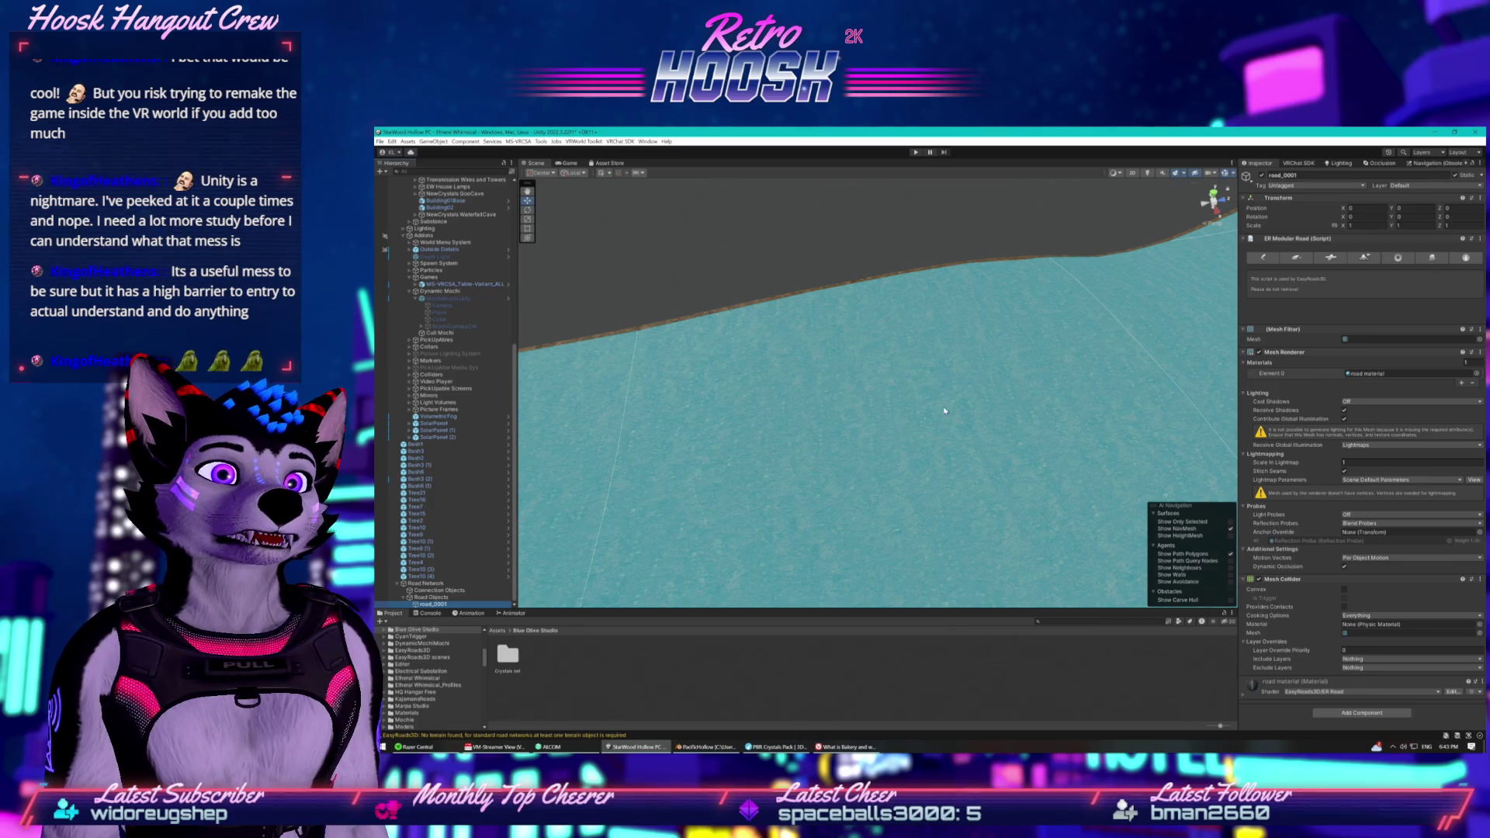
pyautogui.press('f')
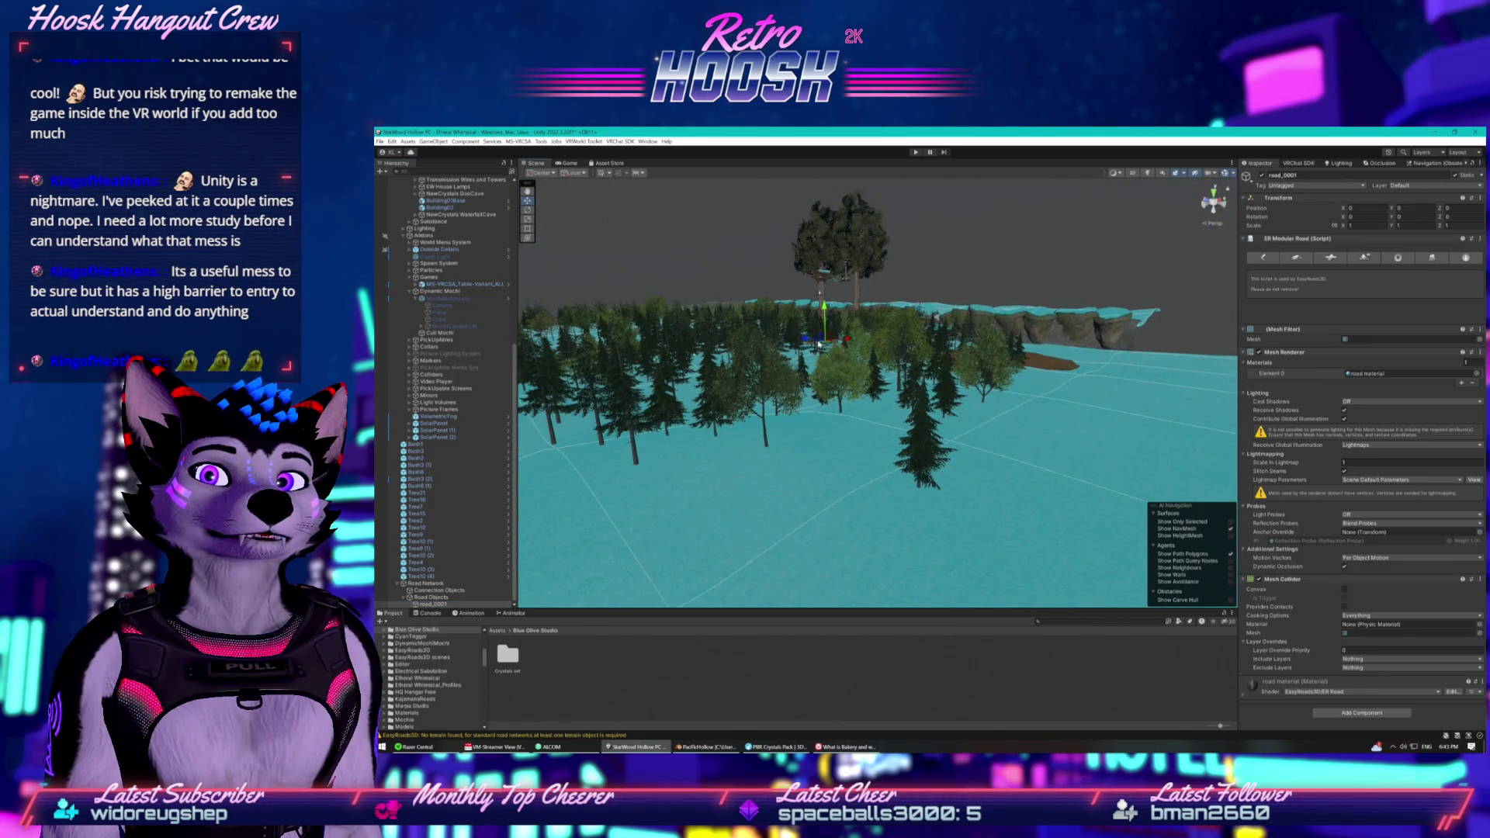
pyautogui.moveTo(804, 339); pyautogui.dragTo(832, 354)
pyautogui.moveTo(1026, 379)
pyautogui.mouseDown()
pyautogui.moveTo(1114, 335)
pyautogui.moveTo(1035, 411)
pyautogui.moveTo(942, 377)
pyautogui.mouseUp()
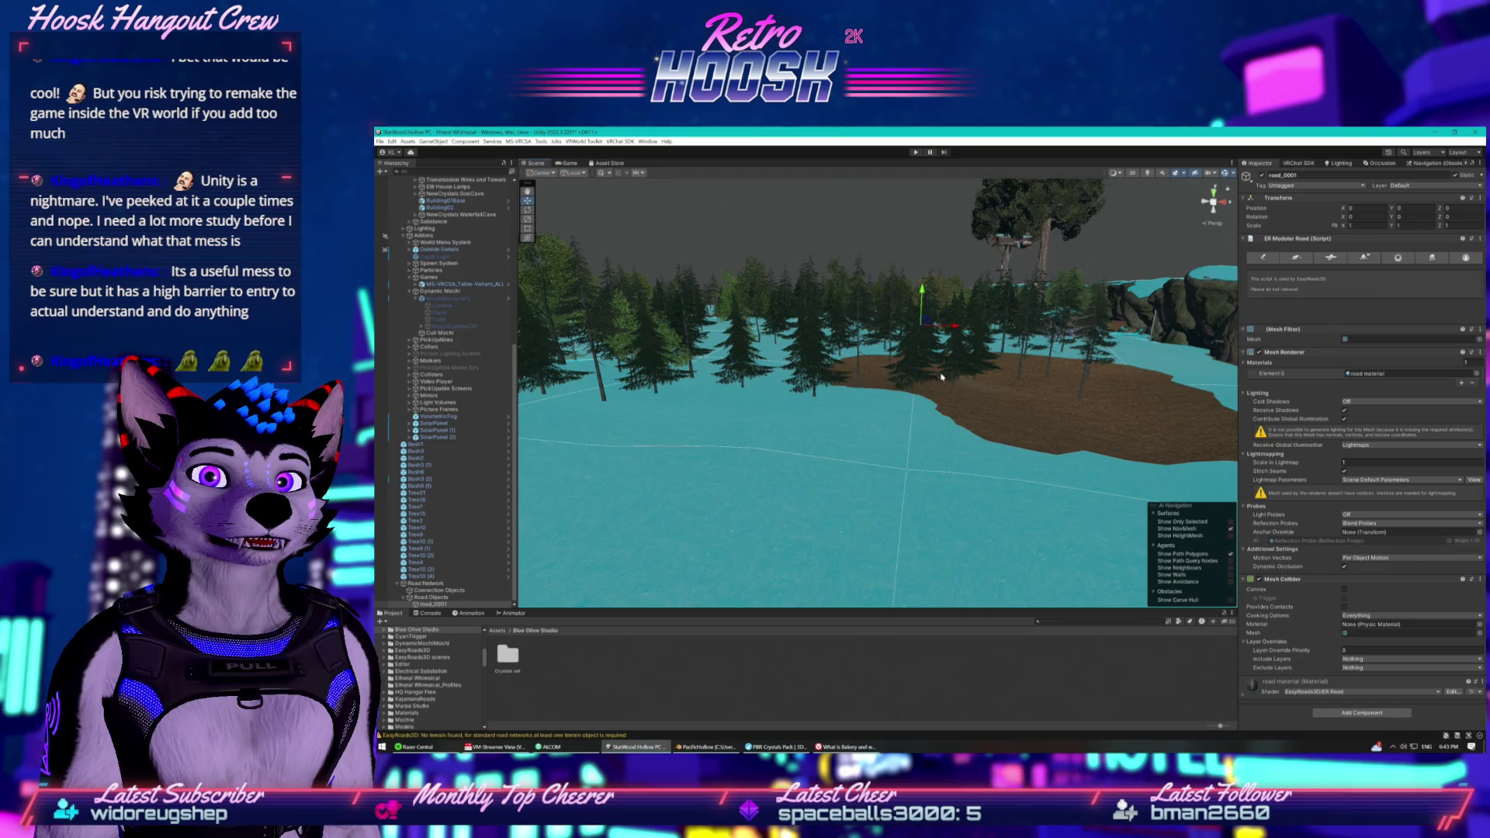
pyautogui.click(726, 389)
pyautogui.click(728, 388)
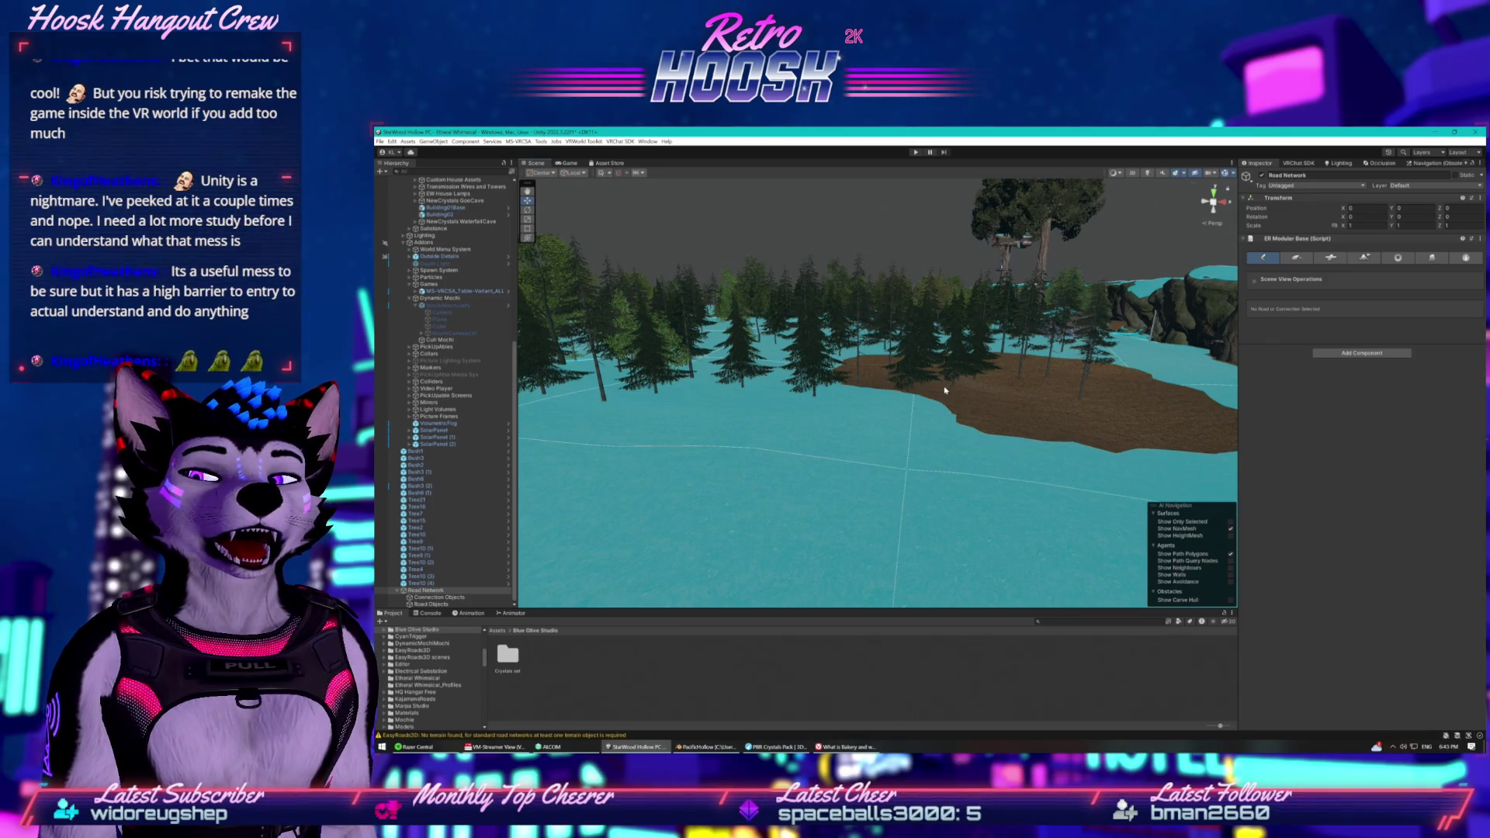
# Add a road of type 1. Default Road named Default Road 001.
pyautogui.click(1307, 264)
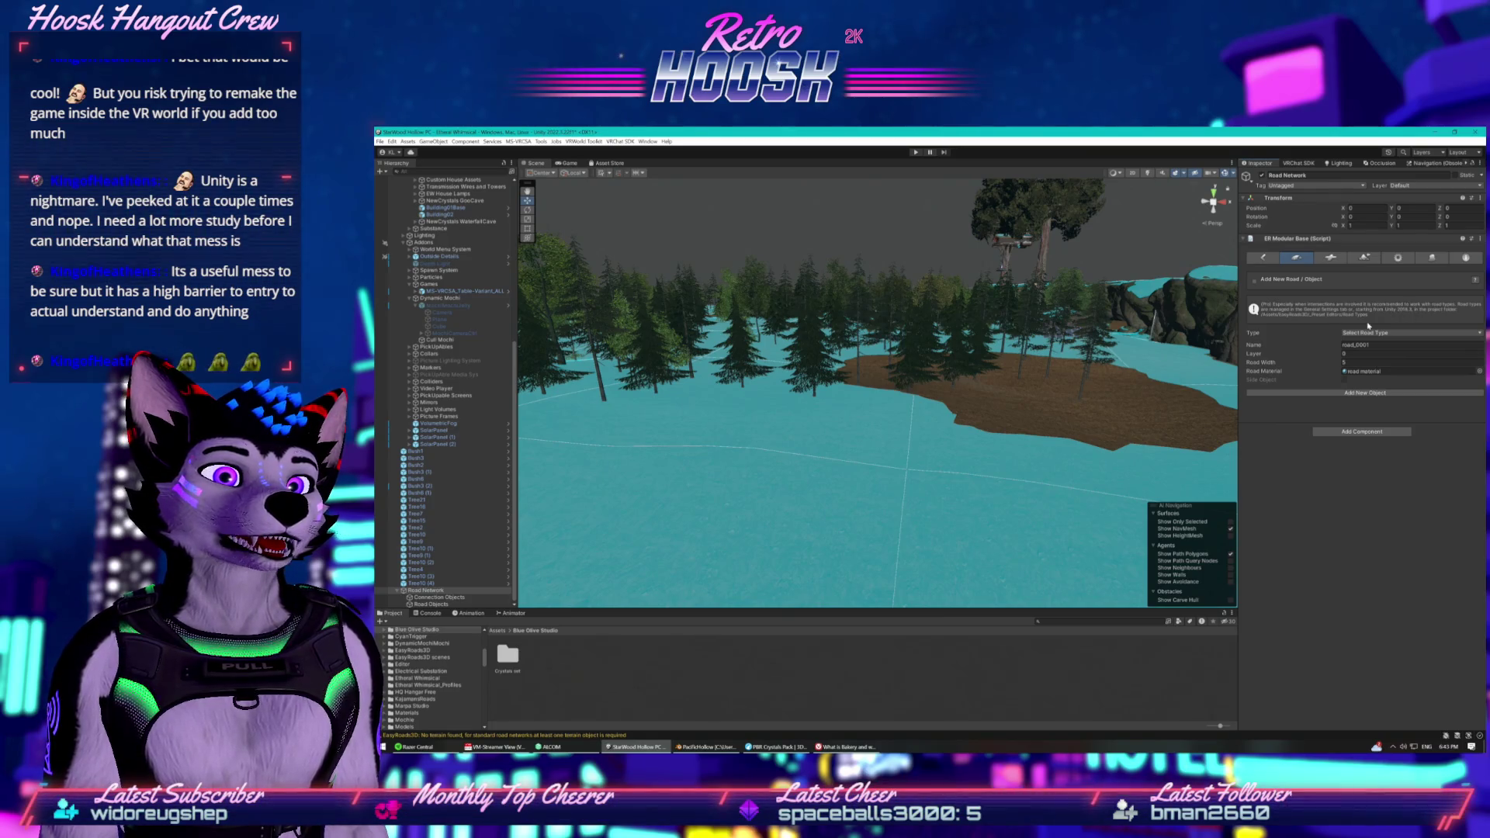
pyautogui.click(1376, 334)
pyautogui.click(1376, 352)
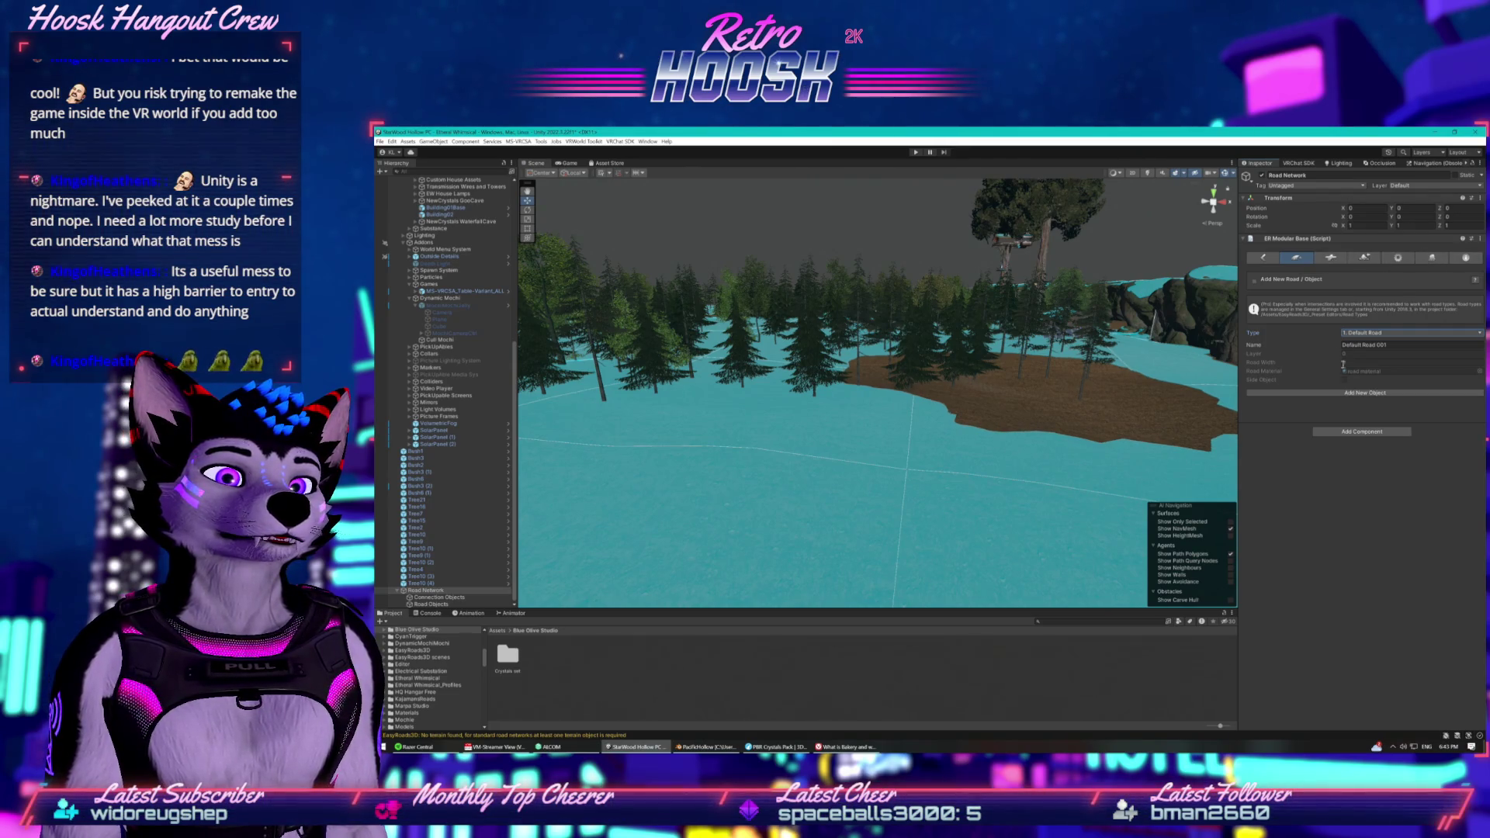
pyautogui.click(1293, 394)
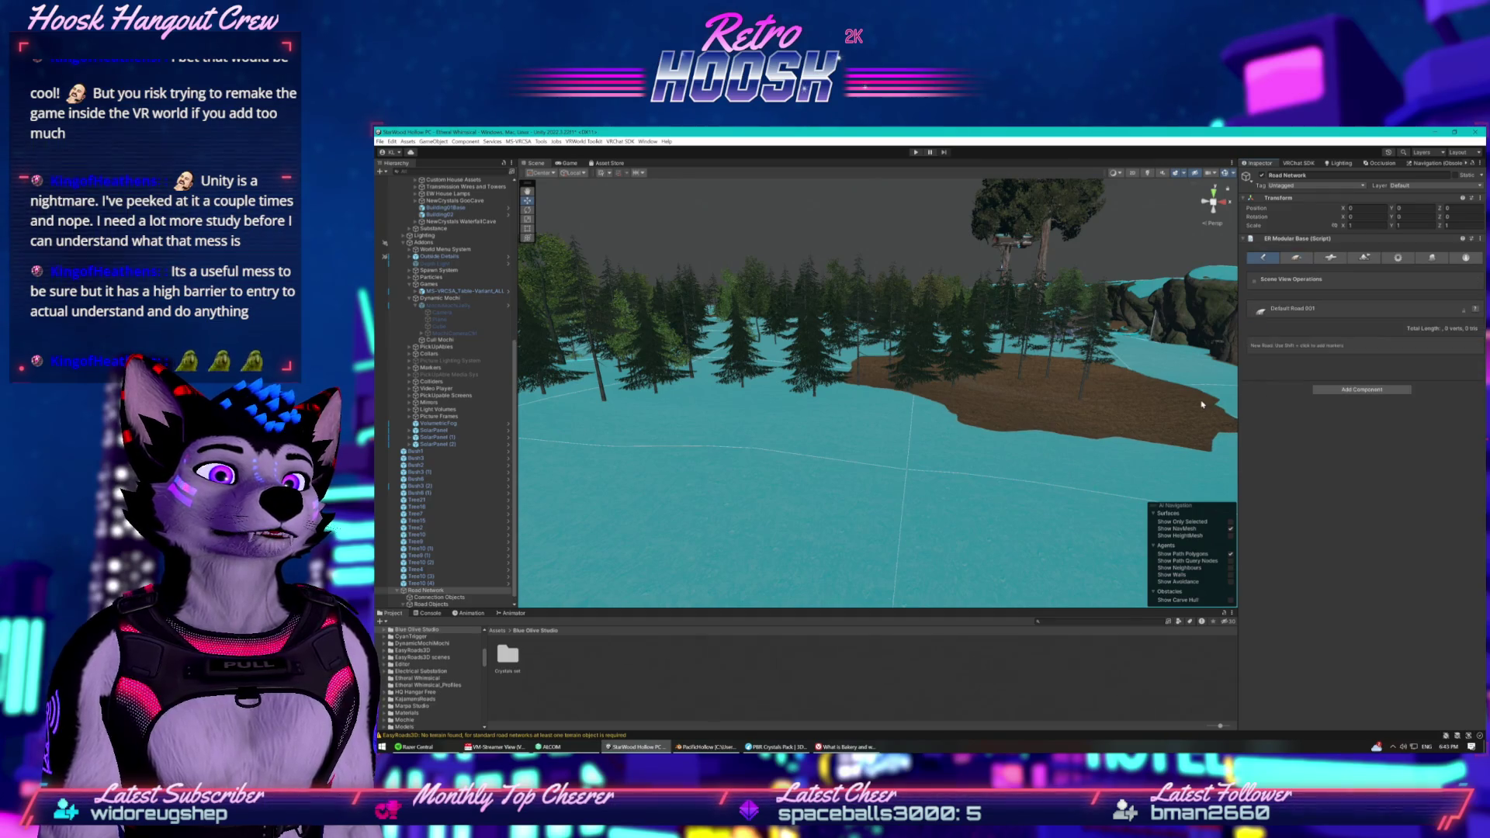
# Select Default Road 001 in the scene, pan toward the water and rocks, and reselect Road Network.
pyautogui.scroll(3, 1202, 404)
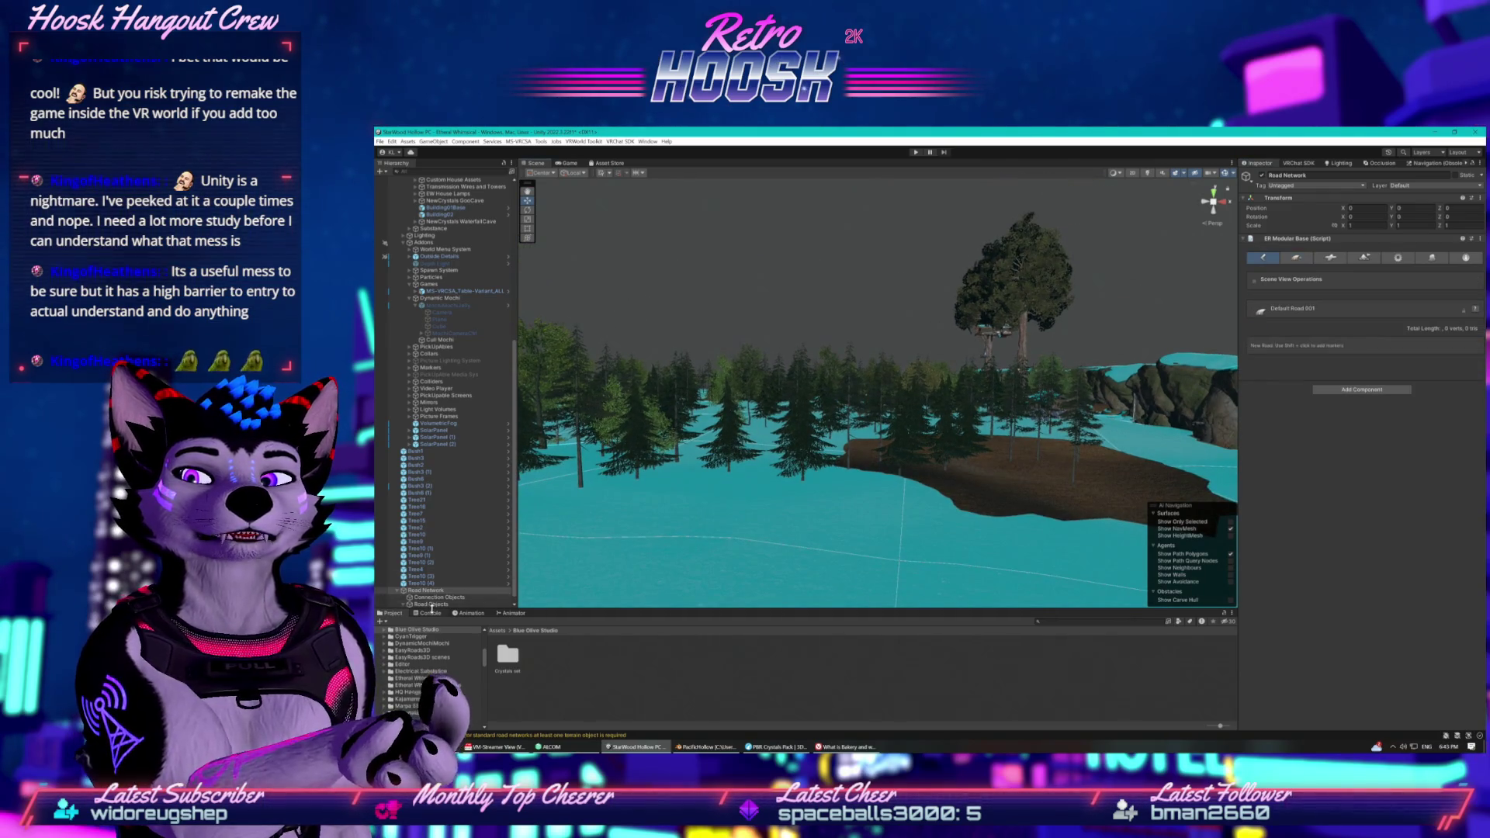
pyautogui.moveTo(799, 497)
pyautogui.mouseDown()
pyautogui.moveTo(821, 482)
pyautogui.moveTo(850, 523)
pyautogui.moveTo(828, 595)
pyautogui.moveTo(802, 495)
pyautogui.mouseUp()
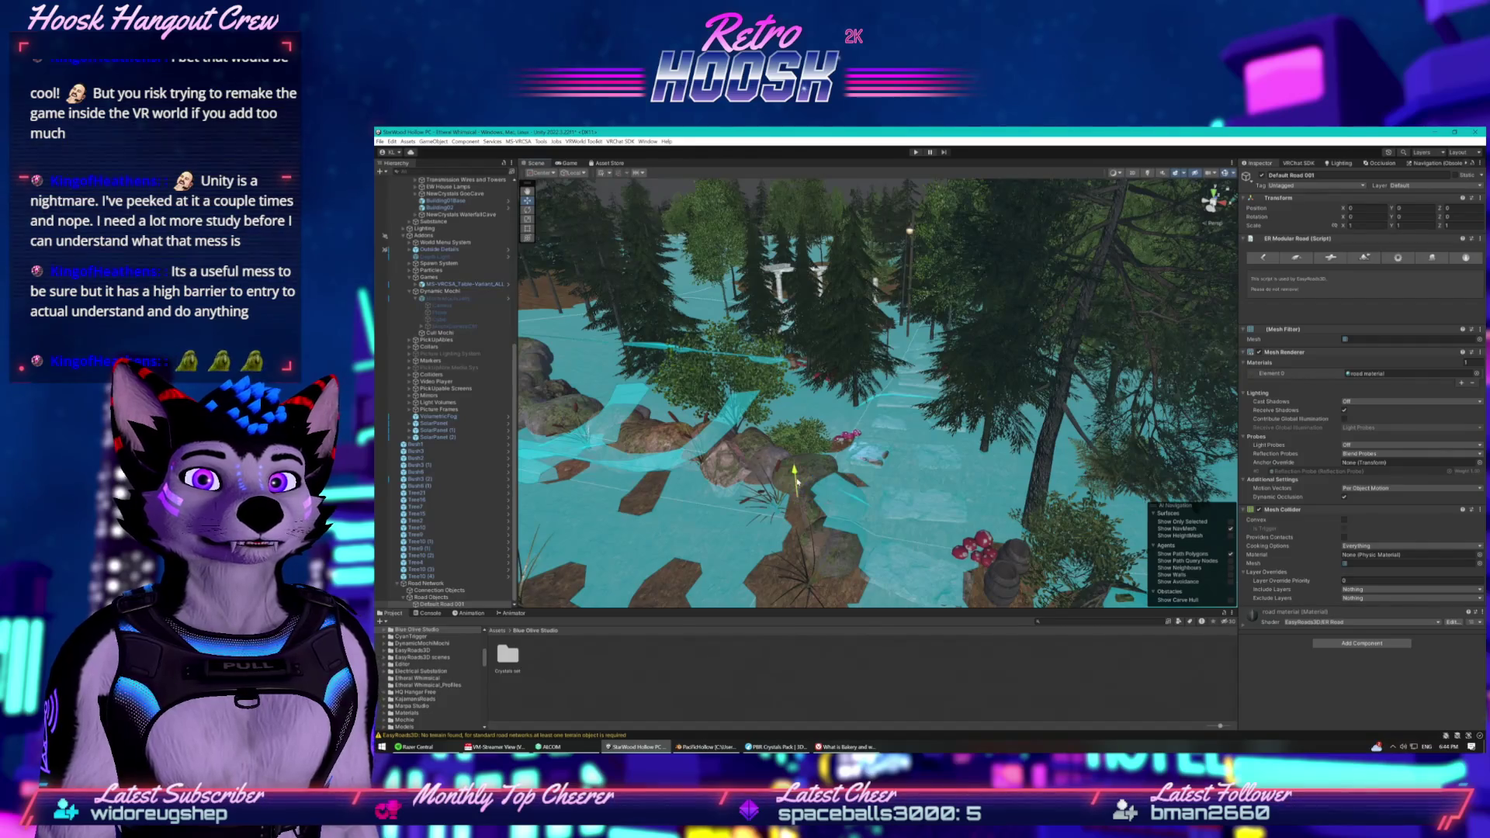
pyautogui.moveTo(802, 397)
pyautogui.mouseDown()
pyautogui.moveTo(629, 383)
pyautogui.moveTo(658, 364)
pyautogui.moveTo(590, 382)
pyautogui.mouseUp()
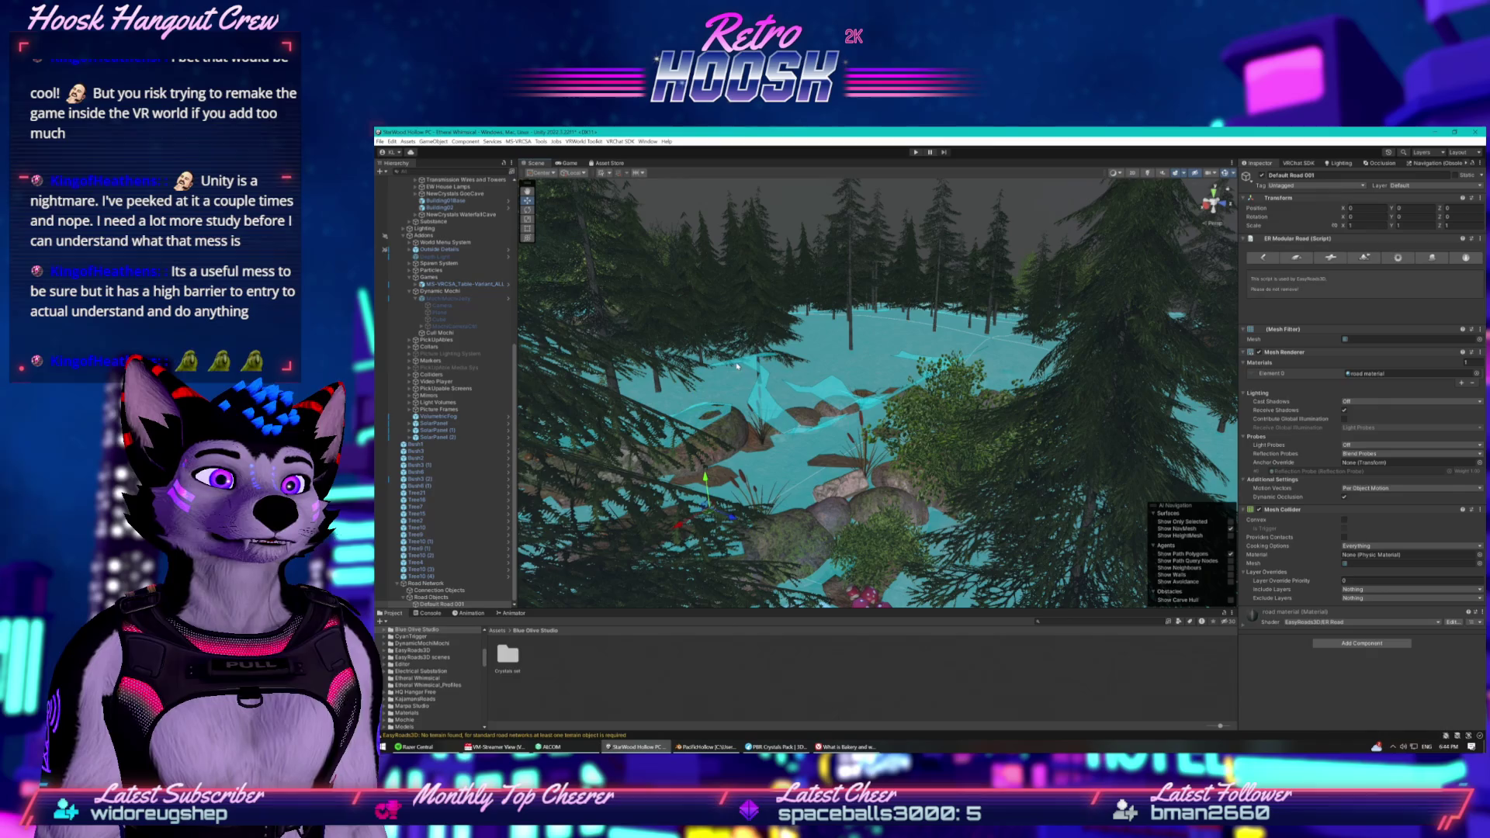
pyautogui.click(741, 454)
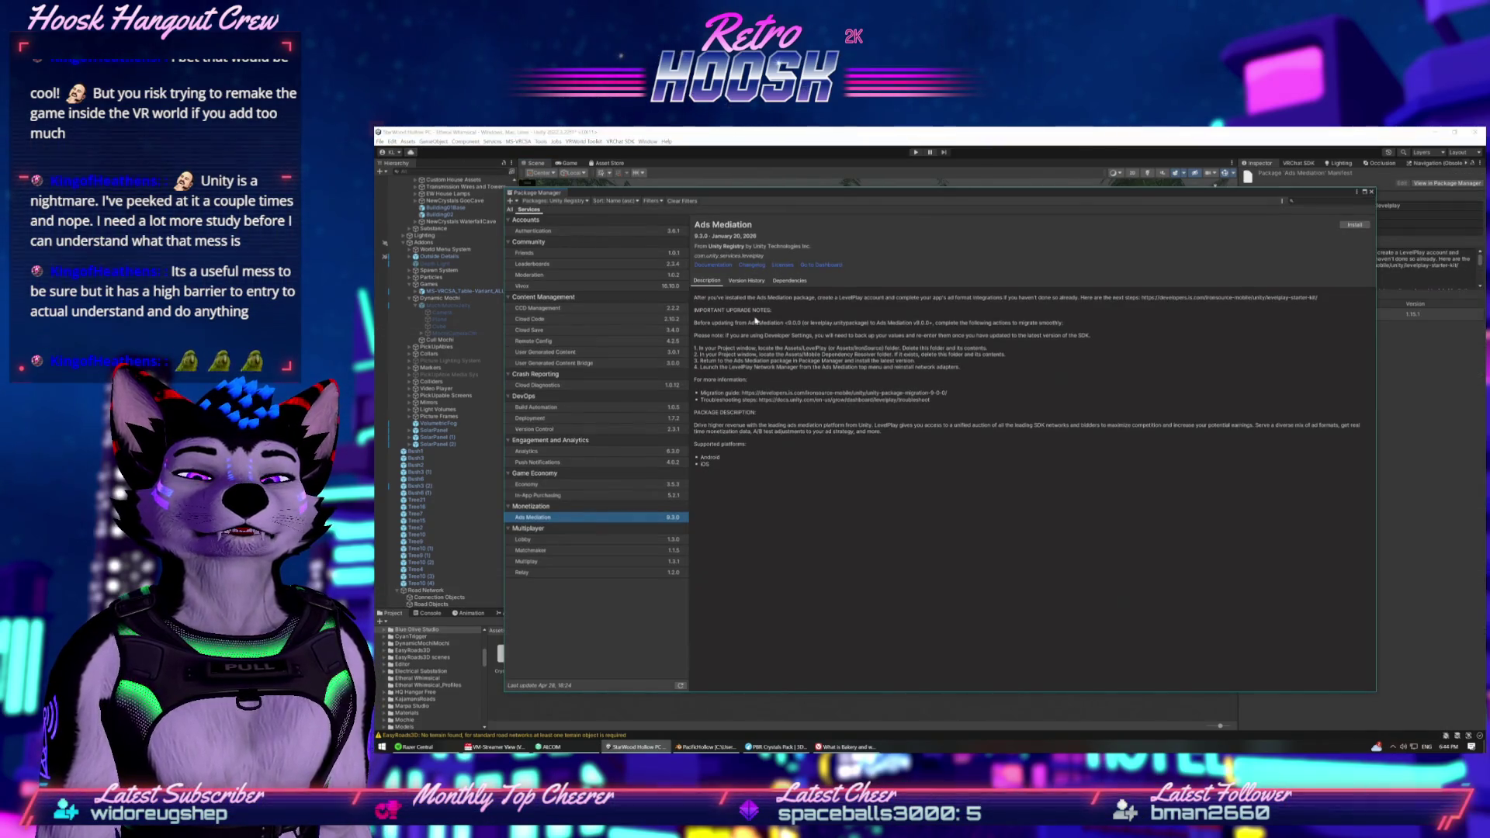
# Filter Package Manager to My Assets and open EasyRoads3D Free v3 in the Asset Store.
pyautogui.click(550, 201)
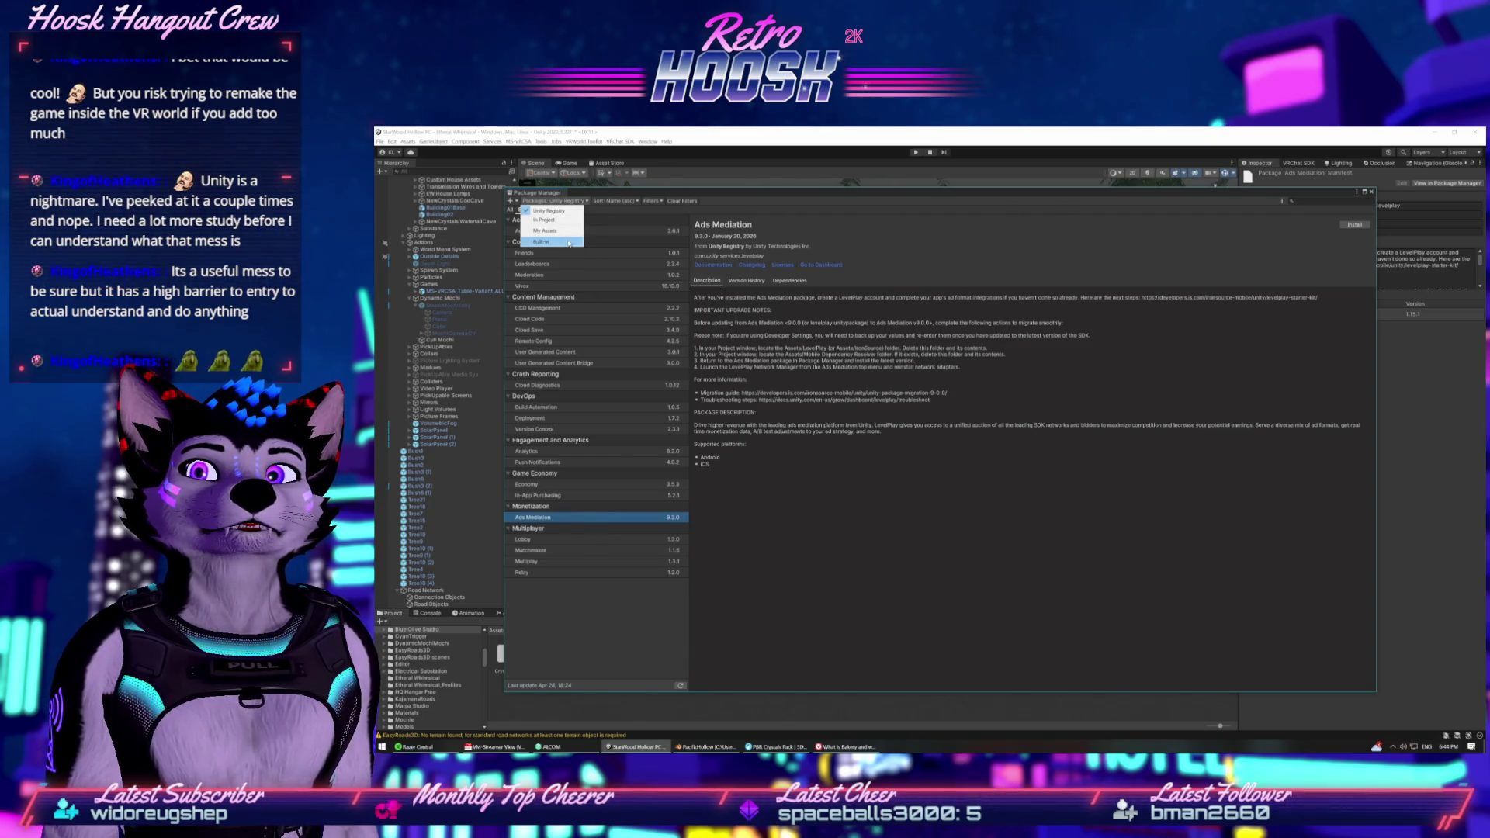
pyautogui.click(564, 231)
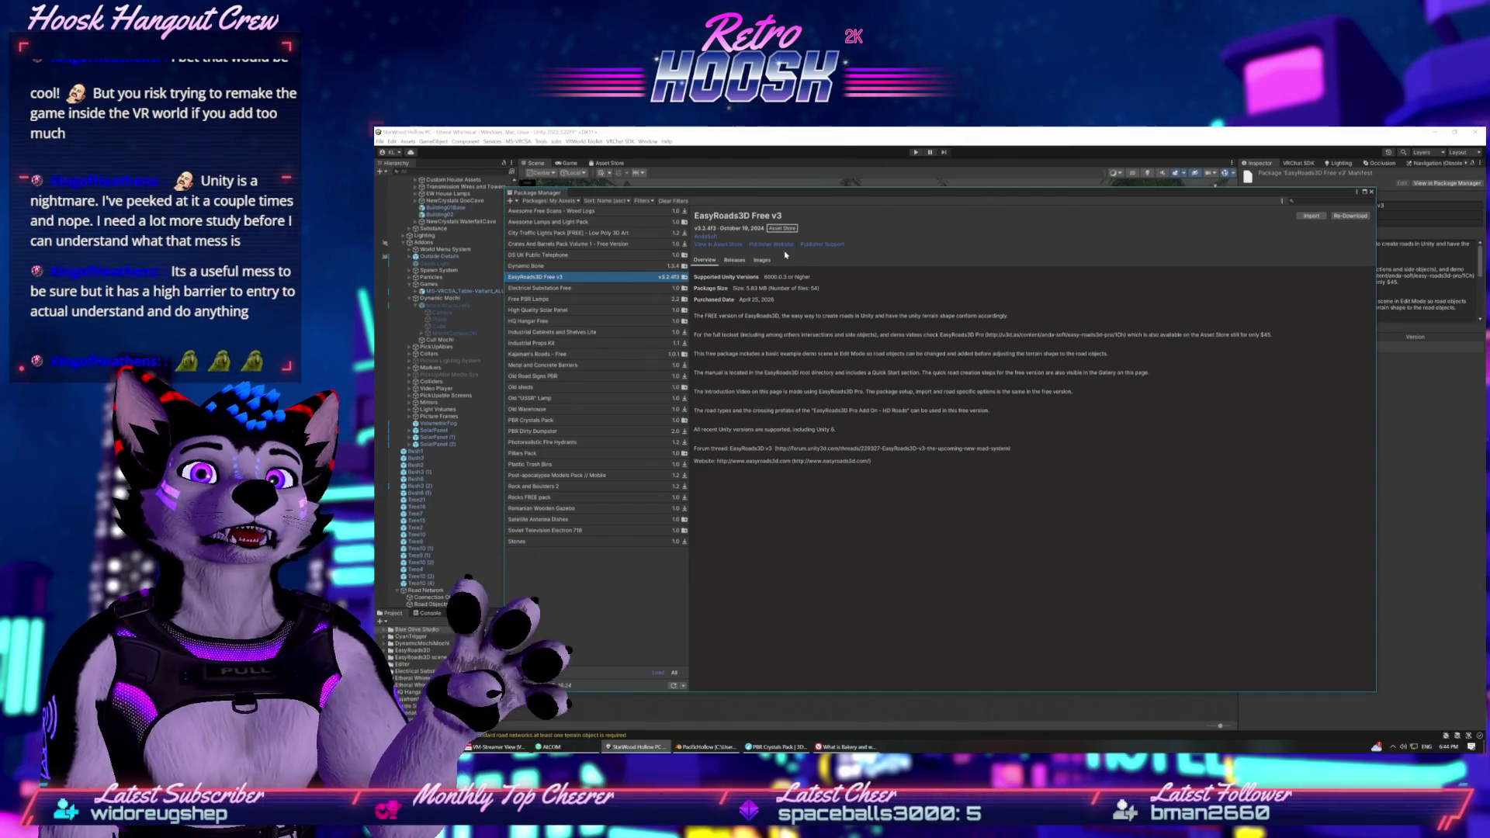
pyautogui.click(728, 245)
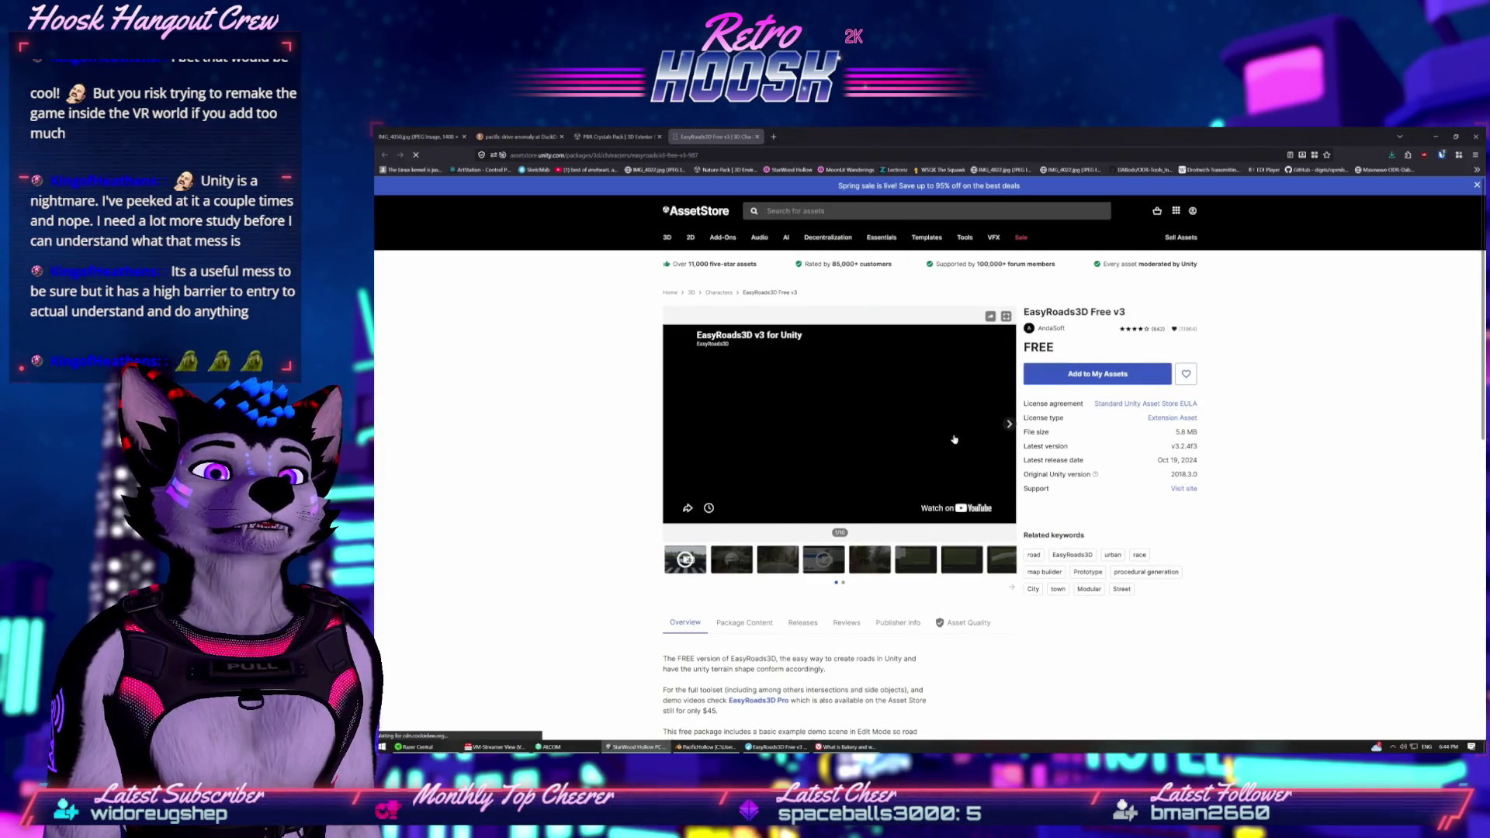
# Play the EasyRoads3D intro video, skip to 0:17 and 1:12, and view gallery images two and three.
pyautogui.click(845, 428)
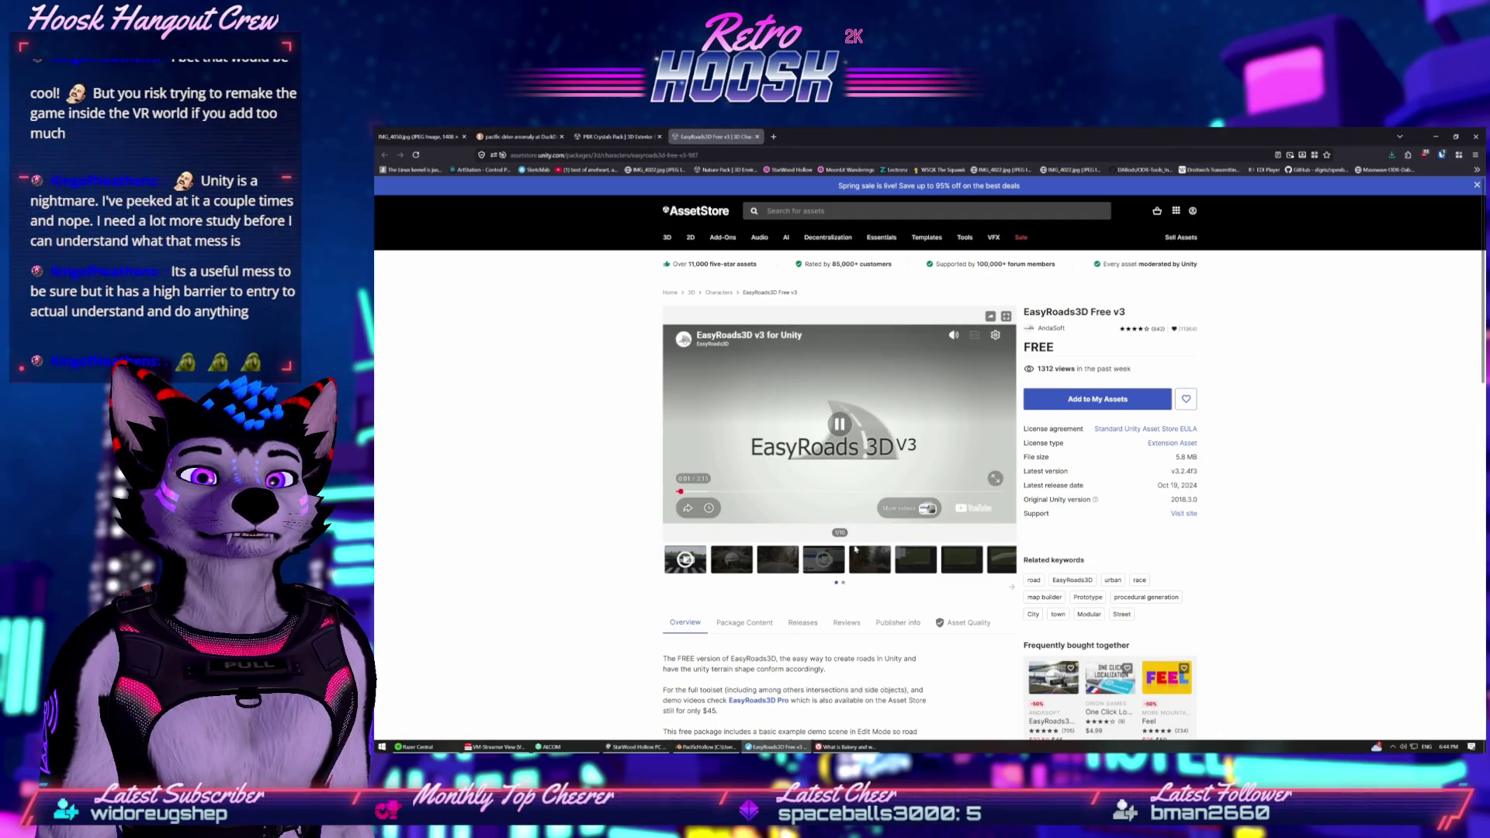
pyautogui.click(707, 493)
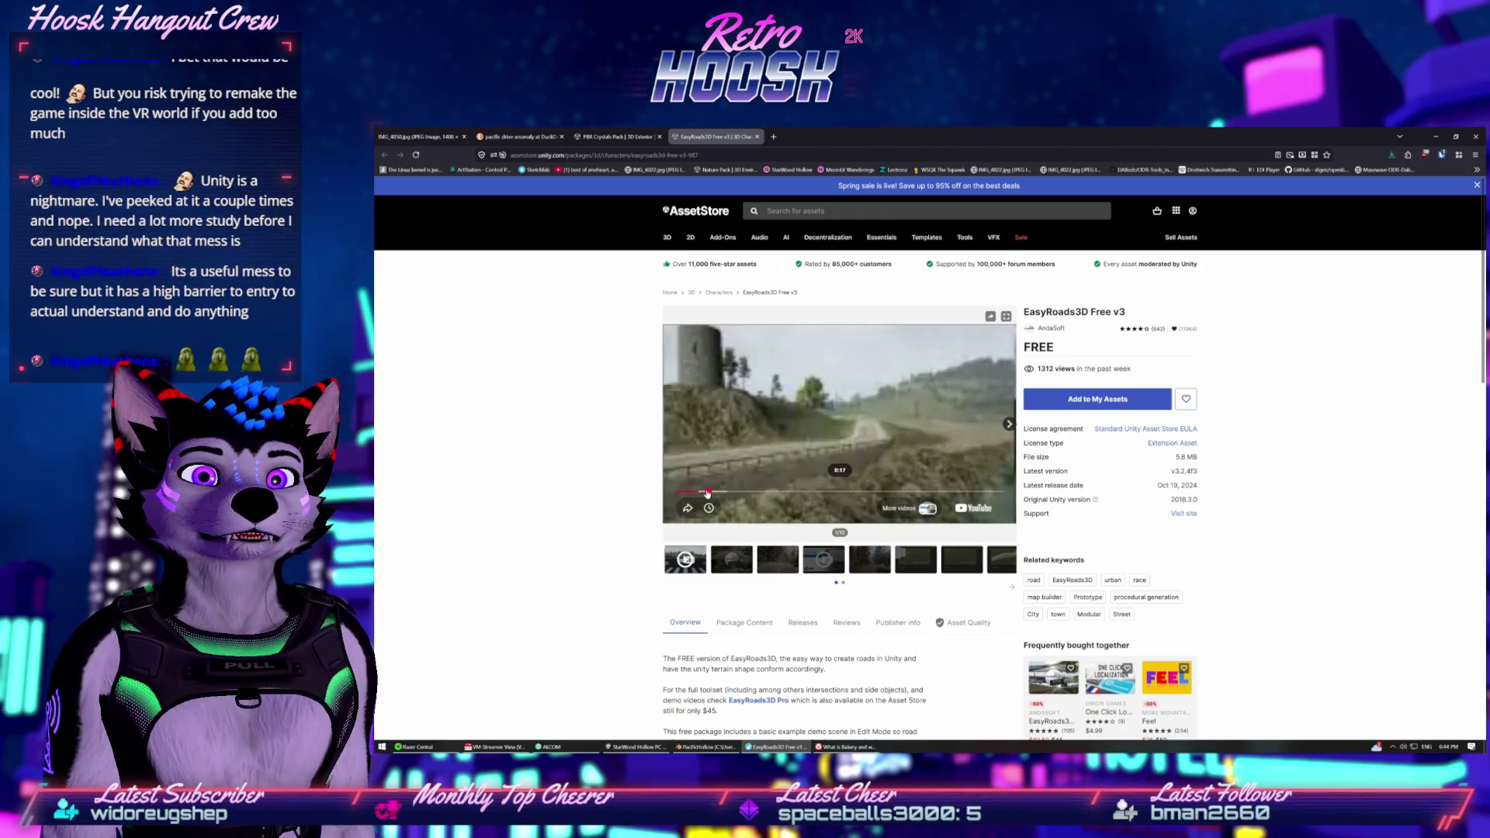
pyautogui.click(797, 492)
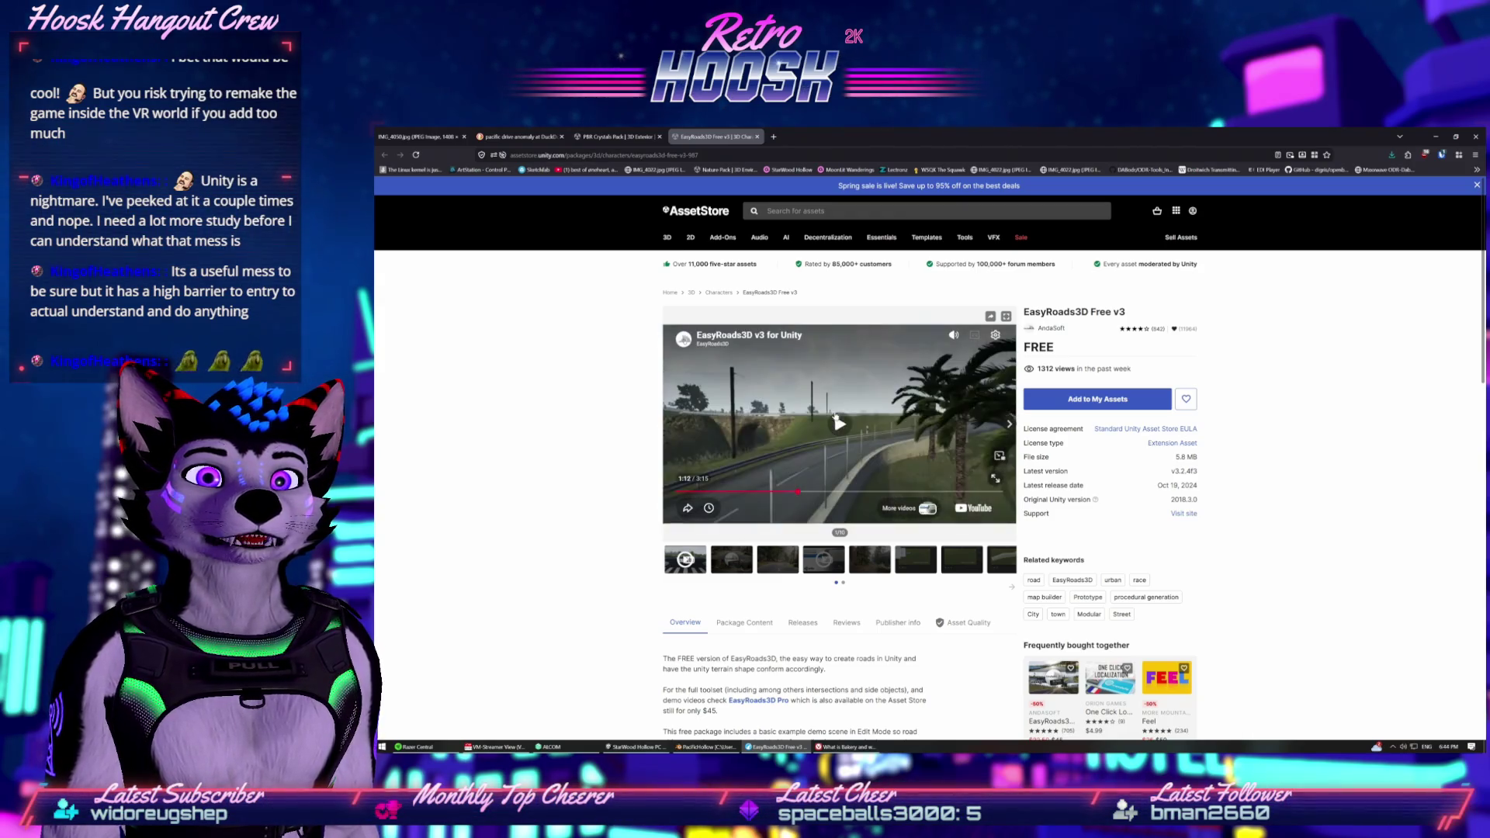
pyautogui.click(734, 560)
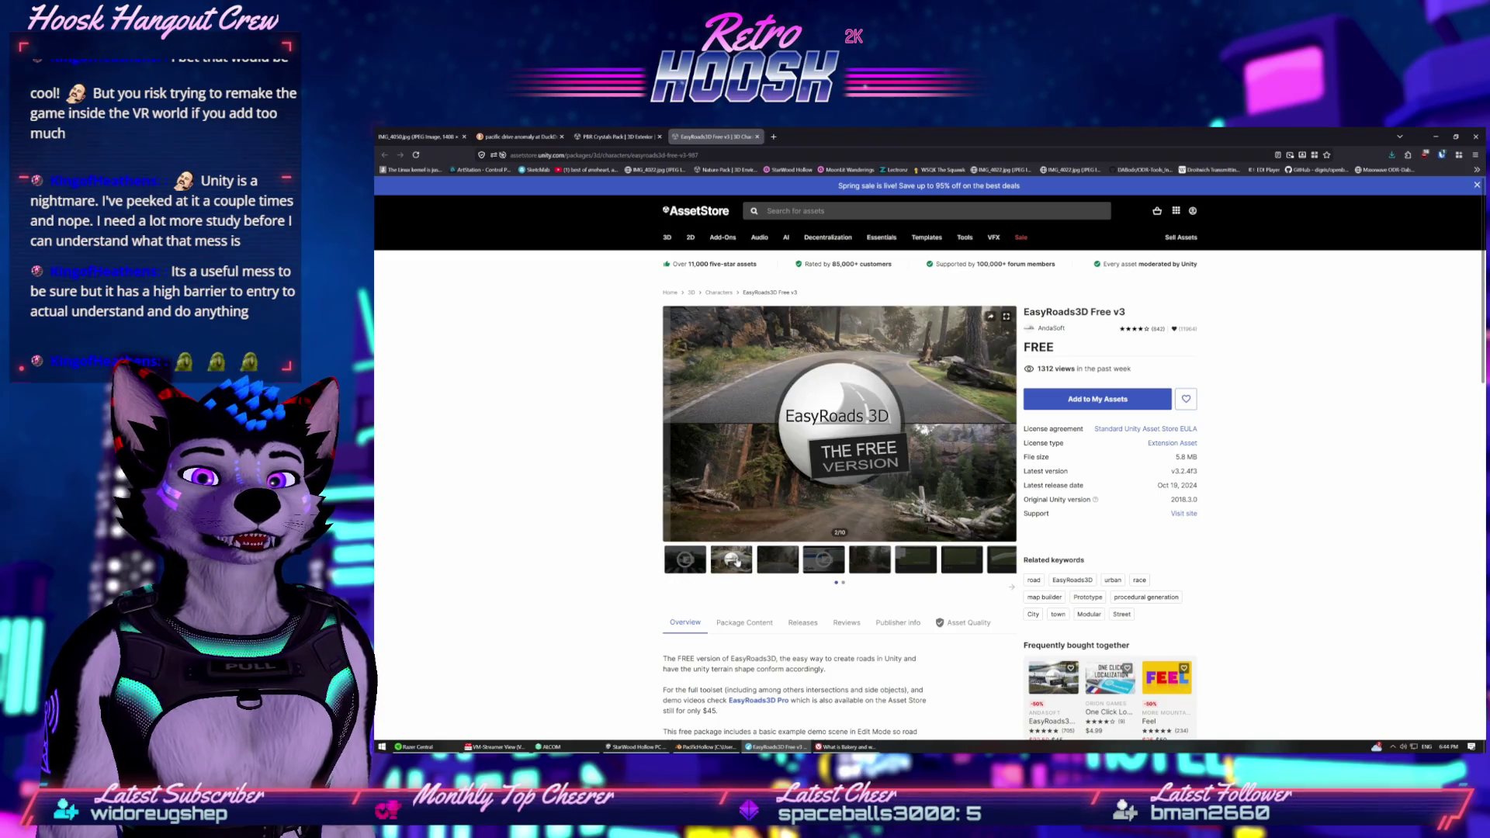
pyautogui.click(781, 563)
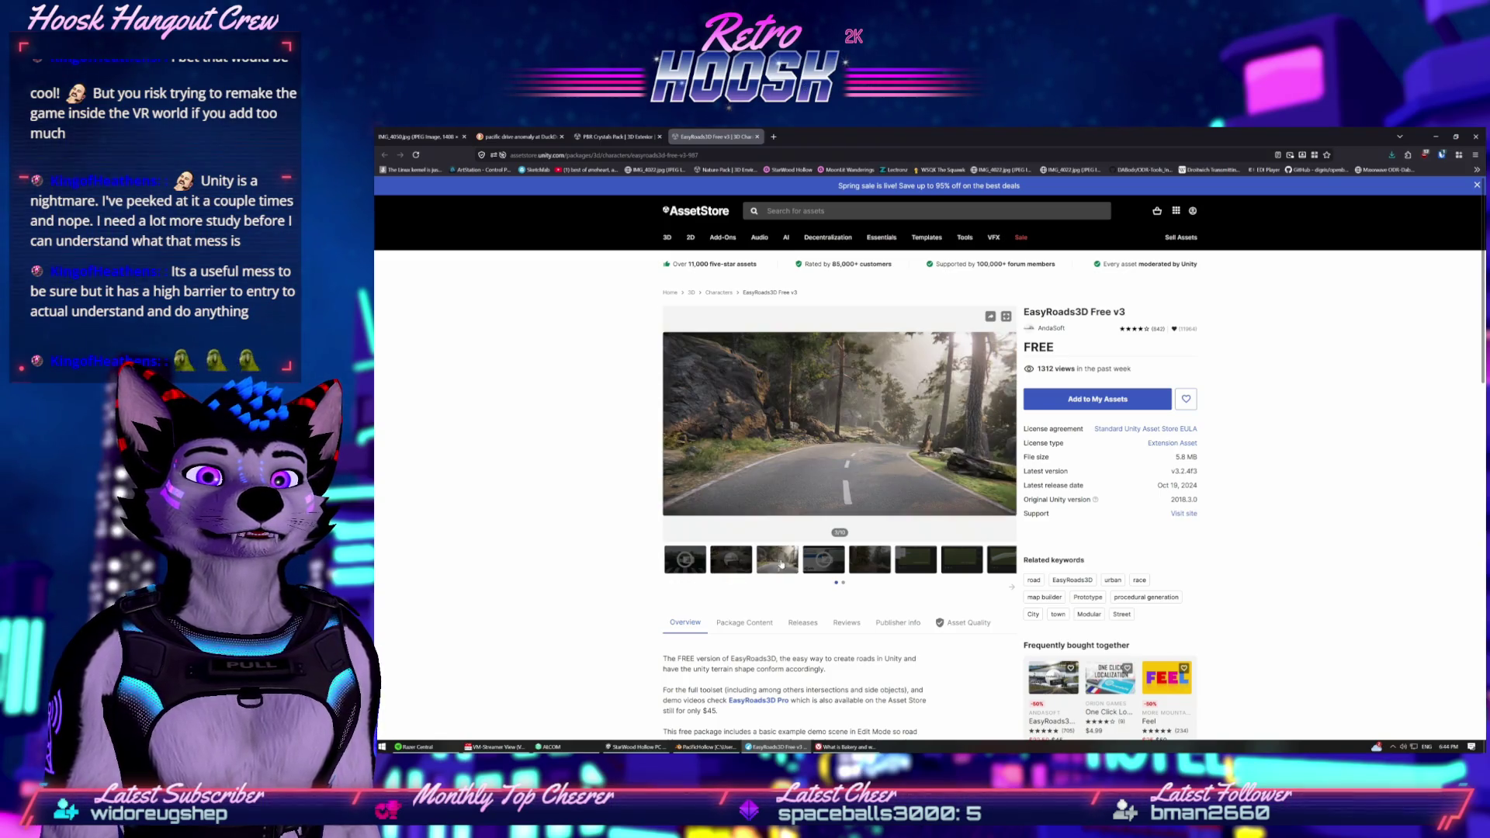
# Play the getting-started gallery video full screen, open it in a new tab, and return to the store page.
pyautogui.click(824, 565)
pyautogui.click(832, 423)
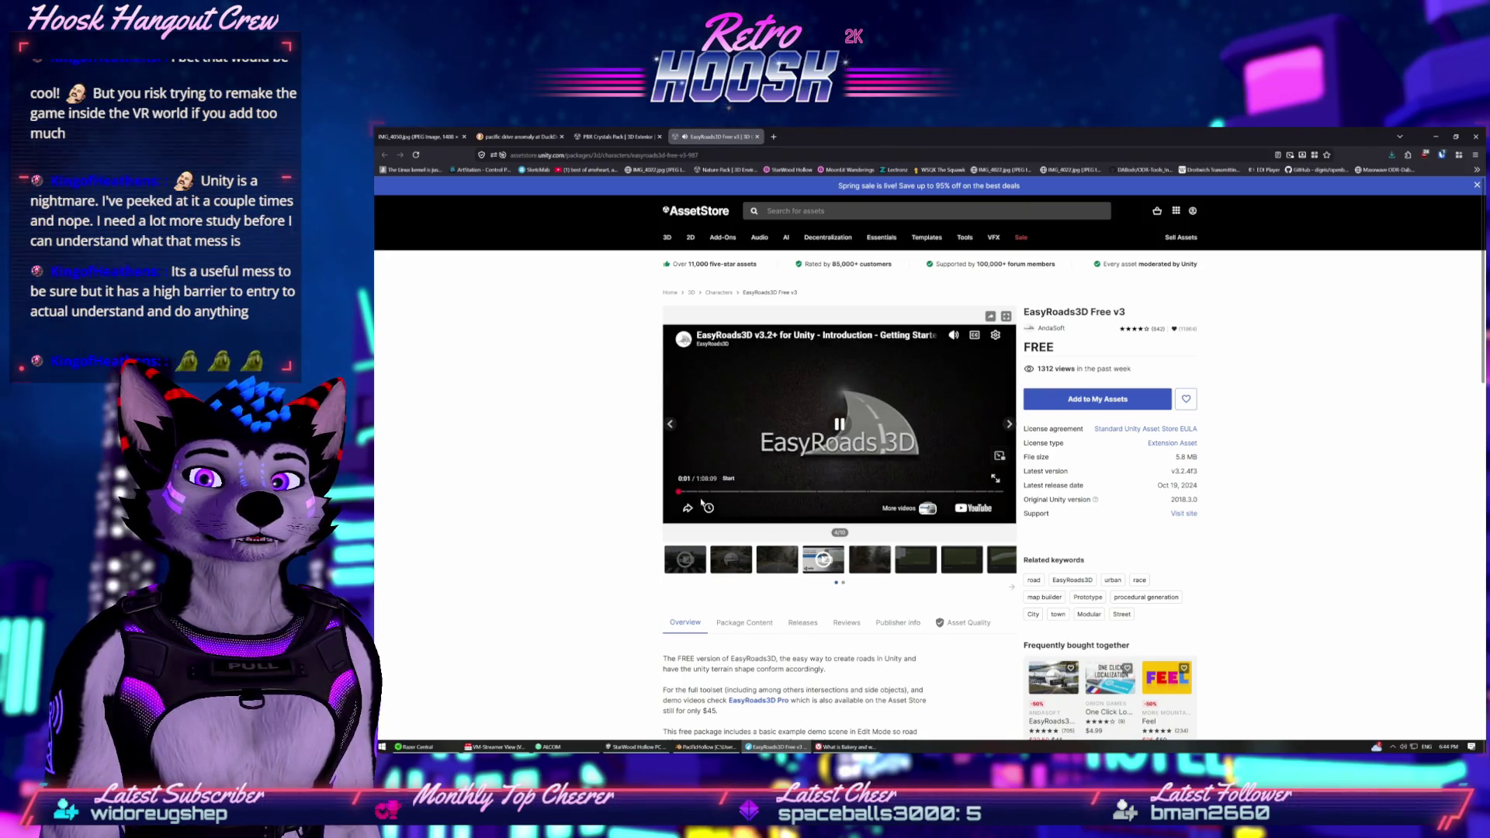
pyautogui.click(993, 480)
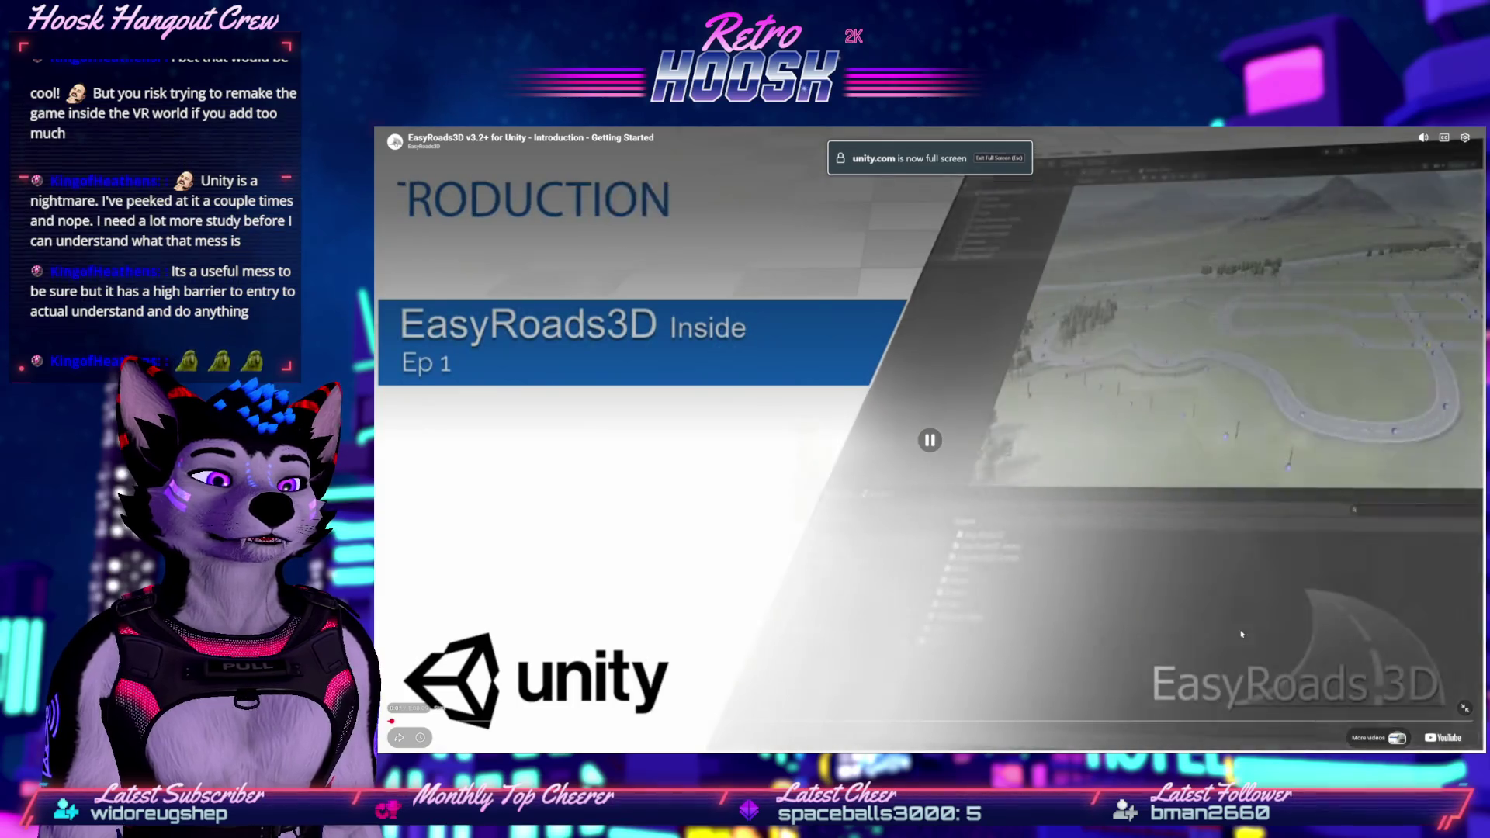
pyautogui.click(1437, 741)
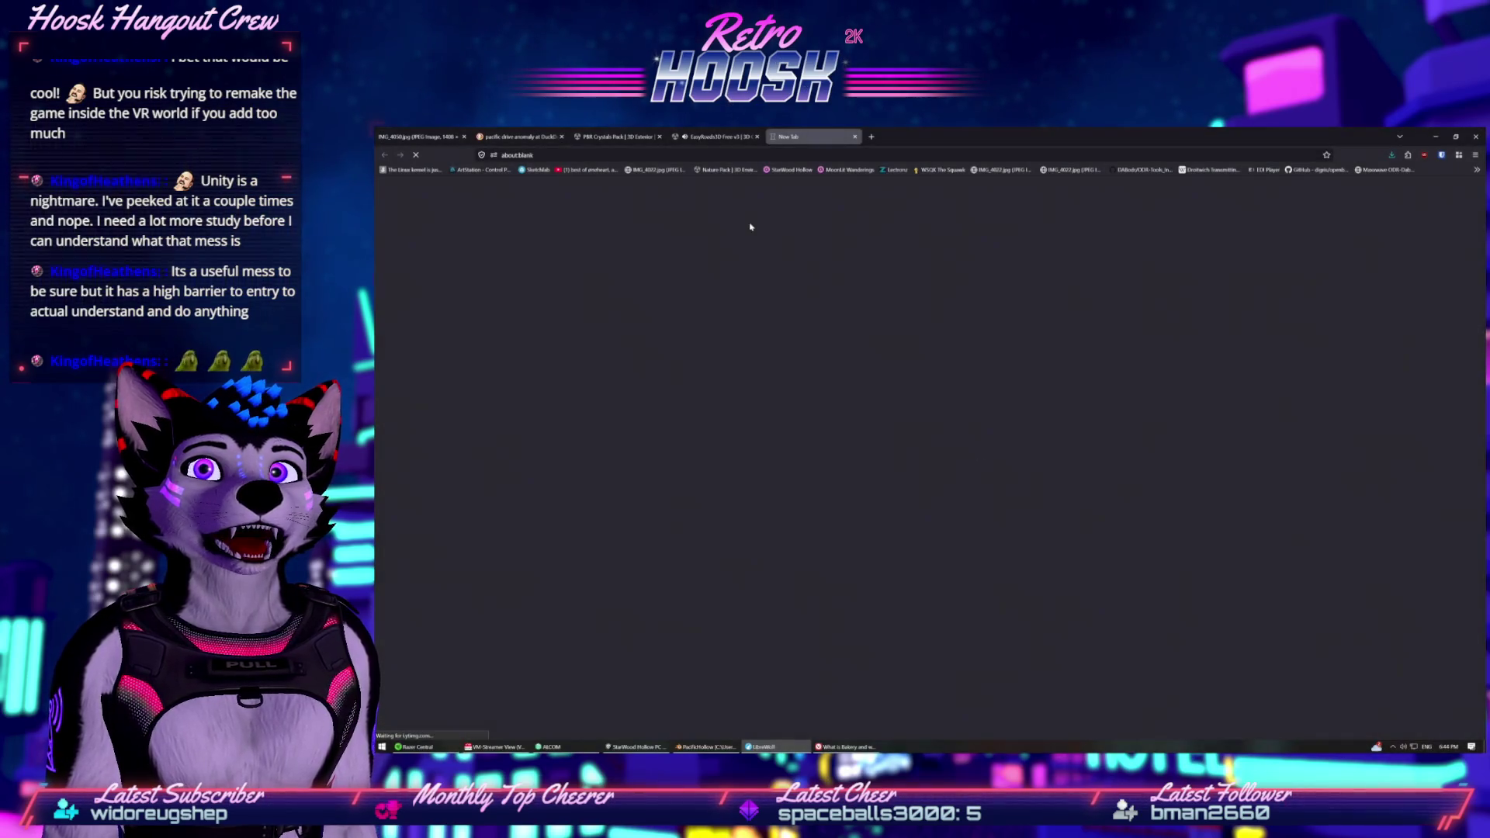
pyautogui.click(717, 132)
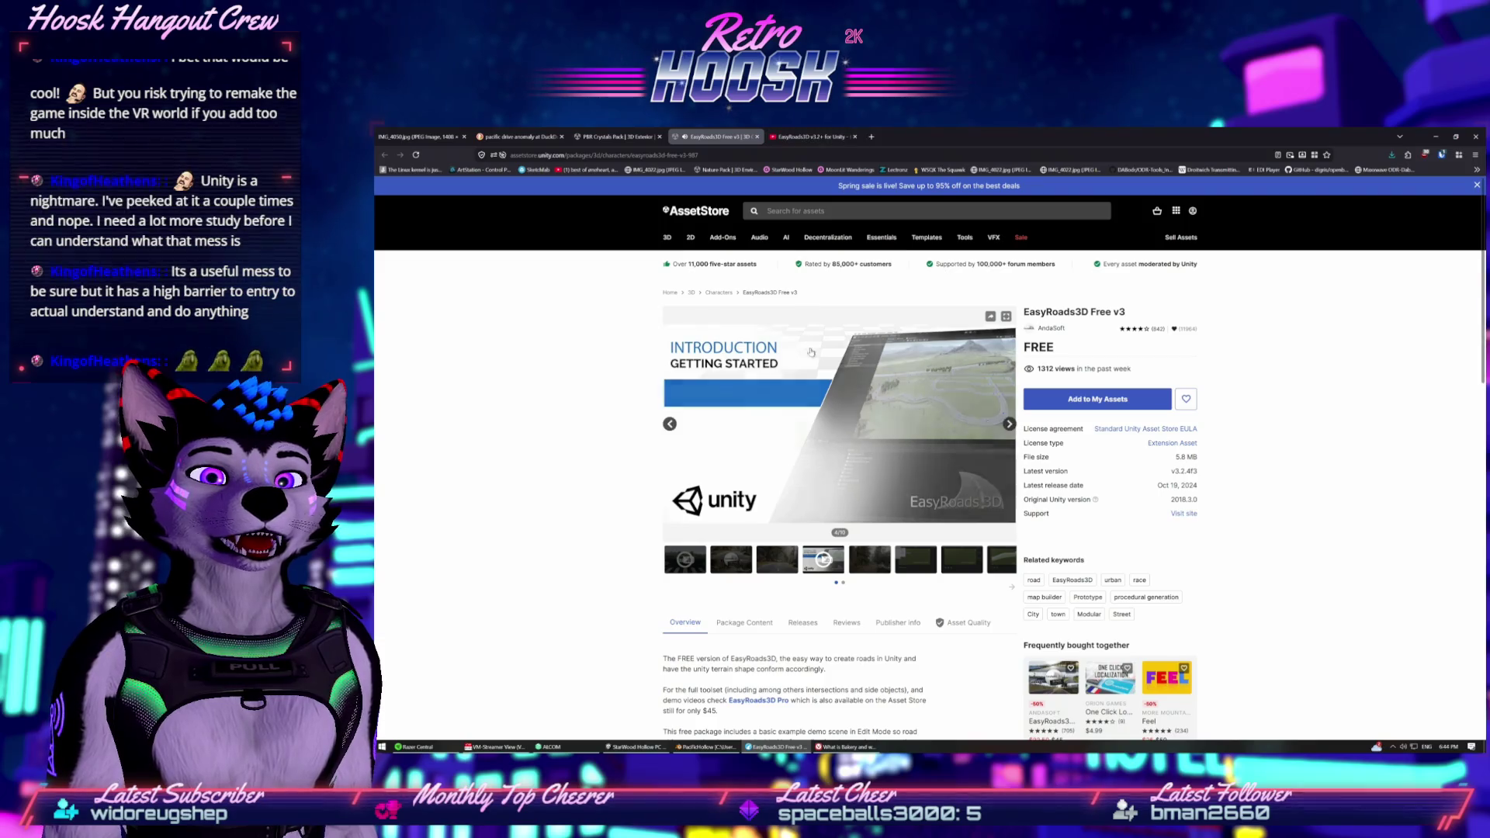
# Watch the EasyRoads3D intro full screen on YouTube, skipping past the Create Road Network chapter, then exit full screen.
pyautogui.hotkey('ctrl', 'Tab')
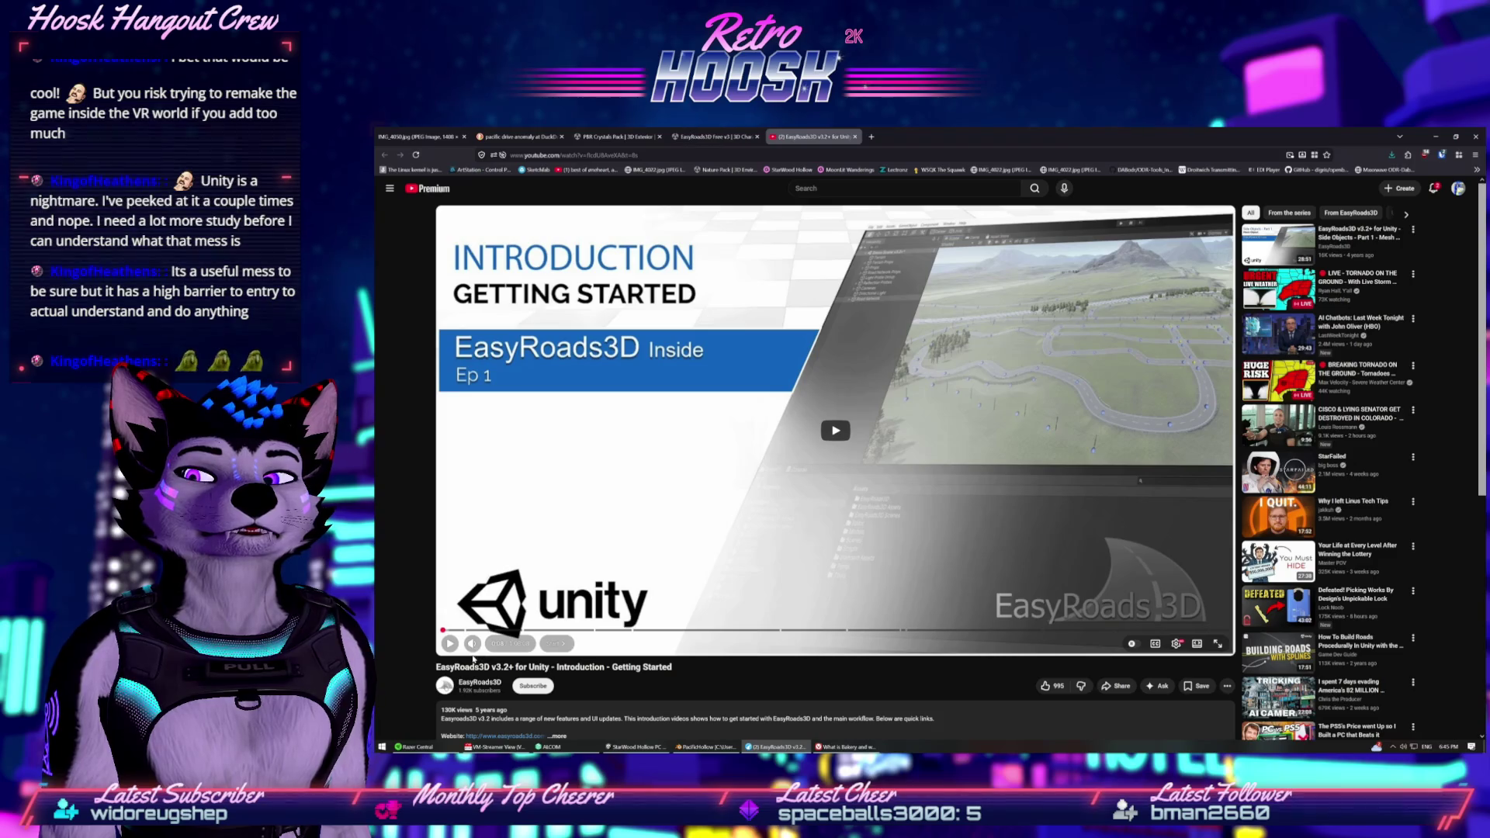
pyautogui.click(846, 535)
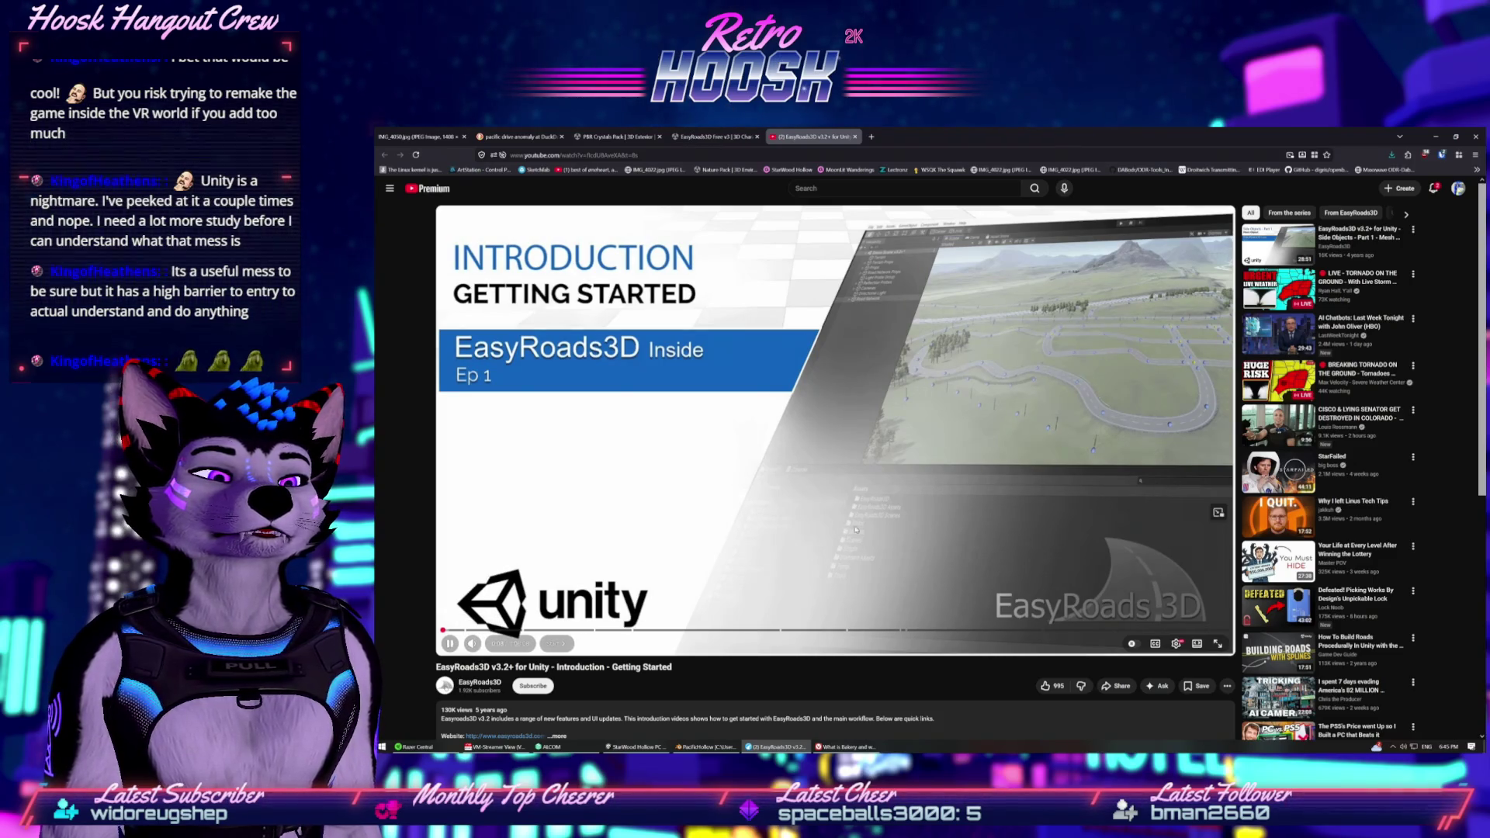
pyautogui.click(1218, 646)
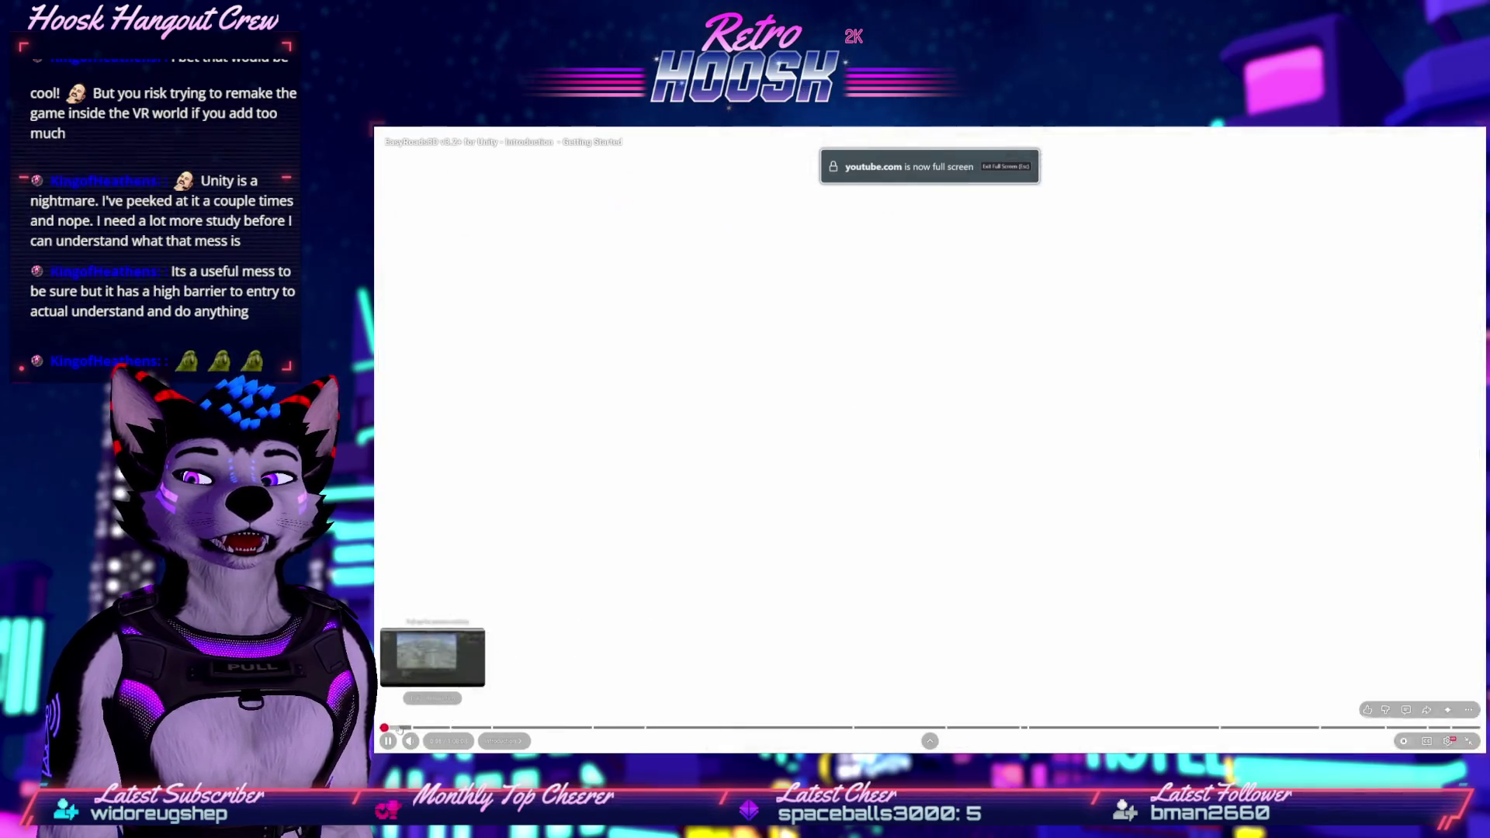
pyautogui.click(403, 728)
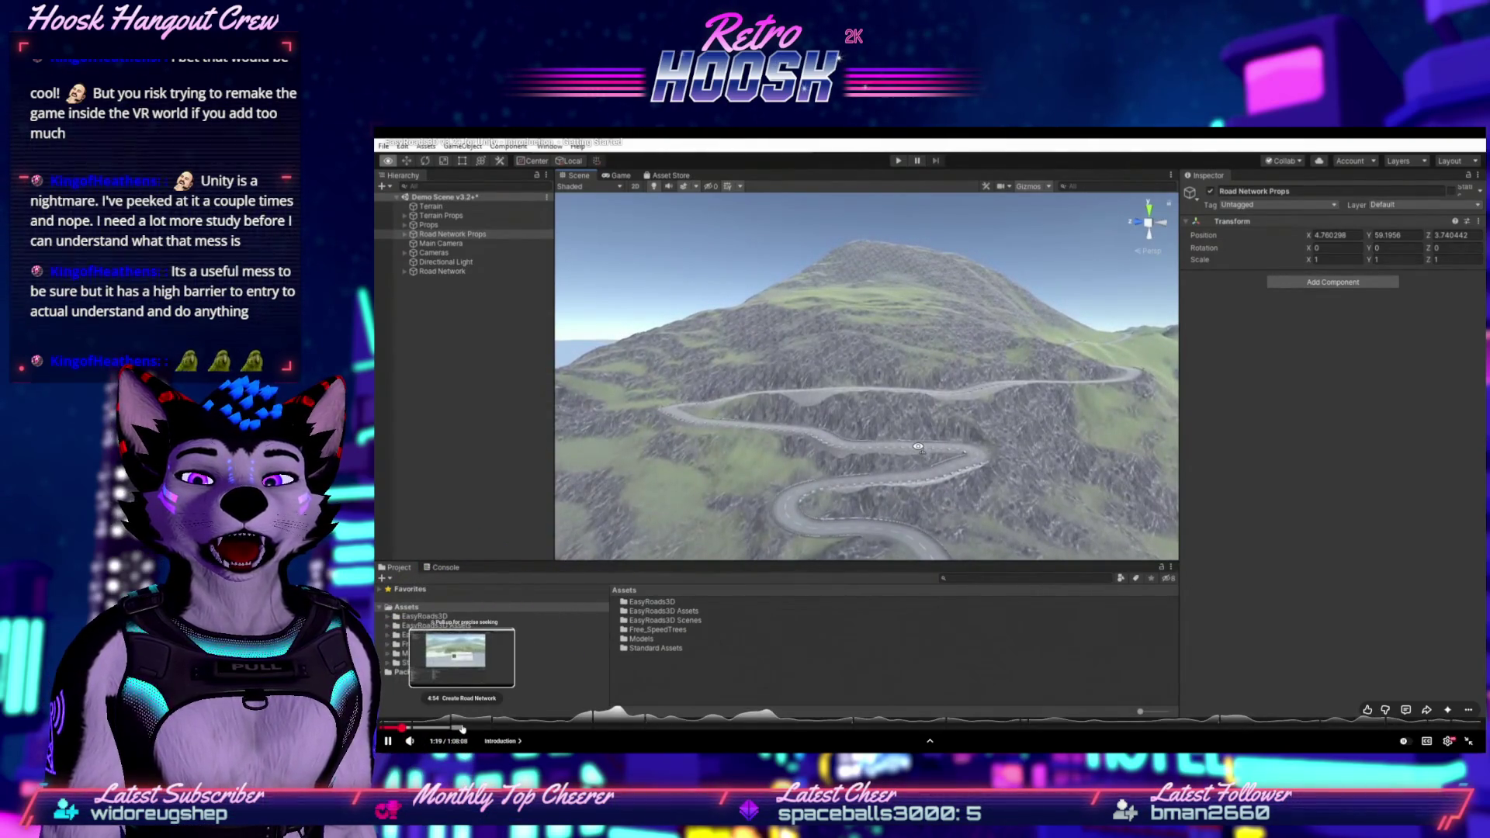
pyautogui.click(461, 729)
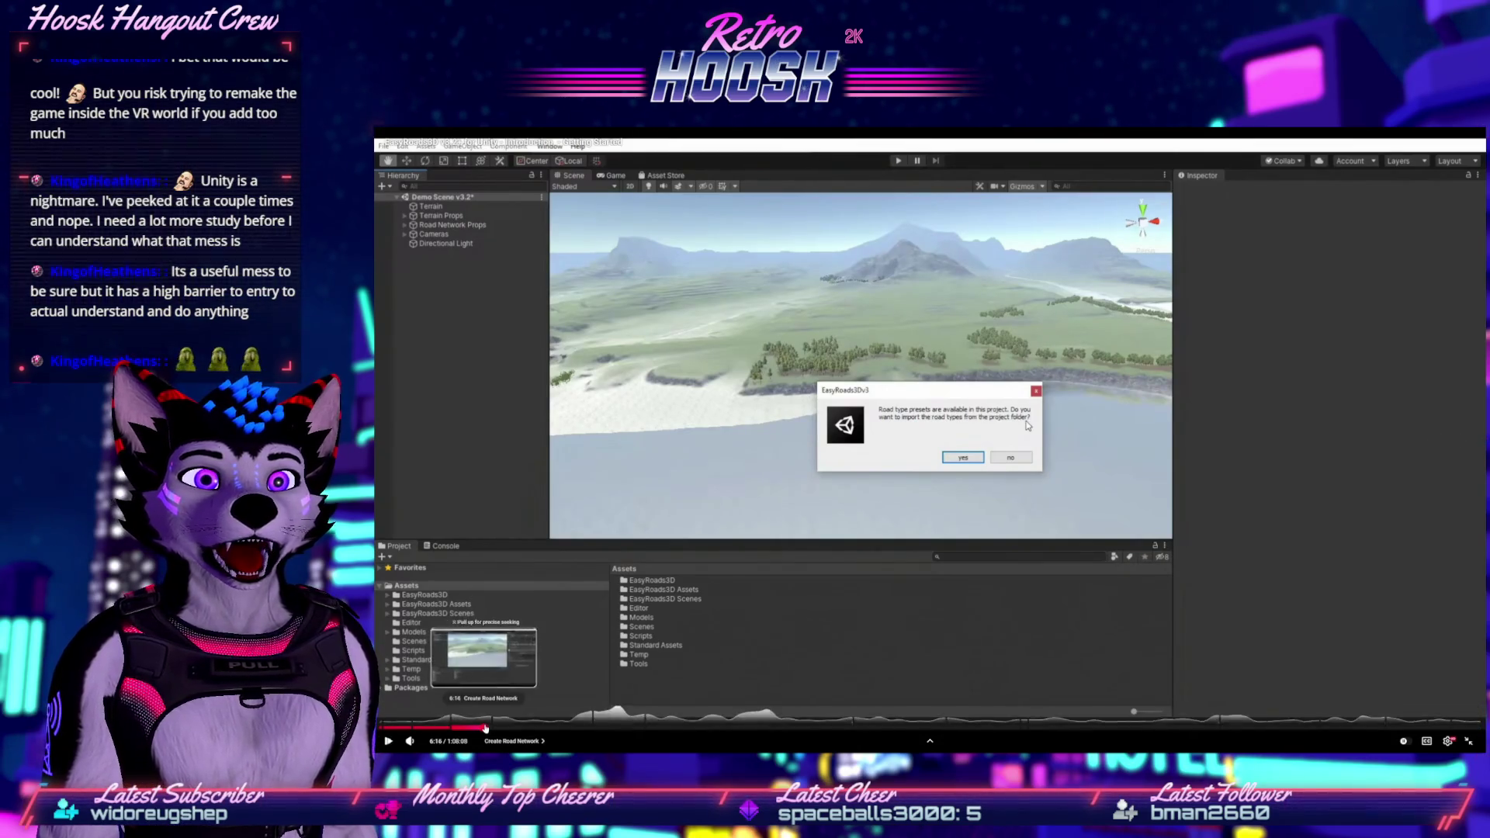
pyautogui.click(485, 727)
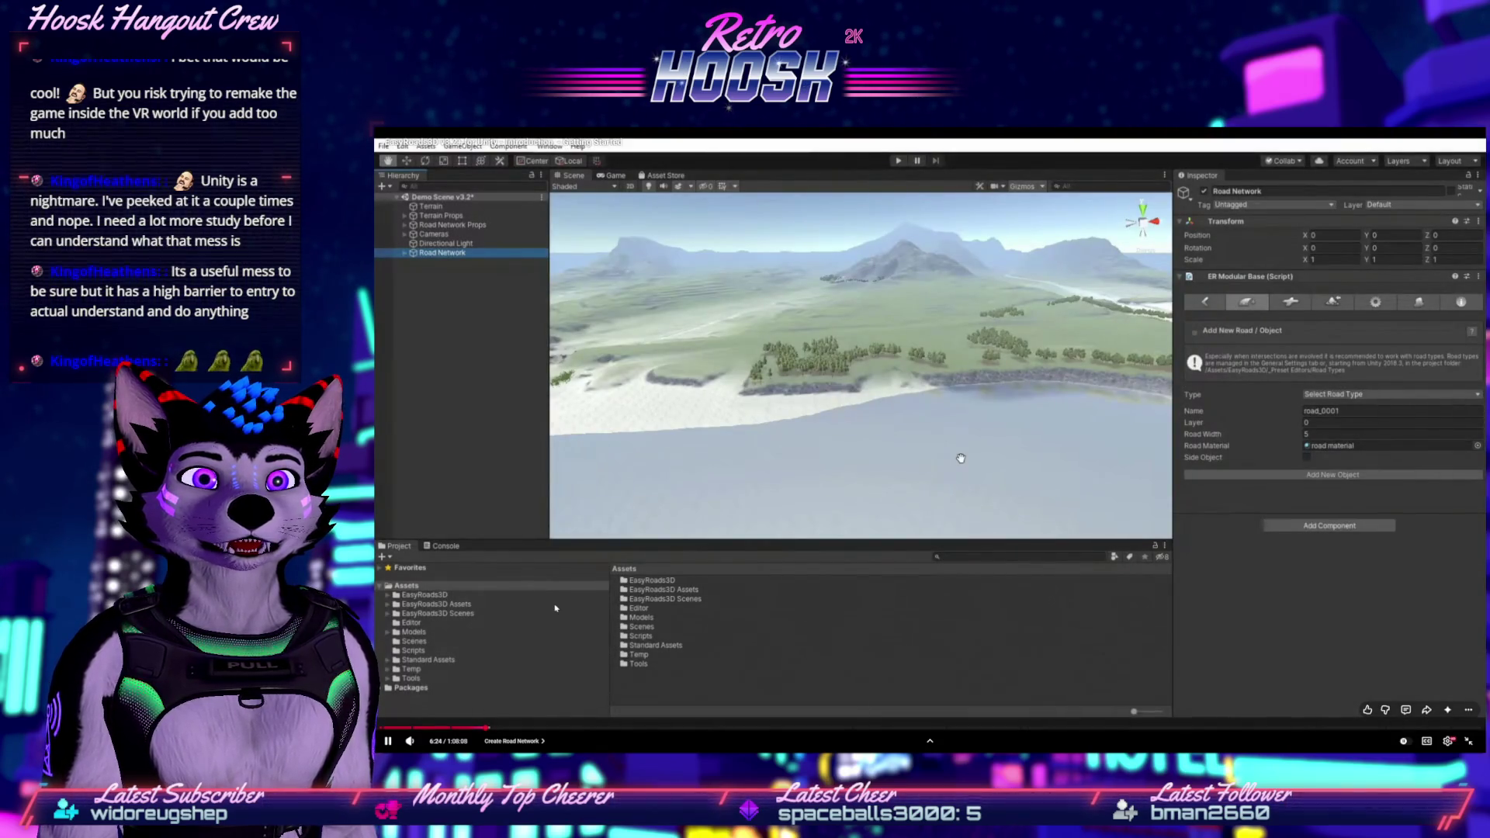
pyautogui.click(1465, 740)
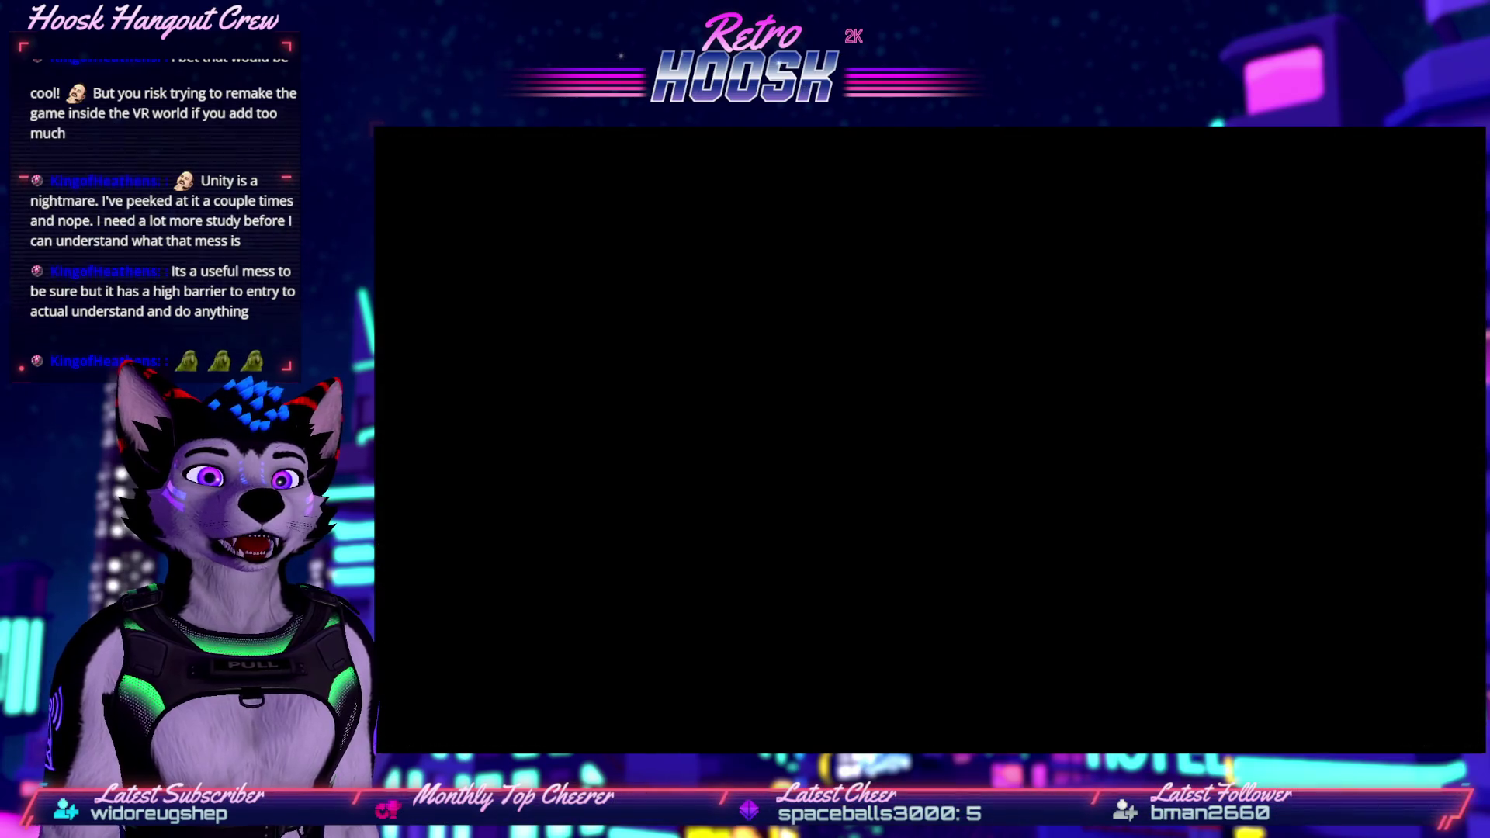
# Turn on captions for the EasyRoads3D tutorial and skip ahead to the road-creation part near 13:16.
pyautogui.moveTo(500, 648)
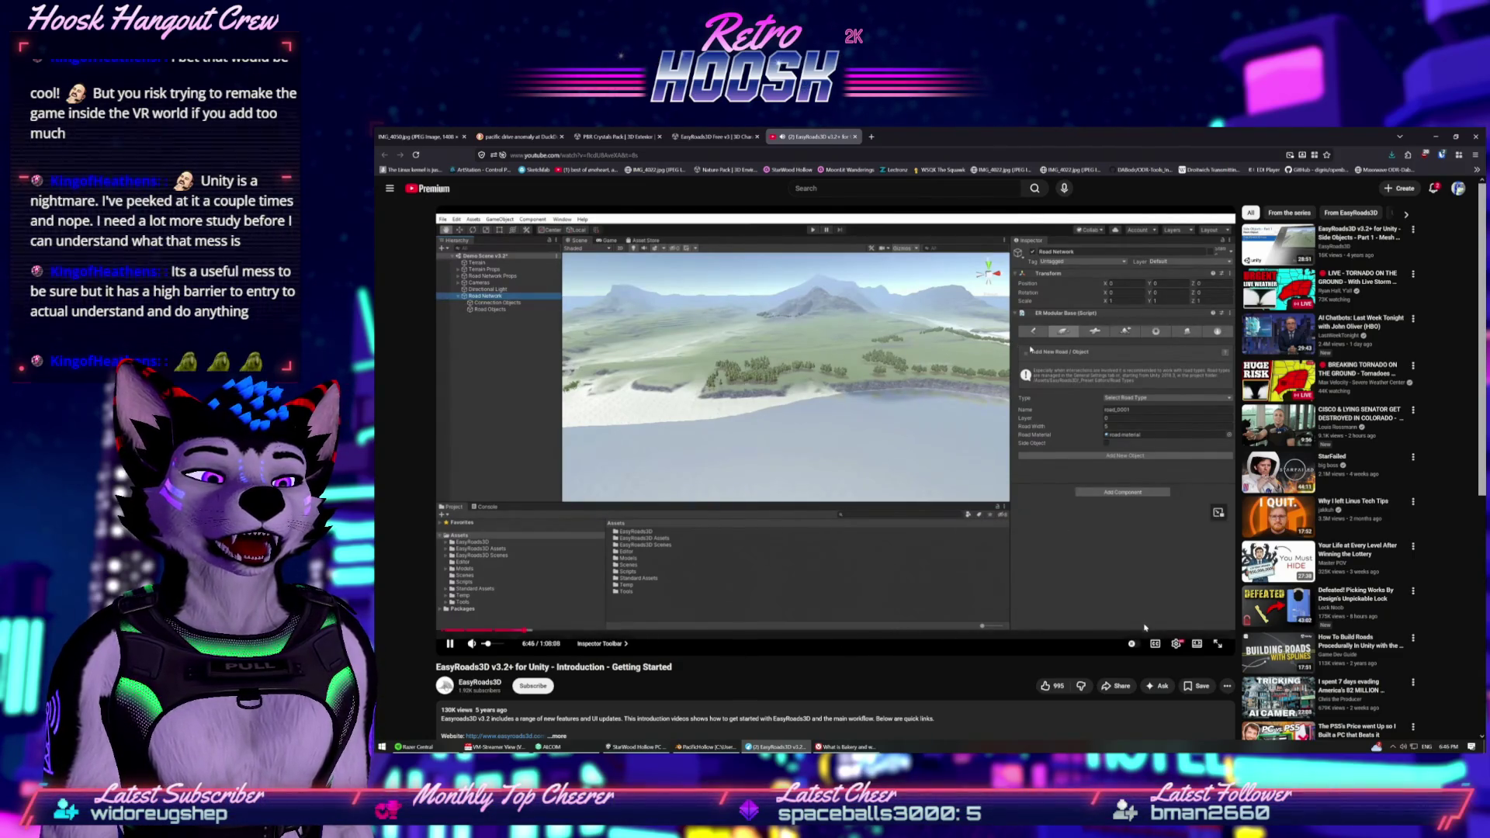
pyautogui.click(1159, 648)
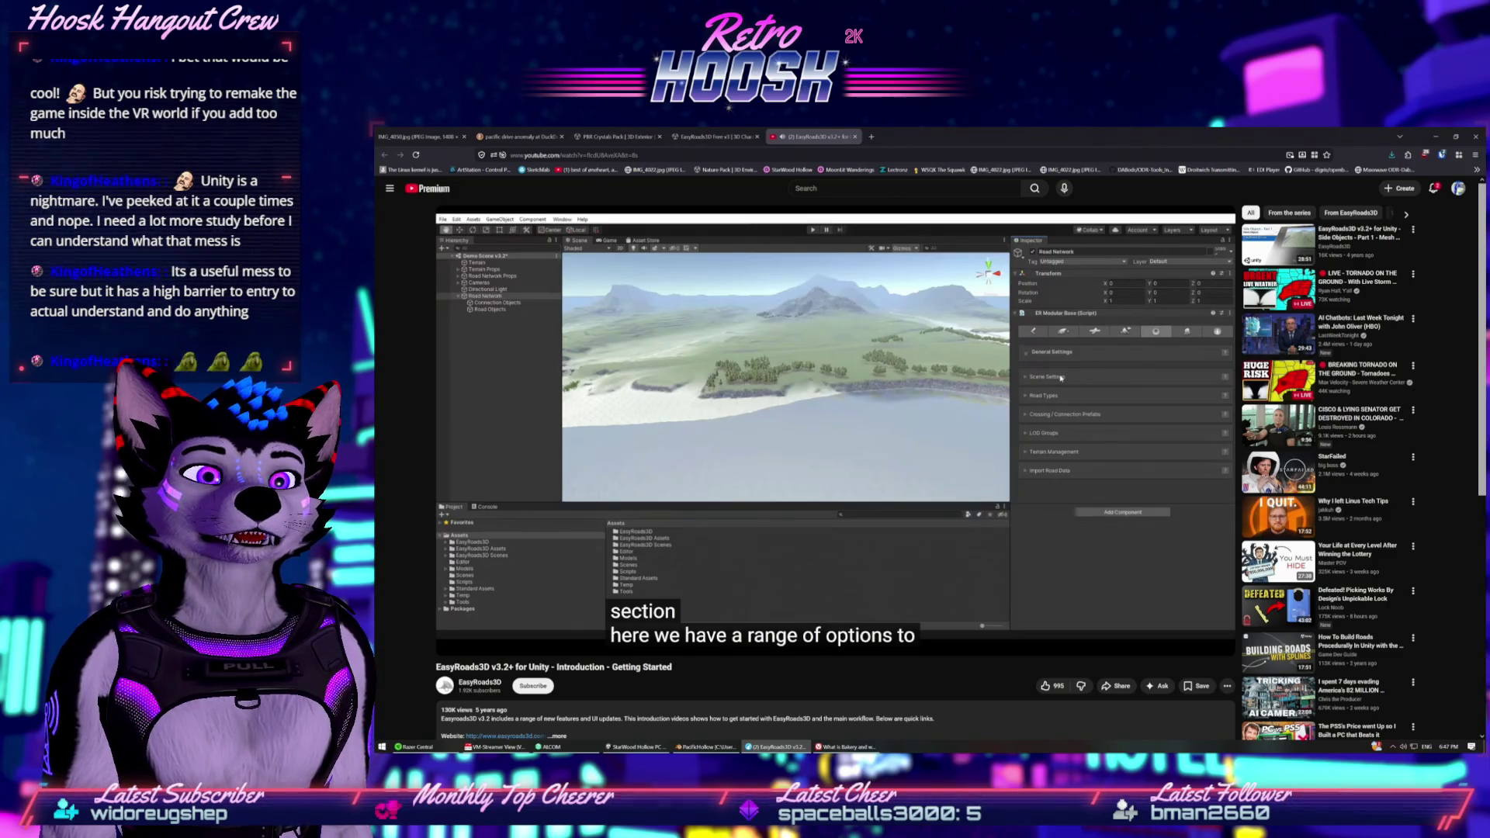
pyautogui.moveTo(491, 647)
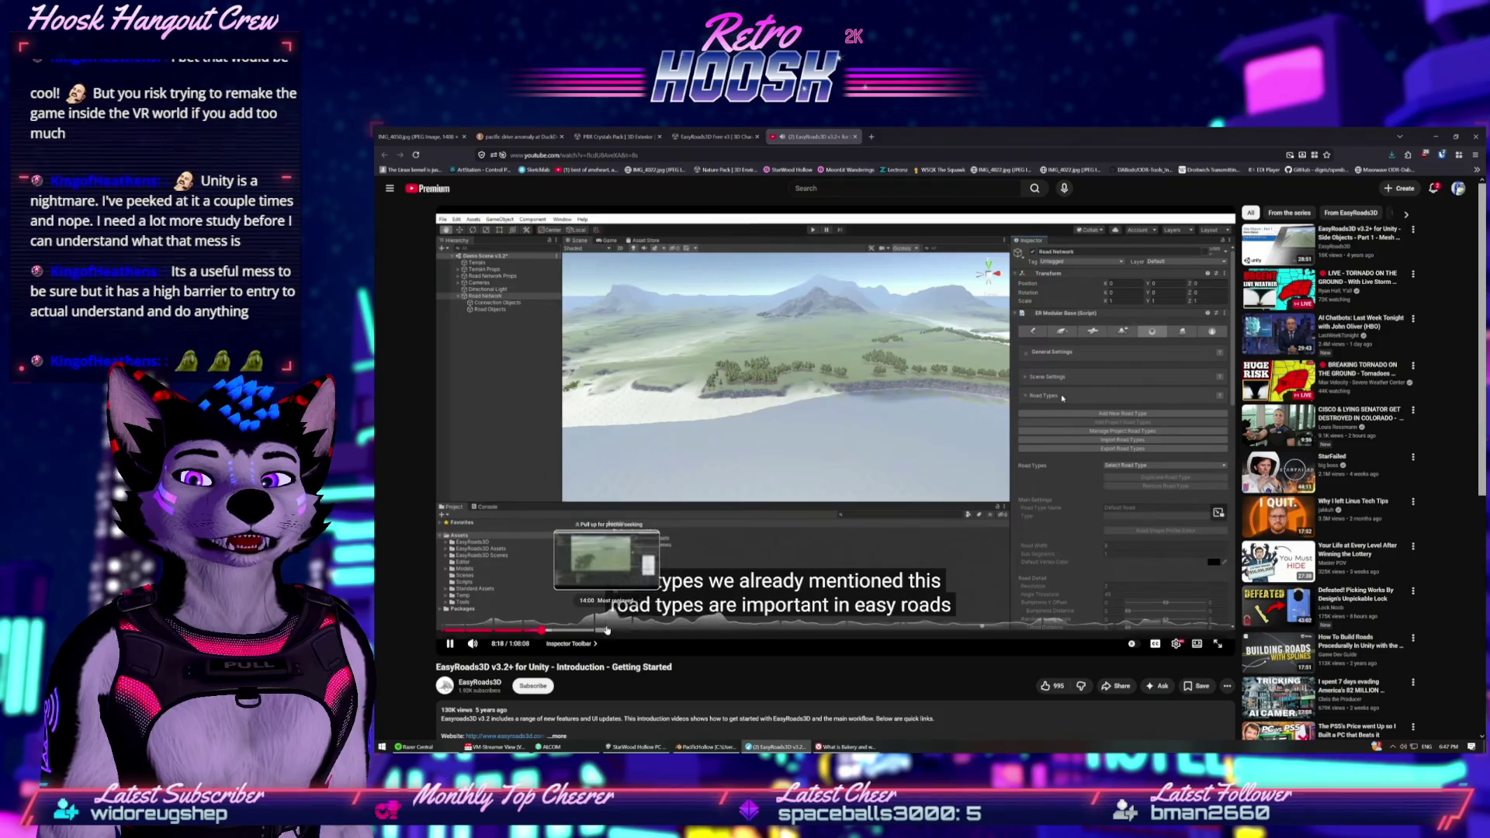
pyautogui.click(597, 630)
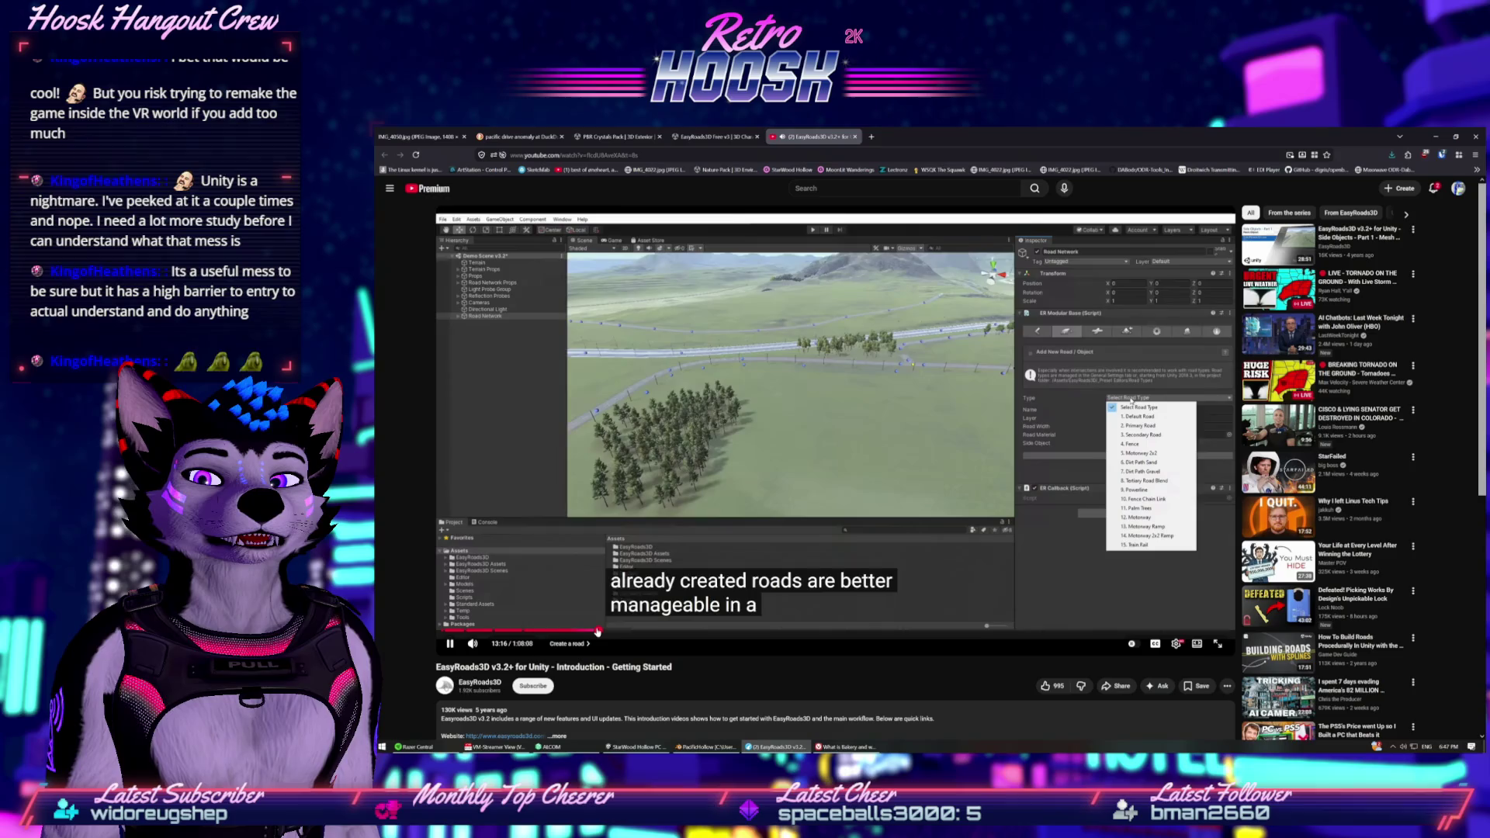
# Replay the road-type list section around 13:01–13:19, pause the video, and switch back to Unity.
pyautogui.click(595, 630)
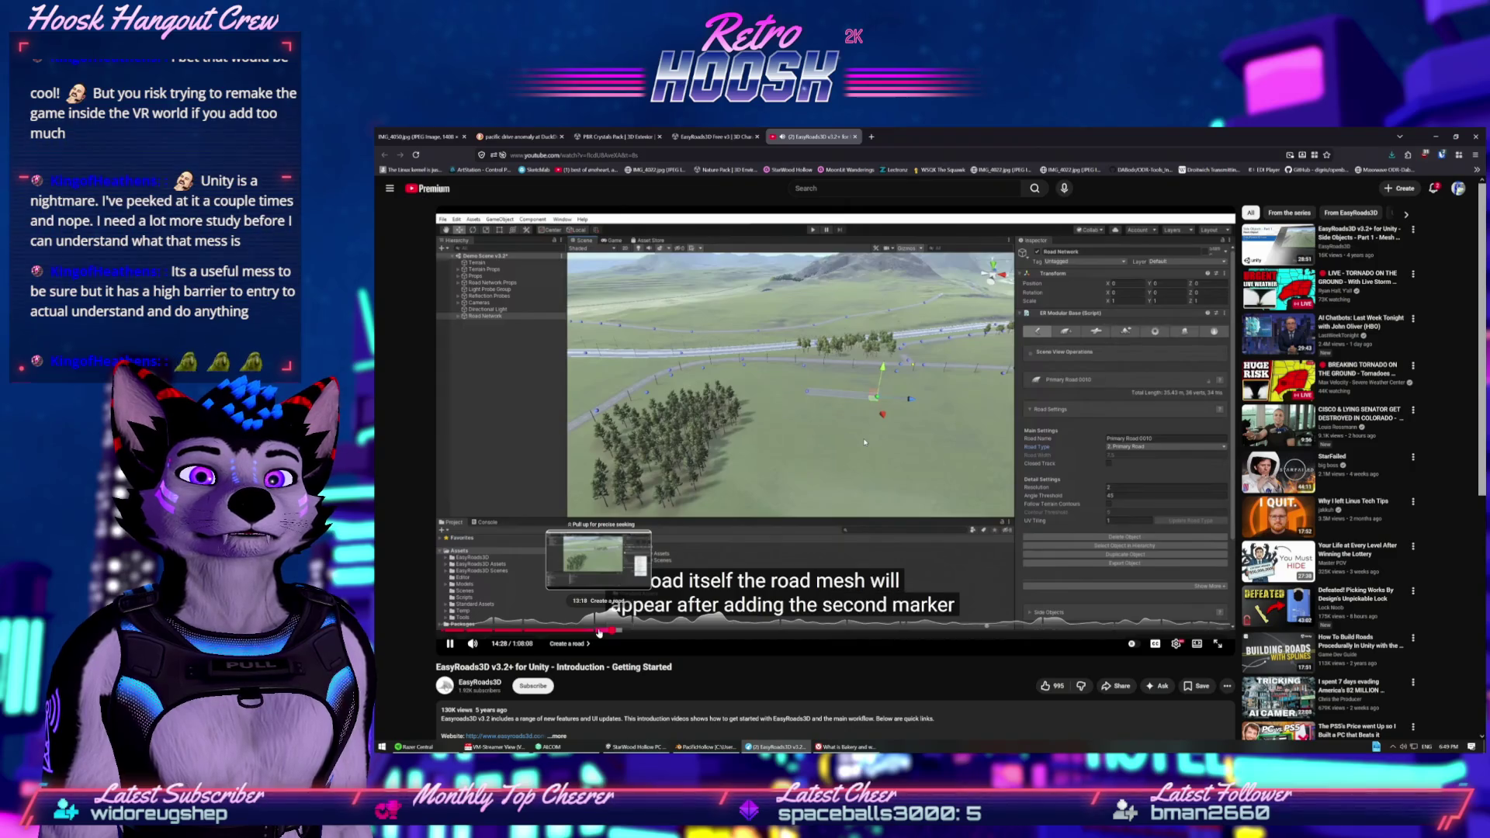
pyautogui.click(598, 633)
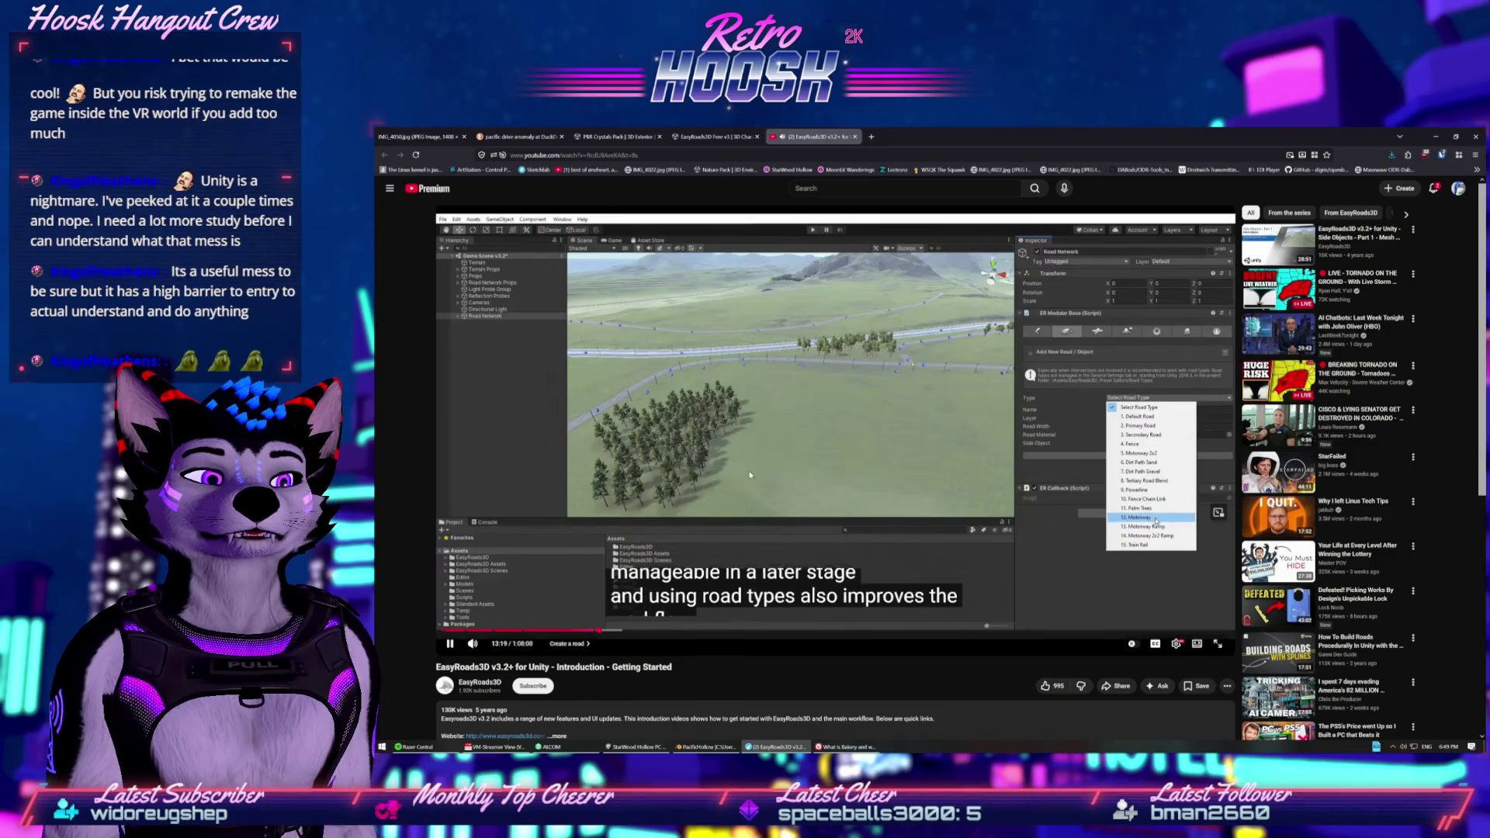
pyautogui.click(749, 475)
pyautogui.hotkey('alt', 'Tab')
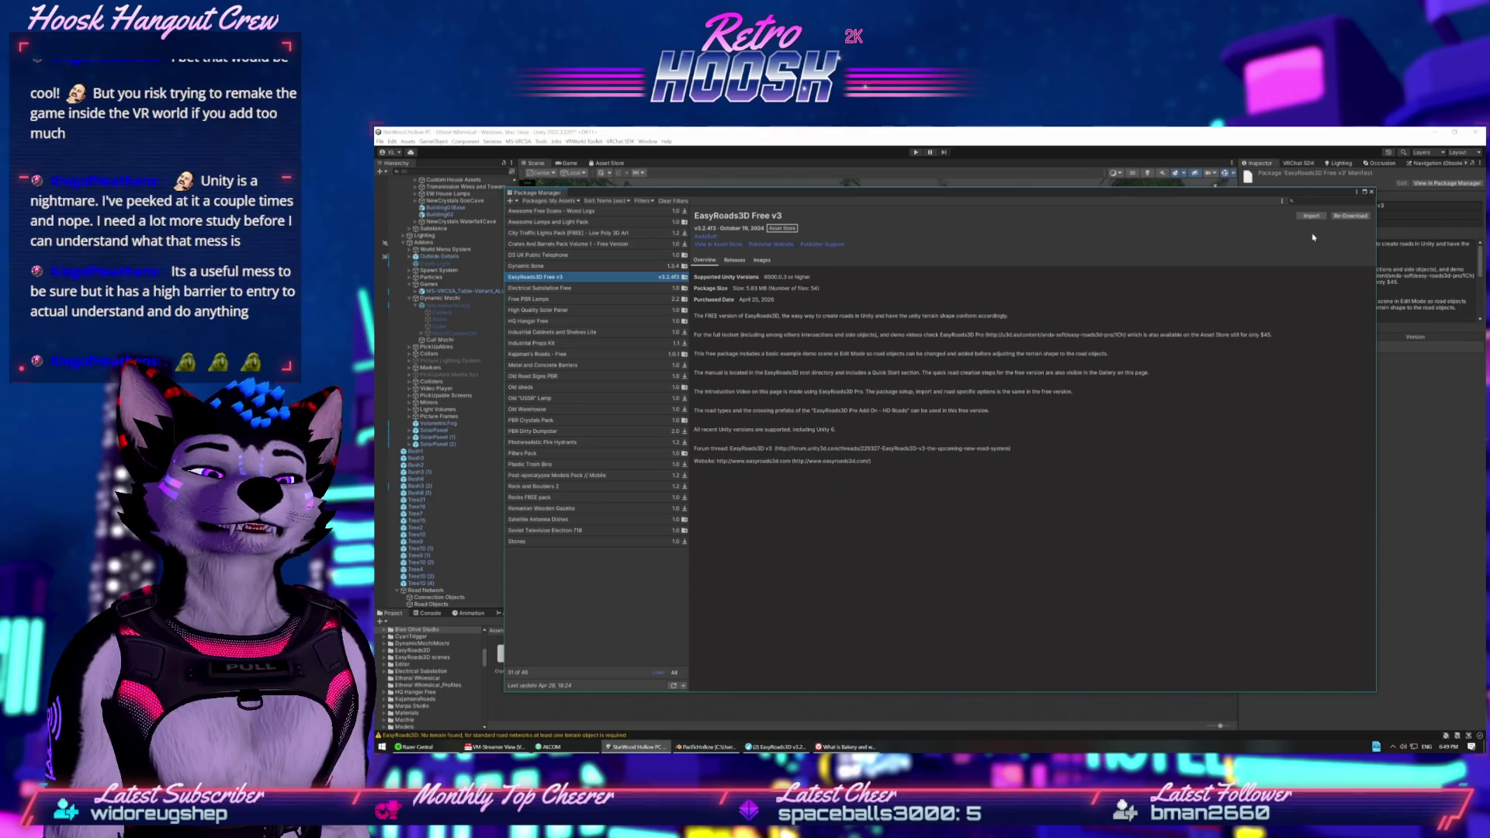
# Close the Package Manager and add a new 1. Default Road, Default Road 001, to the Road Network.
pyautogui.click(1372, 191)
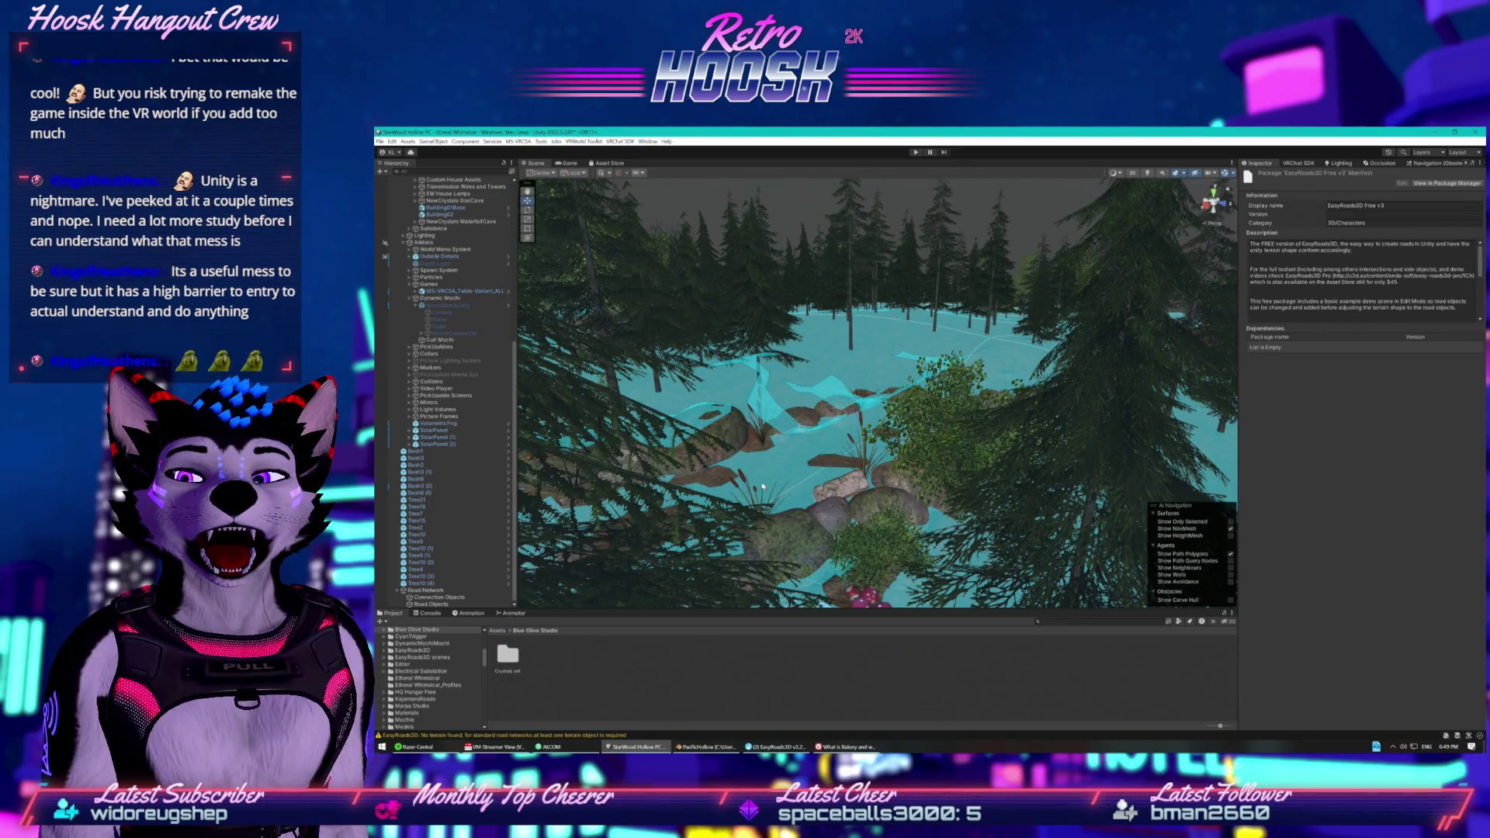
pyautogui.click(435, 606)
pyautogui.click(438, 598)
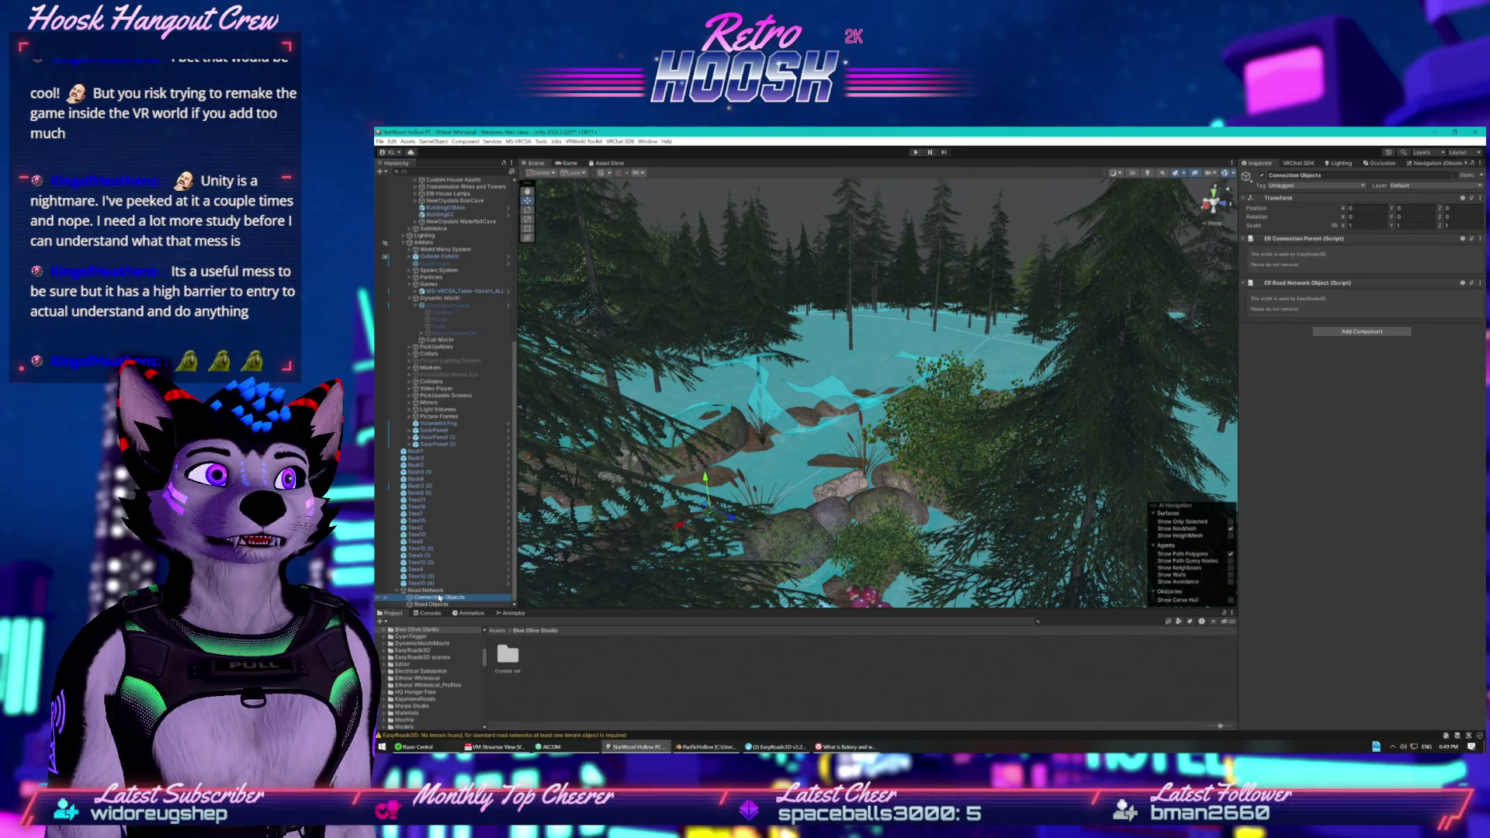
pyautogui.click(433, 590)
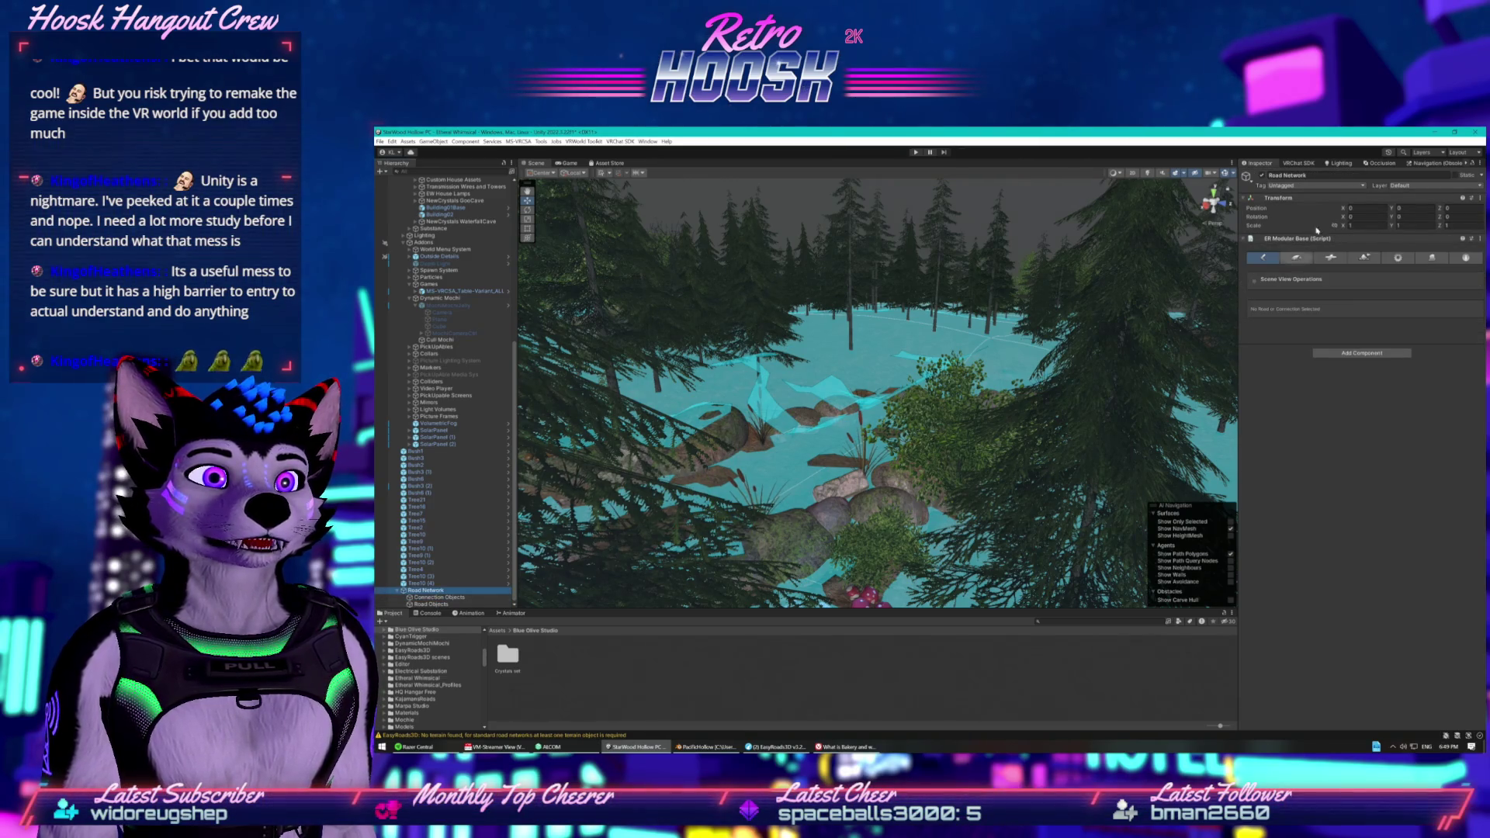
pyautogui.click(1296, 257)
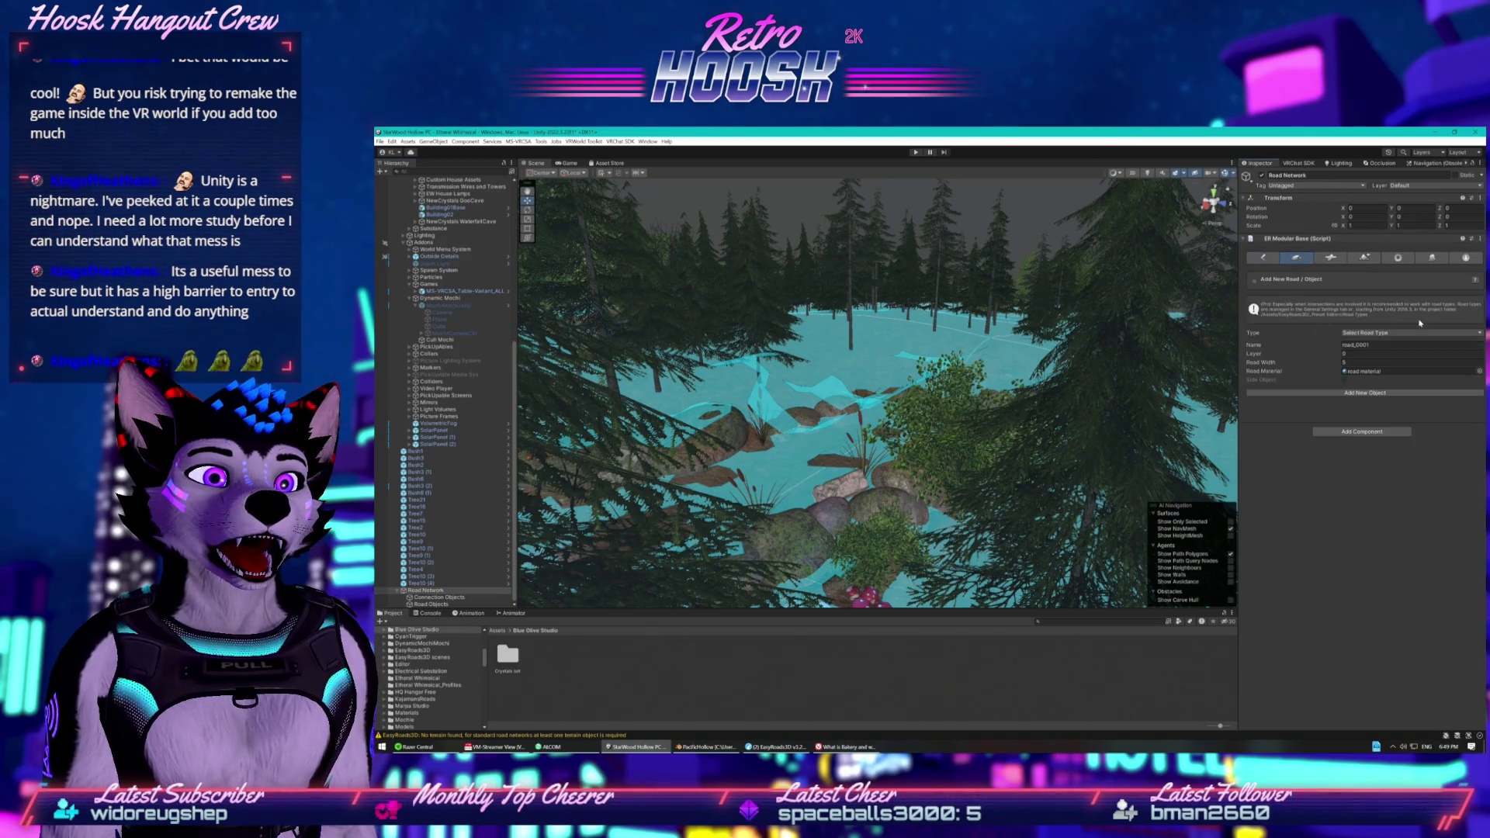
pyautogui.click(1381, 352)
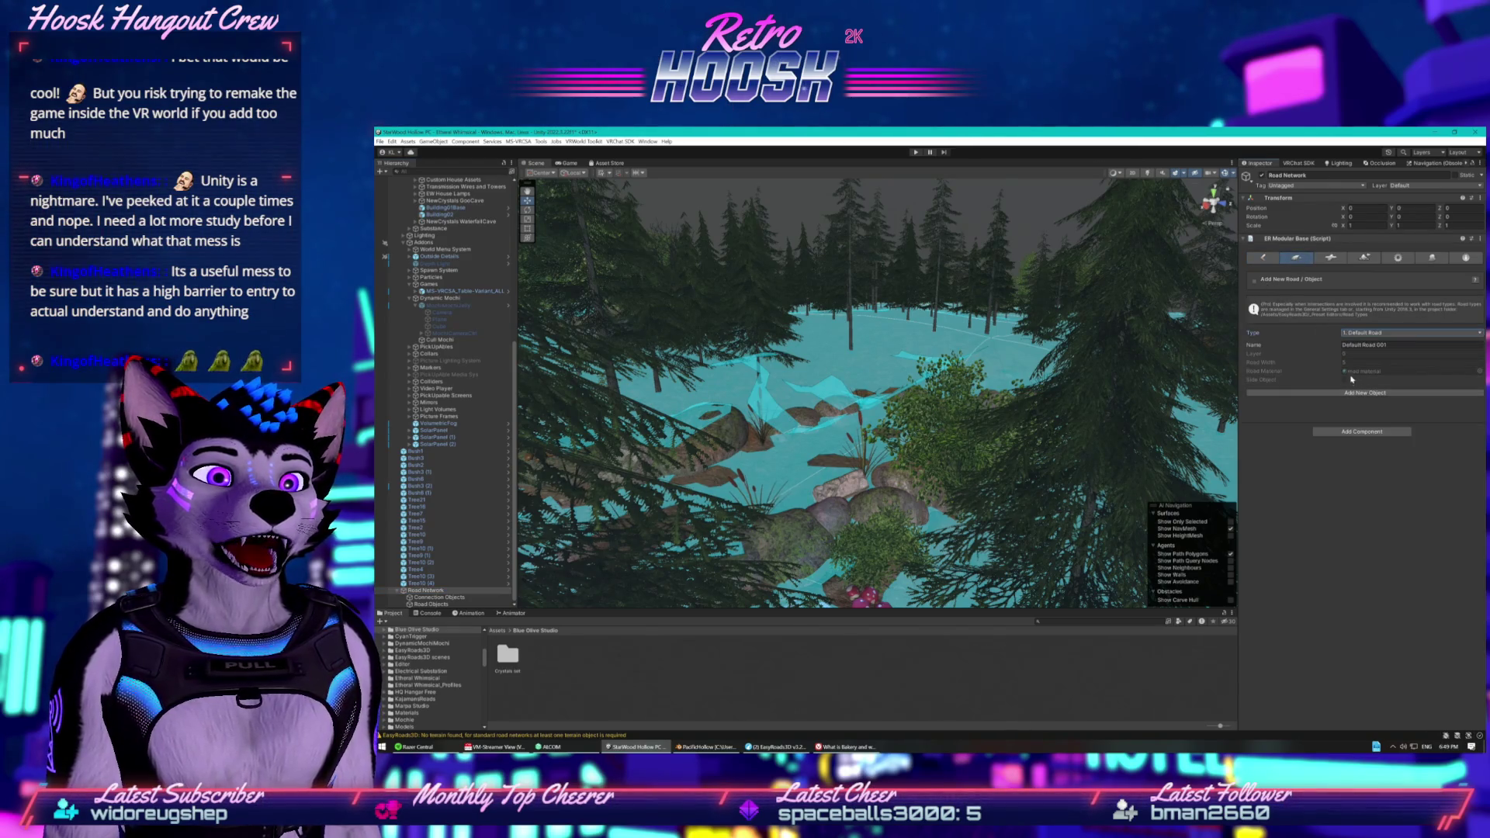
pyautogui.click(1362, 393)
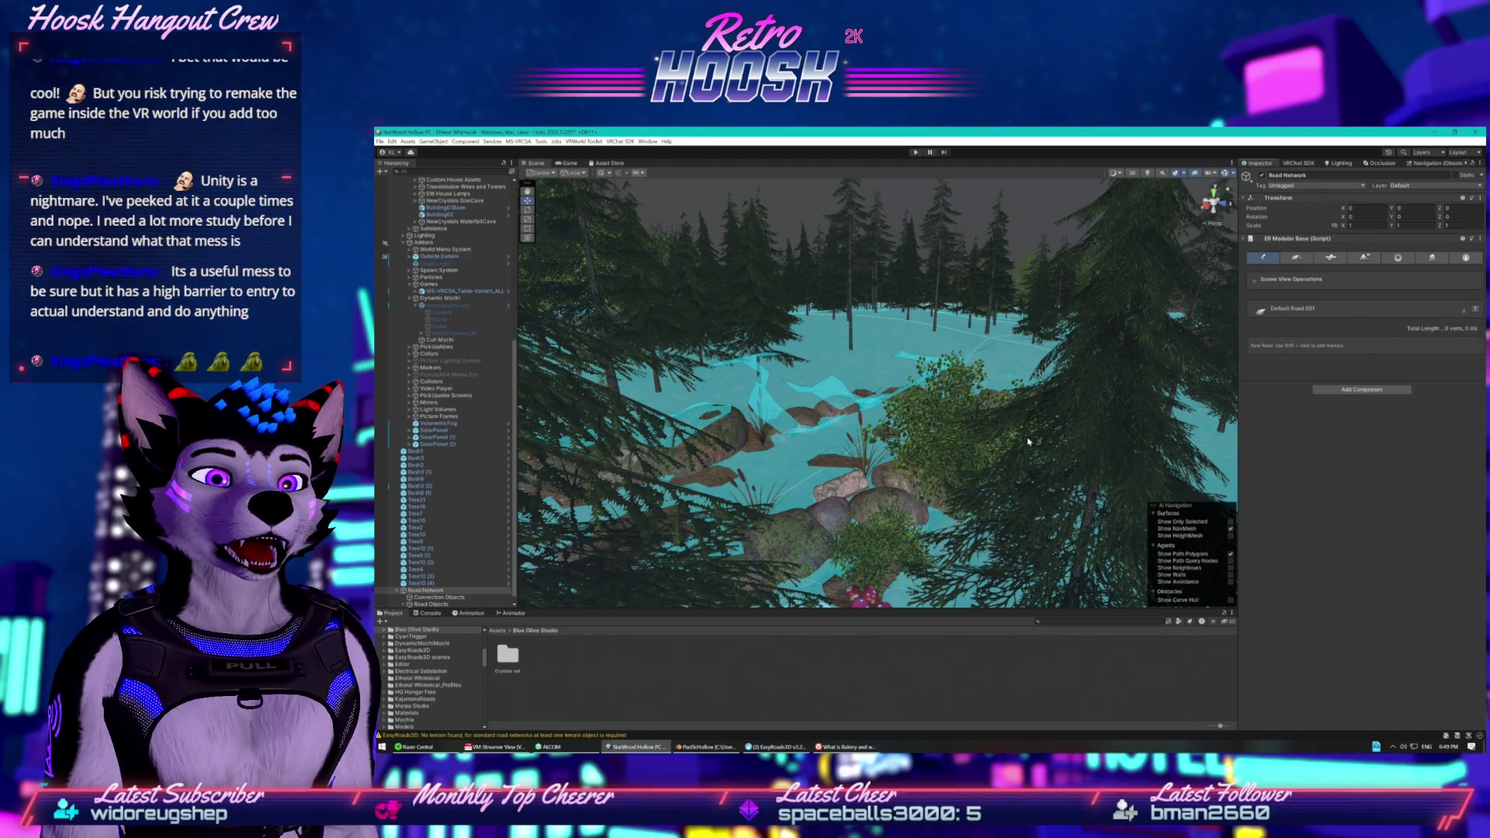
pyautogui.scroll(-5, 979, 433)
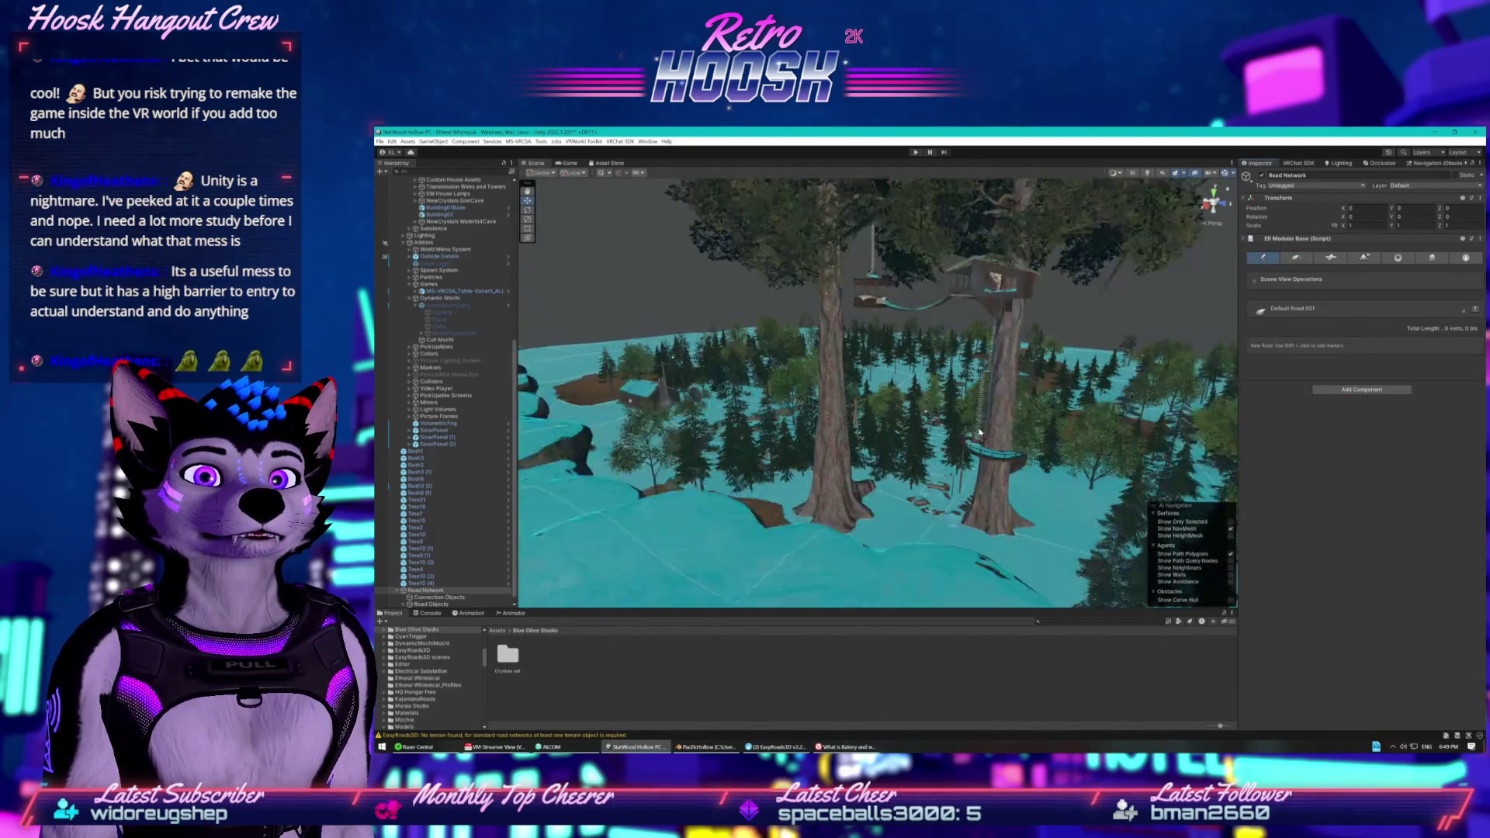
pyautogui.scroll(2, 925, 410)
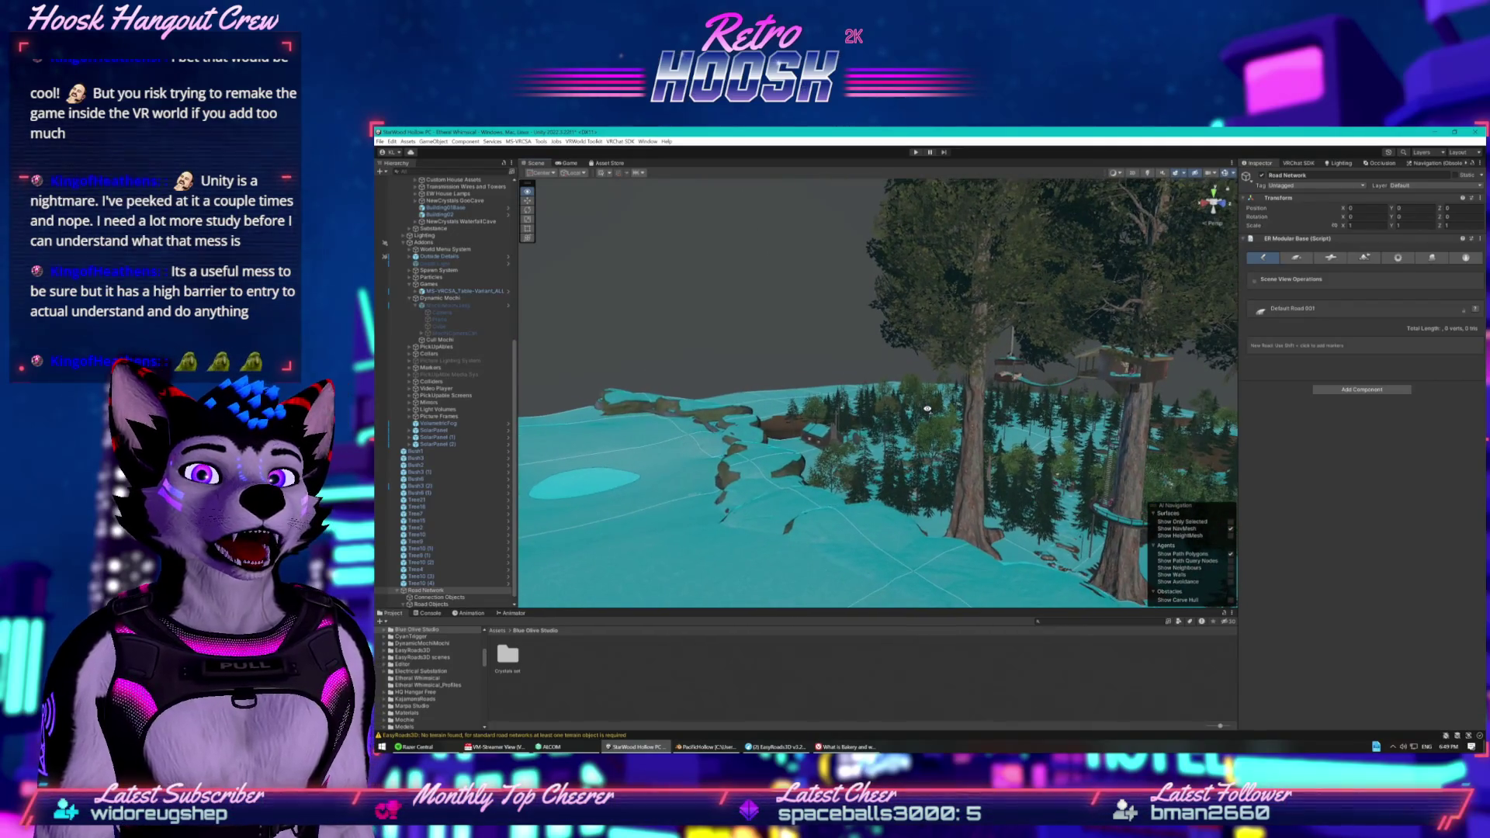
pyautogui.scroll(5, 927, 404)
pyautogui.scroll(8, 926, 398)
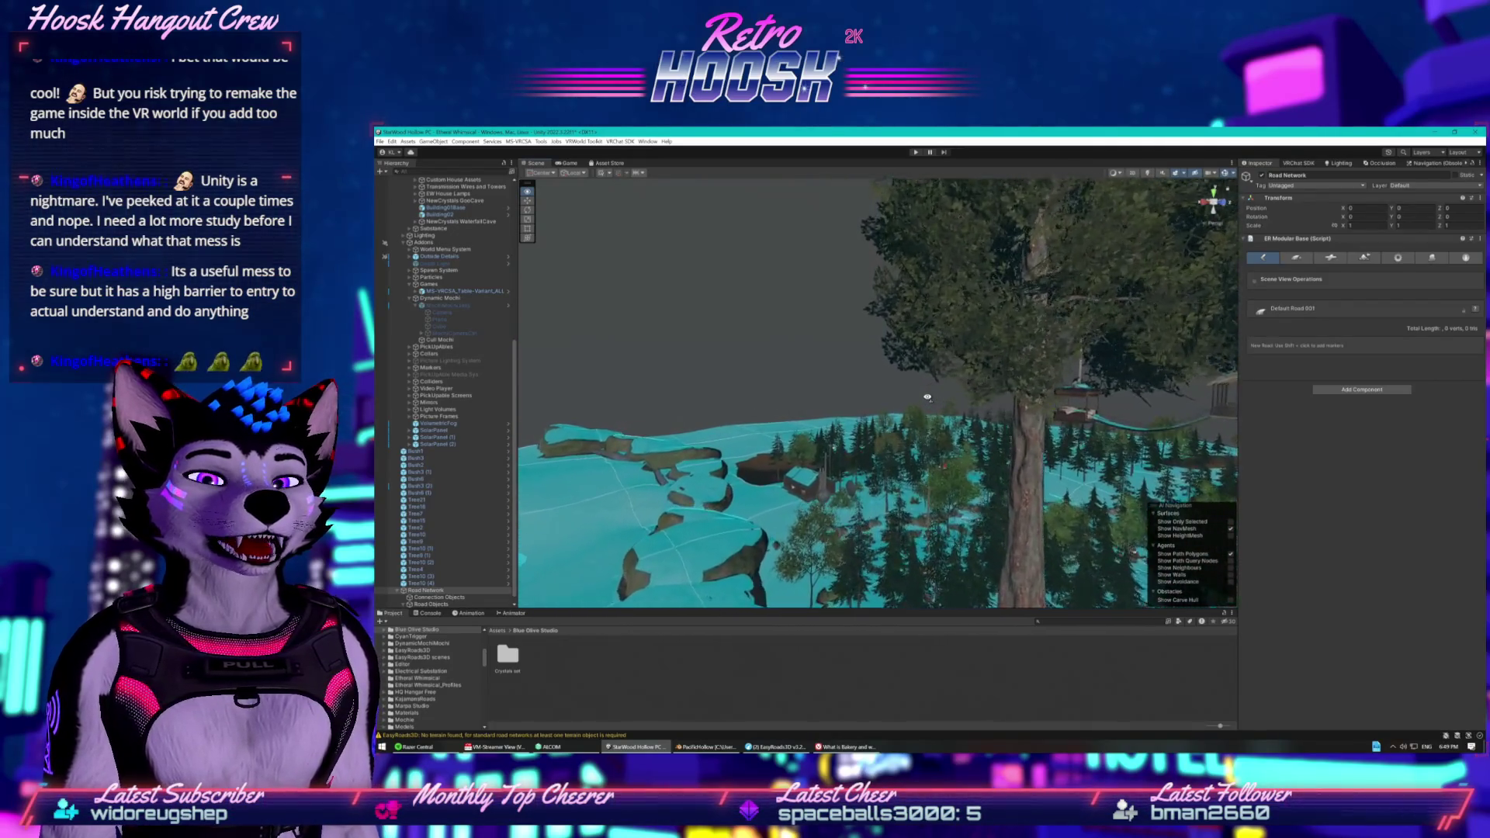
pyautogui.scroll(10, 926, 397)
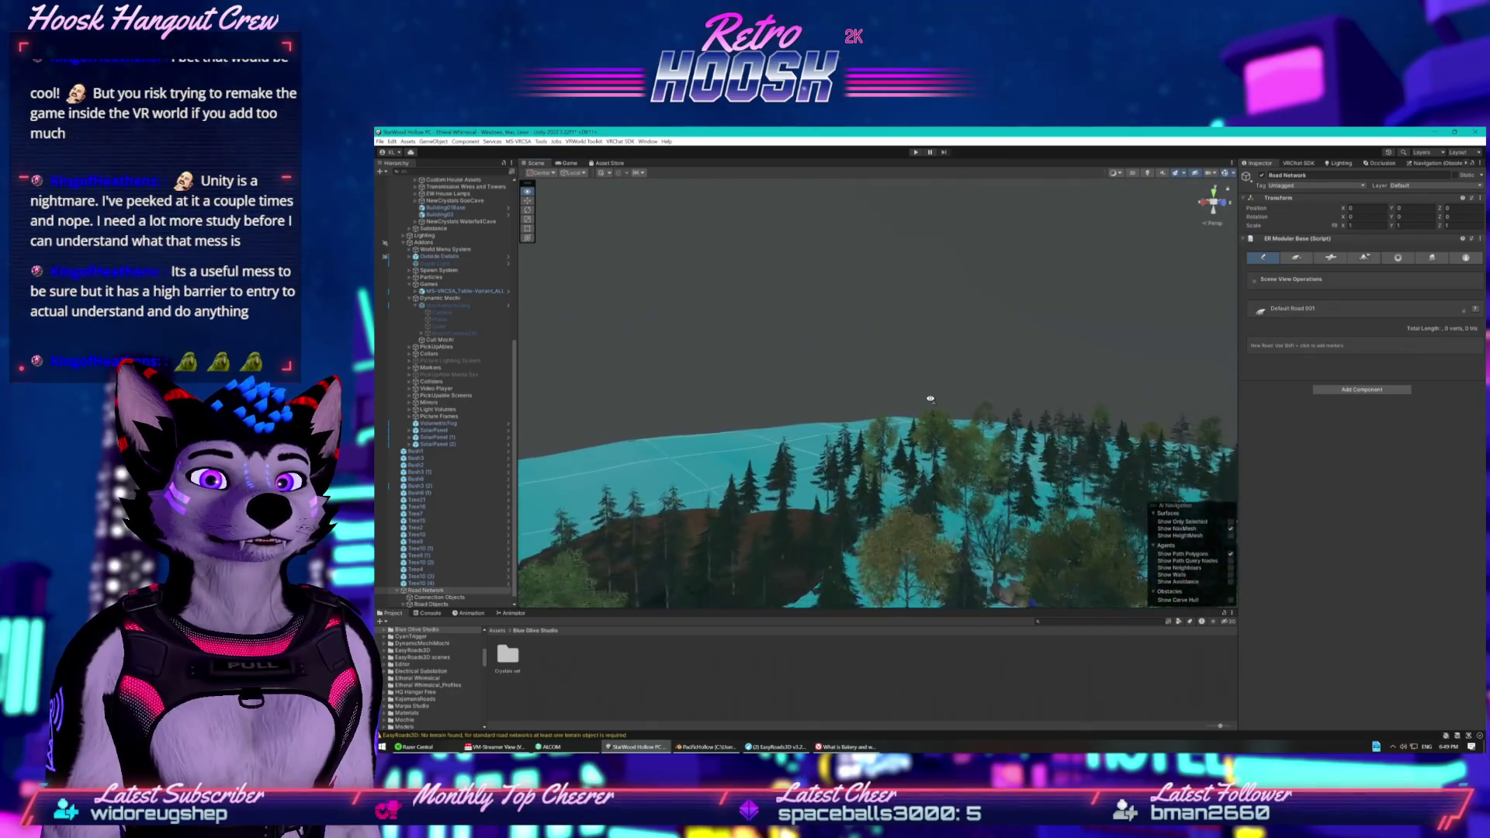
pyautogui.scroll(-6, 1024, 413)
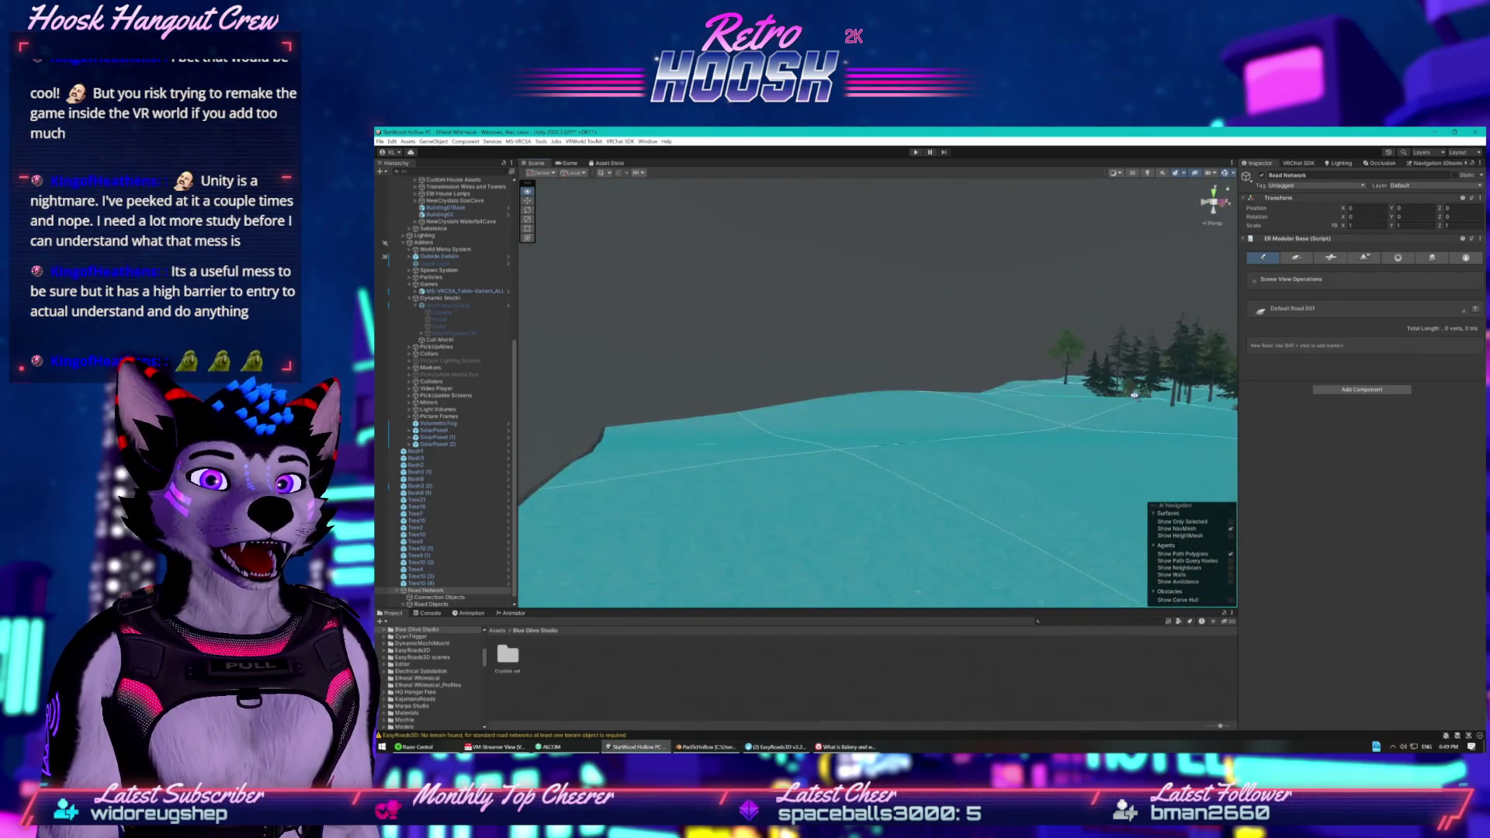
pyautogui.moveTo(1166, 422); pyautogui.dragTo(1060, 406)
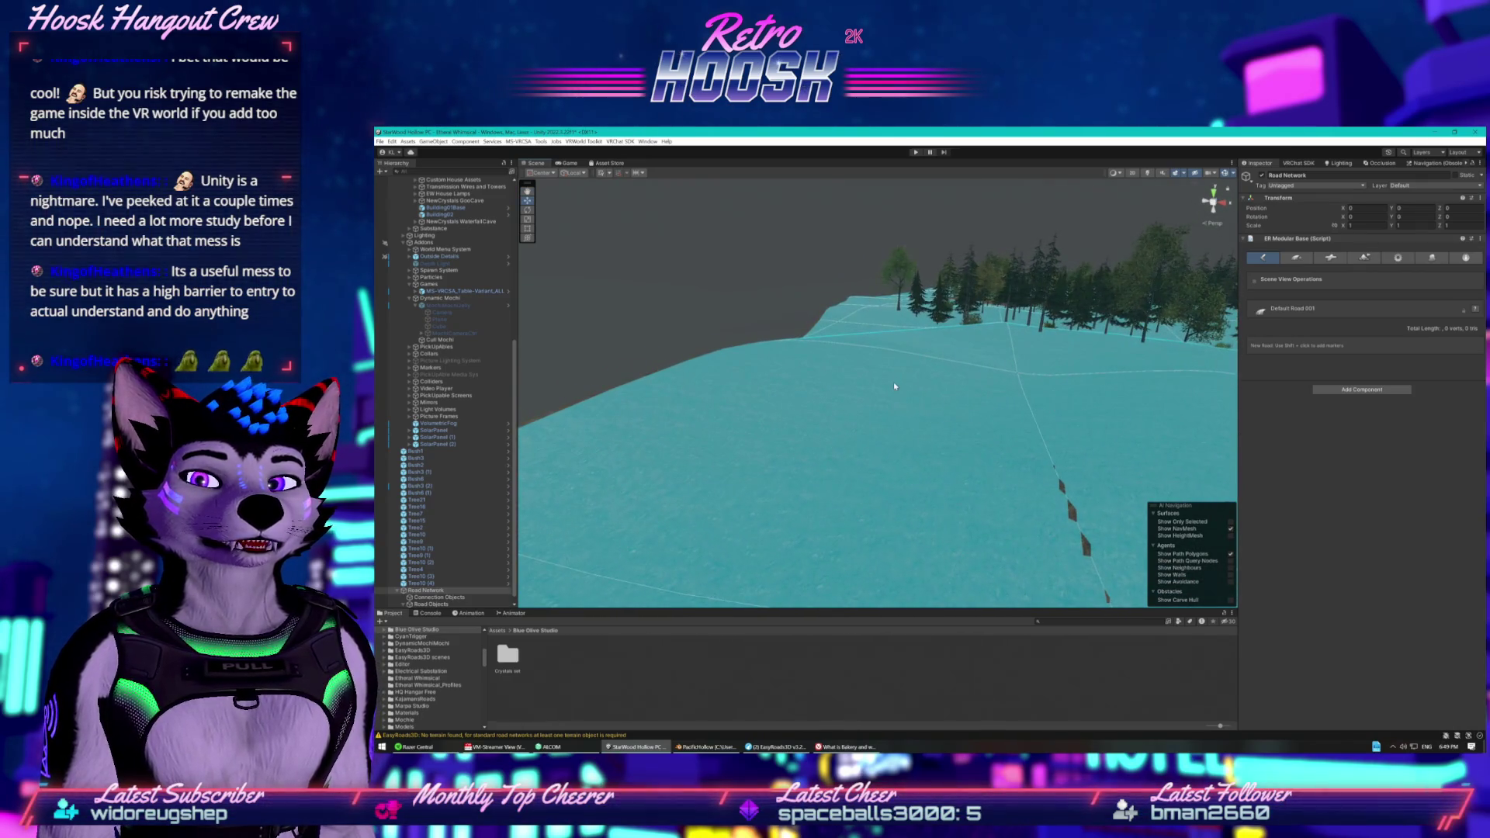
pyautogui.keyDown('shift'); pyautogui.click(735, 364); pyautogui.keyUp('shift')
pyautogui.moveTo(814, 386); pyautogui.dragTo(861, 404)
pyautogui.keyDown('shift'); pyautogui.click(1063, 463); pyautogui.keyUp('shift')
pyautogui.moveTo(1028, 467)
pyautogui.mouseDown()
pyautogui.moveTo(1003, 466)
pyautogui.moveTo(1067, 463)
pyautogui.moveTo(1032, 437)
pyautogui.mouseUp()
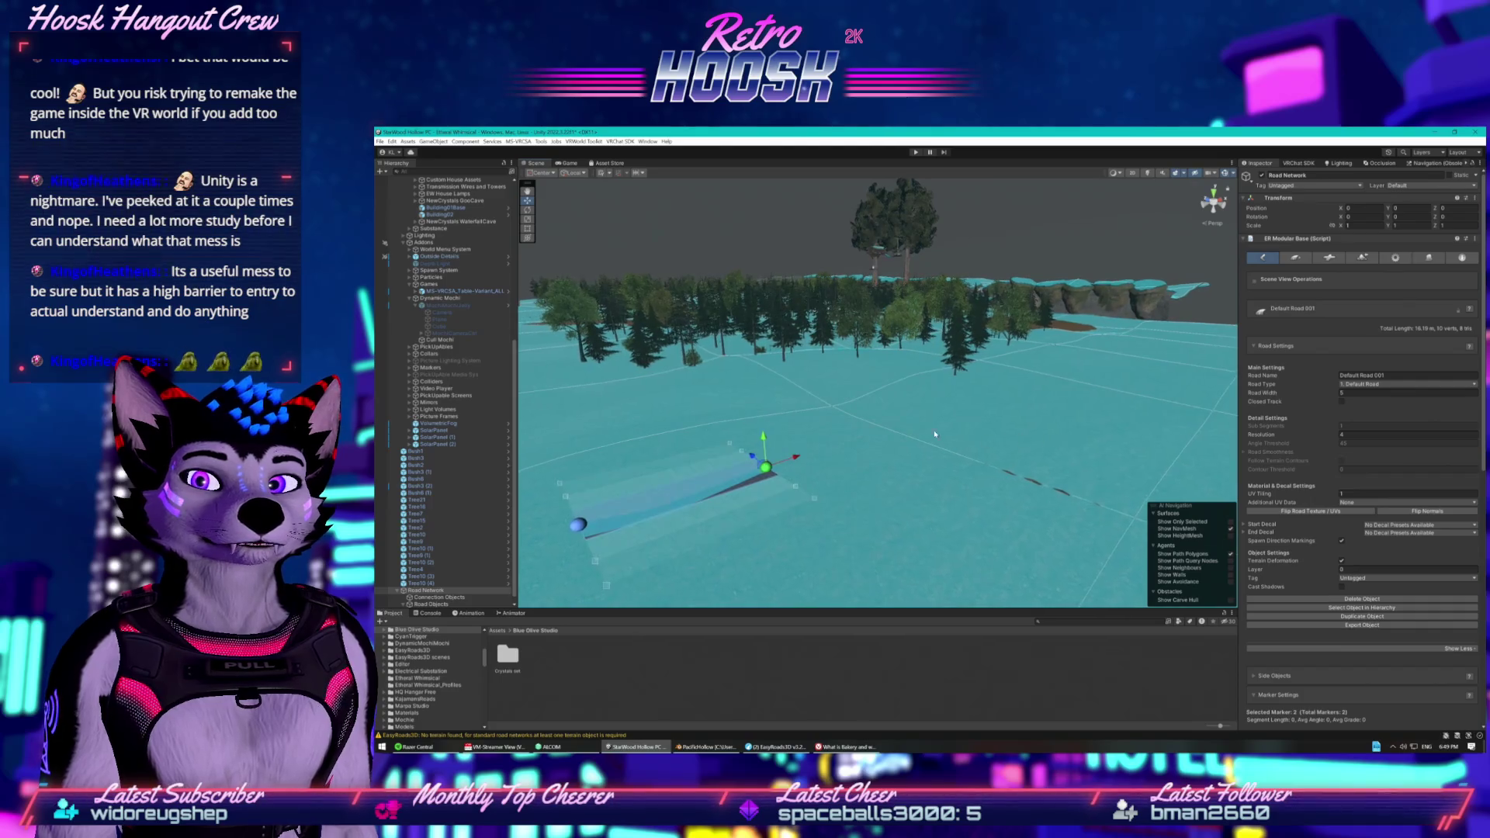
pyautogui.scroll(3, 857, 436)
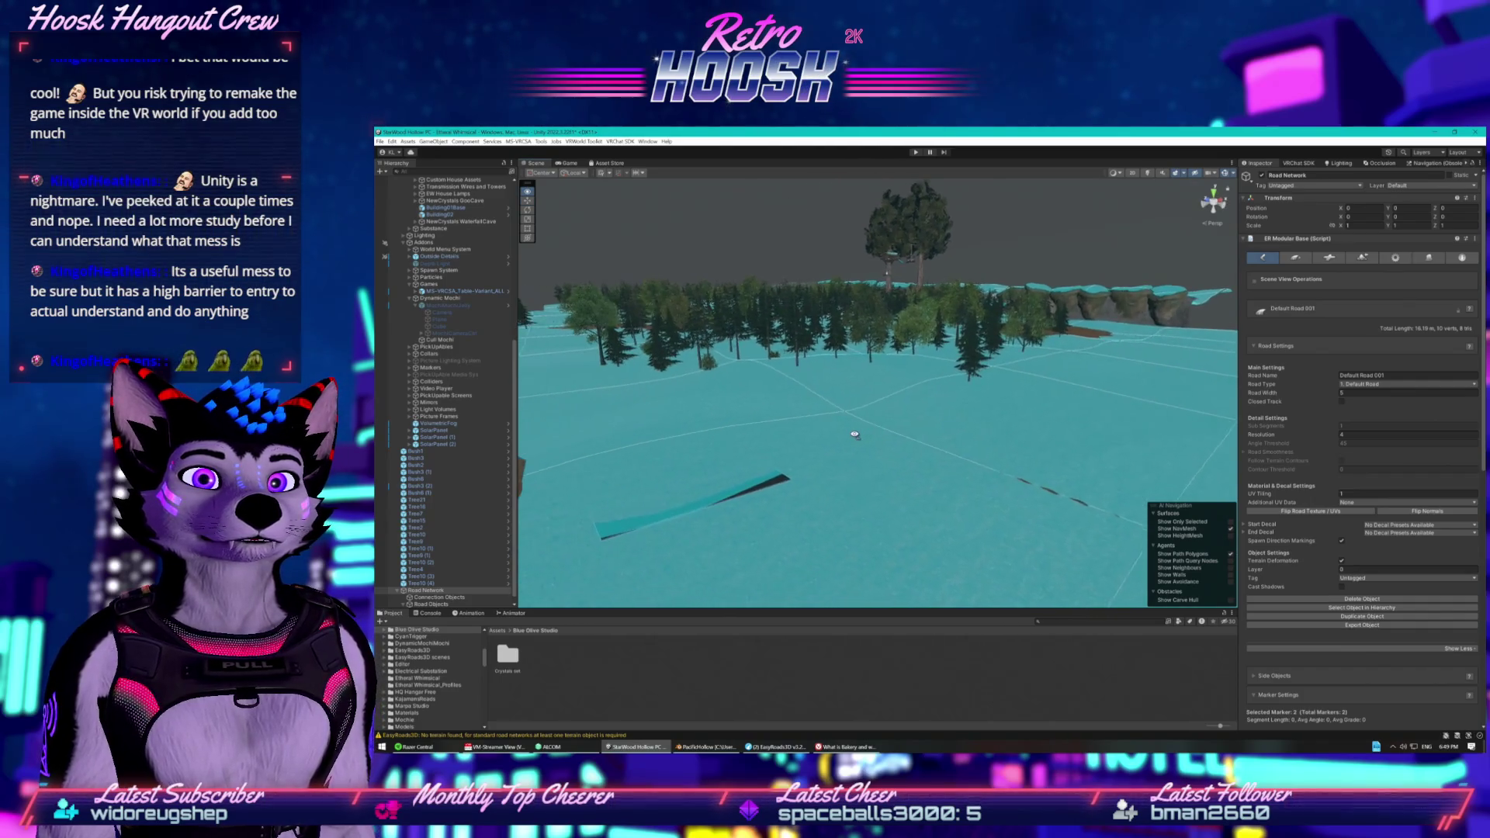
pyautogui.press('w')
pyautogui.scroll(-3, 856, 437)
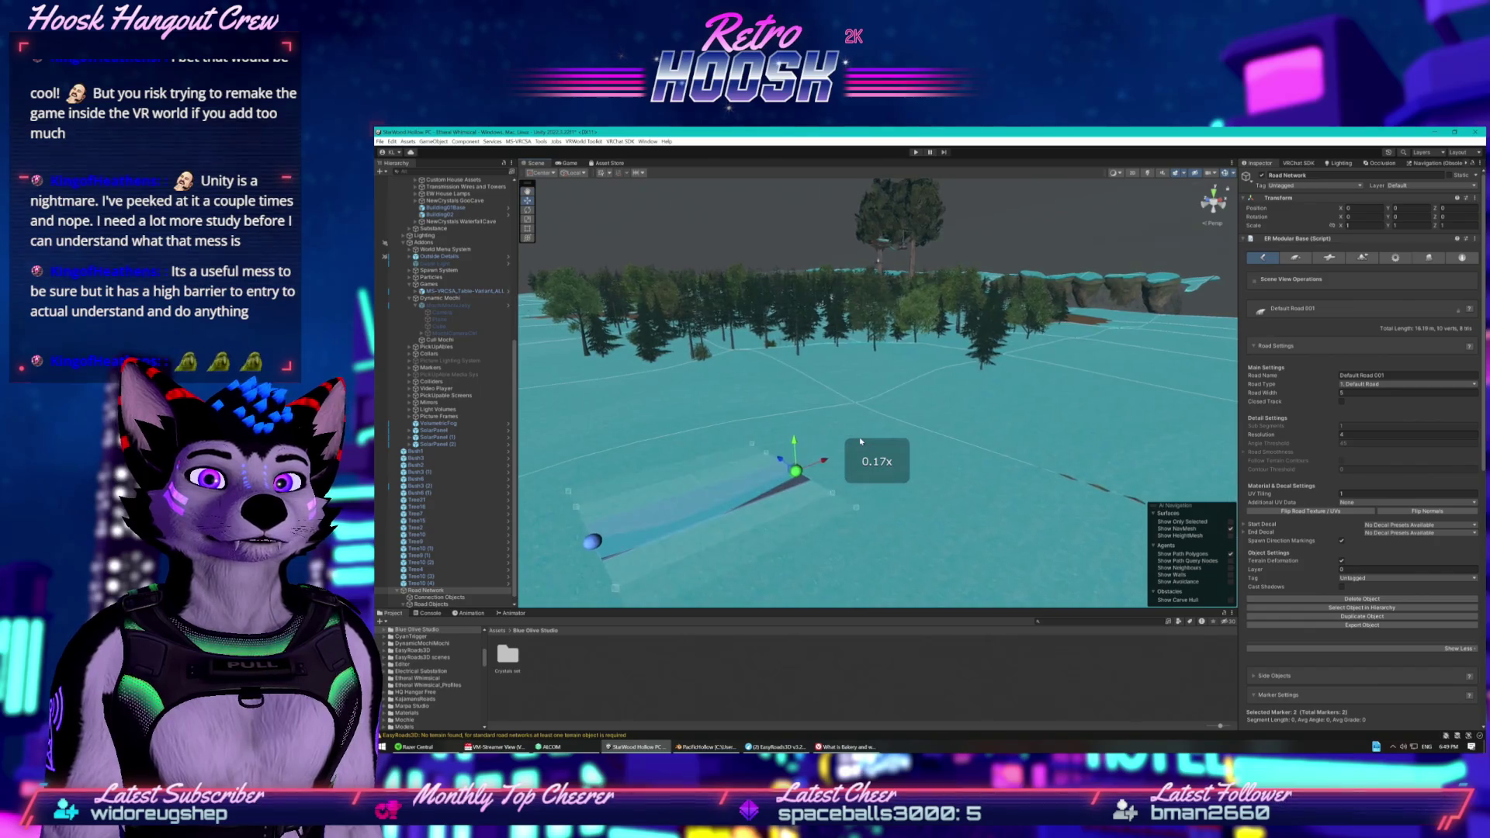
pyautogui.press('q')
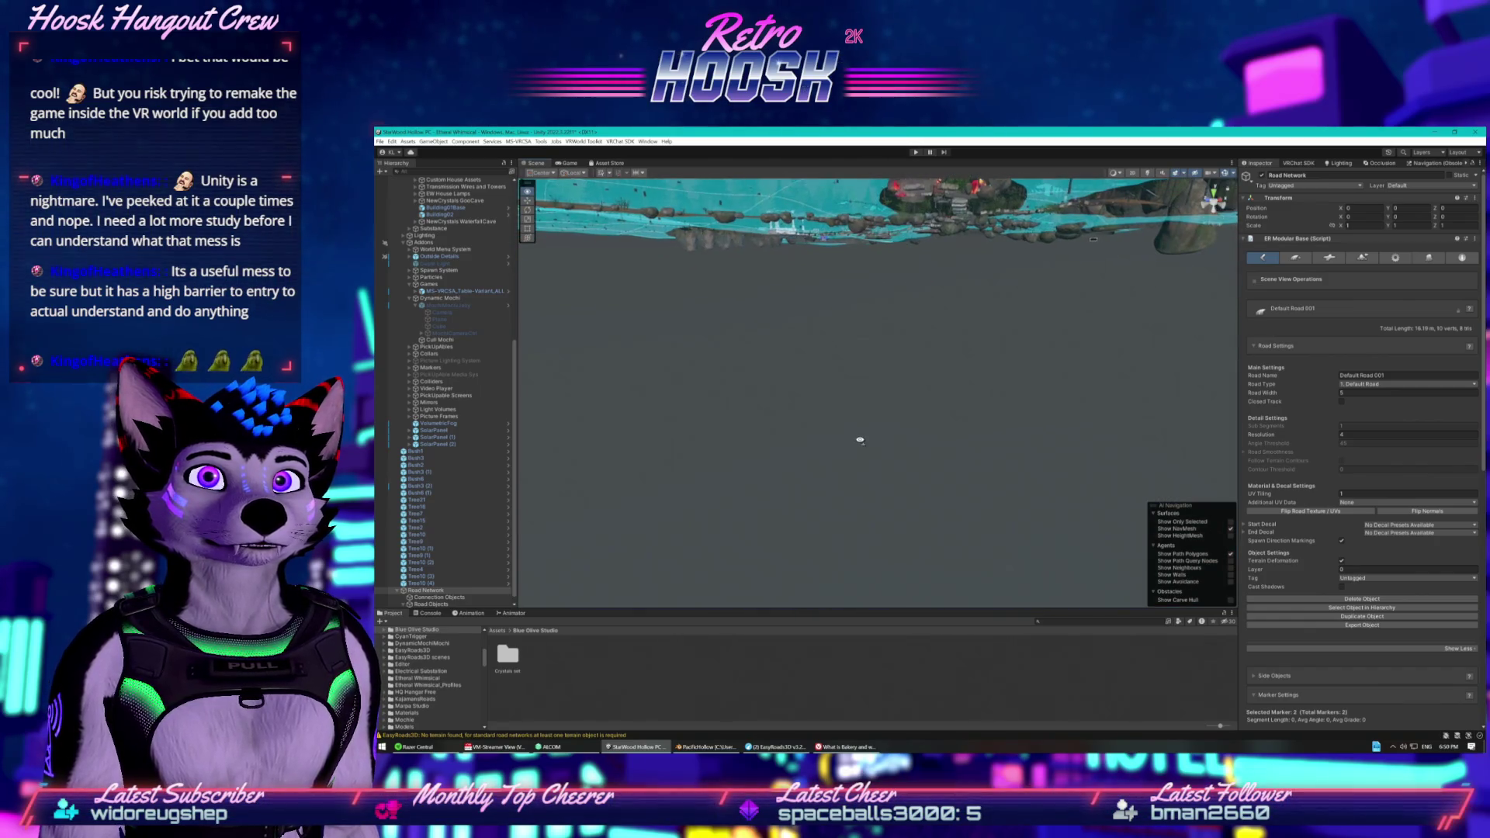
pyautogui.scroll(2, 862, 441)
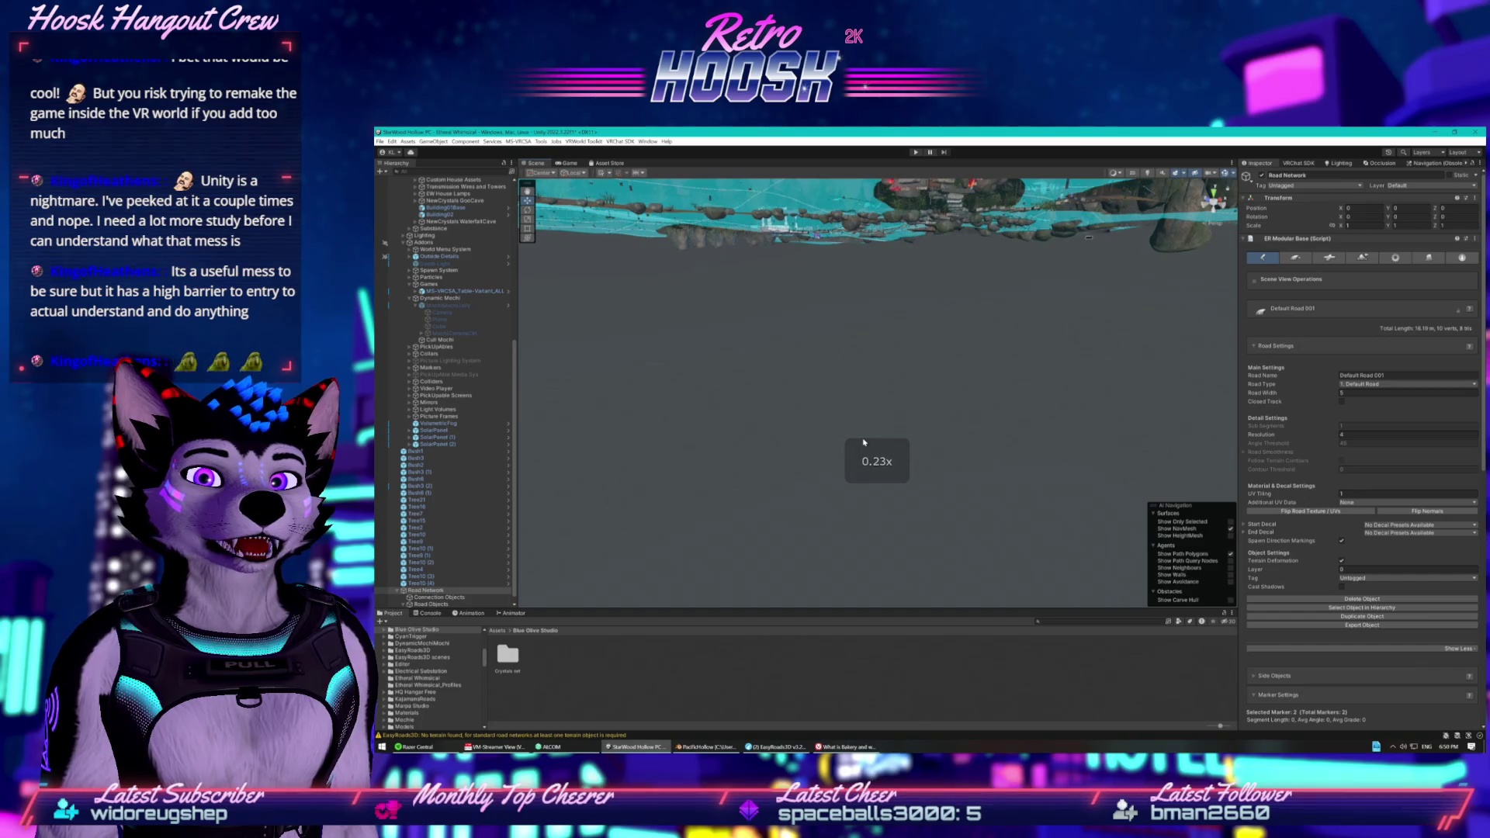
pyautogui.press('e')
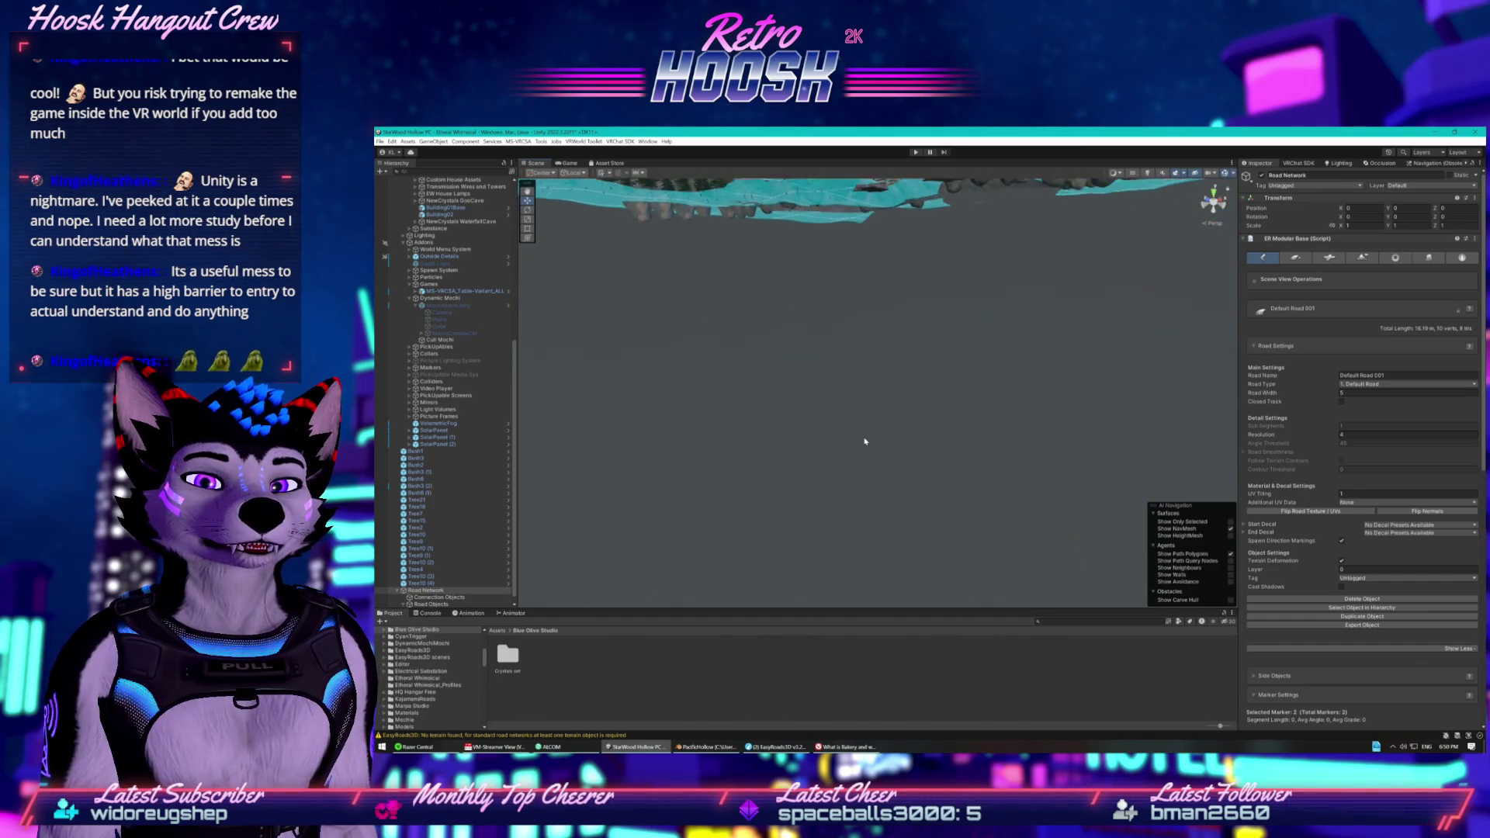
pyautogui.press('e')
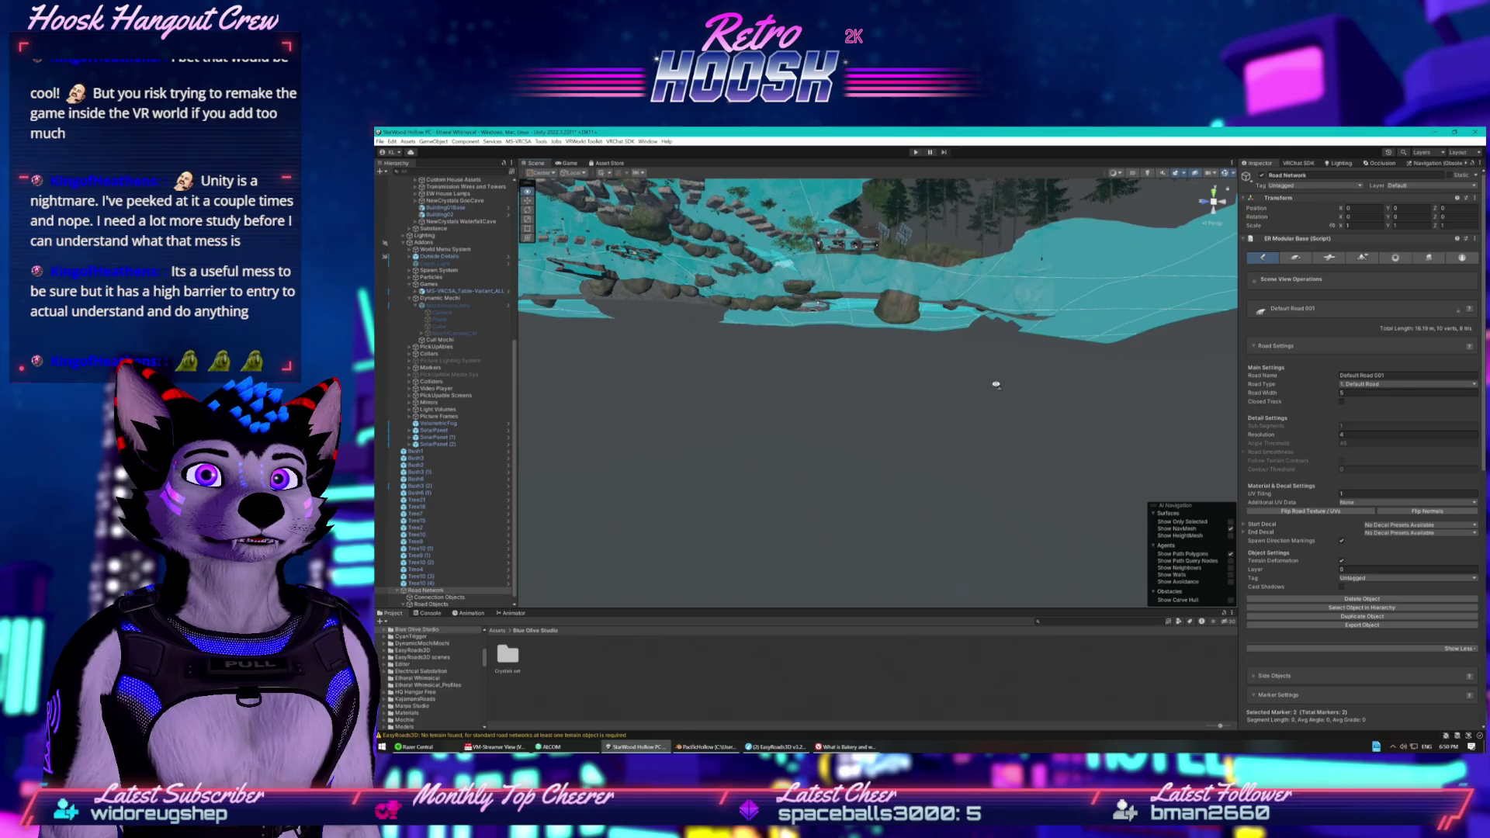
pyautogui.press('s')
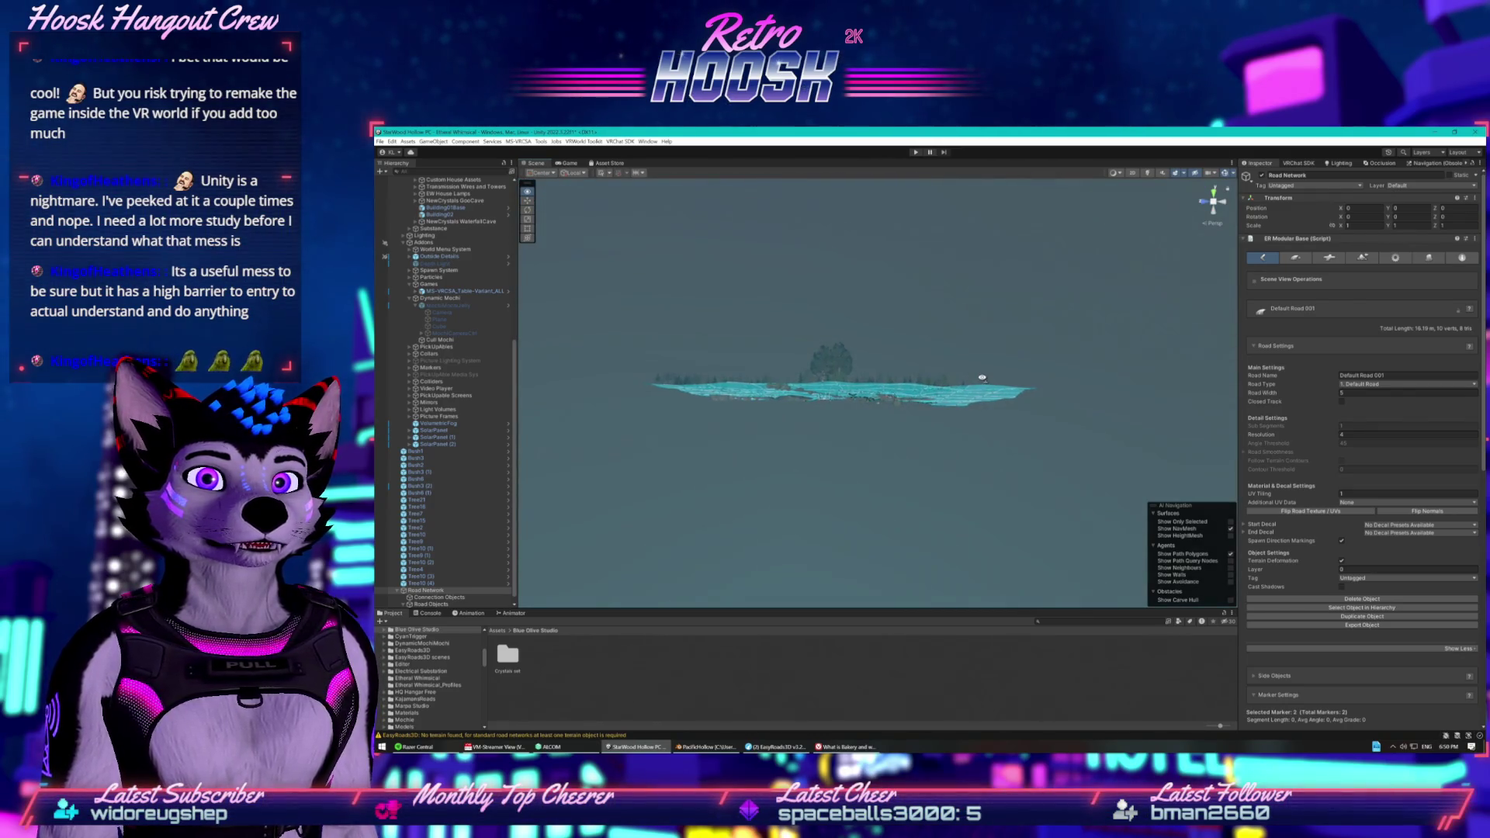
pyautogui.press('w')
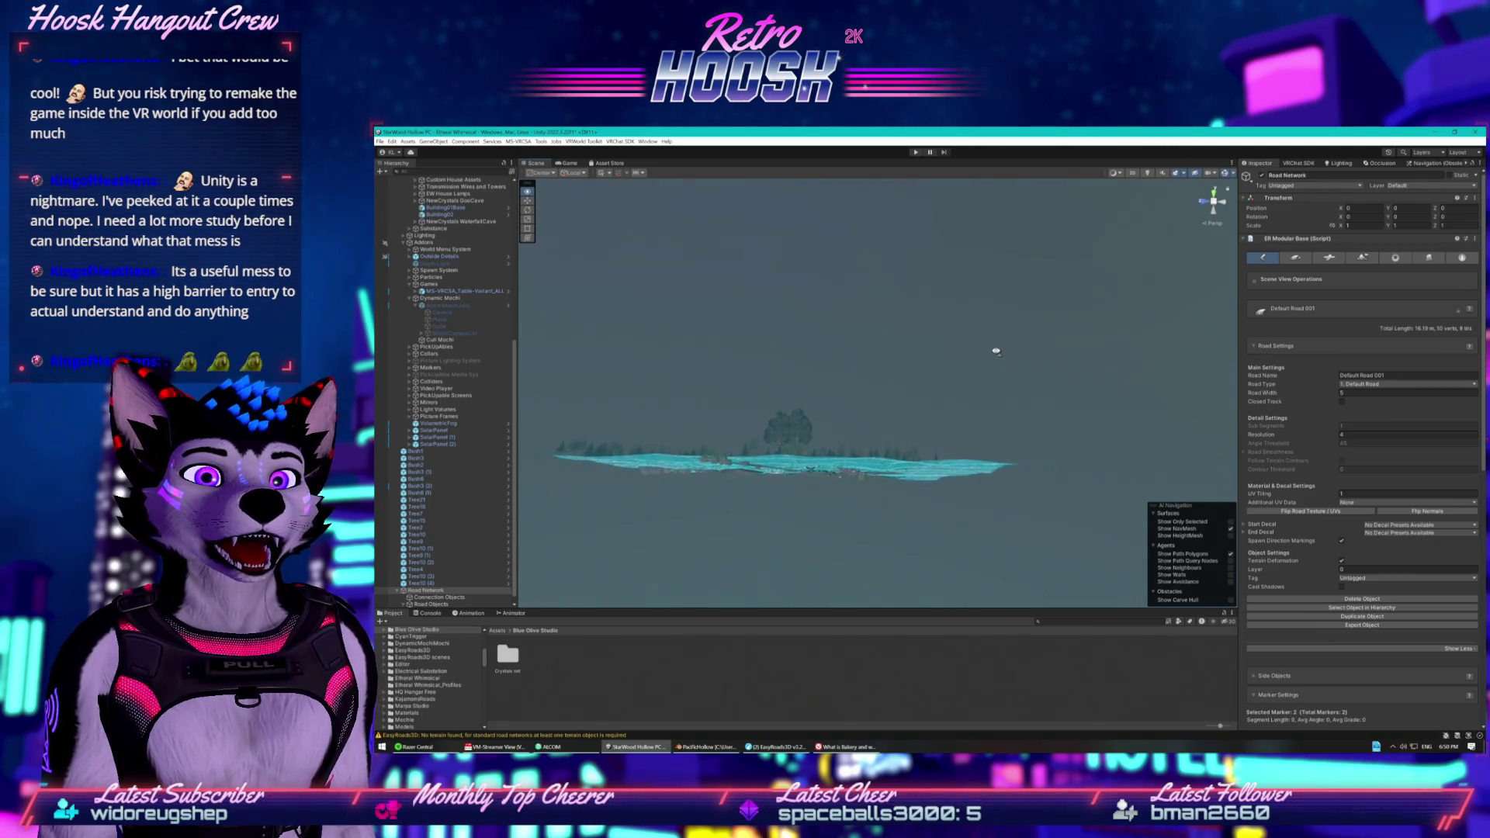
pyautogui.press('w')
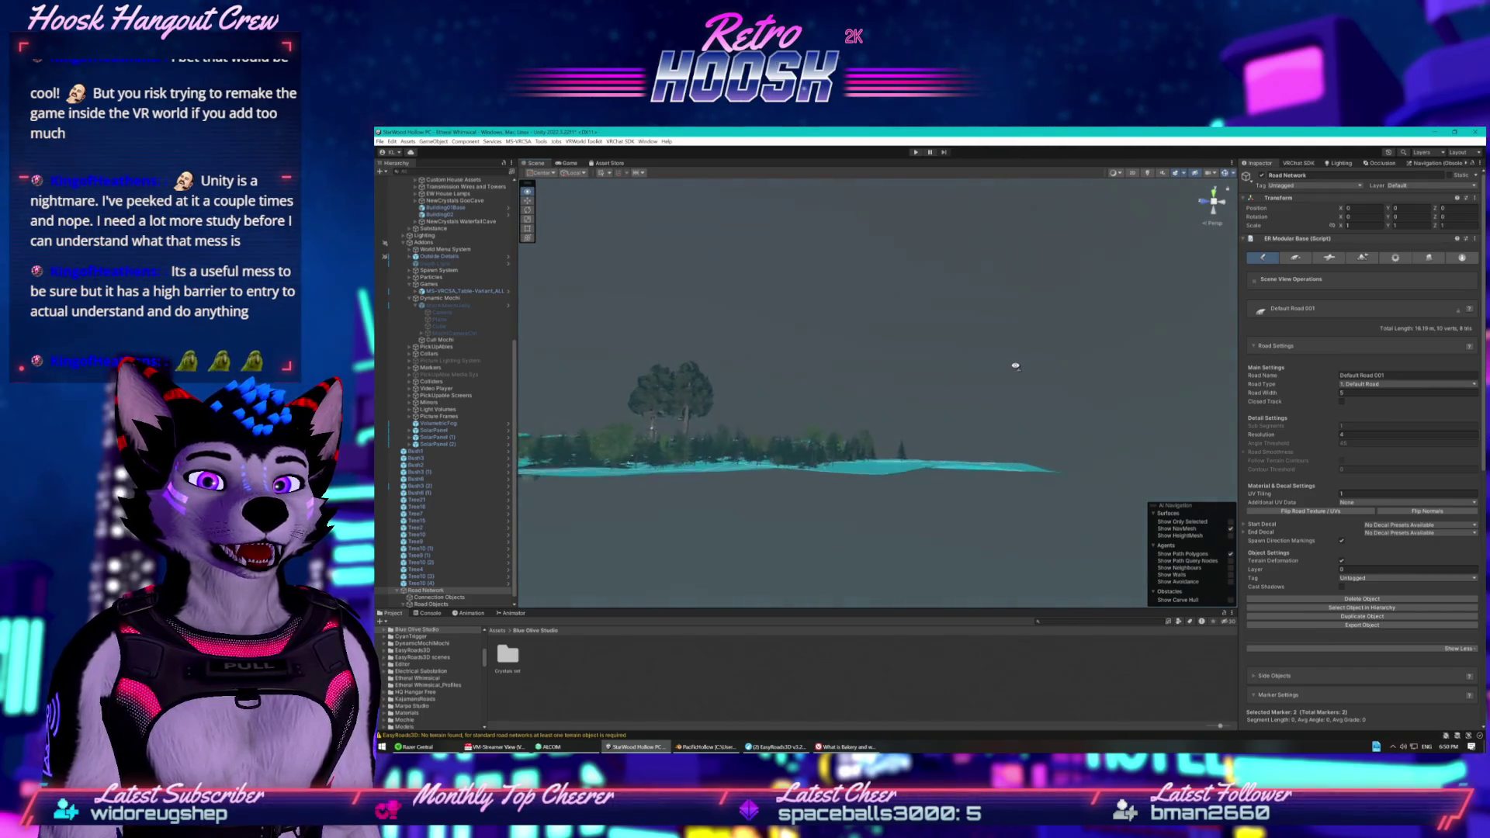
pyautogui.press('w')
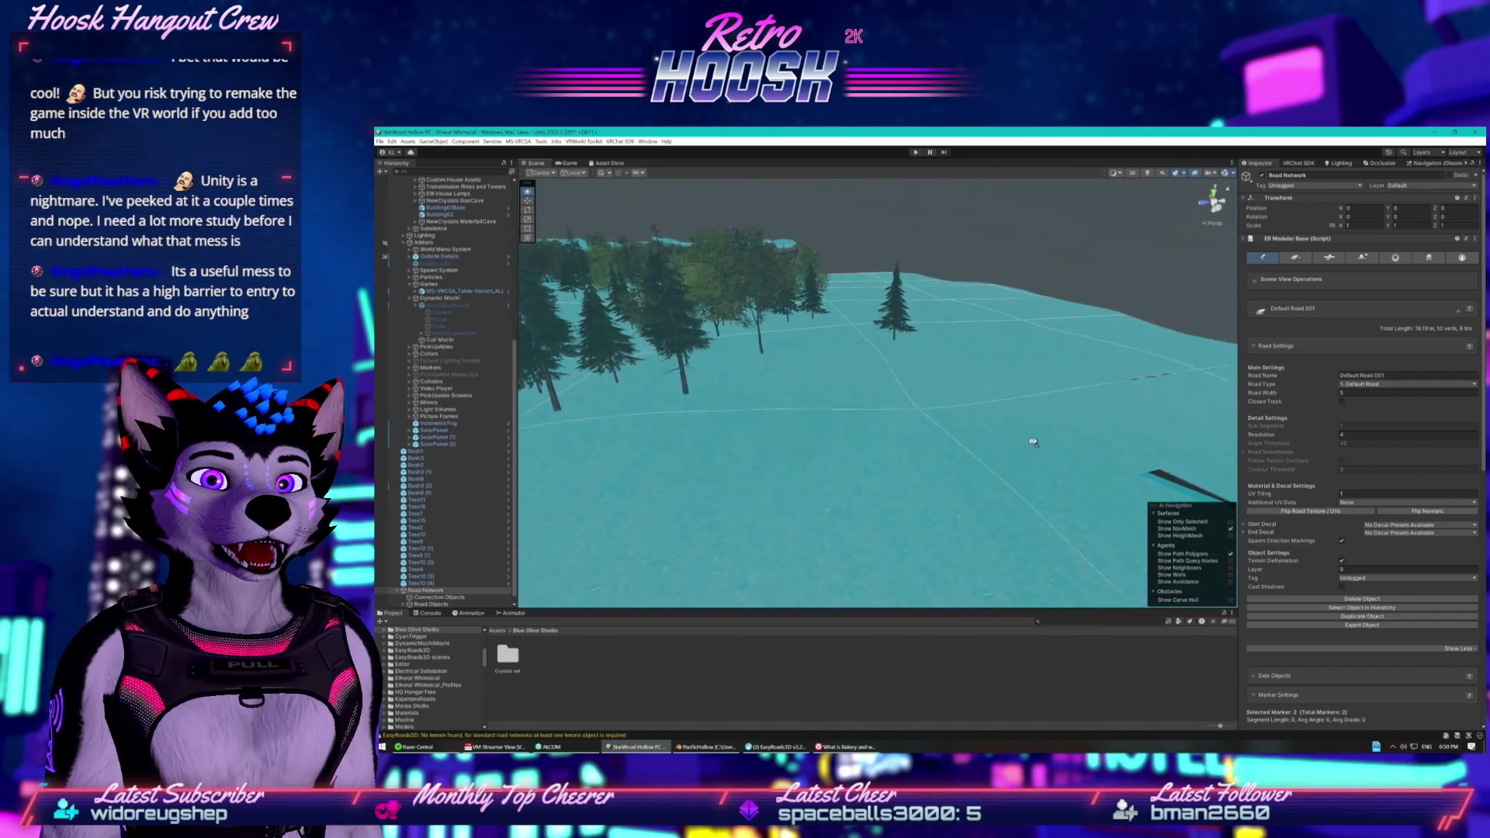
pyautogui.press('w')
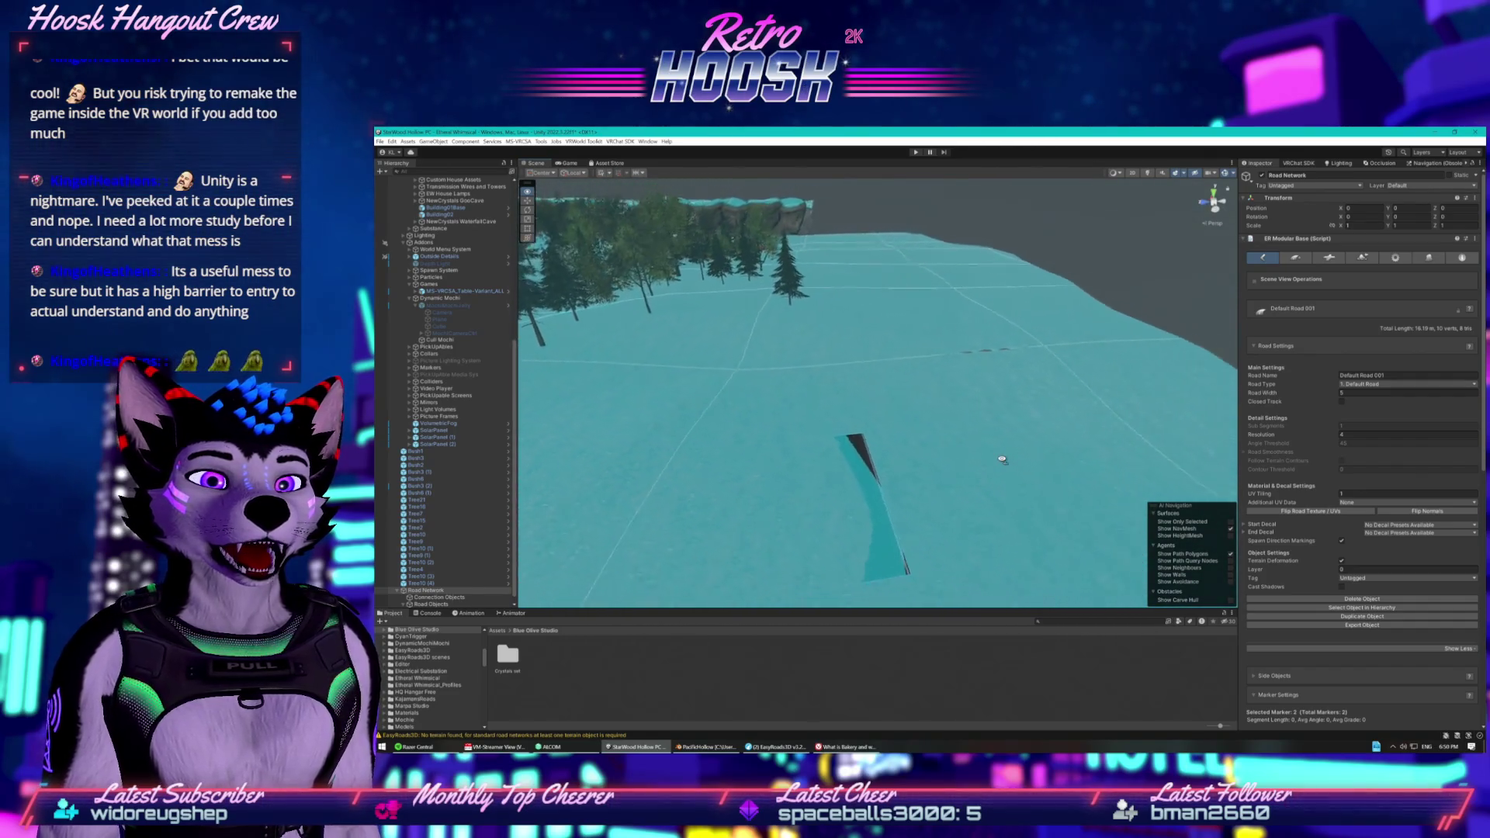
pyautogui.press('w')
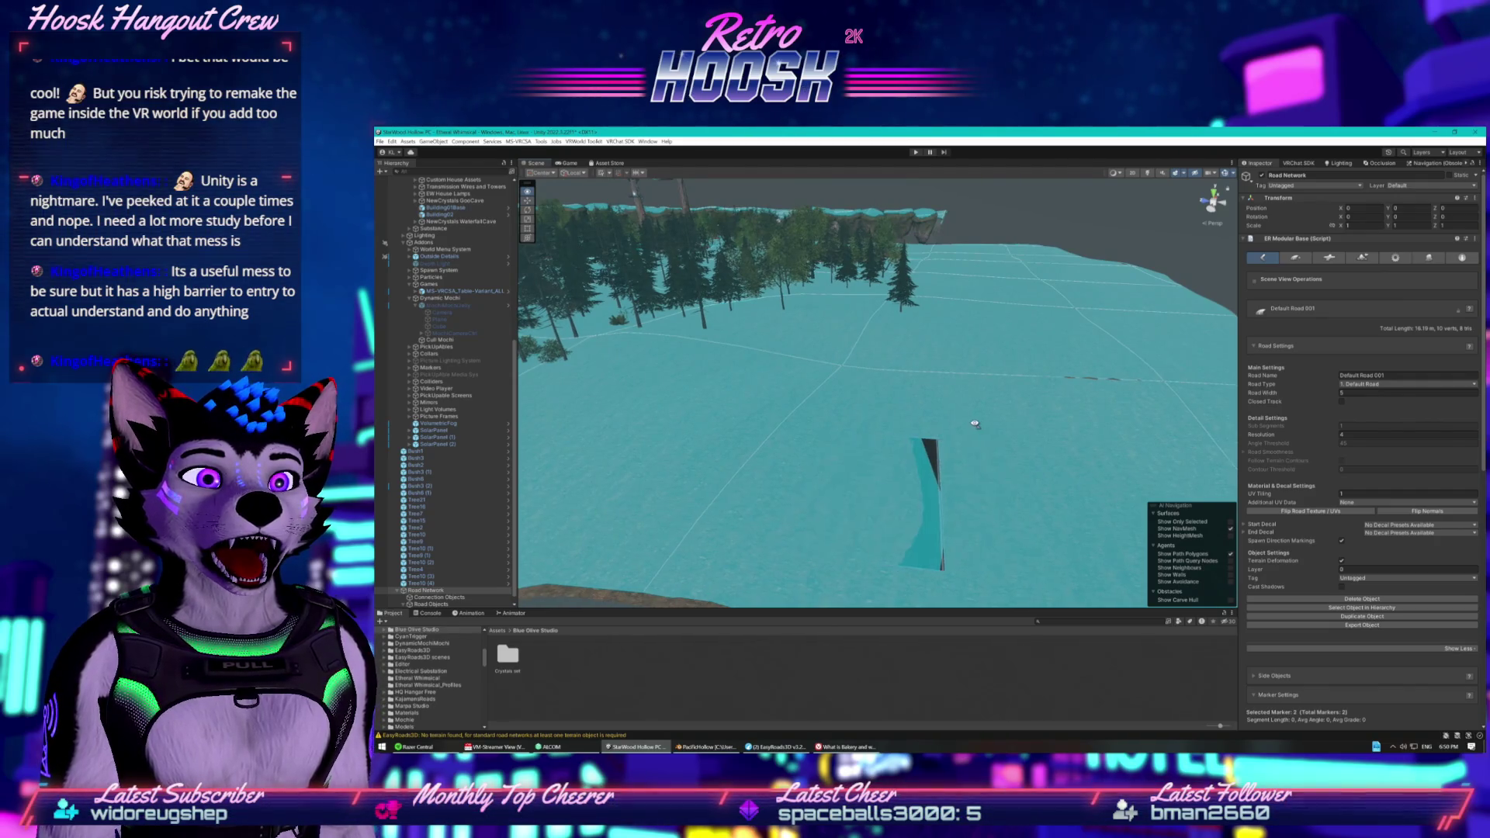
pyautogui.press('w')
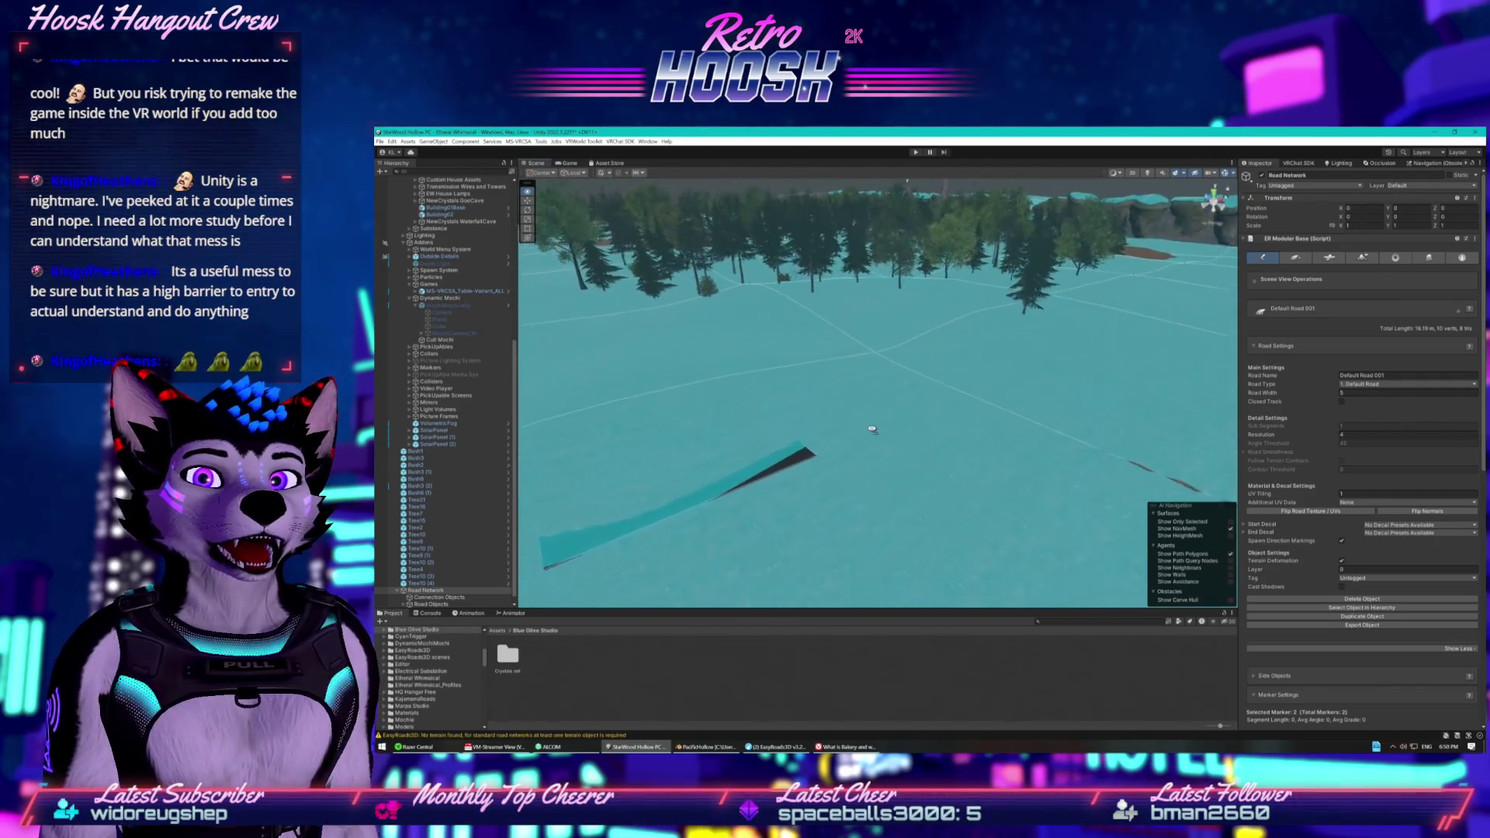
pyautogui.press('w')
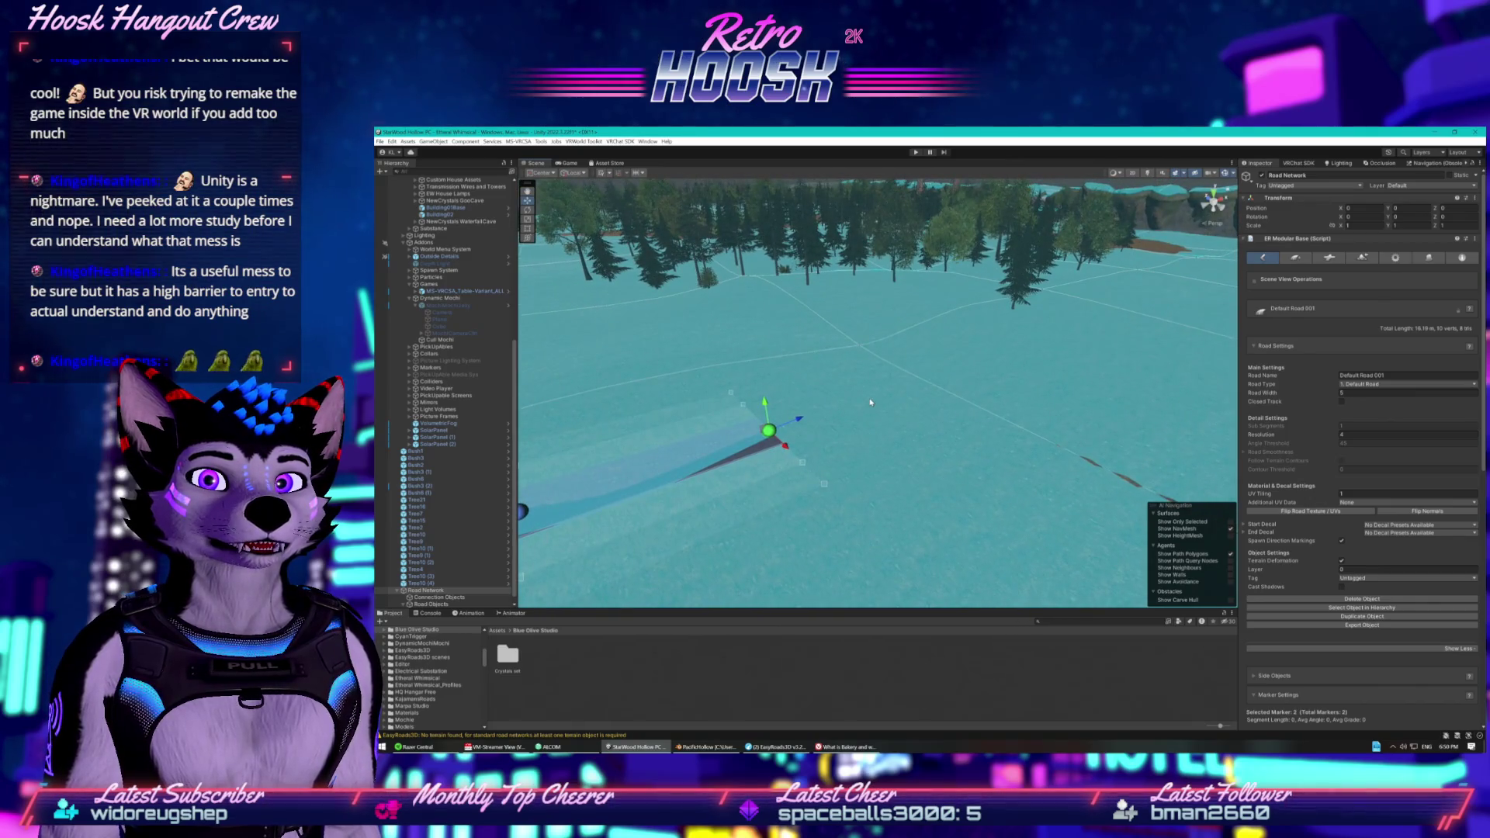
pyautogui.keyDown('shift'); pyautogui.click(871, 403); pyautogui.keyUp('shift')
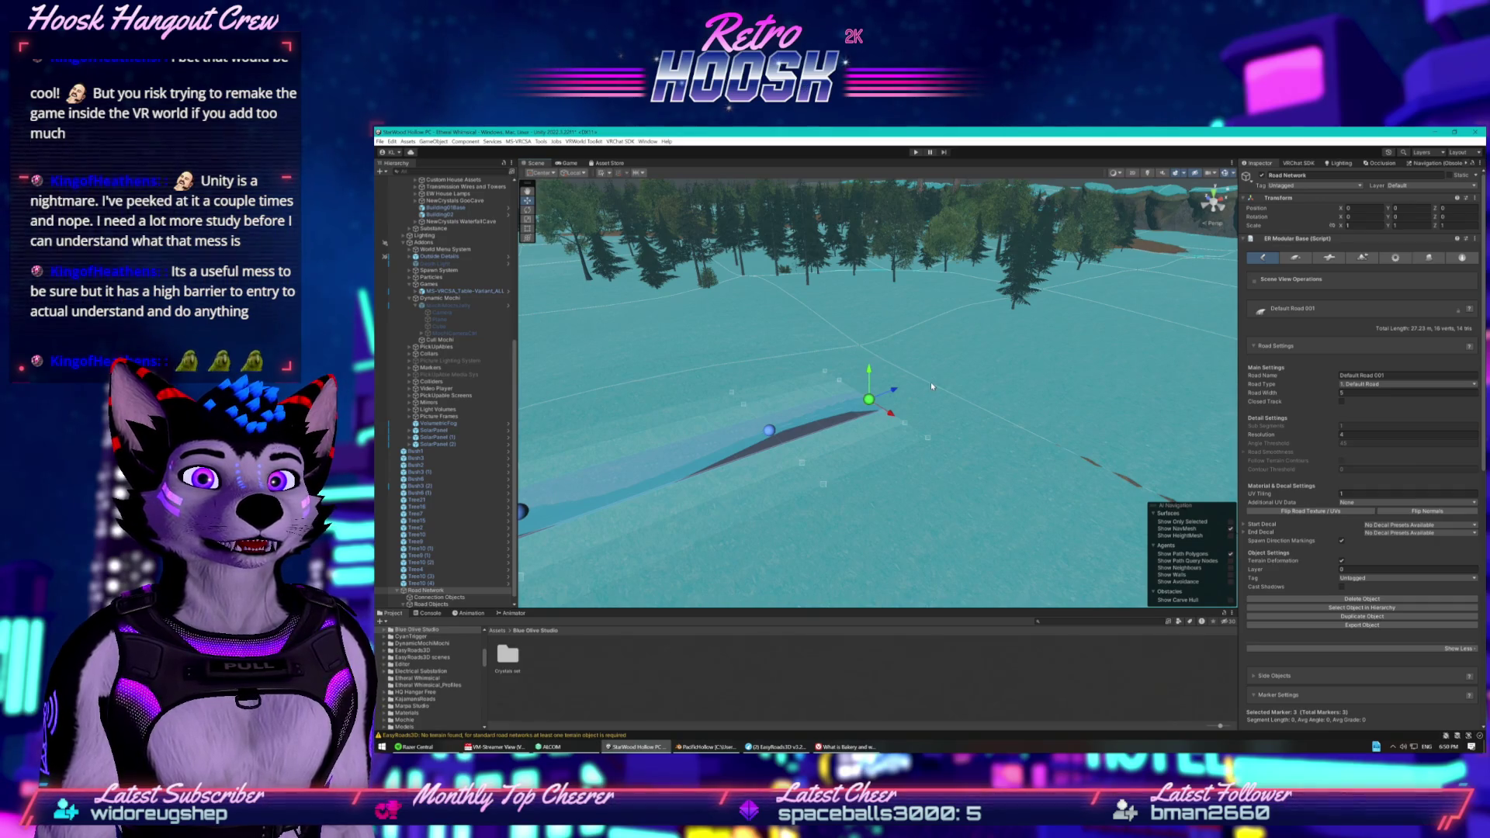
# Place nine more markers across the teal terrain, extending Default Road 001 to roughly 240 m.
pyautogui.keyDown('shift'); pyautogui.click(930, 382); pyautogui.keyUp('shift')
pyautogui.keyDown('shift'); pyautogui.click(985, 375); pyautogui.keyUp('shift')
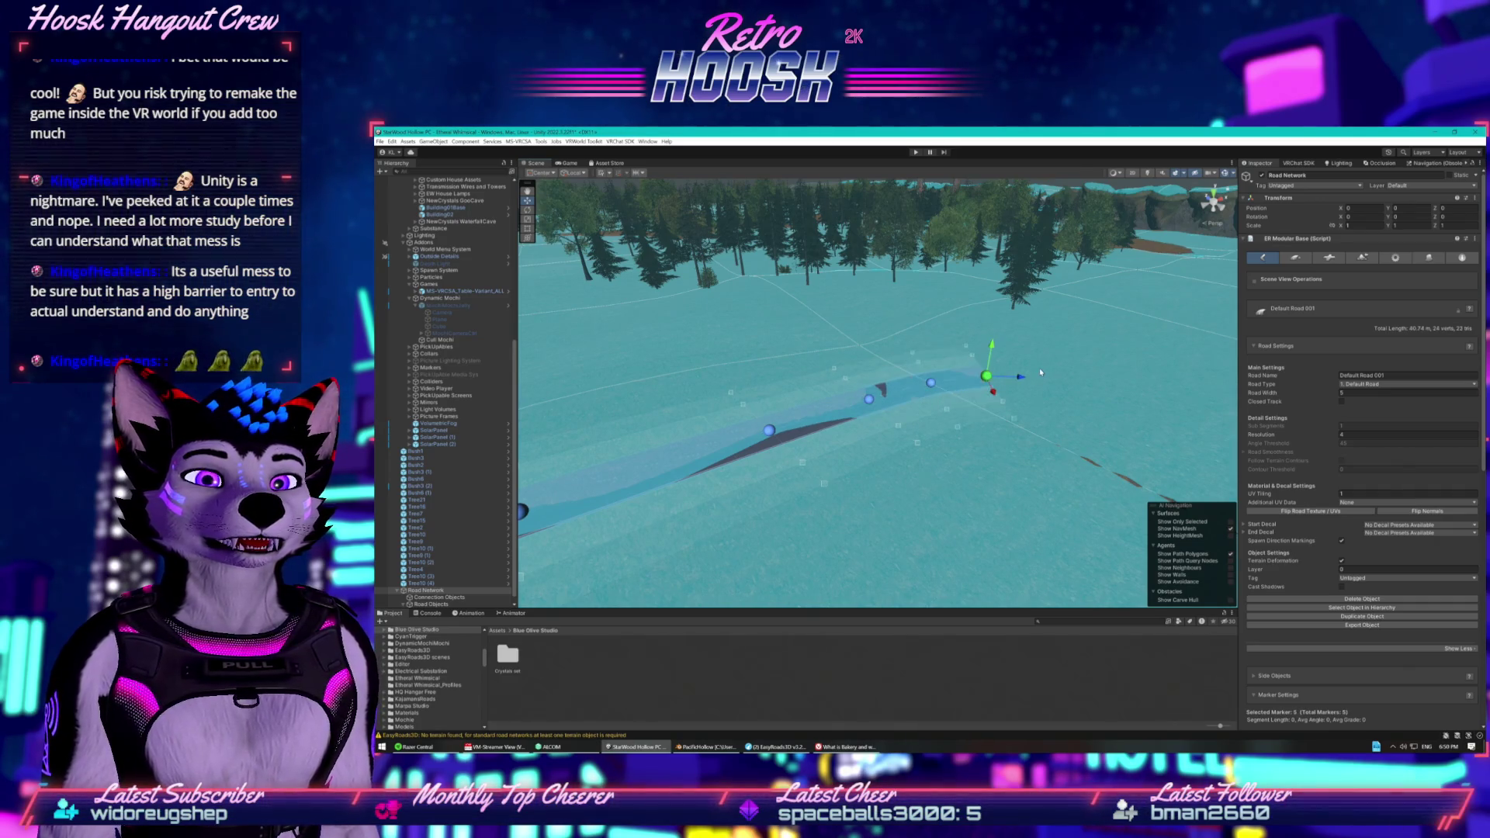
pyautogui.keyDown('shift'); pyautogui.click(1062, 370); pyautogui.keyUp('shift')
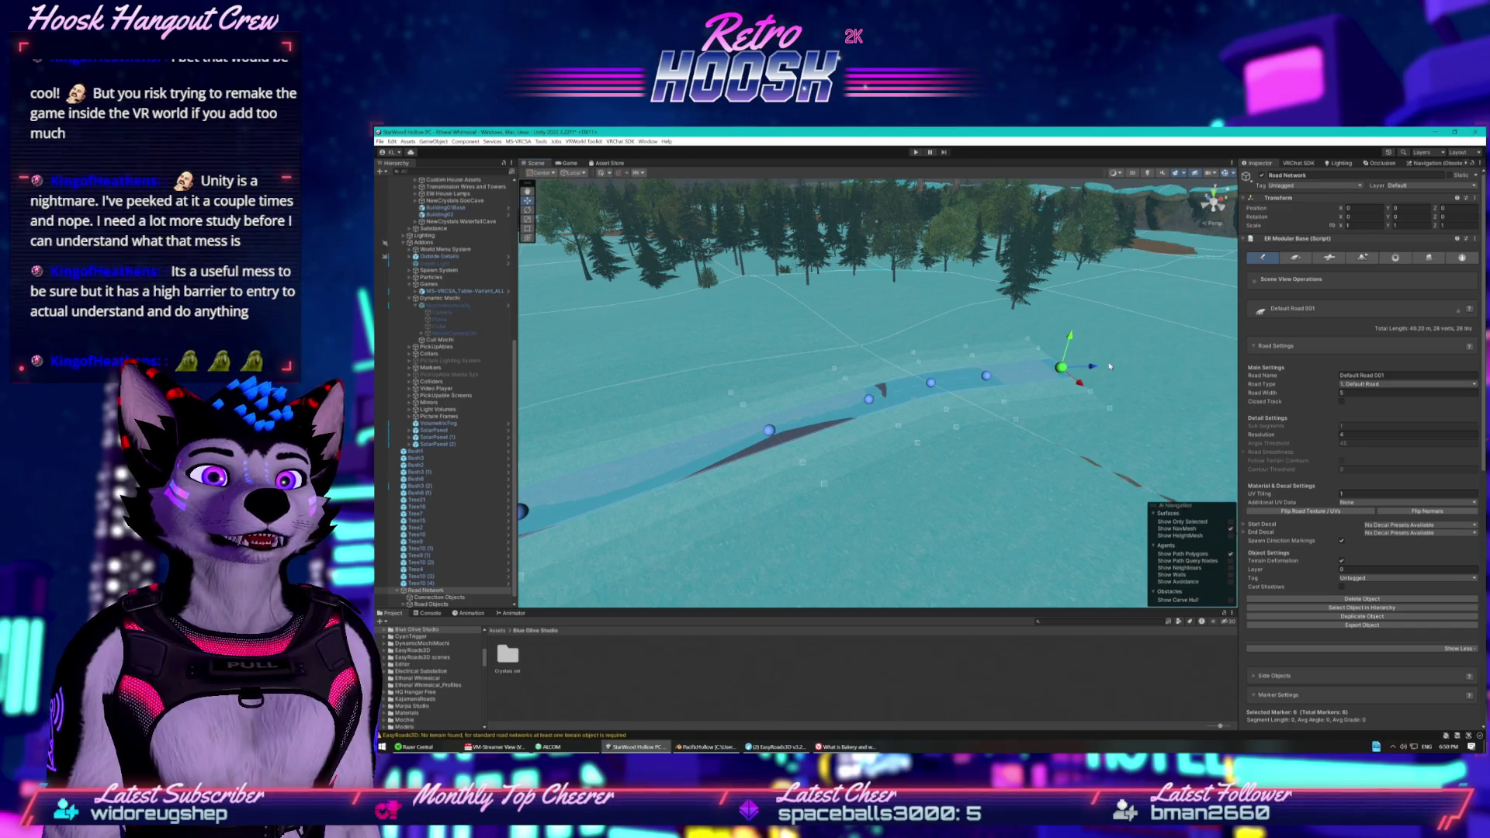
pyautogui.keyDown('shift'); pyautogui.click(1137, 358); pyautogui.keyUp('shift')
pyautogui.moveTo(1155, 342)
pyautogui.mouseDown()
pyautogui.moveTo(1208, 319)
pyautogui.moveTo(1036, 349)
pyautogui.mouseUp()
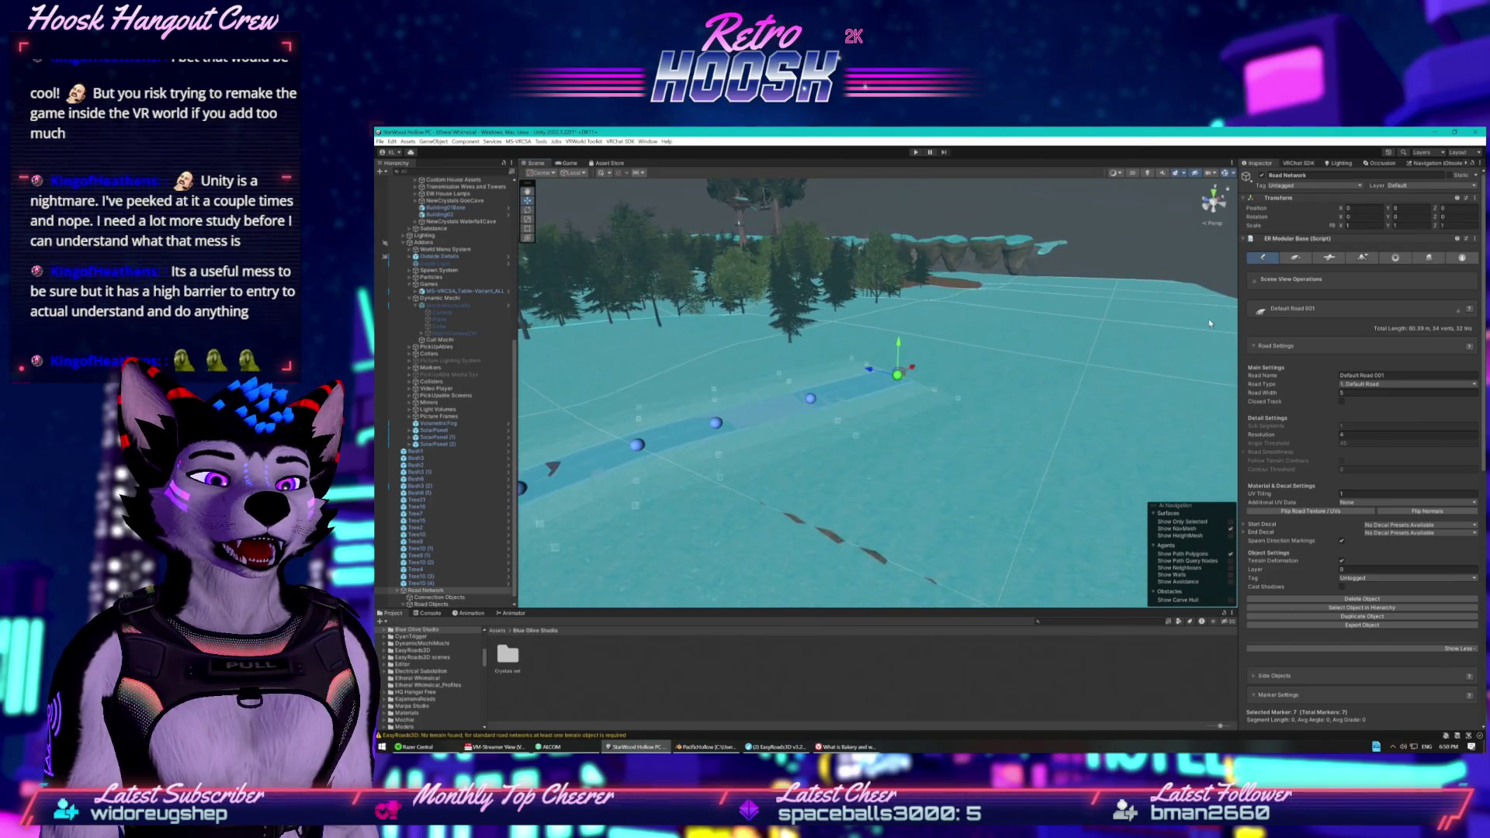
pyautogui.keyDown('shift'); pyautogui.click(970, 363); pyautogui.keyUp('shift')
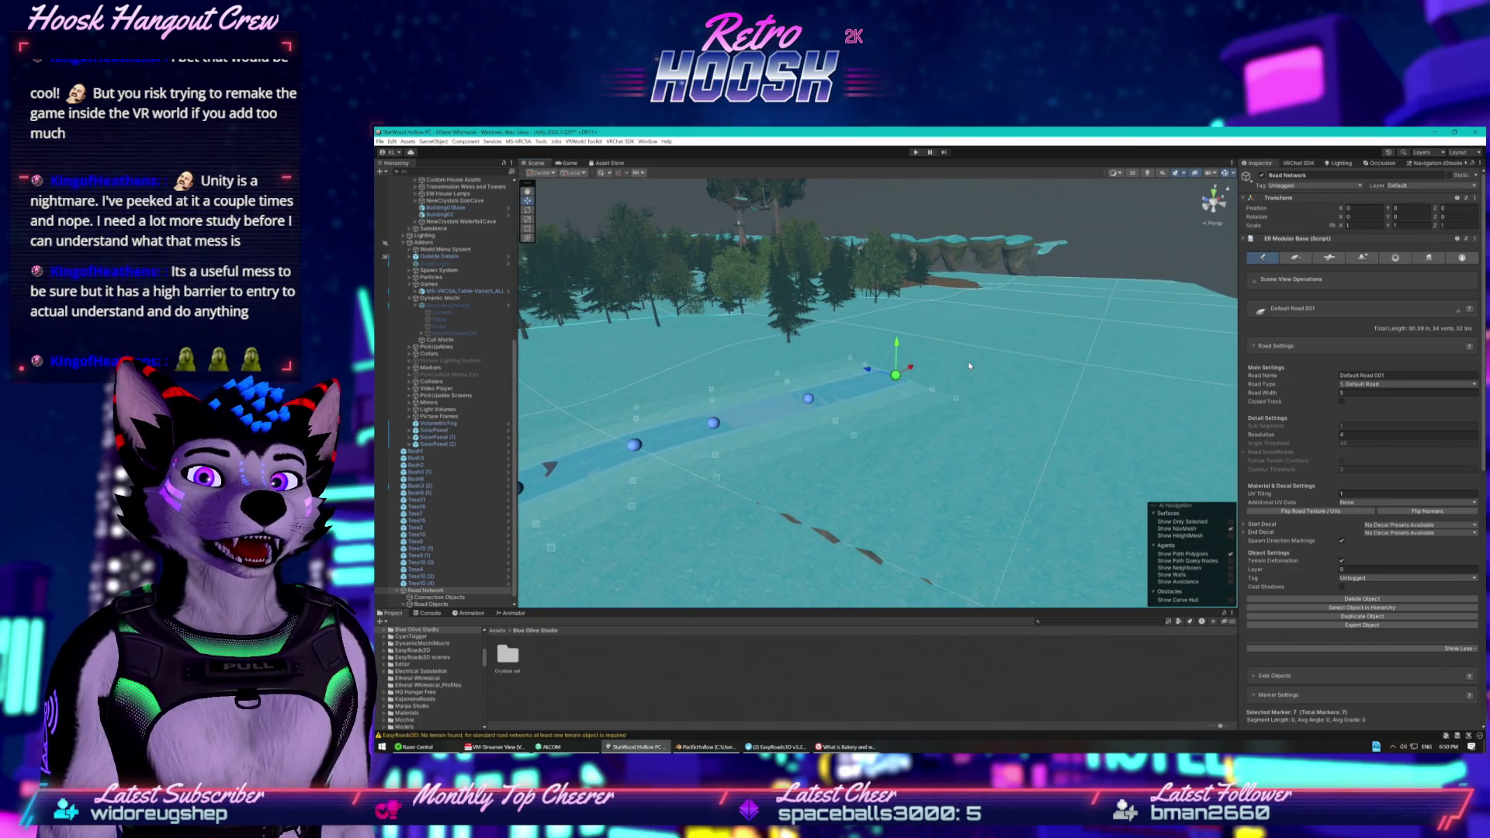
pyautogui.keyDown('shift'); pyautogui.click(1045, 353); pyautogui.keyUp('shift')
pyautogui.keyDown('shift'); pyautogui.click(1110, 346); pyautogui.keyUp('shift')
pyautogui.keyDown('shift'); pyautogui.click(1150, 335); pyautogui.keyUp('shift')
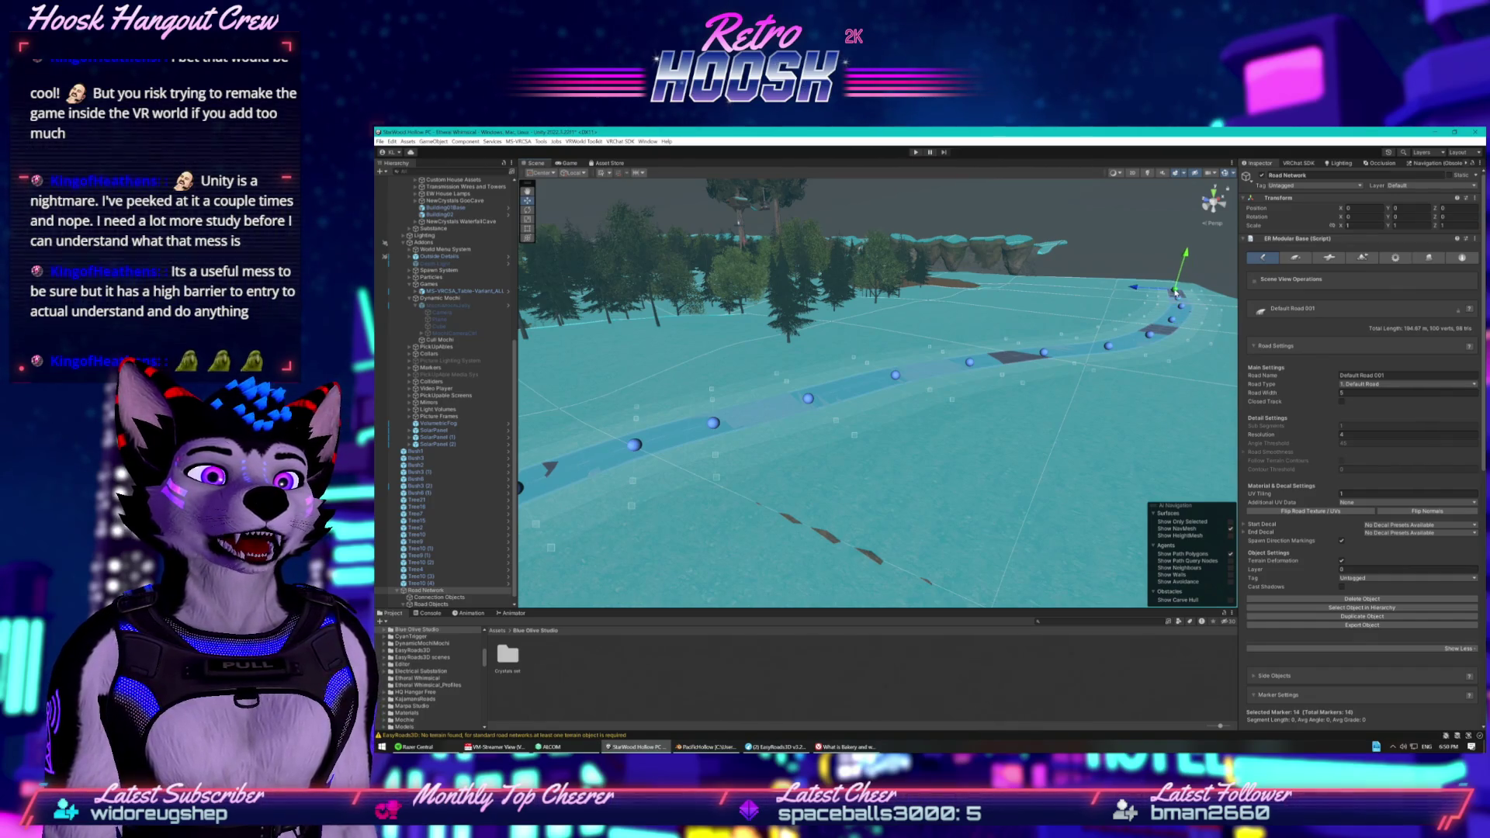
pyautogui.keyDown('shift'); pyautogui.click(1175, 285); pyautogui.keyUp('shift')
# Fly to the road's end, add three more markers toward the rocky cliffs, then switch to the Game view.
pyautogui.press('w')
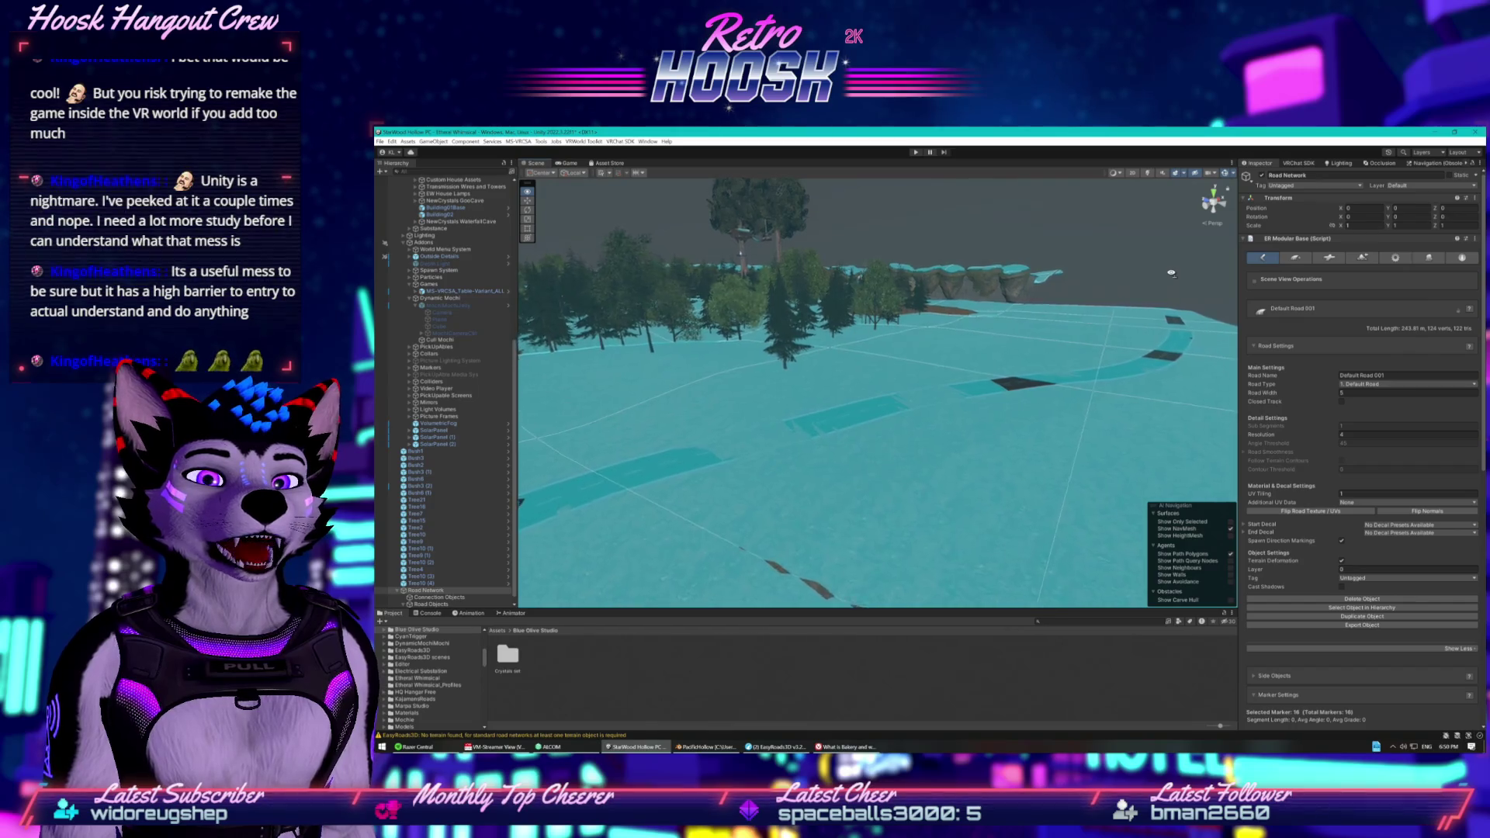
pyautogui.press('w')
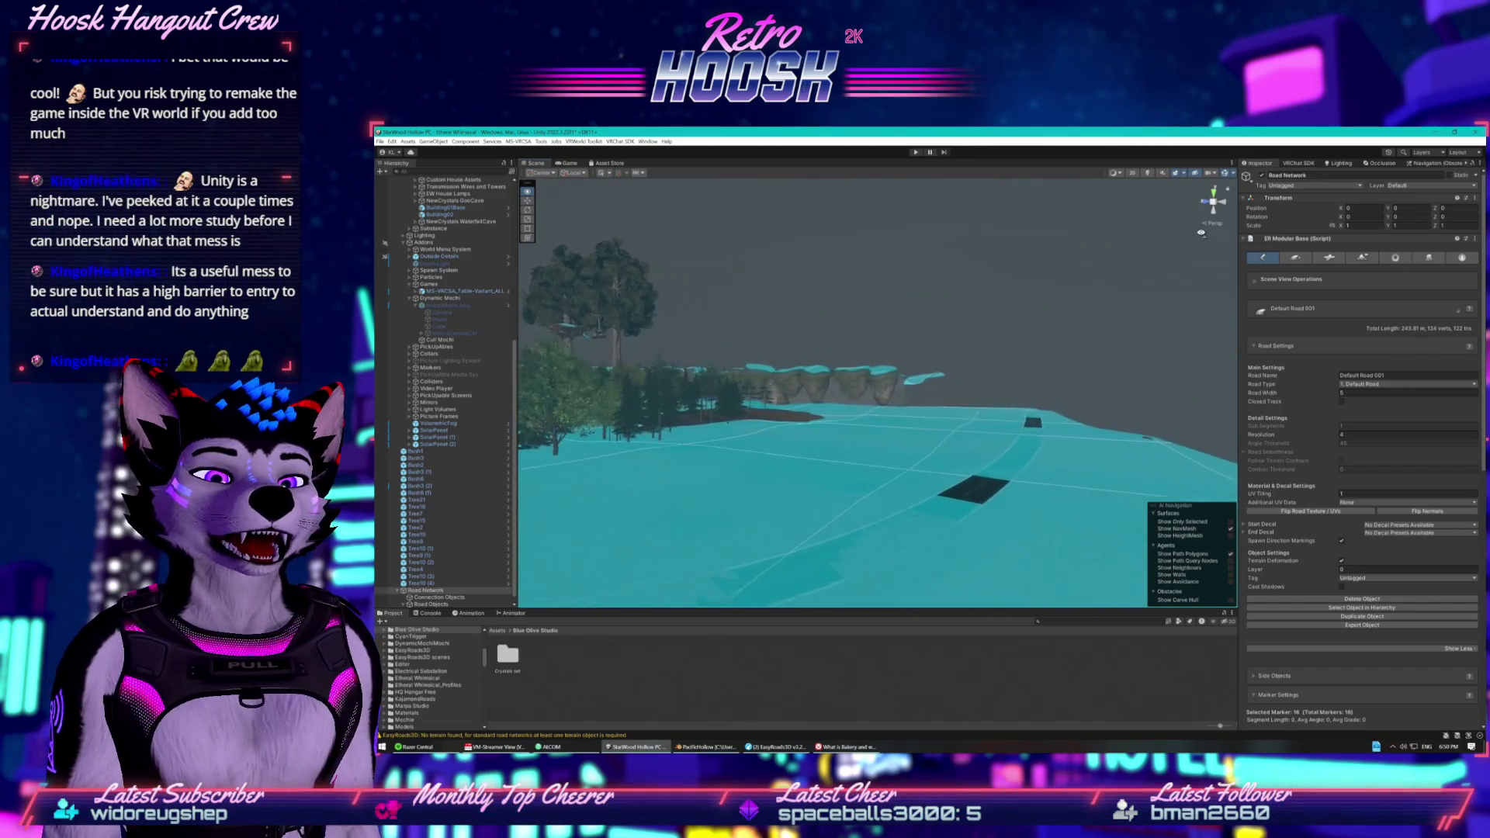
pyautogui.press('w')
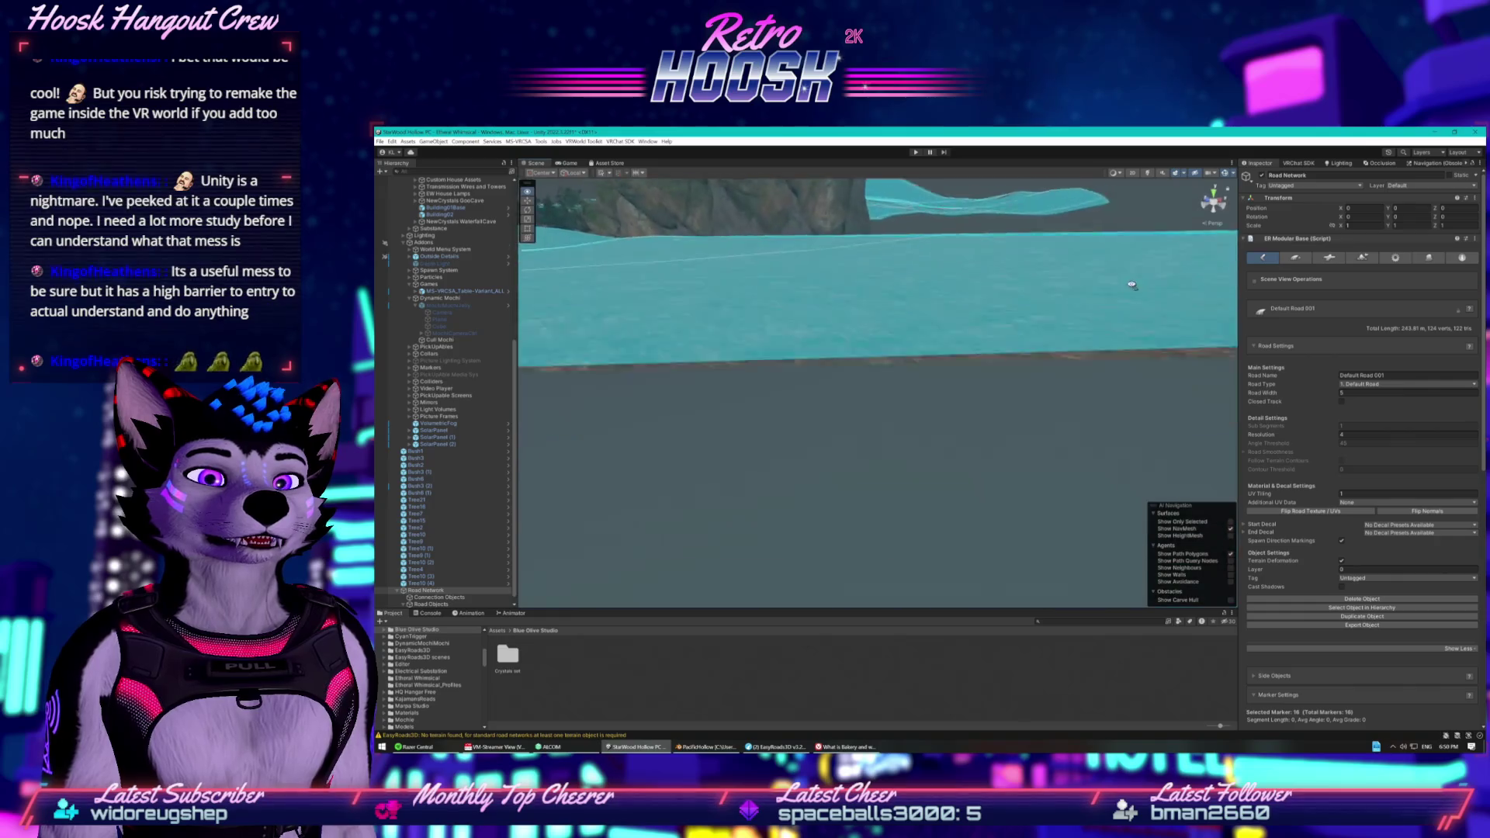
pyautogui.press('s')
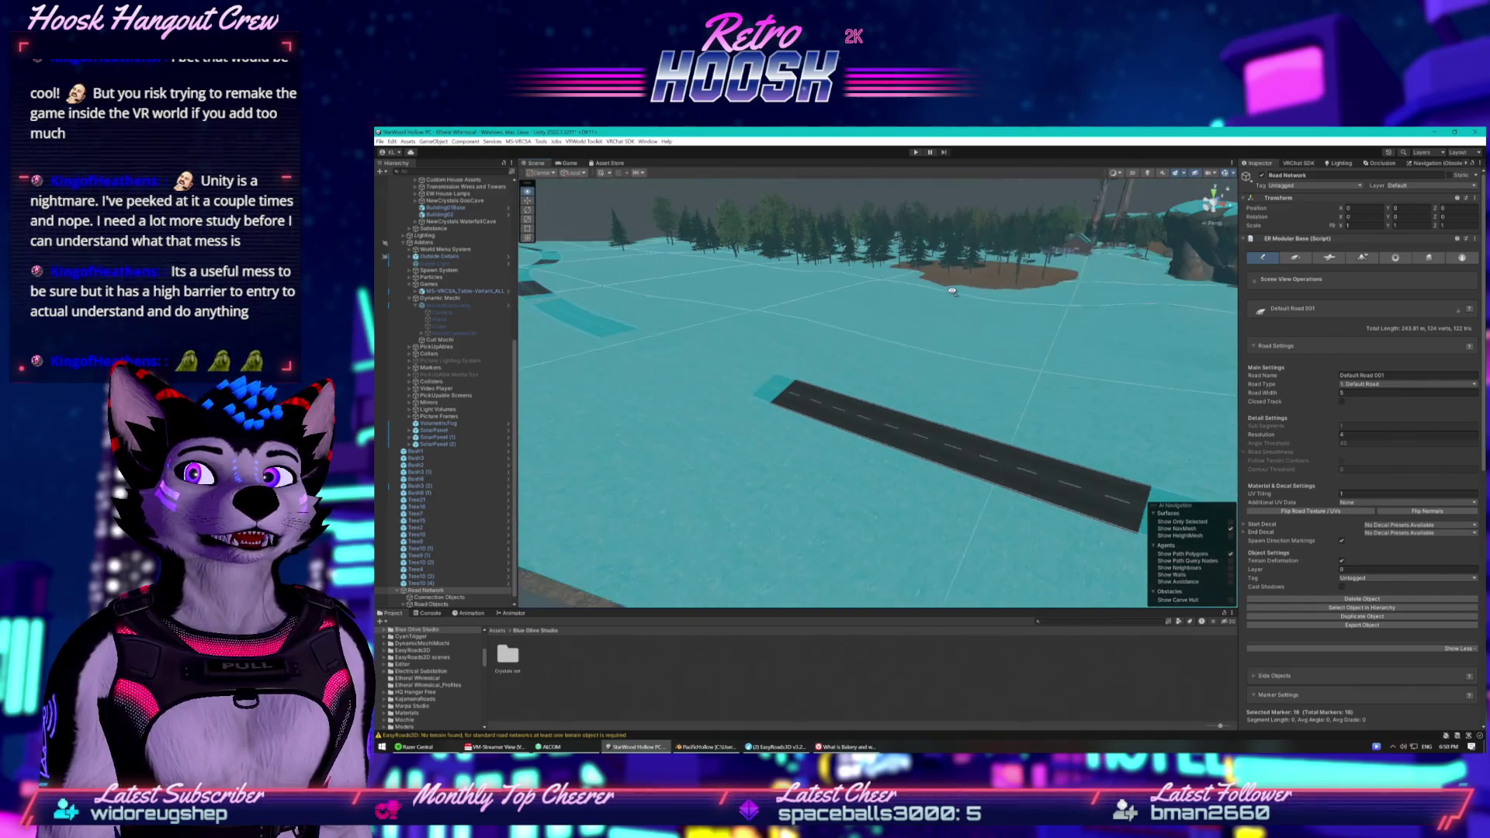
pyautogui.press('w')
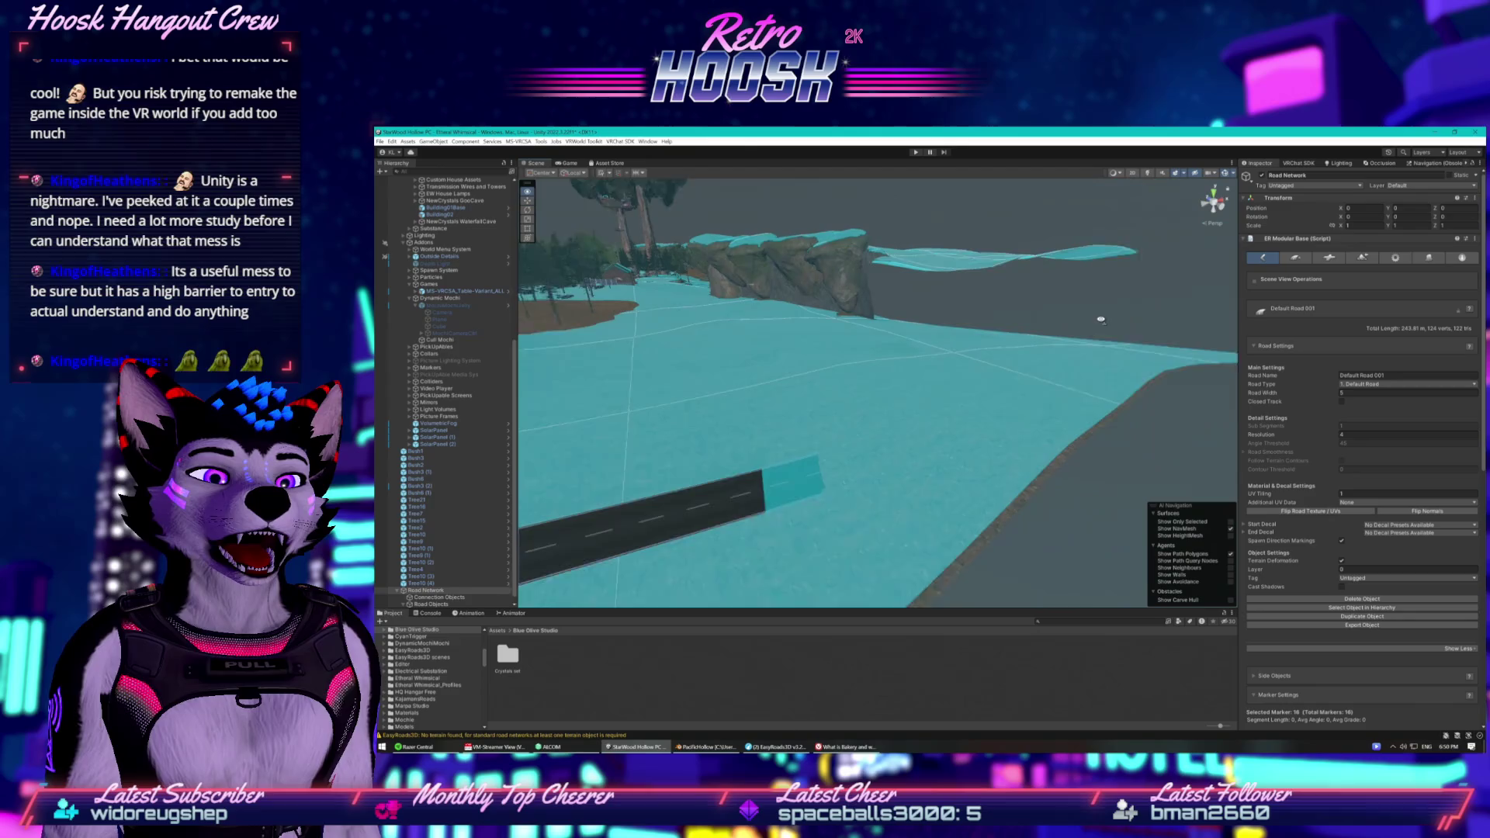
pyautogui.keyDown('shift'); pyautogui.click(1038, 380); pyautogui.keyUp('shift')
pyautogui.keyDown('shift'); pyautogui.click(1064, 364); pyautogui.keyUp('shift')
pyautogui.keyDown('shift'); pyautogui.click(1091, 351); pyautogui.keyUp('shift')
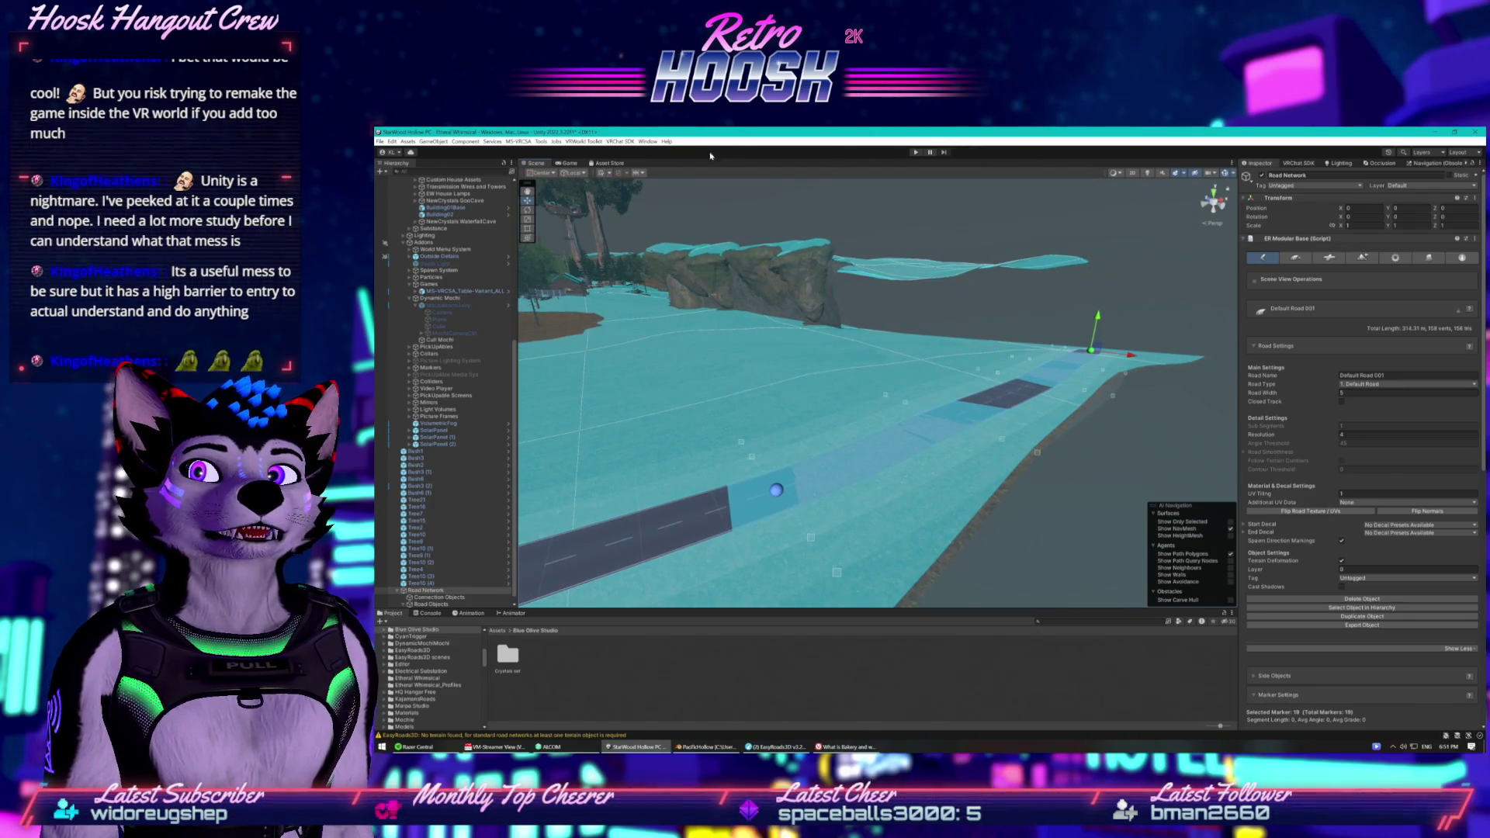
pyautogui.click(558, 164)
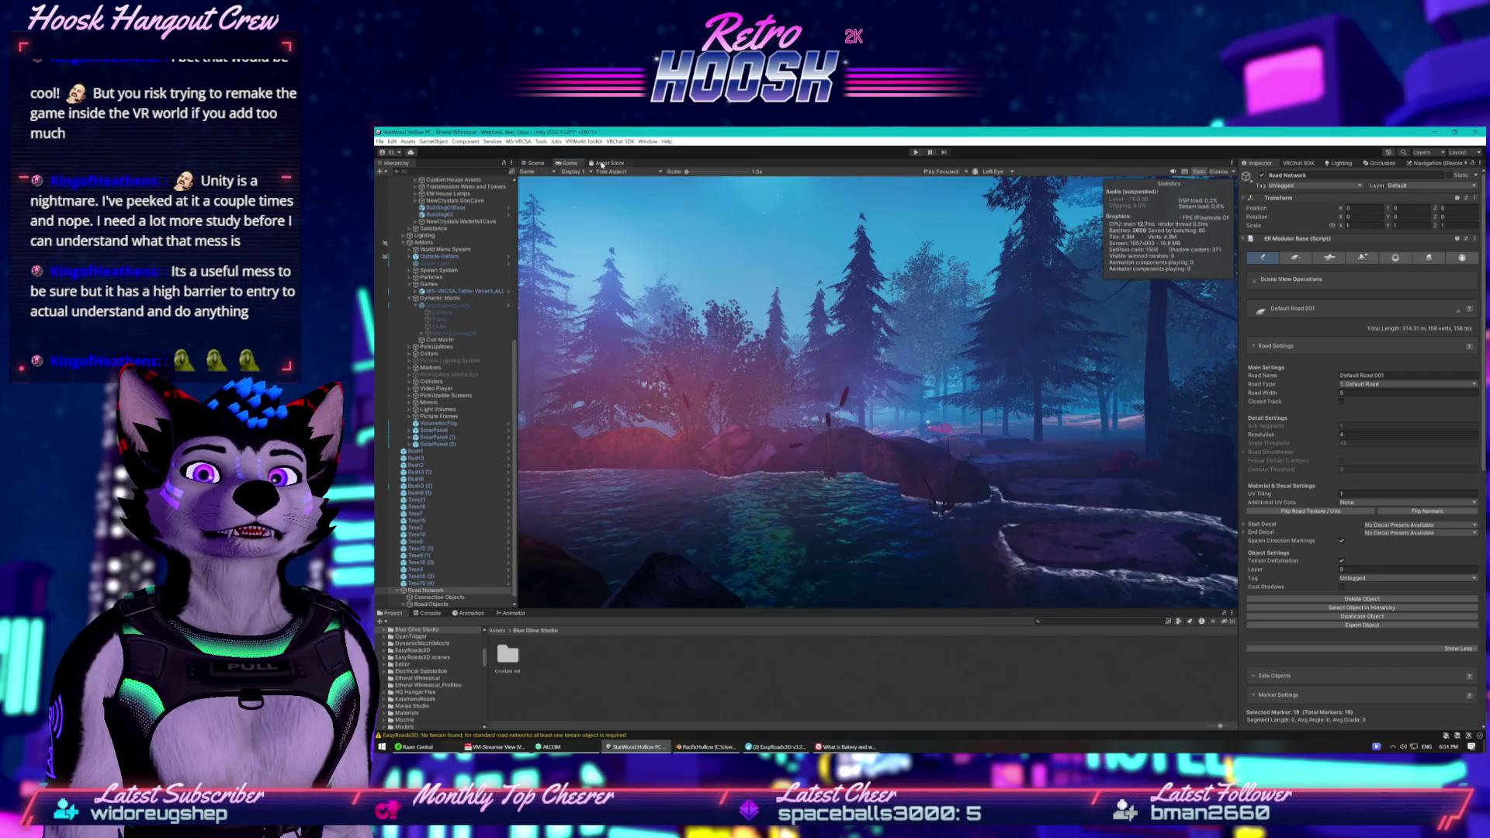
# Enter Play mode, close the VRChat Client Simulator menu, and walk along the stone path.
pyautogui.click(917, 153)
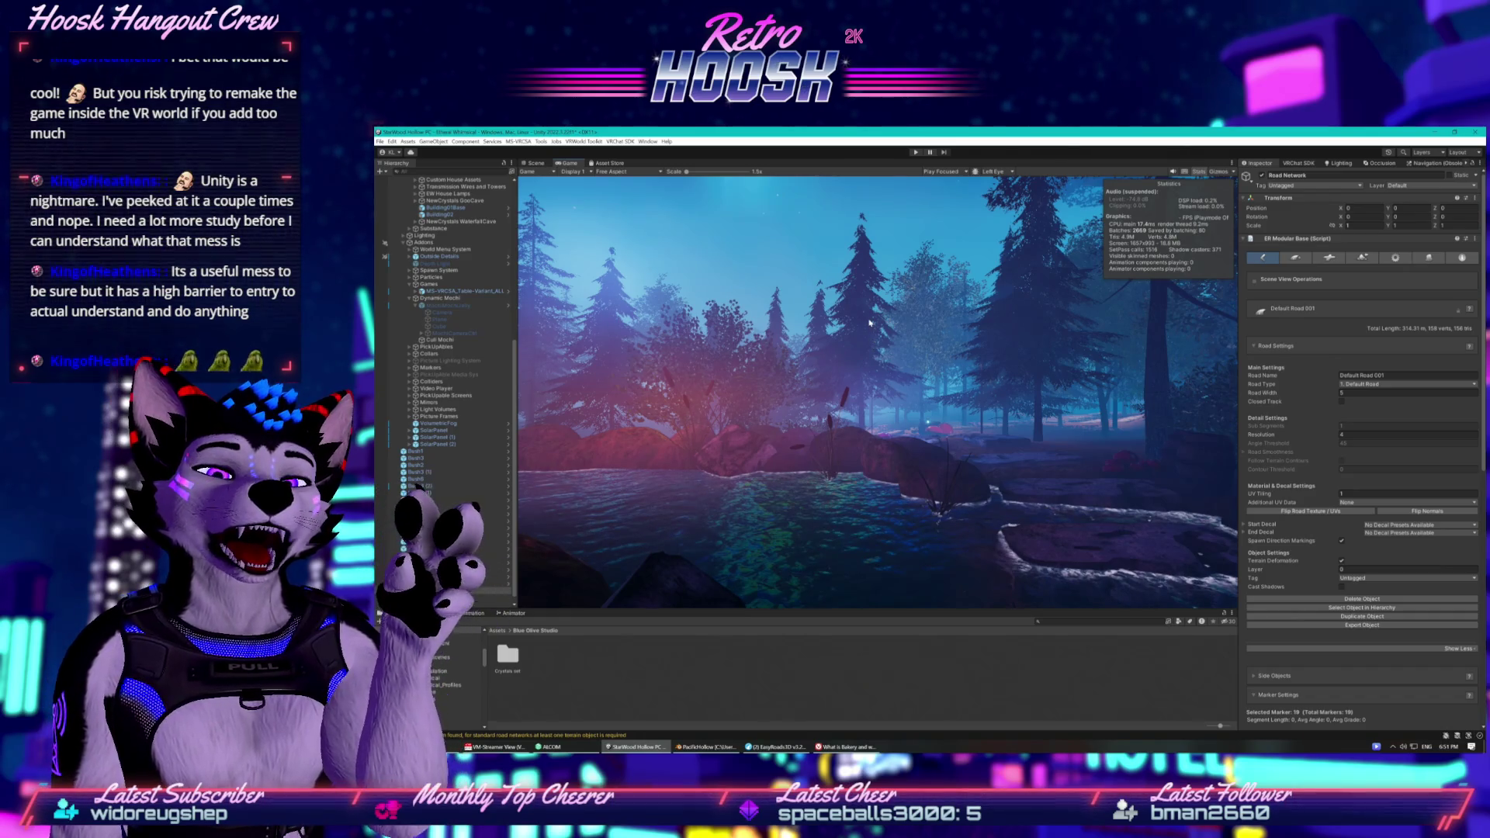
pyautogui.click(913, 153)
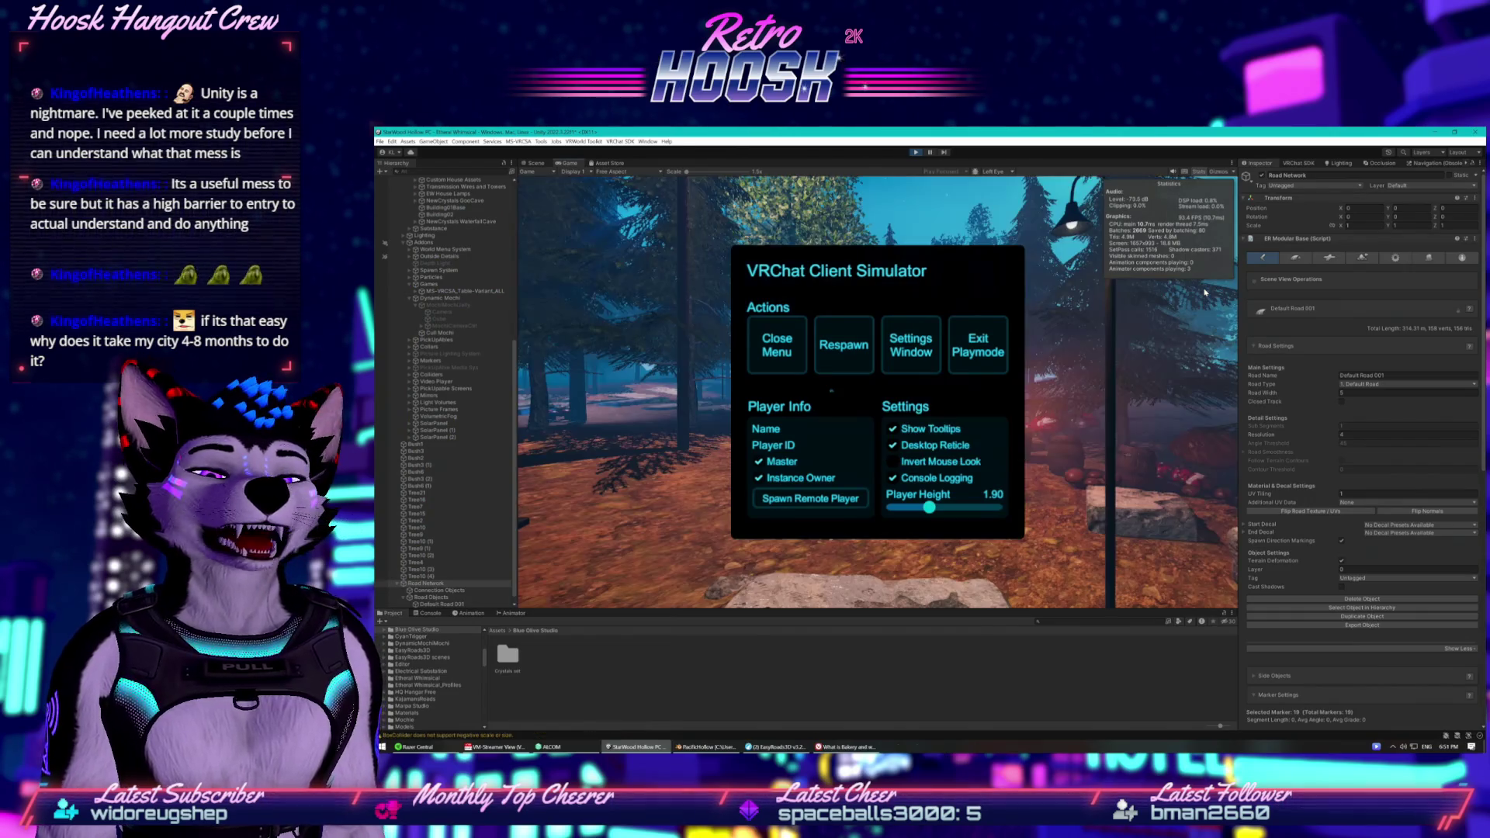
pyautogui.click(777, 345)
pyautogui.press('w')
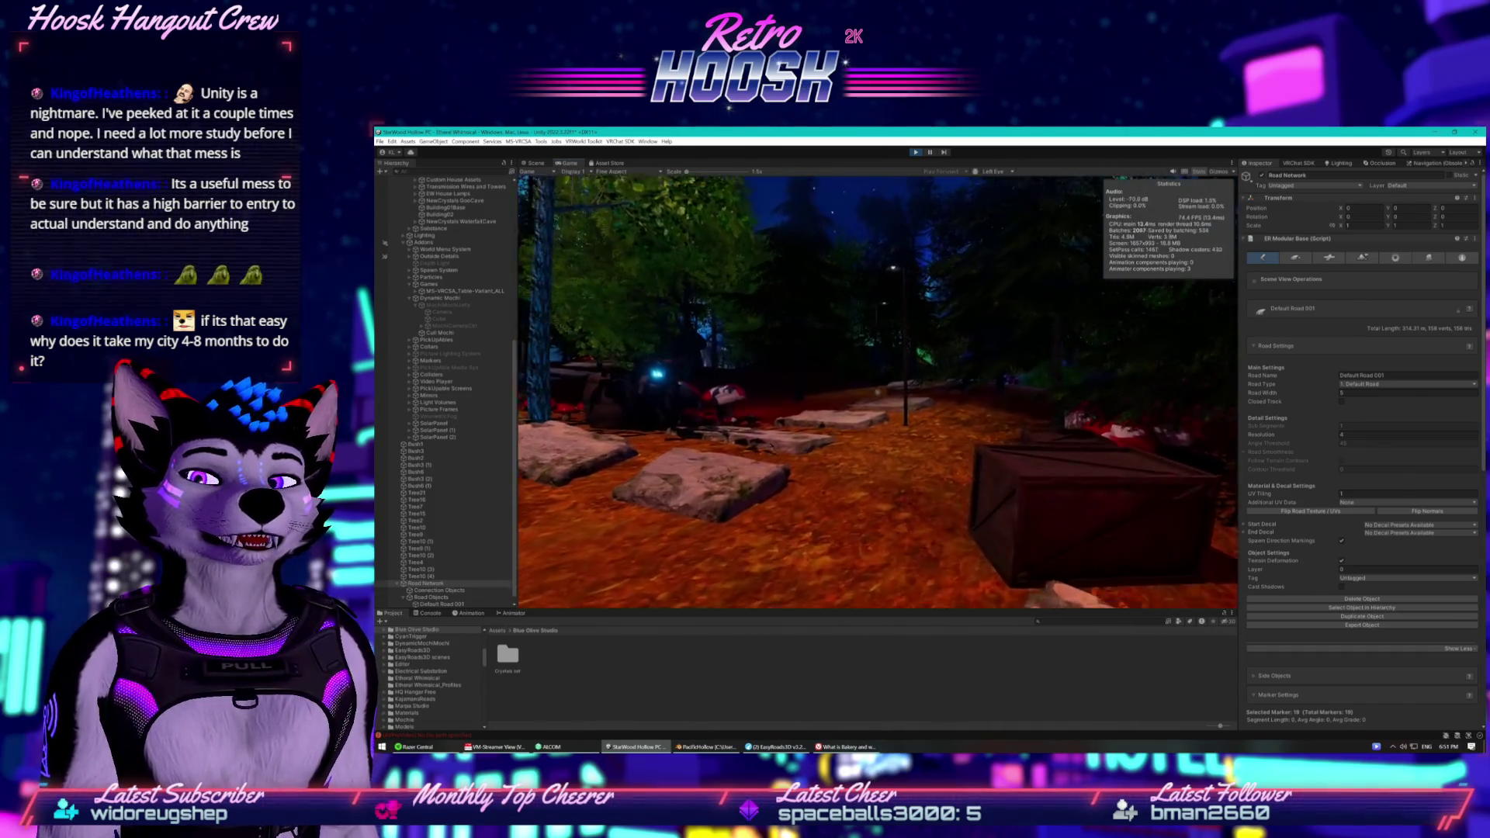
pyautogui.press('w')
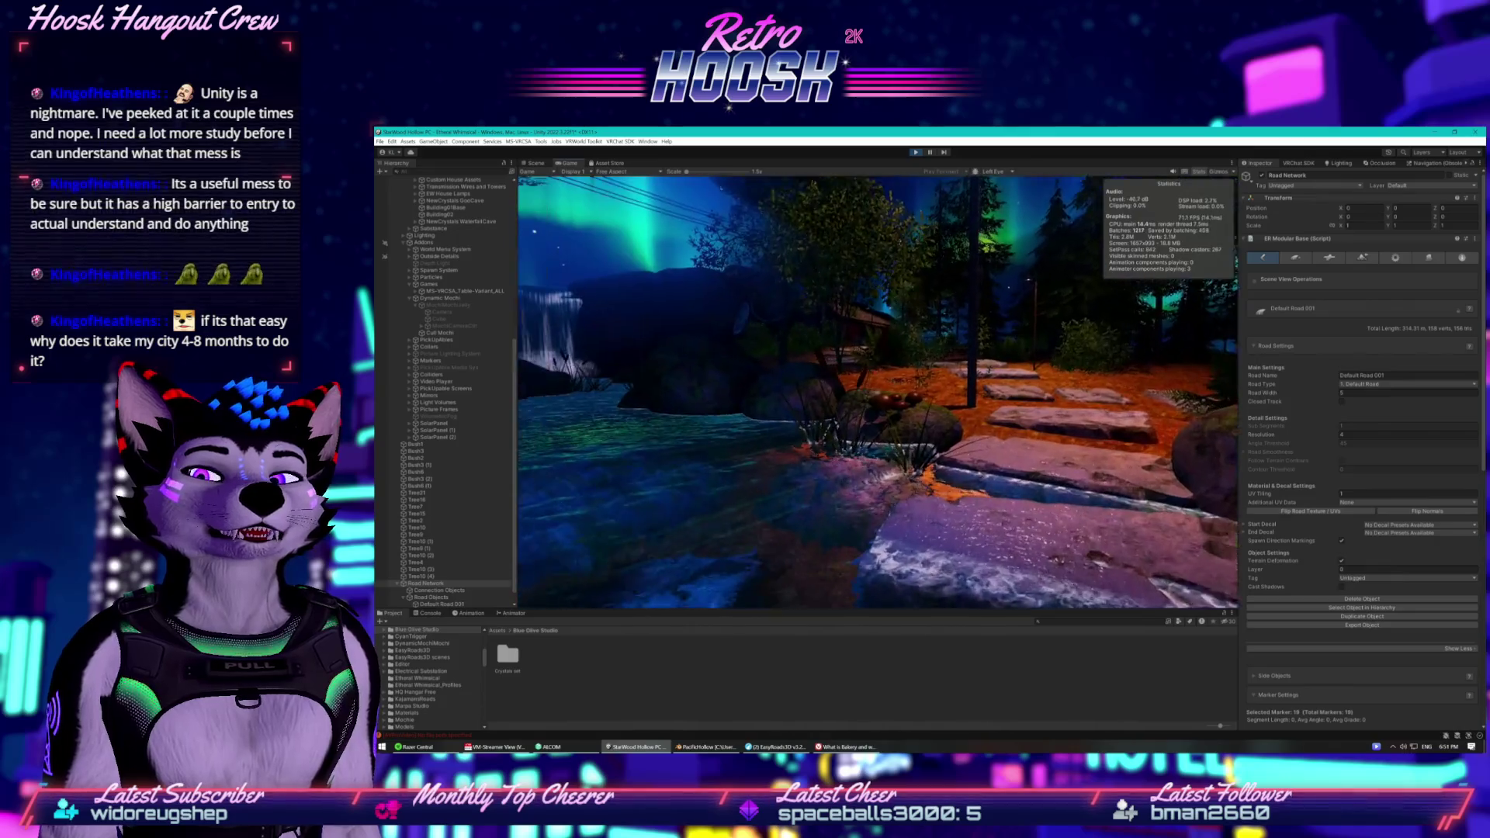
pyautogui.press('w')
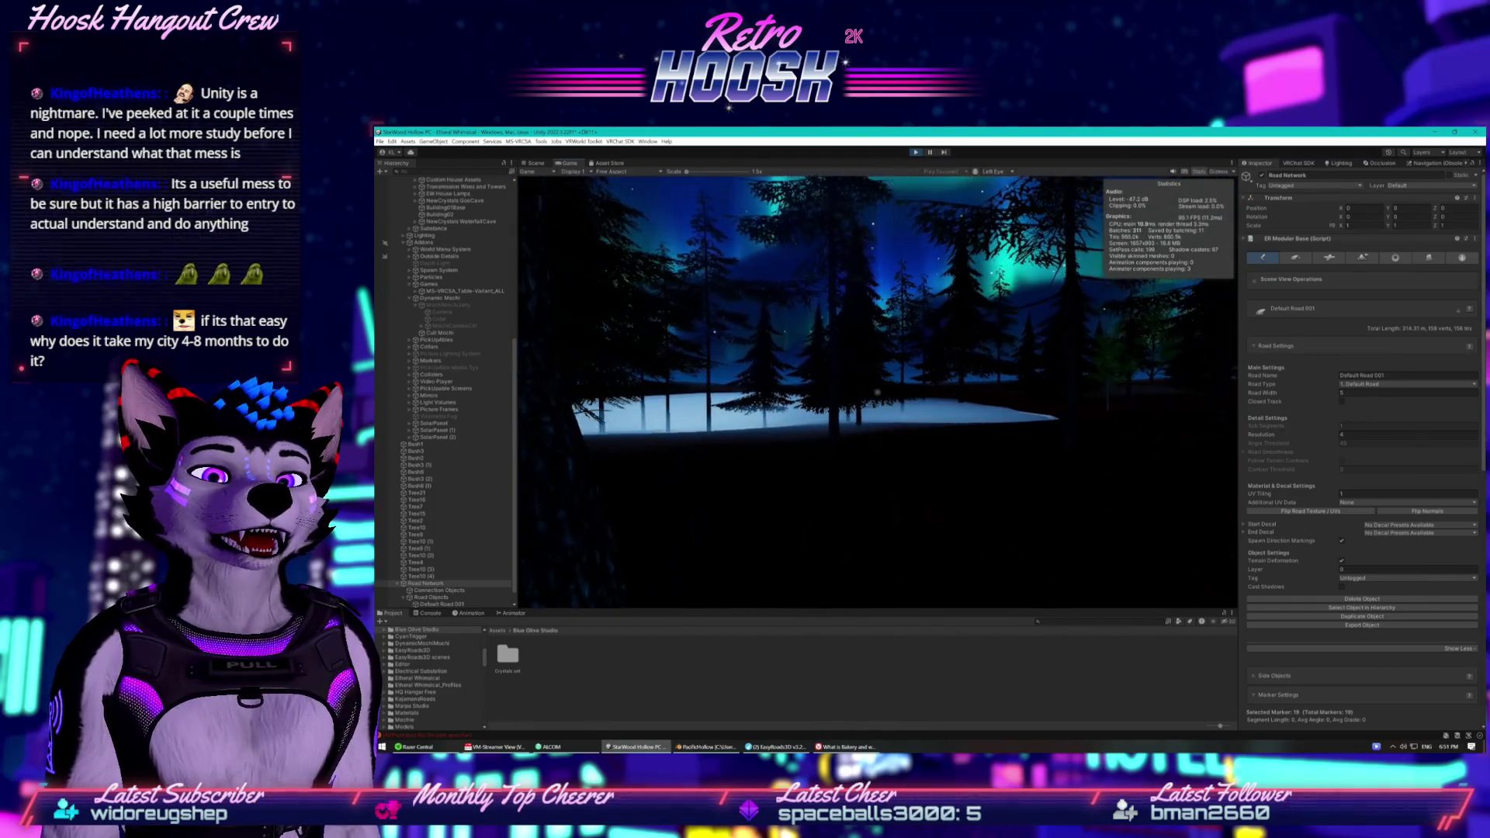
# Walk through the trees toward the lake shoreline, then return to the Scene view of the road network.
pyautogui.press('w')
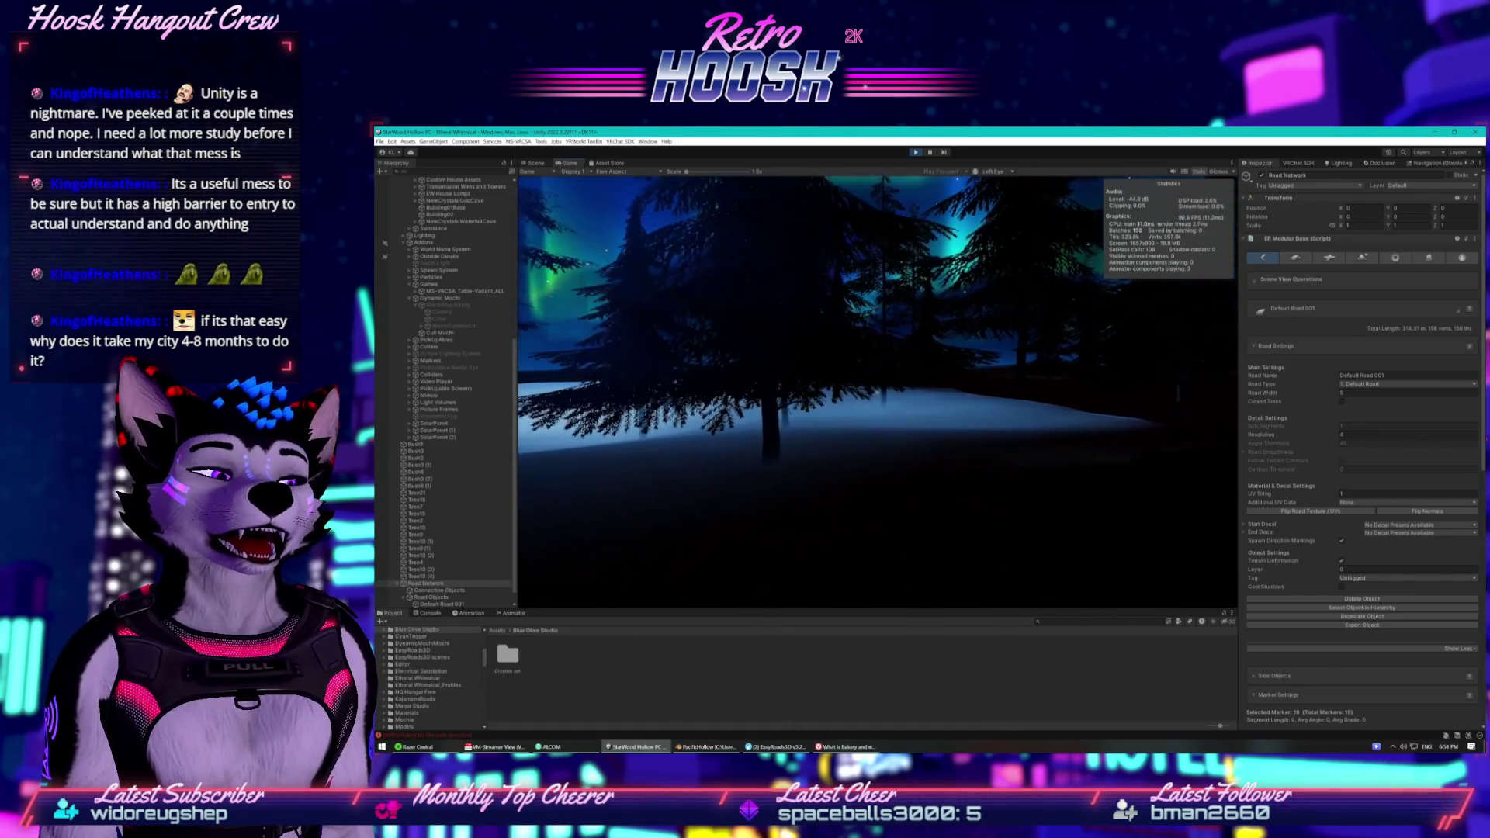
pyautogui.press('s')
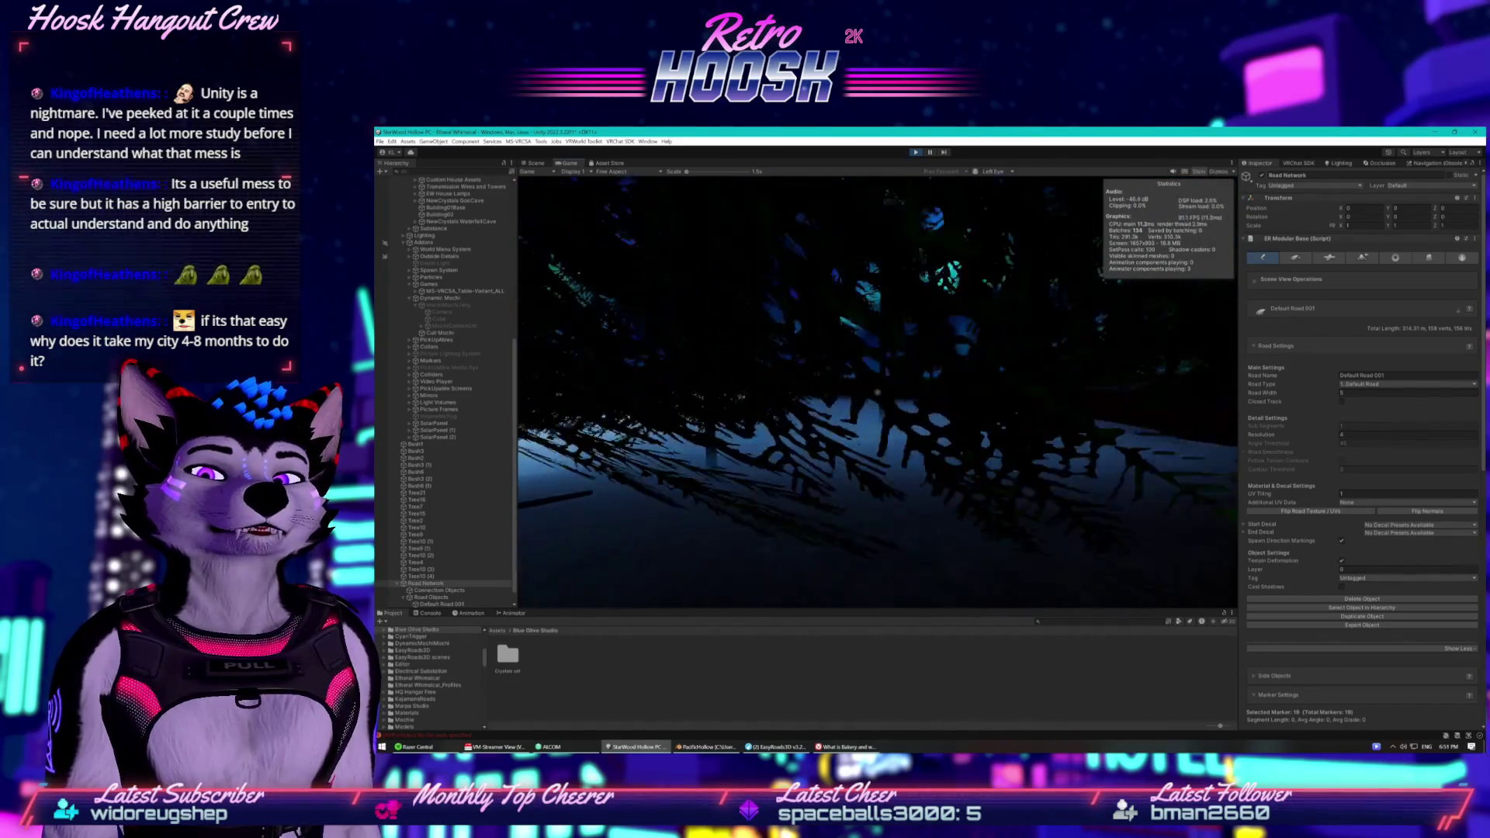
pyautogui.press('w')
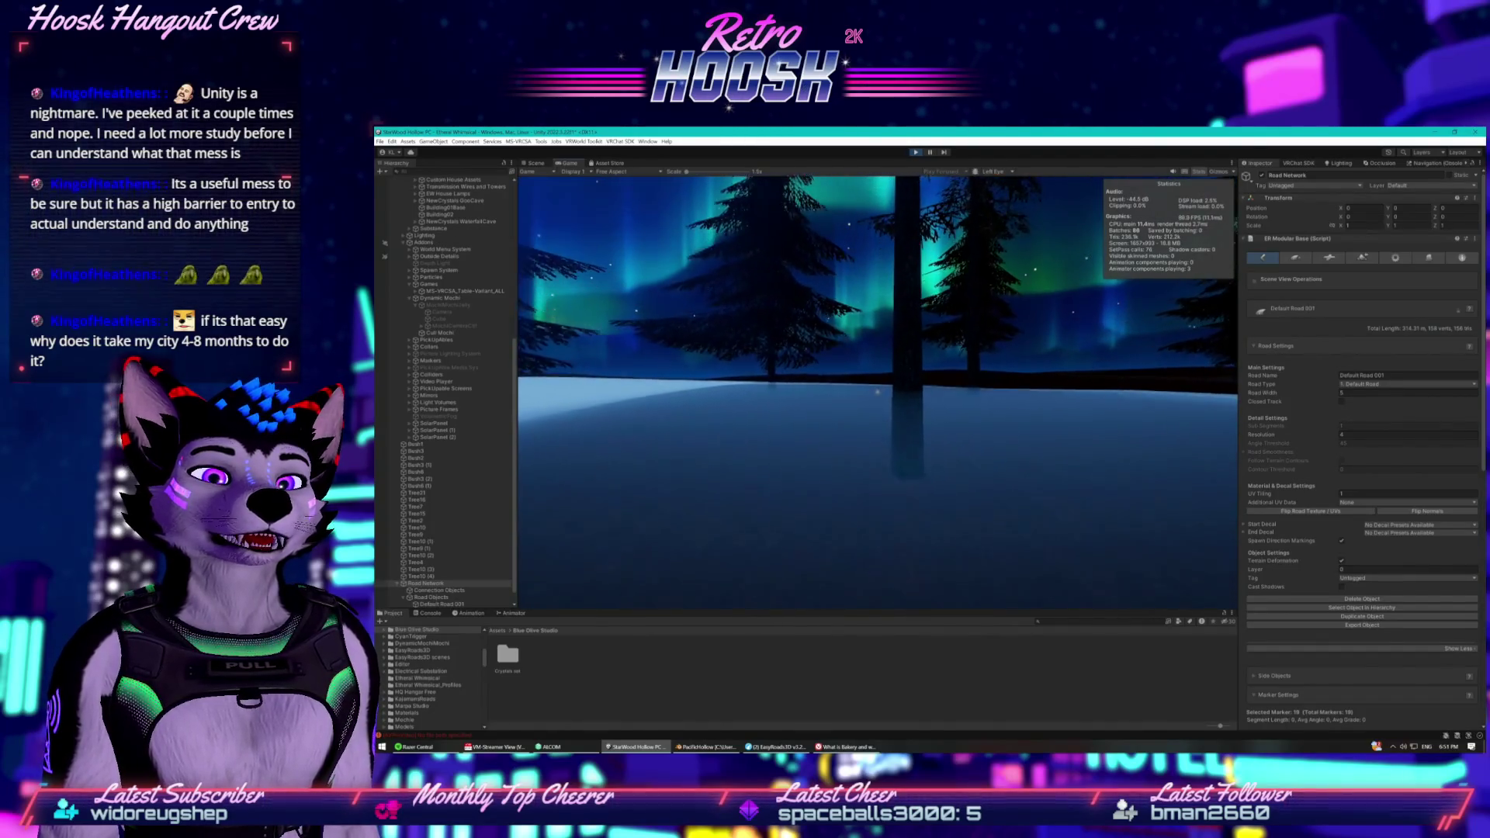
pyautogui.press('w')
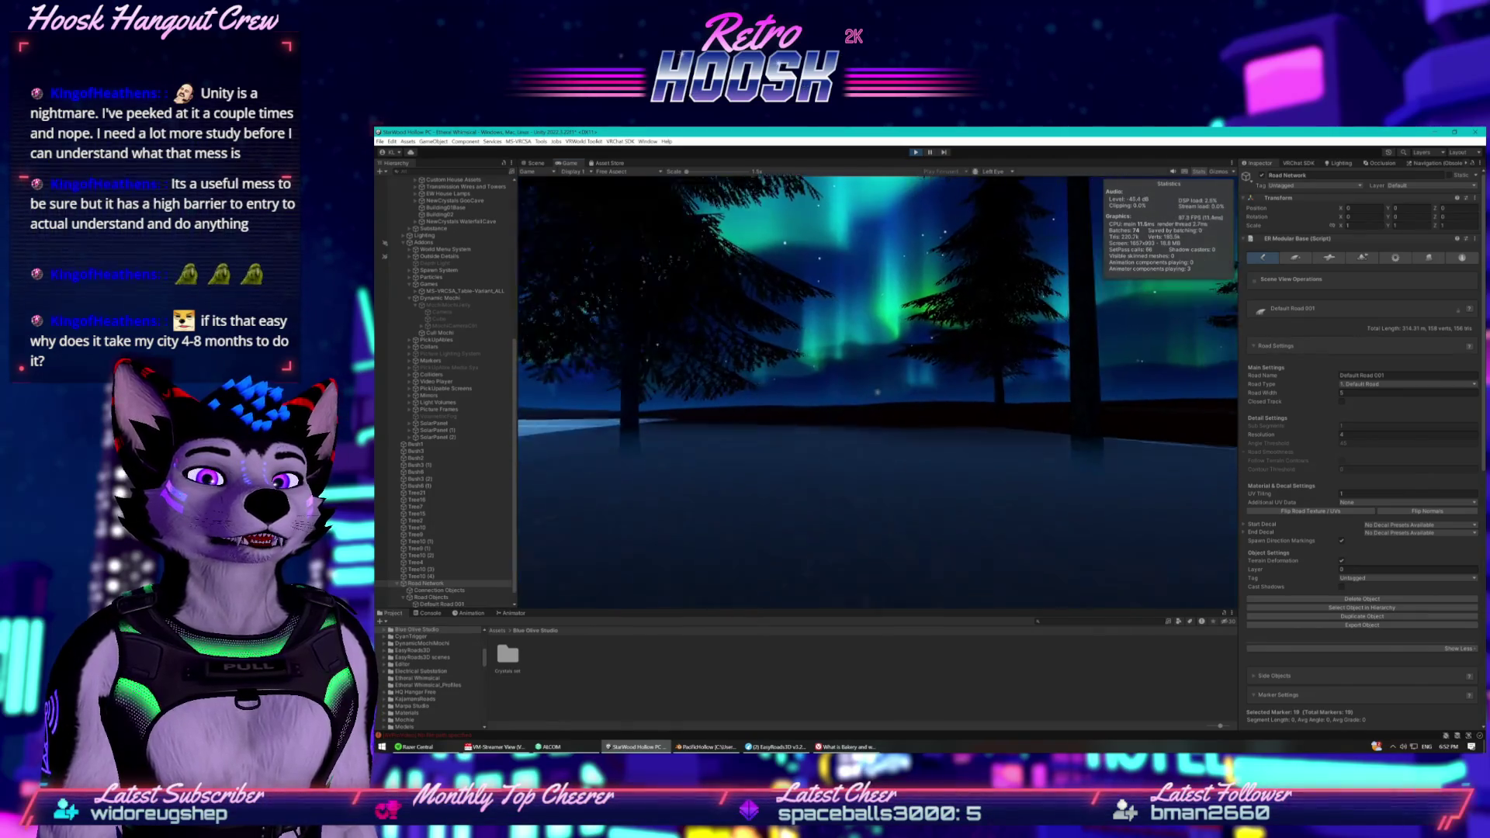
pyautogui.press('w')
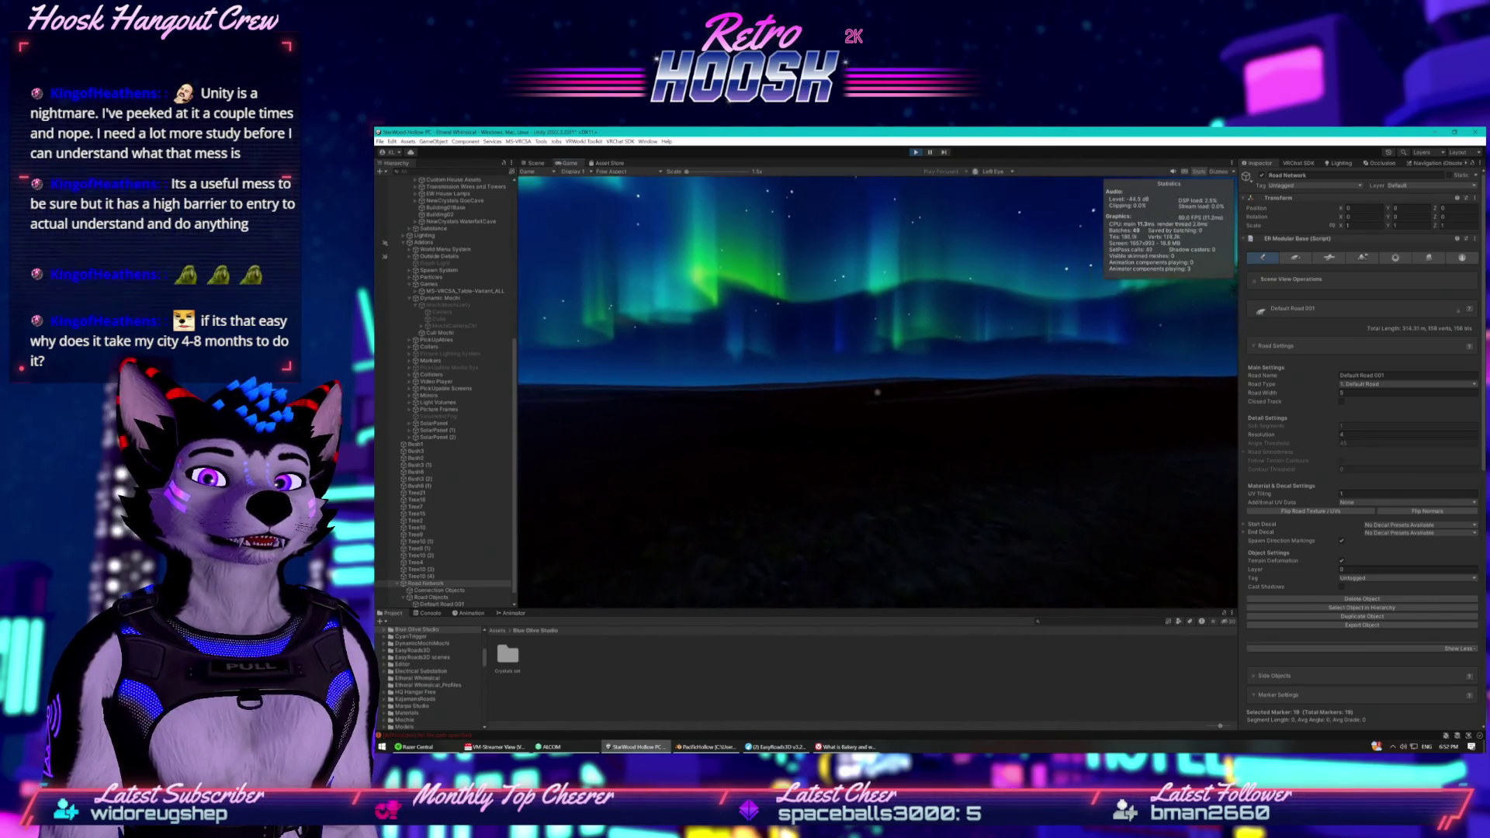
pyautogui.press('w')
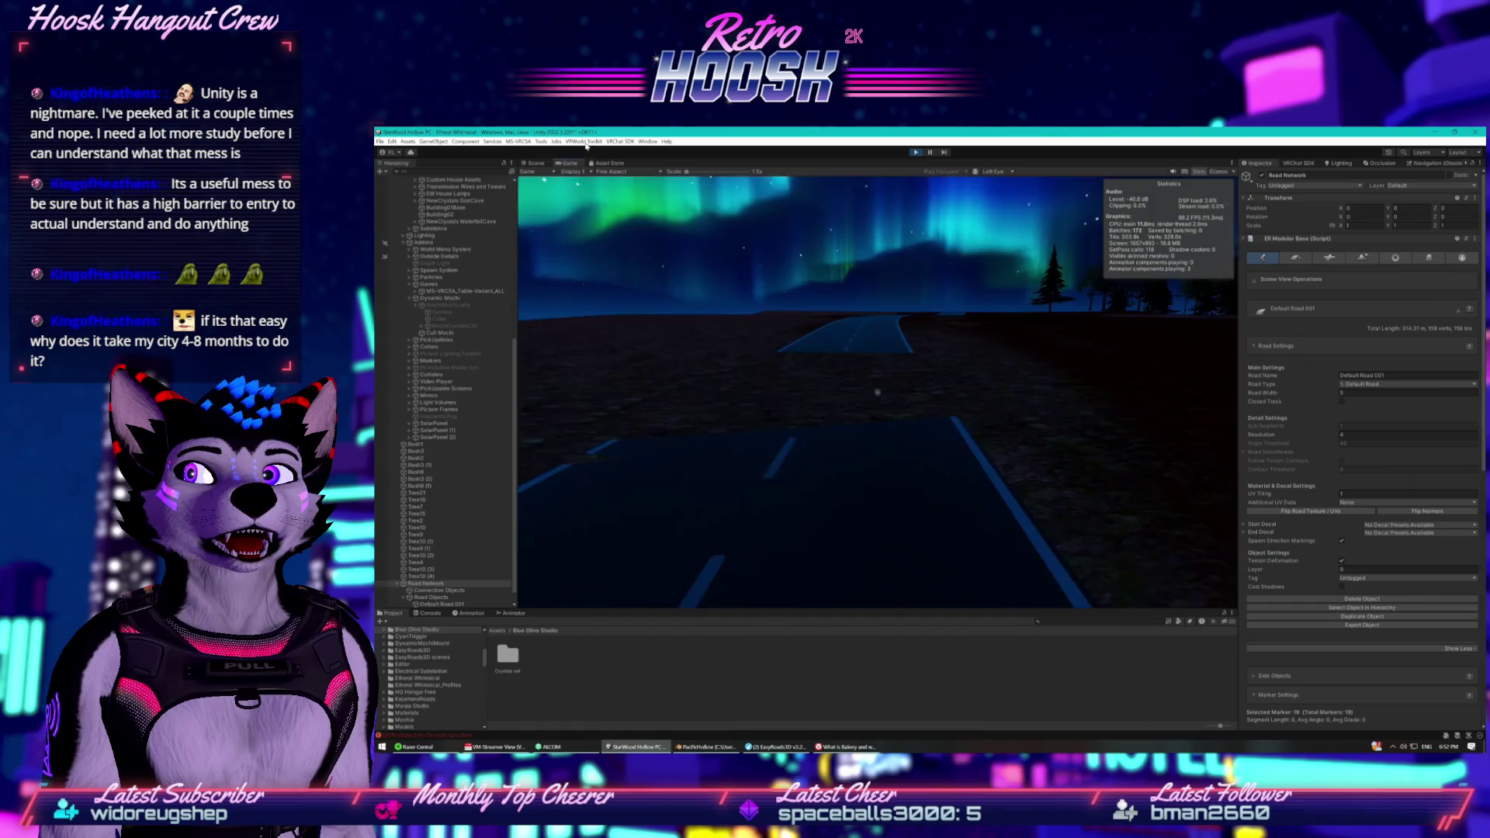
pyautogui.hotkey('ctrl', '1')
pyautogui.moveTo(842, 302)
pyautogui.mouseDown()
pyautogui.moveTo(570, 278)
pyautogui.moveTo(602, 230)
pyautogui.moveTo(590, 264)
pyautogui.mouseUp()
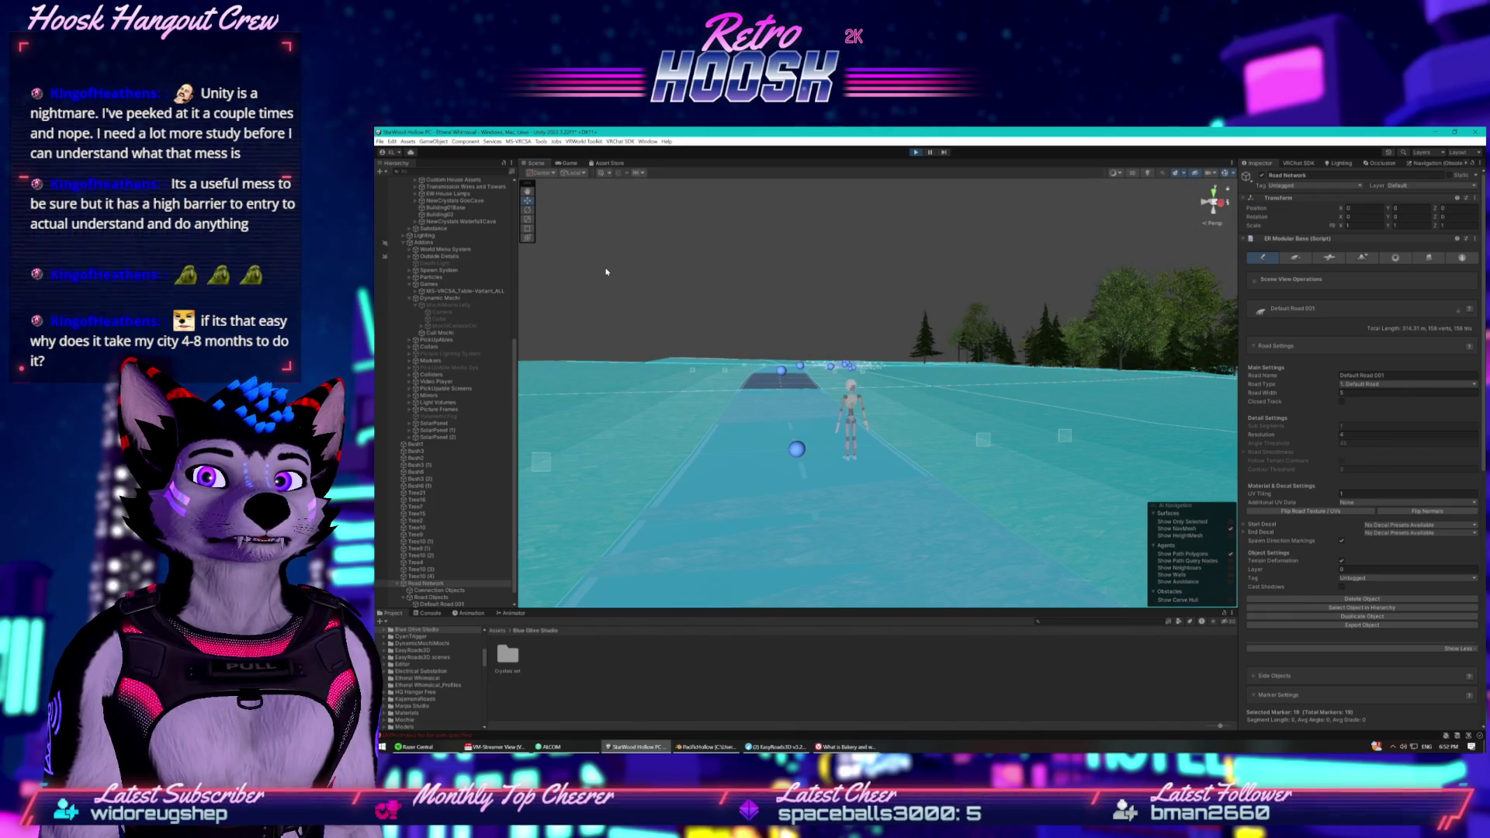
# Tilt the view down and return to the Scene view looking over the winding road spline.
pyautogui.moveTo(607, 272)
pyautogui.mouseDown()
pyautogui.moveTo(640, 333)
pyautogui.moveTo(744, 305)
pyautogui.mouseUp()
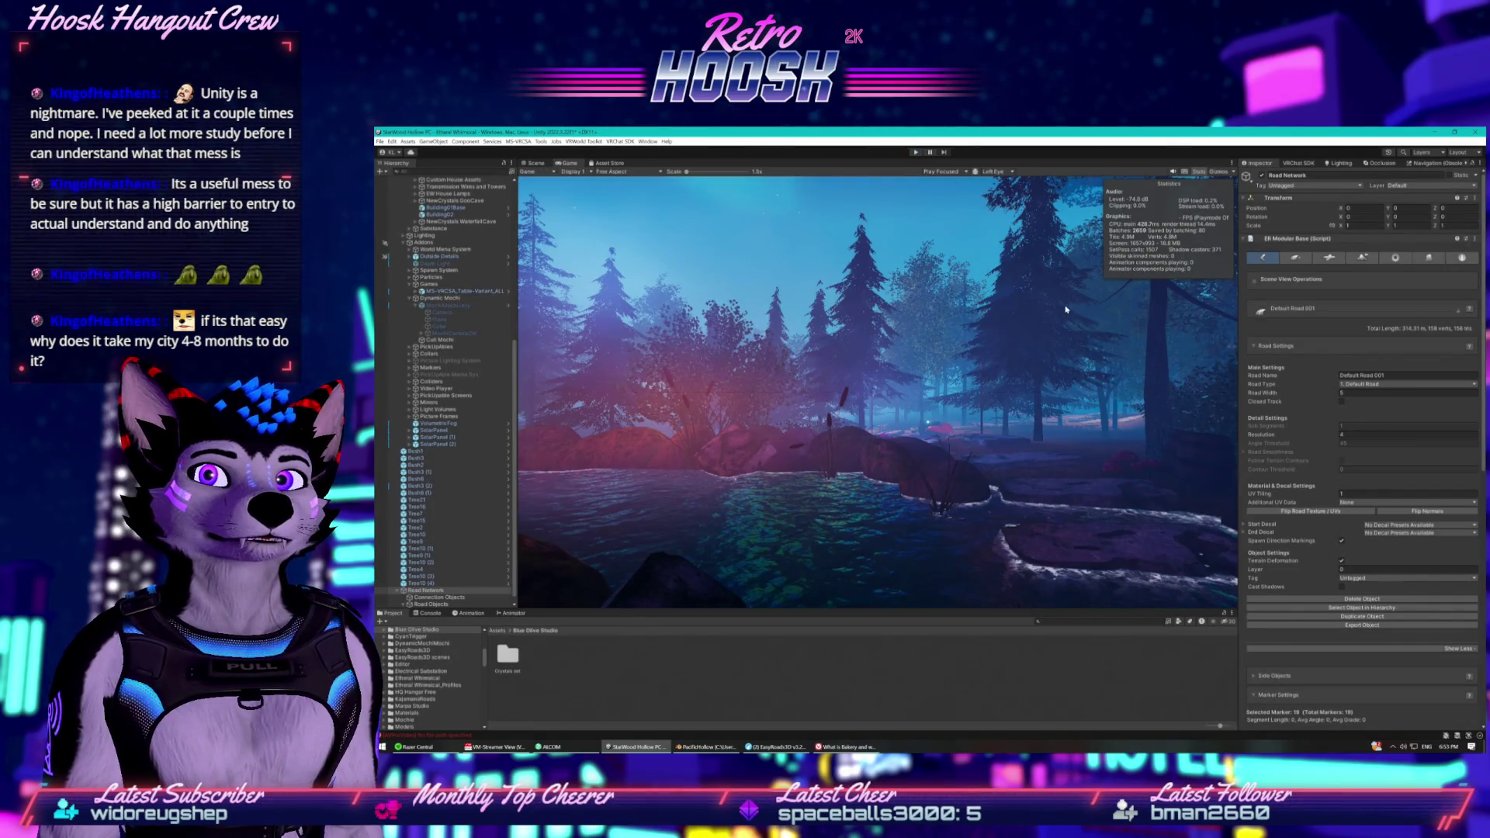
pyautogui.click(536, 162)
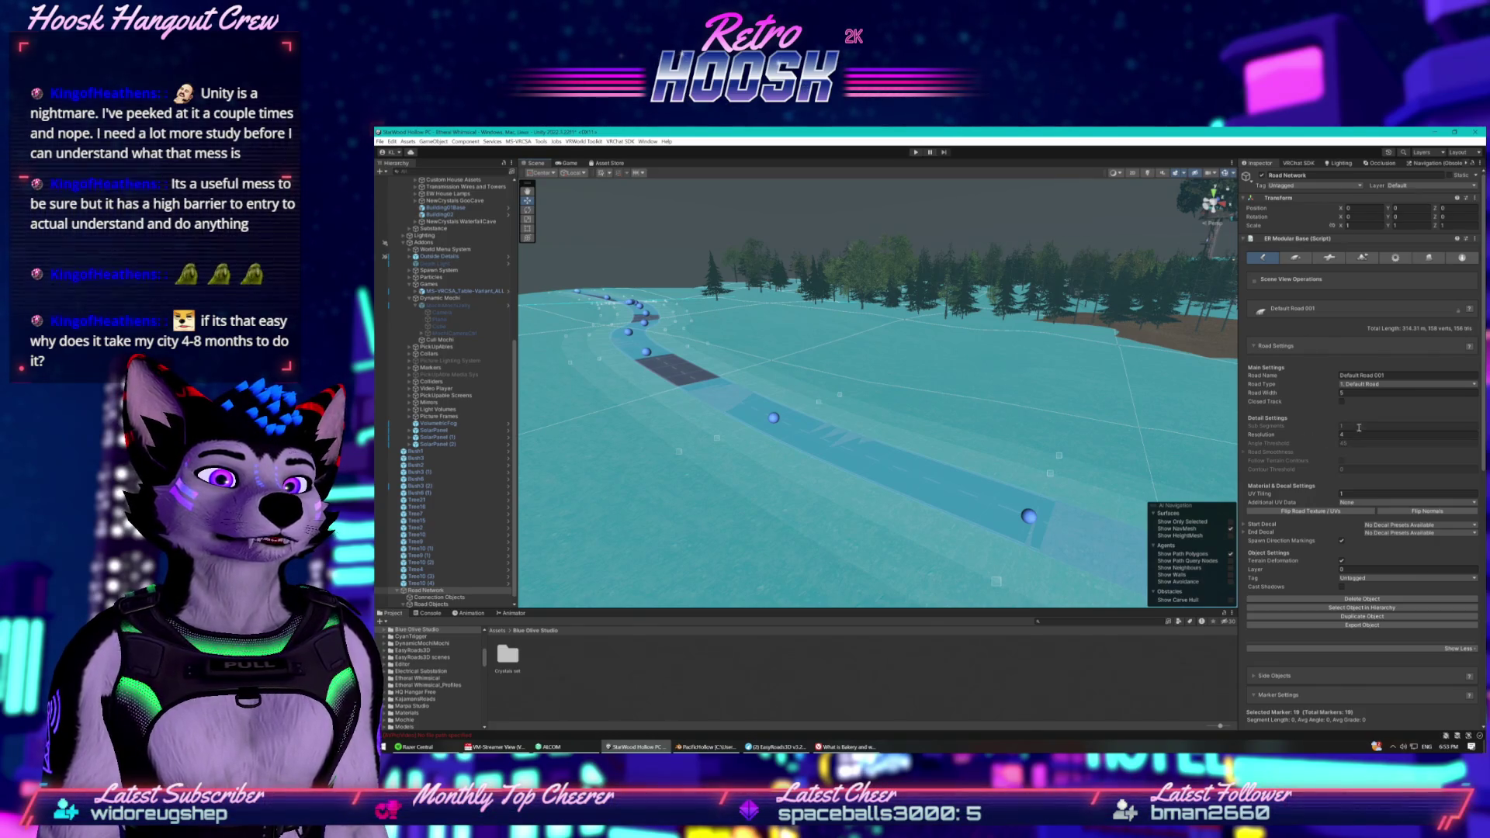
# Set the road width to 7, keeping 1. Default Road type, and glance at the Start Decal options.
pyautogui.click(1359, 397)
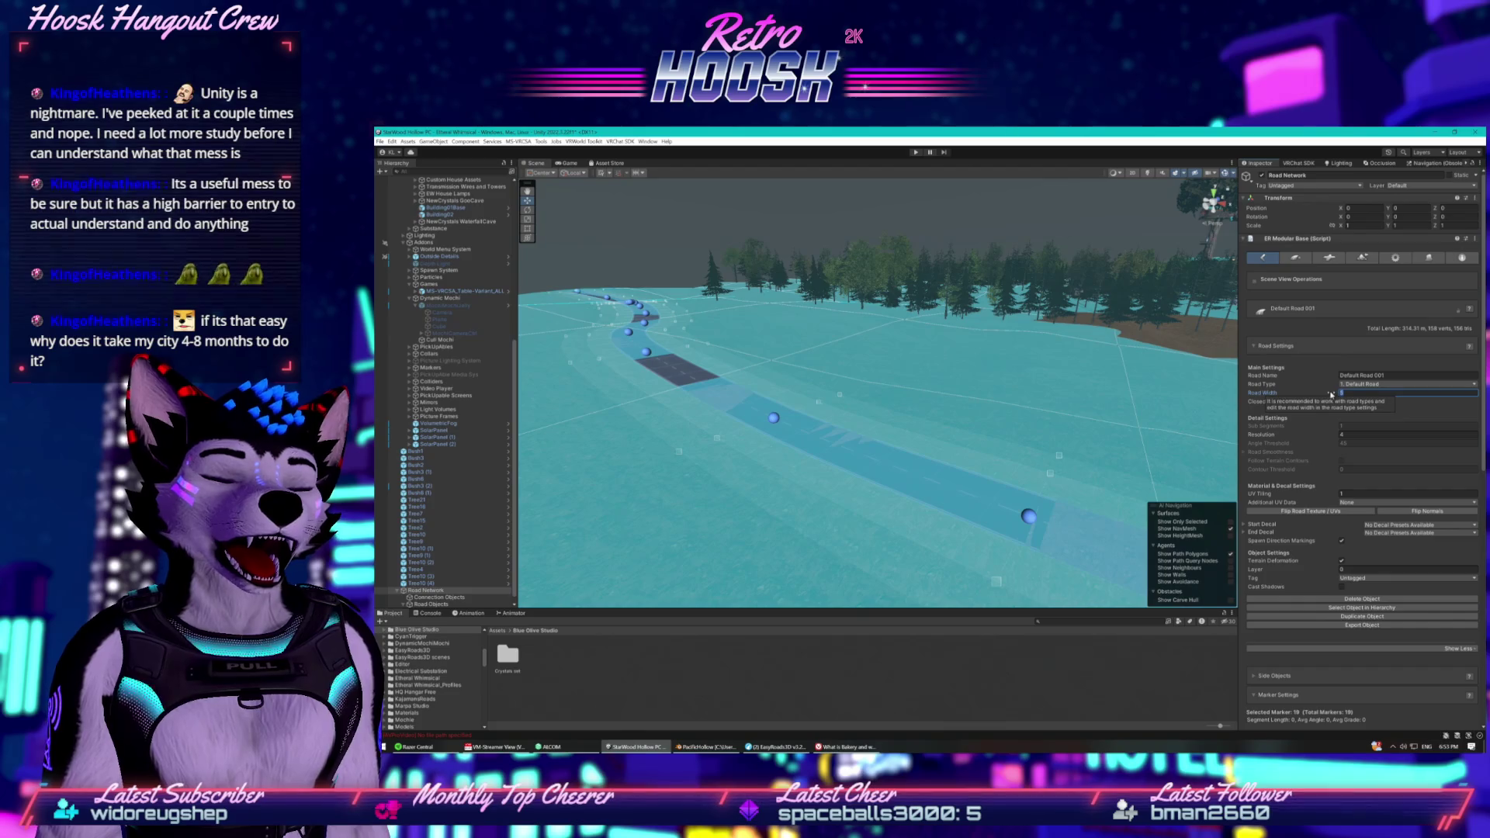
pyautogui.write('7')
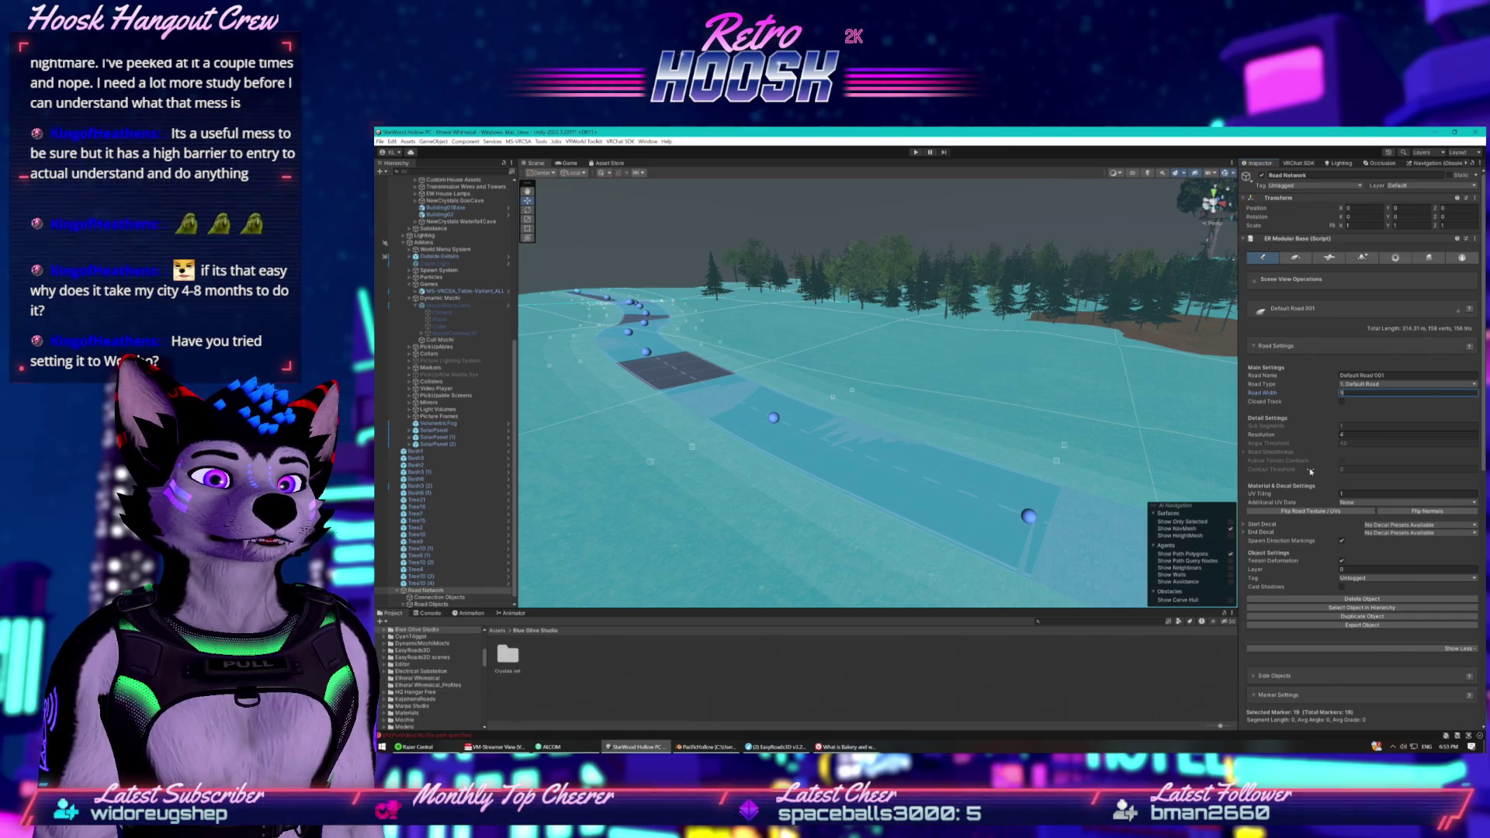
pyautogui.click(1366, 385)
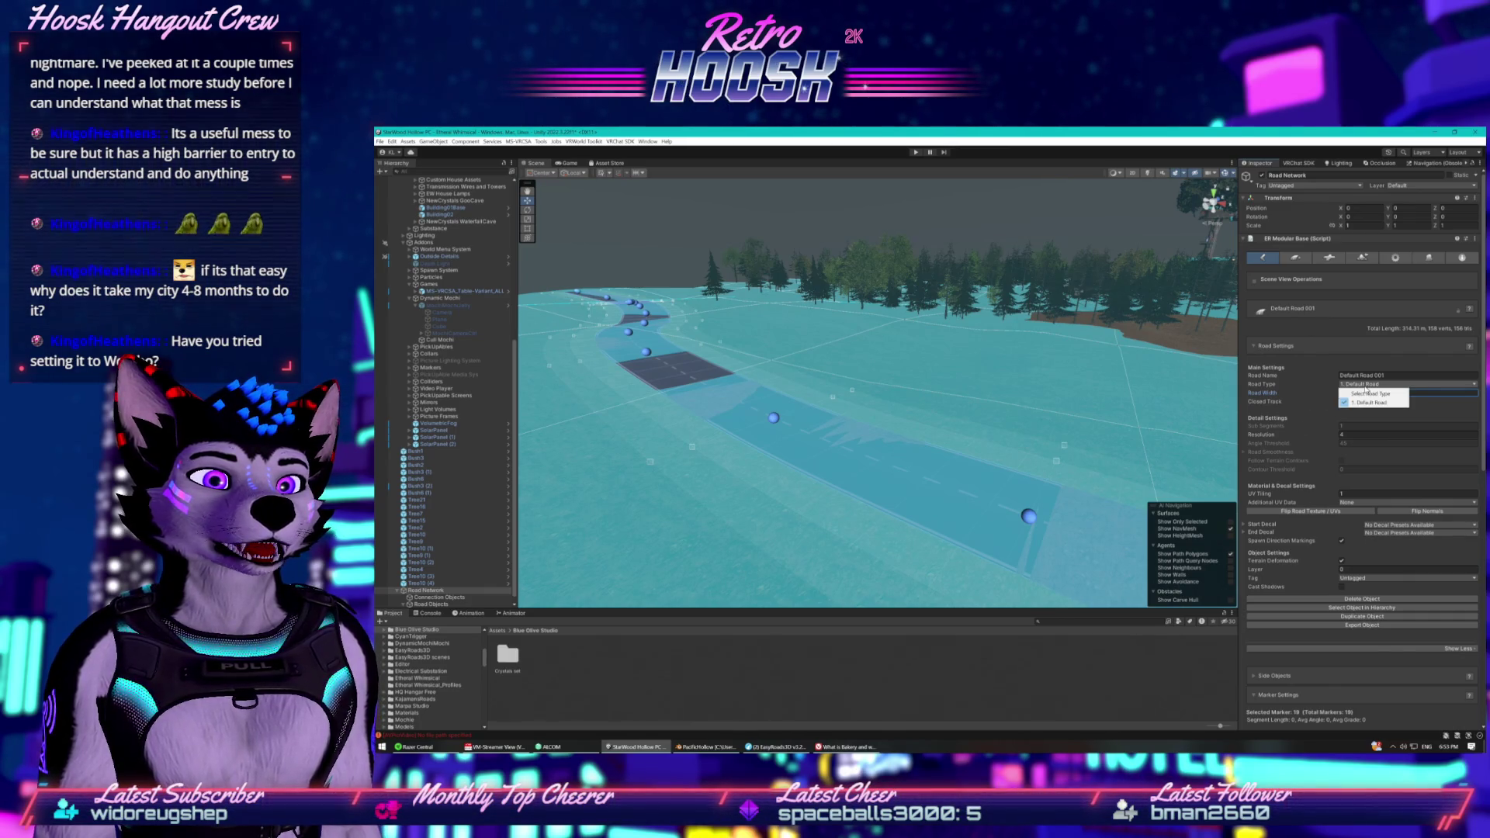
pyautogui.click(1399, 550)
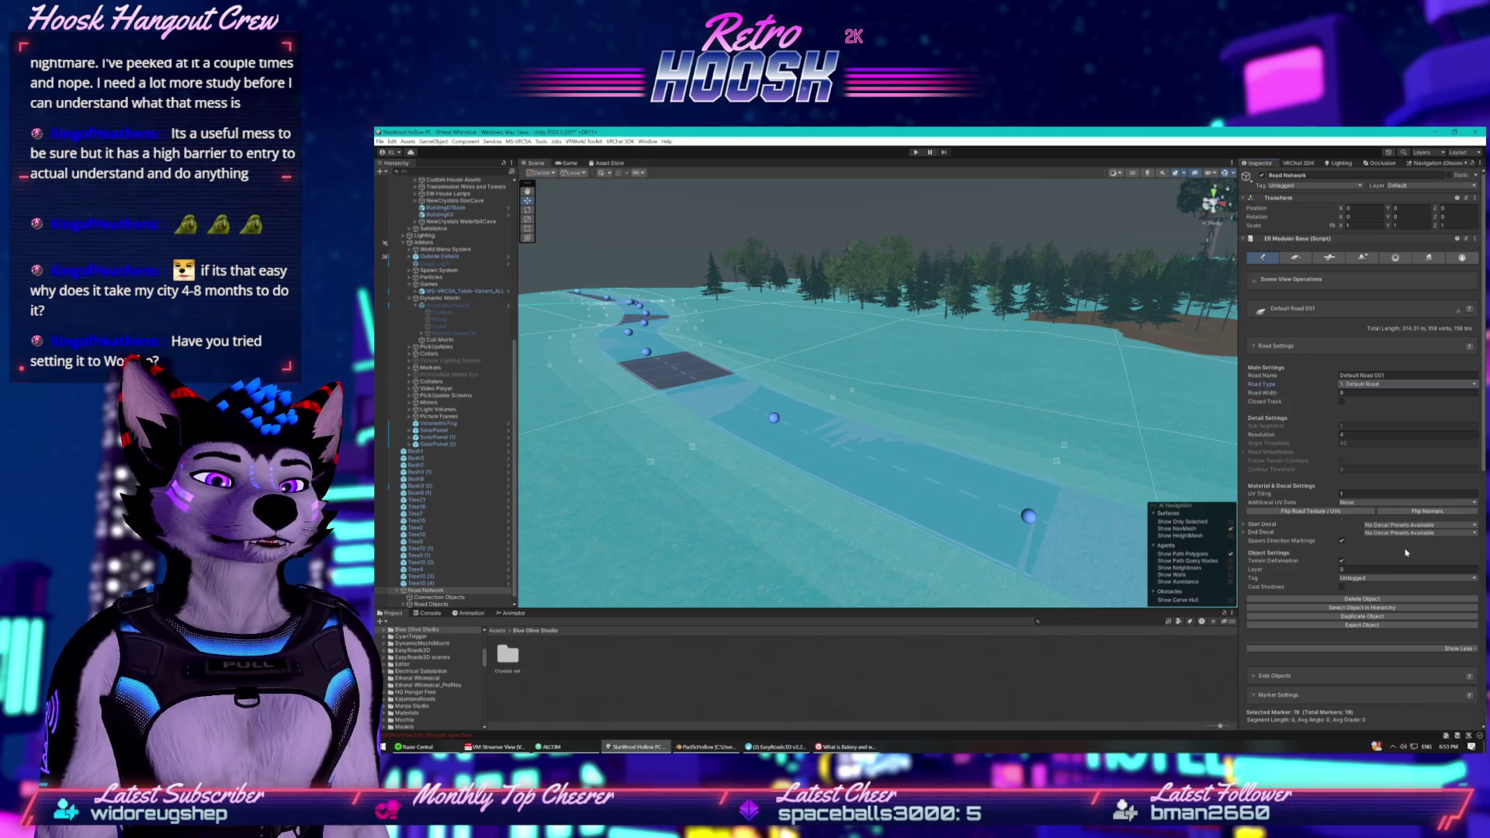
pyautogui.click(1254, 526)
pyautogui.click(1253, 527)
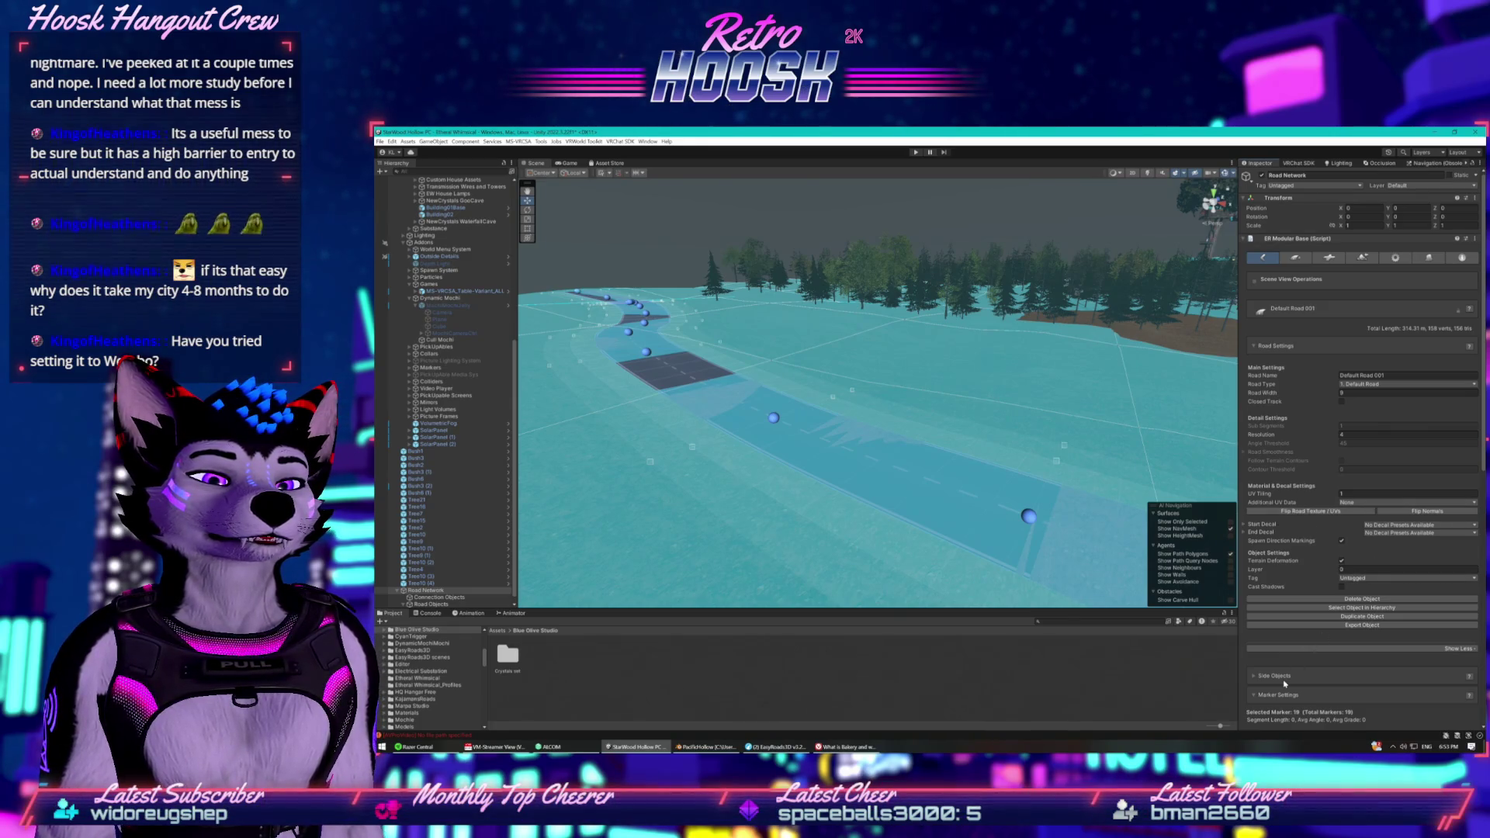
# Check the Side Objects Terrain category, which has none available, then scroll back to Road Settings.
pyautogui.scroll(-3, 1272, 641)
pyautogui.scroll(-5, 1272, 642)
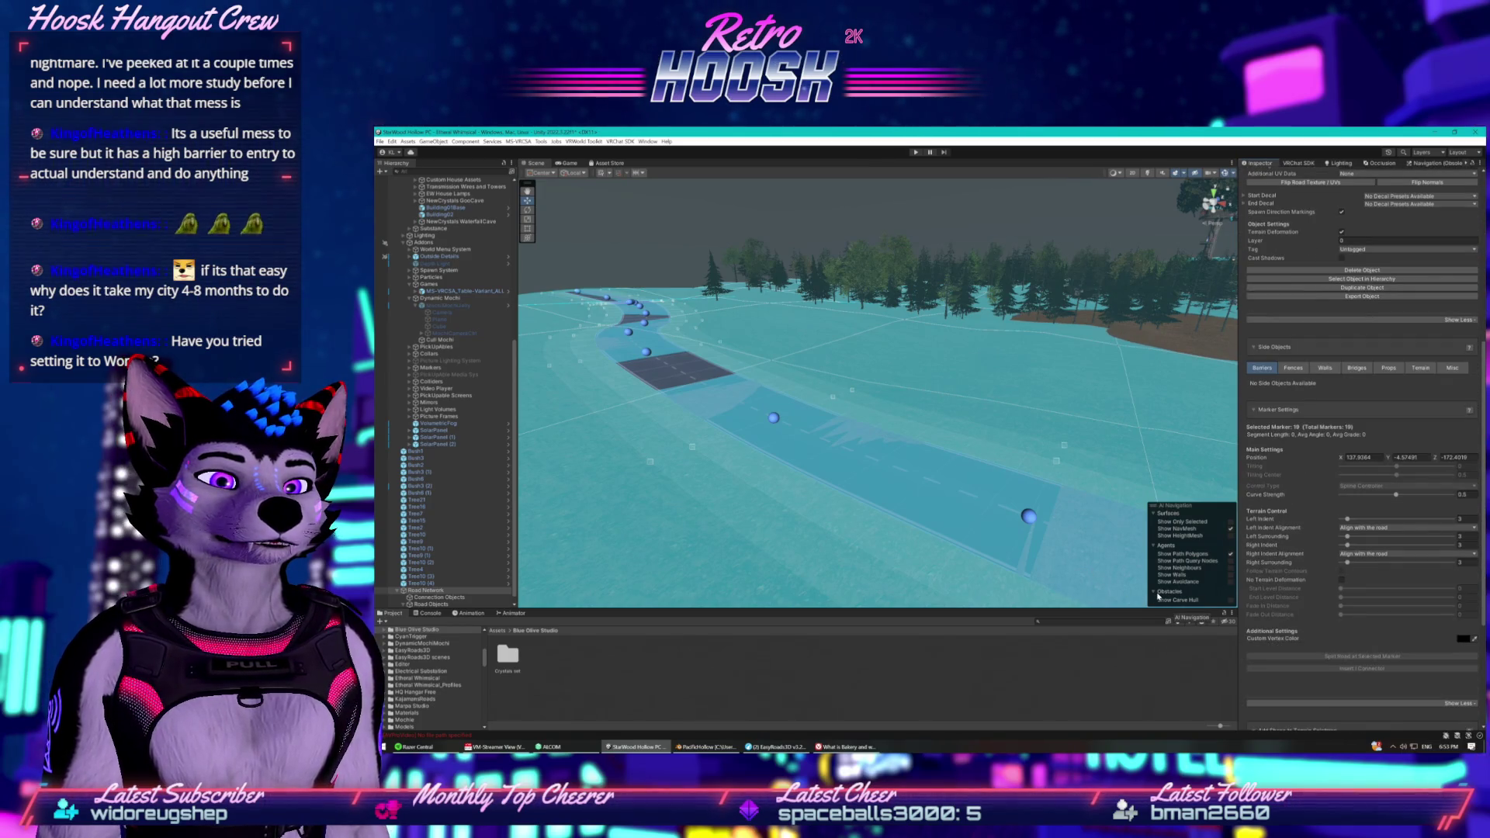
pyautogui.moveTo(904, 508)
pyautogui.mouseDown()
pyautogui.moveTo(766, 392)
pyautogui.moveTo(714, 395)
pyautogui.mouseUp()
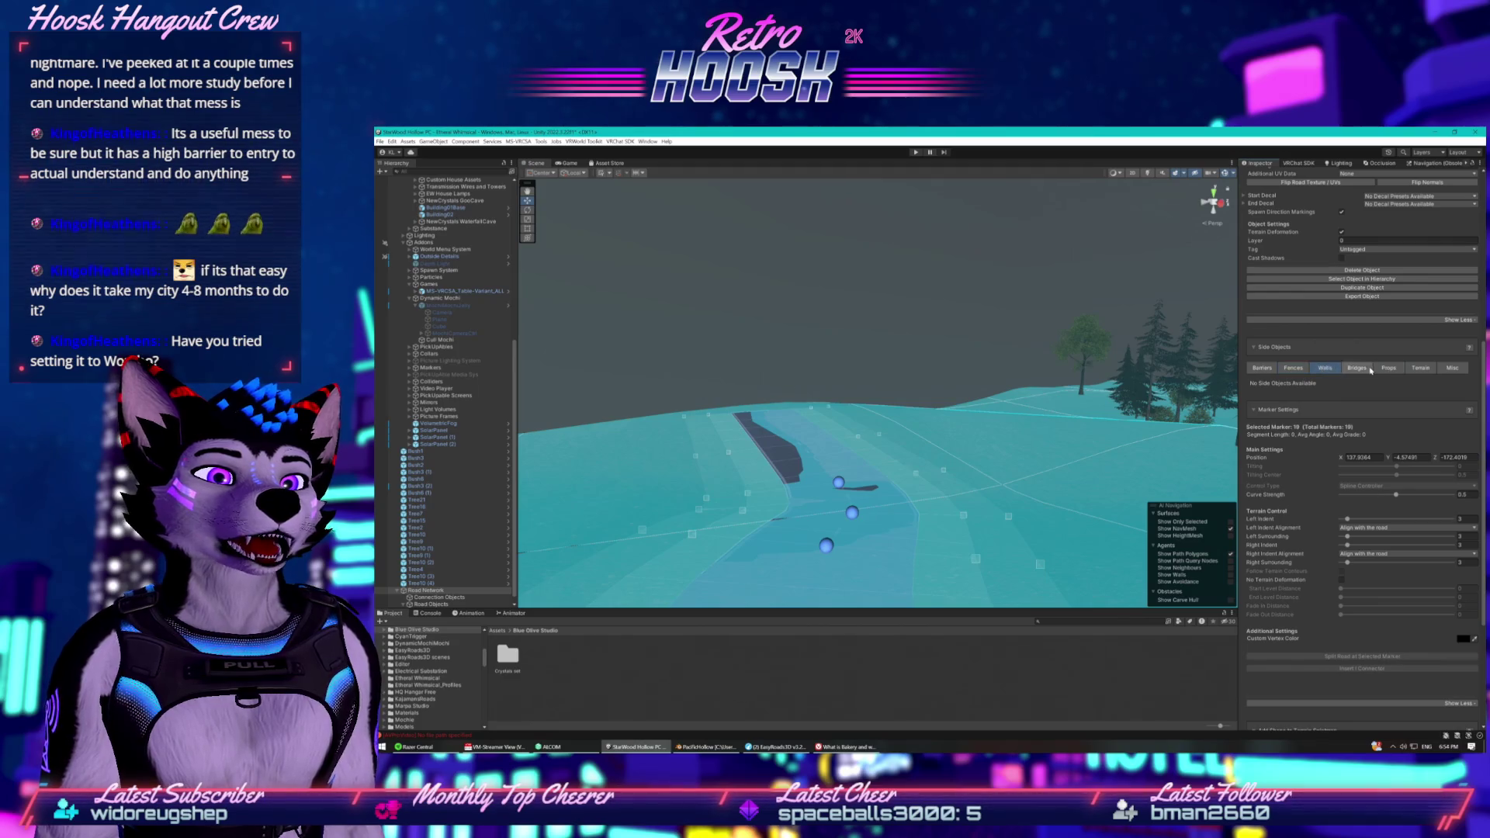
pyautogui.click(1420, 368)
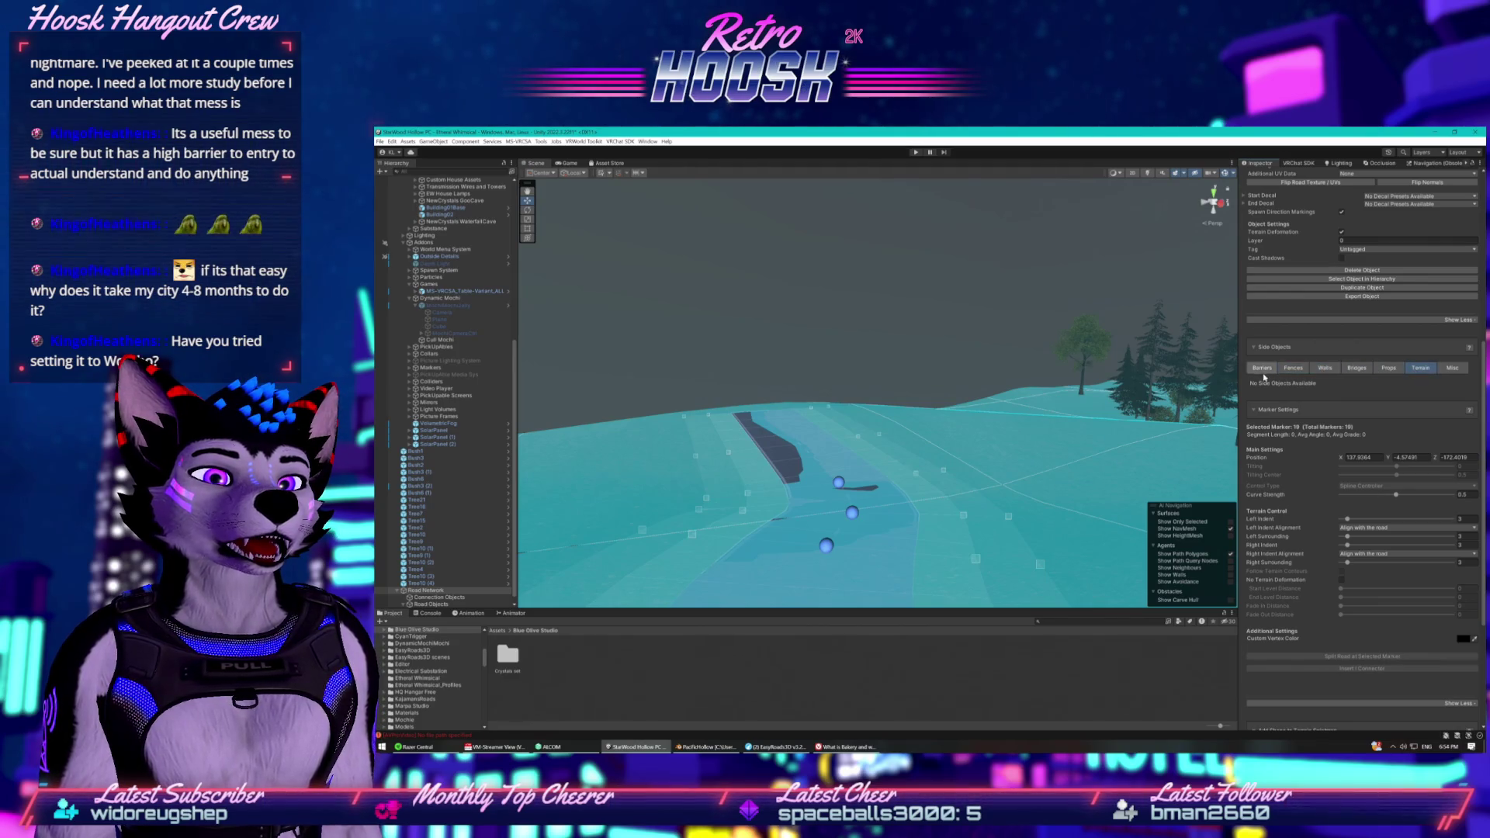
pyautogui.scroll(-3, 1284, 535)
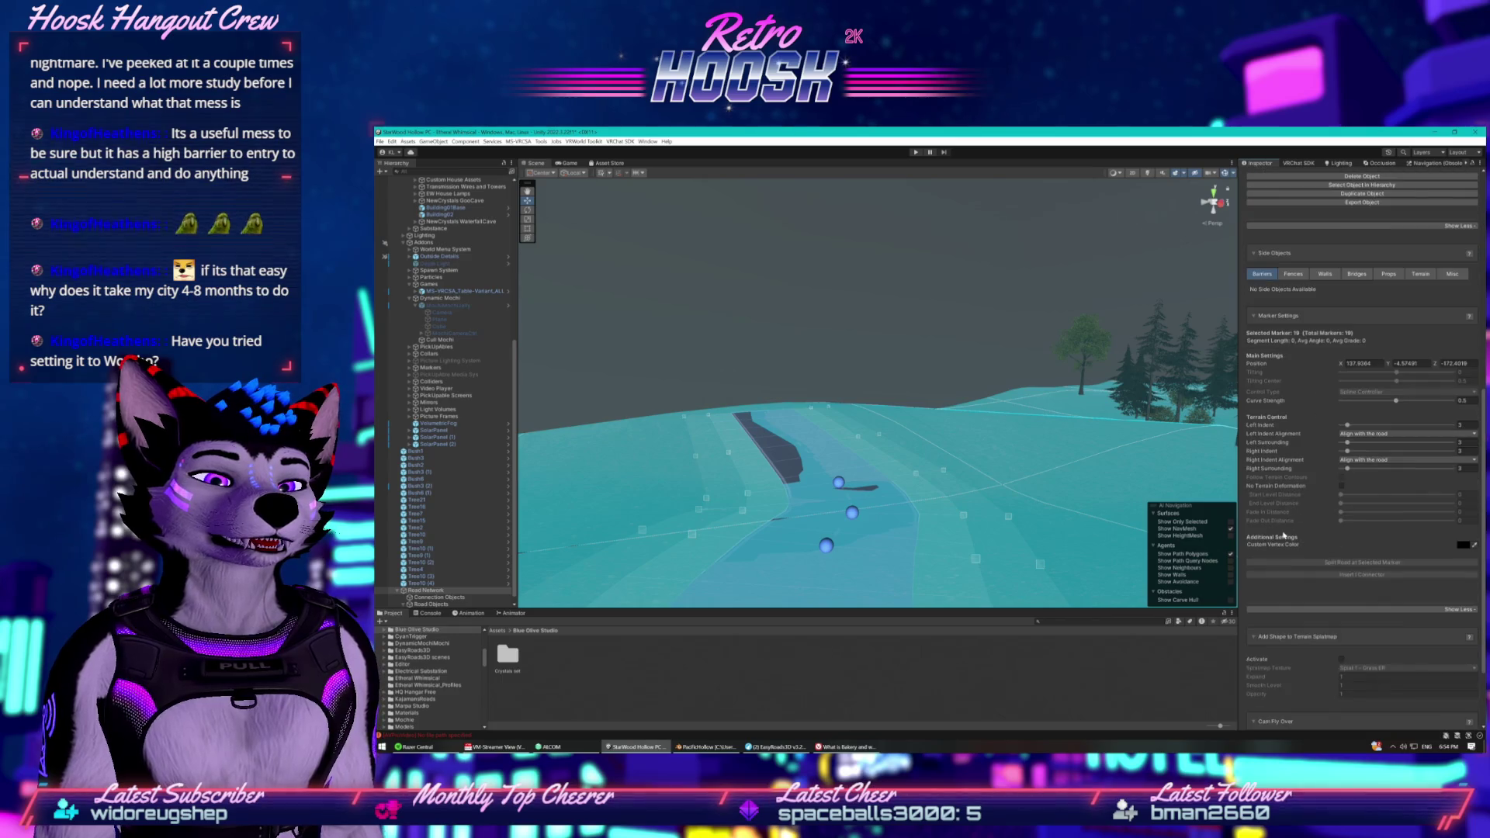
pyautogui.scroll(5, 1283, 535)
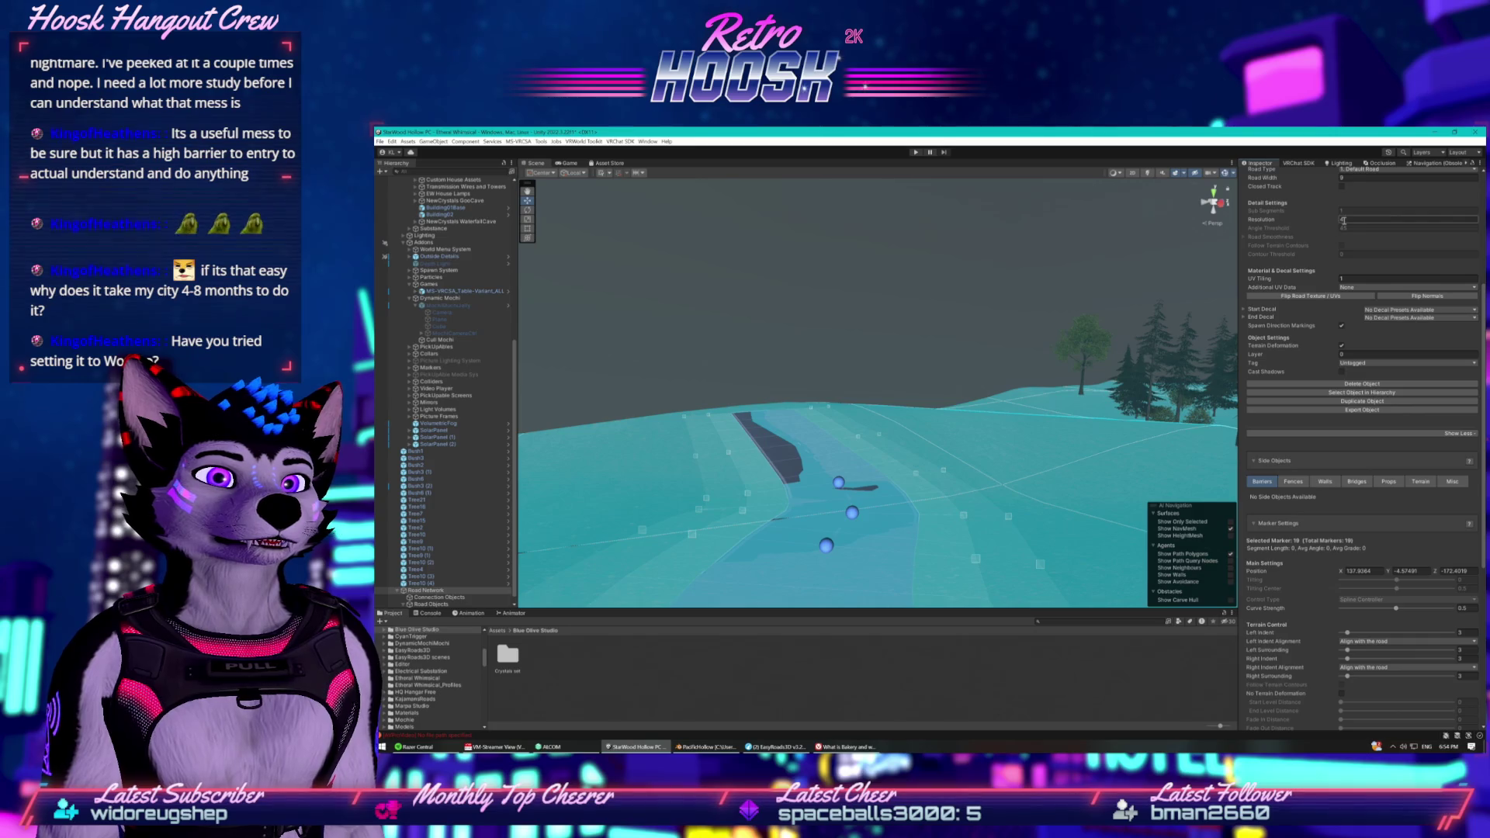
pyautogui.scroll(2, 1362, 245)
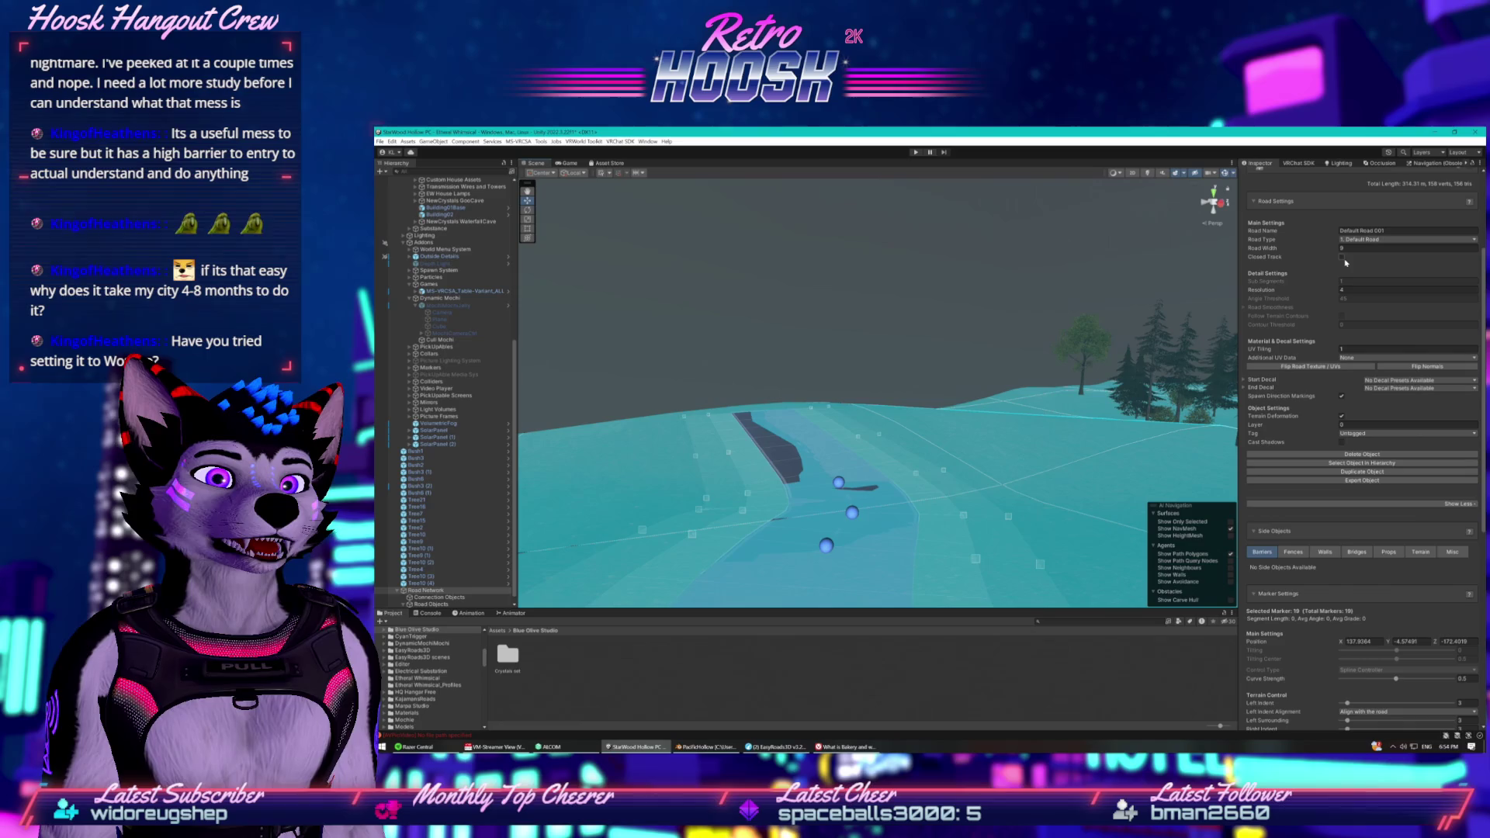
# Set the road's resolution to 4 and edit the UV tiling value.
pyautogui.click(1341, 290)
pyautogui.write('4')
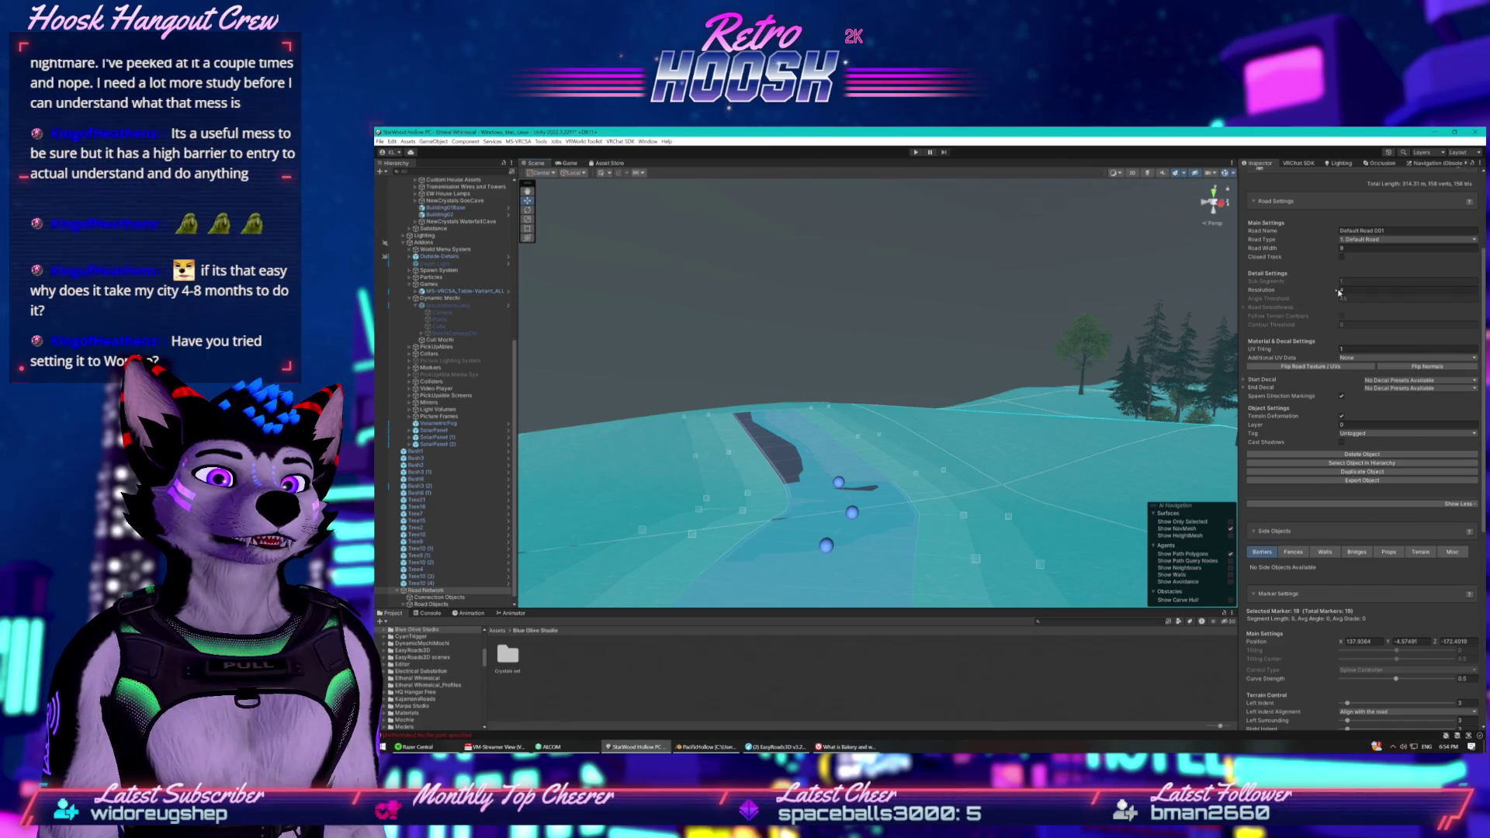
pyautogui.click(1343, 349)
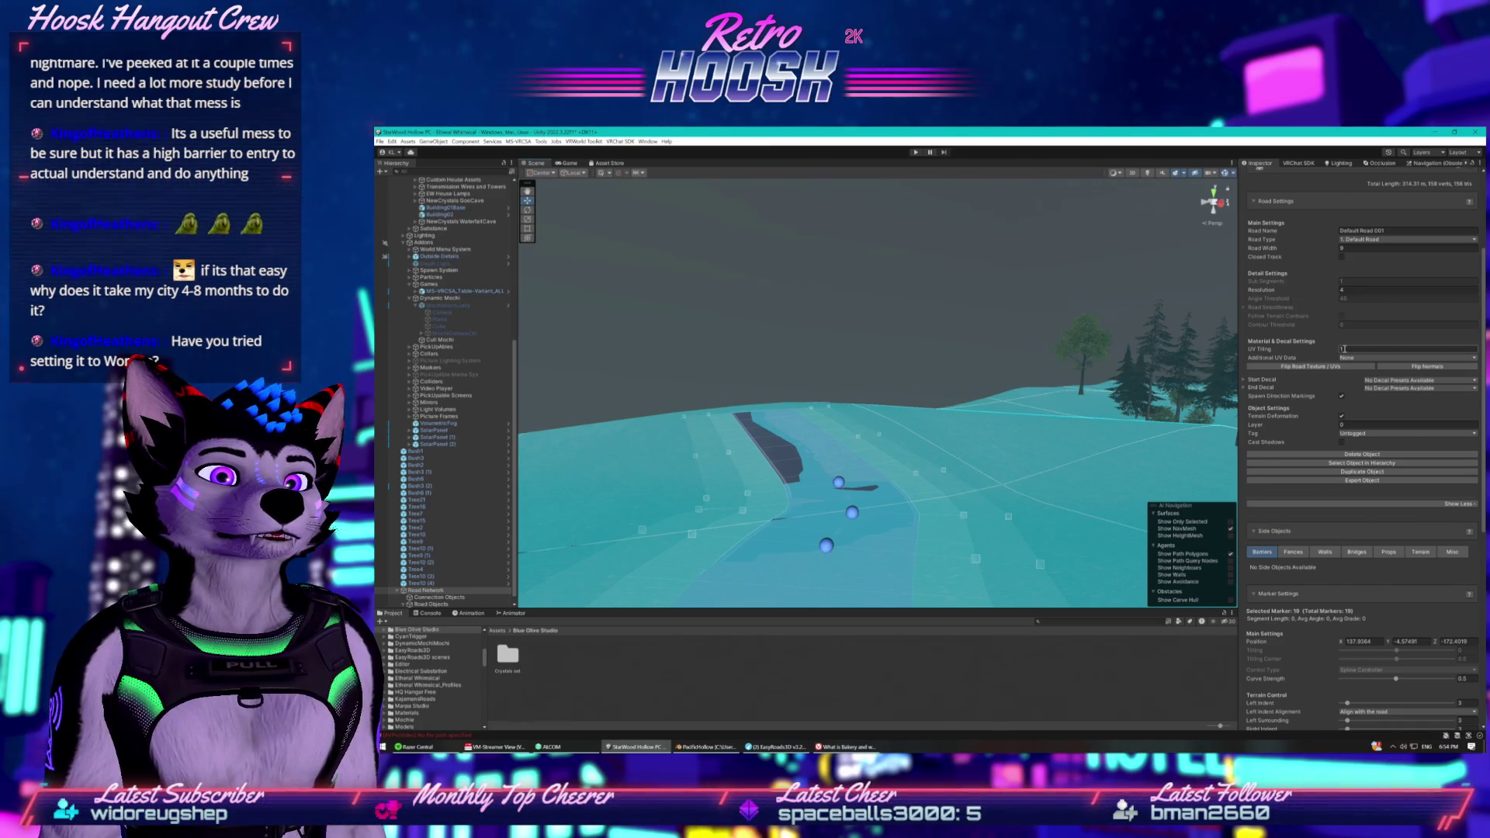
pyautogui.hotkey('shift', 'Tab')
pyautogui.scroll(10, 1060, 372)
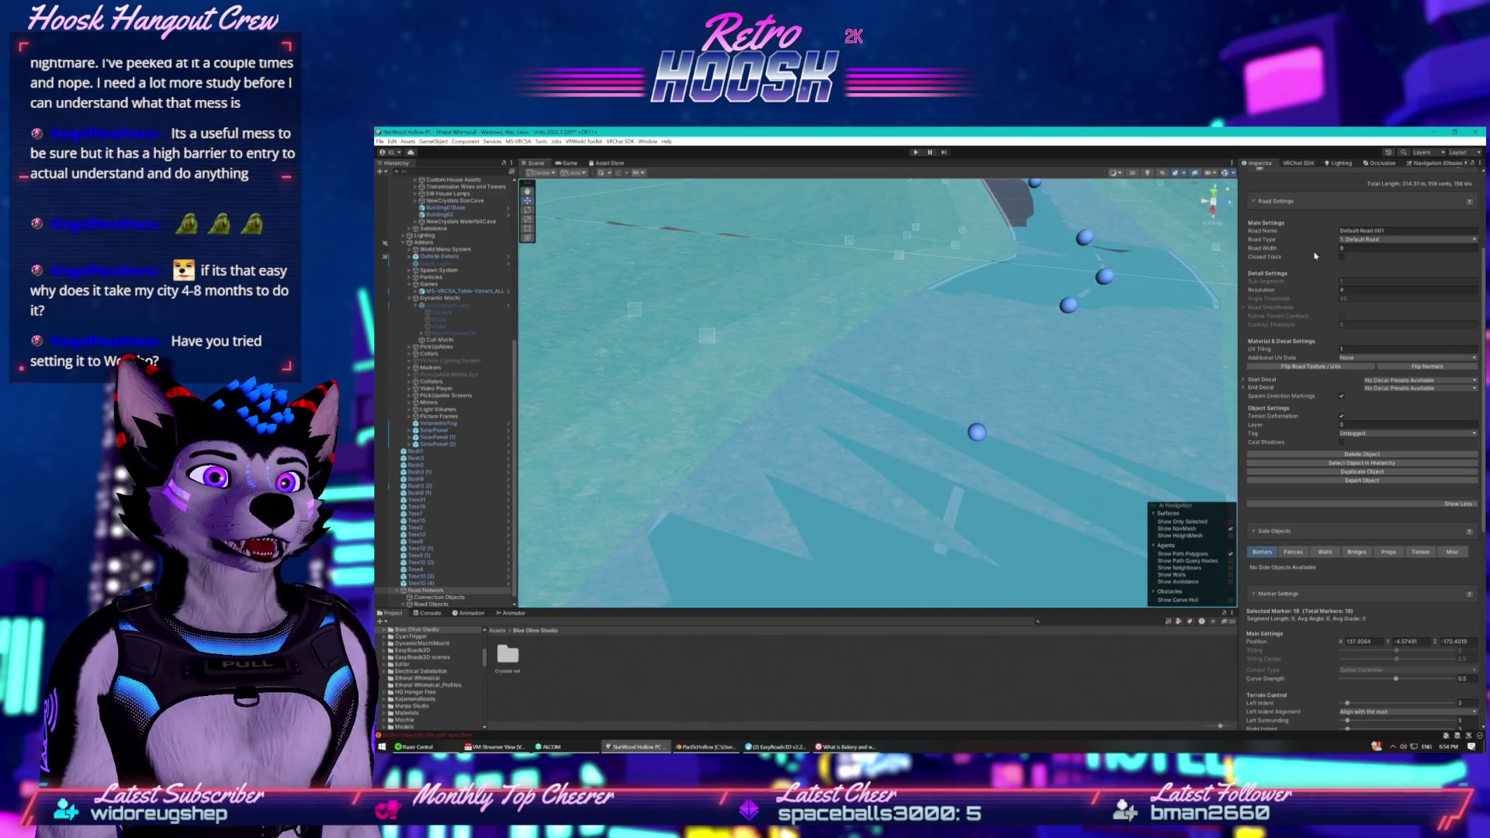
# Change the resolution to 814, then orbit and fly the camera over the road segments.
pyautogui.click(1348, 290)
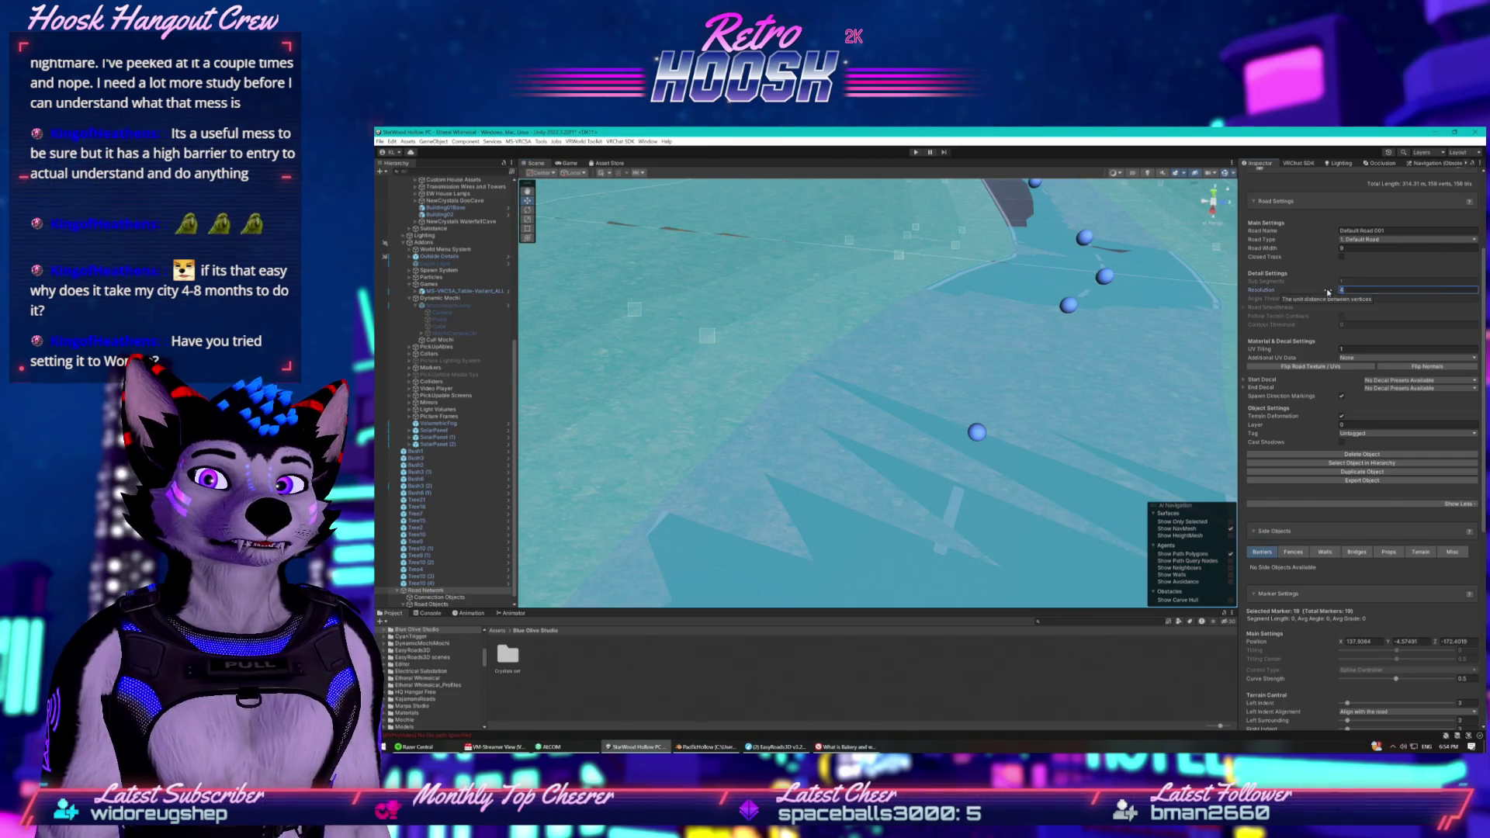
pyautogui.write('8')
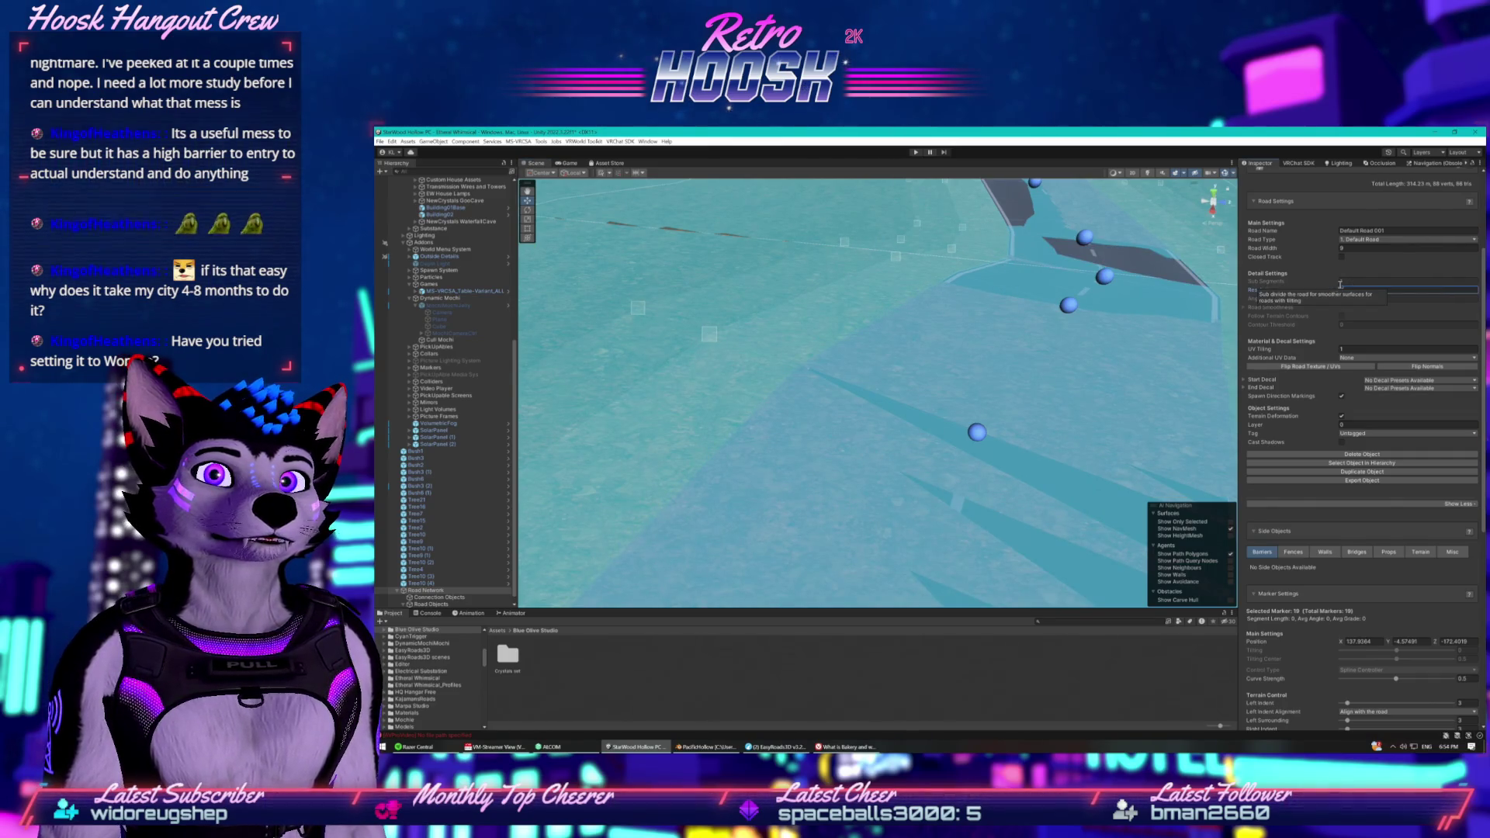
pyautogui.write('1')
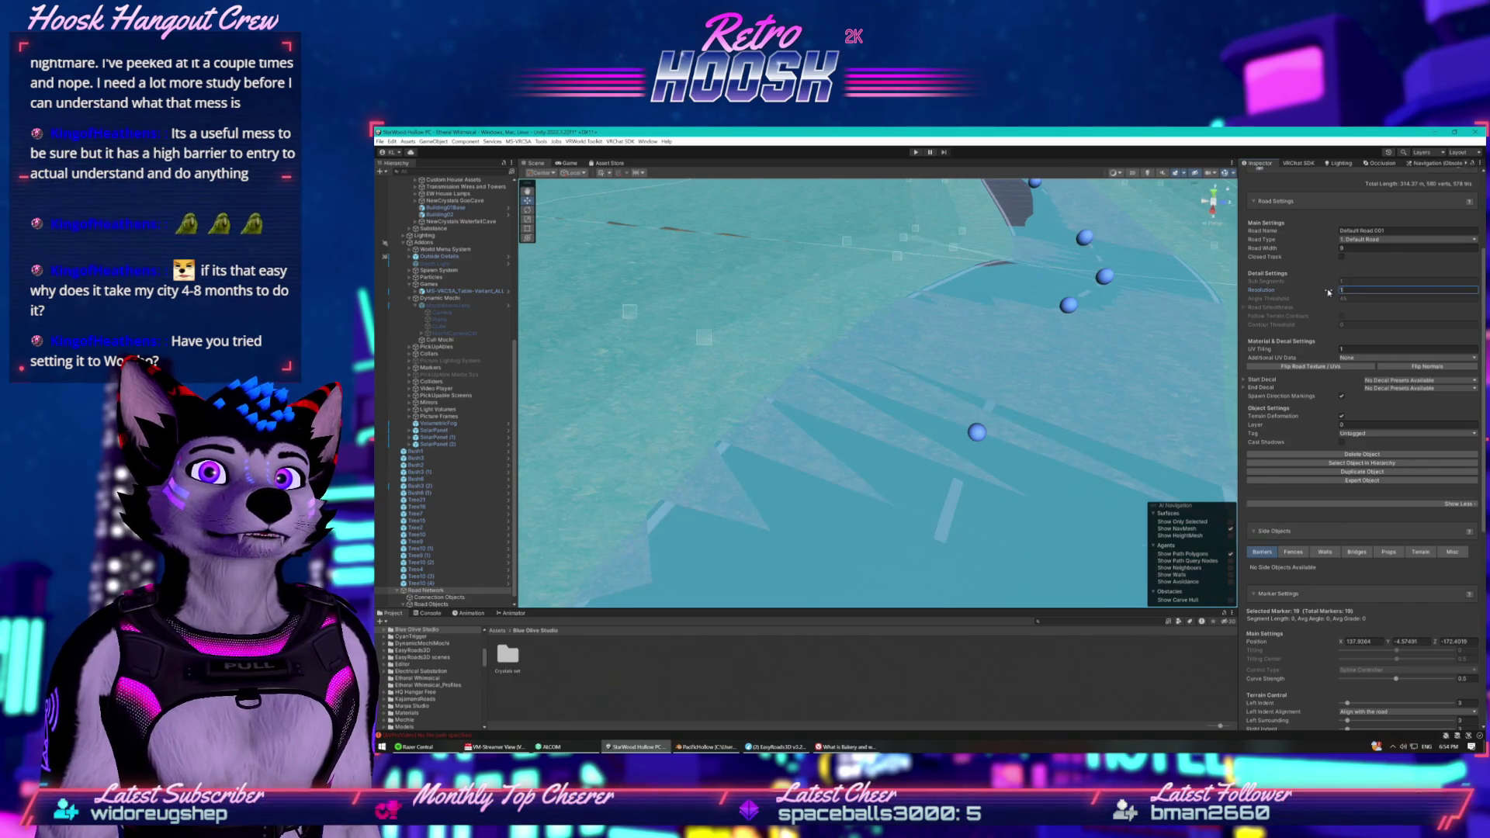
pyautogui.write('4')
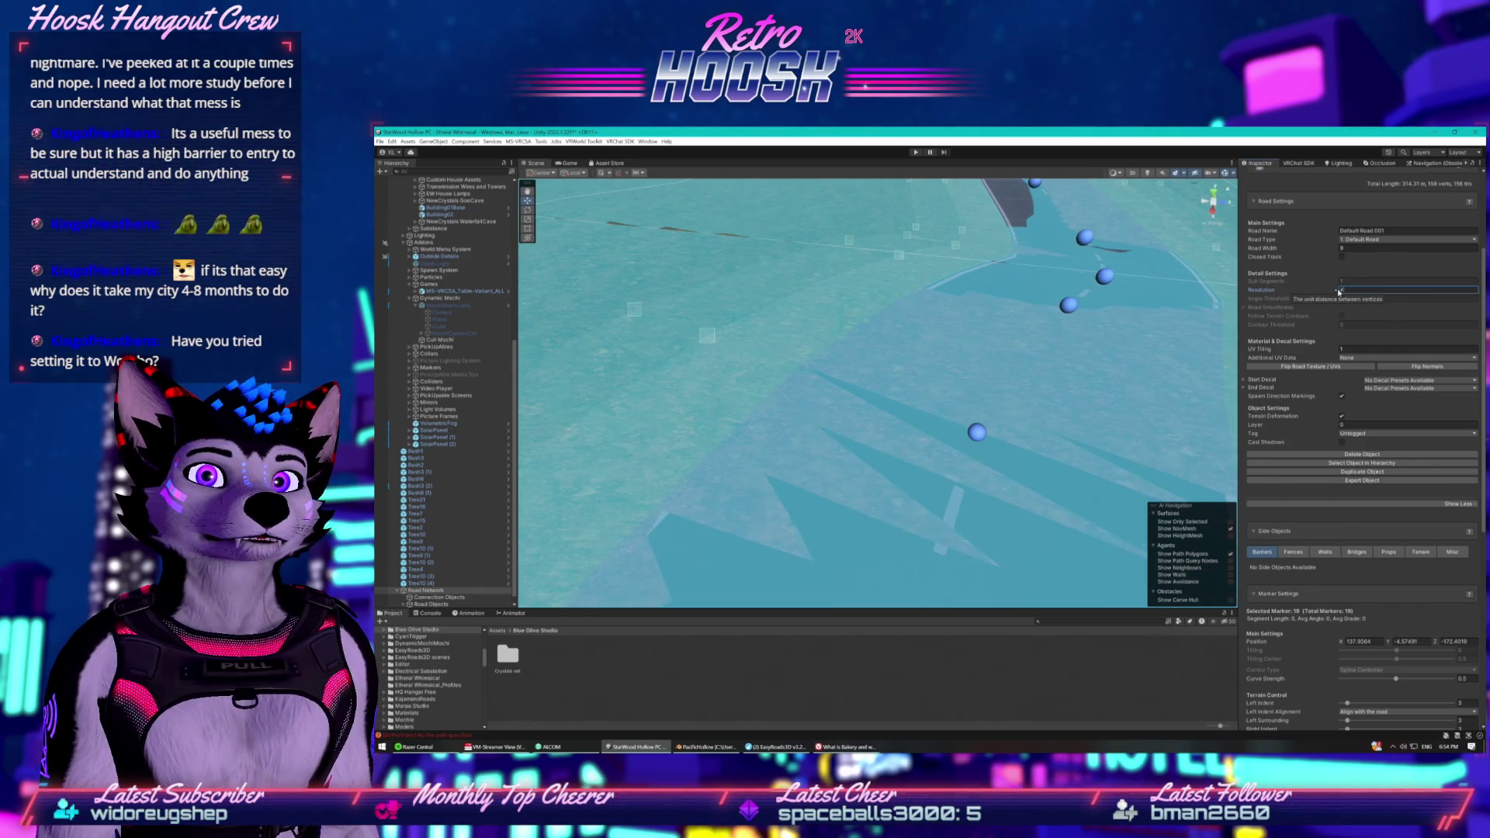
pyautogui.moveTo(1136, 297); pyautogui.dragTo(862, 430)
pyautogui.press('w')
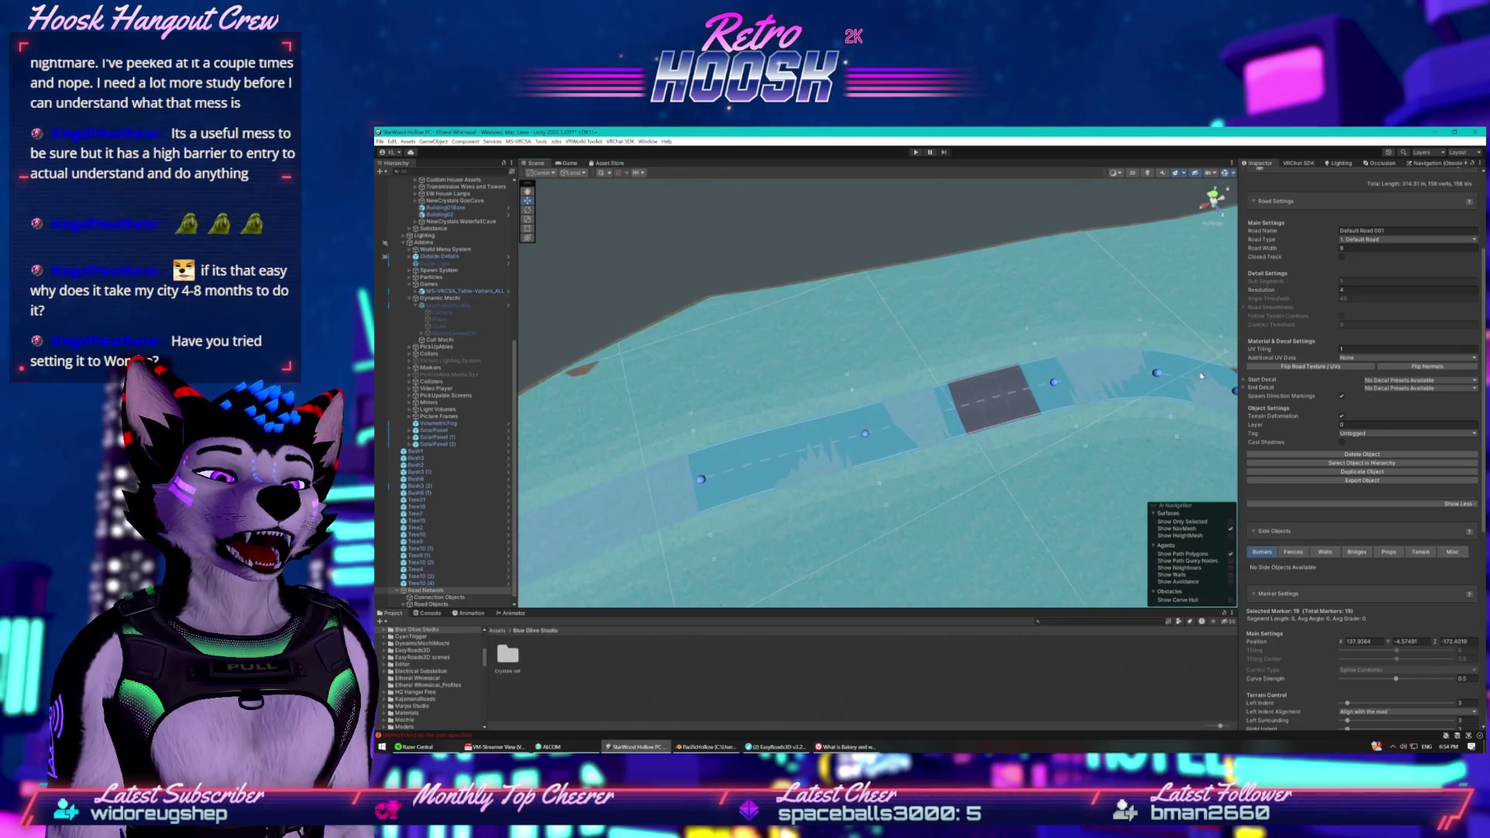
# Give Default Road 001 a resolution of 4 and width of 8, with terrain deformation enabled.
pyautogui.click(1340, 290)
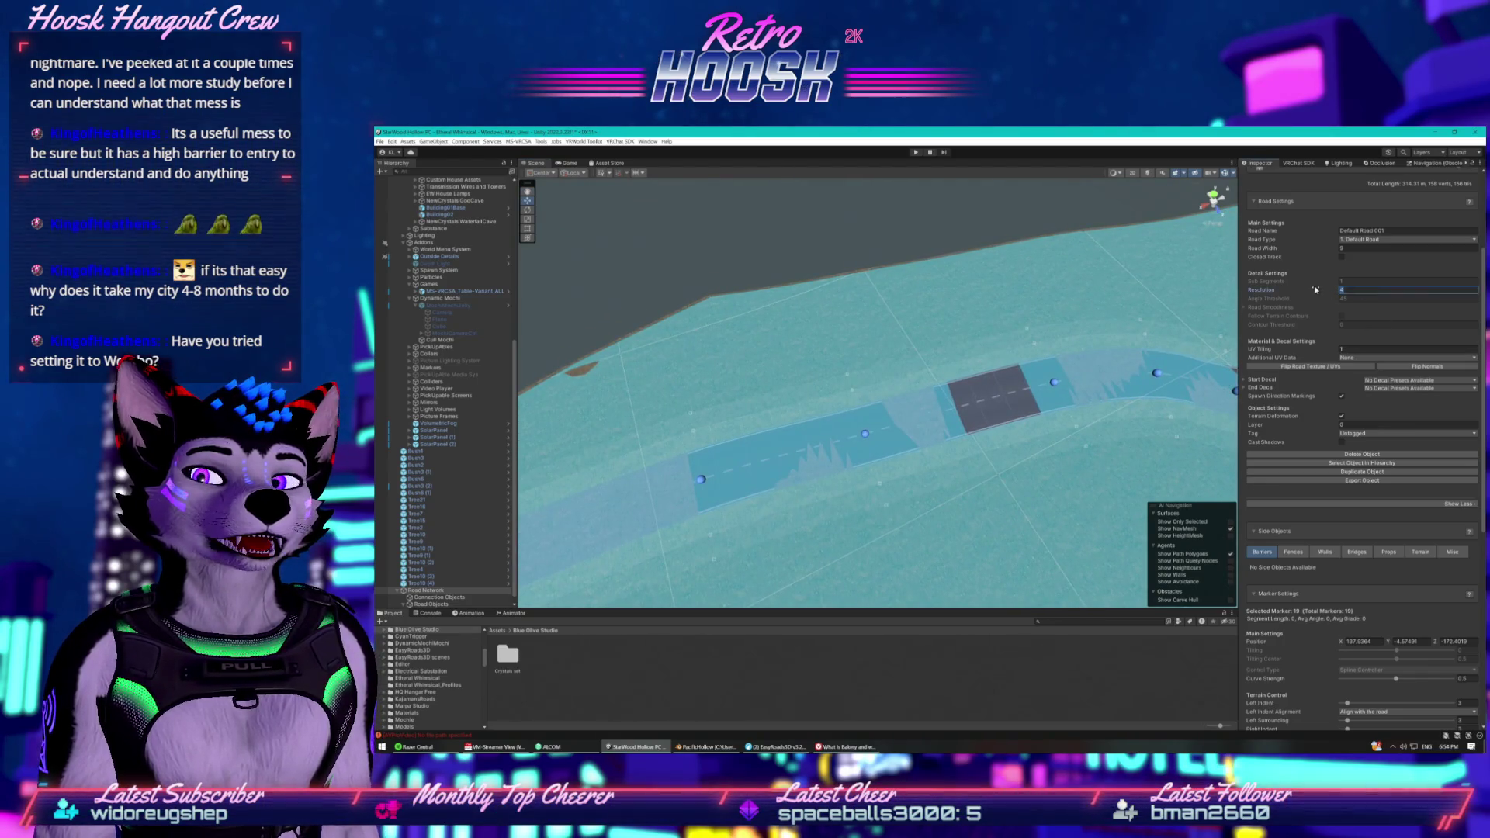
pyautogui.press('Return')
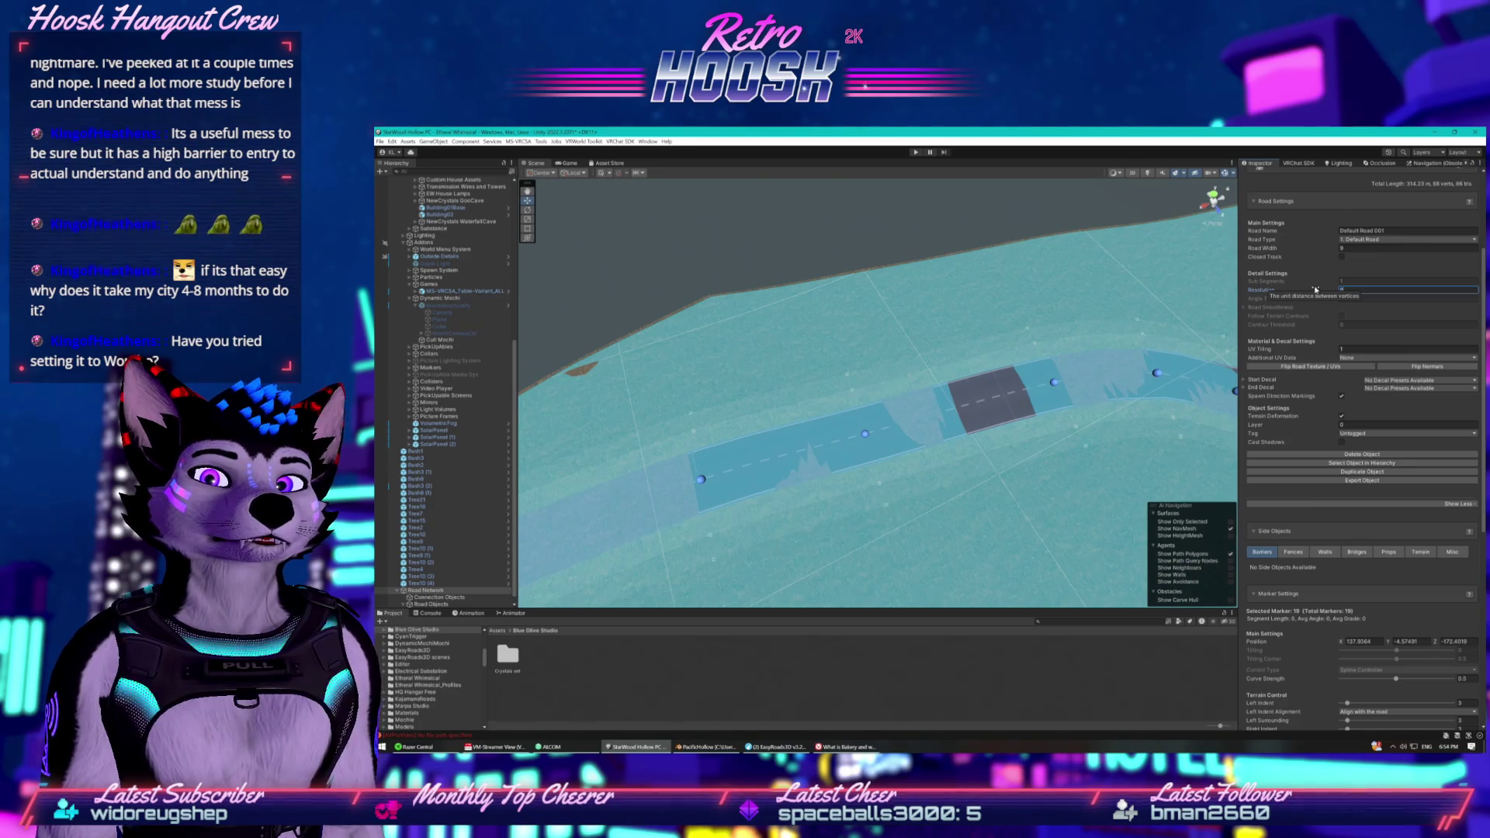
pyautogui.press('Return')
pyautogui.press('Return')
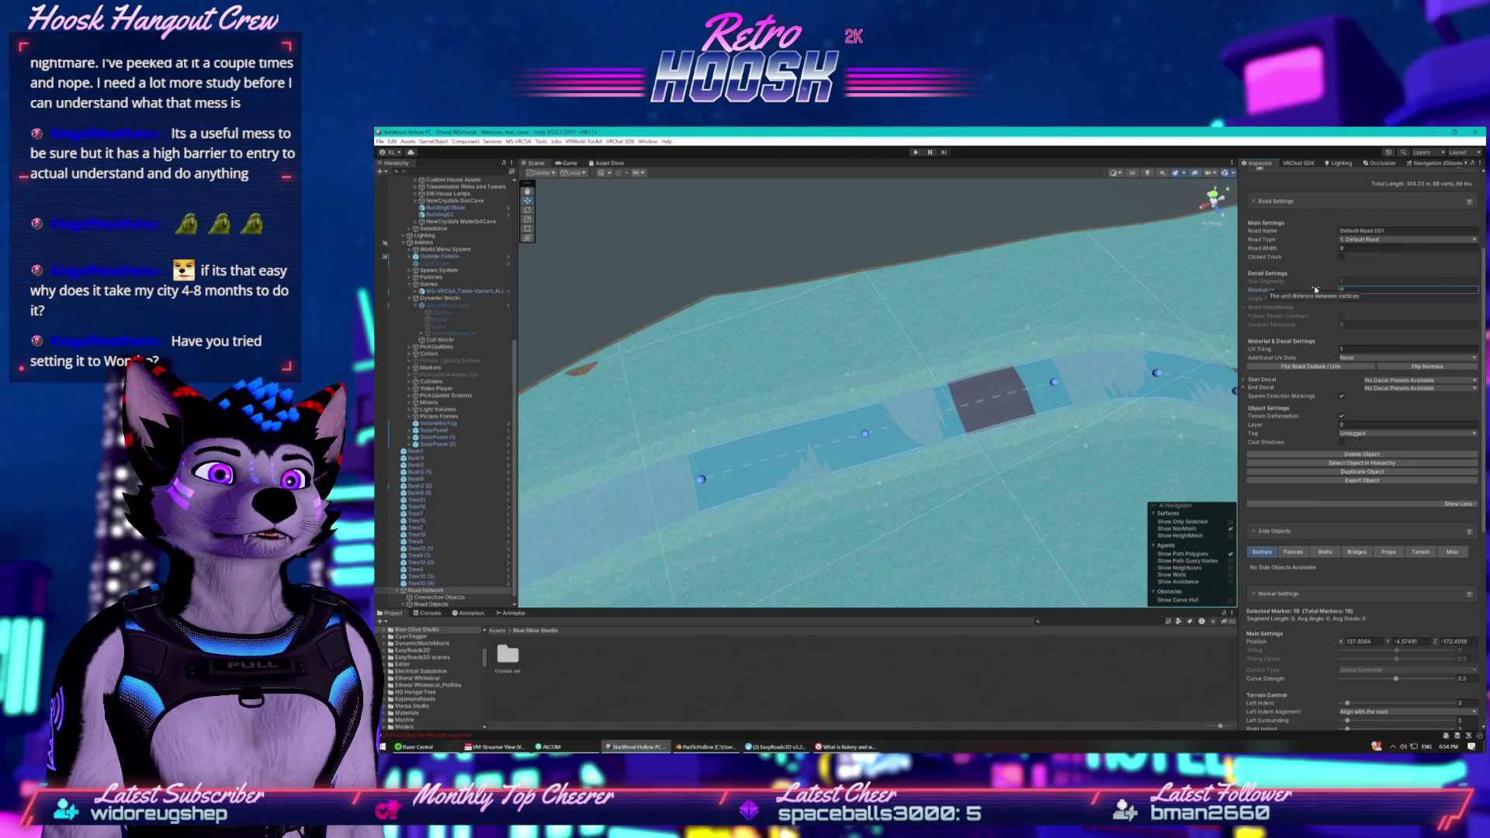
pyautogui.press('Return')
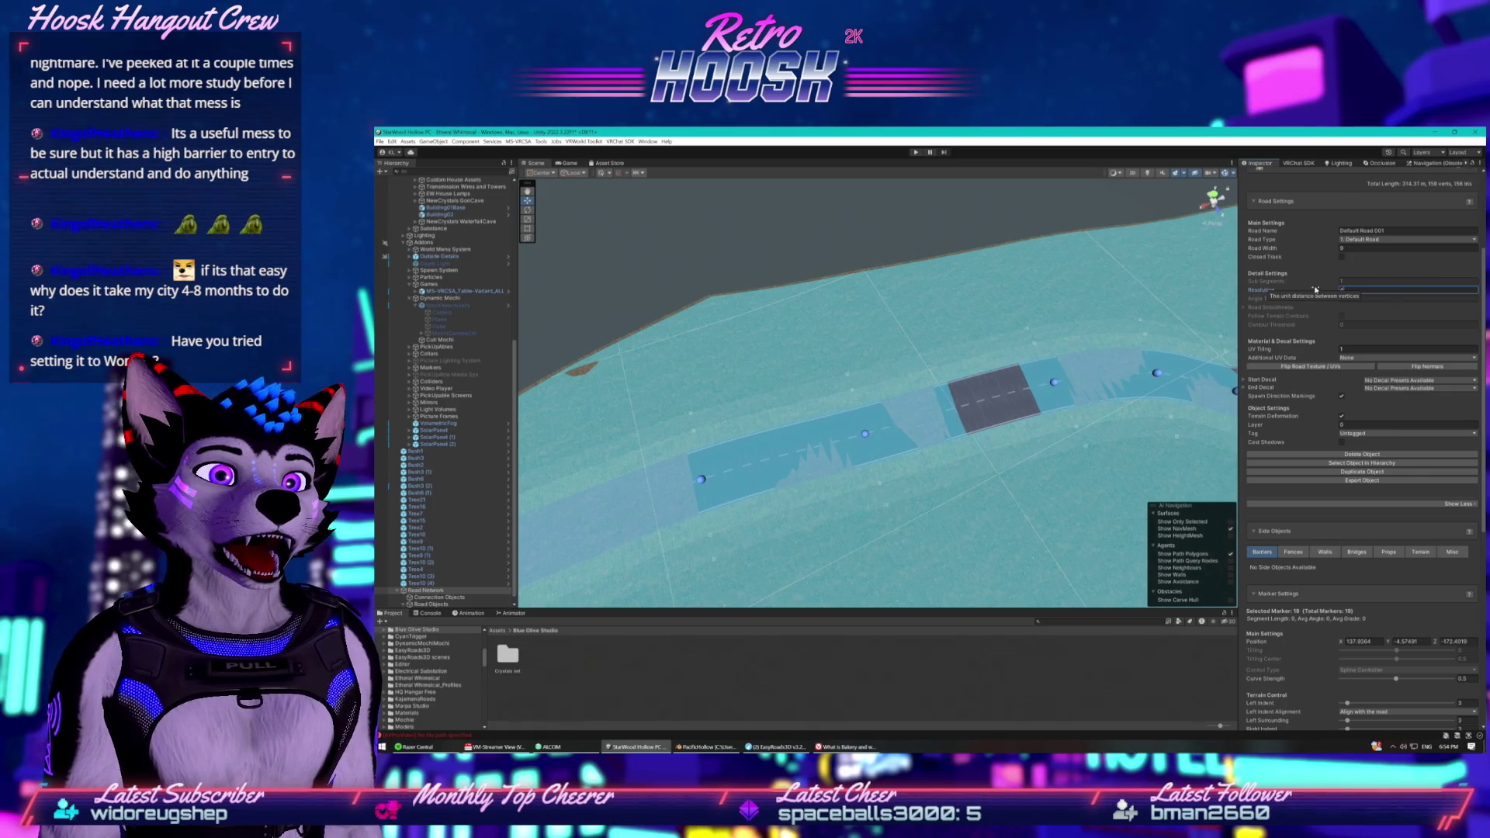
pyautogui.click(1383, 289)
pyautogui.write('4')
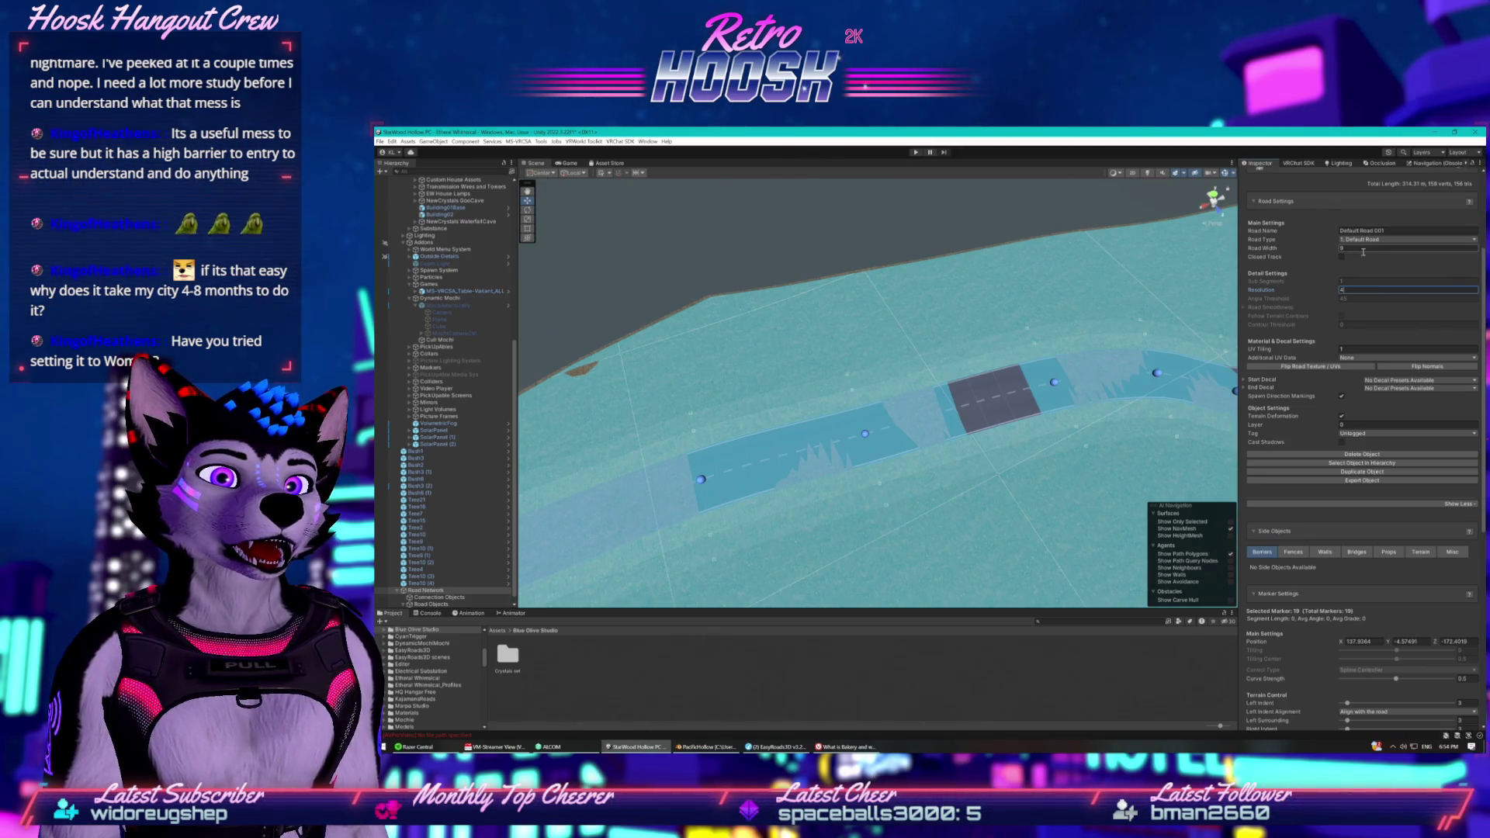
pyautogui.press('Return')
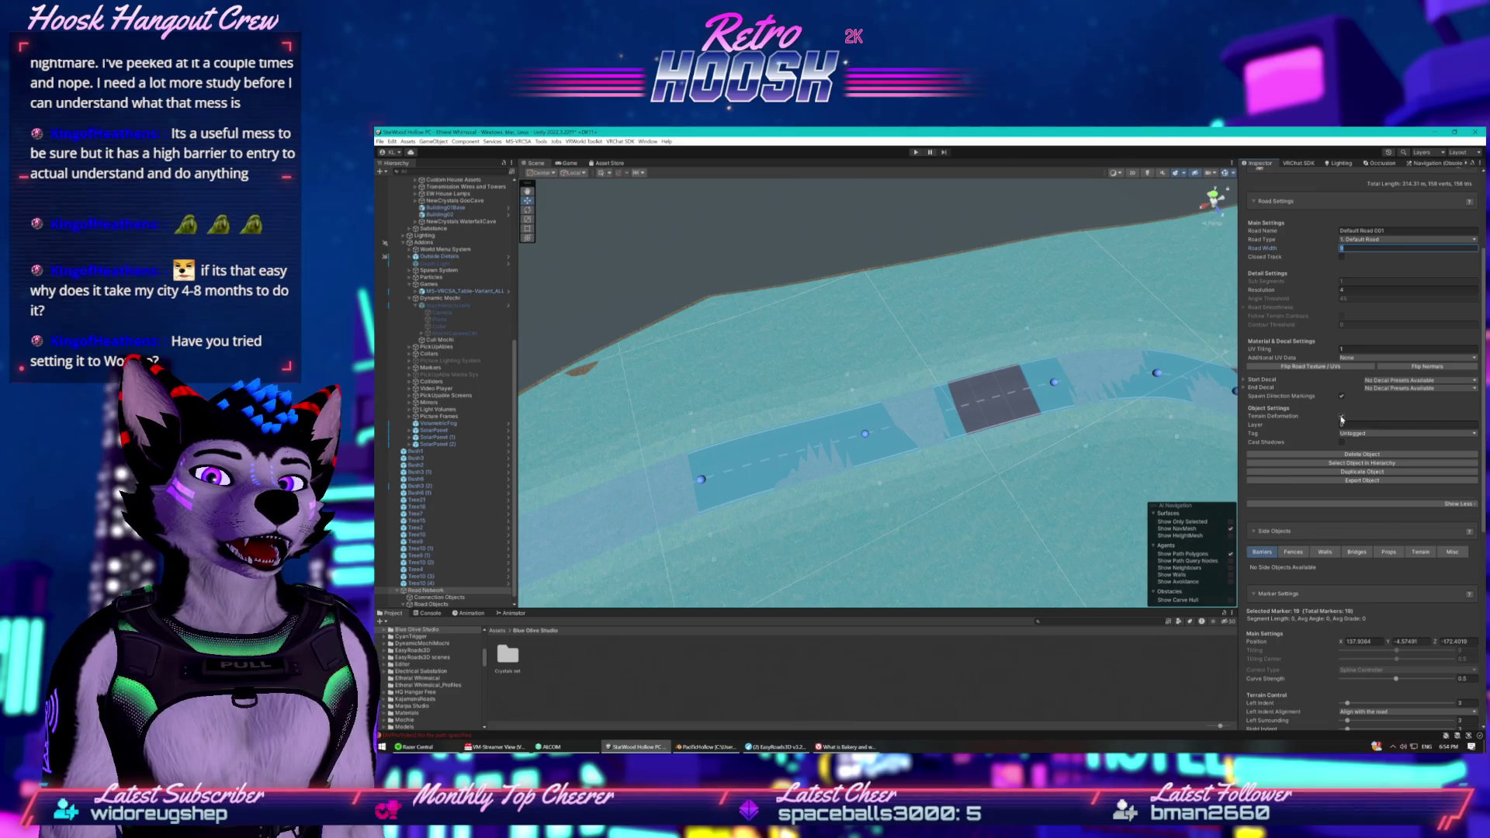
pyautogui.press('Return')
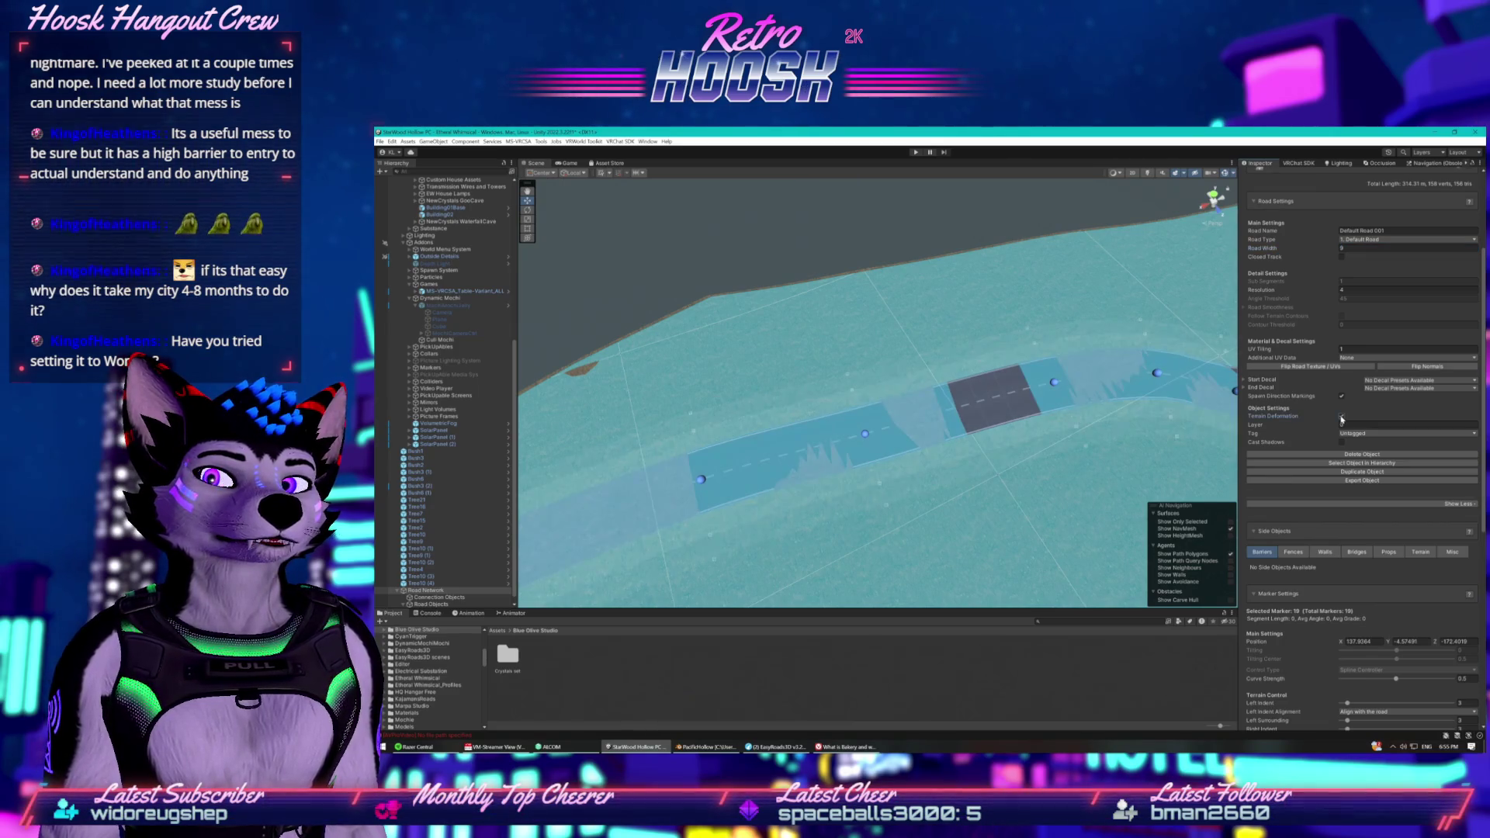
pyautogui.click(1341, 416)
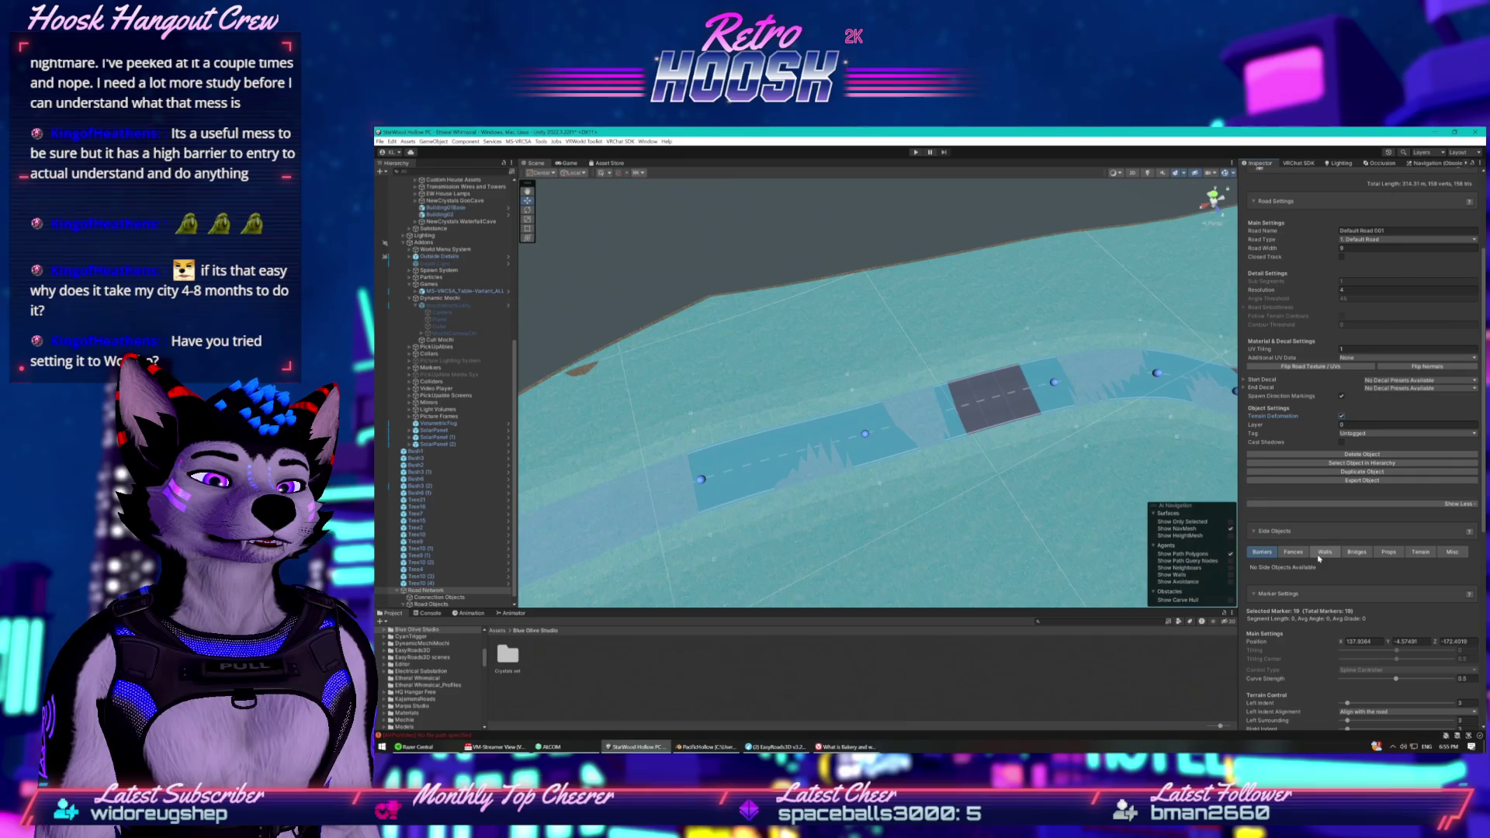
# Check the road's Walls and Terrain side object categories.
pyautogui.scroll(-2, 1293, 551)
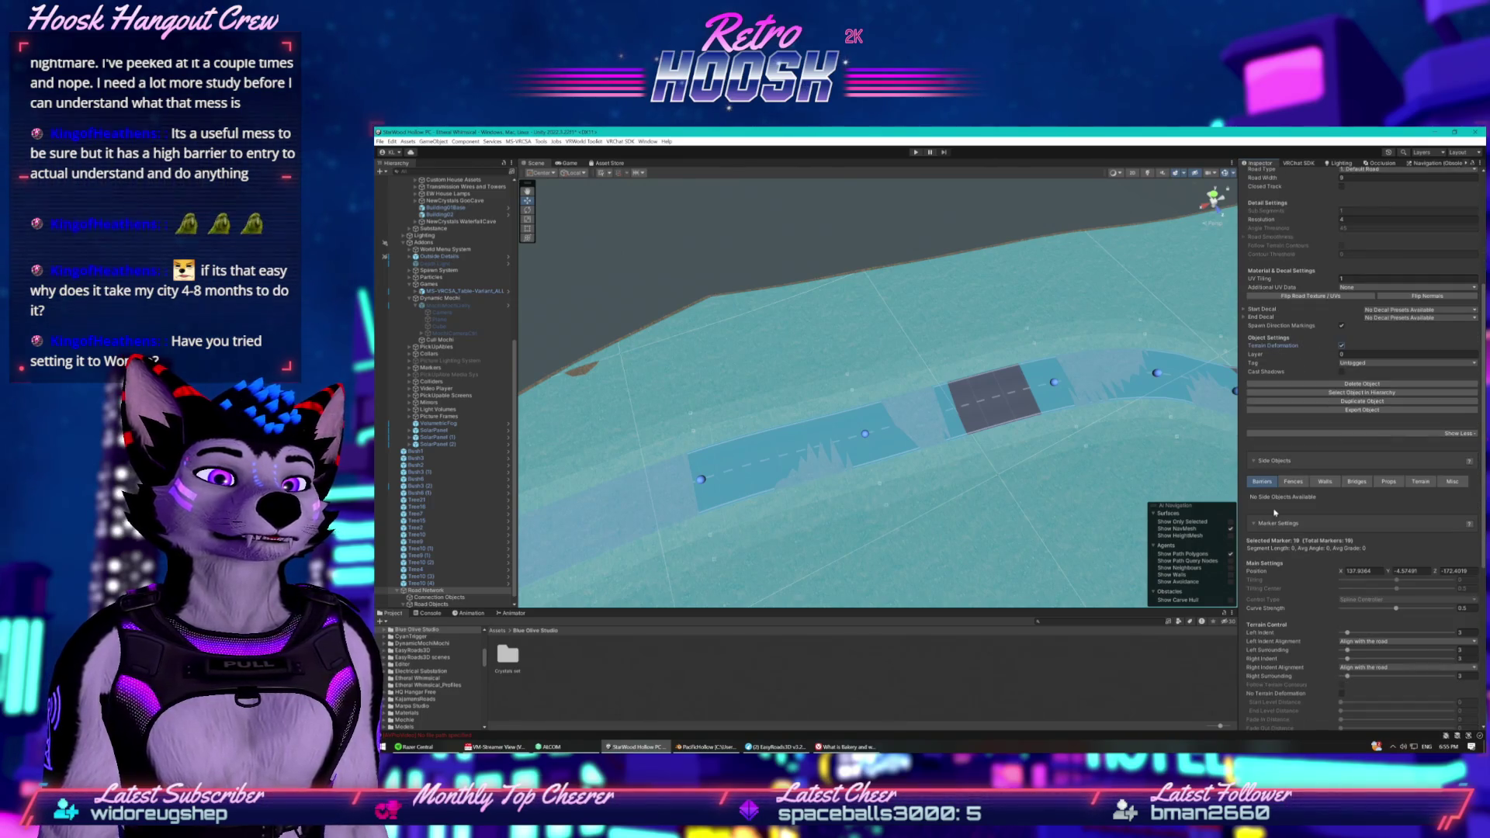
pyautogui.click(1324, 481)
pyautogui.click(1420, 482)
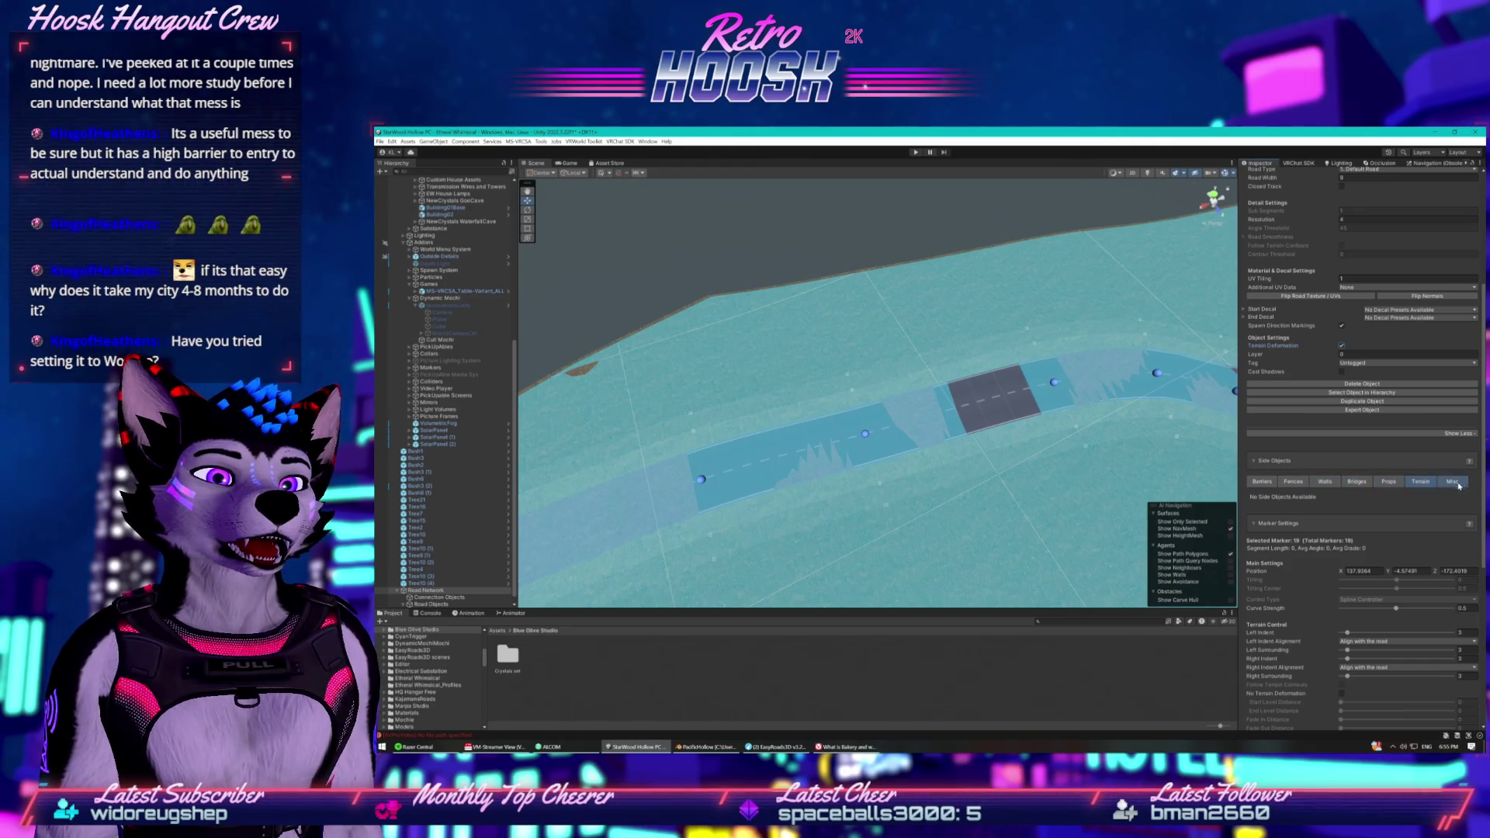
# Look down on the road segments in the Scene view, then reopen Package Manager.
pyautogui.scroll(-4, 1345, 590)
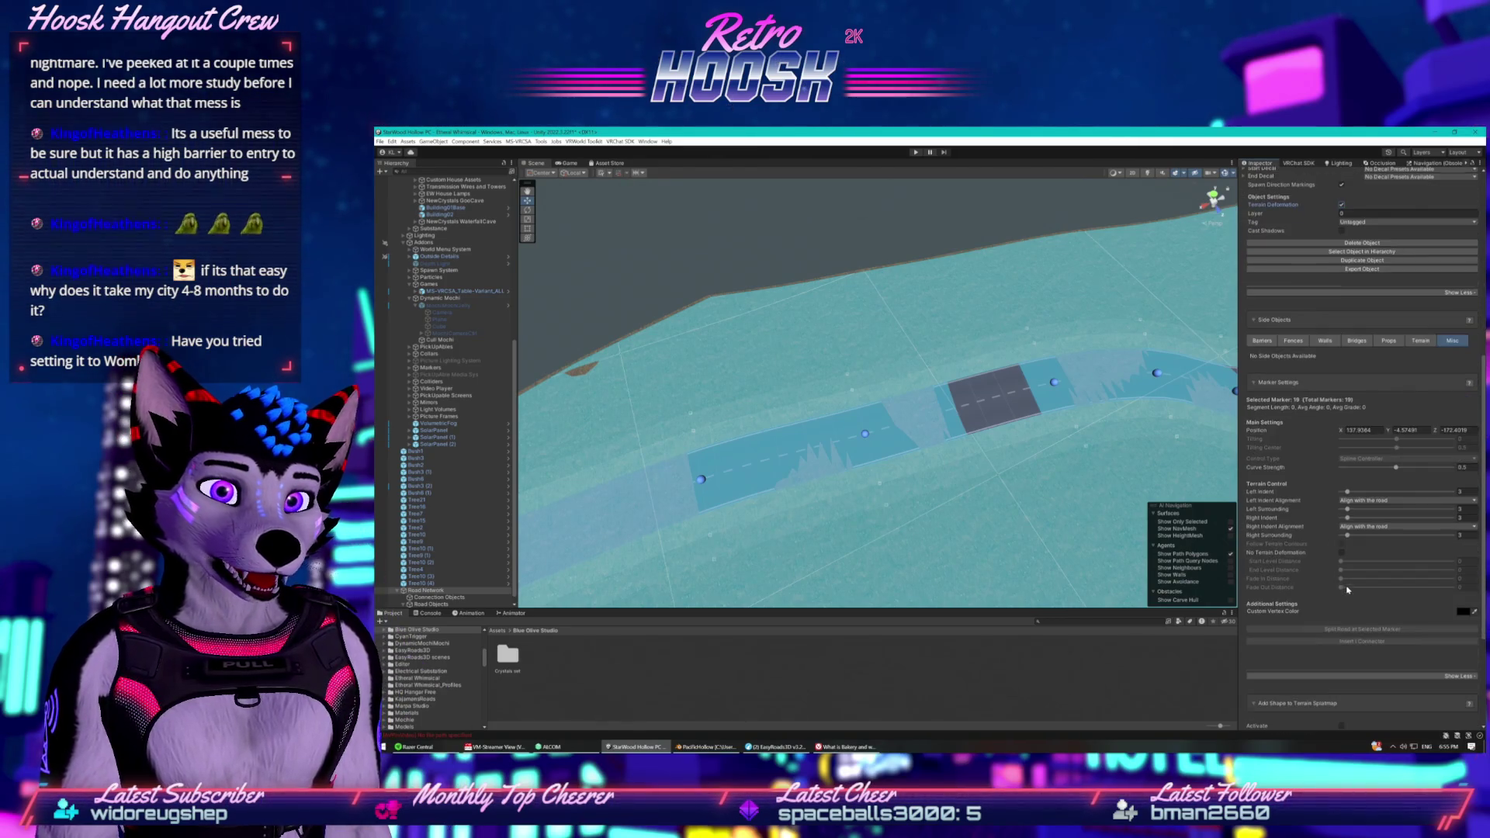
pyautogui.scroll(-5, 1344, 590)
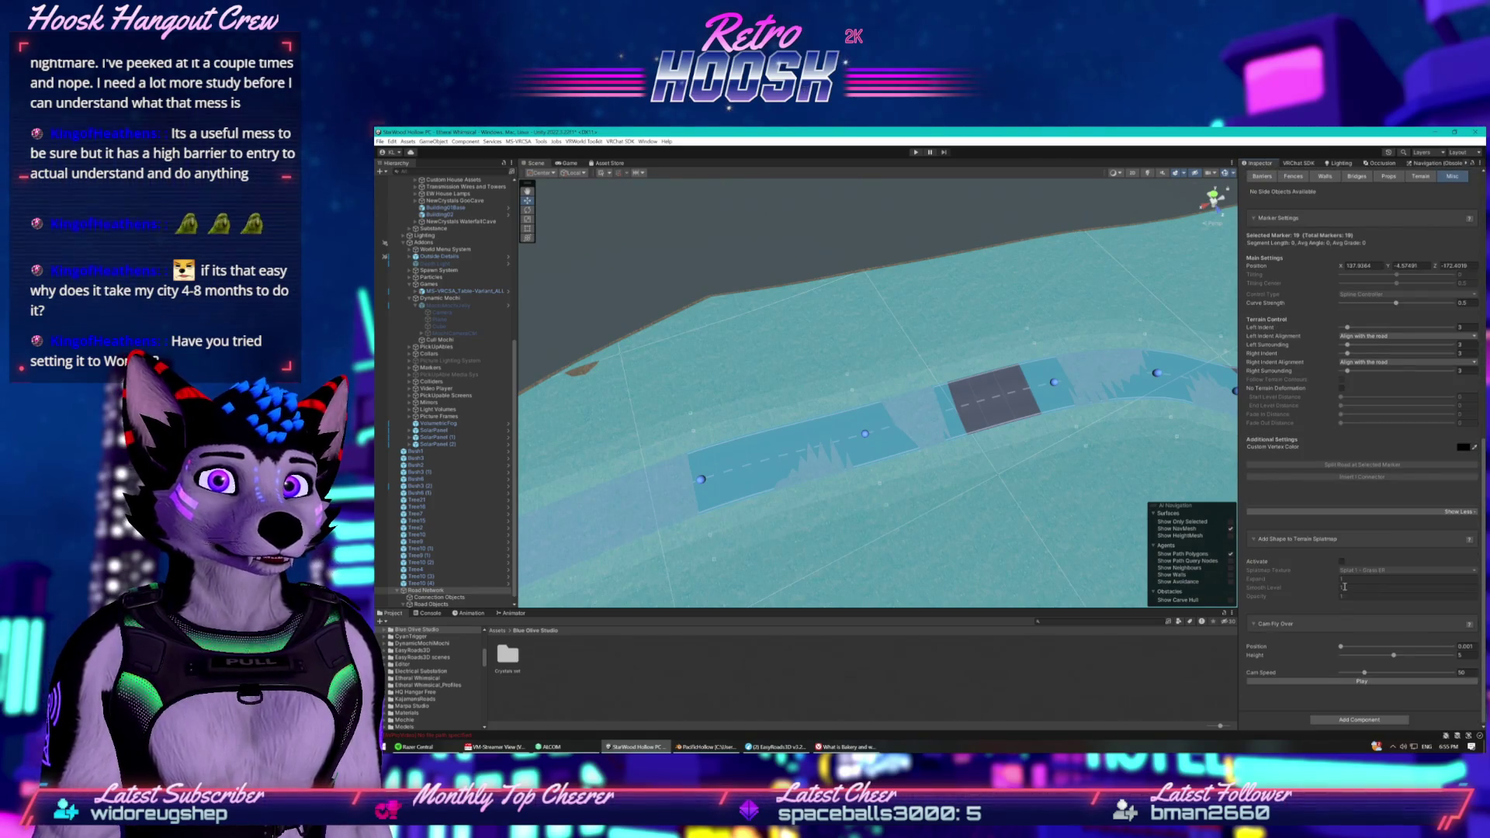
pyautogui.moveTo(861, 388)
pyautogui.mouseDown()
pyautogui.moveTo(825, 409)
pyautogui.moveTo(763, 375)
pyautogui.mouseUp()
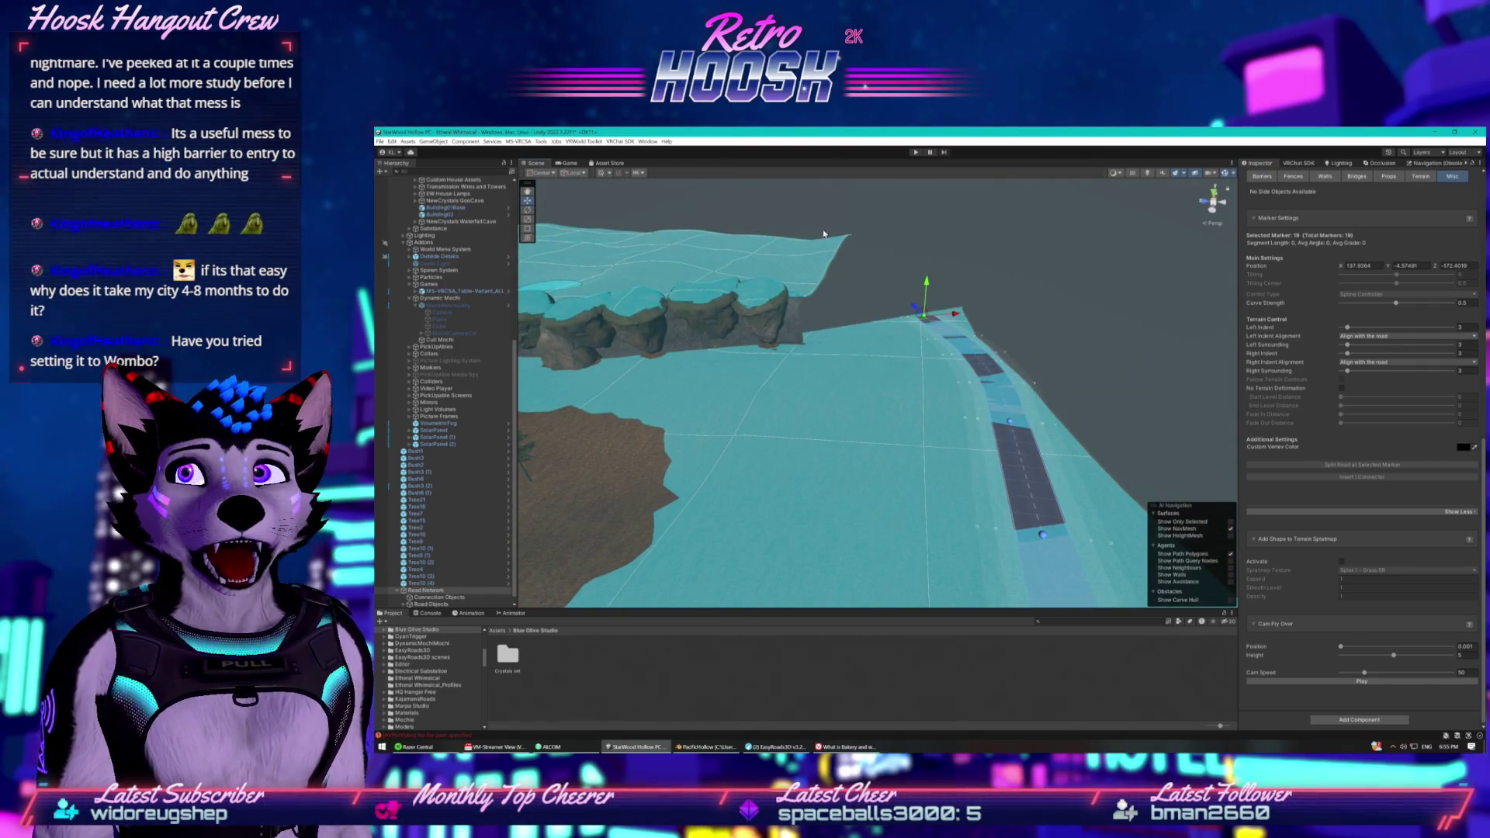
pyautogui.click(411, 152)
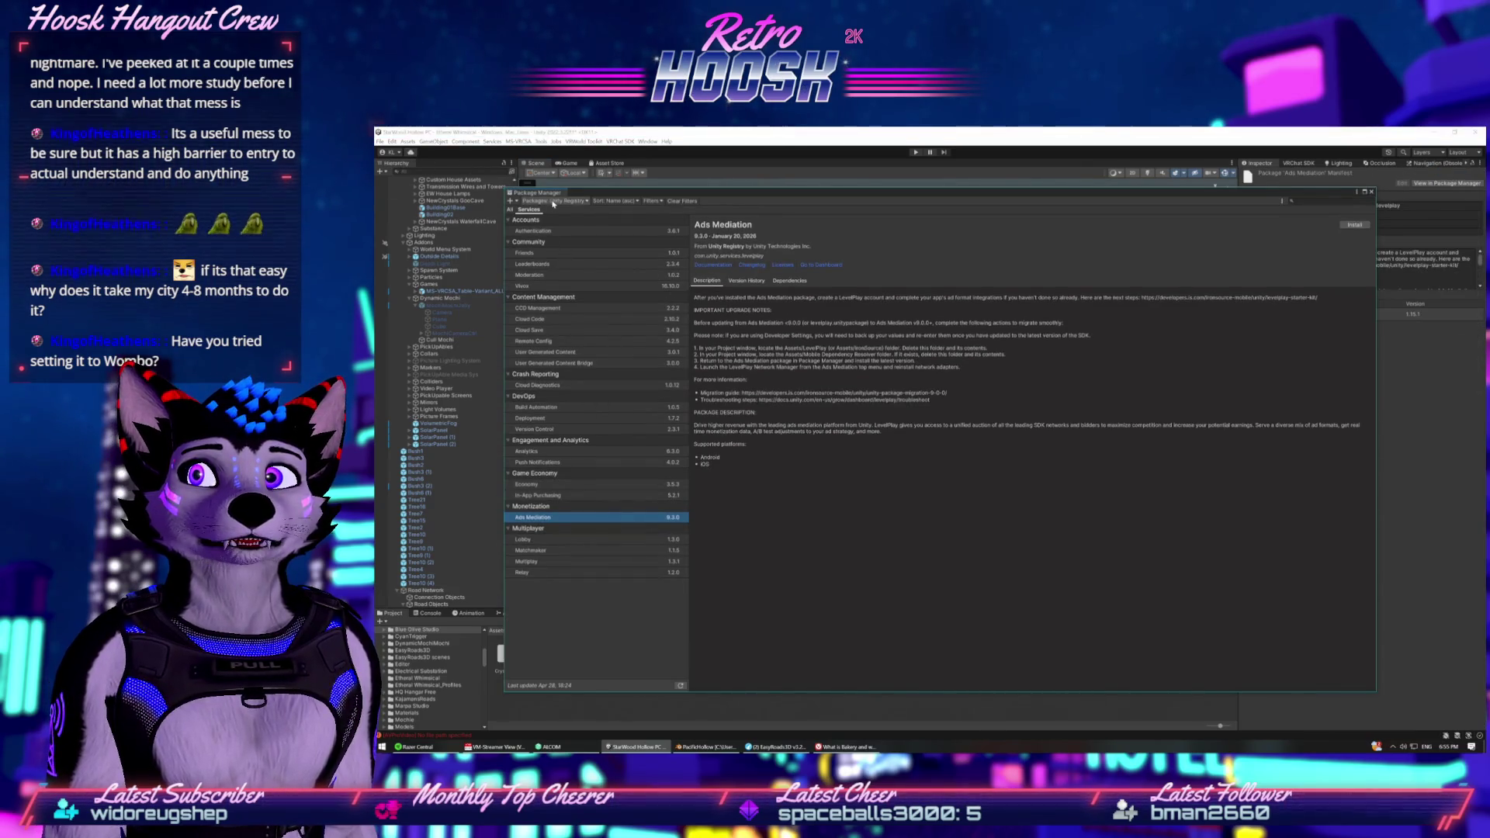
# Open the EasyRoads3D Free v3 Asset Store page from My Assets in Package Manager.
pyautogui.click(553, 201)
pyautogui.click(555, 229)
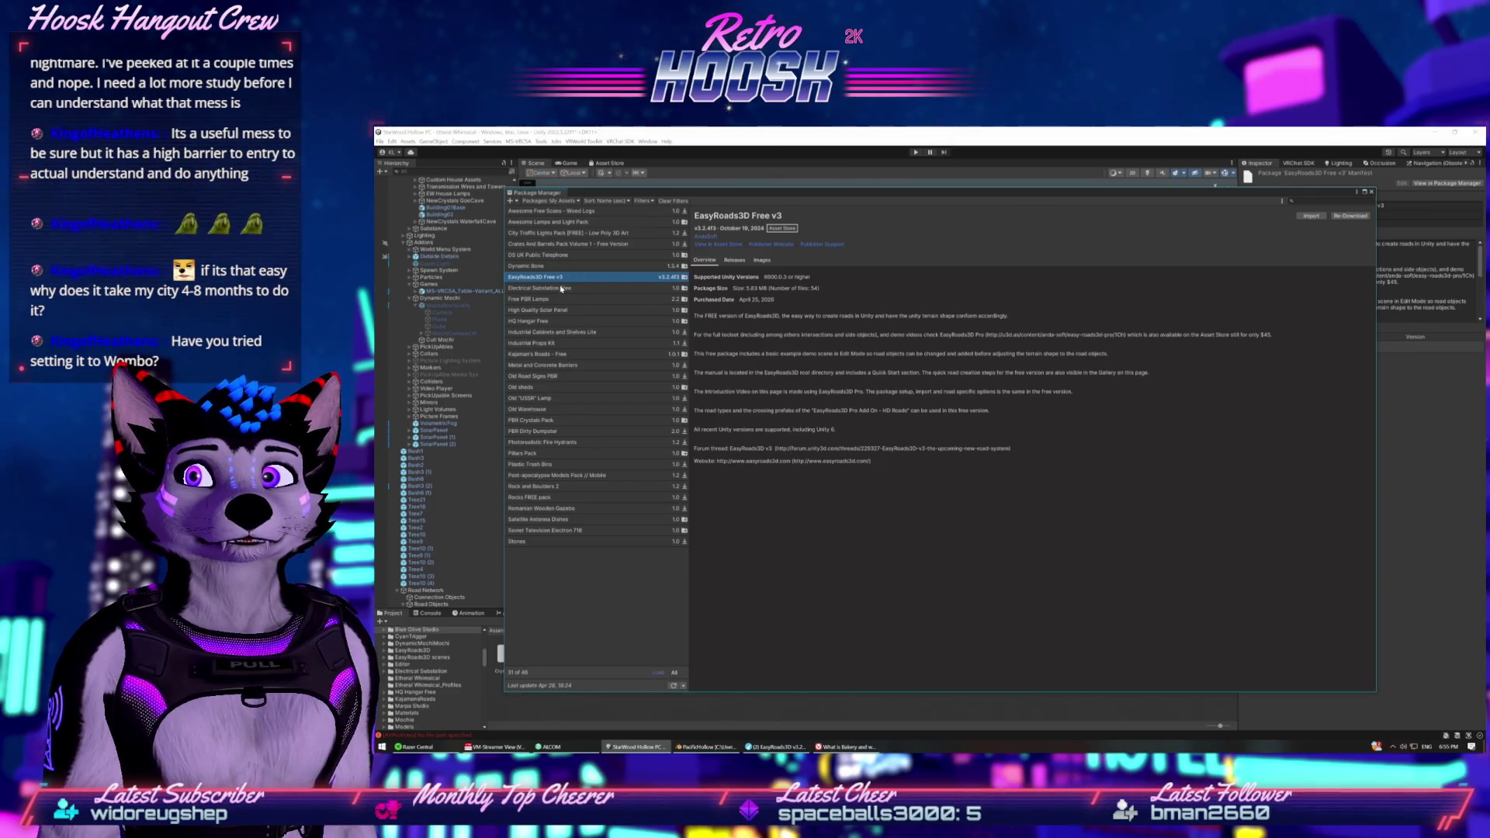
pyautogui.click(722, 245)
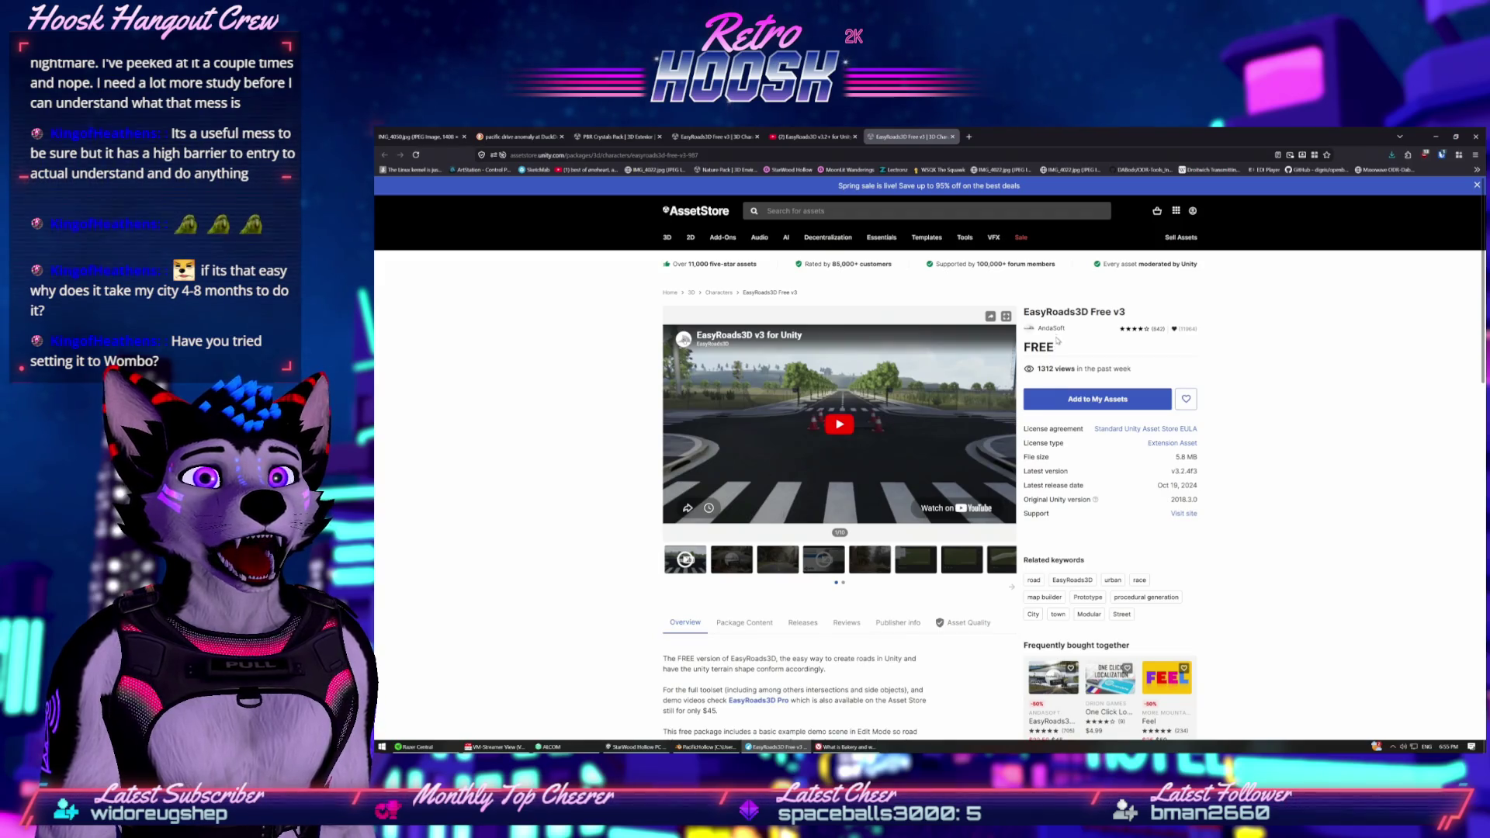
# Go through the AndaSoft publisher profile to the EasyRoads3D Pro v3 page ($22.50).
pyautogui.click(1053, 329)
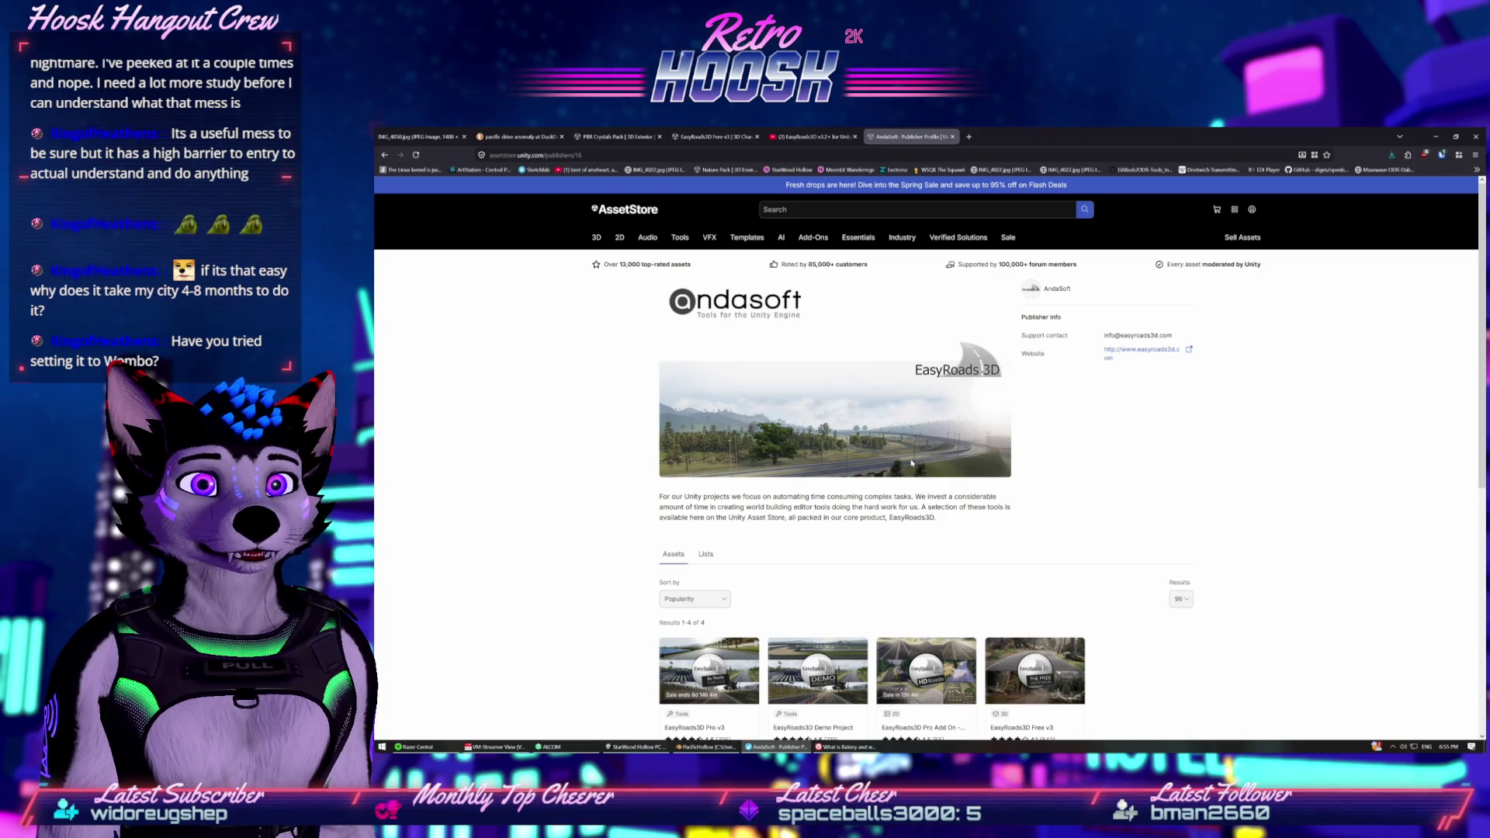
pyautogui.scroll(-3, 912, 464)
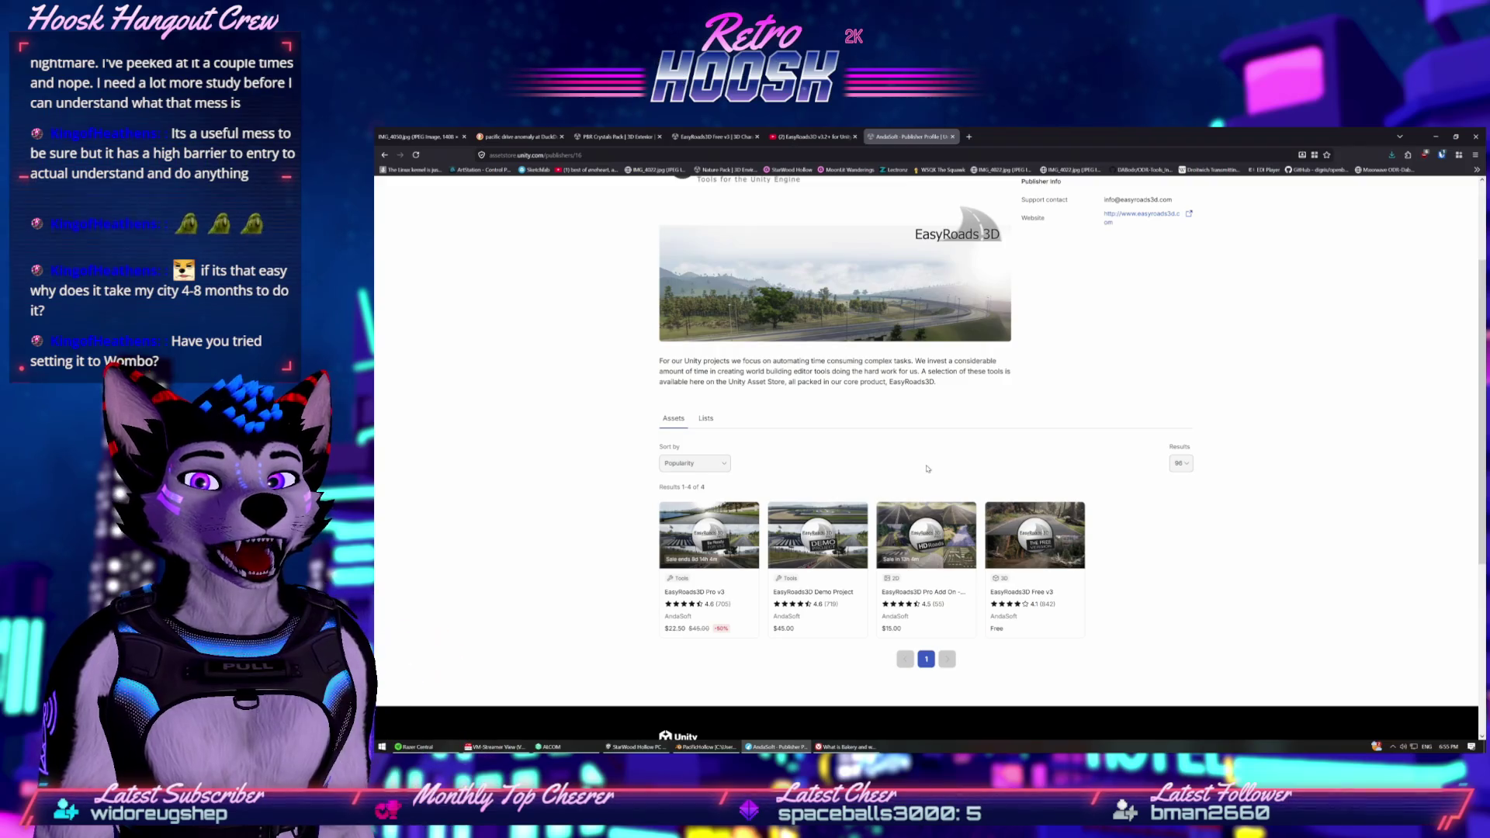
pyautogui.scroll(3, 924, 469)
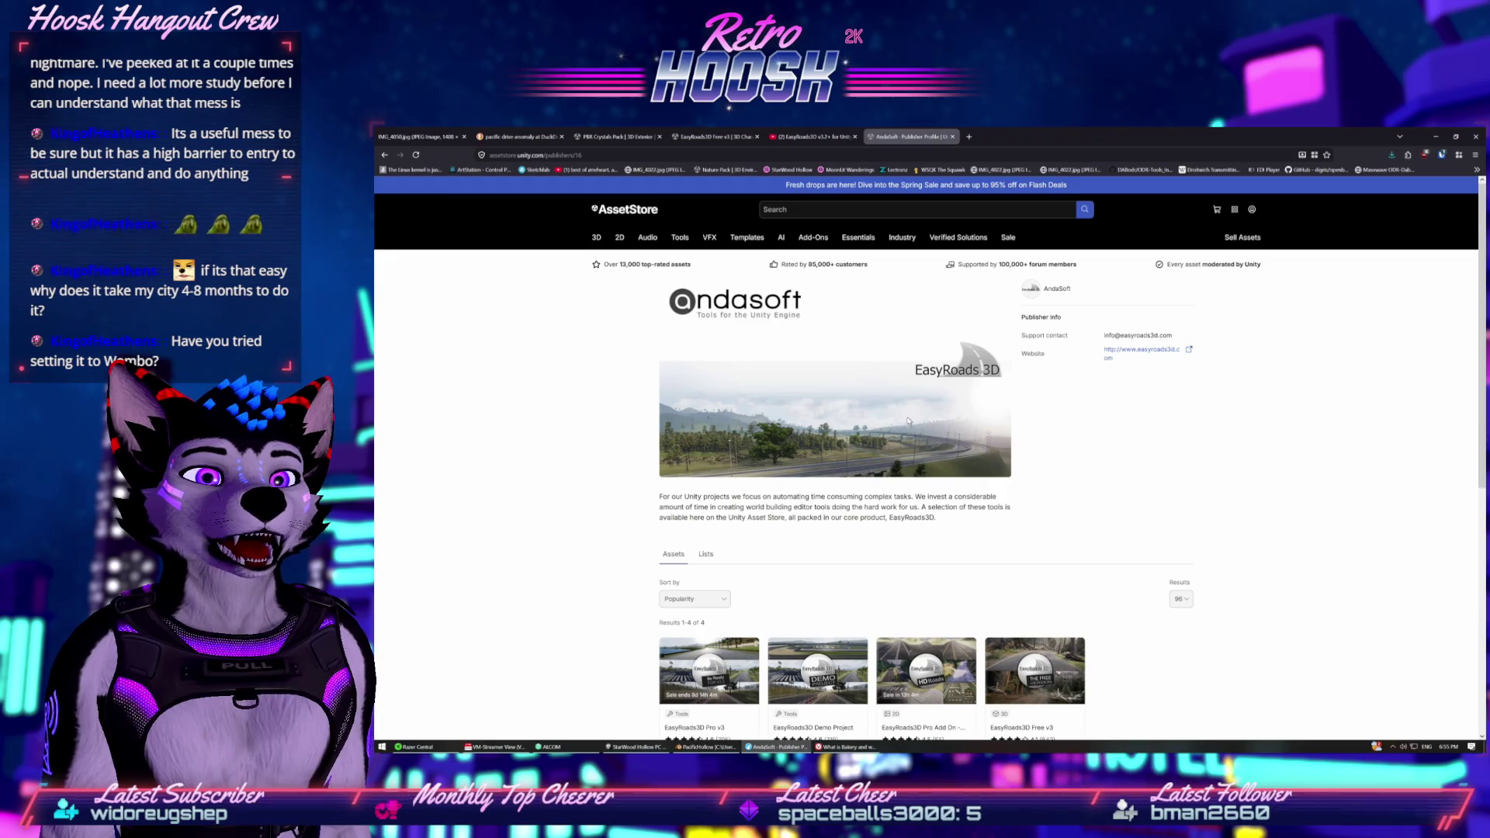
pyautogui.scroll(-5, 908, 420)
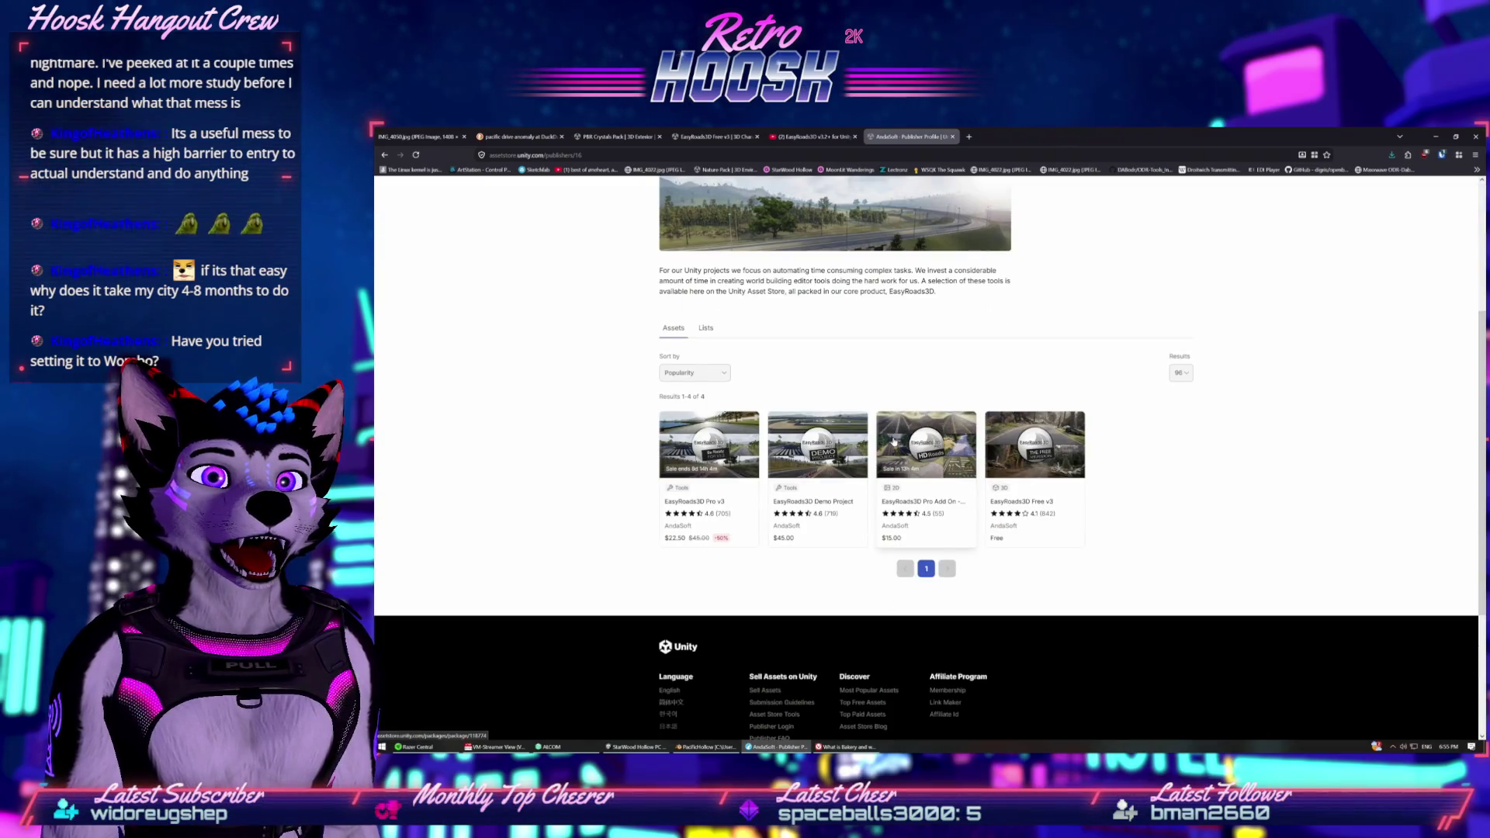
pyautogui.scroll(1, 893, 443)
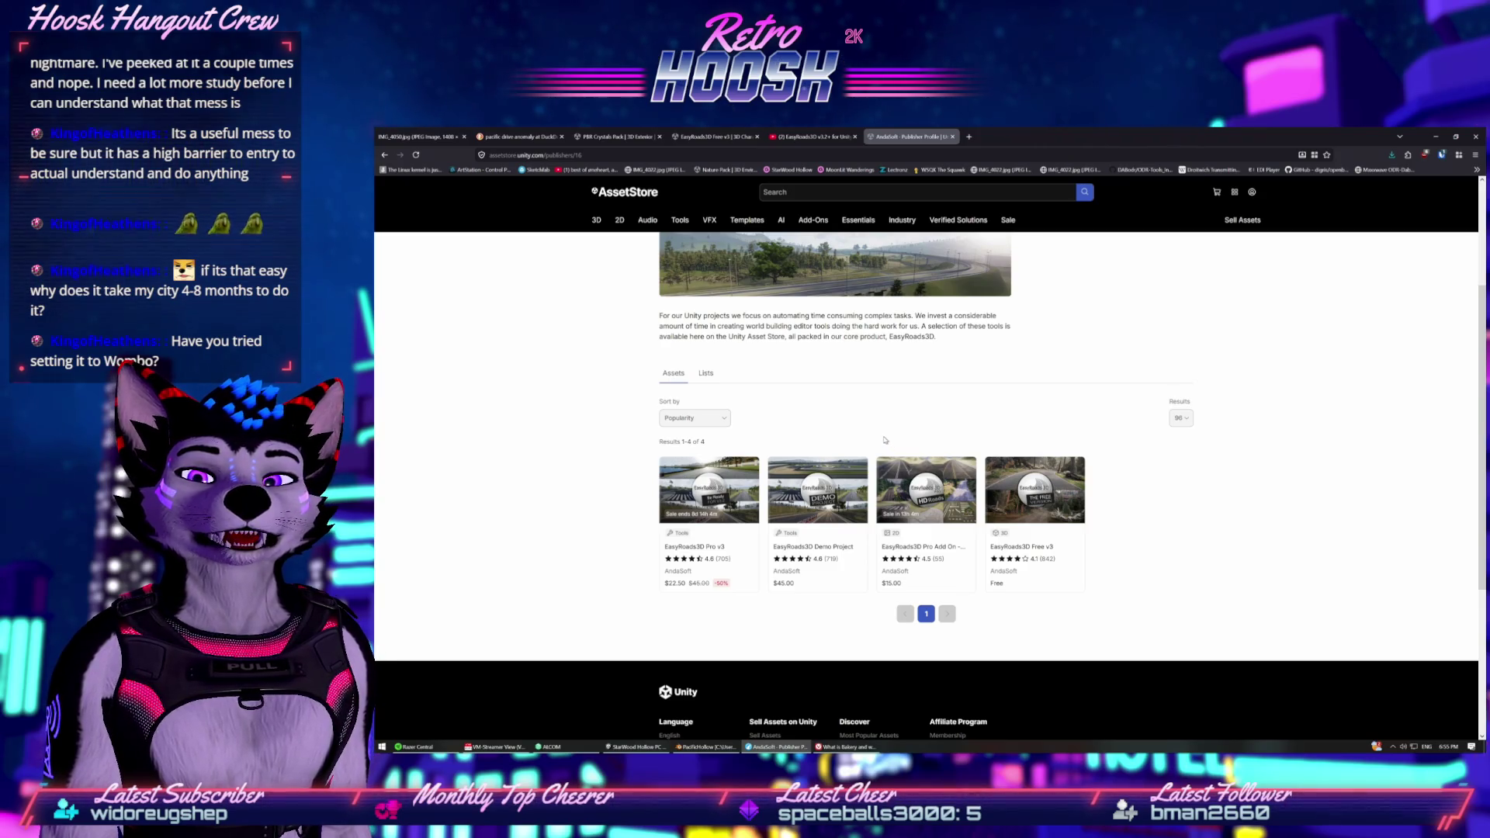
pyautogui.click(882, 507)
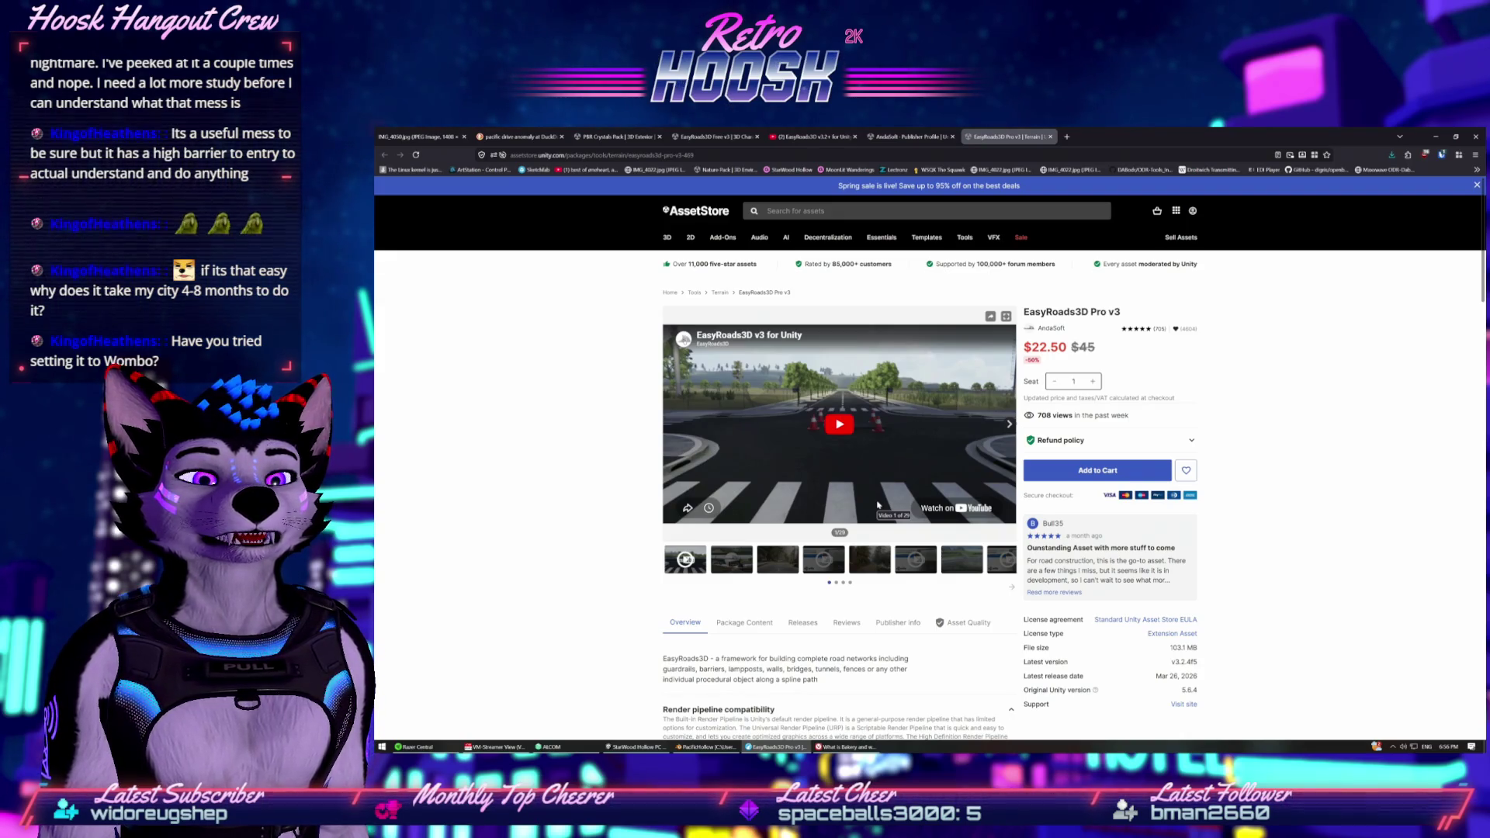
# Page through the Pro v3 gallery to the EasyRoads3D v3.2 Beta WIP Part 2 video (14/29).
pyautogui.click(1007, 425)
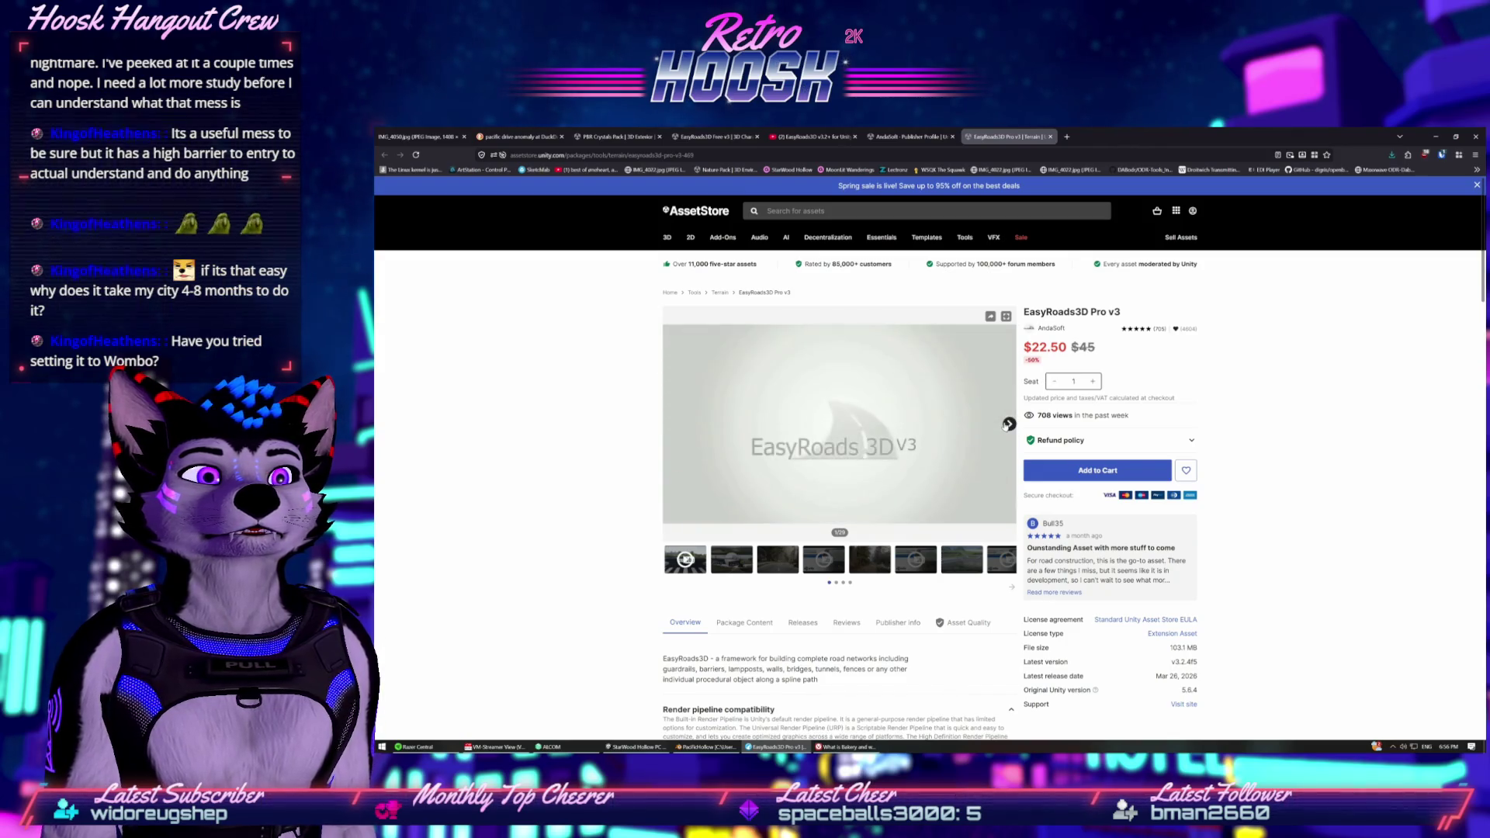
pyautogui.click(1007, 426)
pyautogui.click(1007, 424)
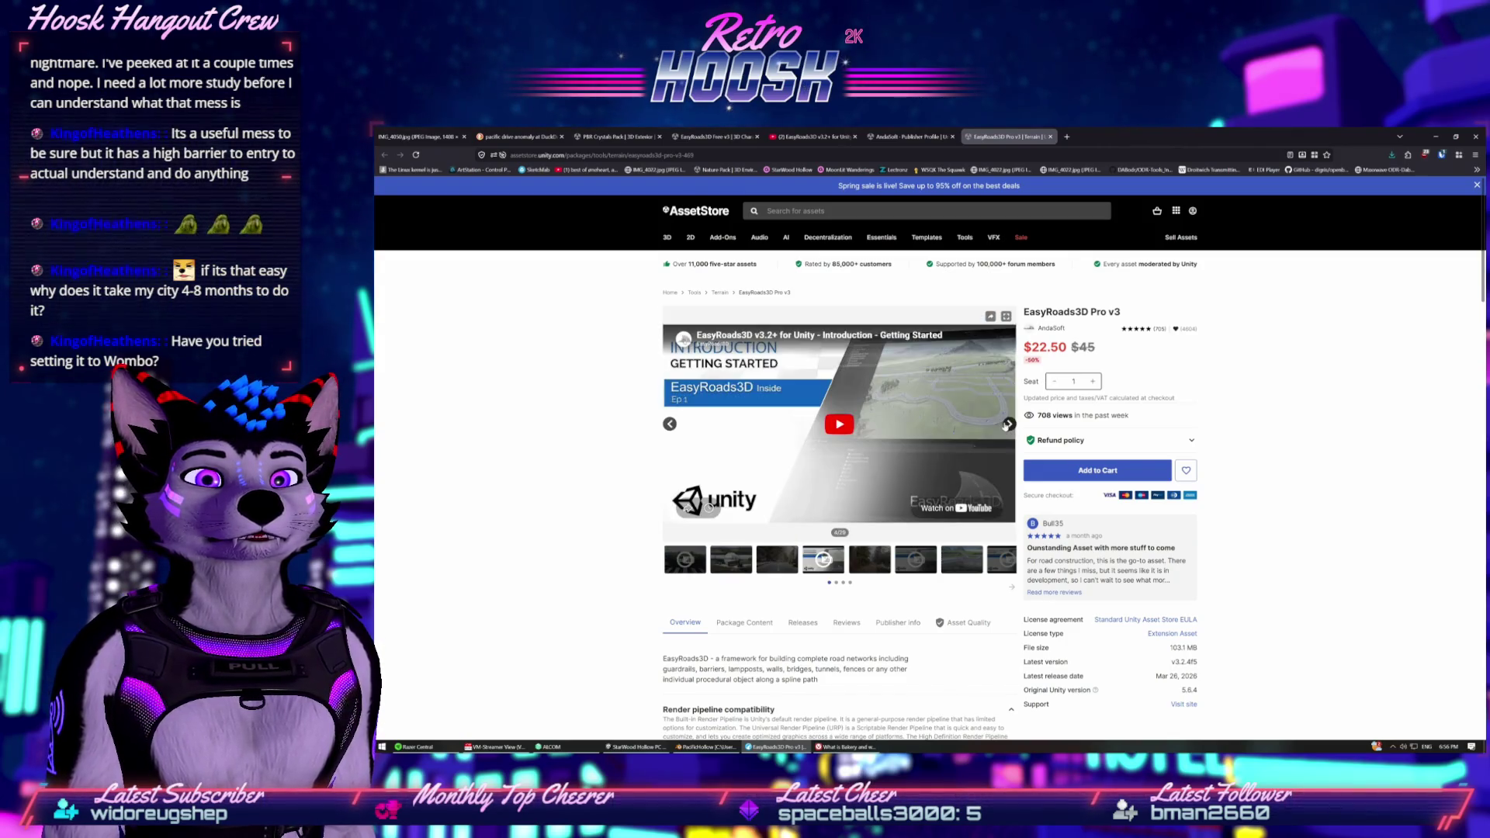
pyautogui.click(1009, 424)
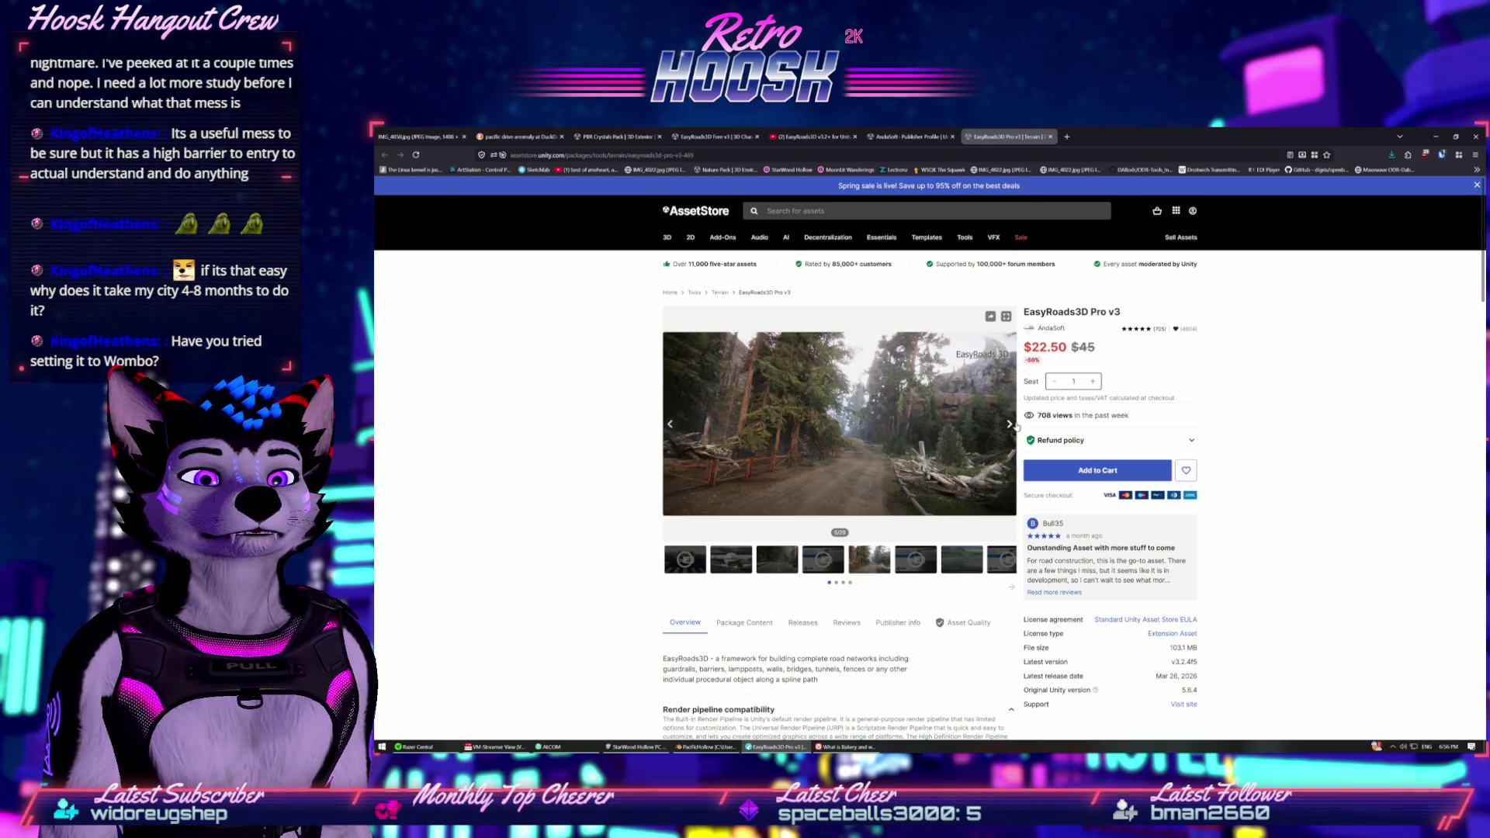
pyautogui.click(1009, 424)
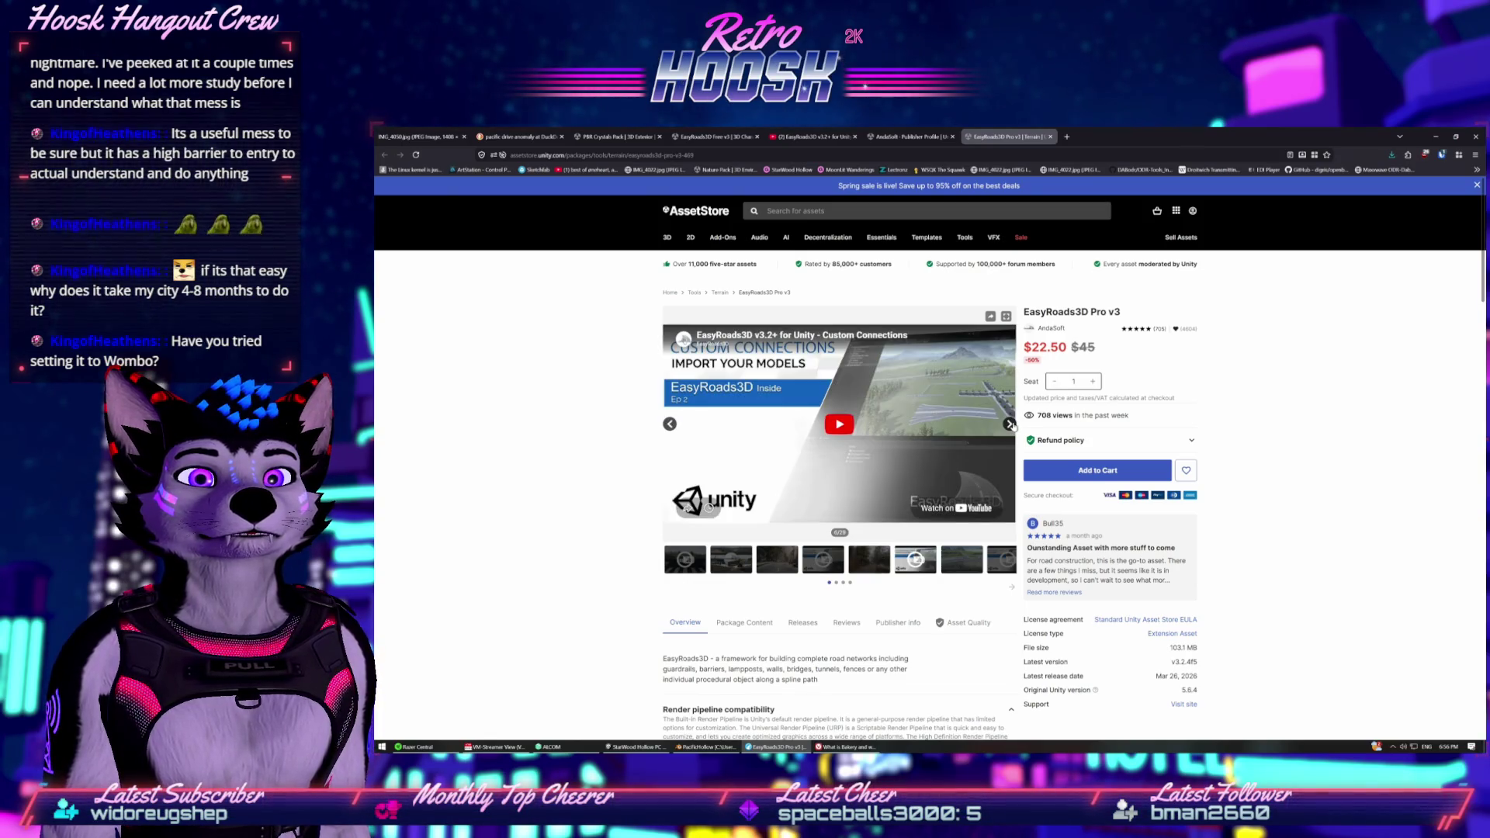
pyautogui.click(1009, 425)
pyautogui.click(1008, 424)
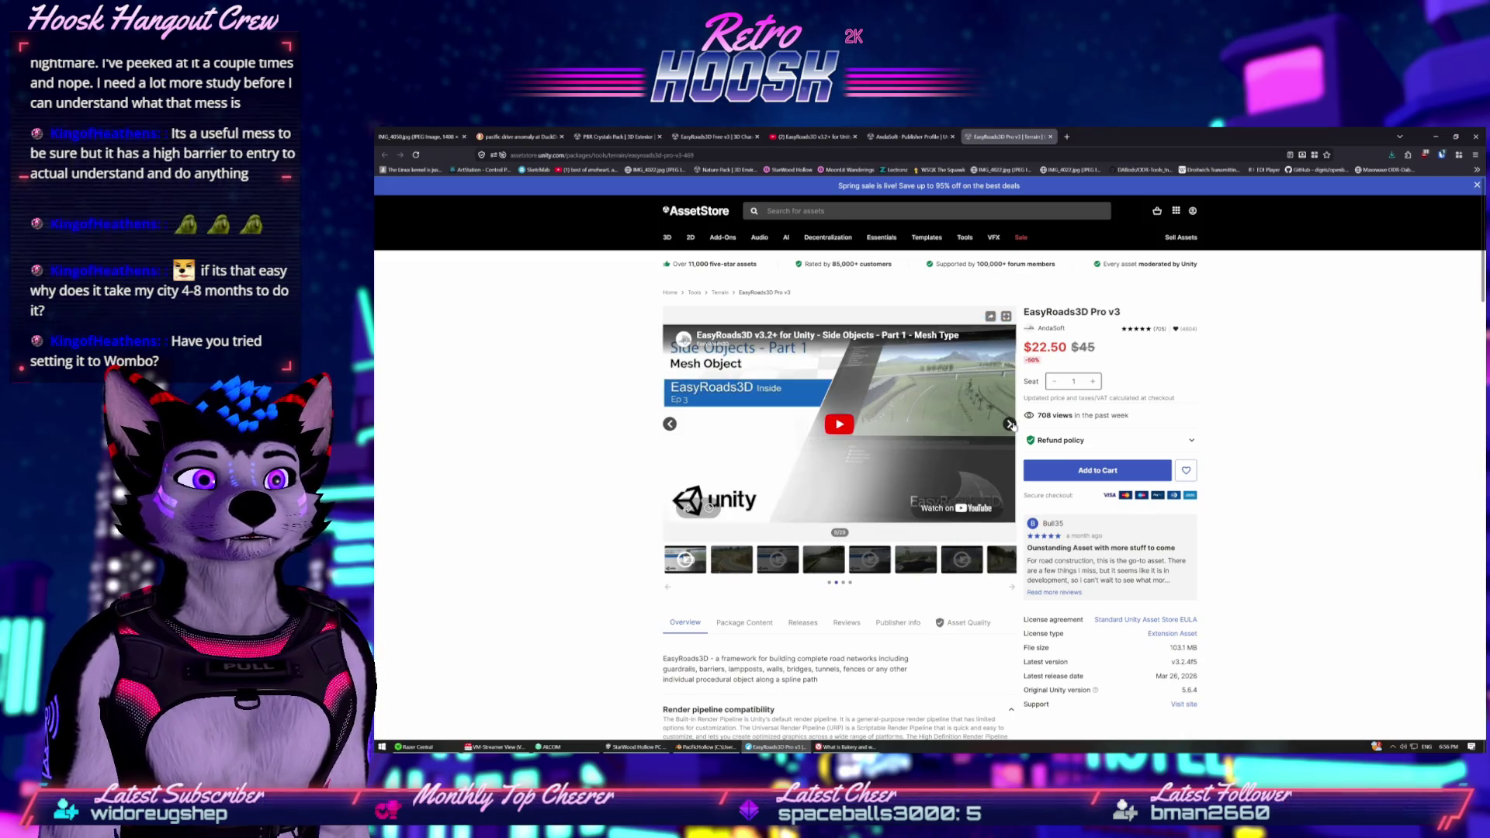
pyautogui.click(1008, 424)
pyautogui.moveTo(993, 419)
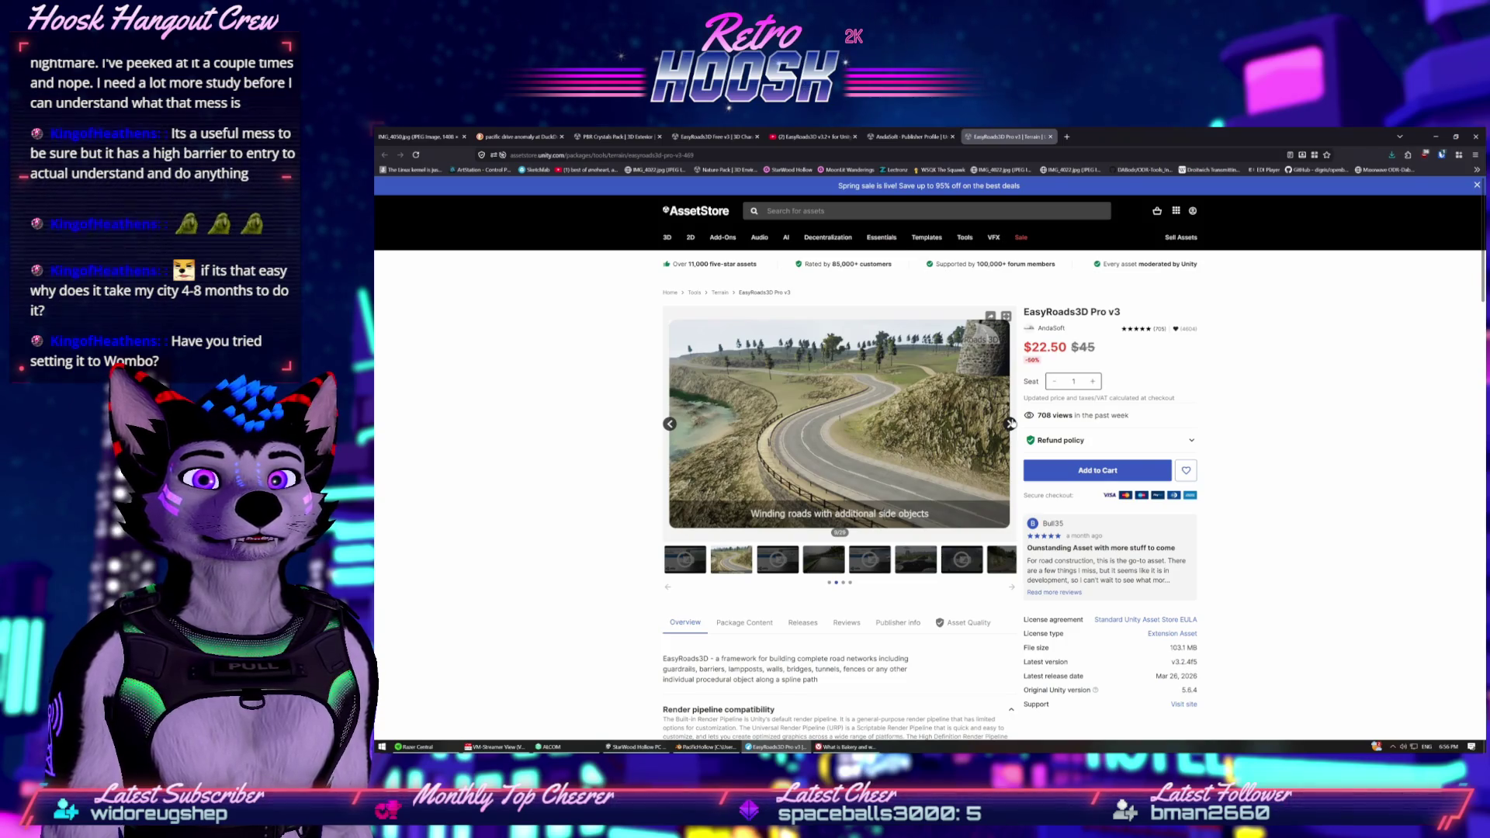
pyautogui.click(1008, 424)
pyautogui.click(1009, 423)
pyautogui.click(1009, 424)
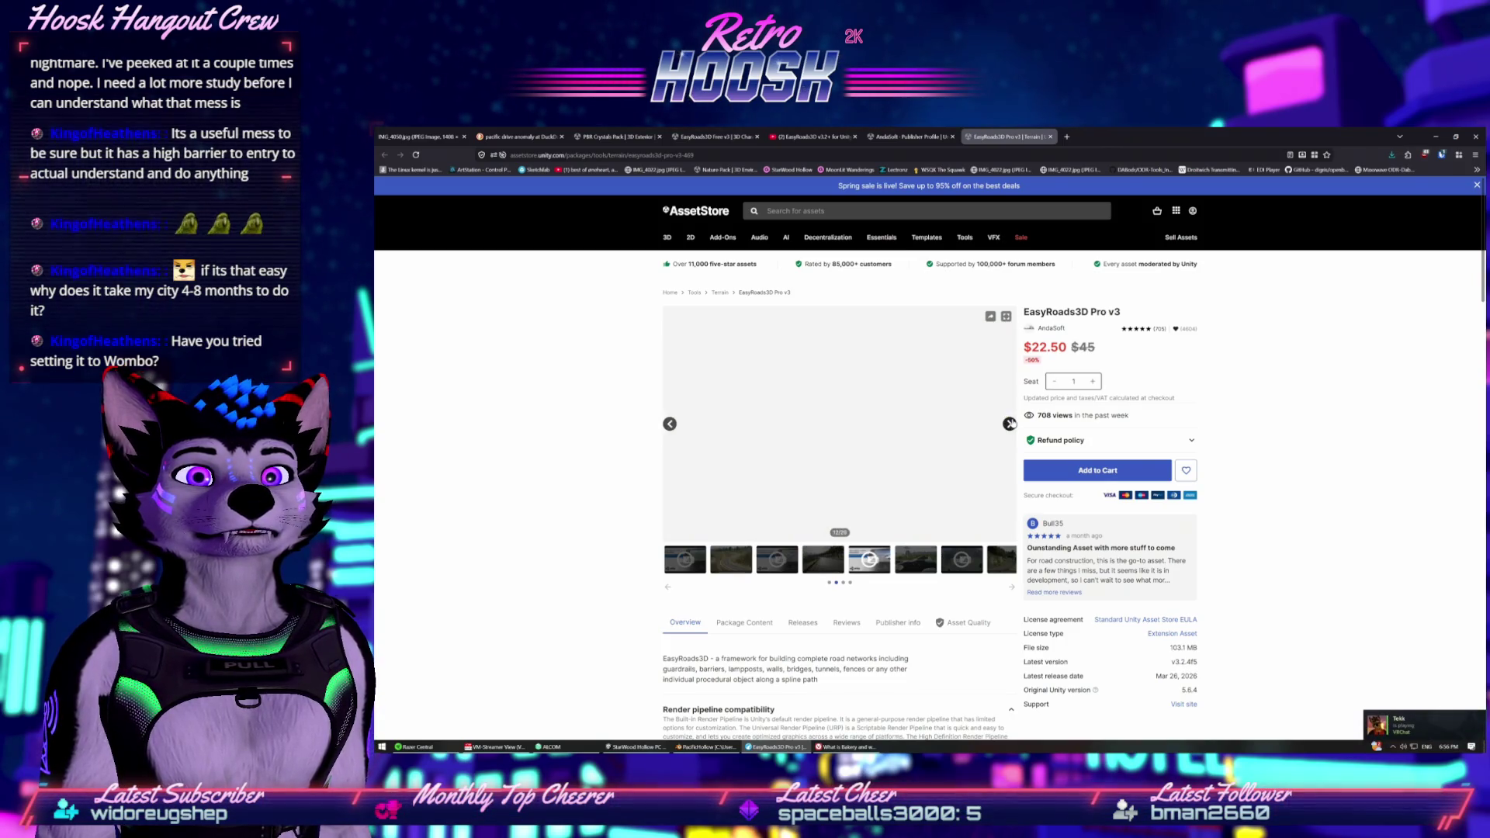
pyautogui.click(1009, 423)
pyautogui.click(1008, 424)
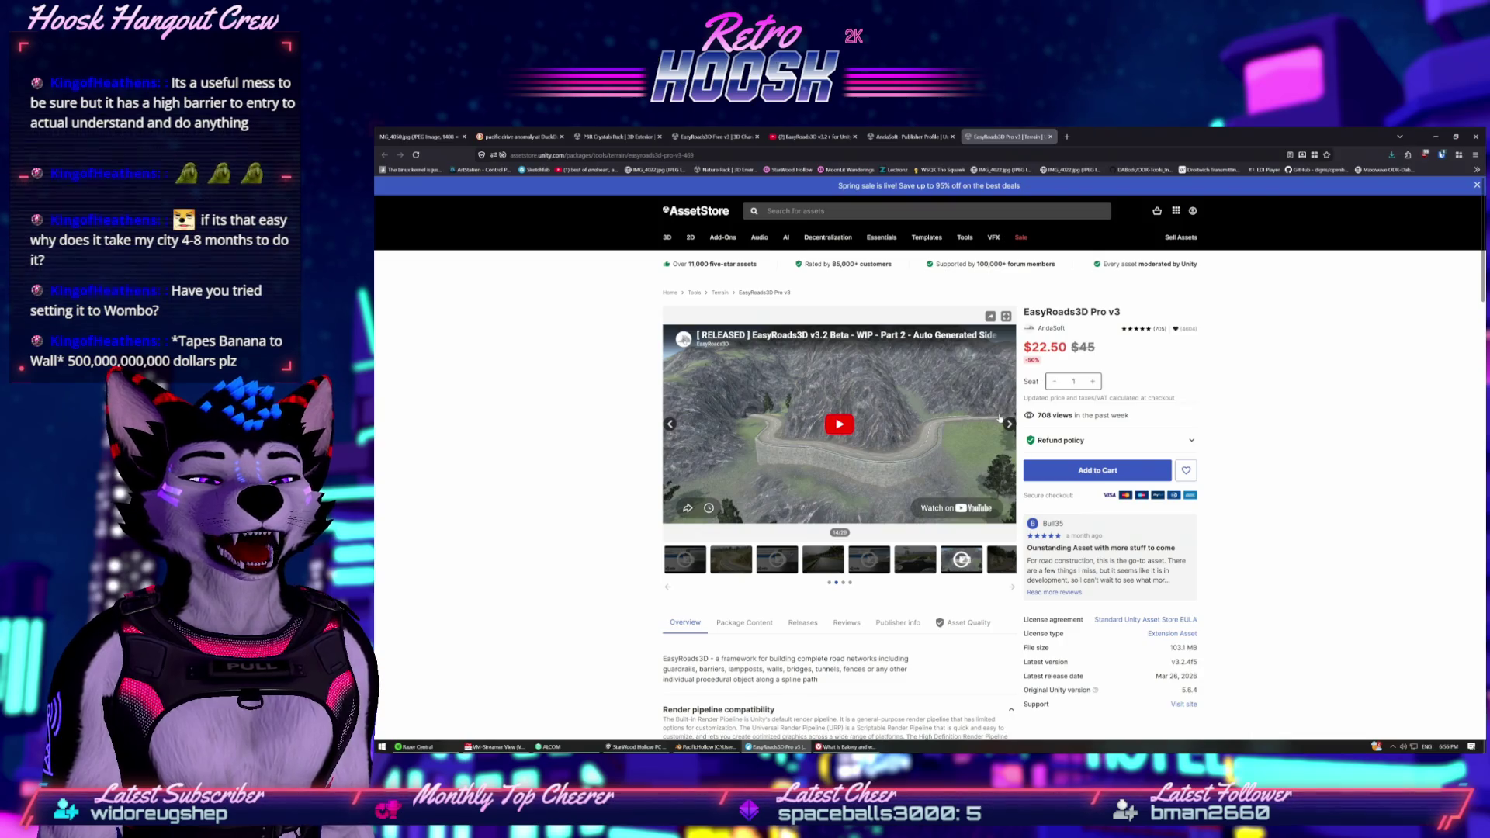
# Scroll through the EasyRoads3D Pro v3 description and feature list.
pyautogui.scroll(-5, 1003, 612)
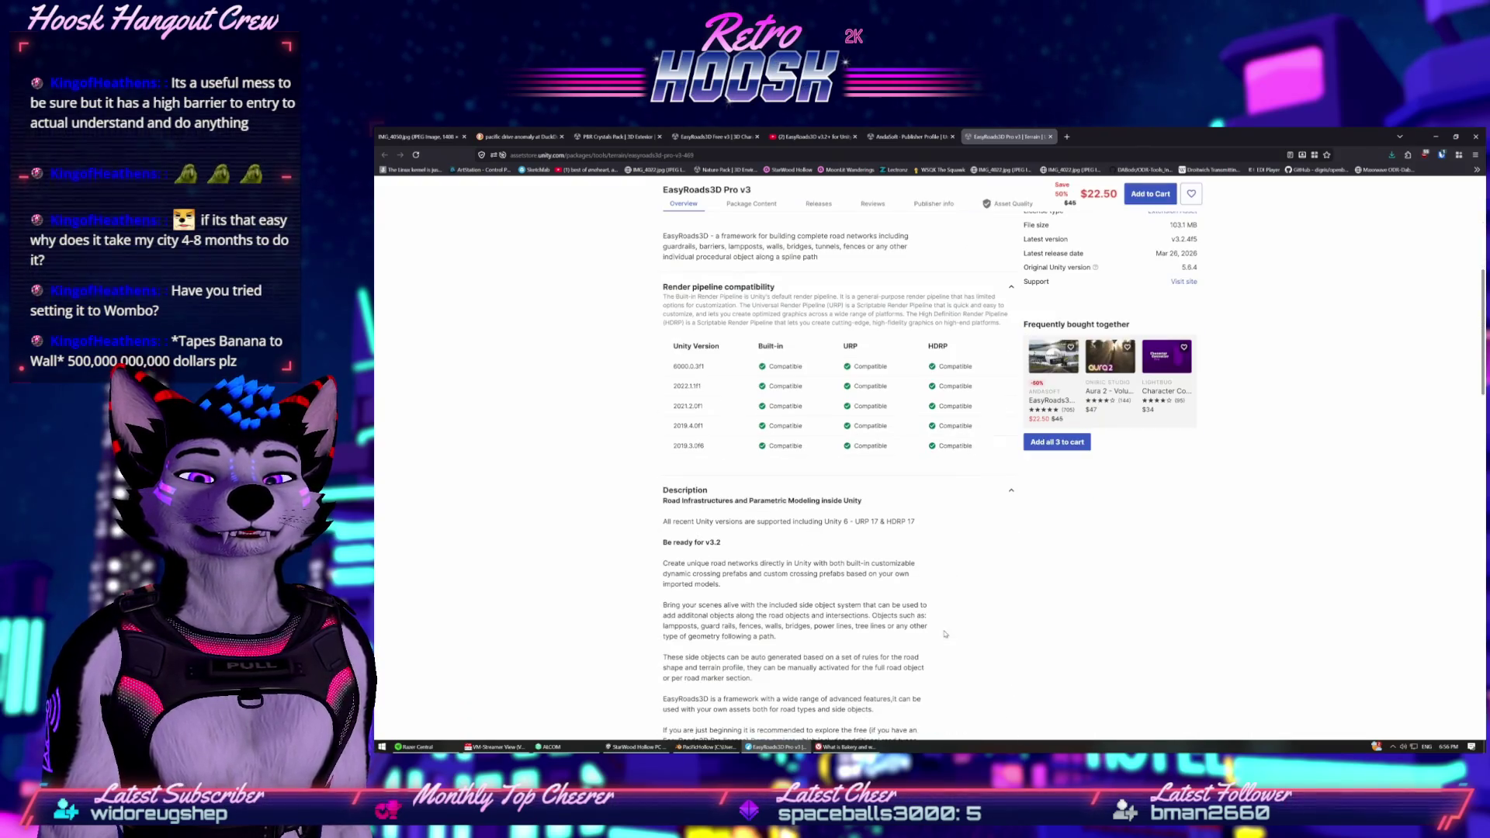
pyautogui.scroll(2, 945, 633)
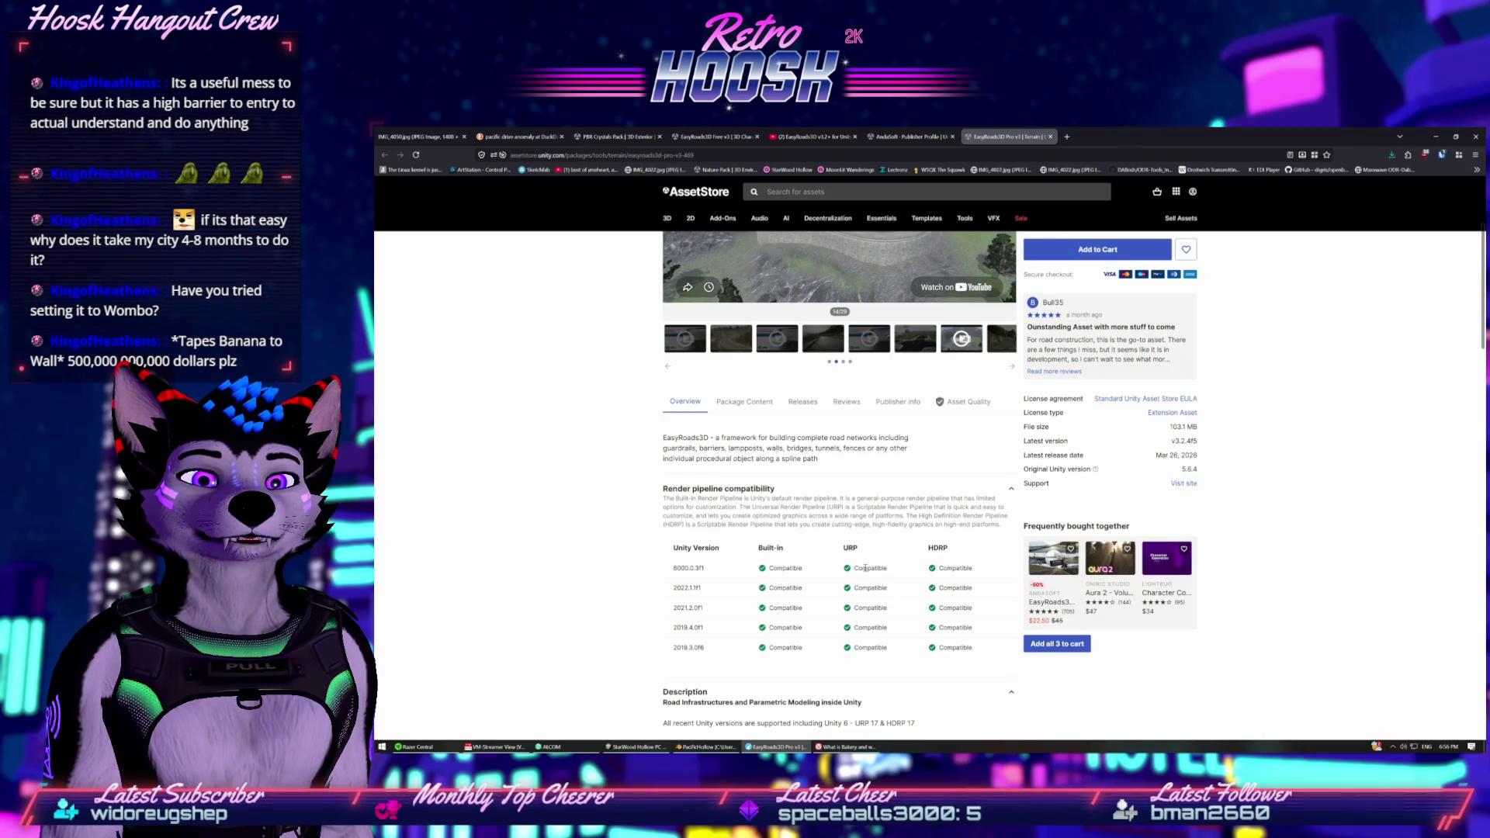
pyautogui.scroll(-3, 831, 524)
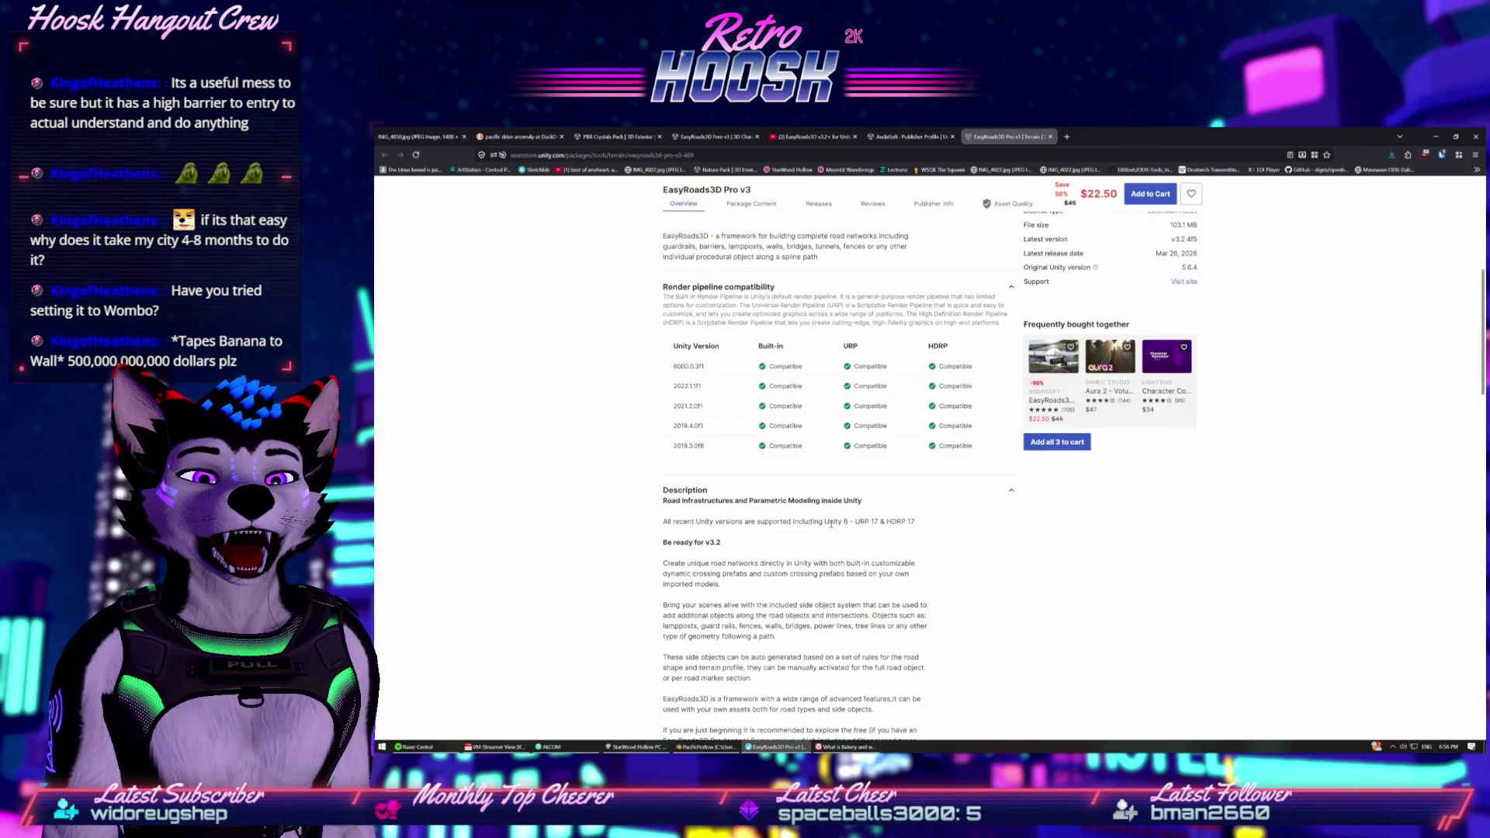
pyautogui.scroll(-2, 831, 525)
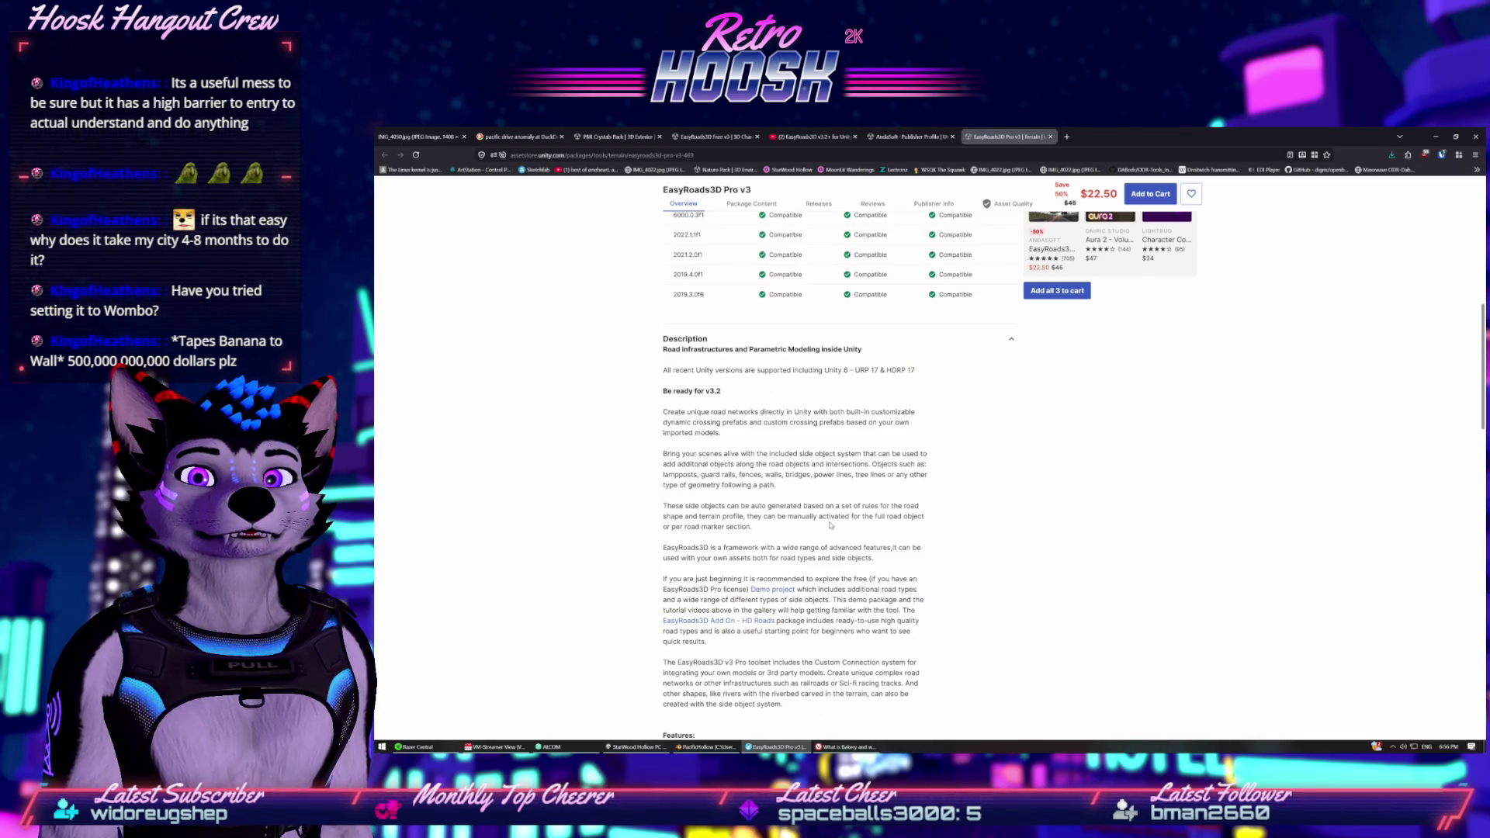
pyautogui.scroll(-5, 831, 525)
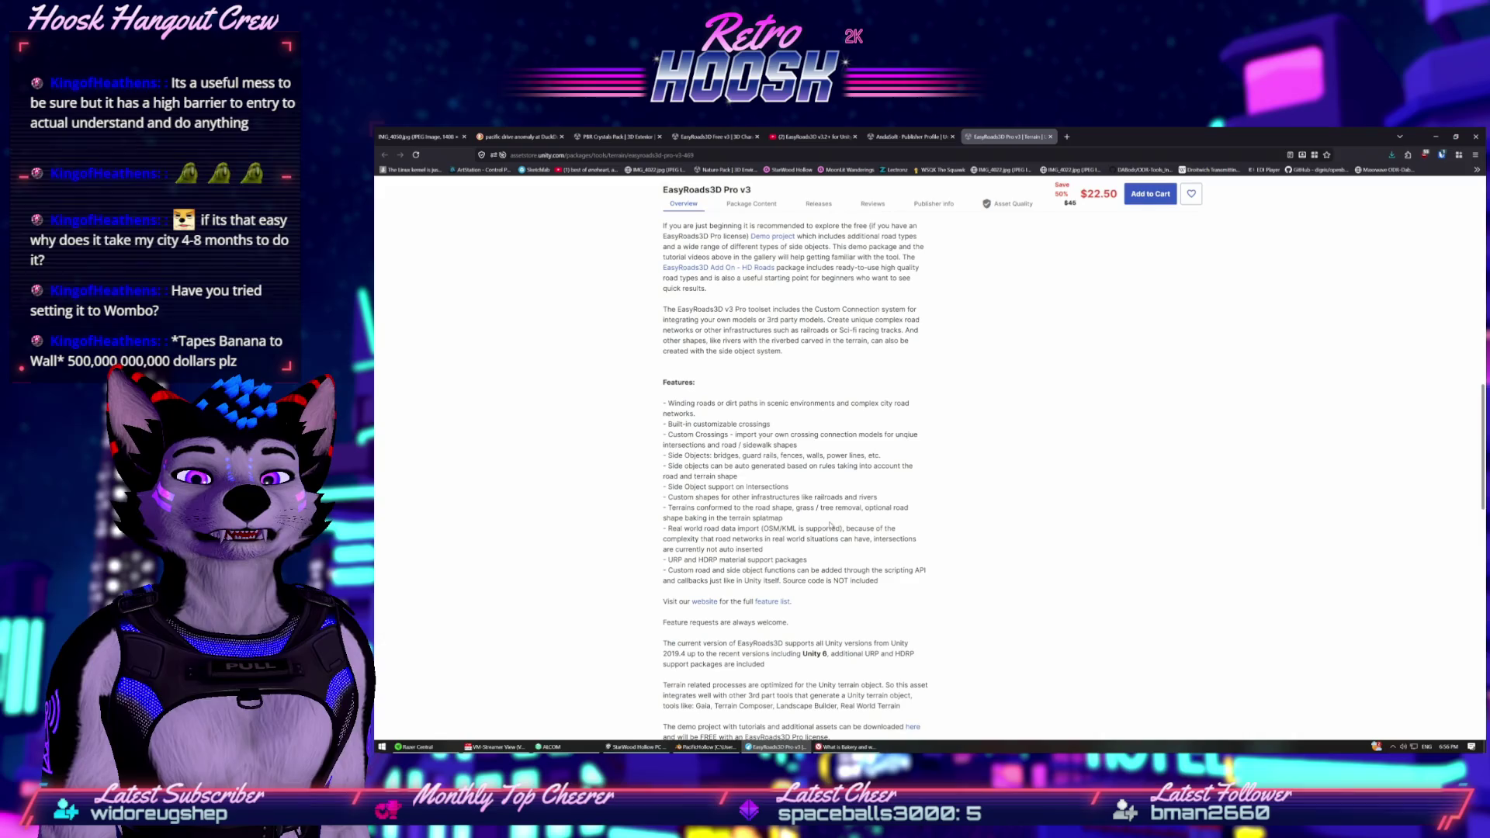
pyautogui.scroll(15, 829, 523)
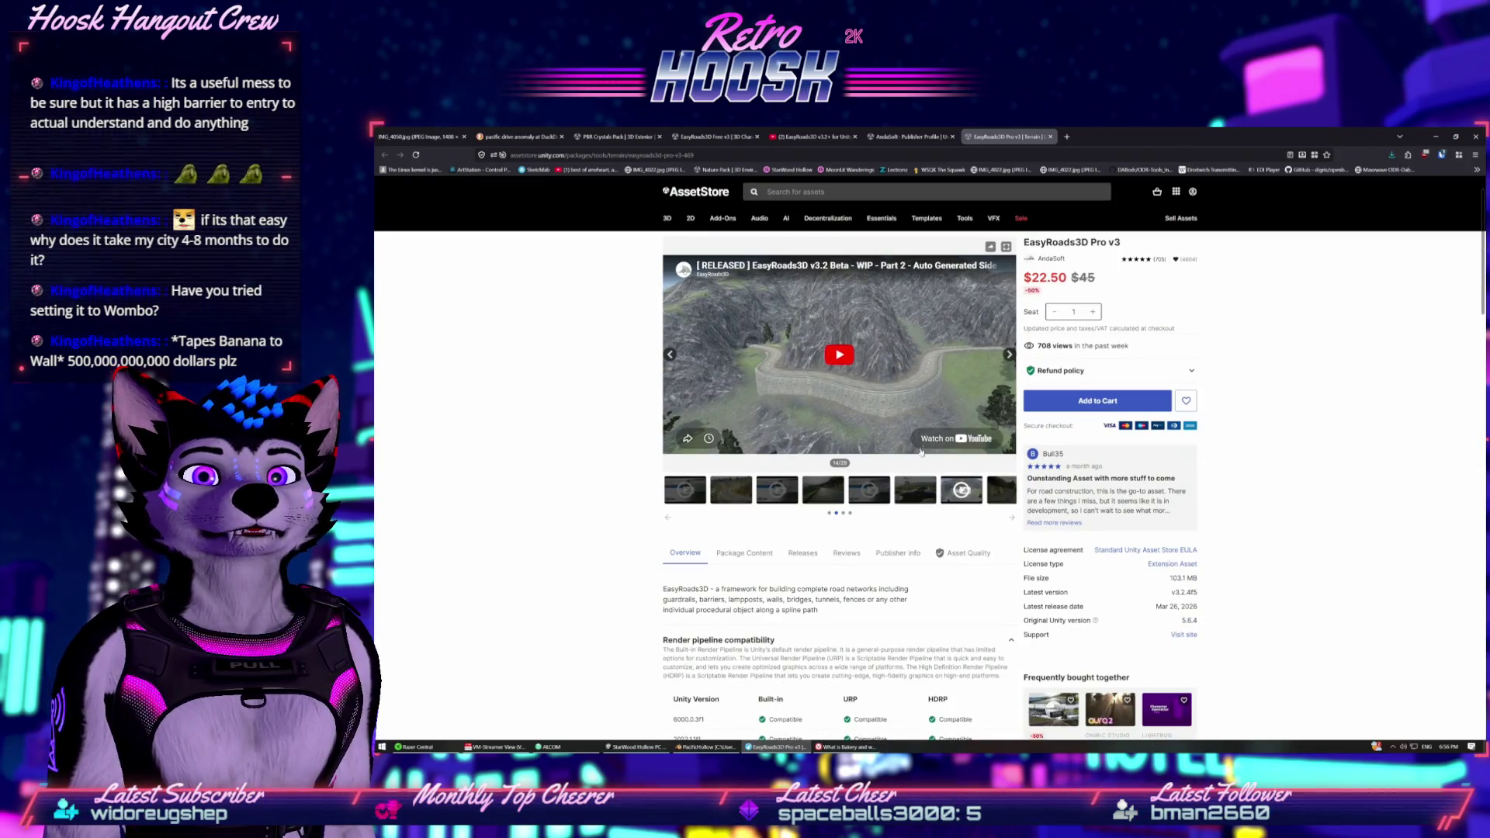
# Browse the crossing, overpass and side-object gallery images, then list the package's 221 files (103.1 MB).
pyautogui.click(904, 490)
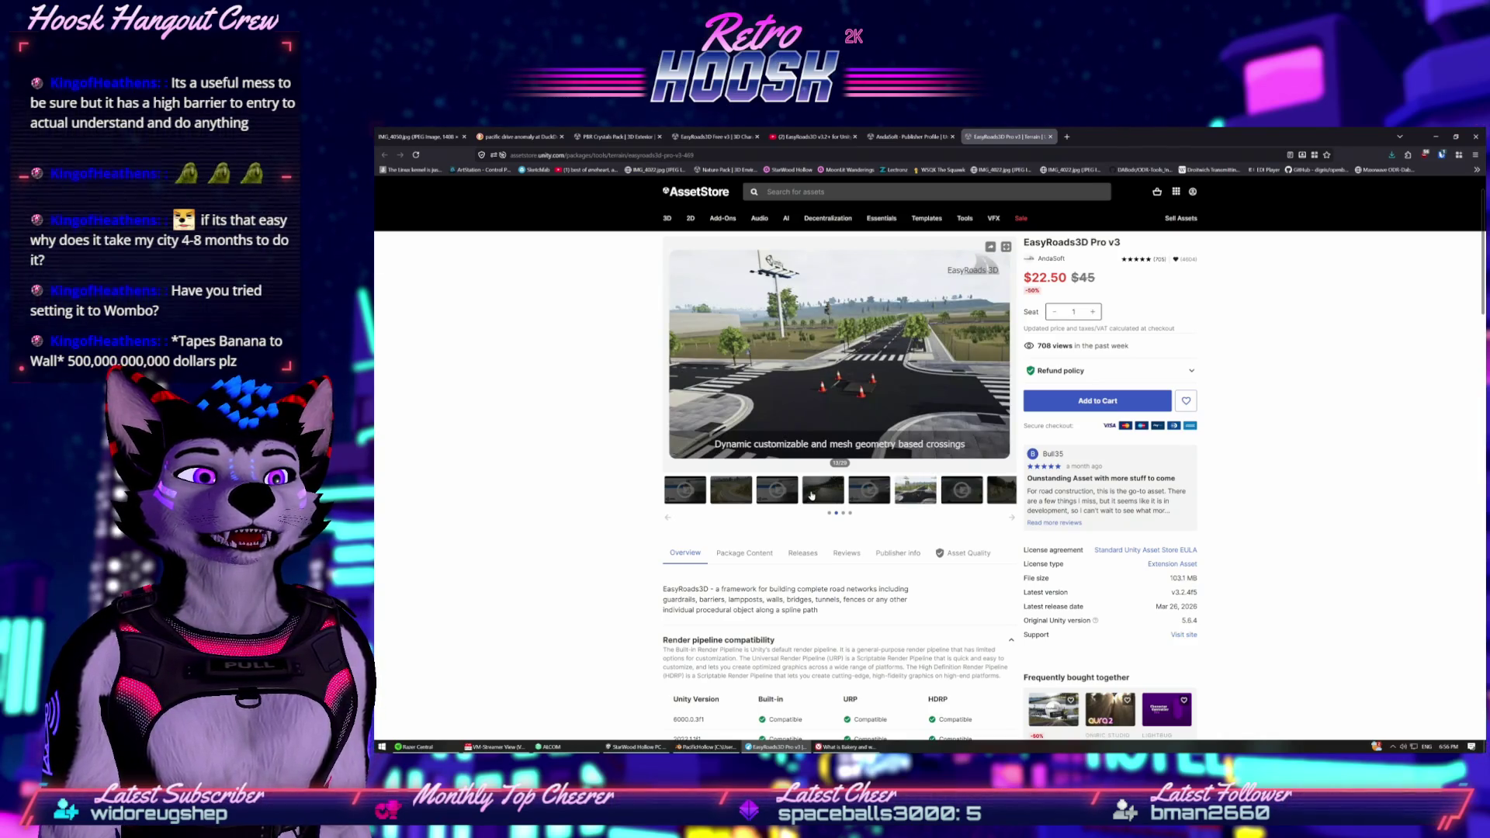
pyautogui.click(812, 495)
pyautogui.click(920, 486)
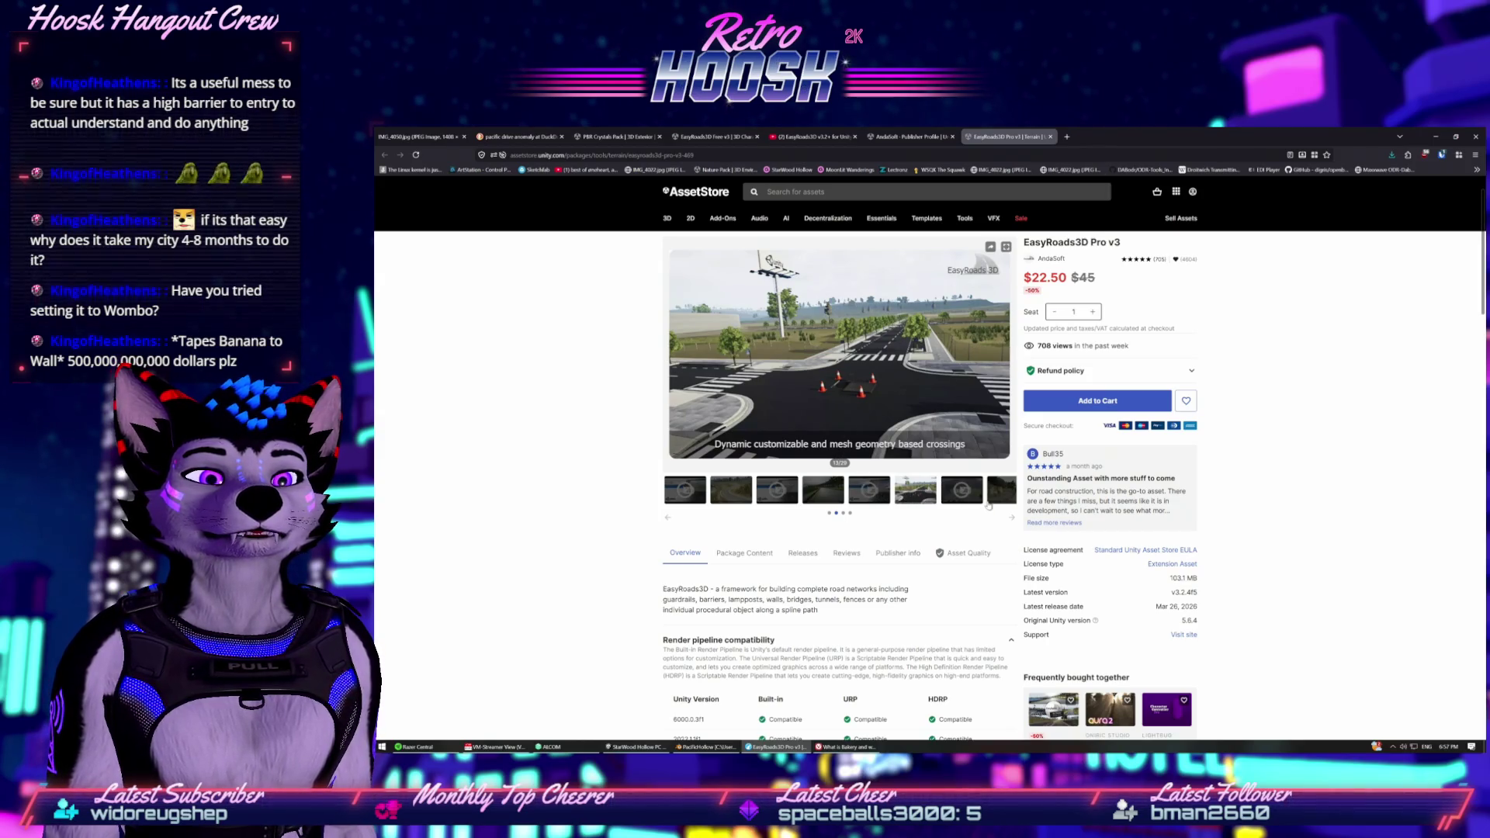
pyautogui.click(1011, 517)
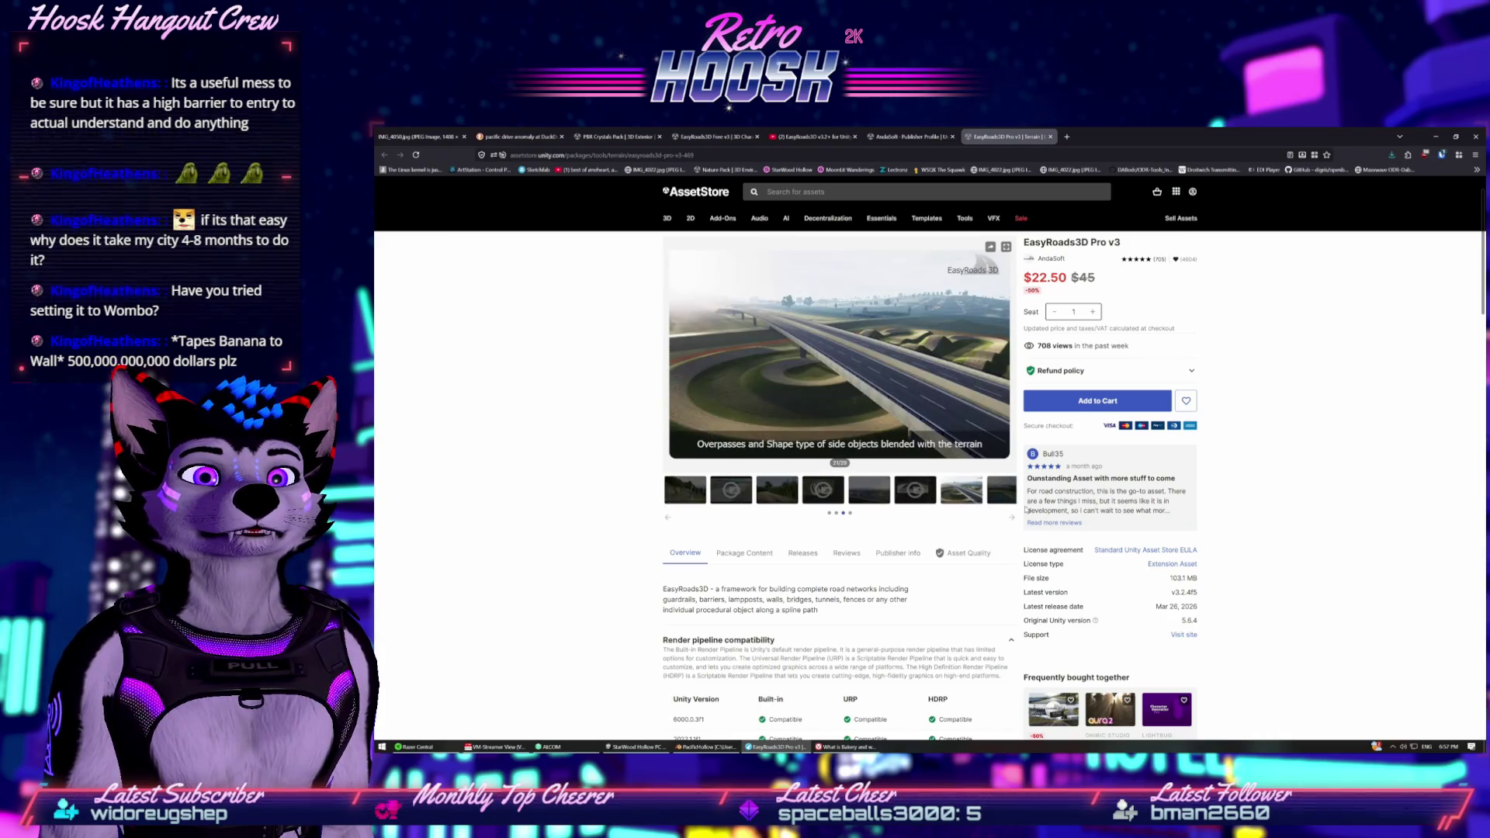
pyautogui.click(962, 491)
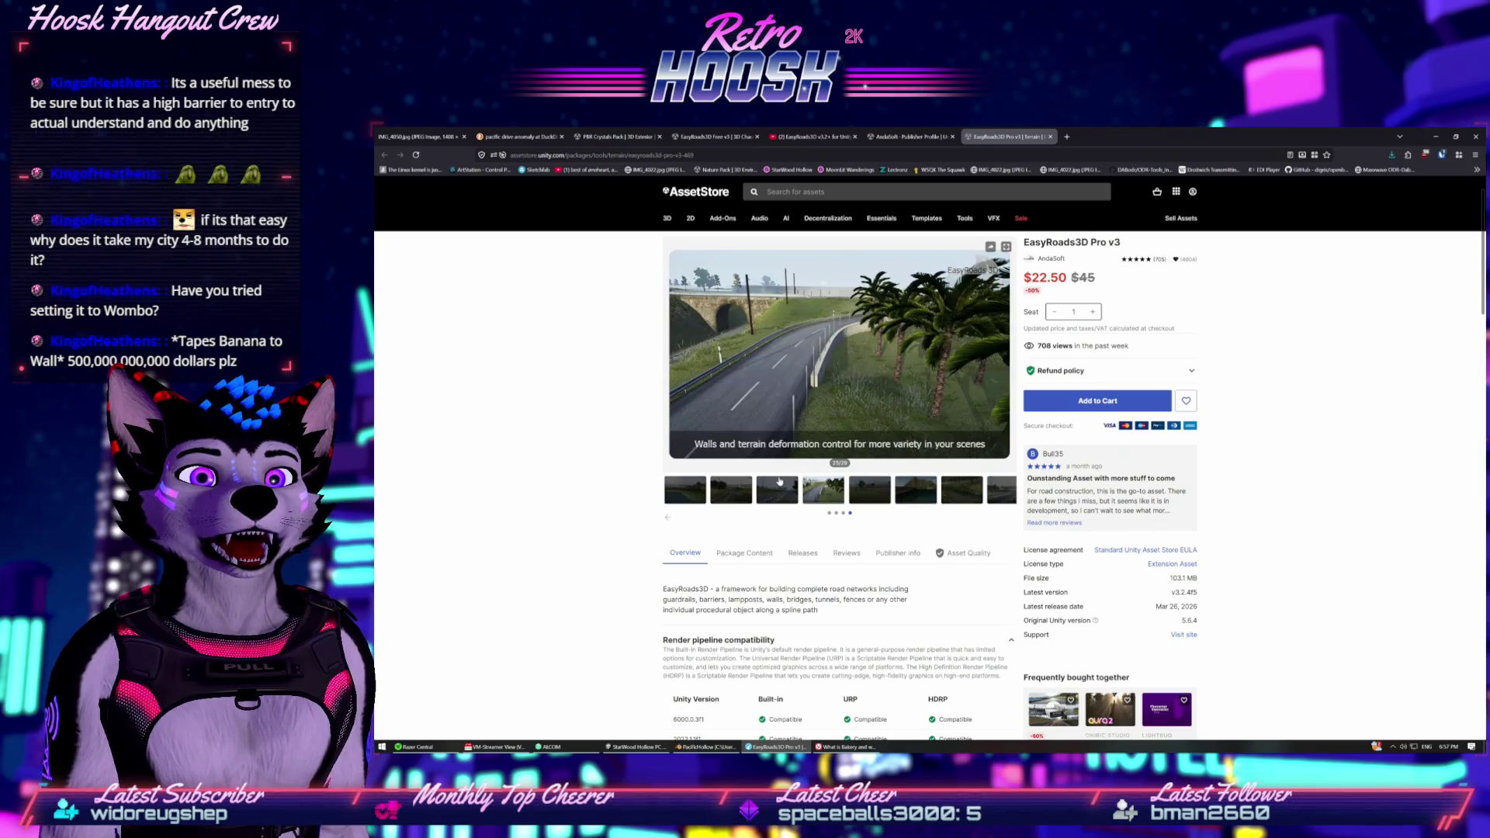
pyautogui.click(878, 493)
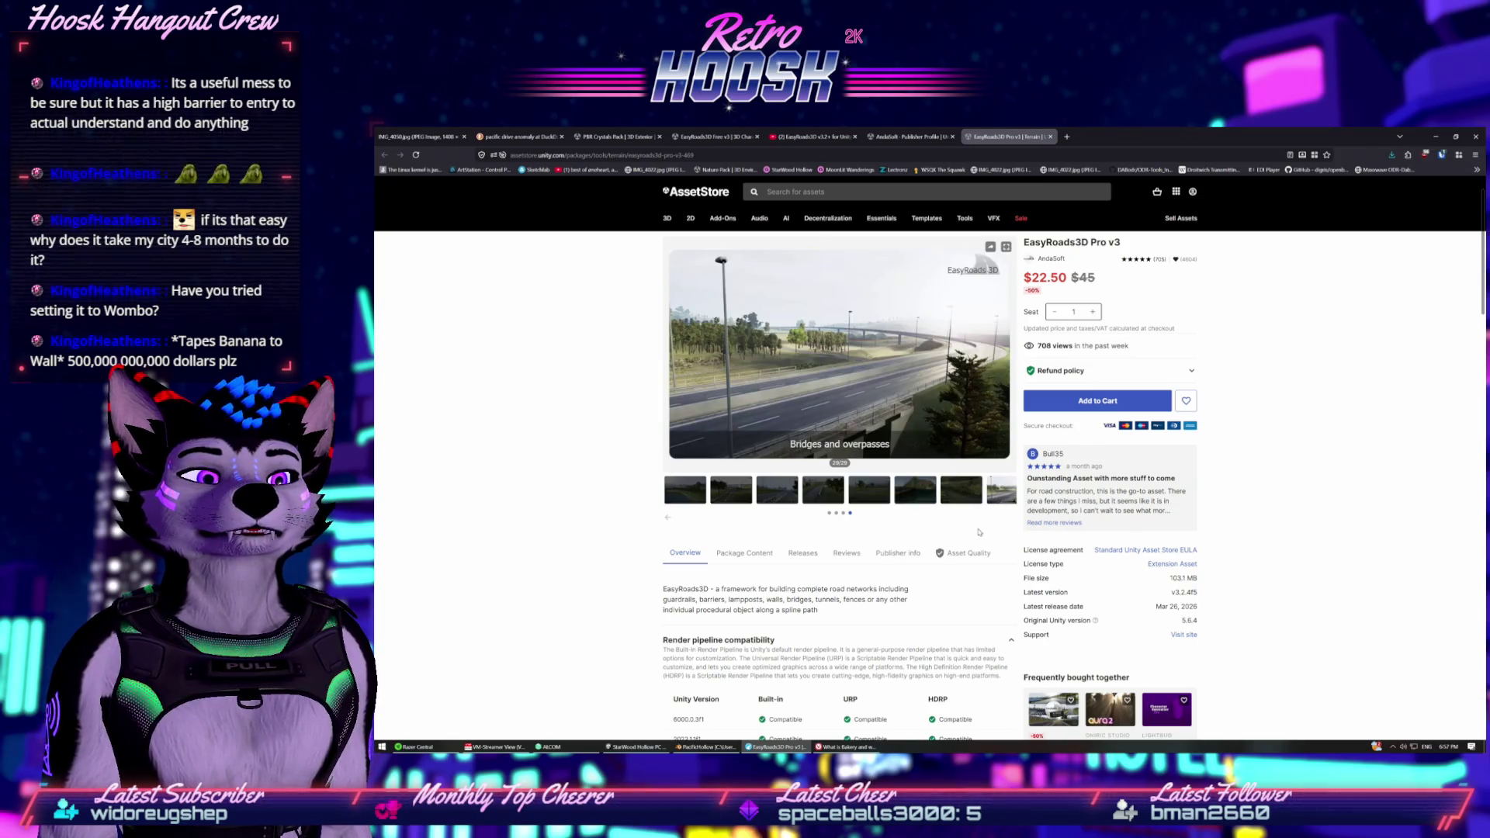
pyautogui.click(745, 553)
pyautogui.scroll(-3, 790, 528)
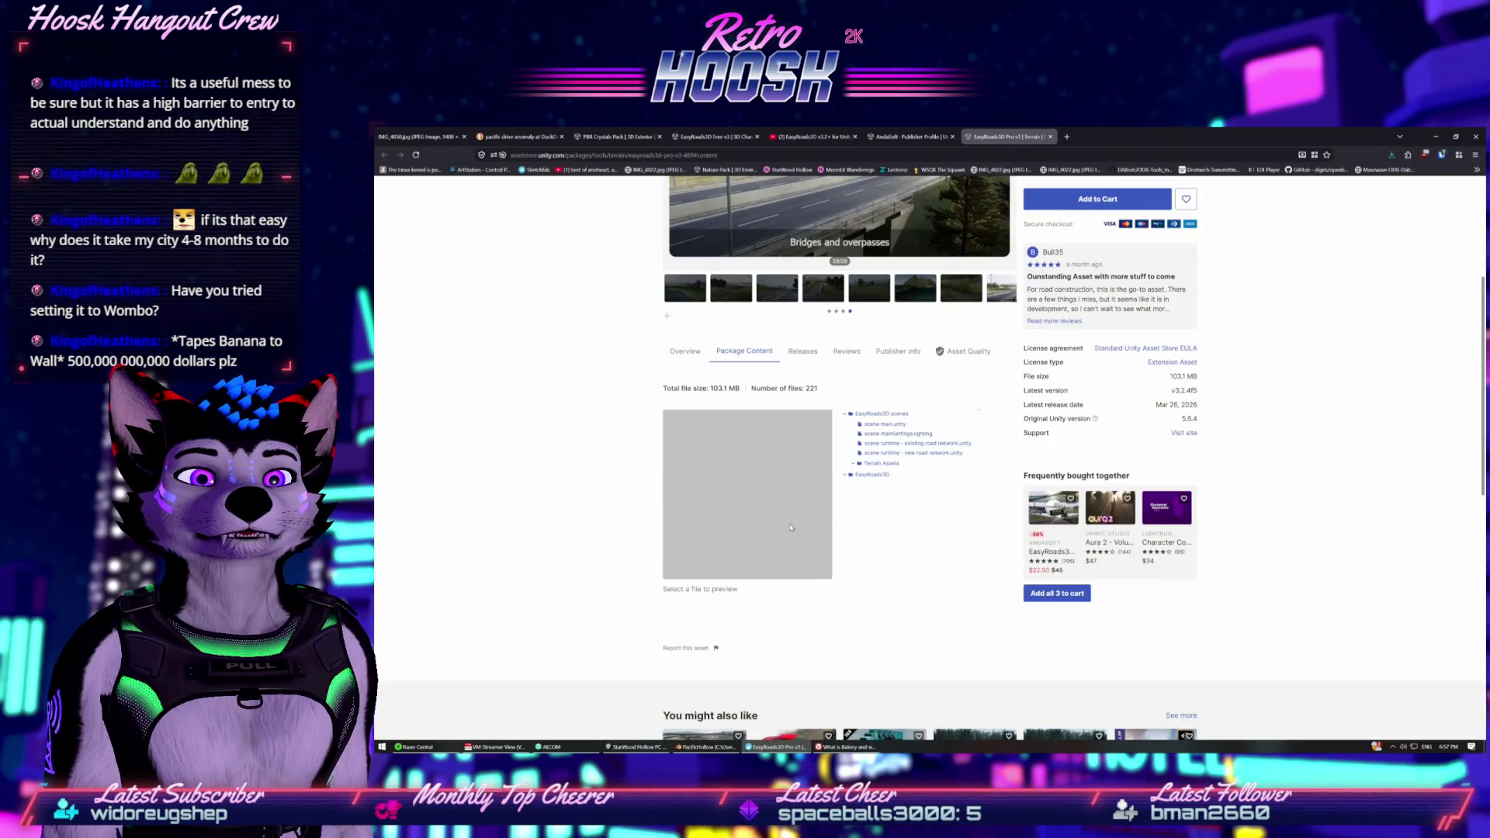
# Expand the EasyRoads3D and Images folders in the Package Content file tree.
pyautogui.click(845, 477)
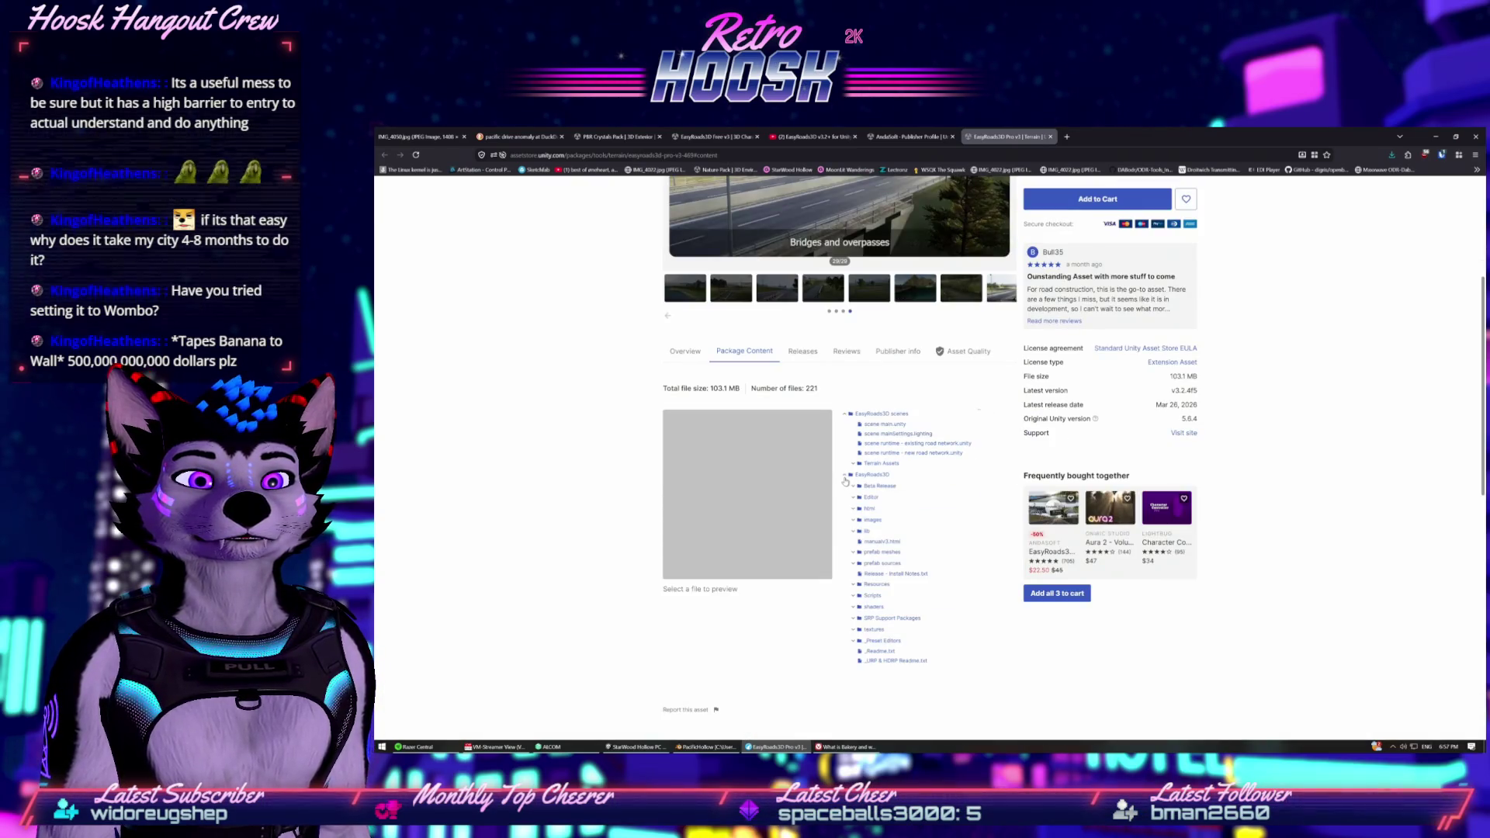
pyautogui.click(855, 520)
pyautogui.scroll(5, 882, 543)
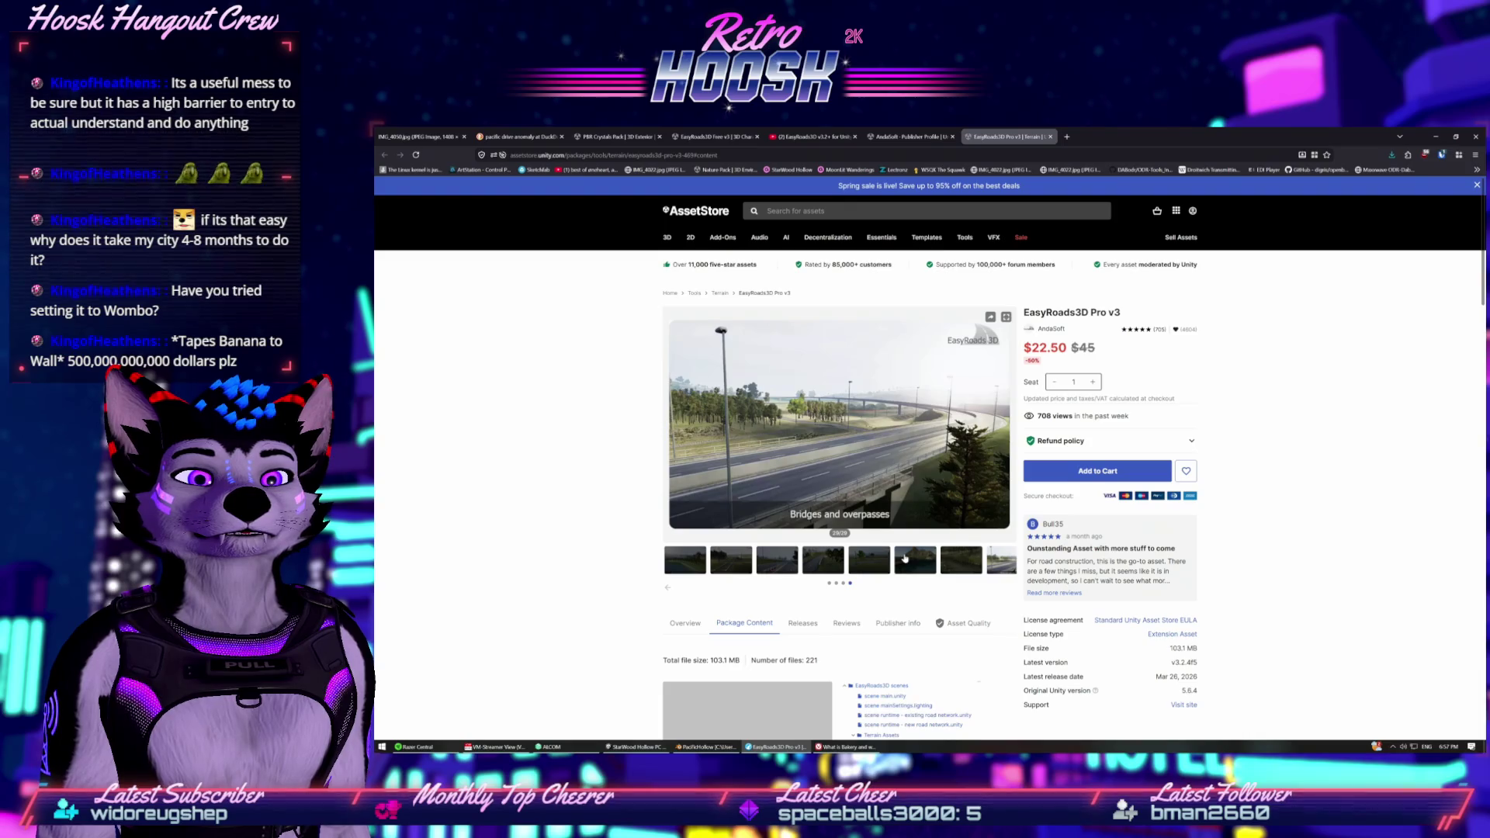
# Flip through gallery images: railroads, side objects, scene builder, rivers and bridges.
pyautogui.click(907, 557)
pyautogui.click(869, 559)
pyautogui.click(823, 559)
pyautogui.click(726, 569)
pyautogui.click(725, 568)
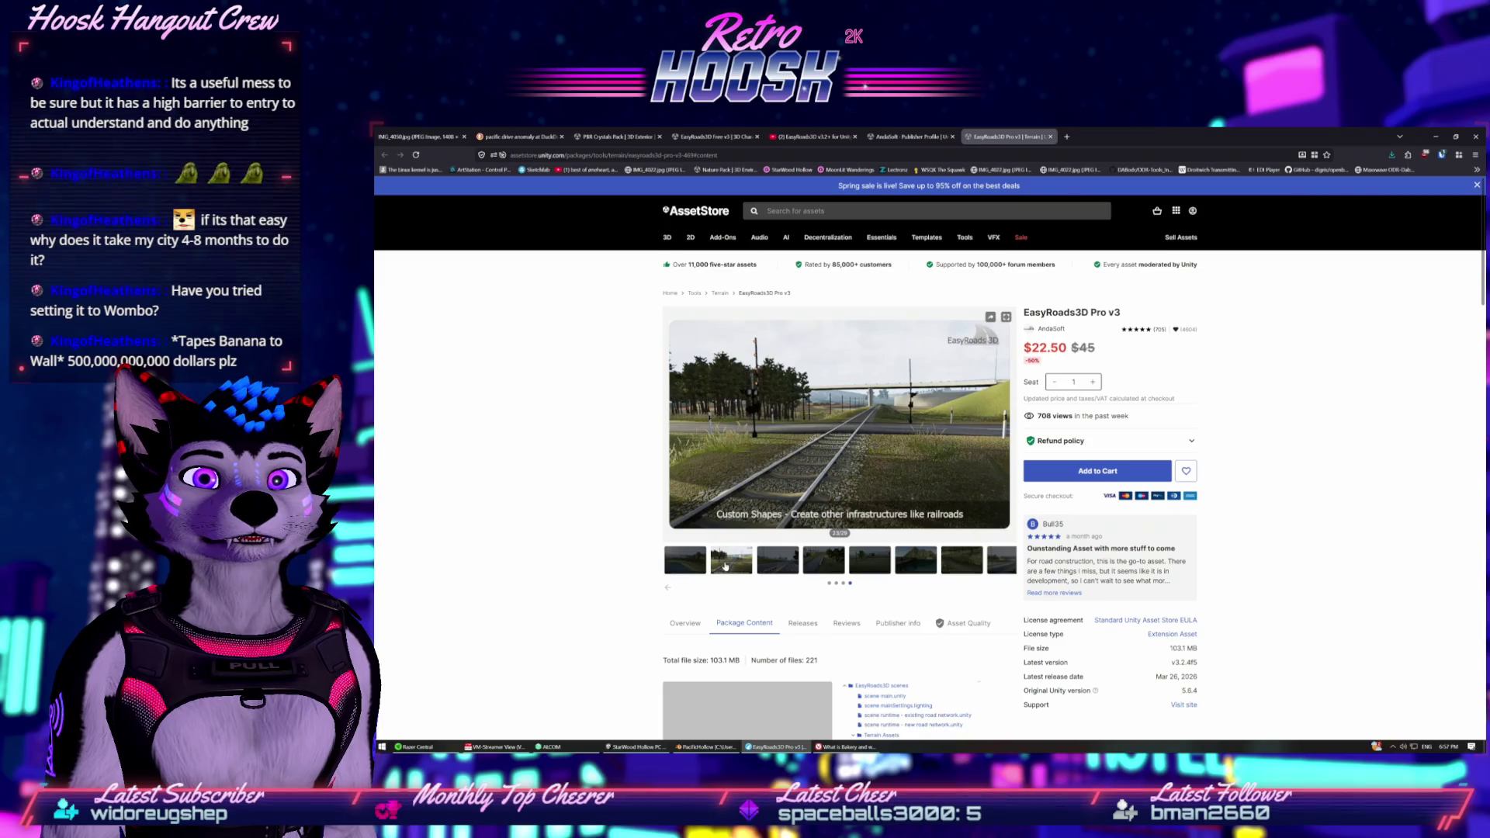
pyautogui.click(779, 559)
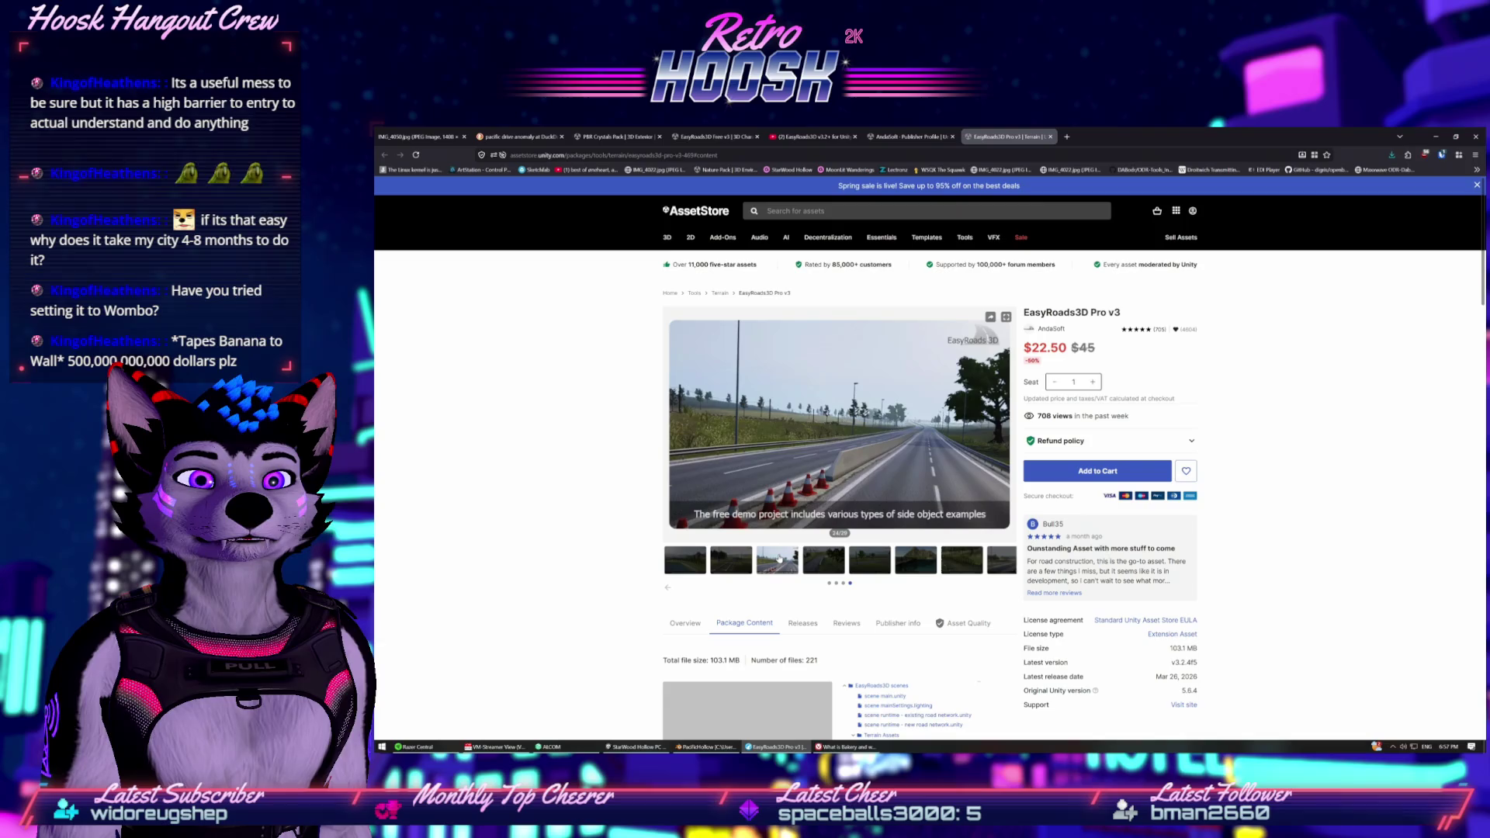
pyautogui.click(831, 560)
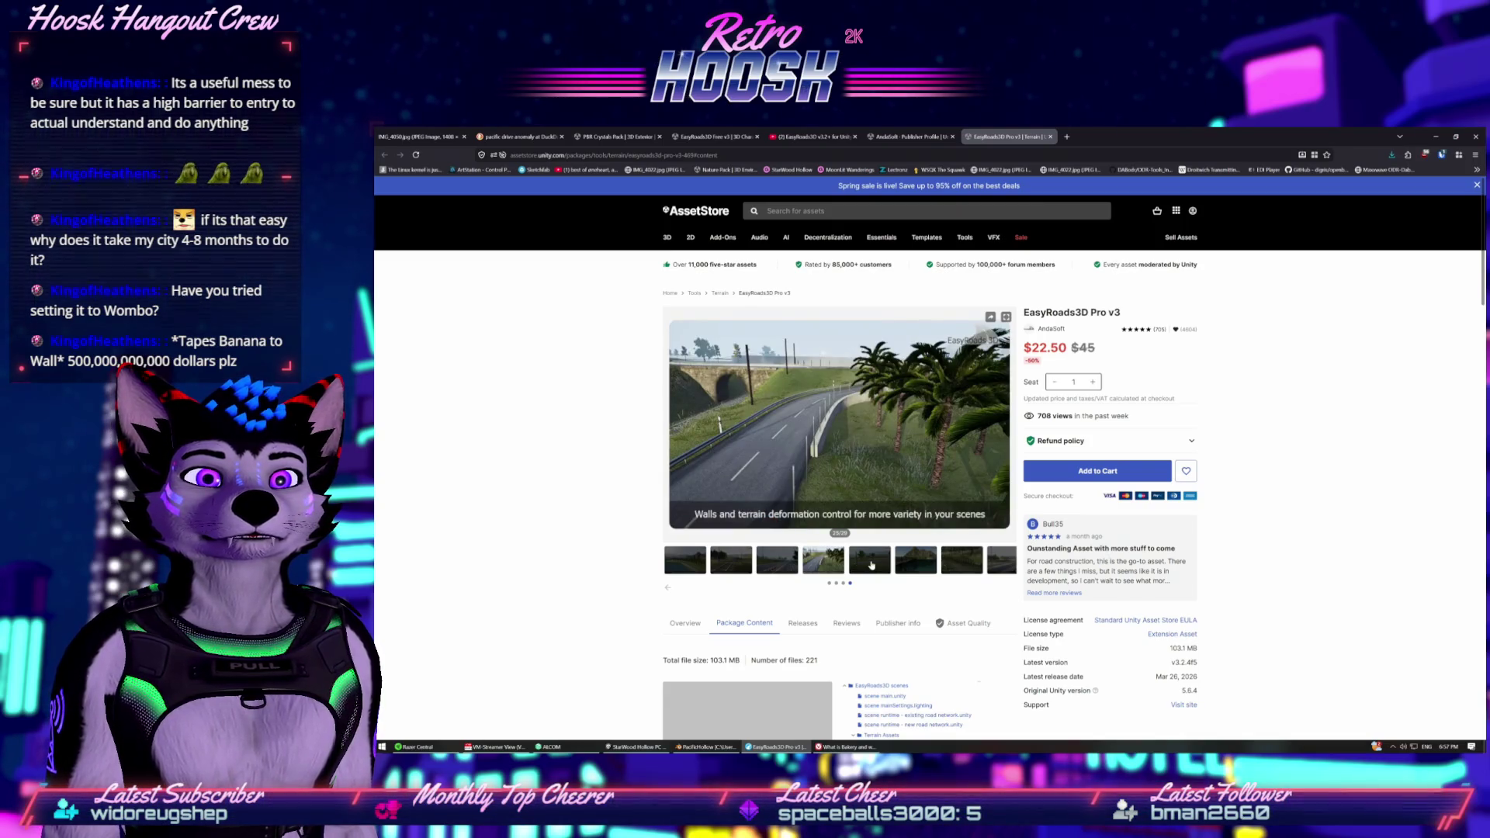
pyautogui.click(871, 564)
pyautogui.click(931, 559)
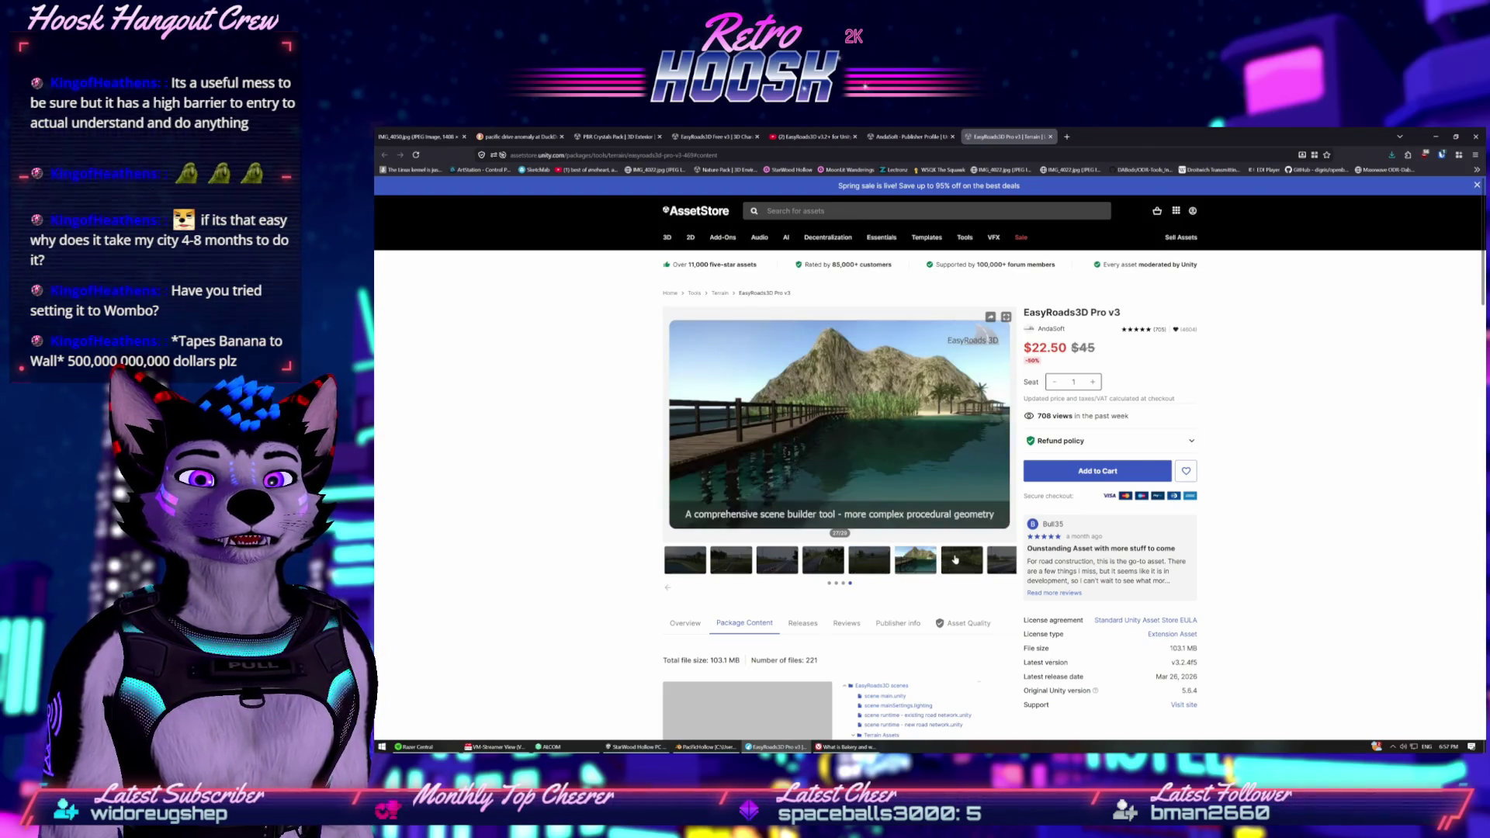
pyautogui.click(955, 559)
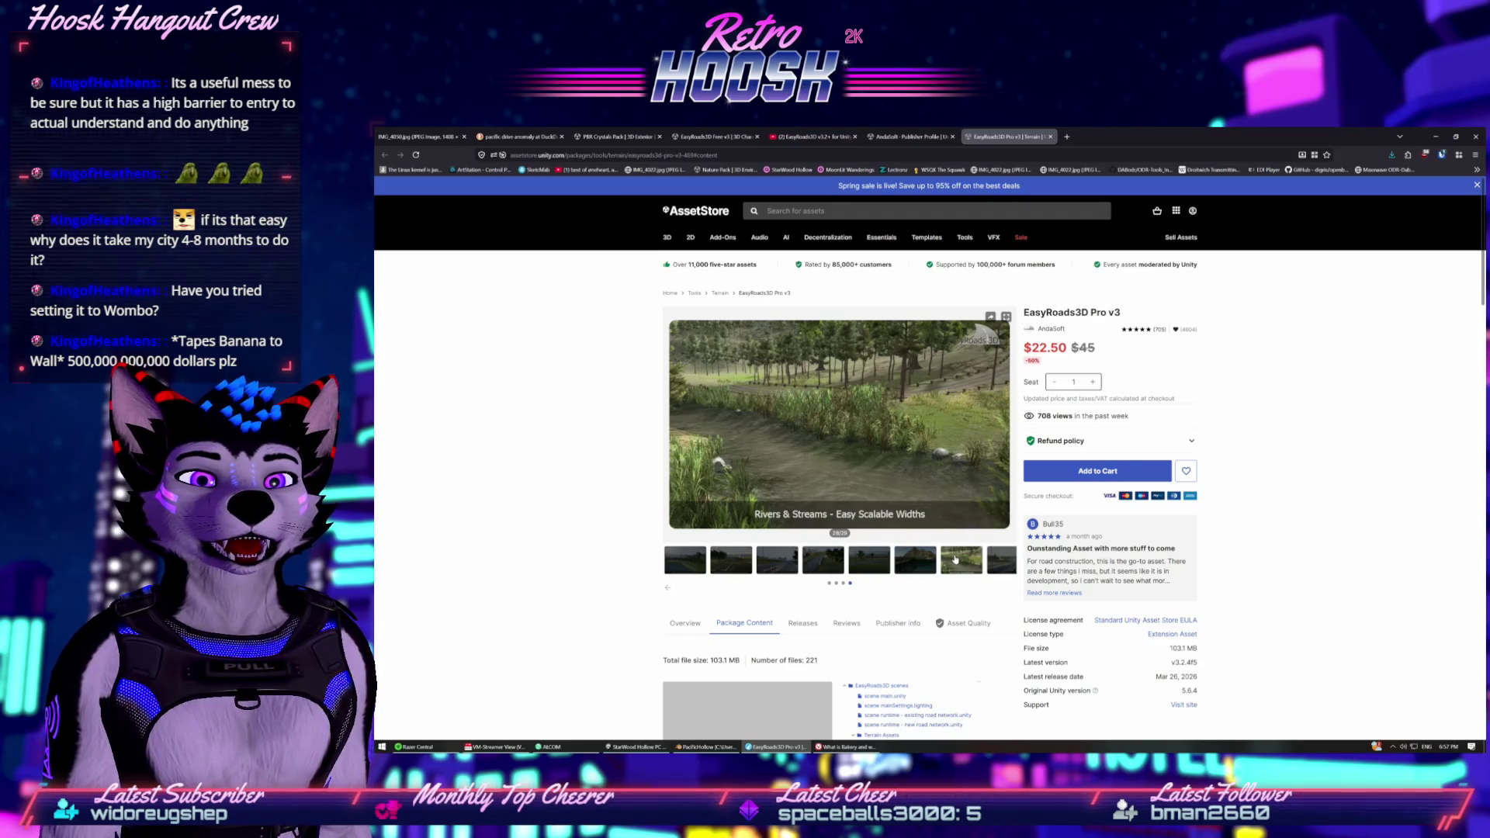
pyautogui.click(1005, 560)
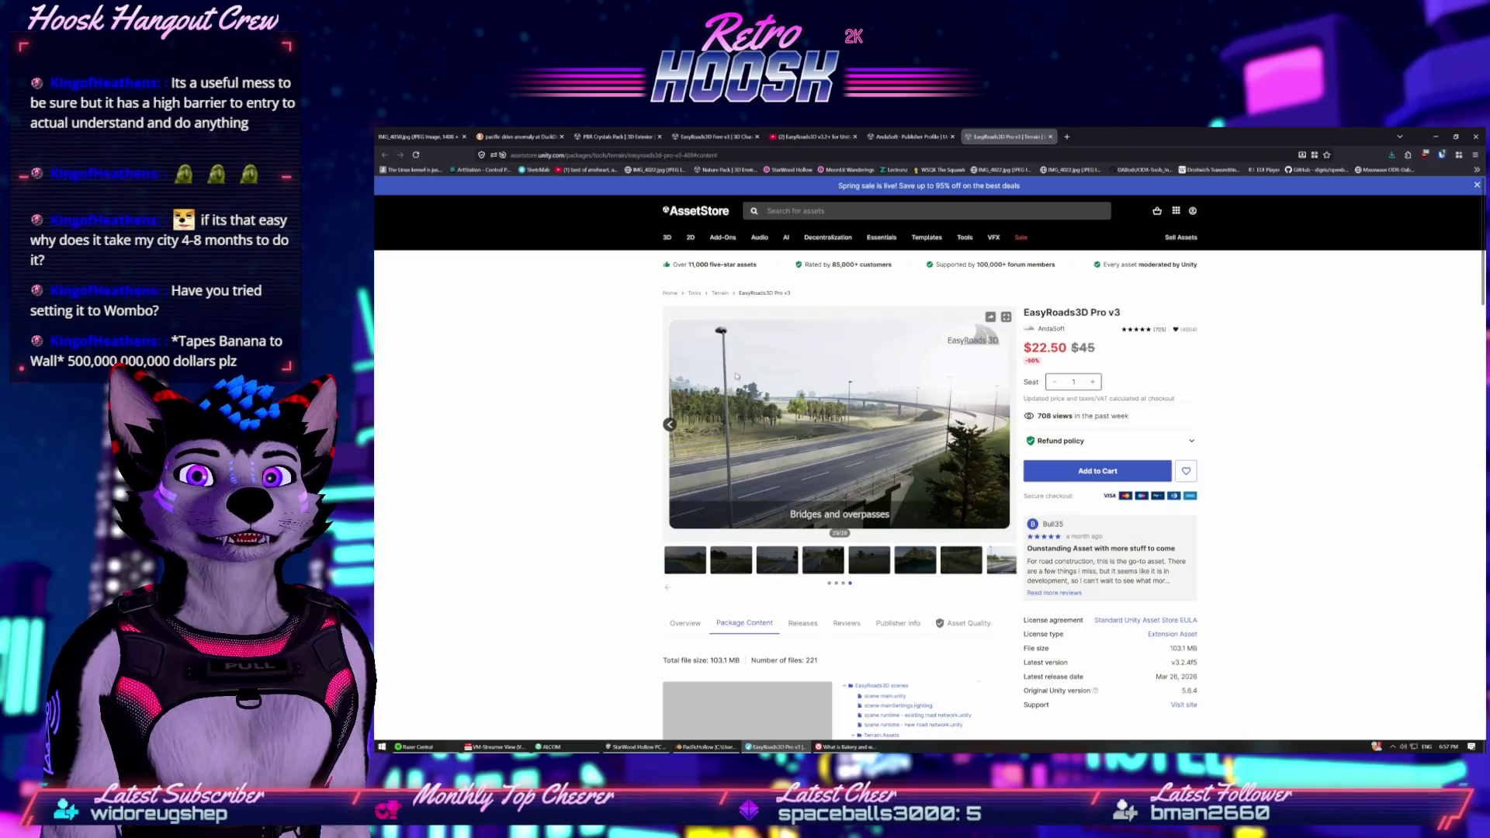
# Scroll the product page and open the AndaSoft publisher page.
pyautogui.scroll(-4, 643, 371)
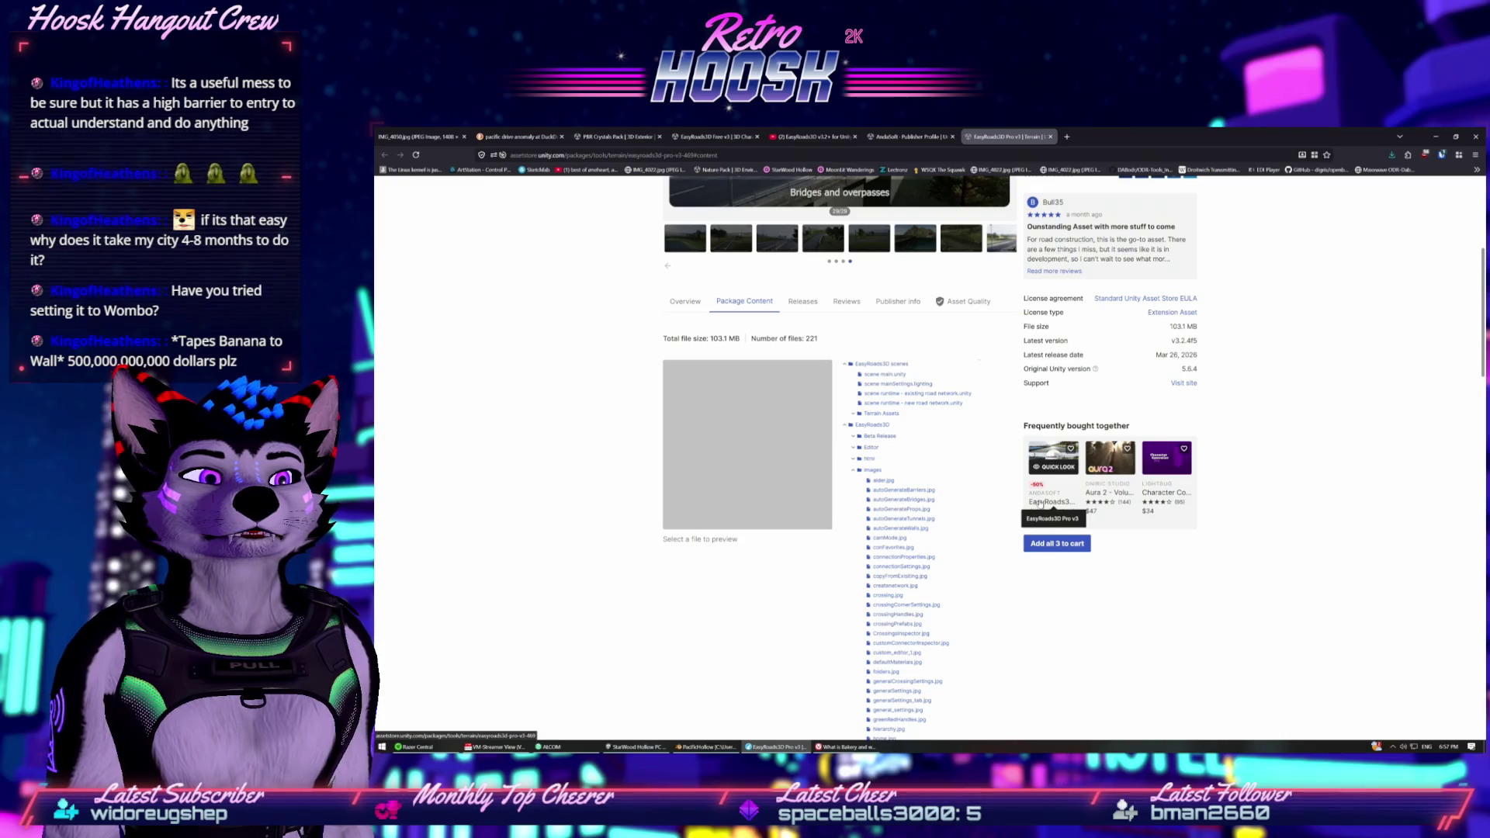
pyautogui.scroll(4, 1045, 506)
pyautogui.scroll(-3, 1051, 509)
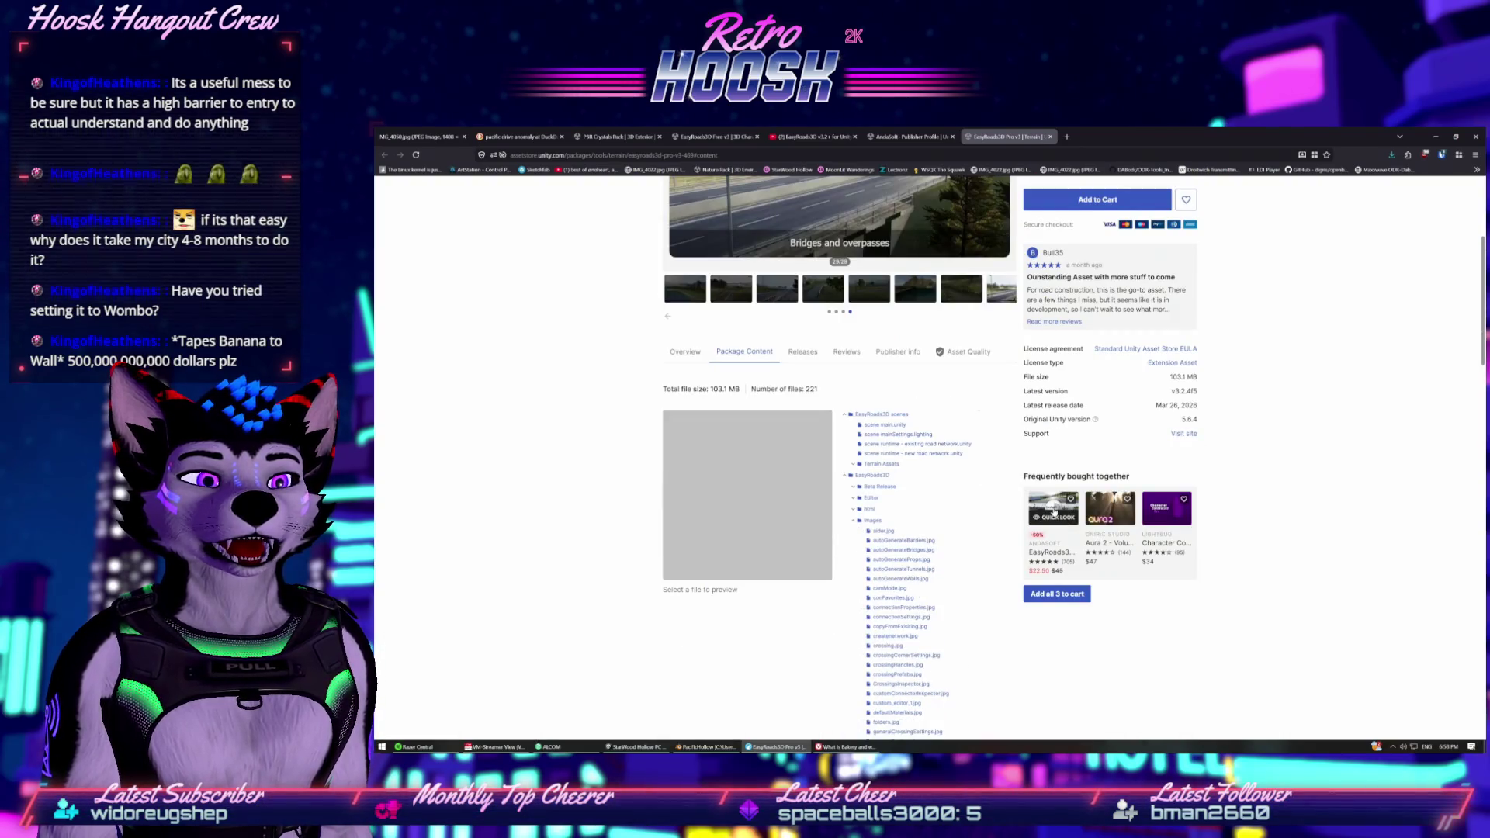
pyautogui.click(1053, 511)
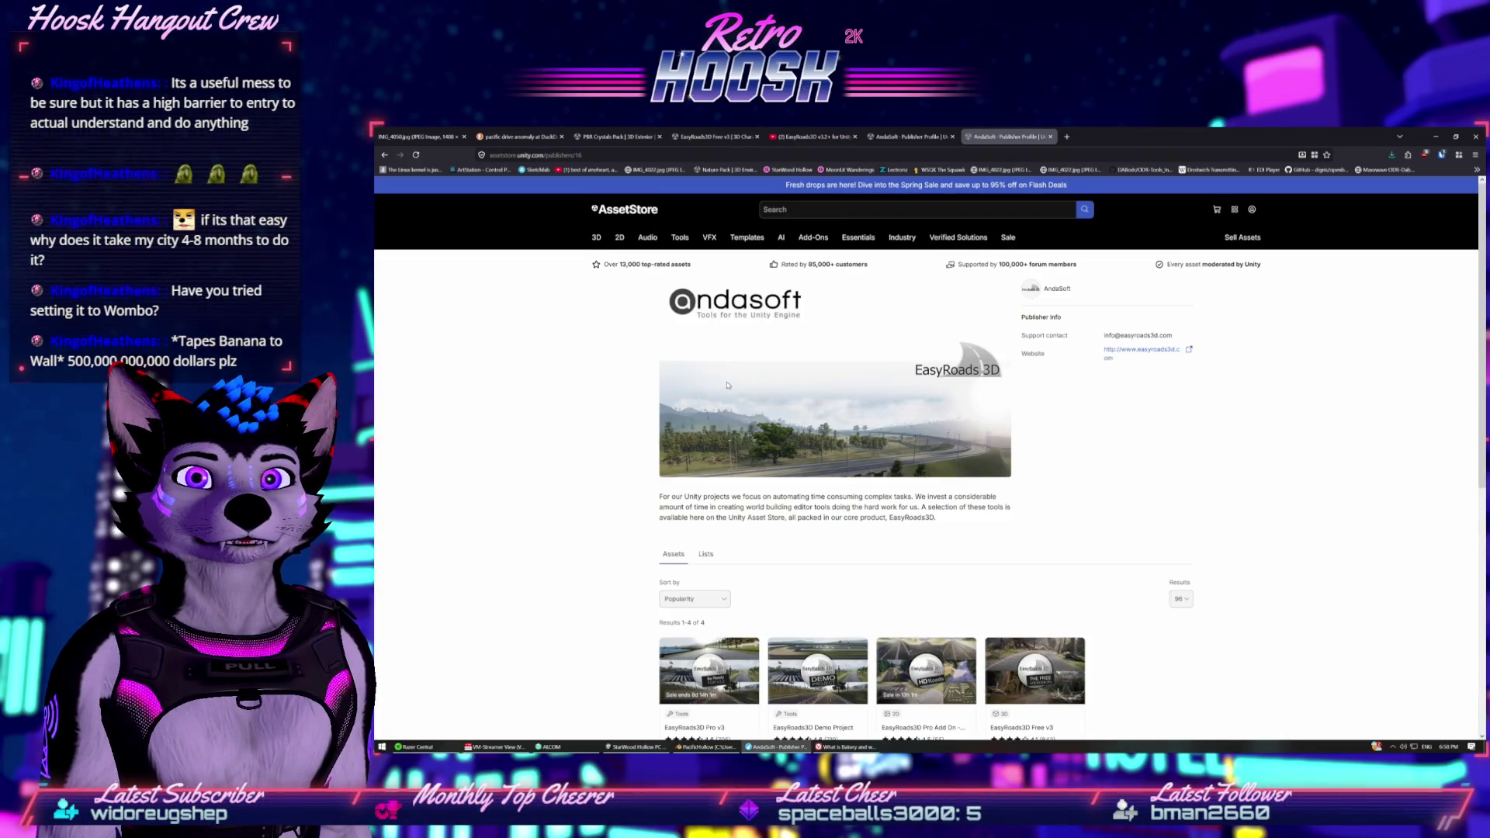
# Check the AndaSoft publisher's public lists, then return to its asset listings.
pyautogui.scroll(-3, 835, 395)
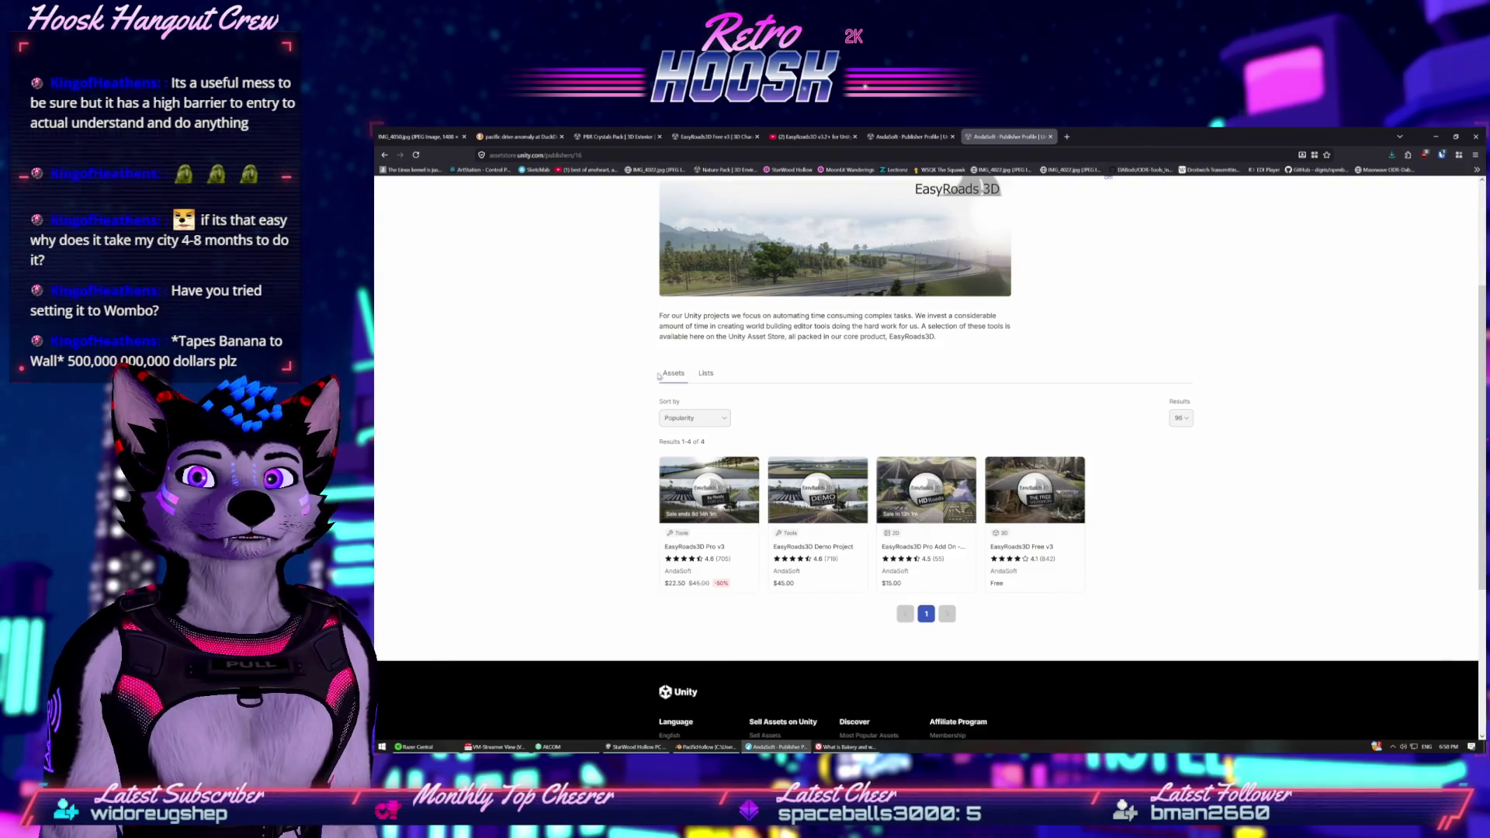
pyautogui.click(708, 373)
pyautogui.click(673, 373)
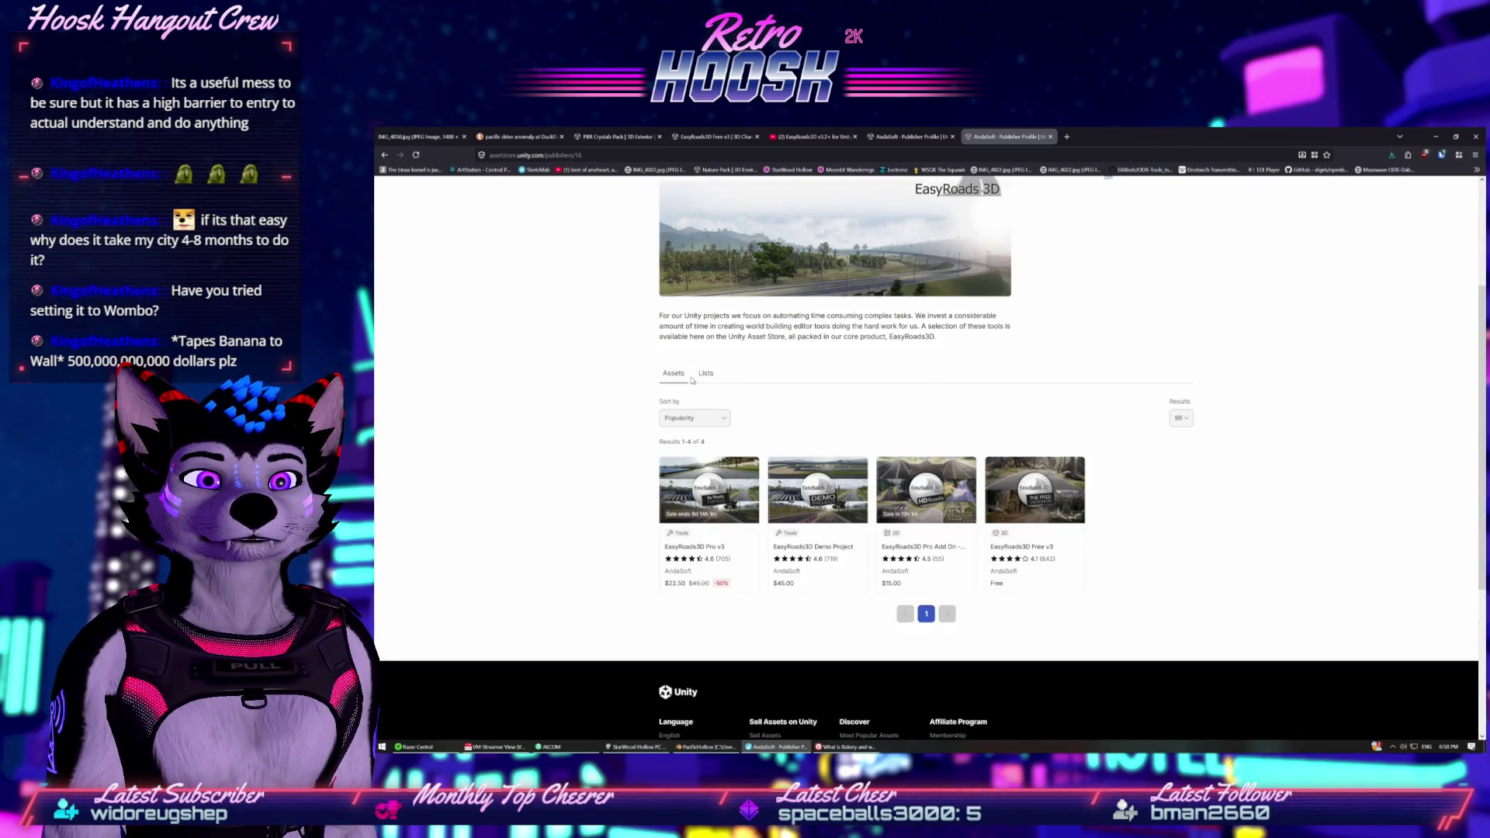
pyautogui.scroll(3, 818, 412)
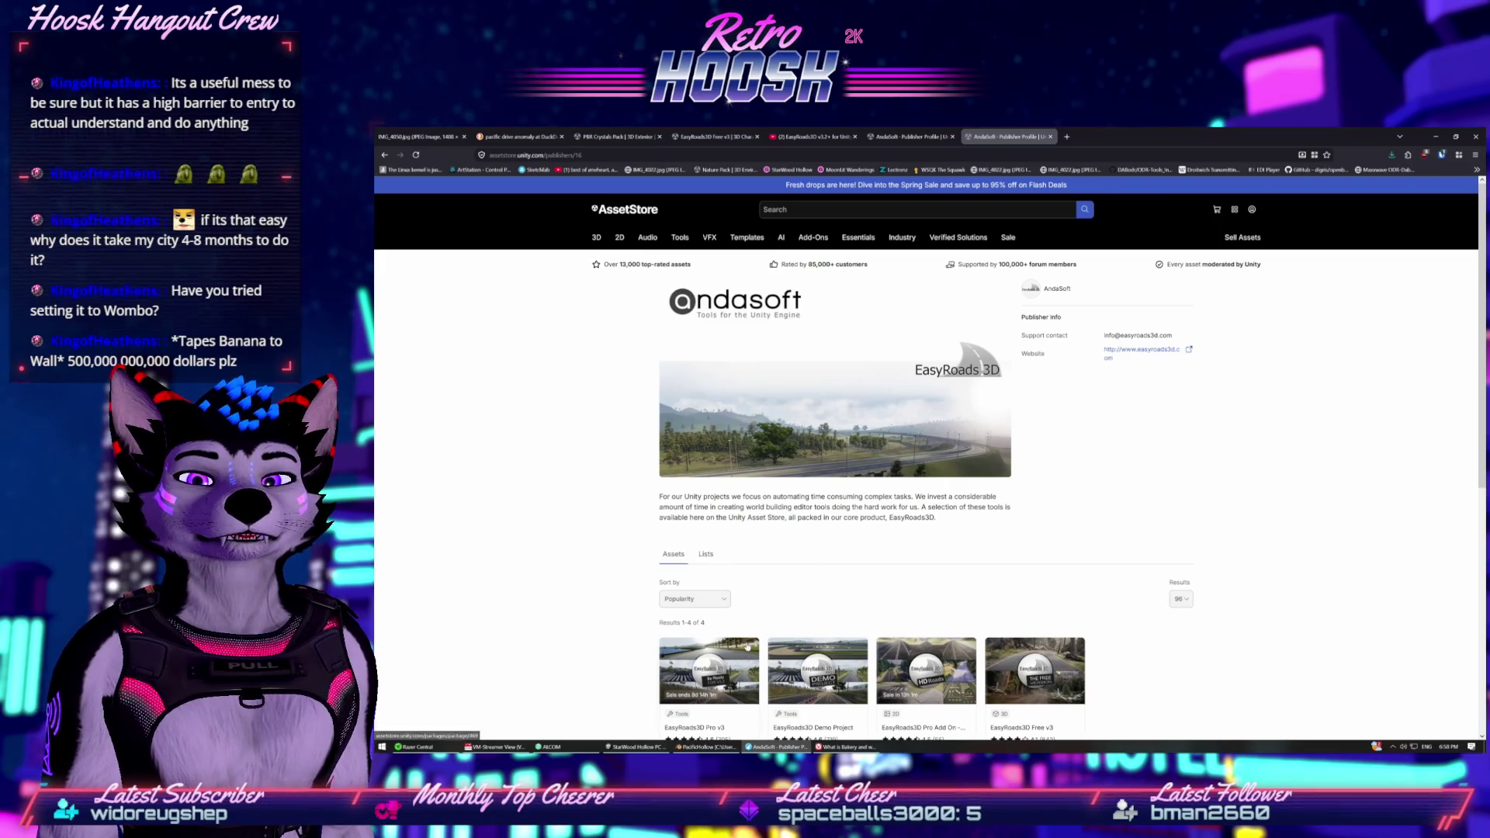
pyautogui.scroll(-2, 747, 646)
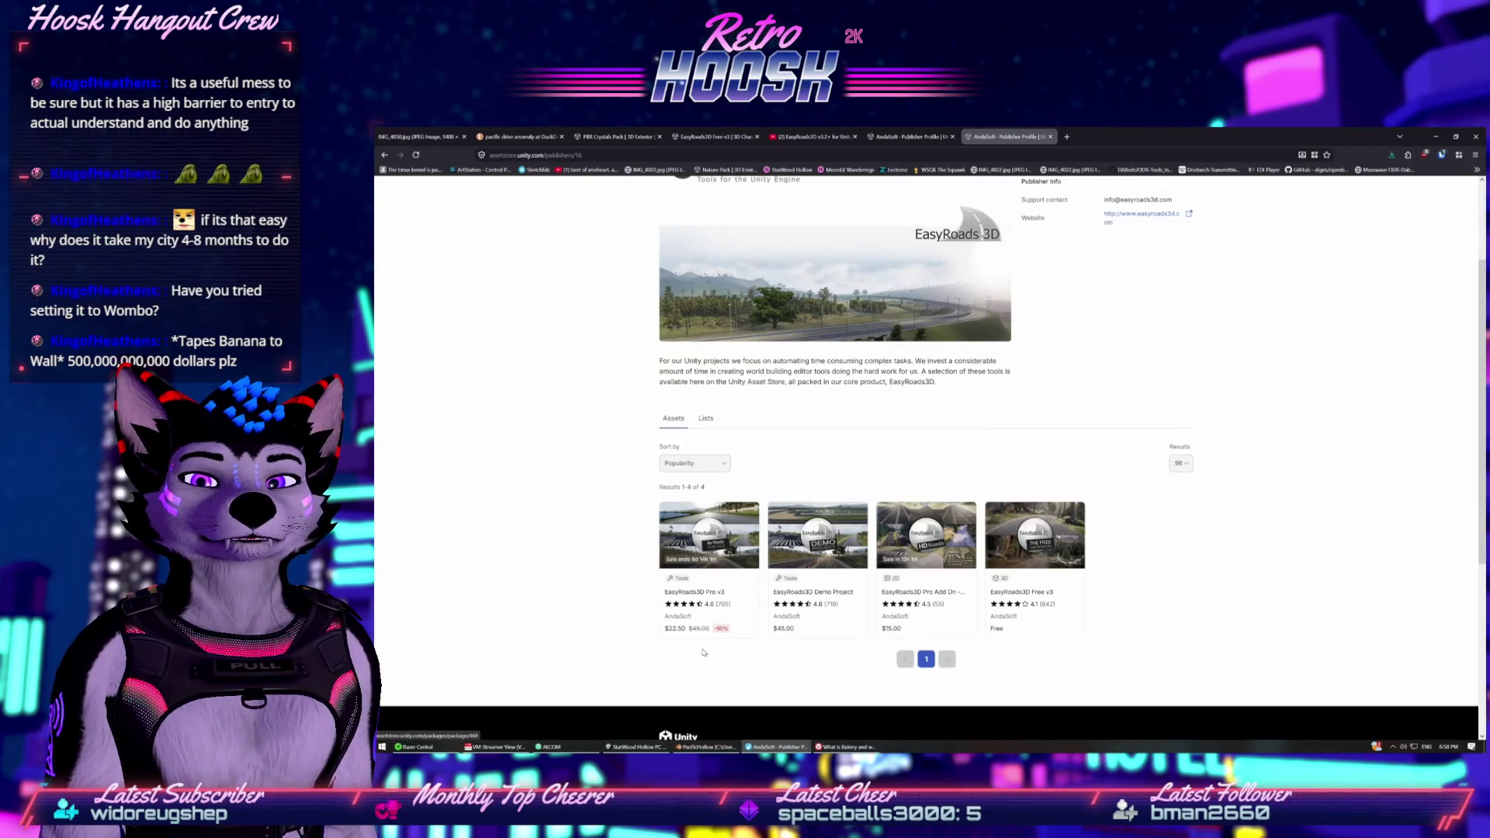
# Open EasyRoads3D Pro v3 in a new browser tab and switch to it.
pyautogui.click(707, 574)
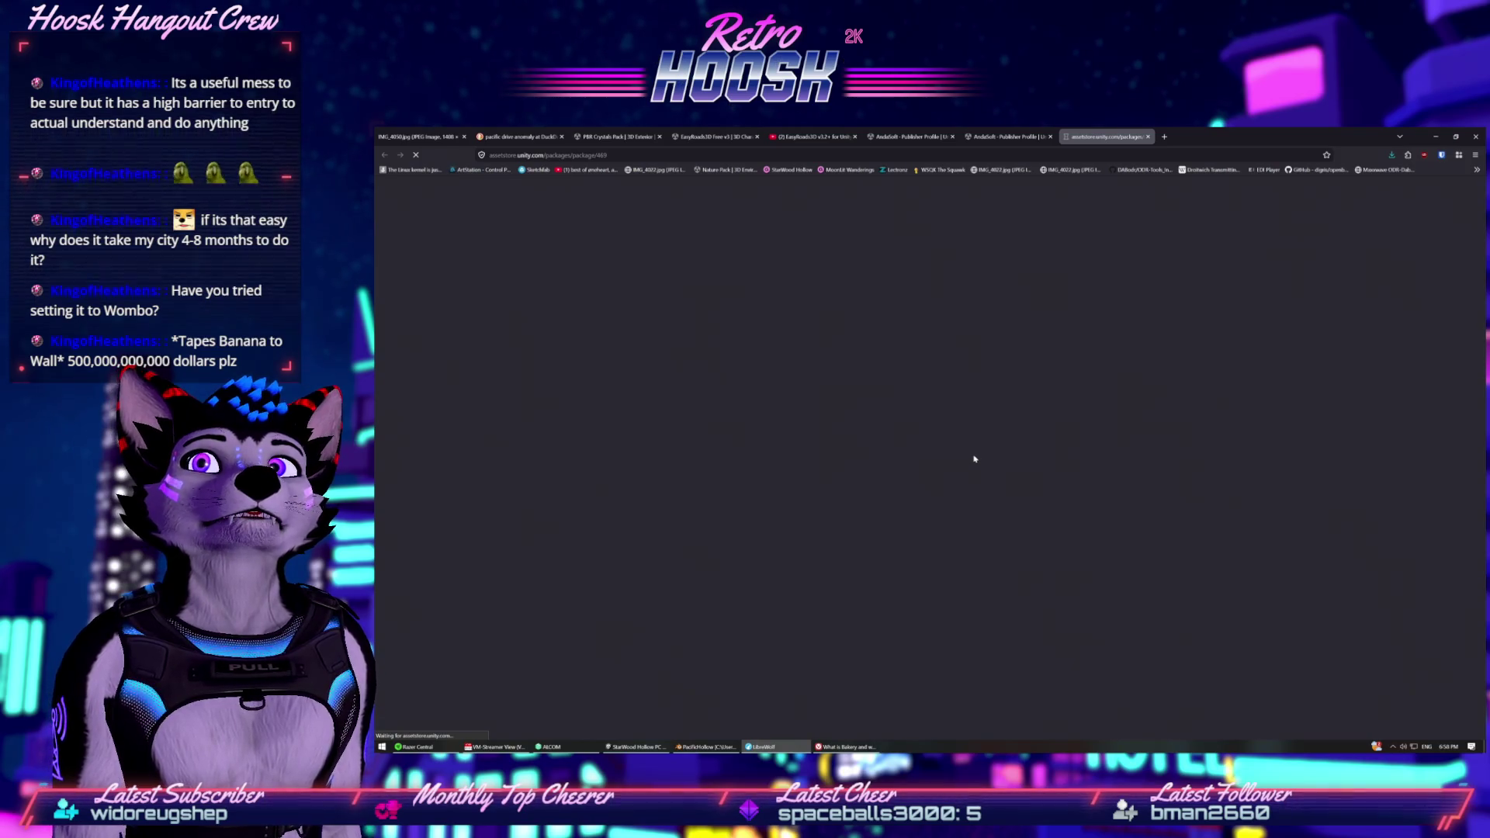
pyautogui.click(912, 136)
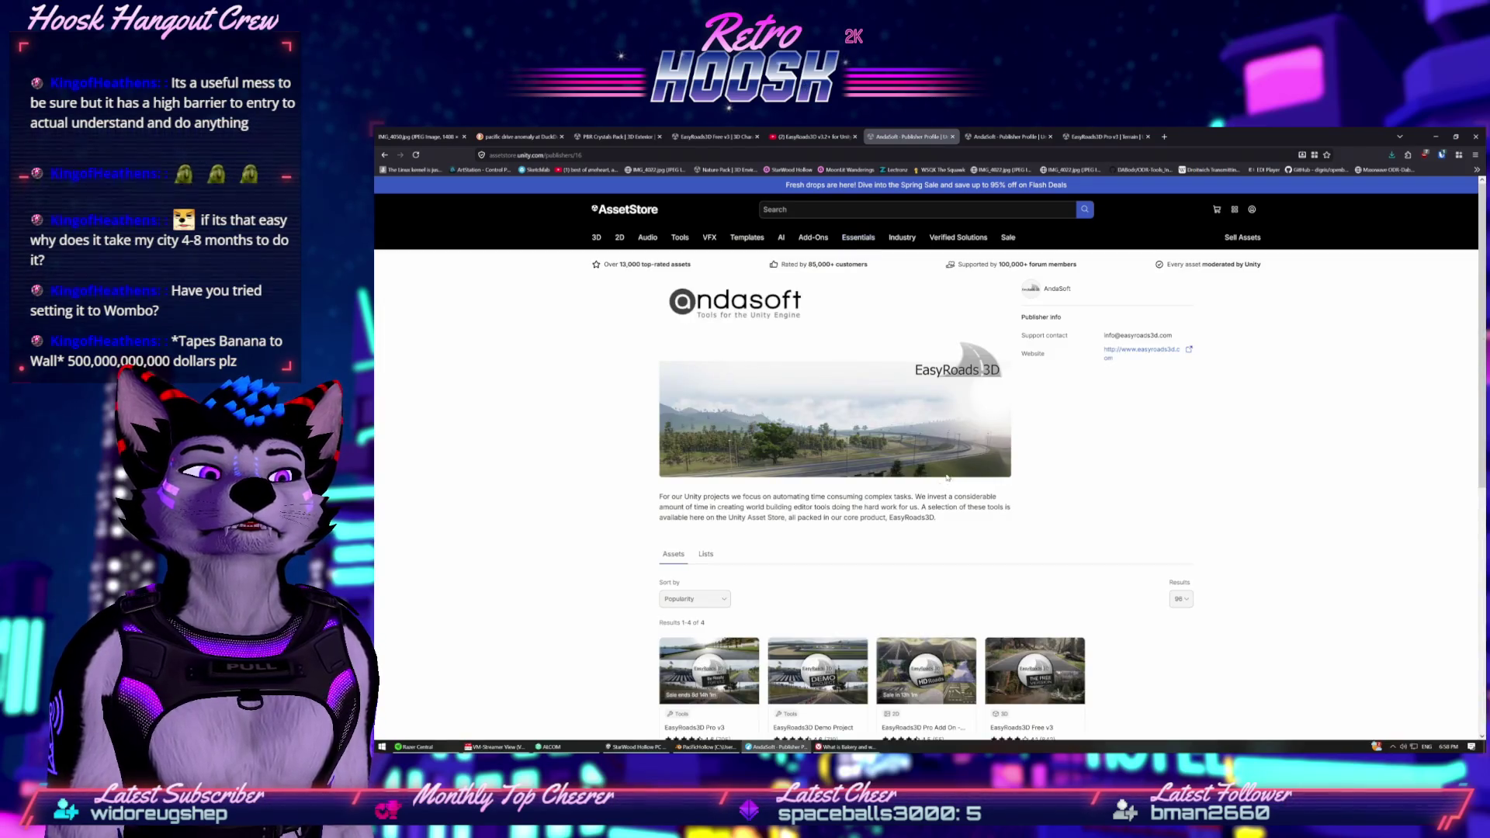
pyautogui.scroll(-1, 962, 349)
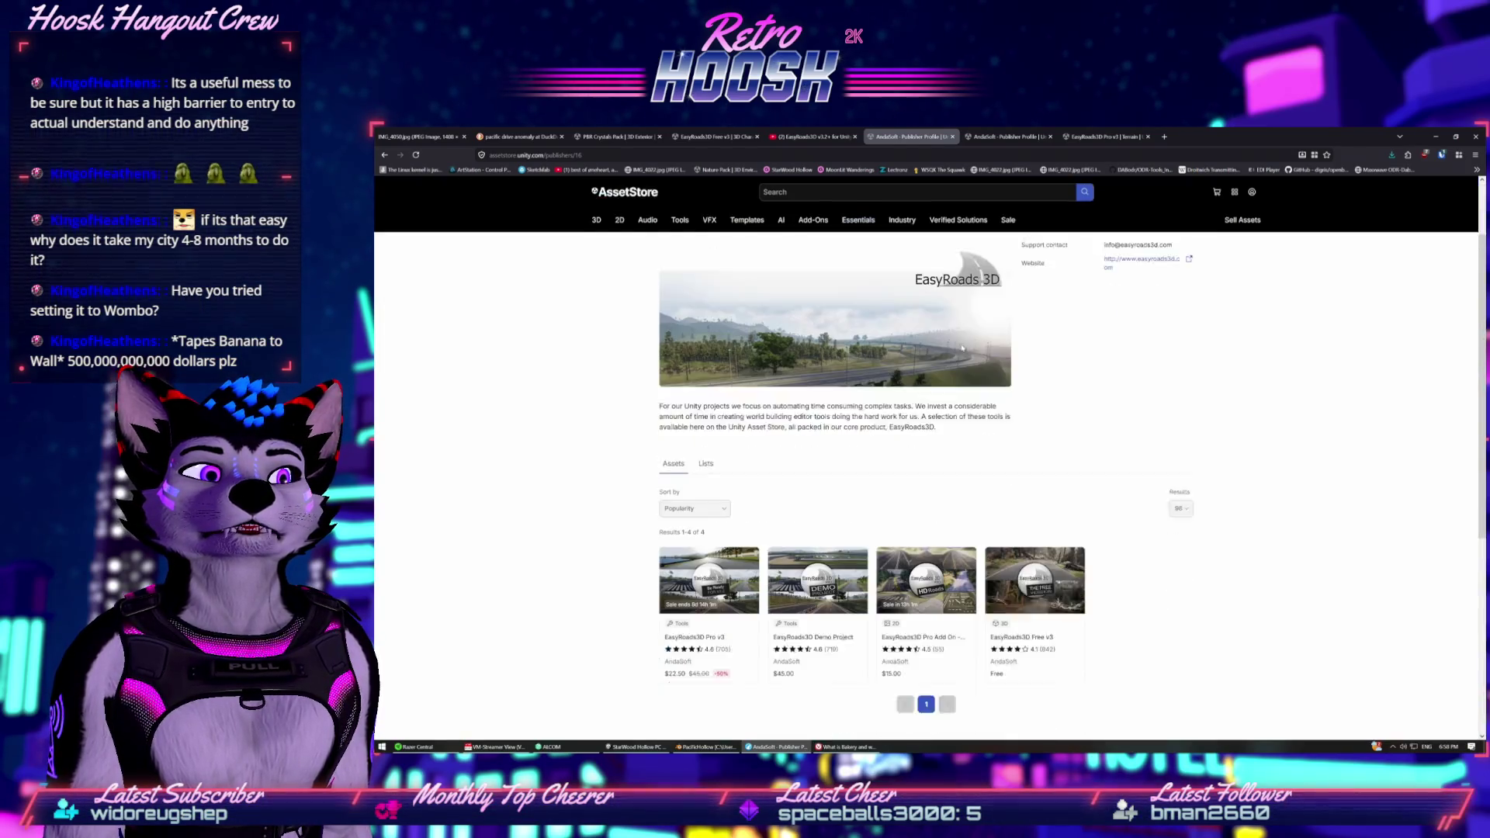
pyautogui.scroll(-1, 962, 348)
pyautogui.click(1008, 136)
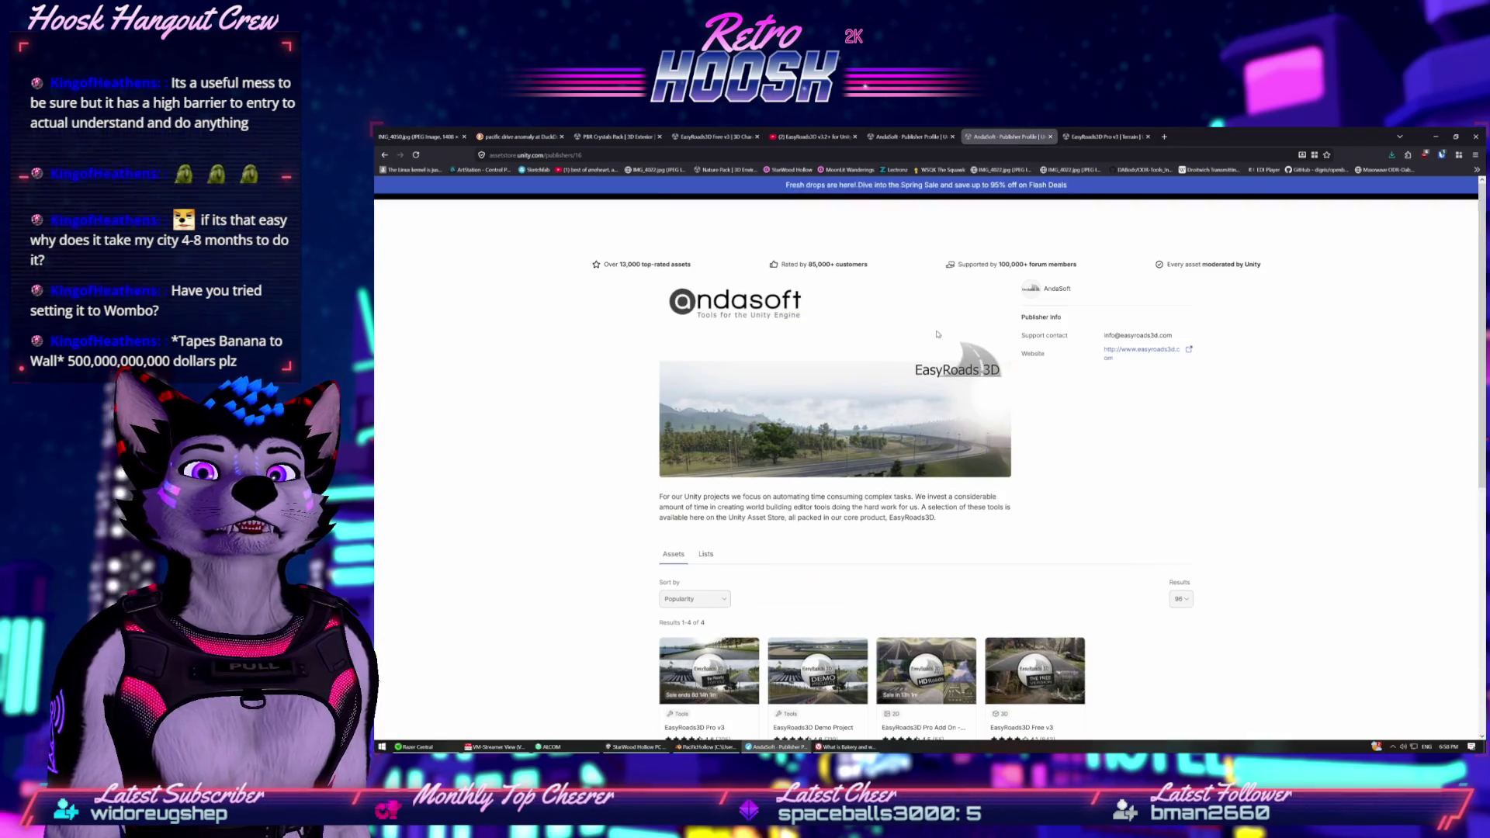
pyautogui.click(1097, 131)
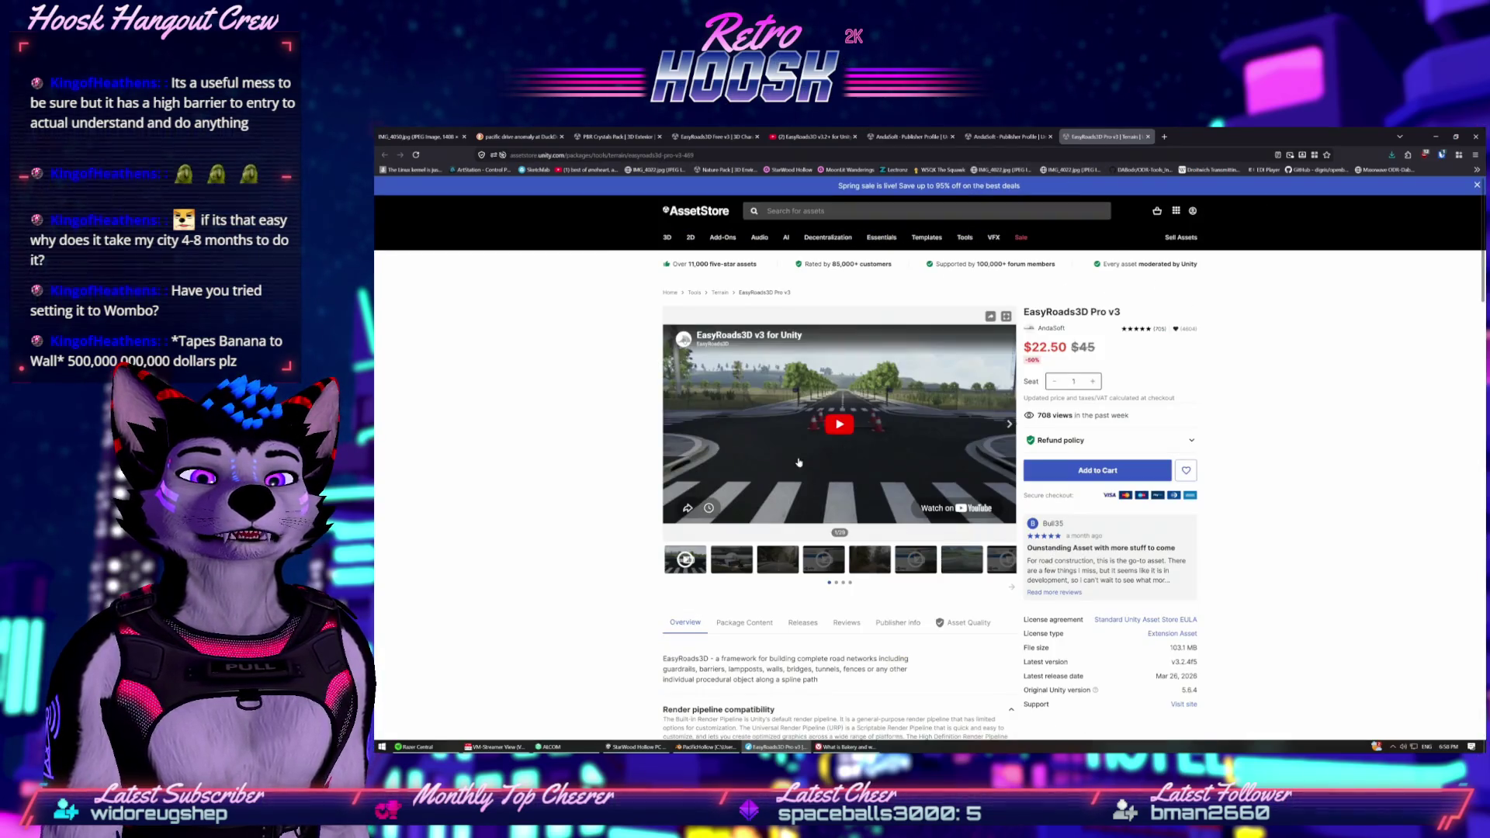
# Review the Pro v3 package contents and release notes, then minimize the browser.
pyautogui.scroll(-3, 737, 478)
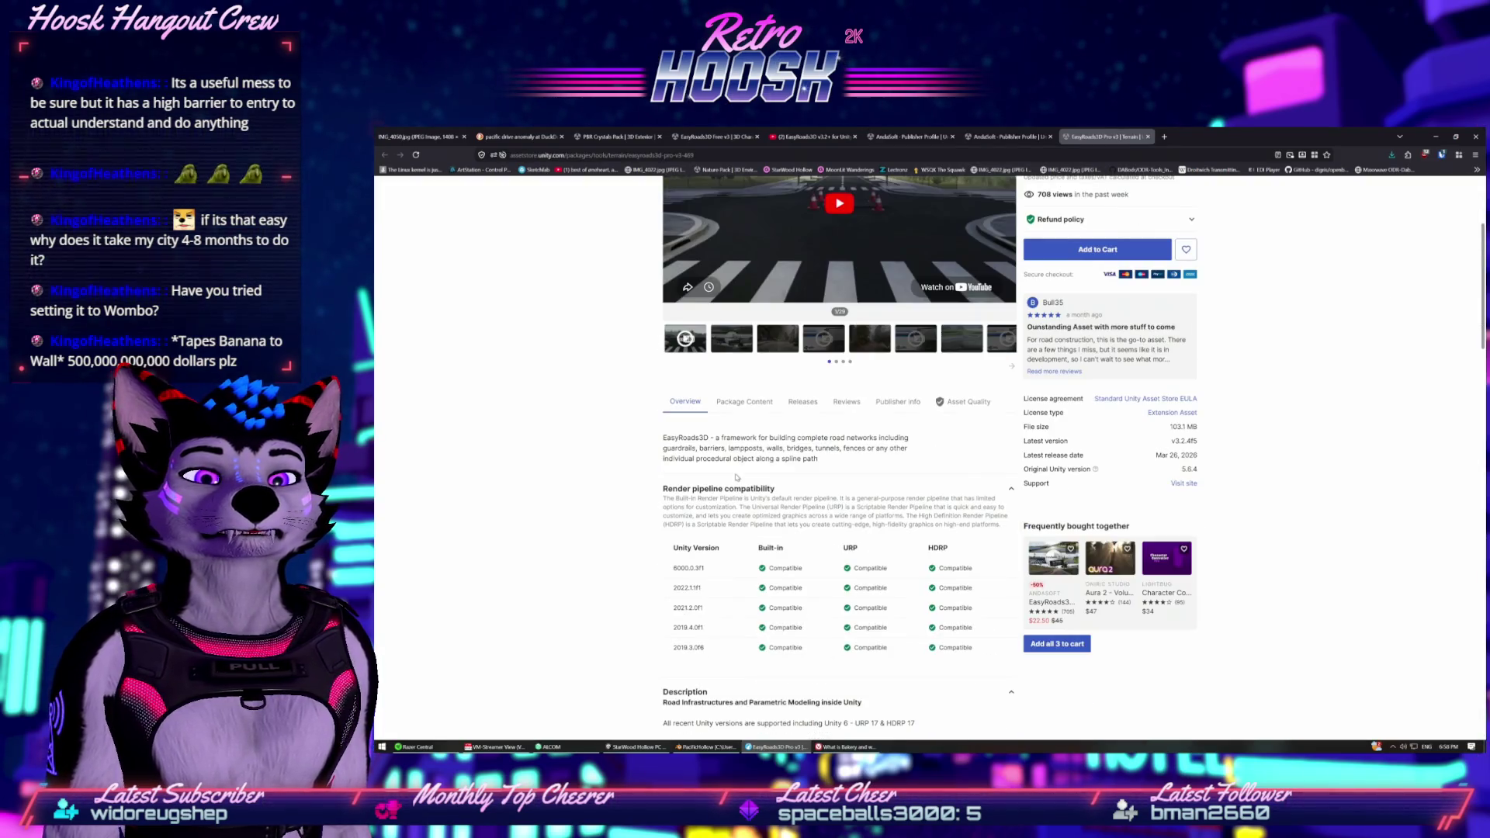
pyautogui.click(750, 405)
pyautogui.click(797, 405)
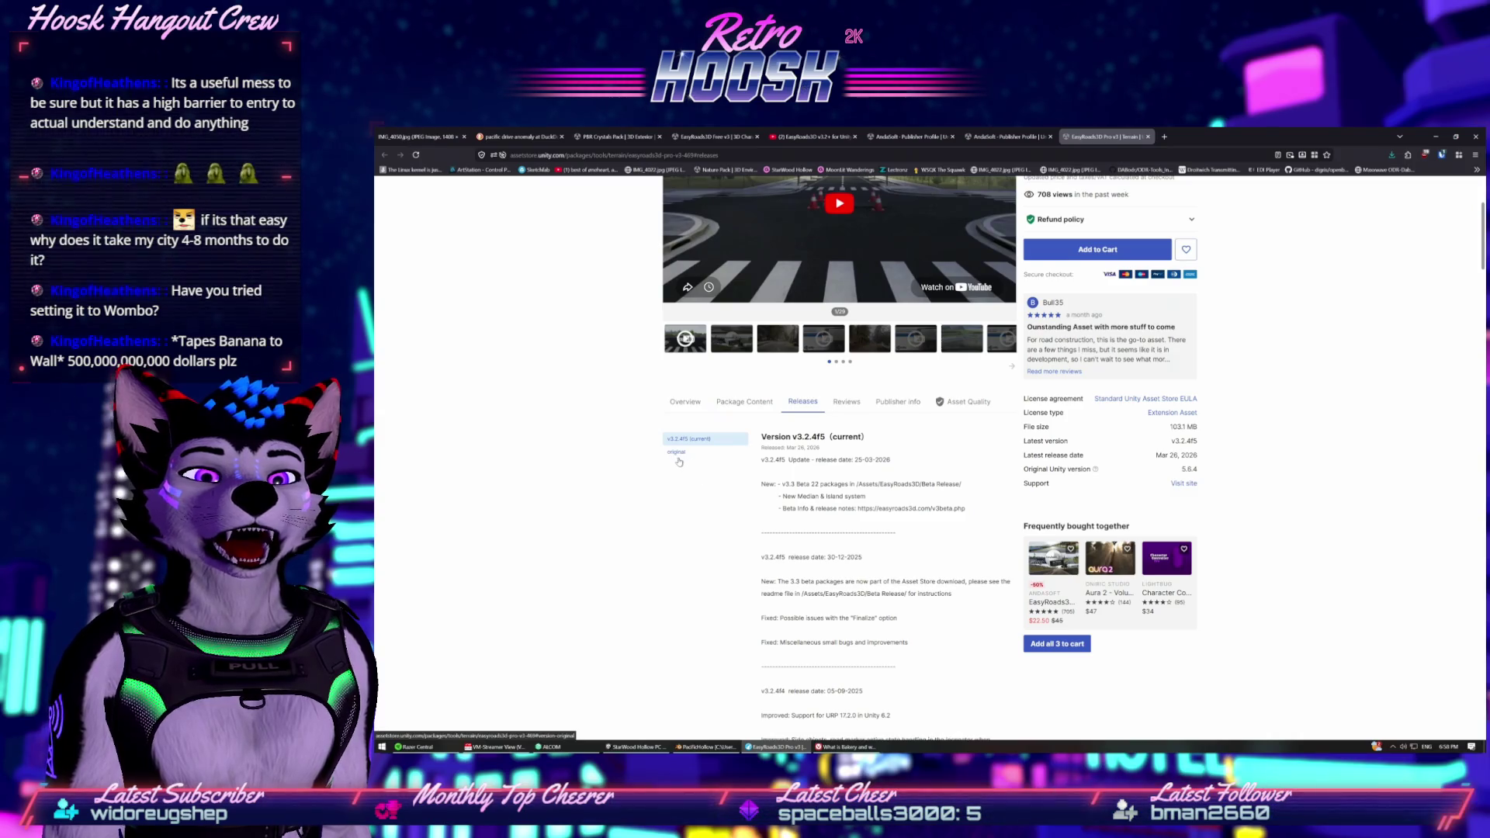
pyautogui.scroll(-3, 786, 481)
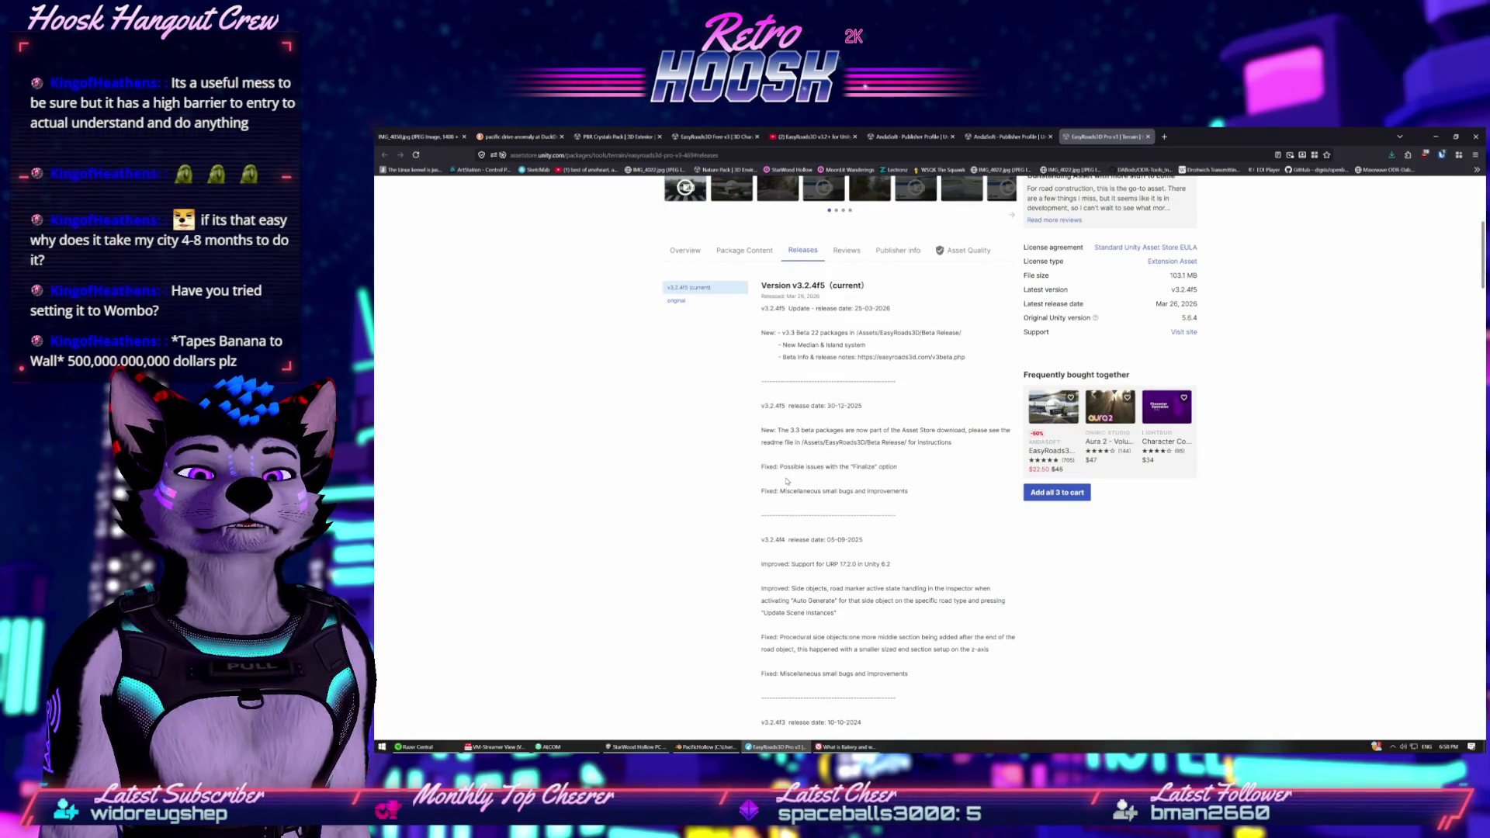
pyautogui.scroll(-2, 786, 481)
pyautogui.scroll(-4, 786, 481)
pyautogui.scroll(-6, 786, 480)
pyautogui.scroll(-12, 786, 480)
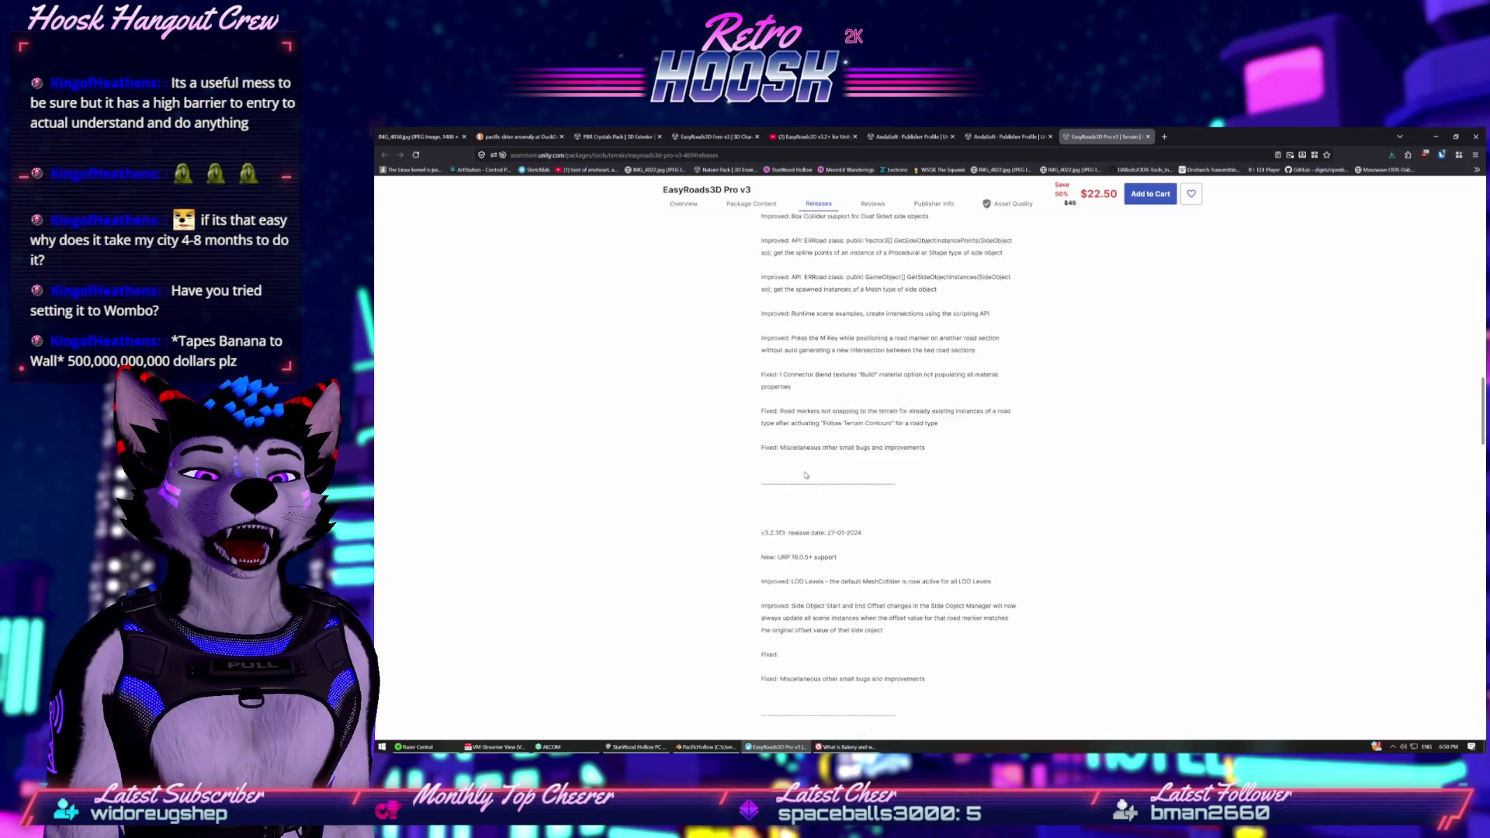
pyautogui.click(1437, 137)
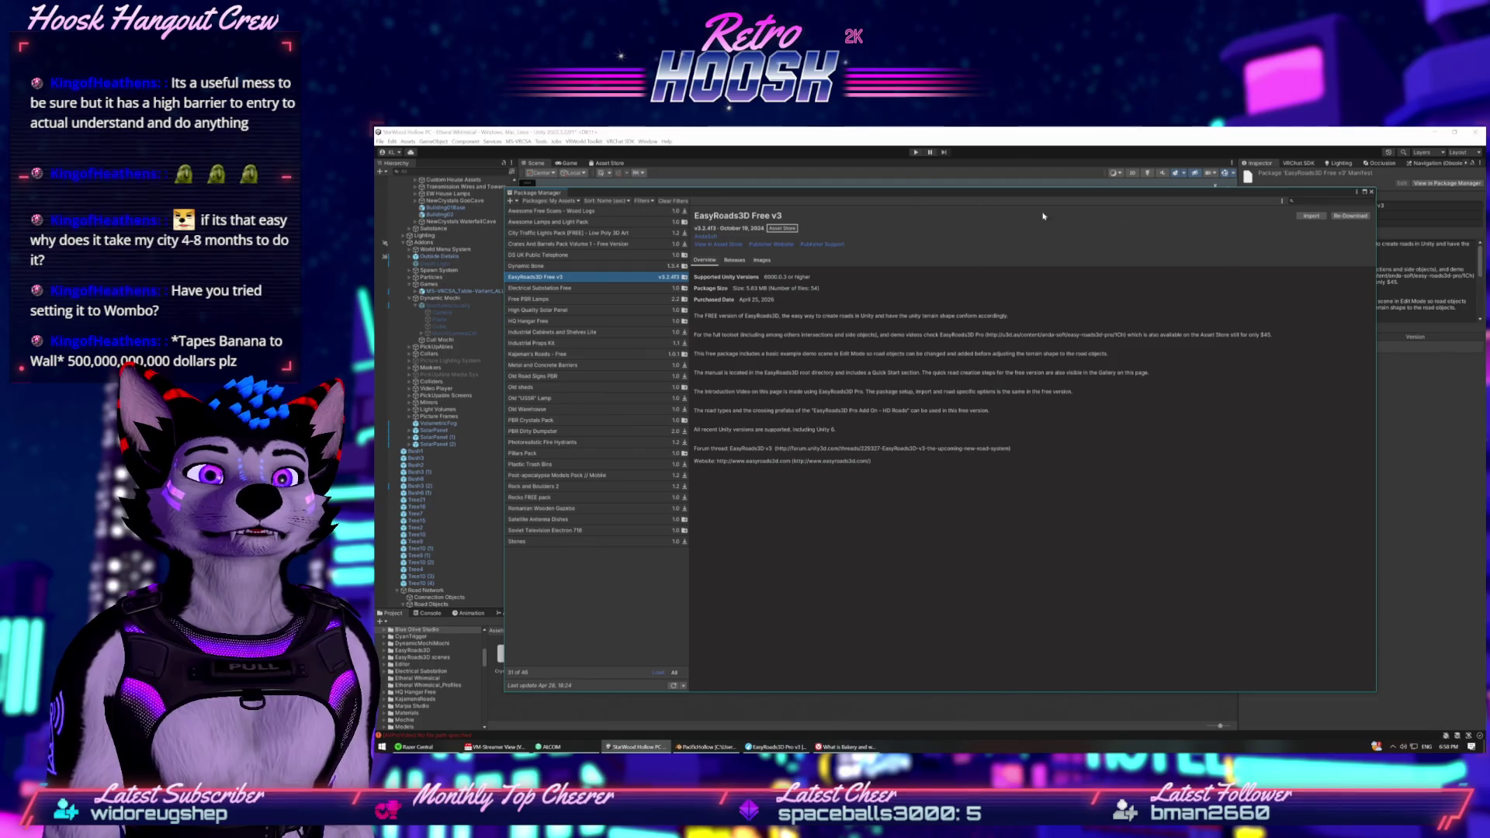
# Close Package Manager and inspect the Road Objects, Road Network and Connection Objects groups.
pyautogui.click(1371, 192)
pyautogui.moveTo(985, 484)
pyautogui.mouseDown()
pyautogui.moveTo(1061, 463)
pyautogui.moveTo(1141, 377)
pyautogui.mouseUp()
pyautogui.click(623, 575)
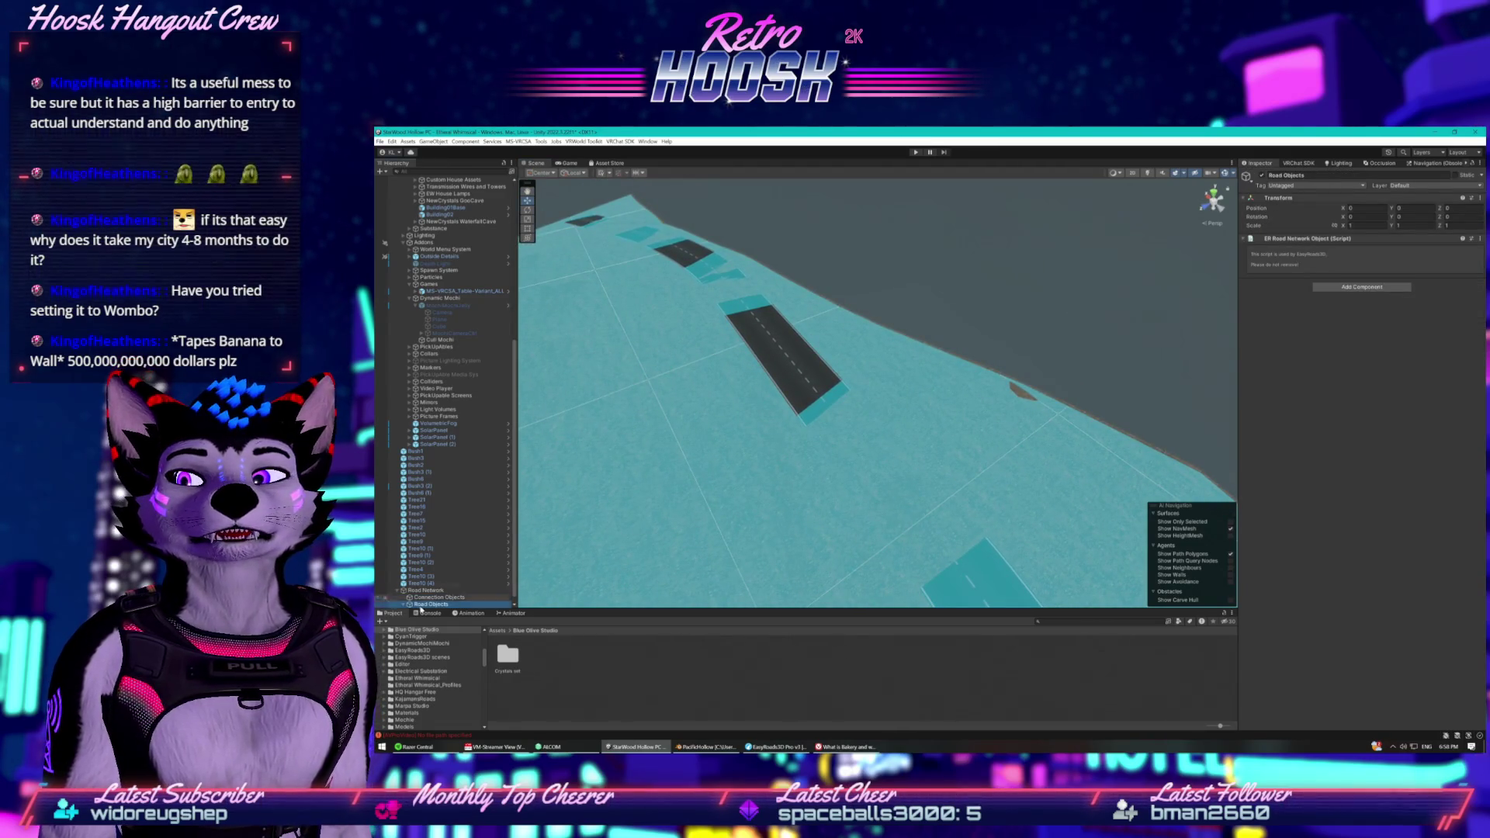
pyautogui.click(425, 590)
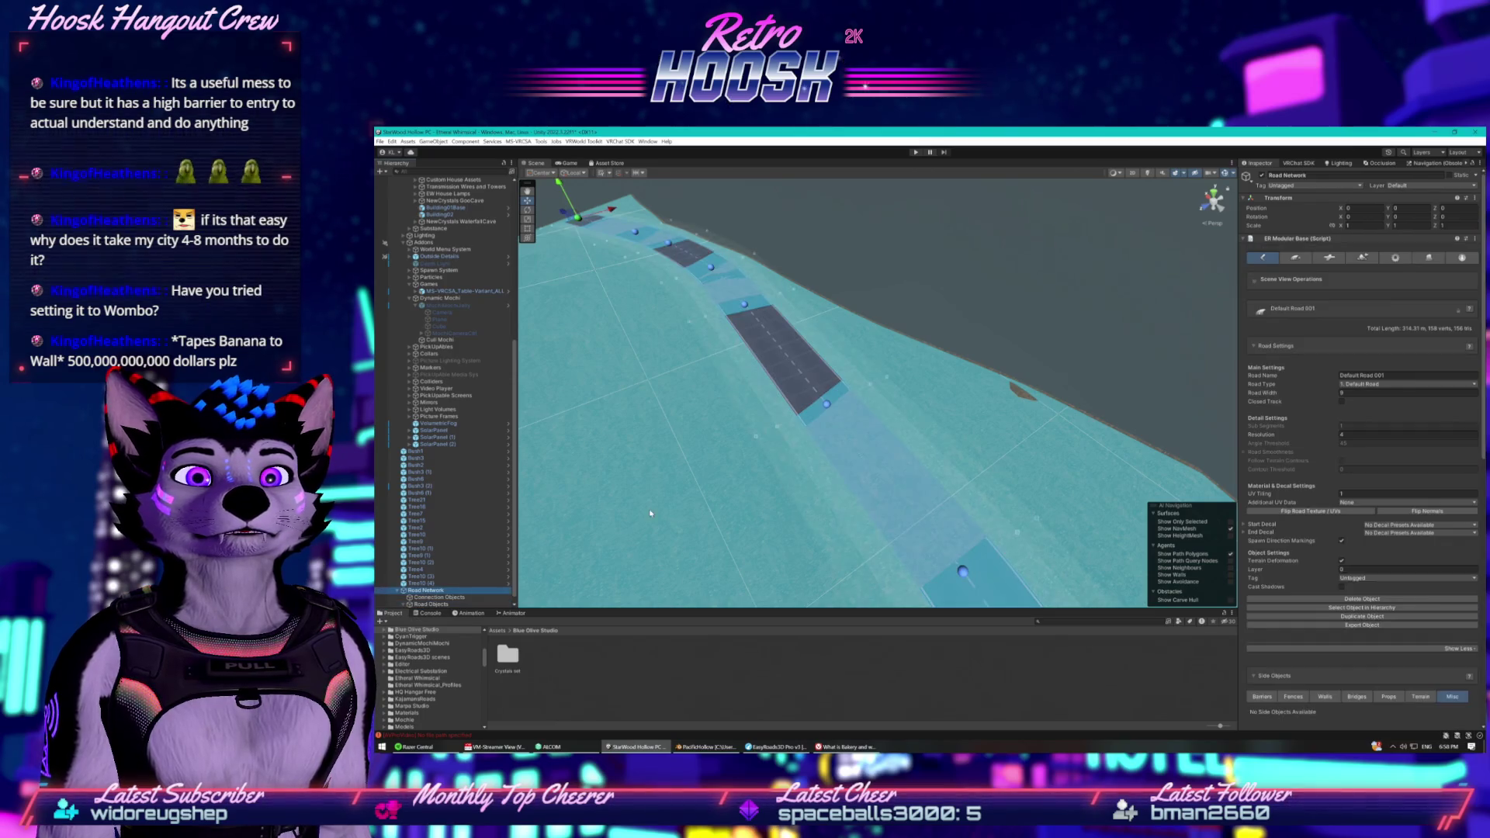
pyautogui.click(744, 303)
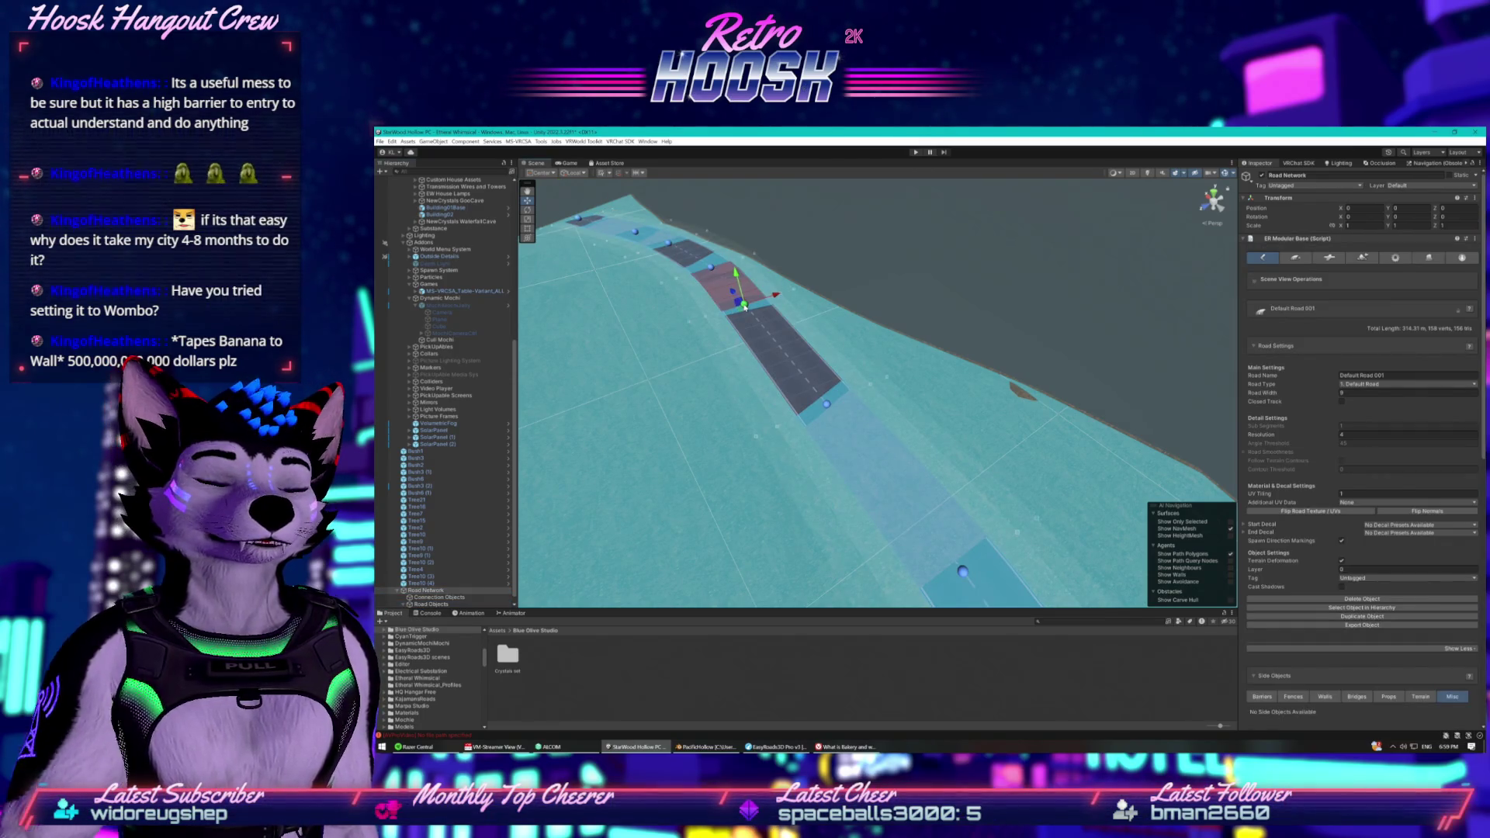
pyautogui.click(683, 408)
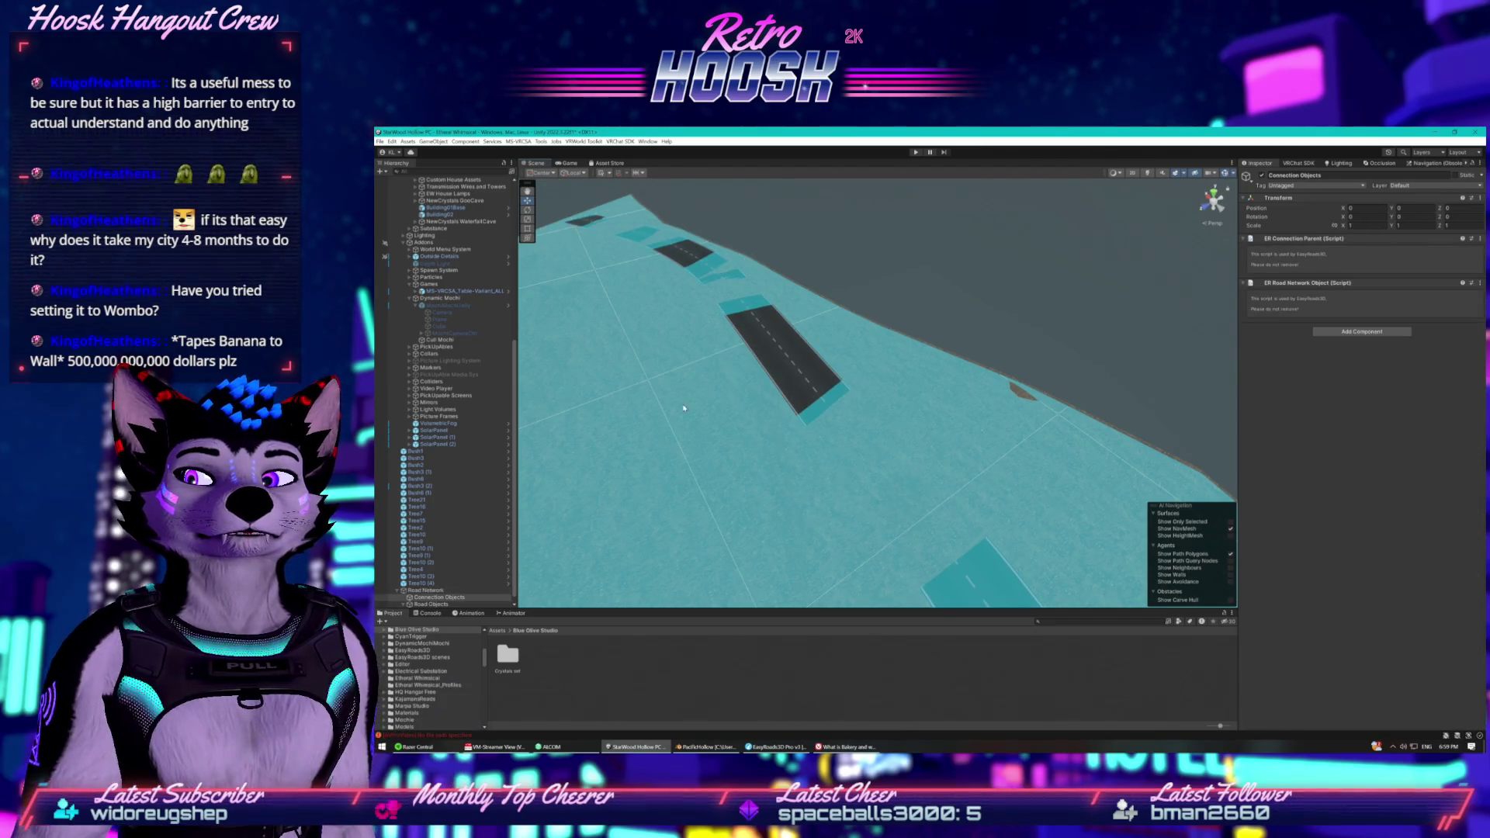
pyautogui.click(425, 590)
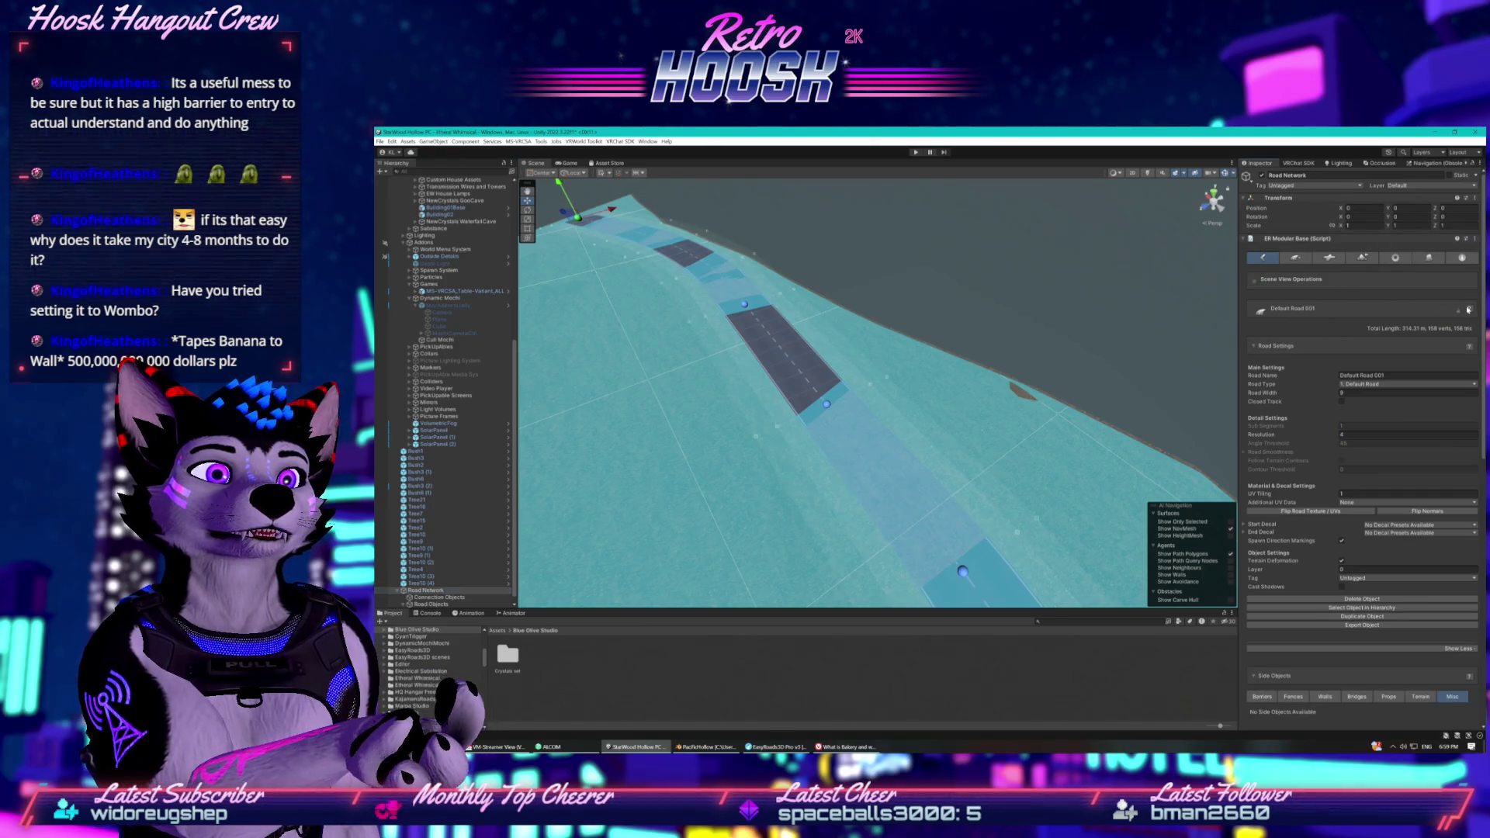
pyautogui.scroll(-1, 446, 574)
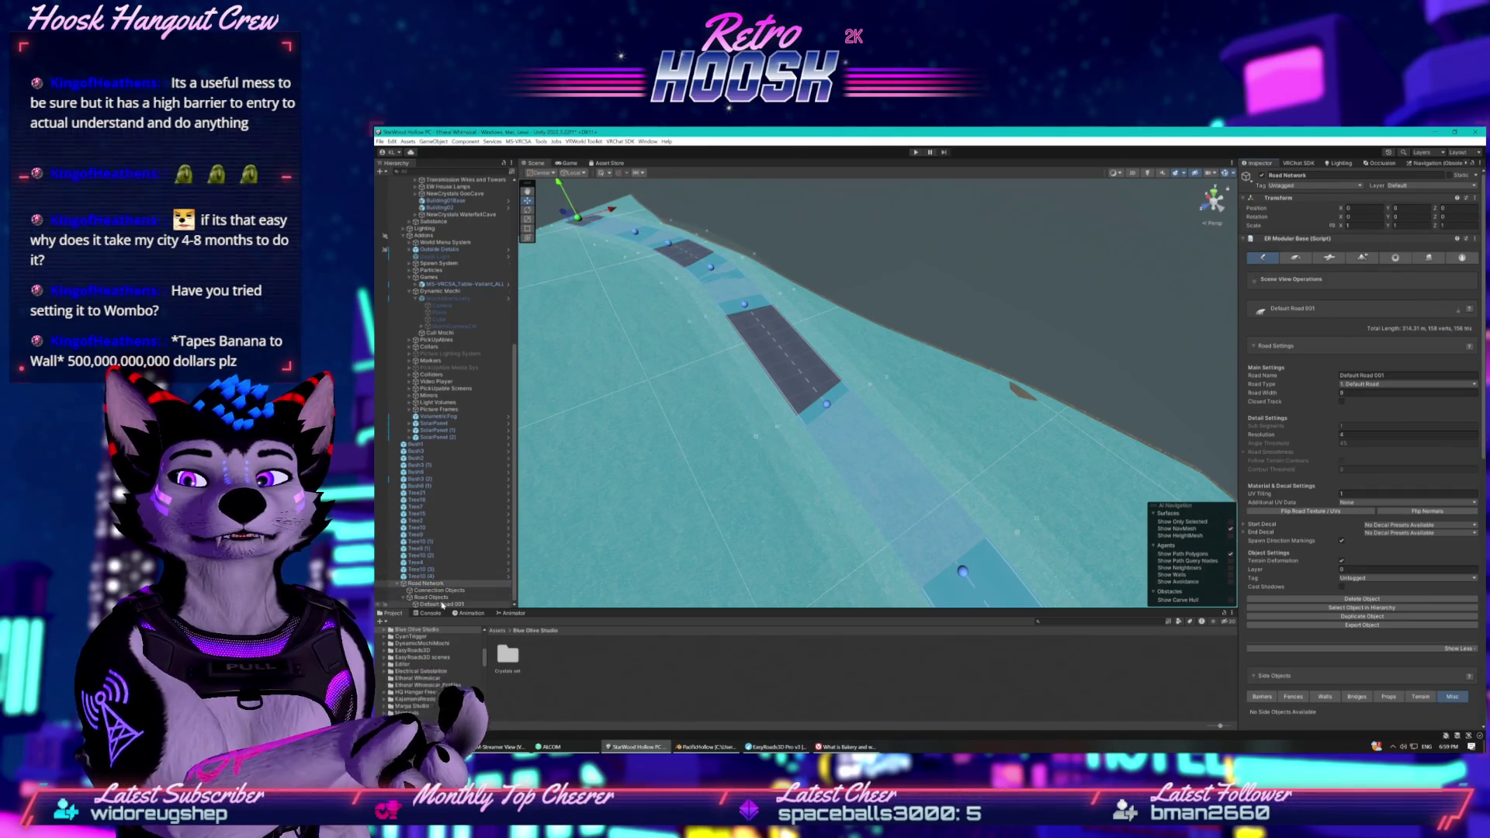
# Delete Default Road 001 from the scene.
pyautogui.click(443, 604)
pyautogui.rightClick(442, 604)
pyautogui.click(466, 365)
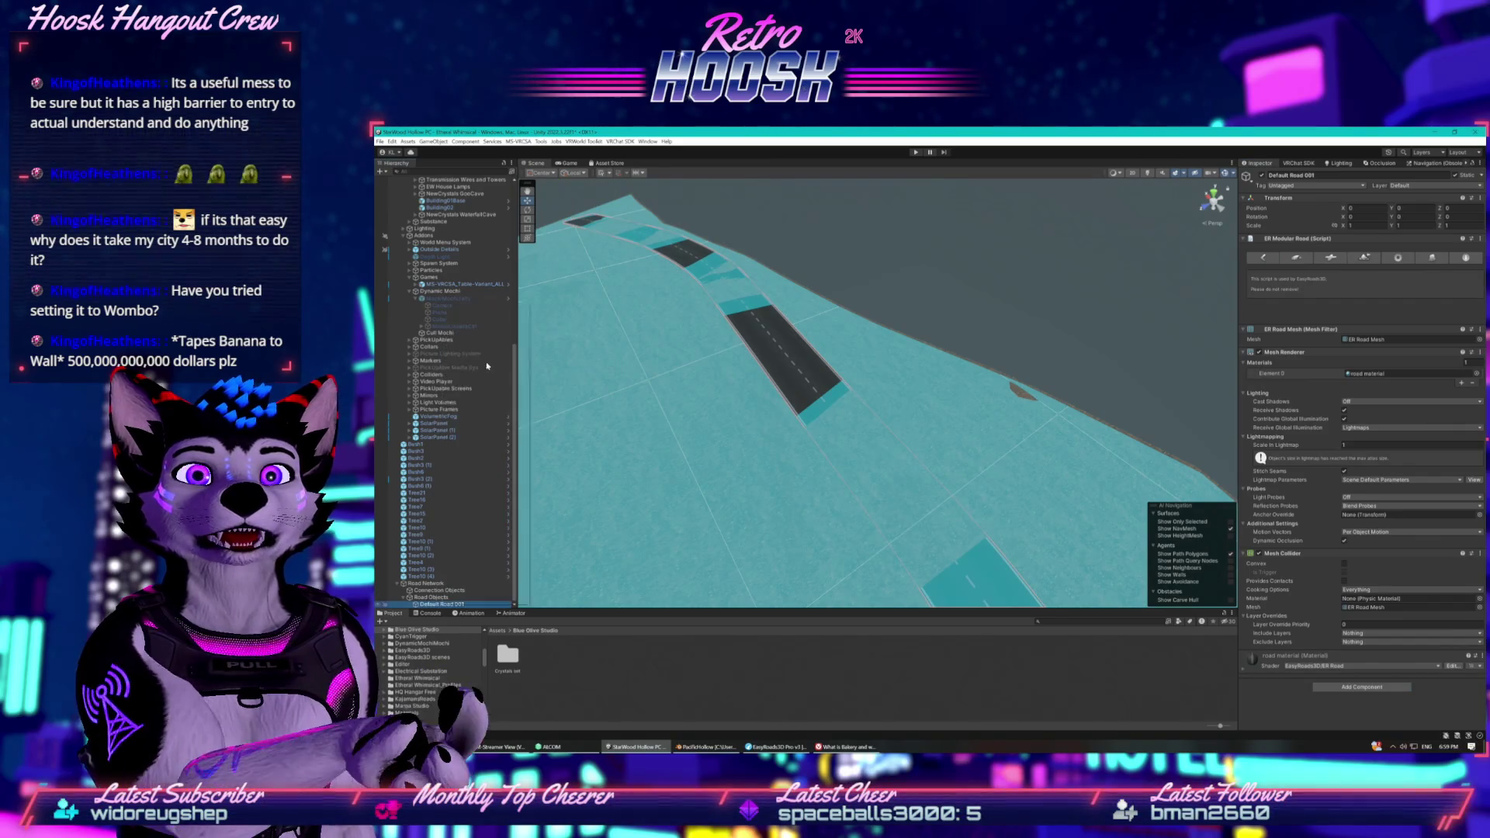
pyautogui.moveTo(948, 375)
pyautogui.mouseDown()
pyautogui.moveTo(1024, 357)
pyautogui.moveTo(1128, 292)
pyautogui.moveTo(1117, 276)
pyautogui.moveTo(1031, 336)
pyautogui.moveTo(1073, 275)
pyautogui.moveTo(1224, 282)
pyautogui.moveTo(1084, 387)
pyautogui.moveTo(1095, 468)
pyautogui.moveTo(1082, 508)
pyautogui.mouseUp()
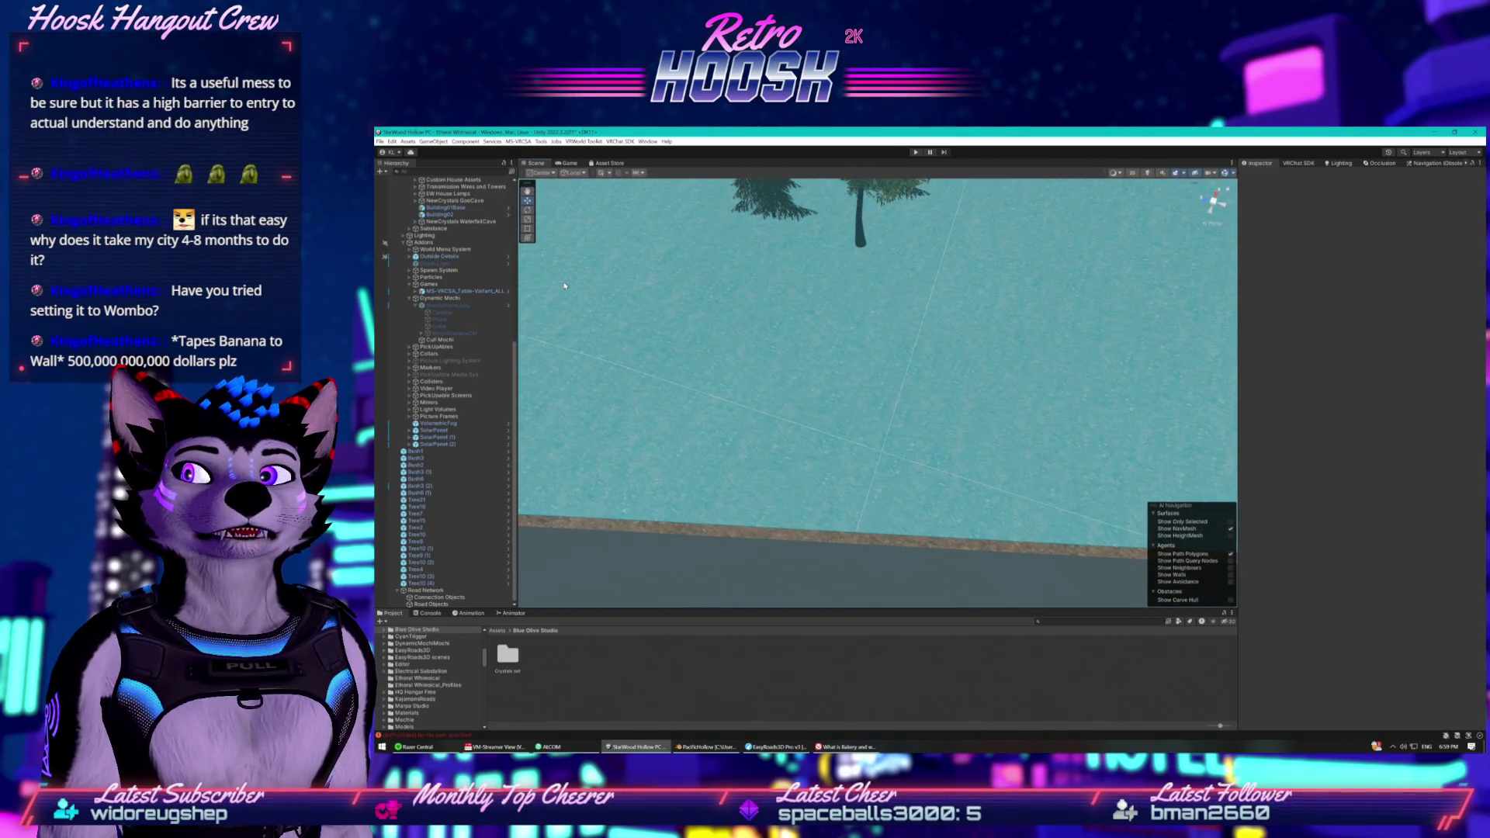
# Open the Road Network's Add New Road settings and locate its road material in the project.
pyautogui.click(426, 591)
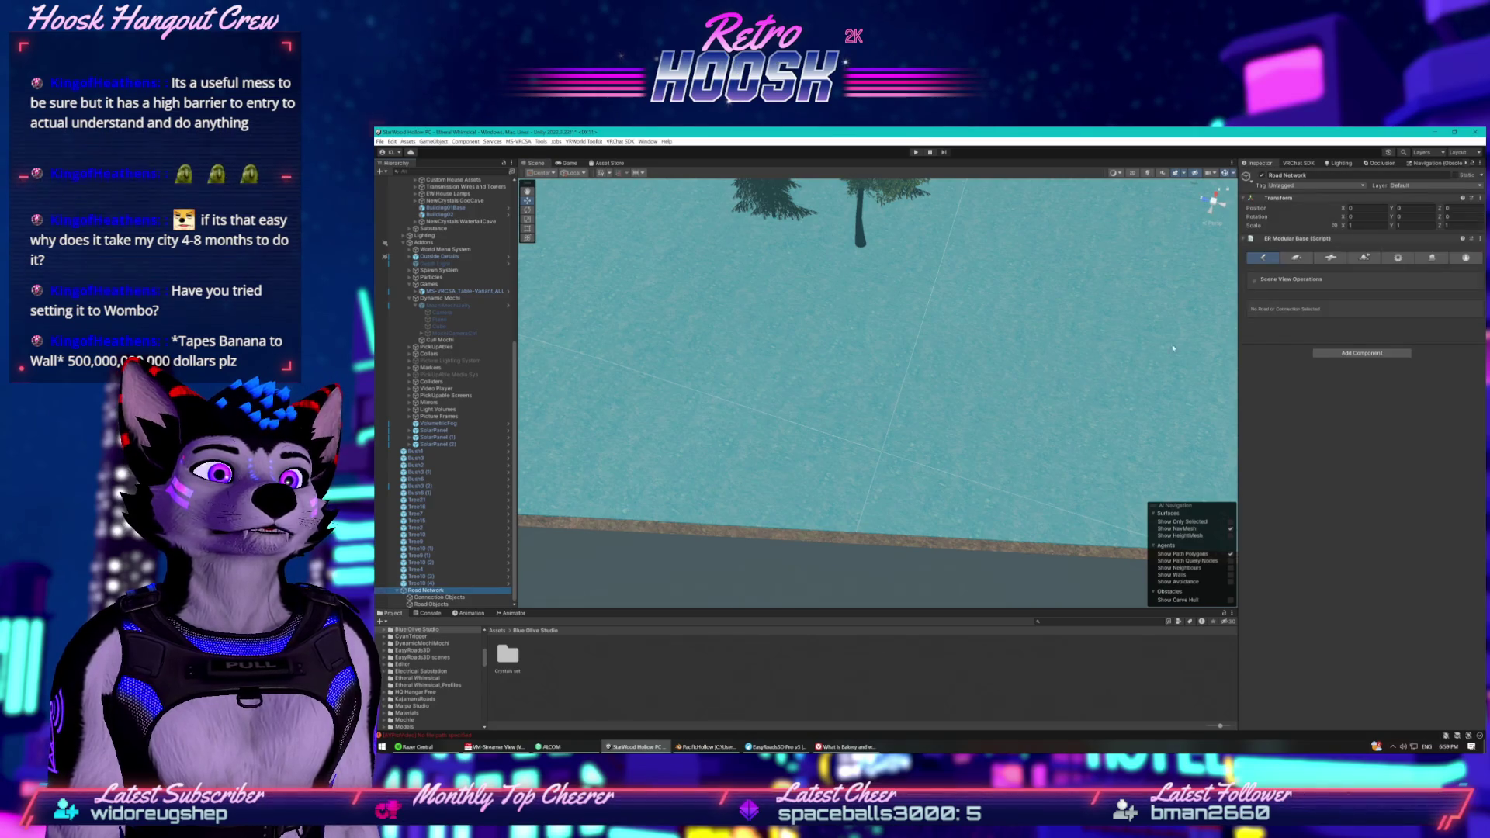
pyautogui.click(1291, 259)
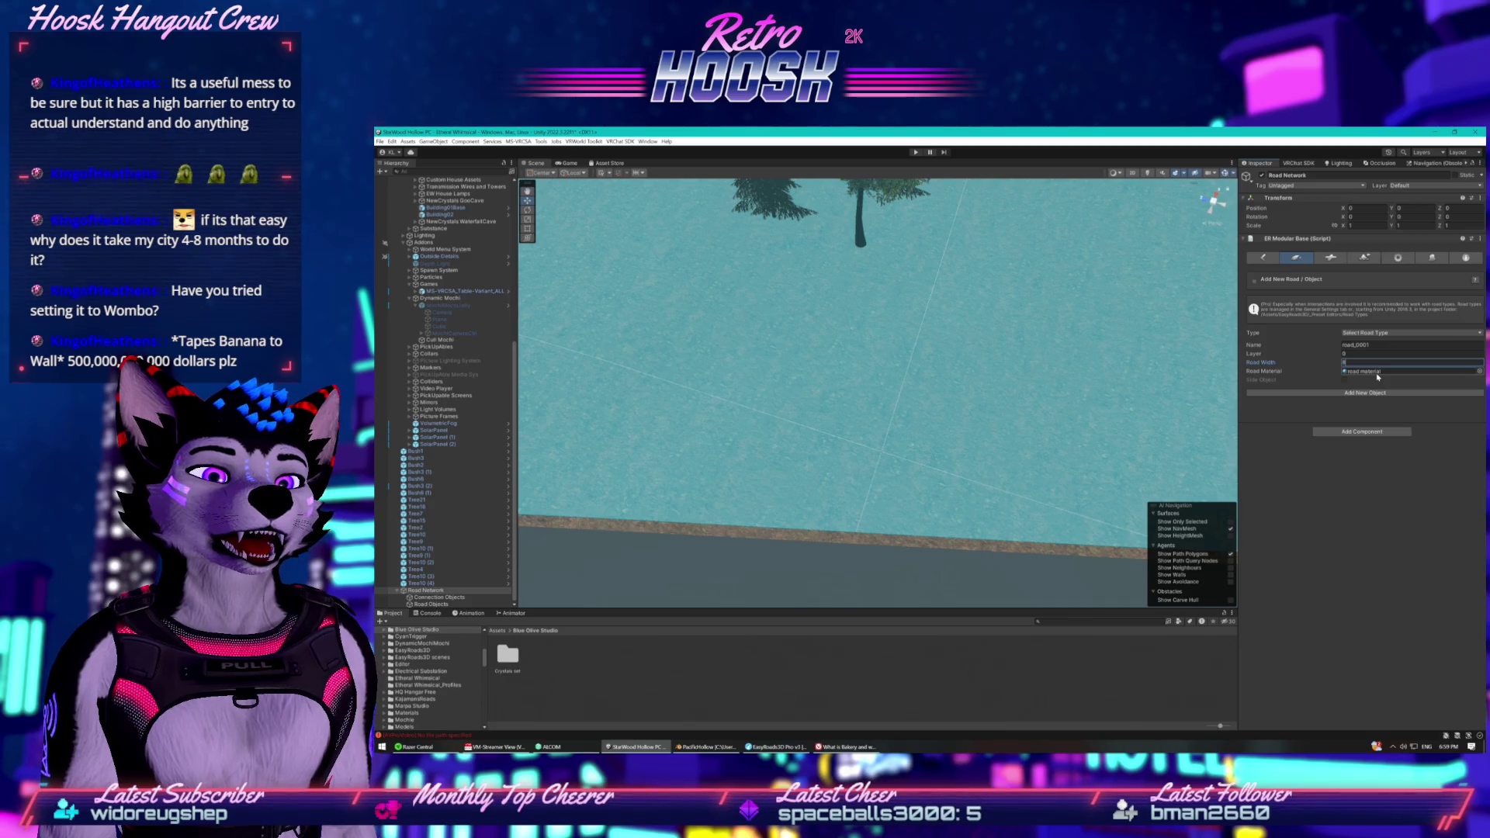
pyautogui.click(1378, 374)
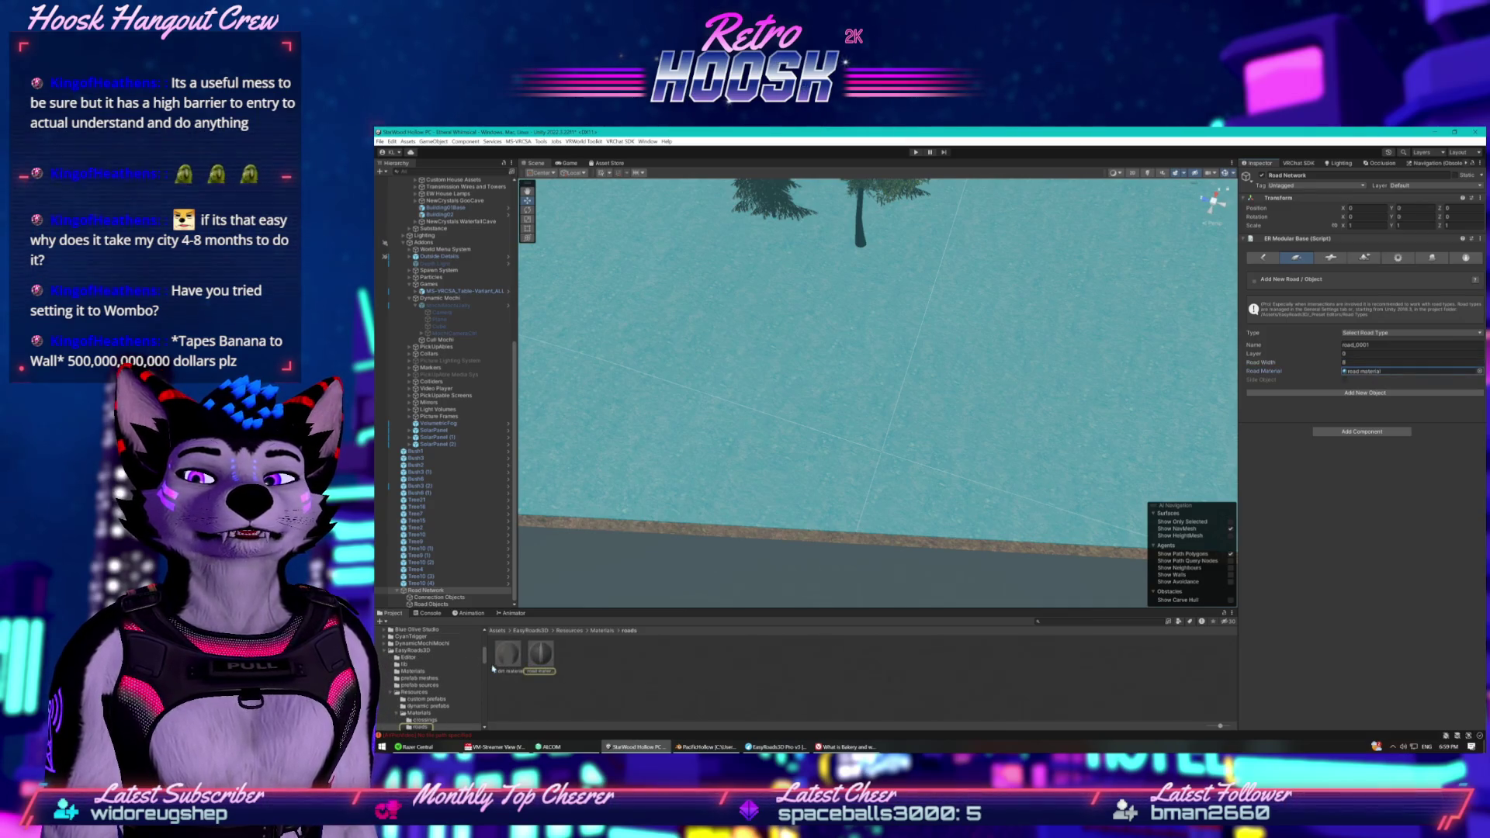
# Compare the road and dirt materials, then inspect the road2Lane_A albedo texture's import settings.
pyautogui.click(543, 665)
pyautogui.click(512, 654)
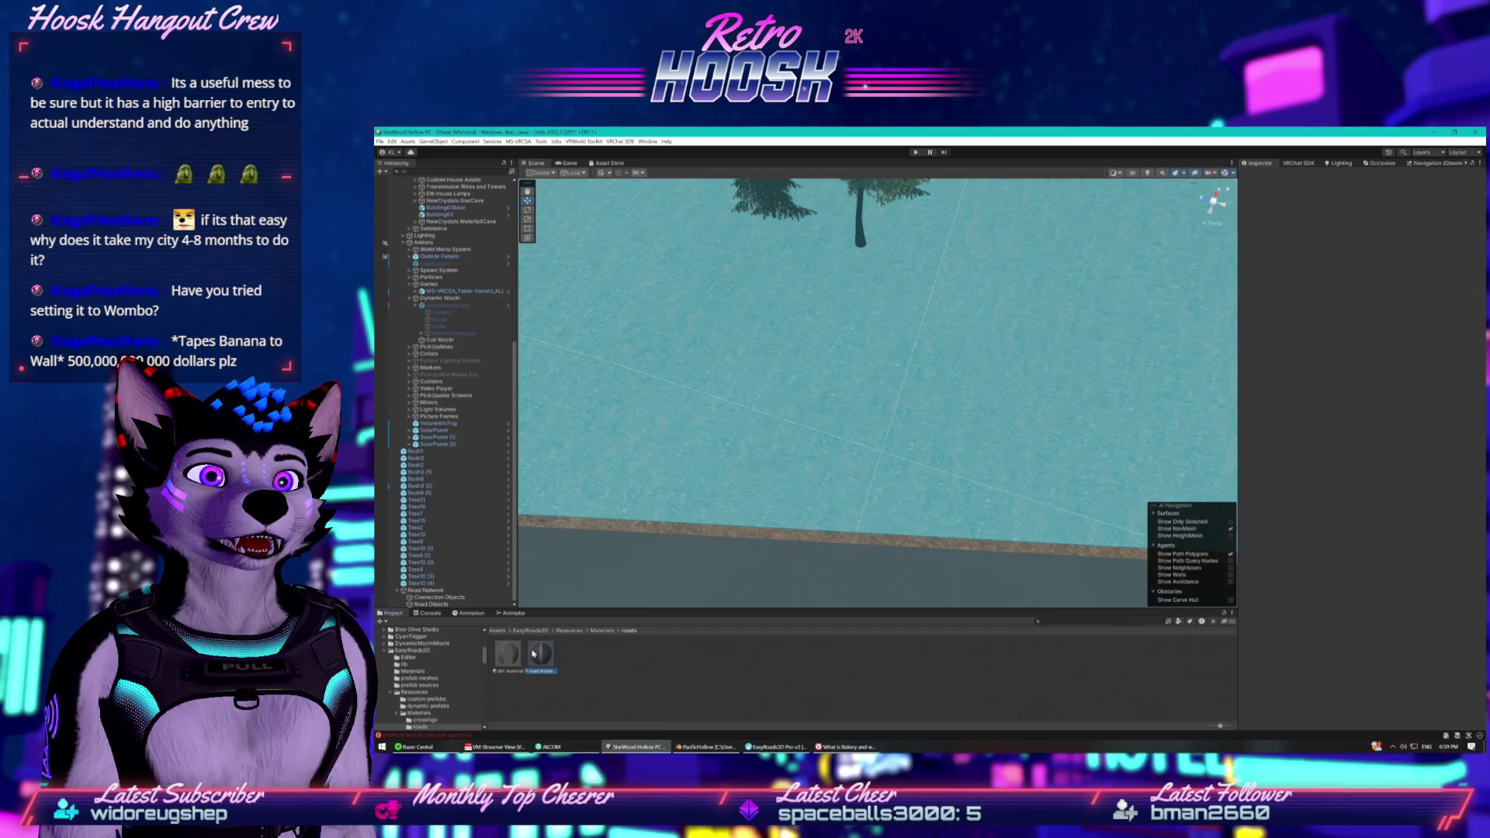
pyautogui.click(533, 655)
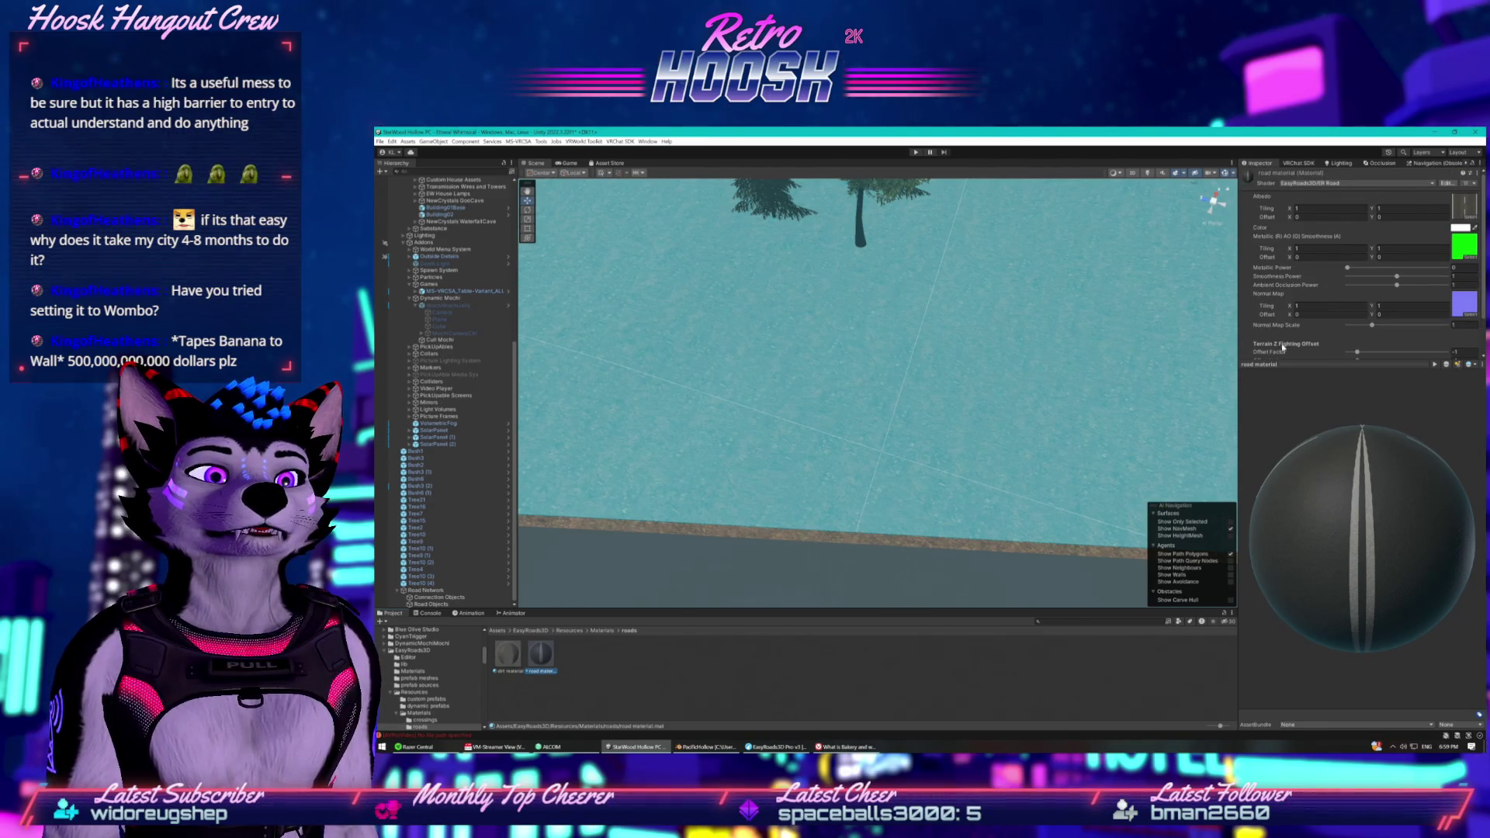
pyautogui.click(1465, 214)
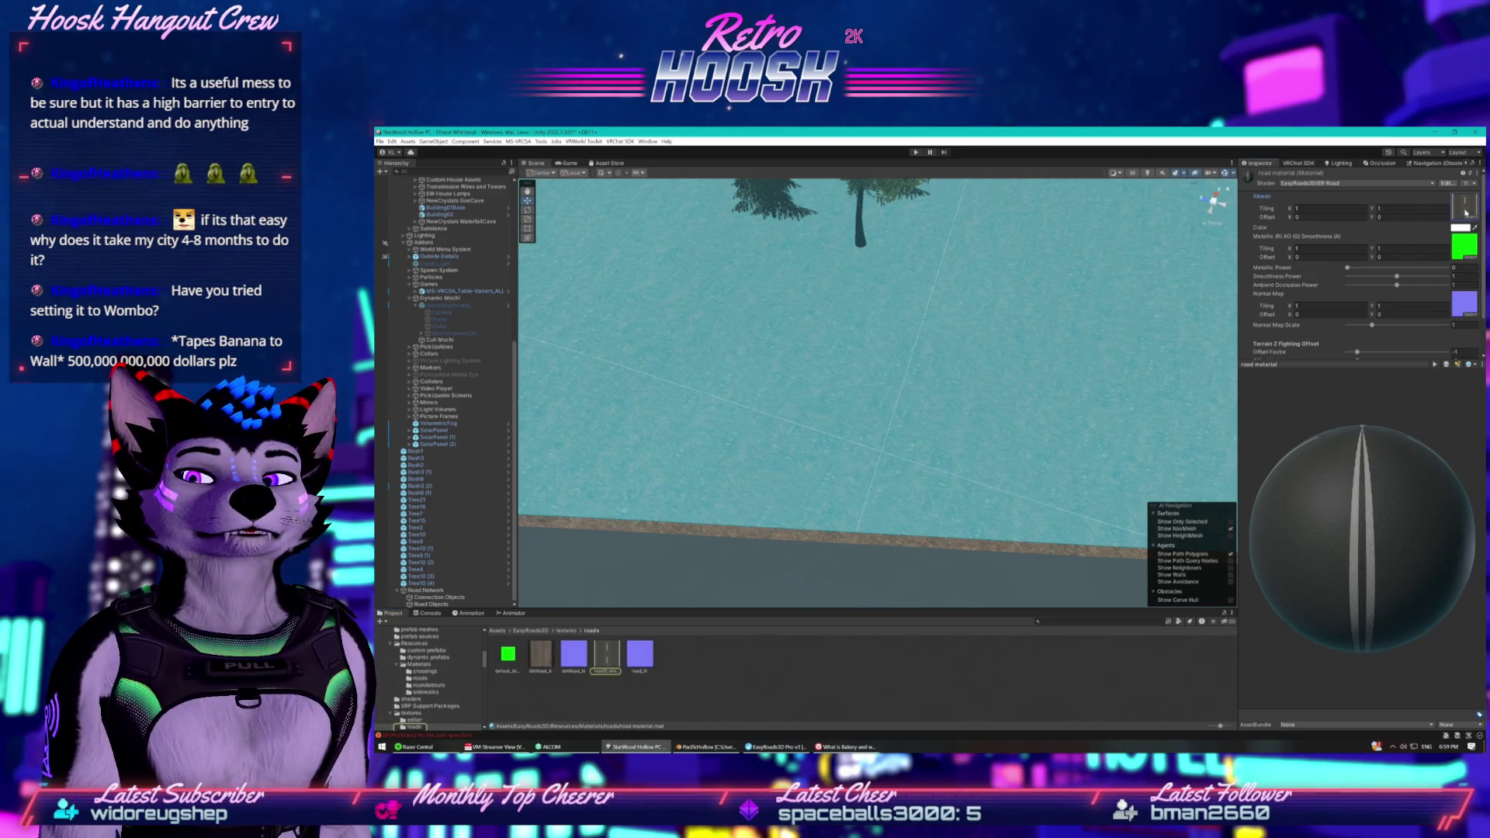
pyautogui.click(600, 654)
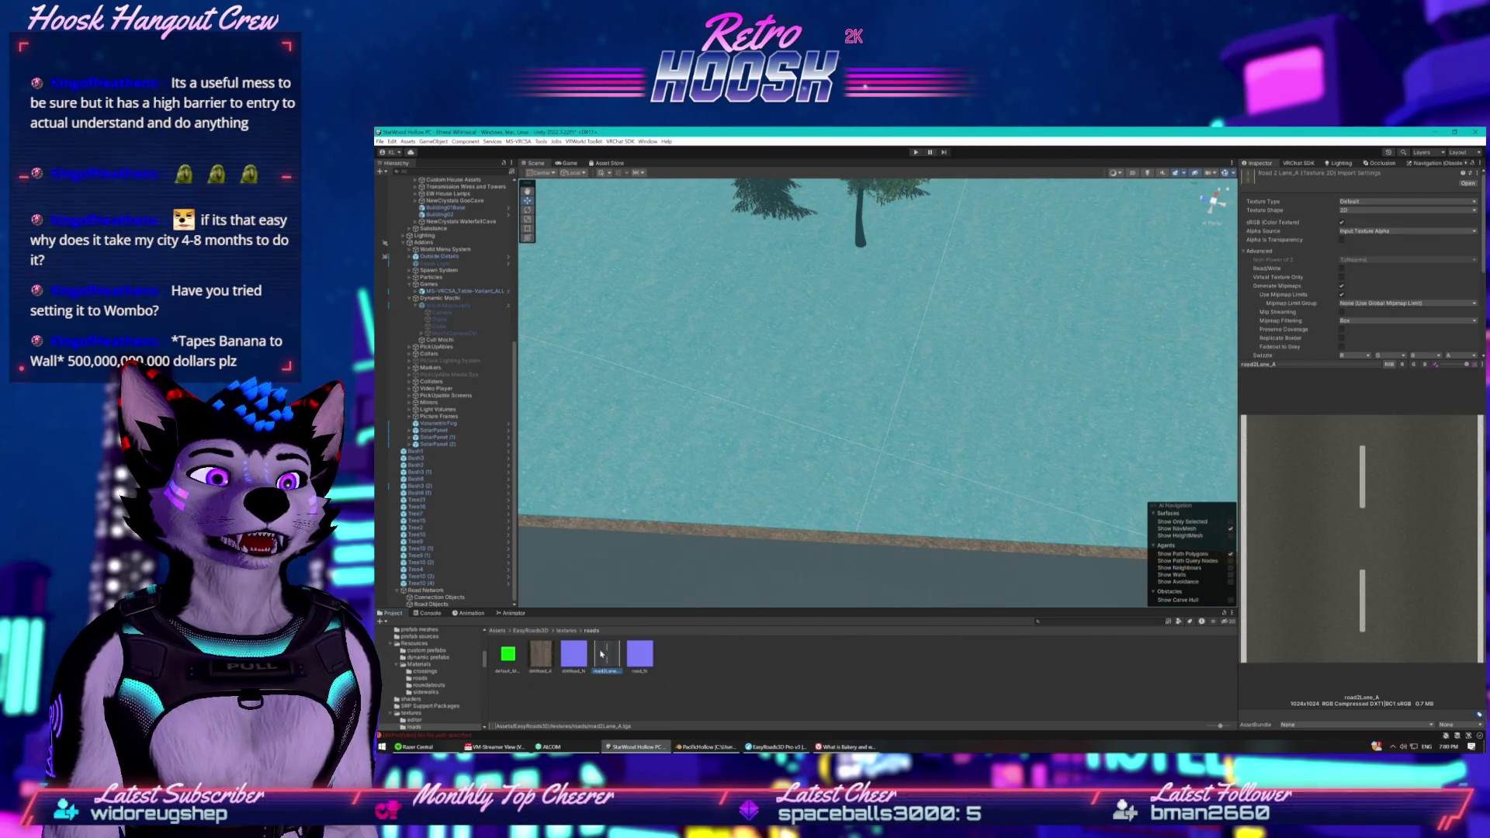
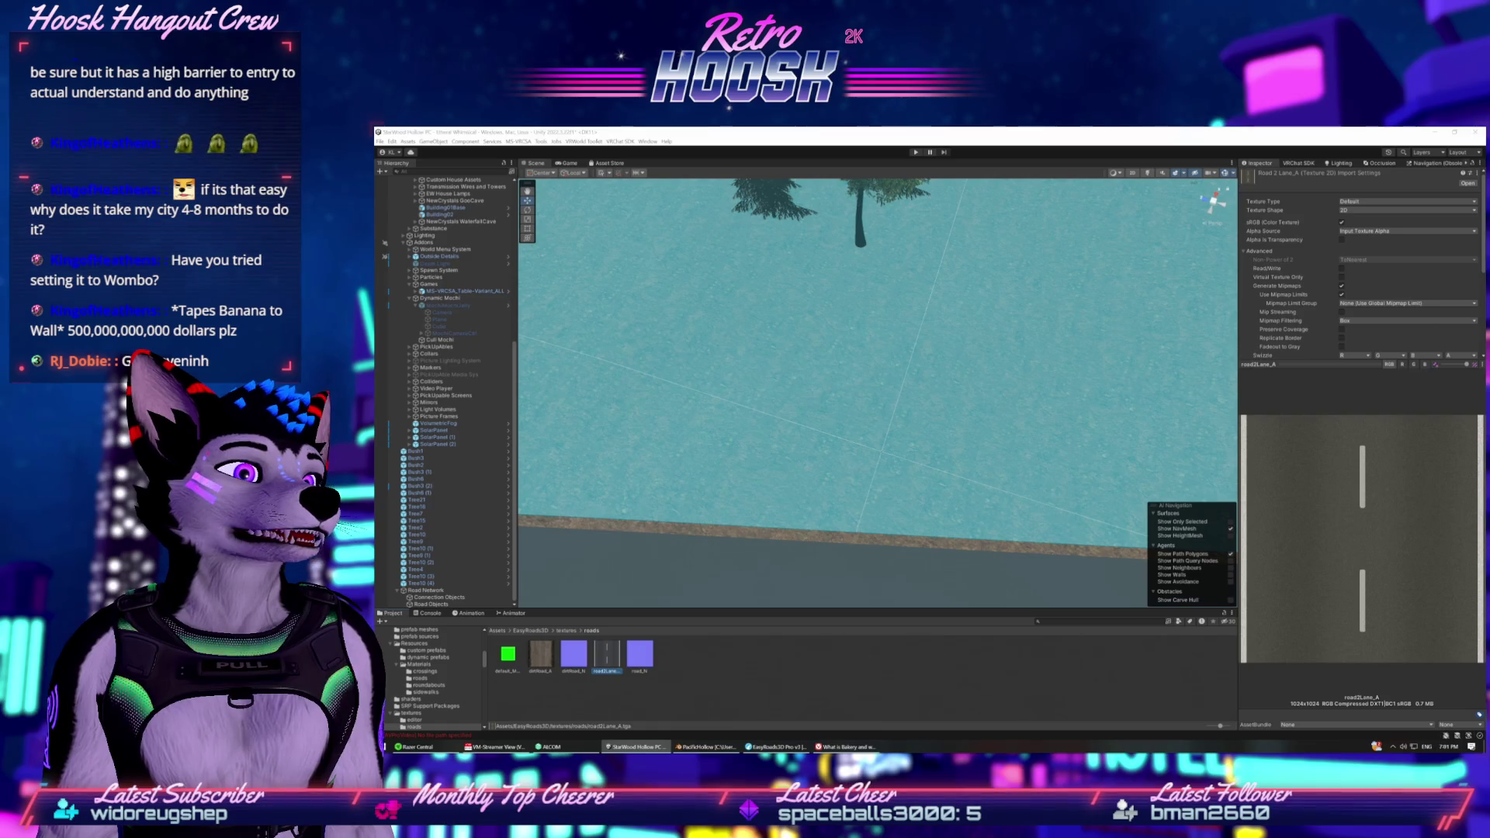
# Enlarge the Street View window and travel forward along WA-113 toward the forested valley.
pyautogui.moveTo(1485, 283); pyautogui.dragTo(1432, 282)
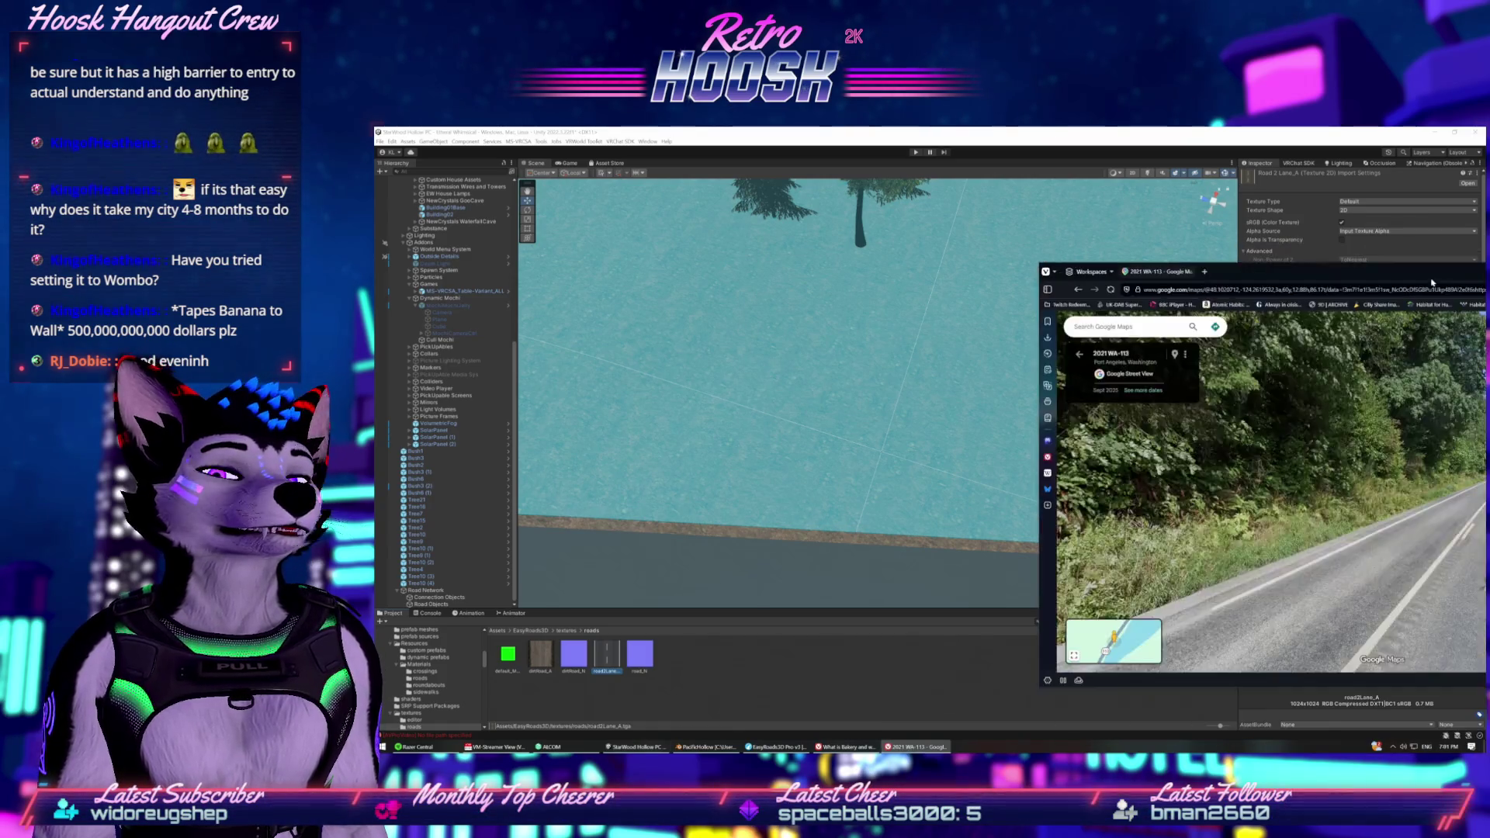
pyautogui.doubleClick(1431, 282)
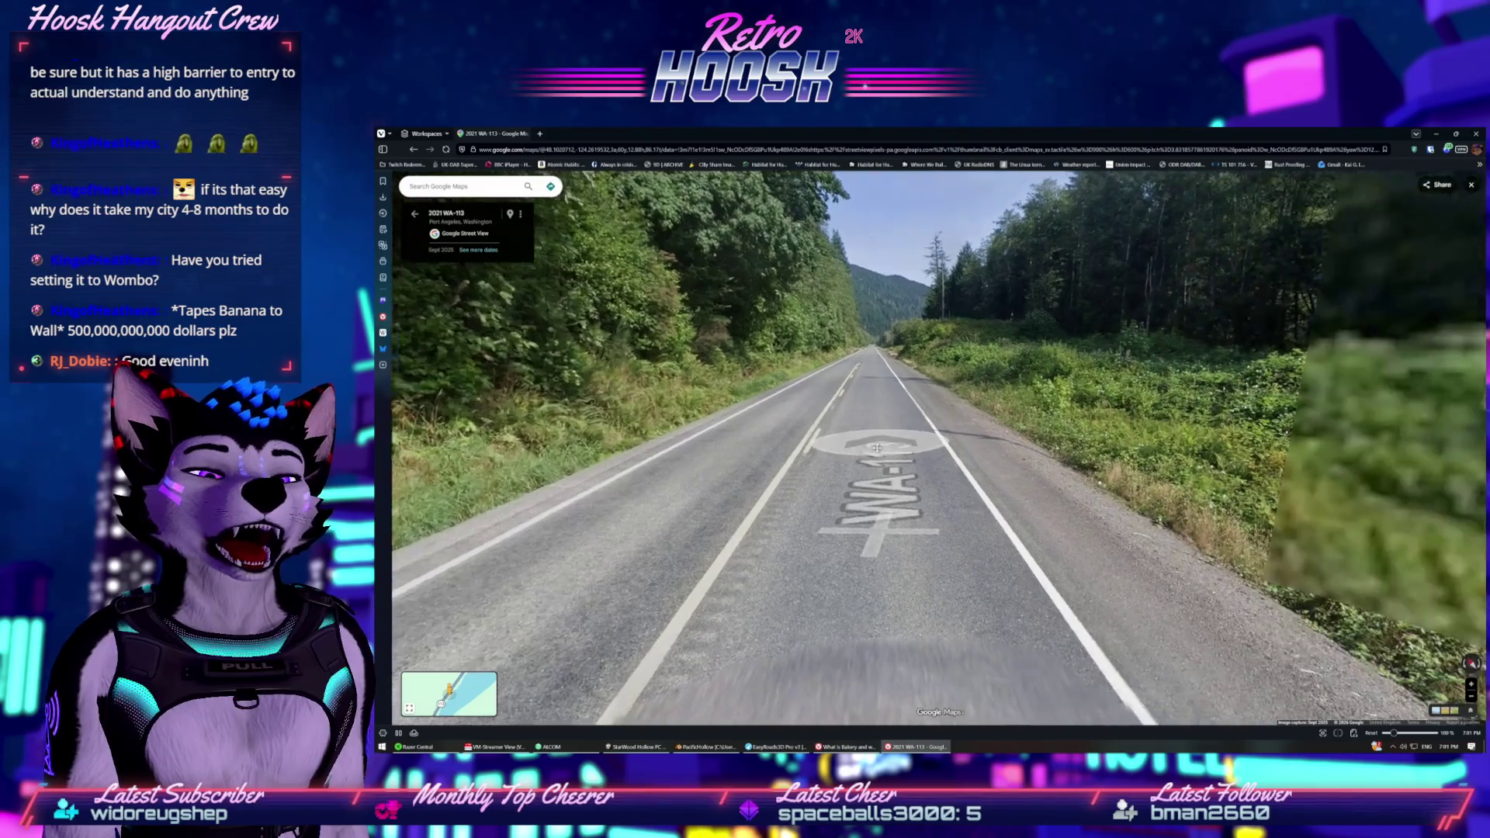
pyautogui.click(877, 448)
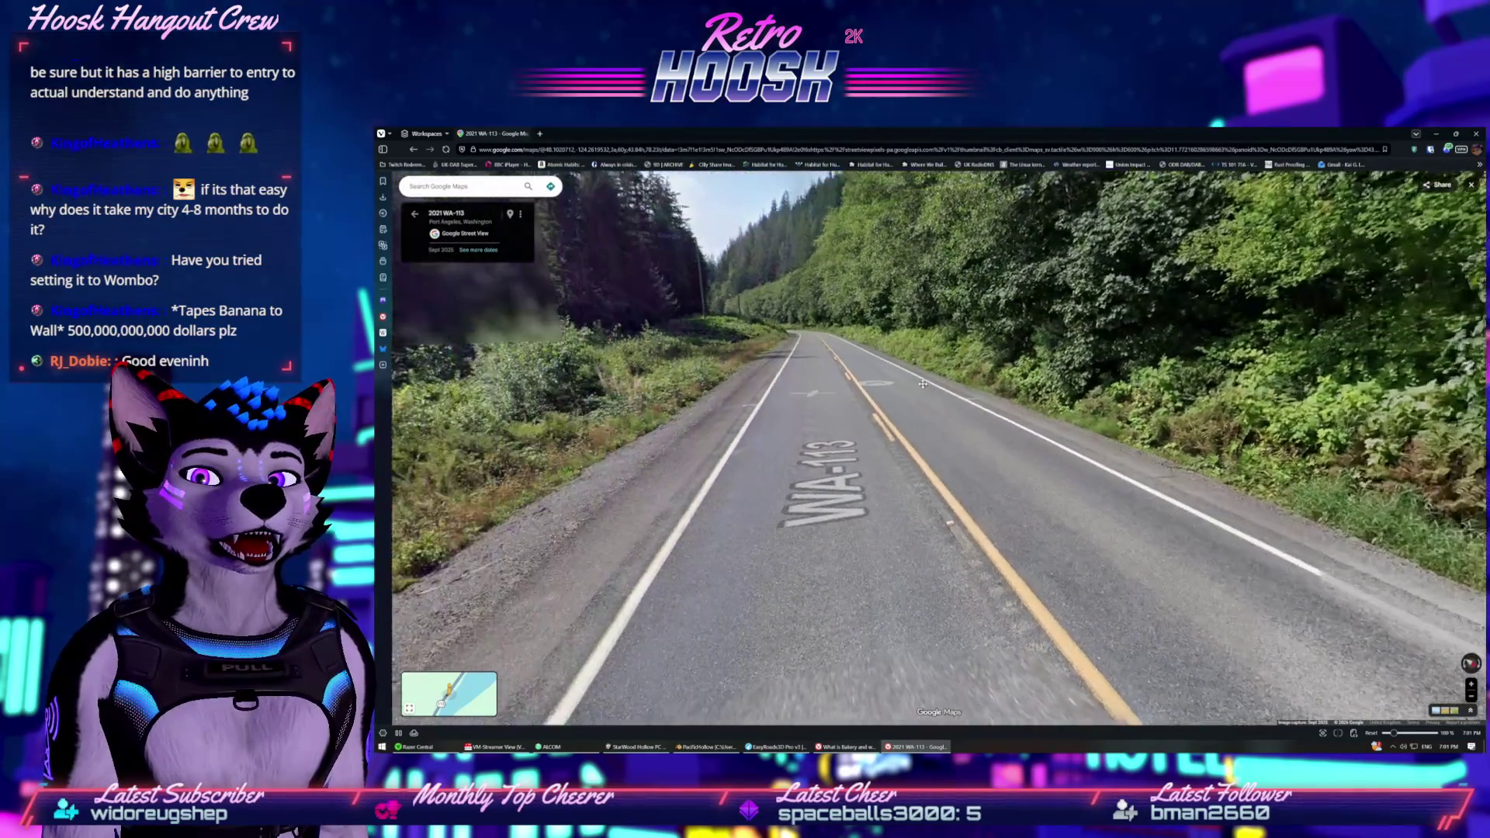
pyautogui.click(922, 383)
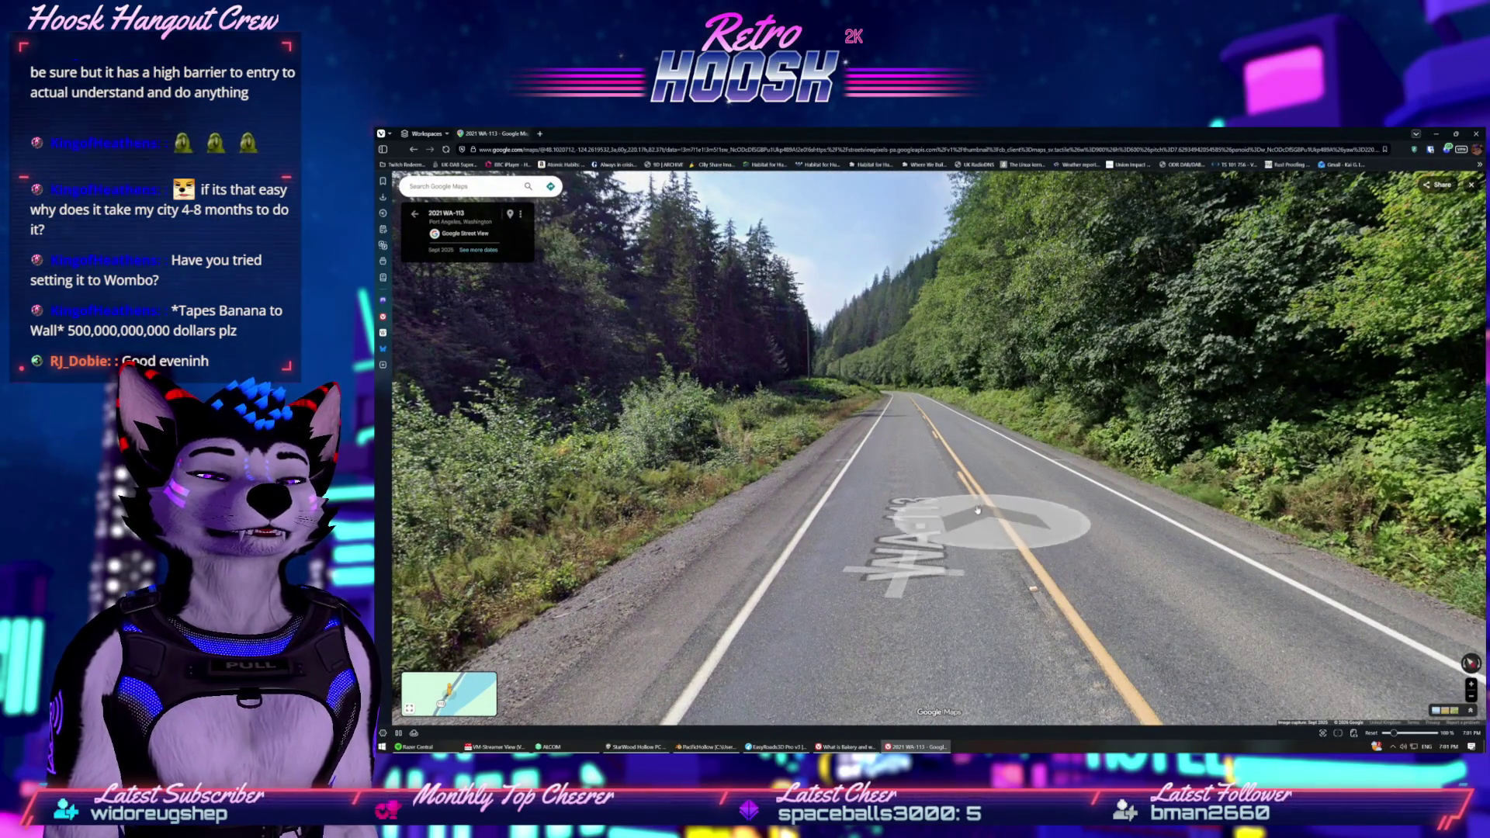
pyautogui.click(945, 465)
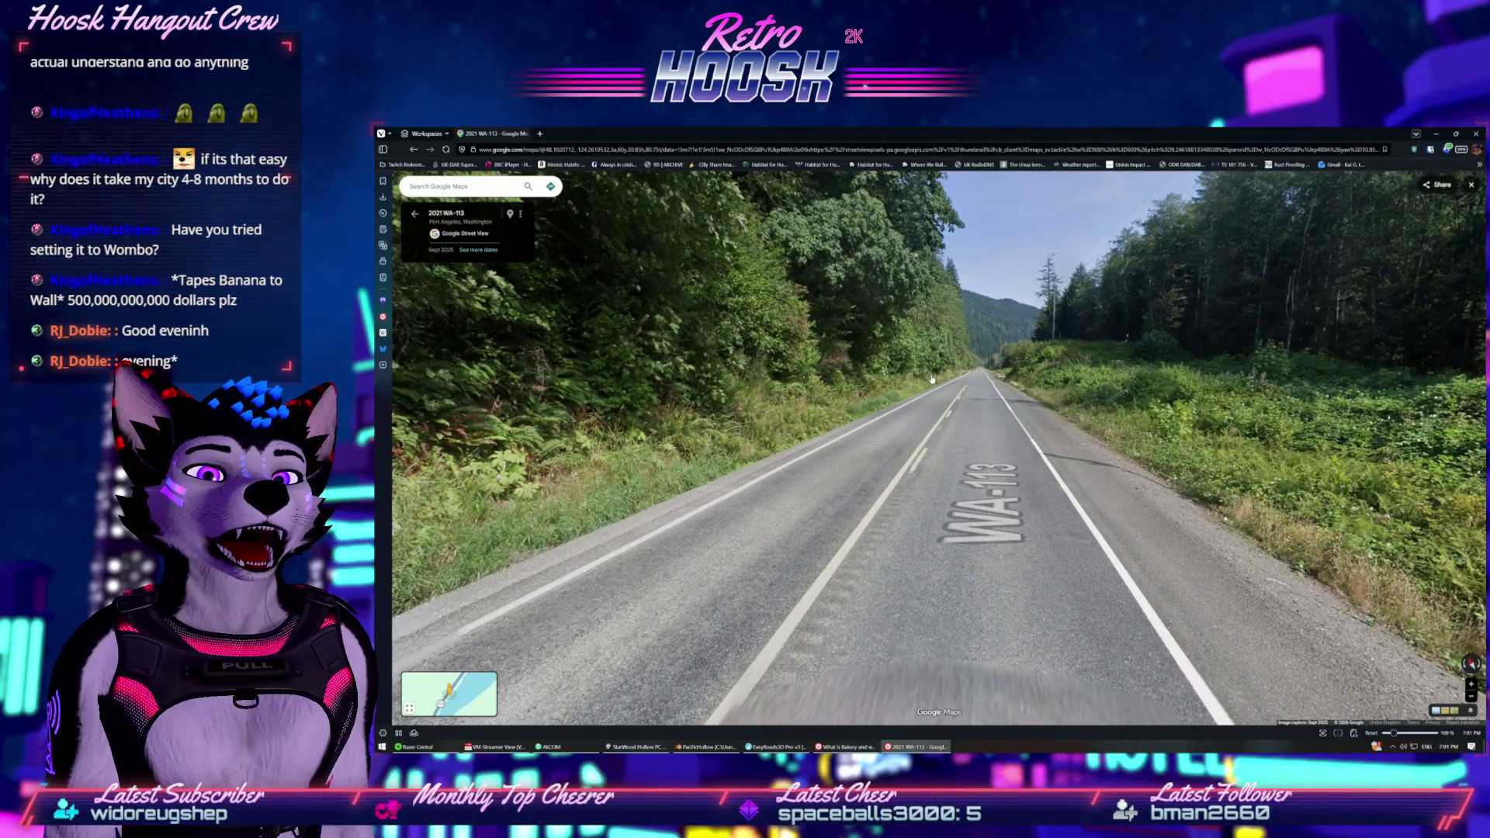
pyautogui.click(952, 464)
pyautogui.click(941, 482)
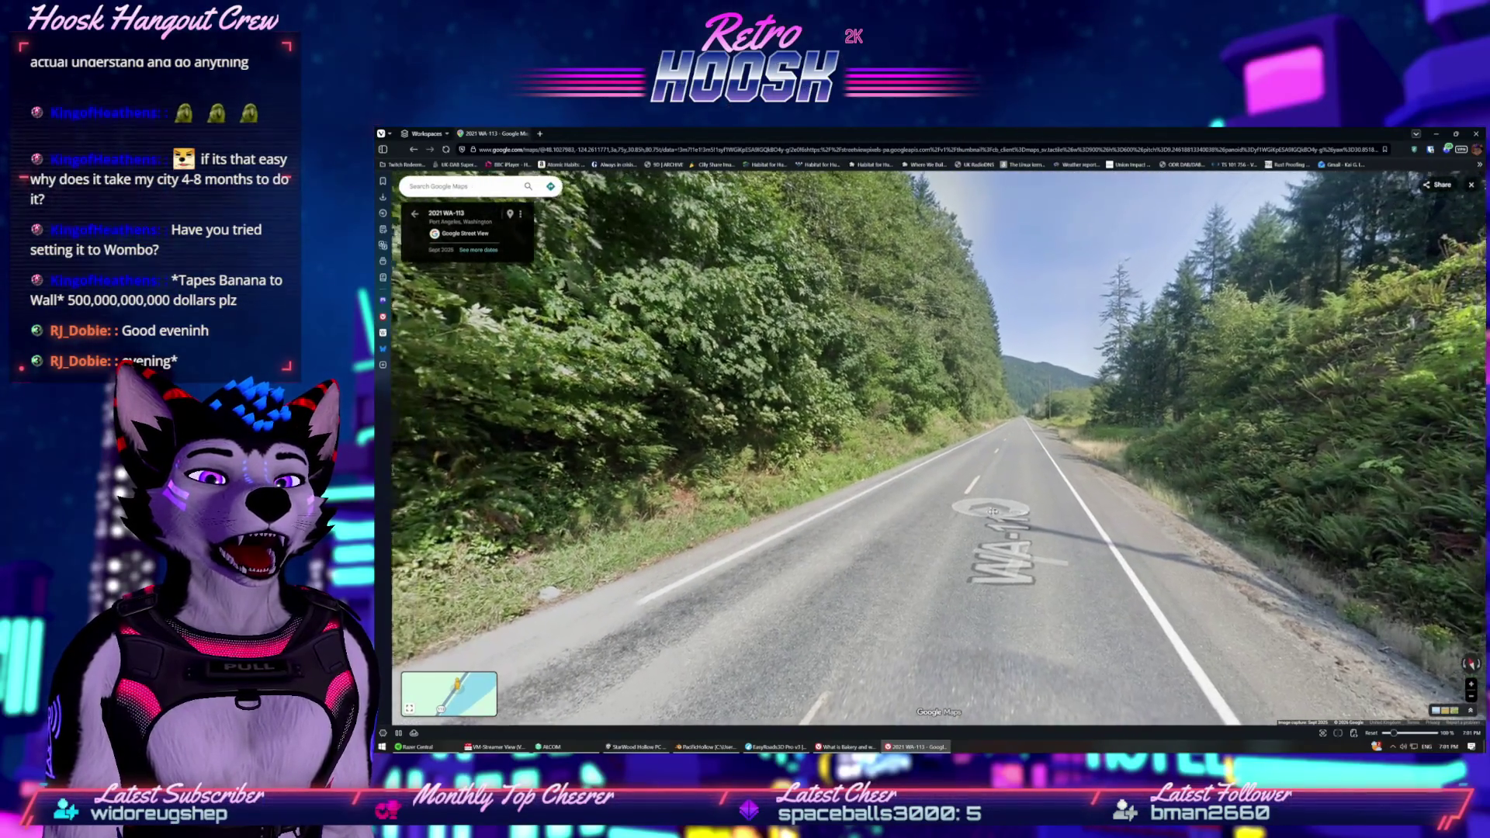
pyautogui.click(1005, 350)
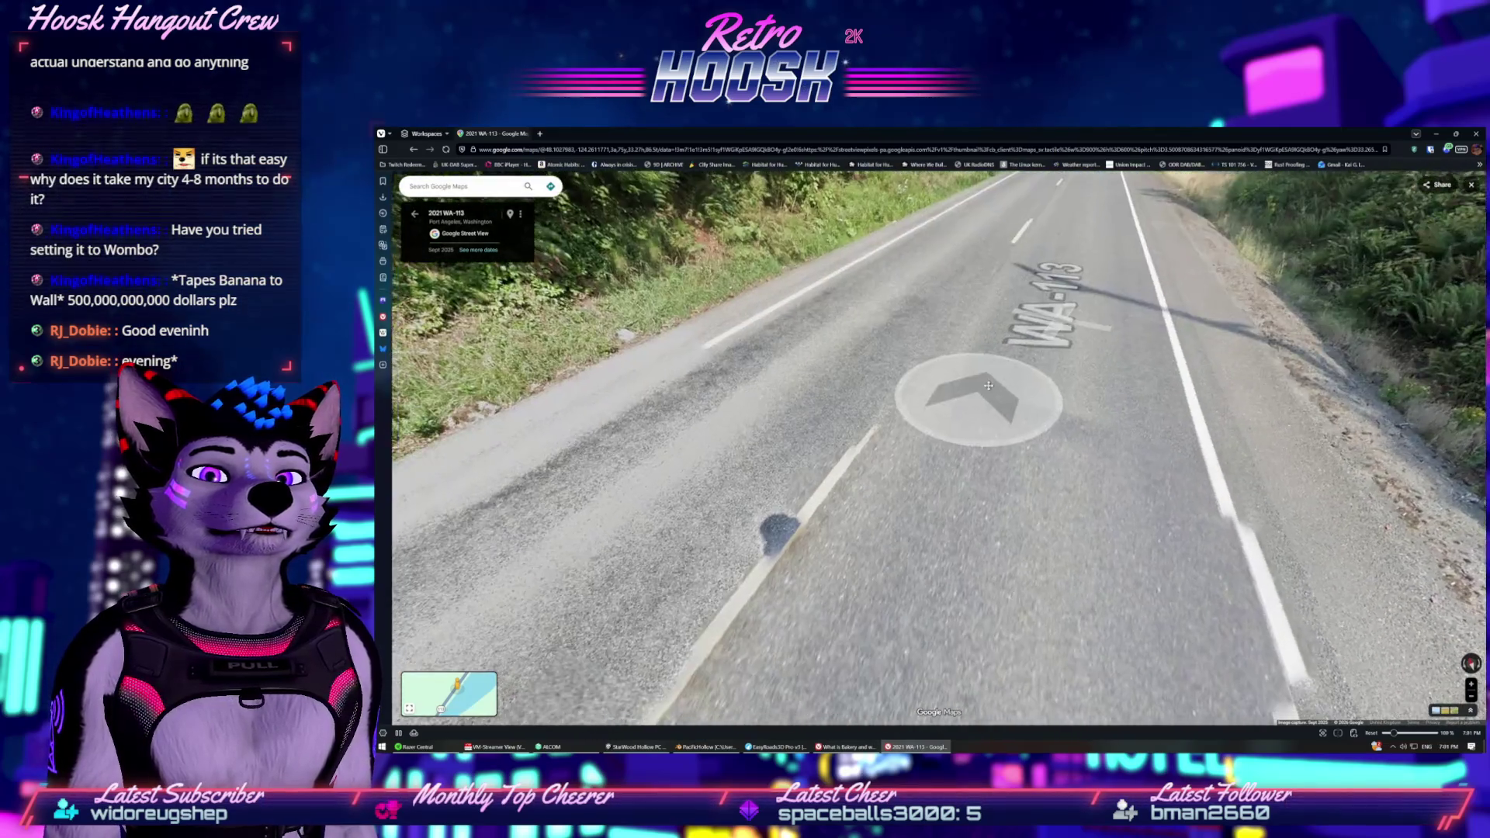
pyautogui.click(998, 399)
pyautogui.click(881, 565)
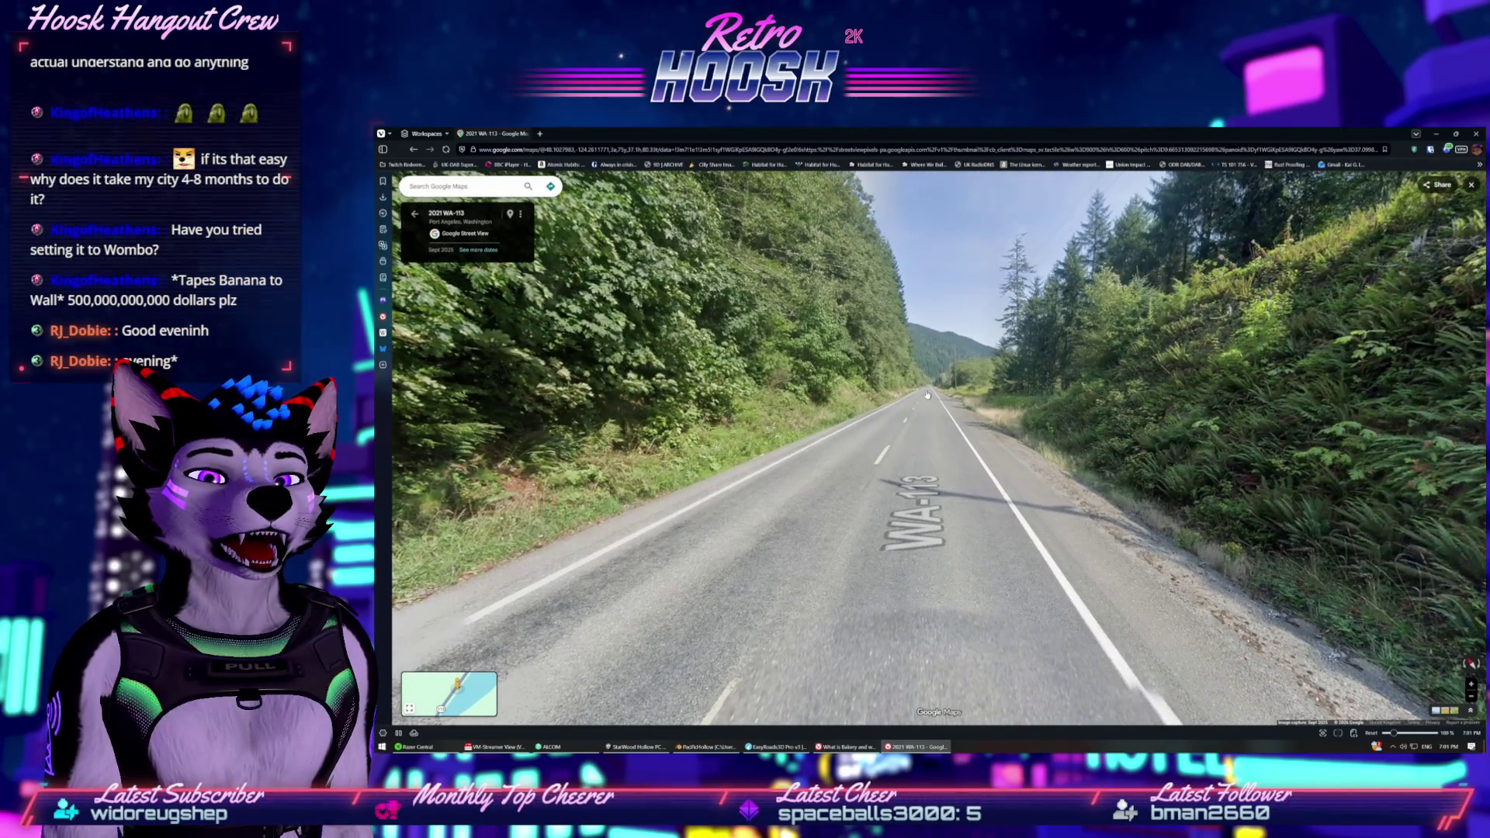
pyautogui.click(930, 380)
pyautogui.click(929, 403)
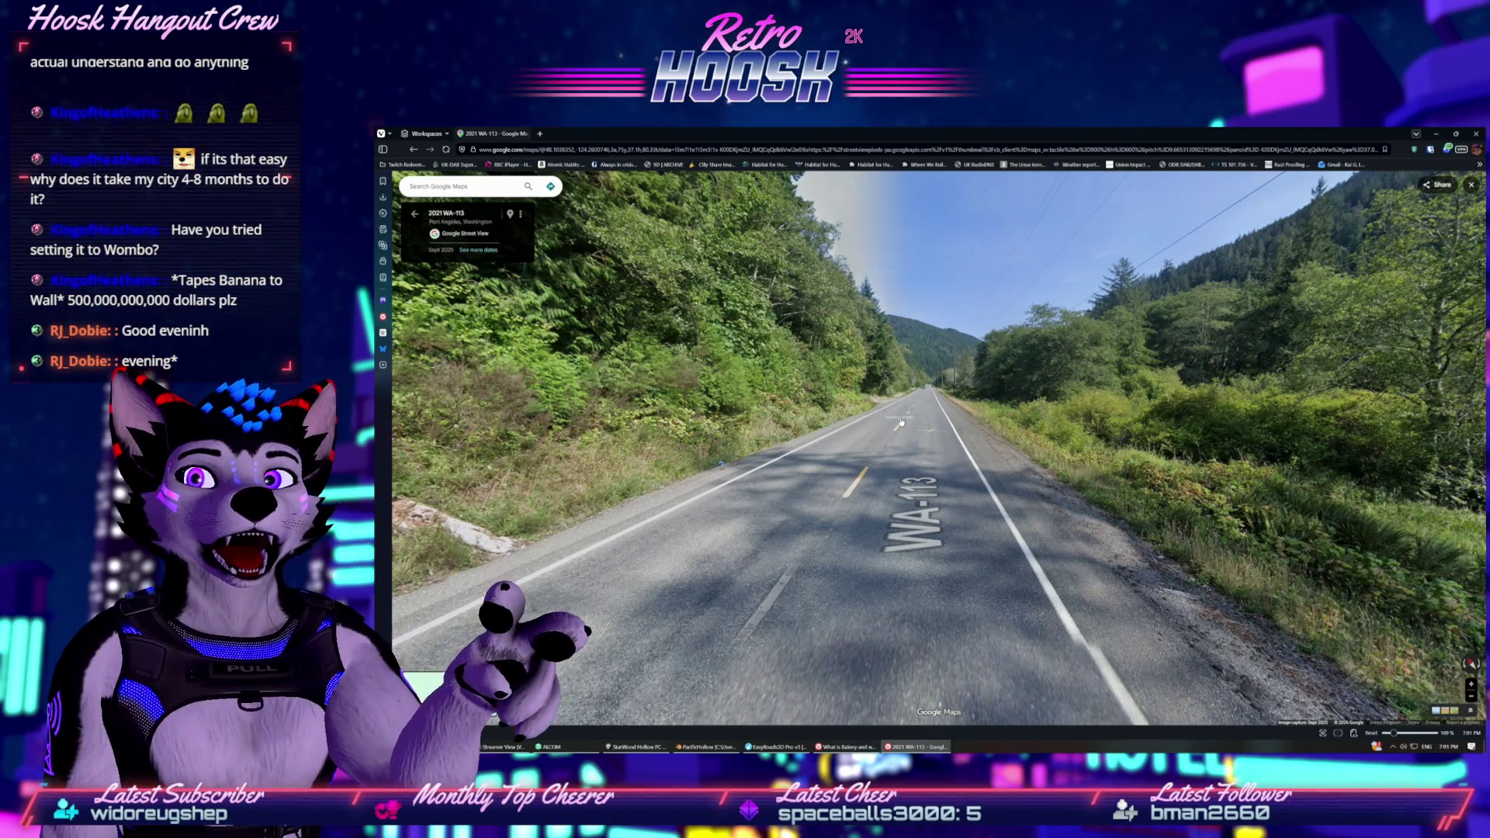
pyautogui.click(901, 421)
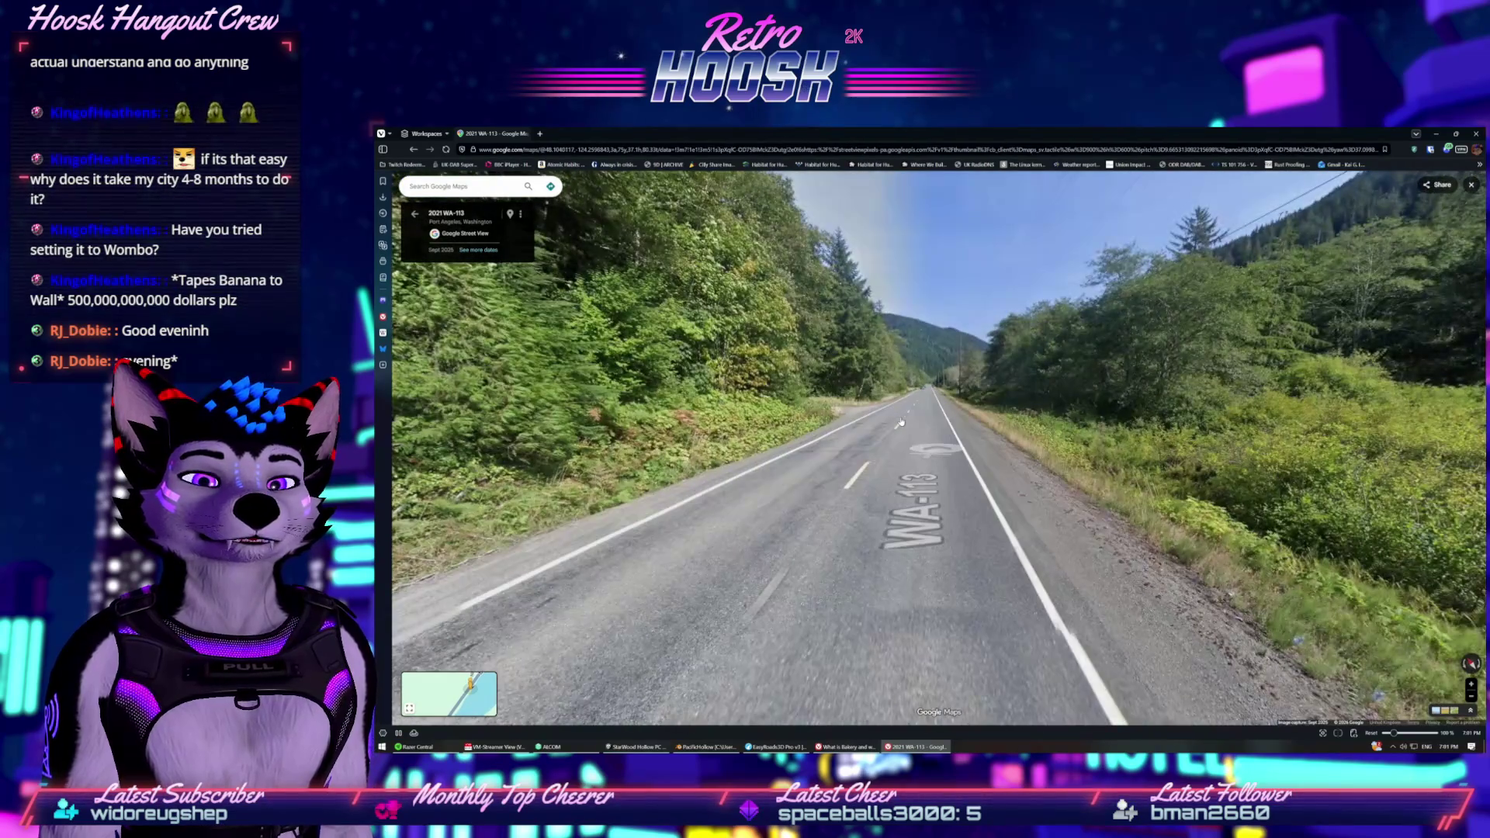
pyautogui.click(901, 421)
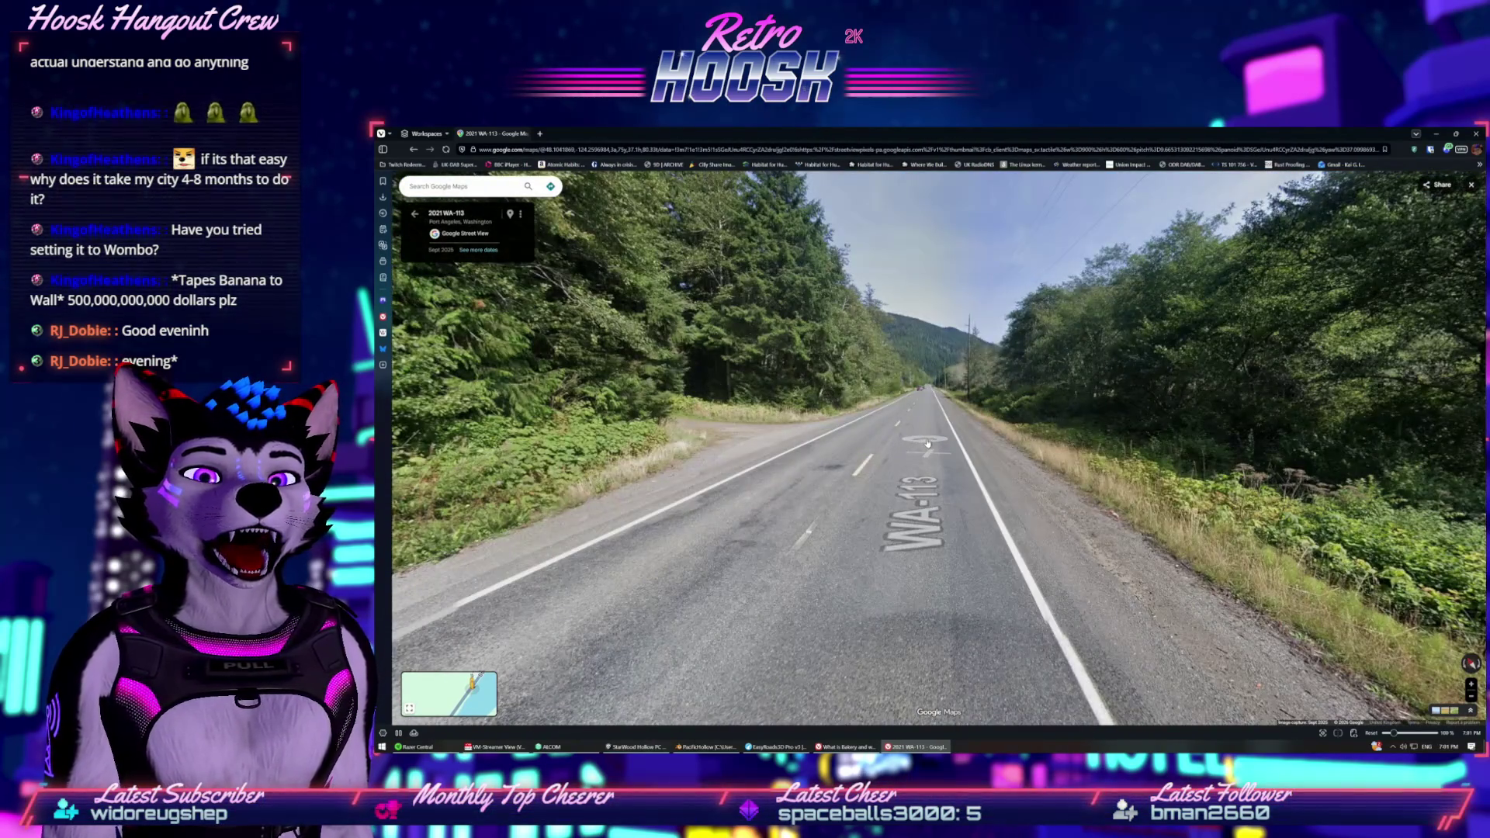
pyautogui.click(927, 443)
pyautogui.click(927, 447)
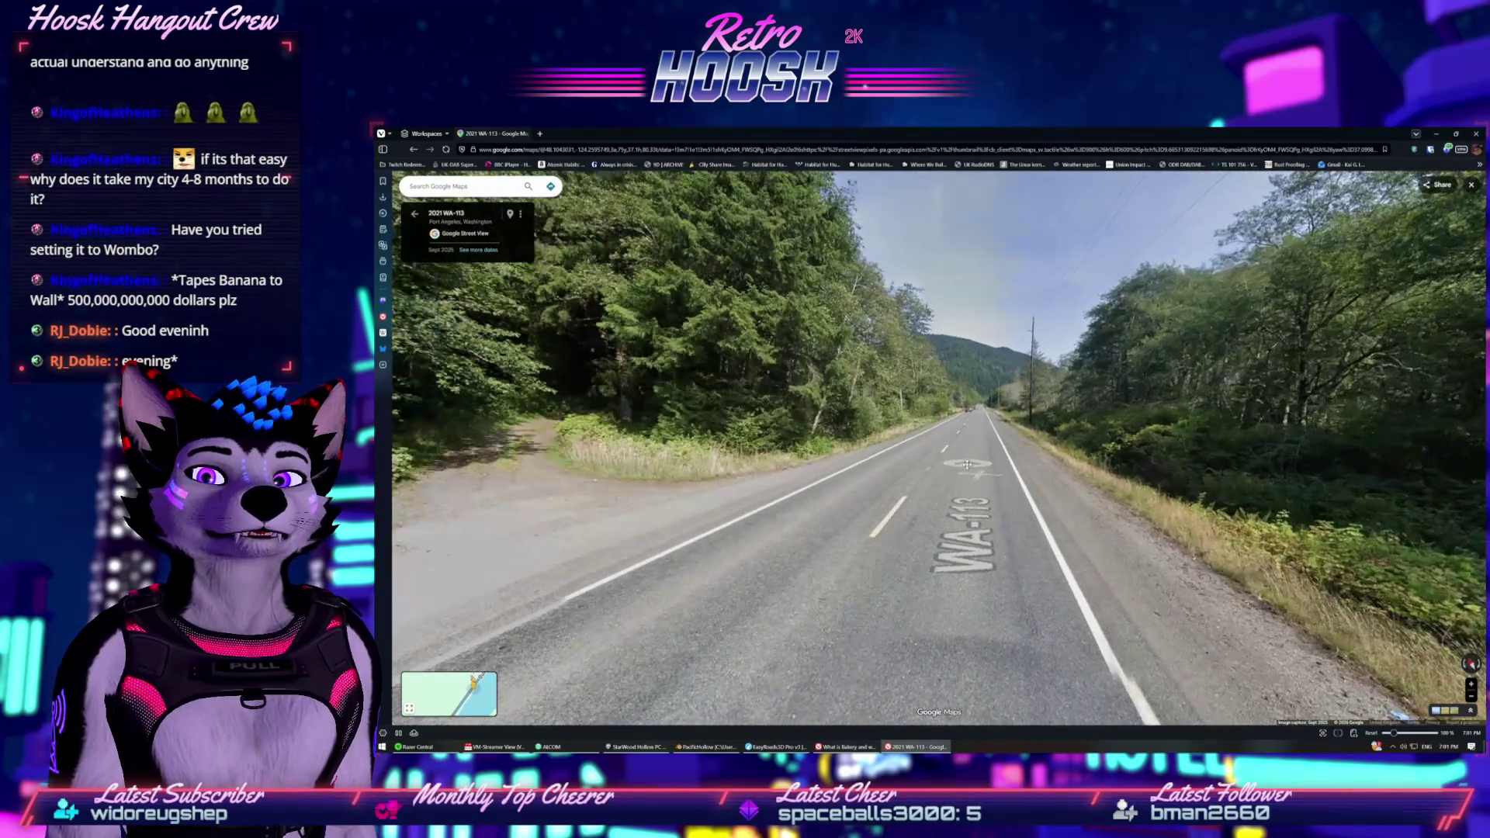
# Back in Unity, inspect the dirtRoad_A texture, then select the Road Network object.
pyautogui.hotkey('alt', 'Tab')
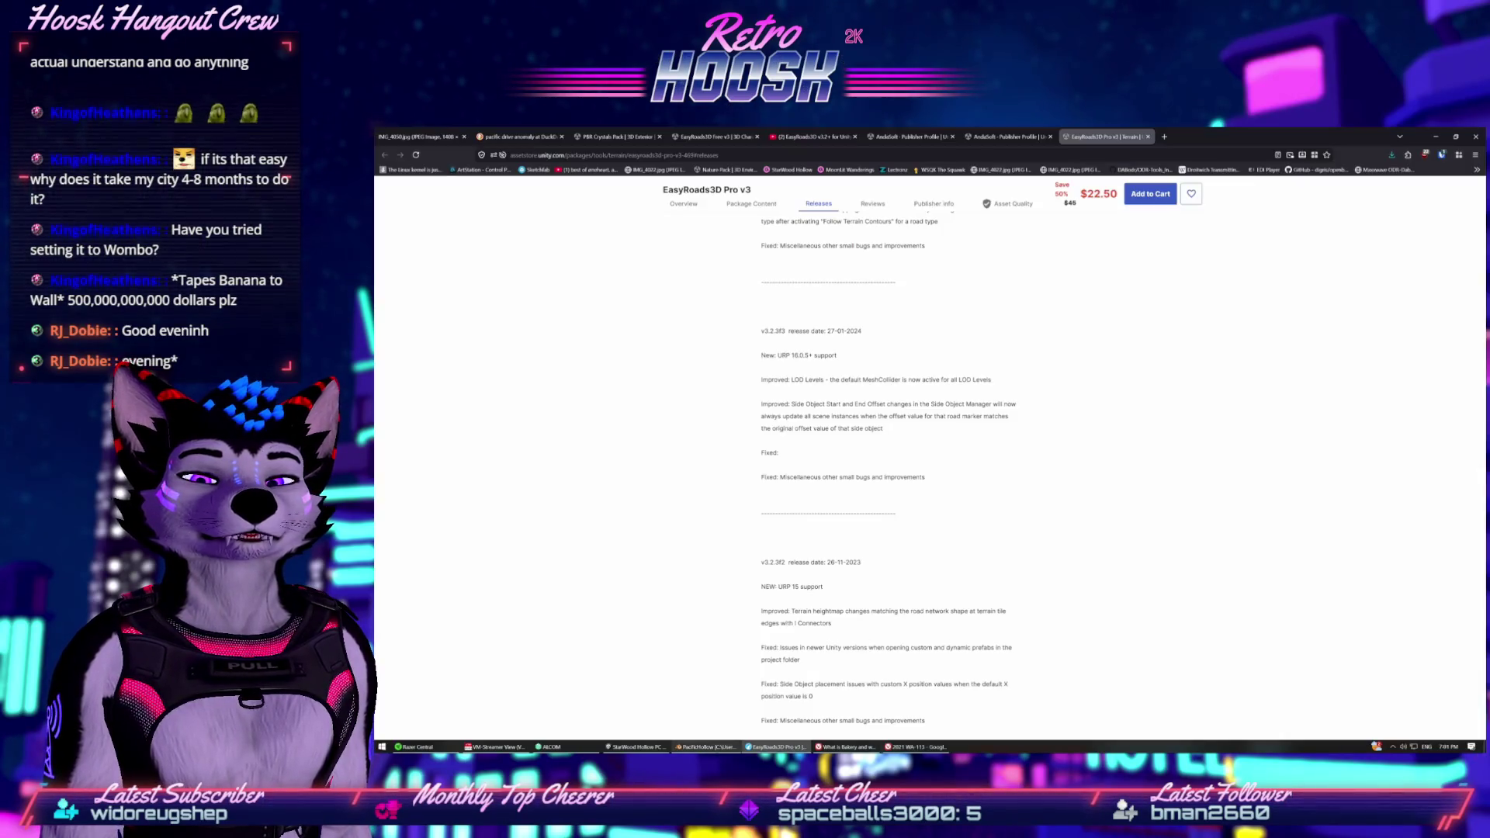
pyautogui.hotkey('alt', 'Tab')
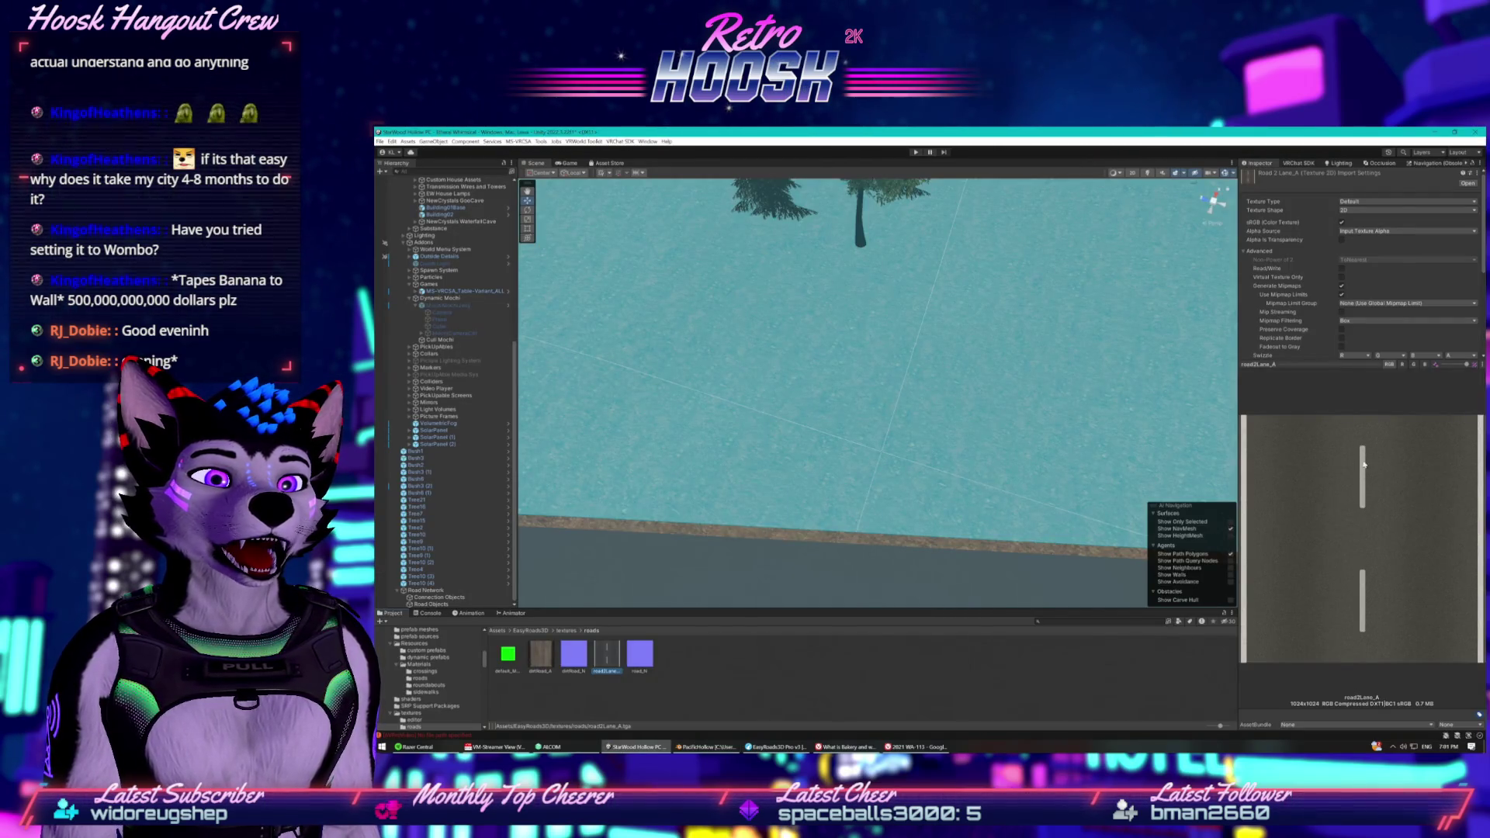
pyautogui.scroll(-10, 1012, 410)
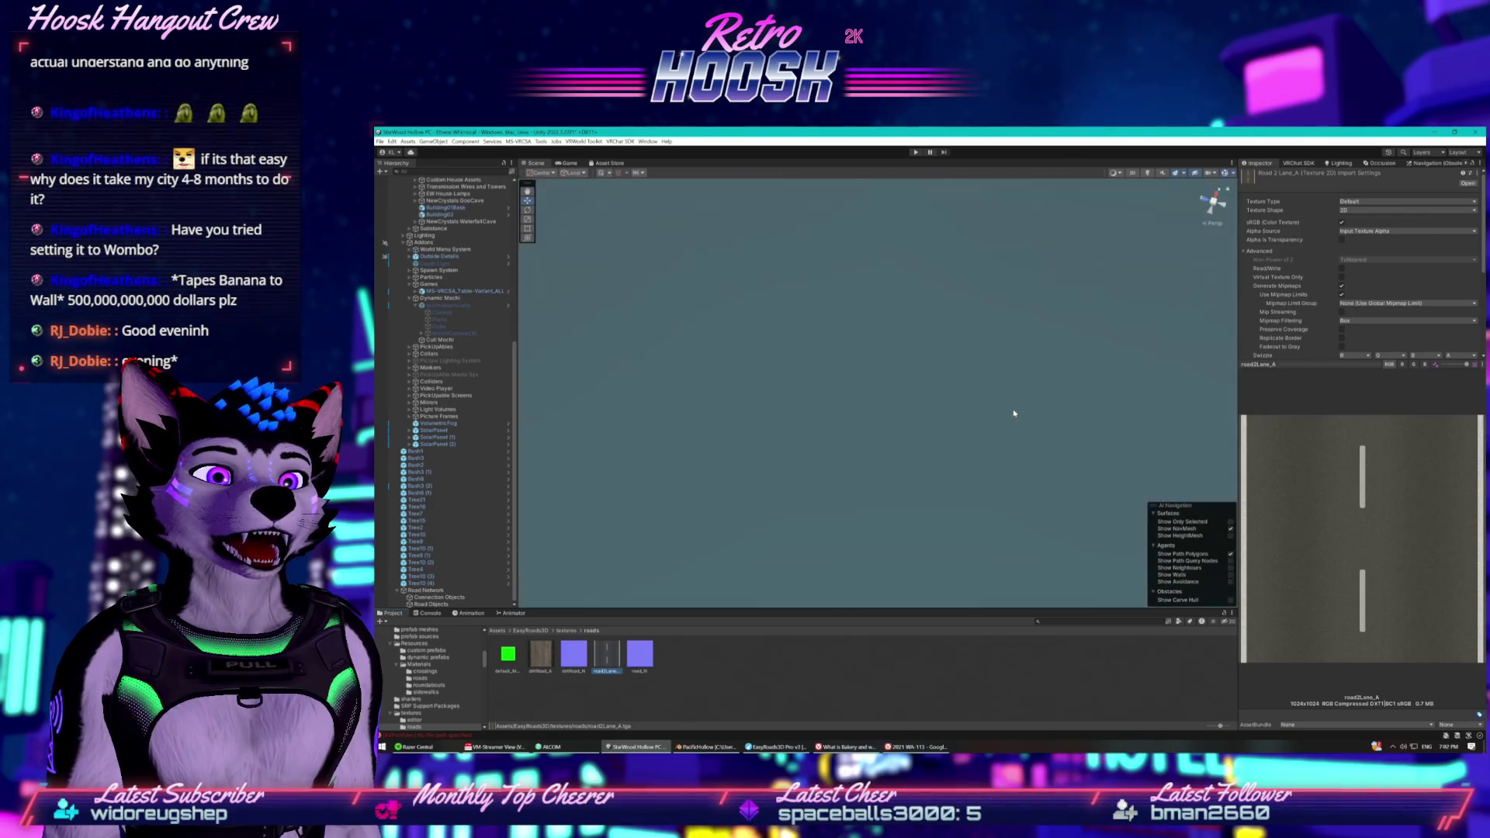
pyautogui.scroll(5, 1014, 413)
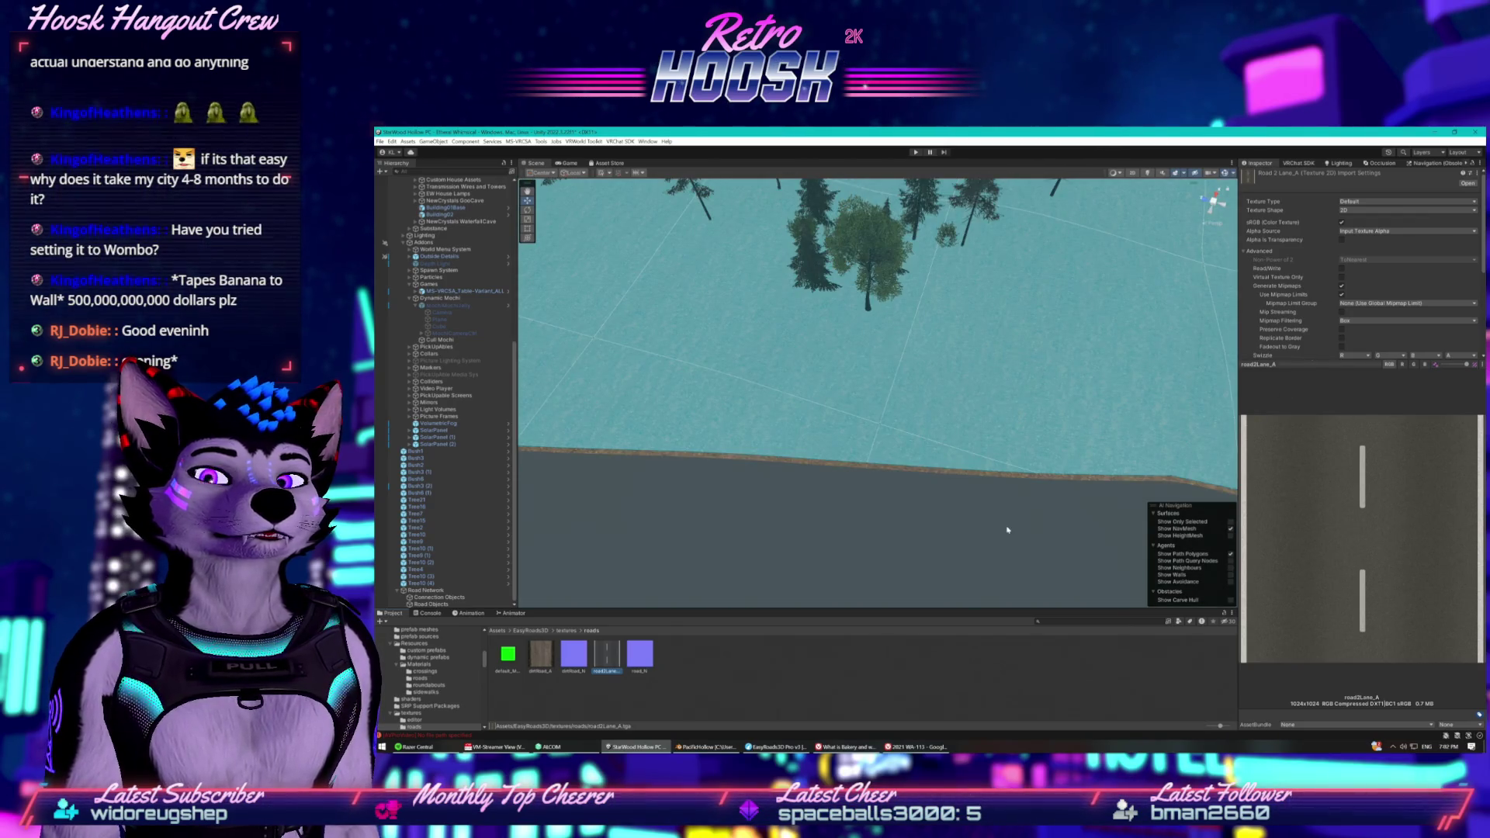
pyautogui.rightClick(606, 664)
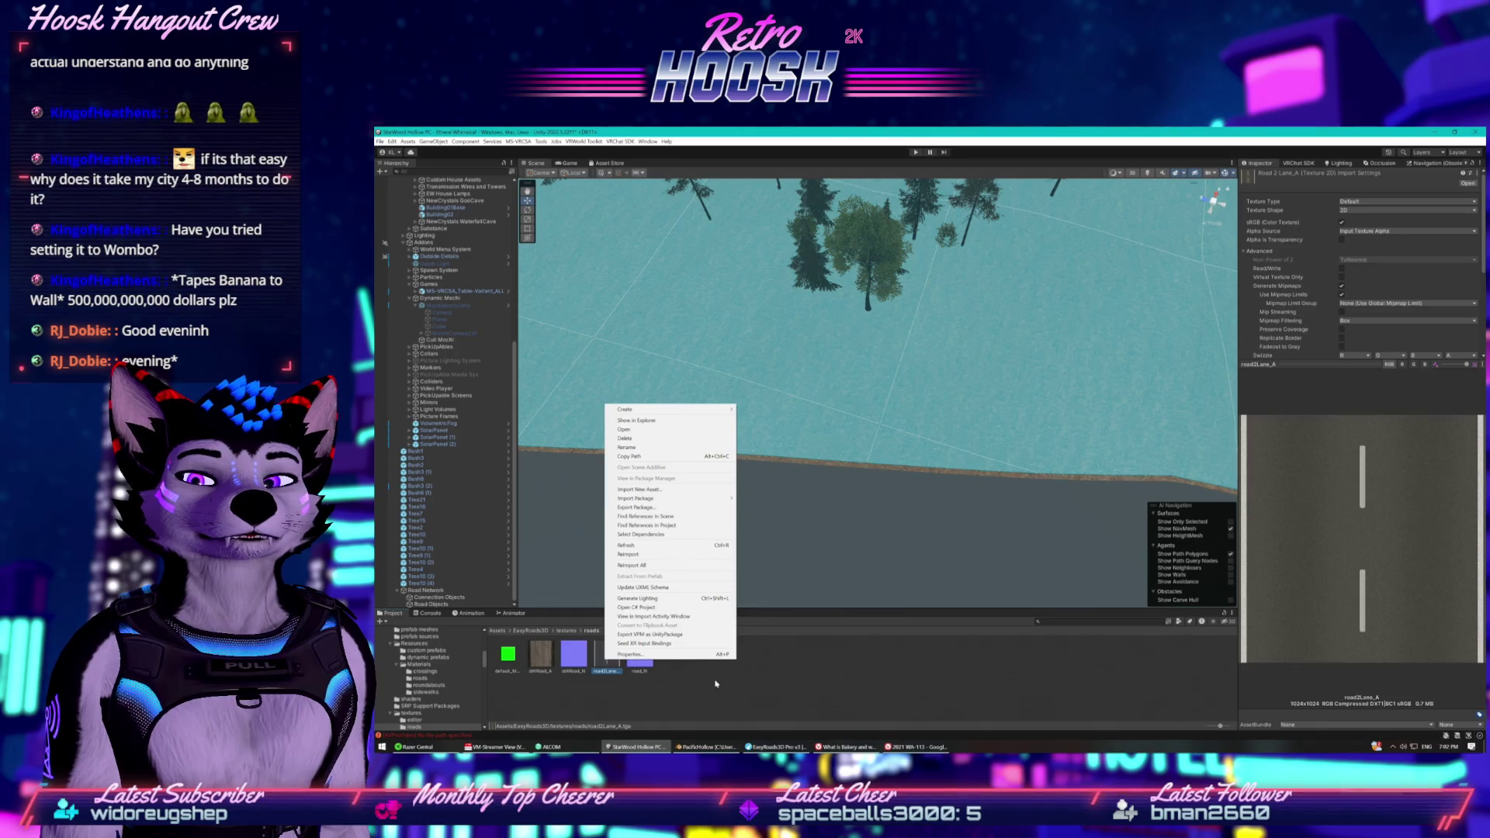
pyautogui.click(715, 684)
pyautogui.click(541, 656)
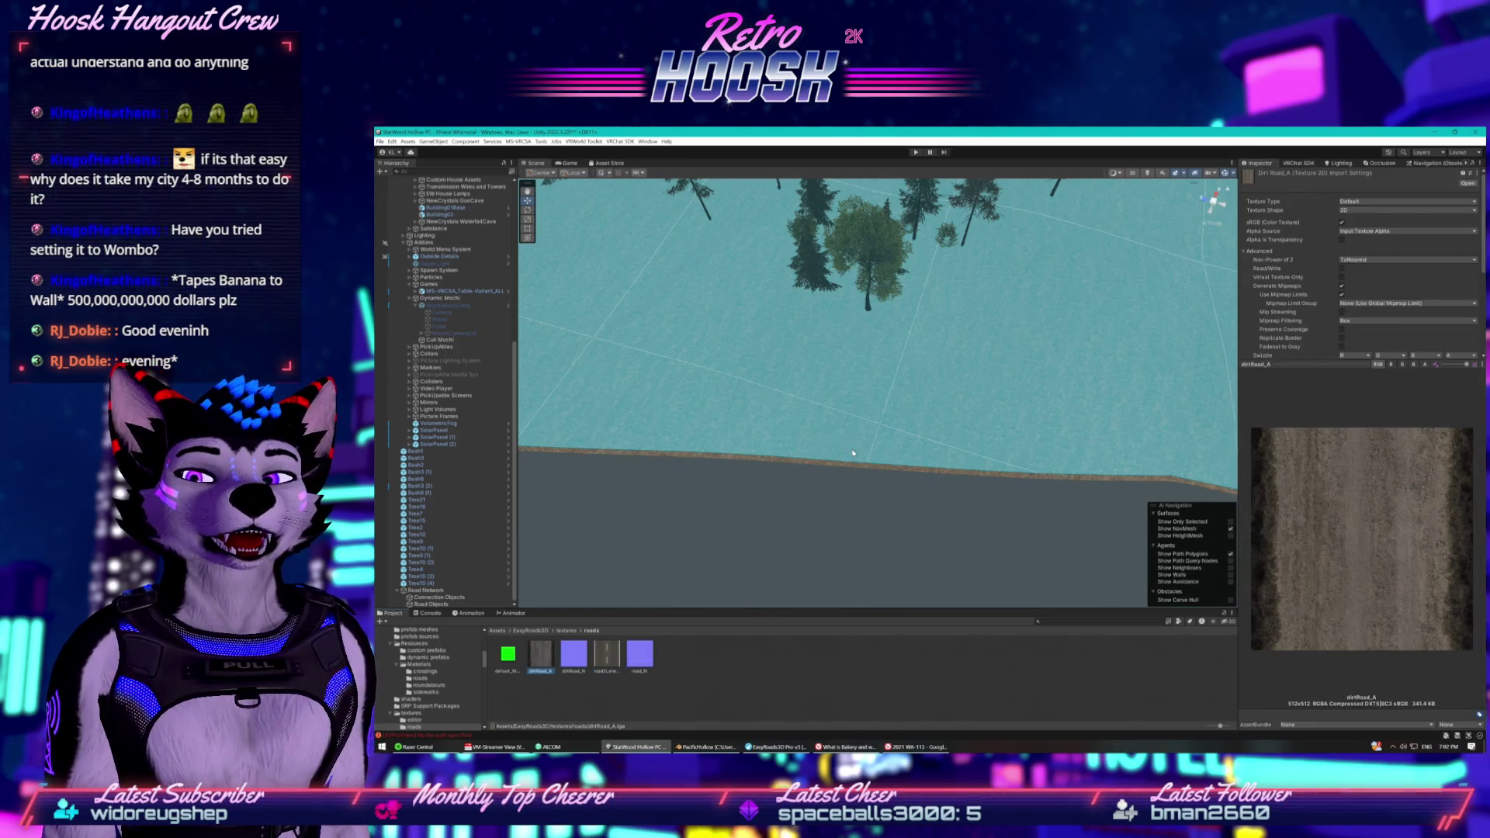
pyautogui.click(1017, 392)
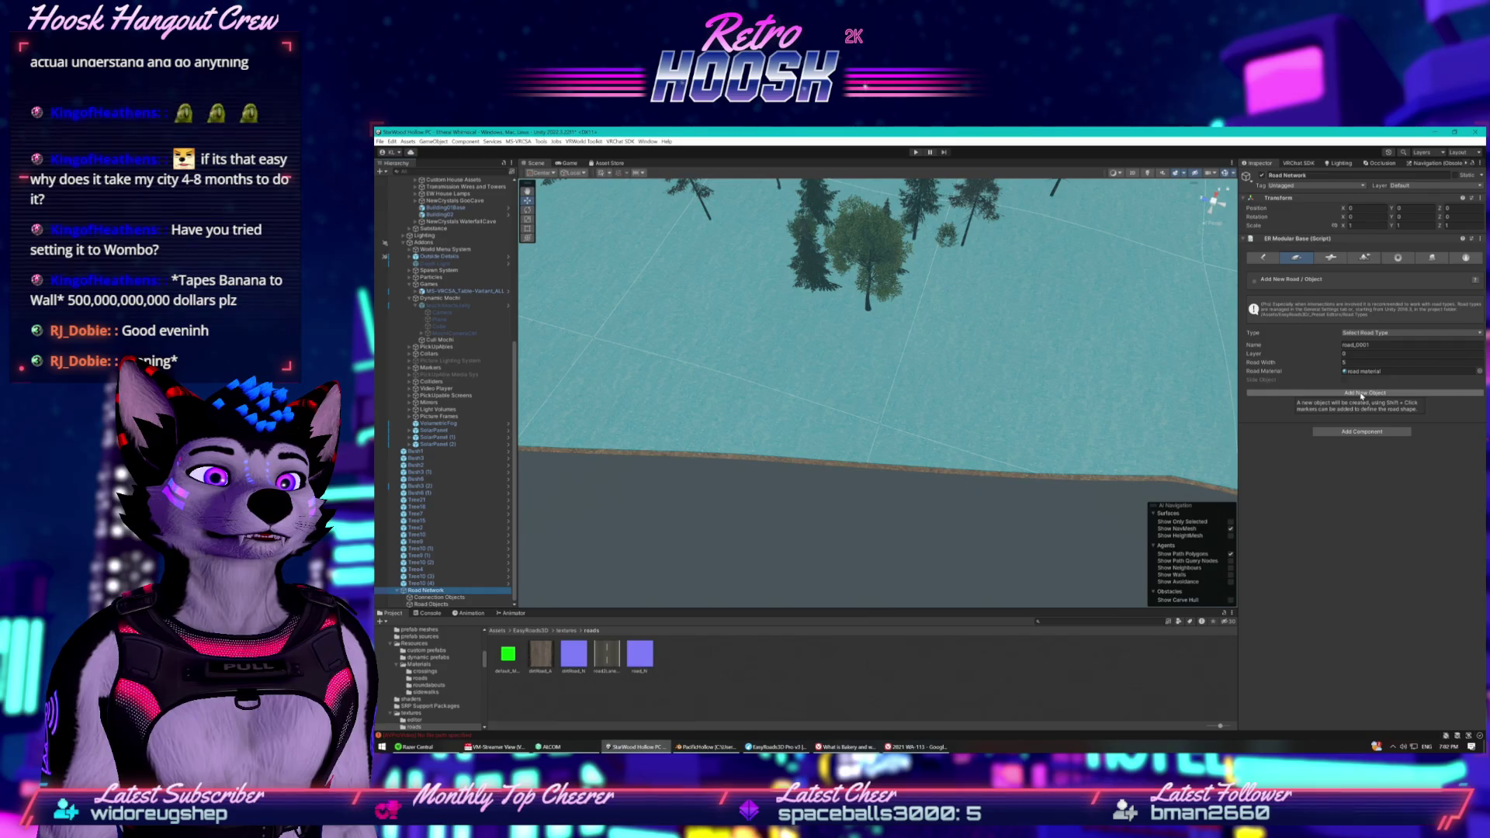
# Pick Default Road as the road type and assign the dirt material as Road Material.
pyautogui.click(1380, 333)
pyautogui.click(1373, 350)
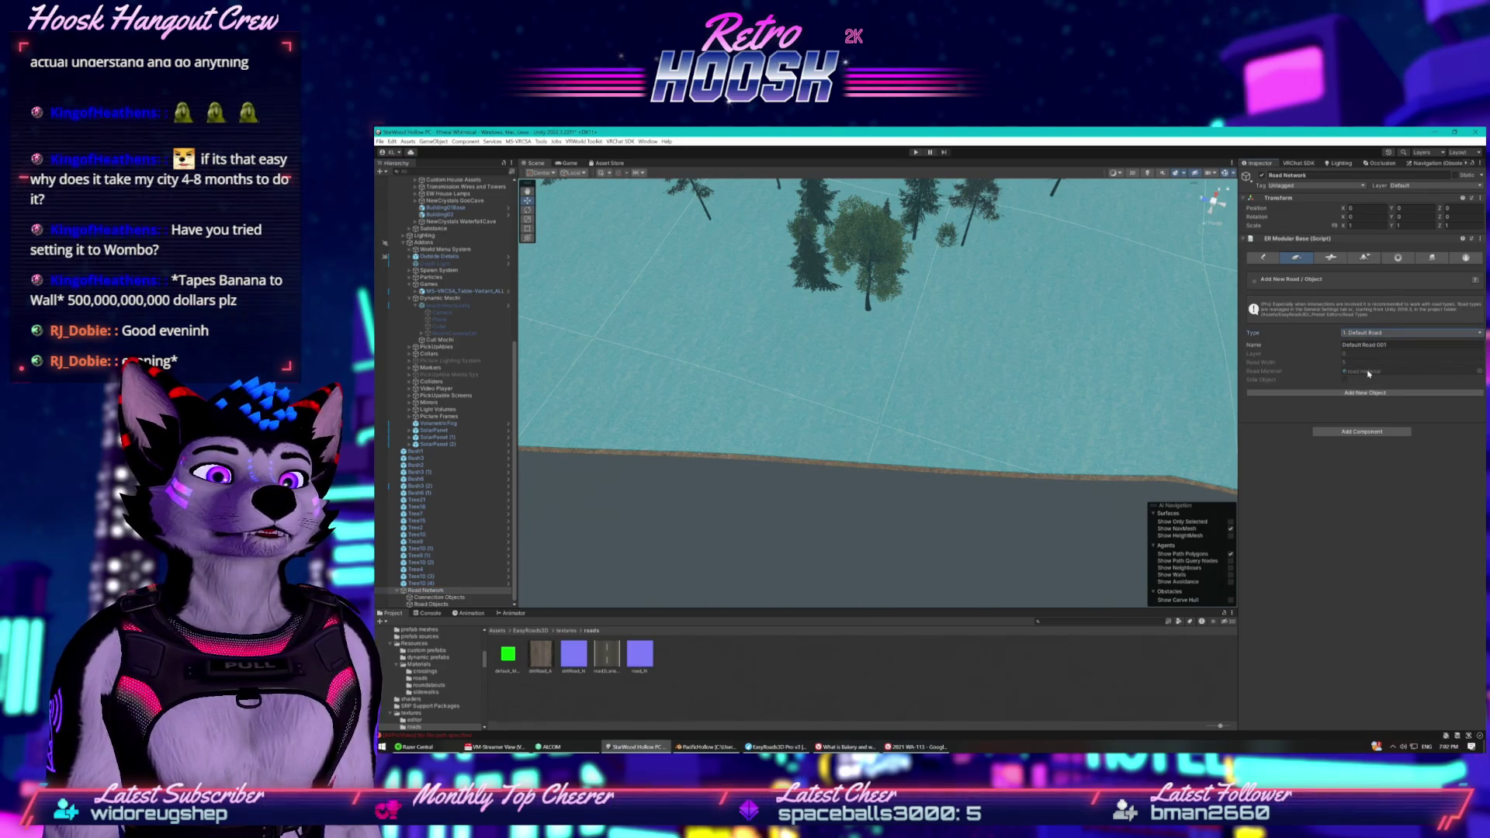
pyautogui.click(1380, 334)
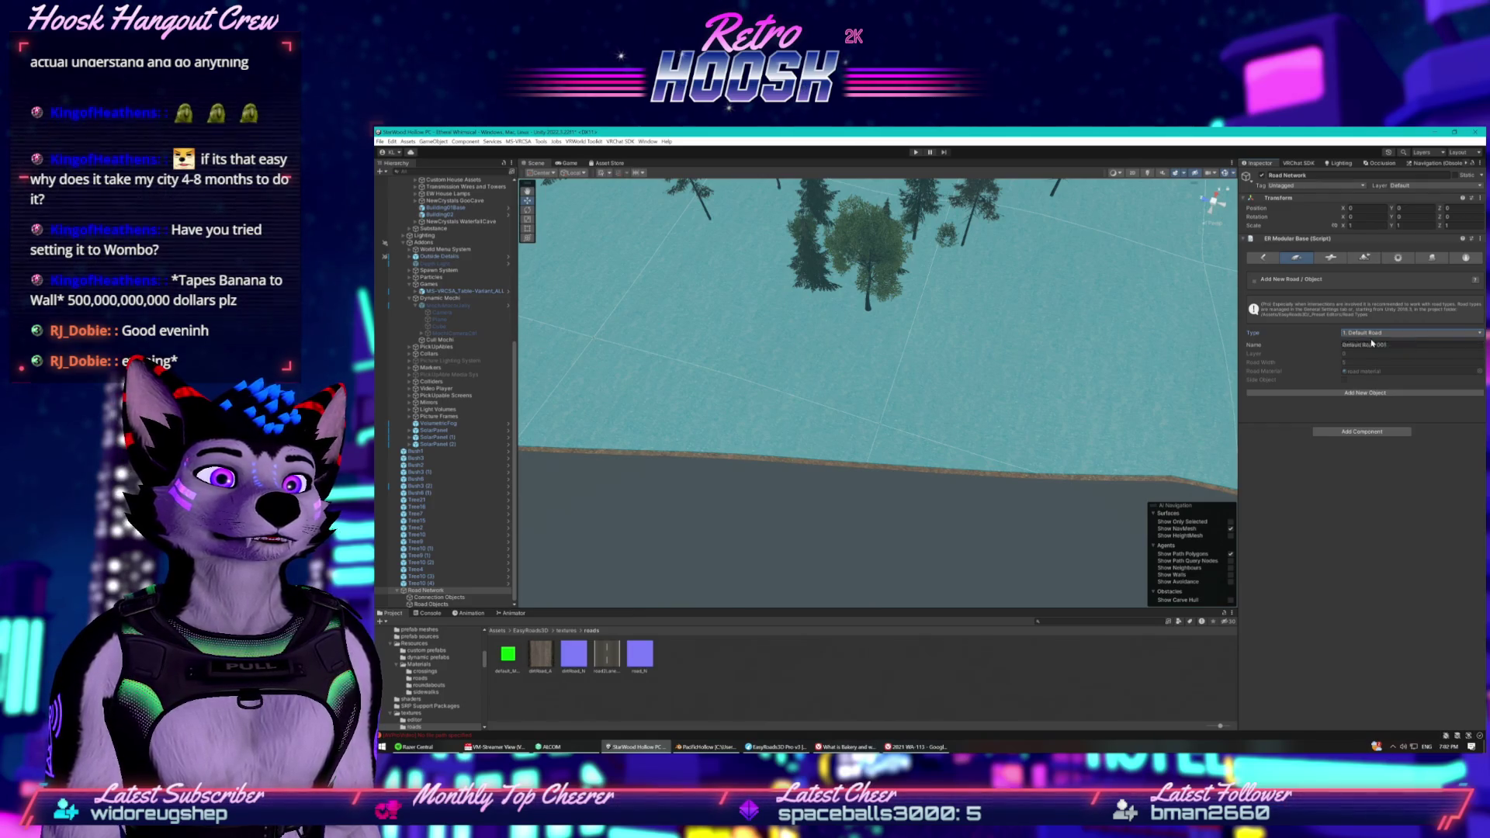
pyautogui.click(1373, 336)
pyautogui.click(1378, 372)
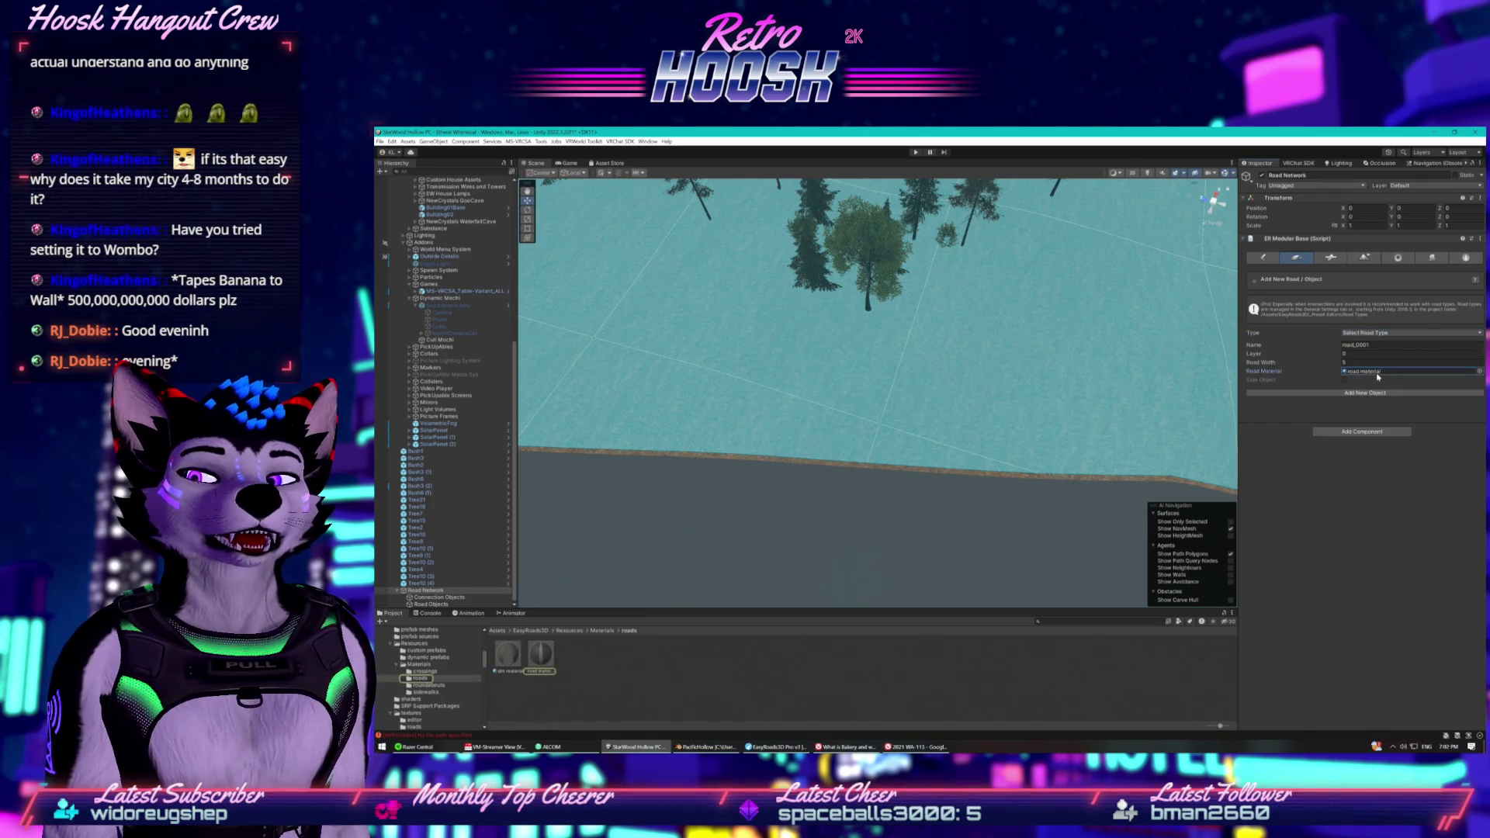
pyautogui.moveTo(512, 656)
pyautogui.mouseDown()
pyautogui.moveTo(698, 636)
pyautogui.moveTo(1164, 466)
pyautogui.moveTo(1337, 362)
pyautogui.moveTo(1366, 371)
pyautogui.mouseUp()
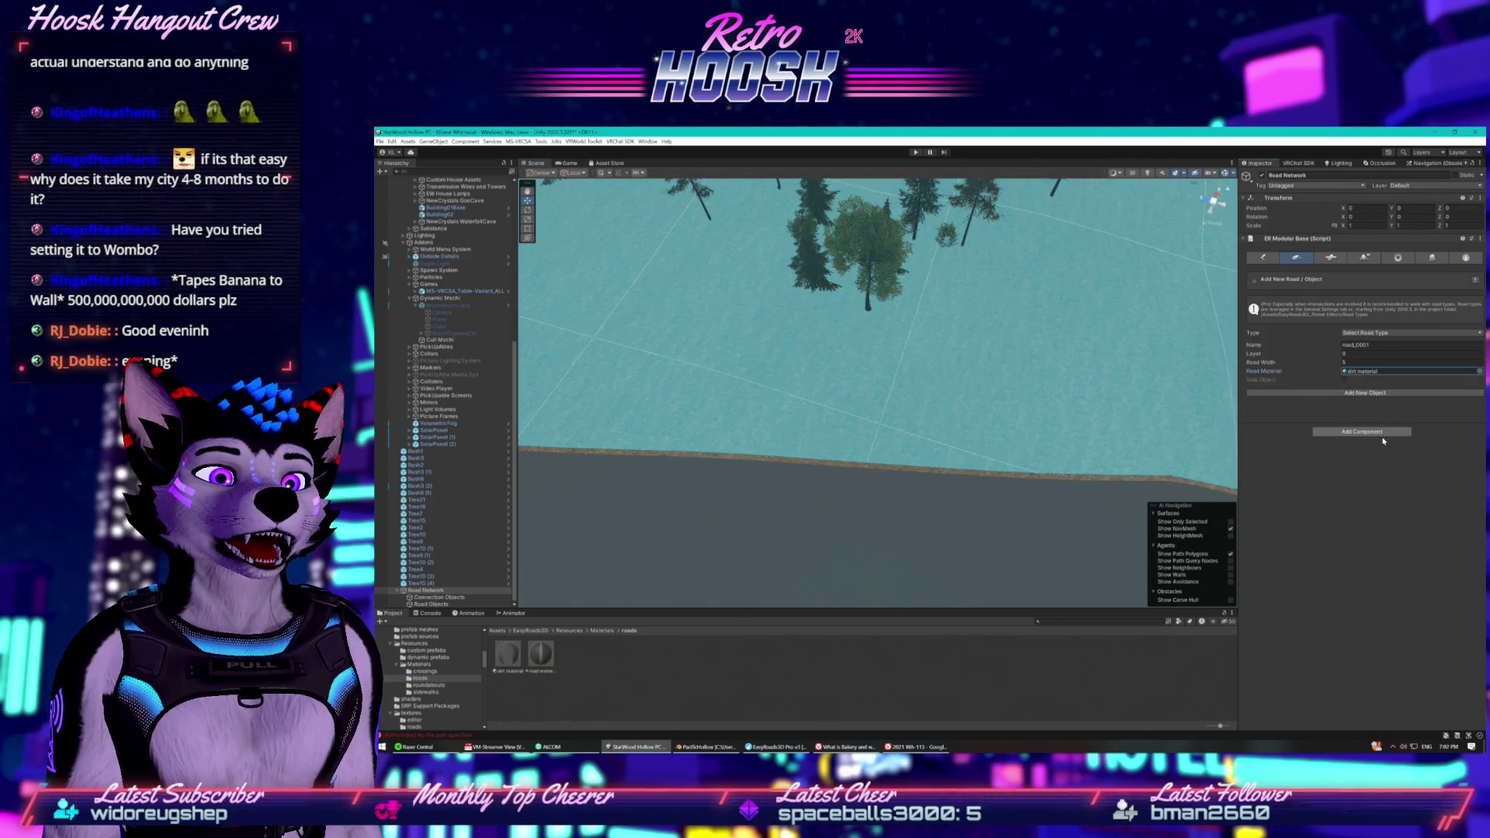
# Create road_0001, place points across the terrain, then delete extras to leave 21.71 m.
pyautogui.click(1363, 393)
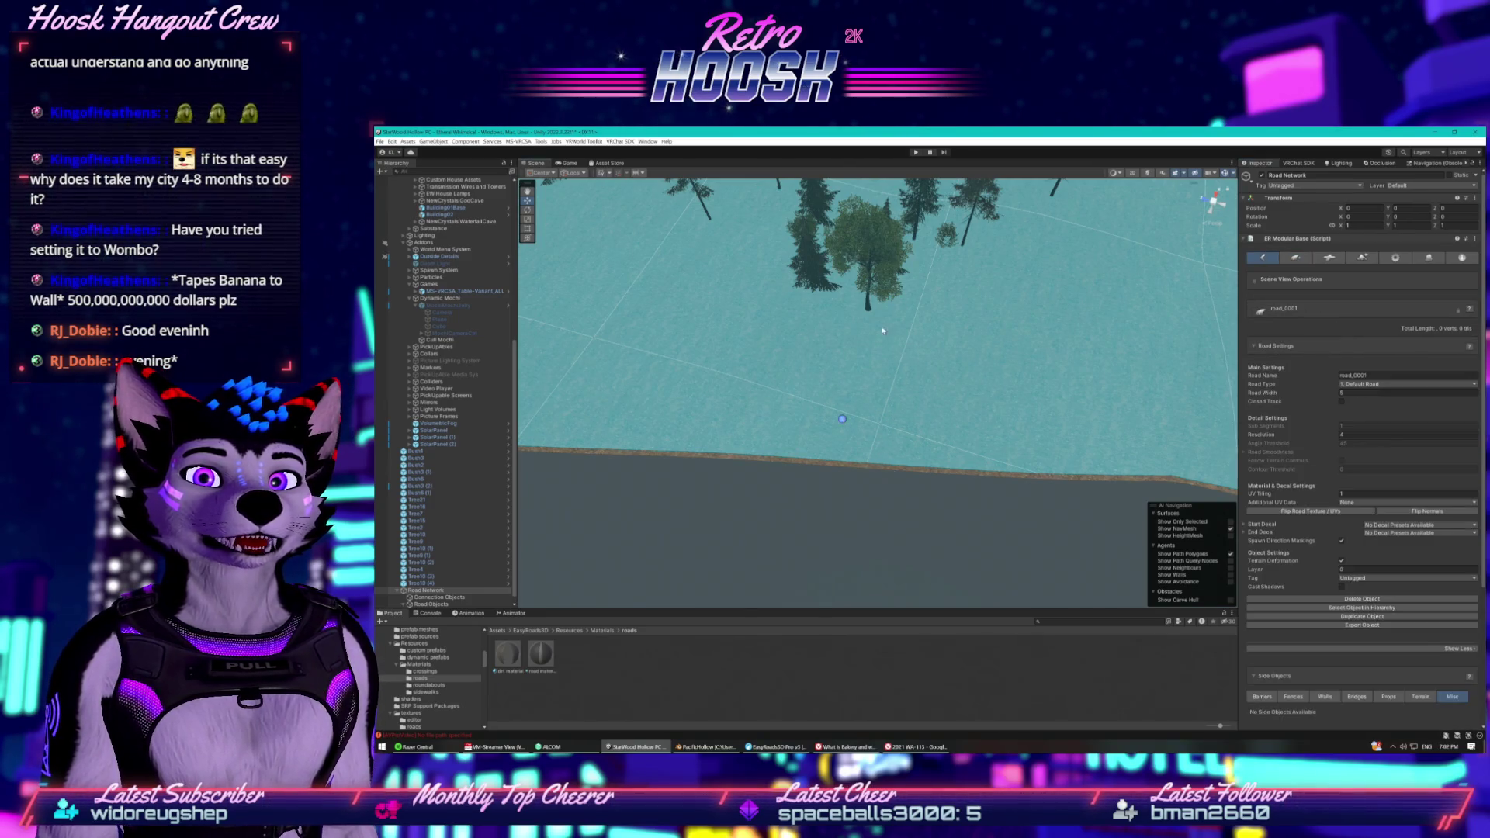
pyautogui.keyDown('shift'); pyautogui.click(912, 305); pyautogui.keyUp('shift')
pyautogui.keyDown('shift'); pyautogui.click(1004, 246); pyautogui.keyUp('shift')
pyautogui.keyDown('shift'); pyautogui.click(1058, 206); pyautogui.keyUp('shift')
pyautogui.scroll(-3, 1071, 241)
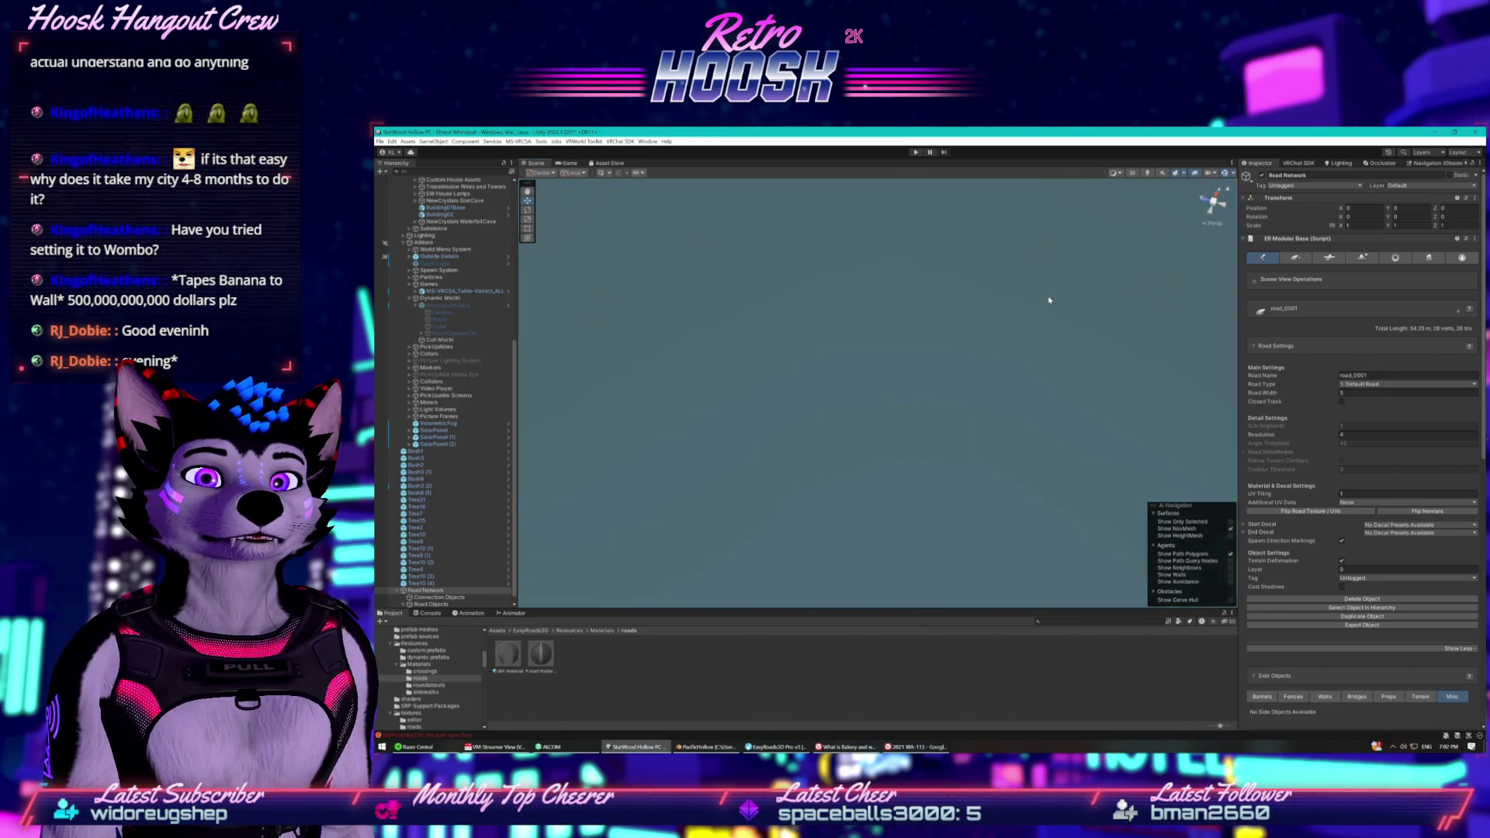
pyautogui.moveTo(708, 228)
pyautogui.mouseDown()
pyautogui.moveTo(701, 259)
pyautogui.moveTo(691, 183)
pyautogui.moveTo(791, 161)
pyautogui.moveTo(760, 264)
pyautogui.moveTo(705, 267)
pyautogui.mouseUp()
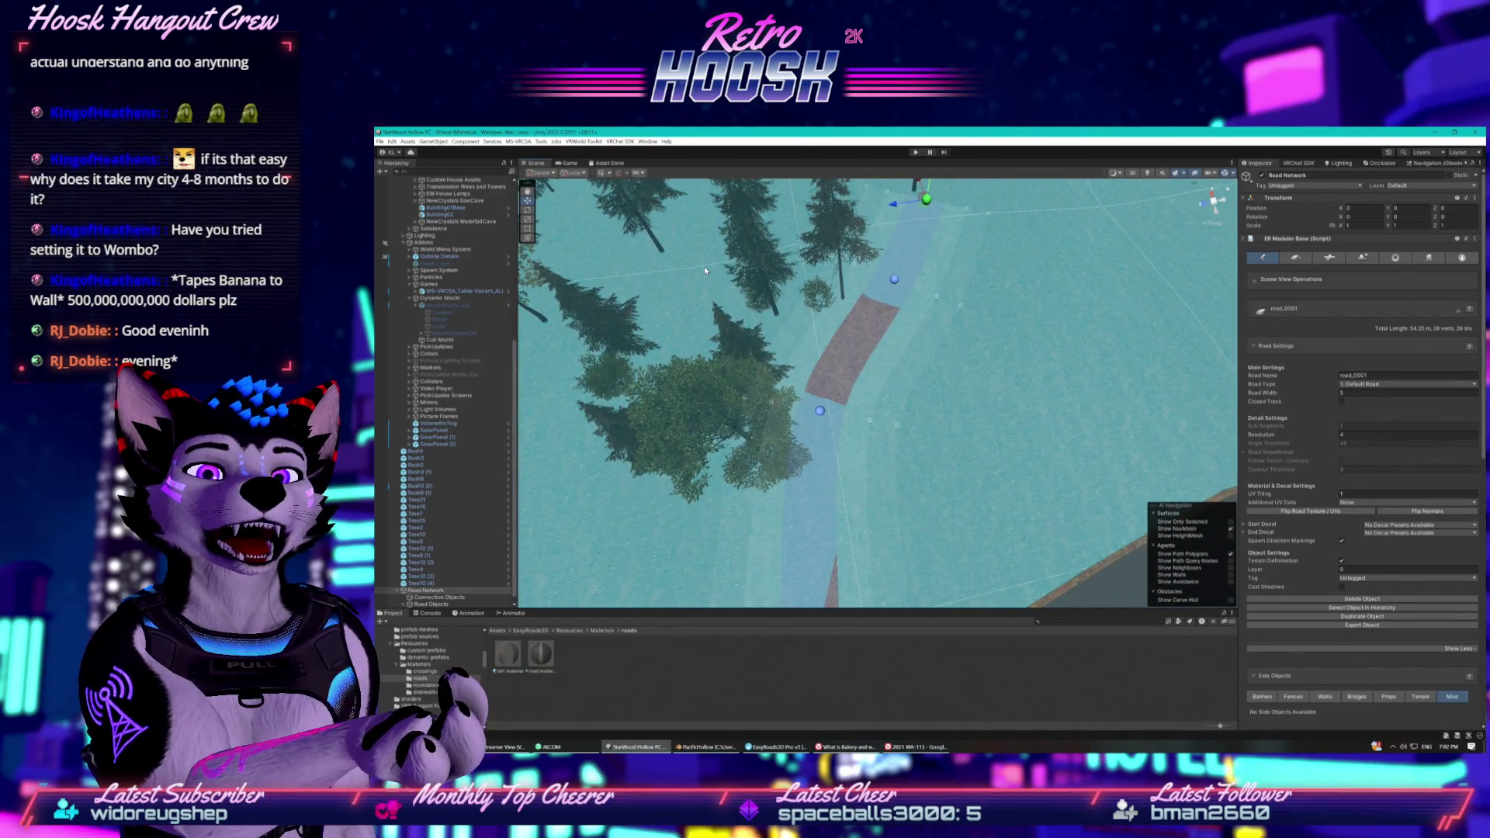
pyautogui.press('Delete')
pyautogui.press('Delete')
pyautogui.press('Delete')
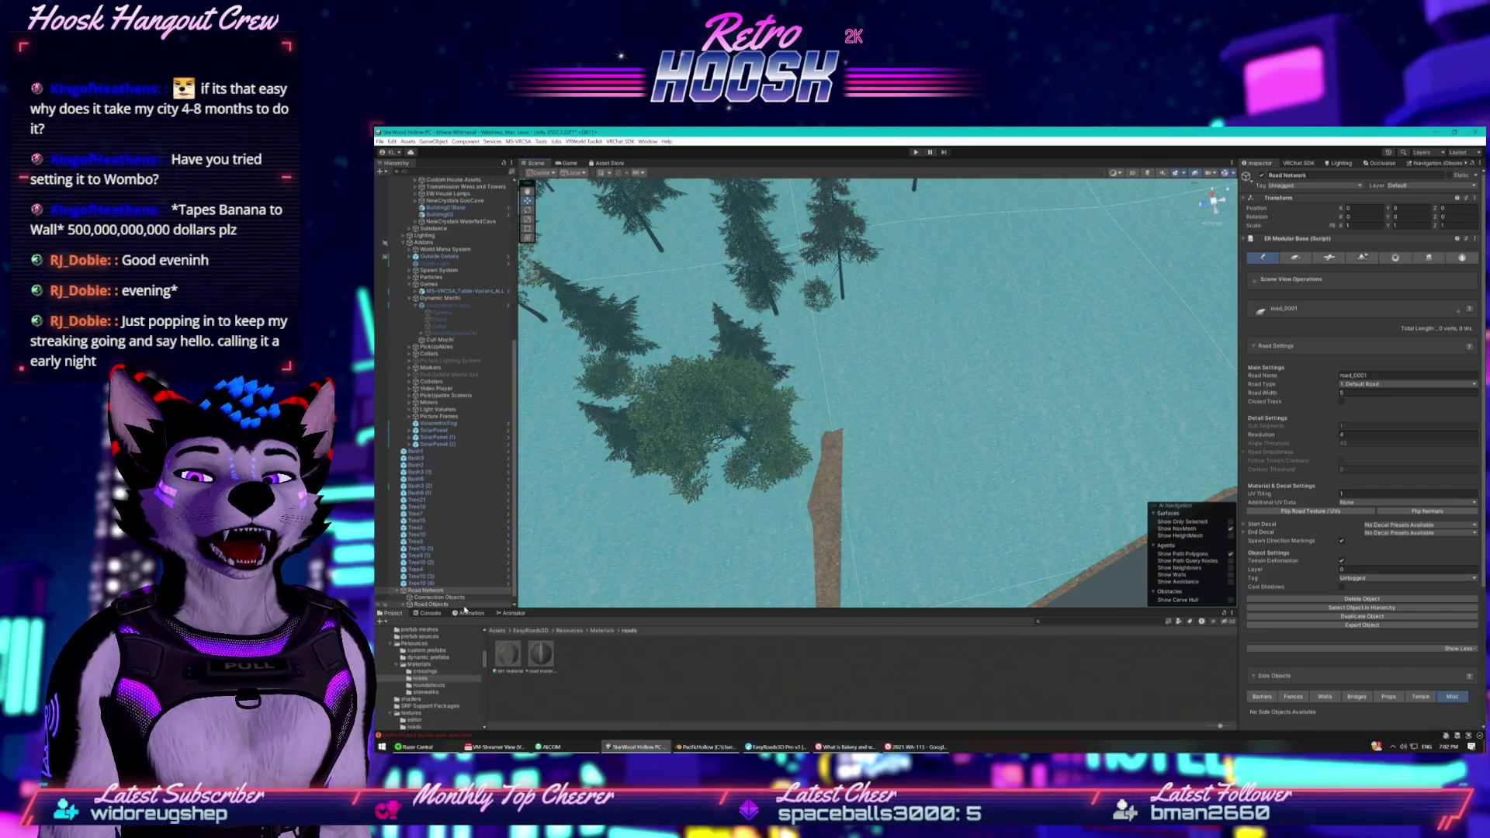
# From the Road Network overview, create a new Default Road type road, Default Road 001.
pyautogui.click(425, 590)
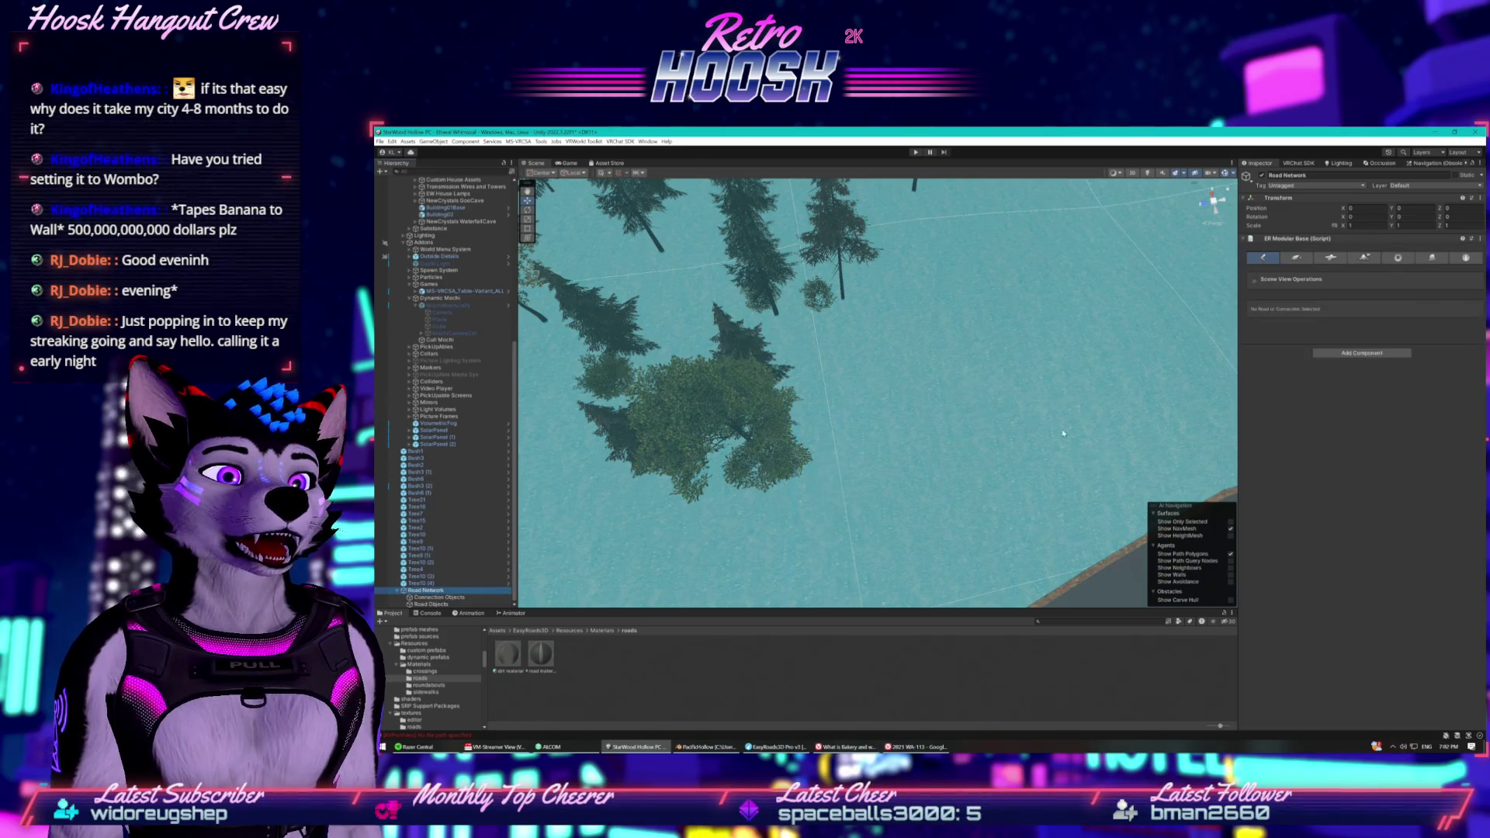
pyautogui.click(1296, 256)
pyautogui.click(1369, 332)
pyautogui.click(1371, 350)
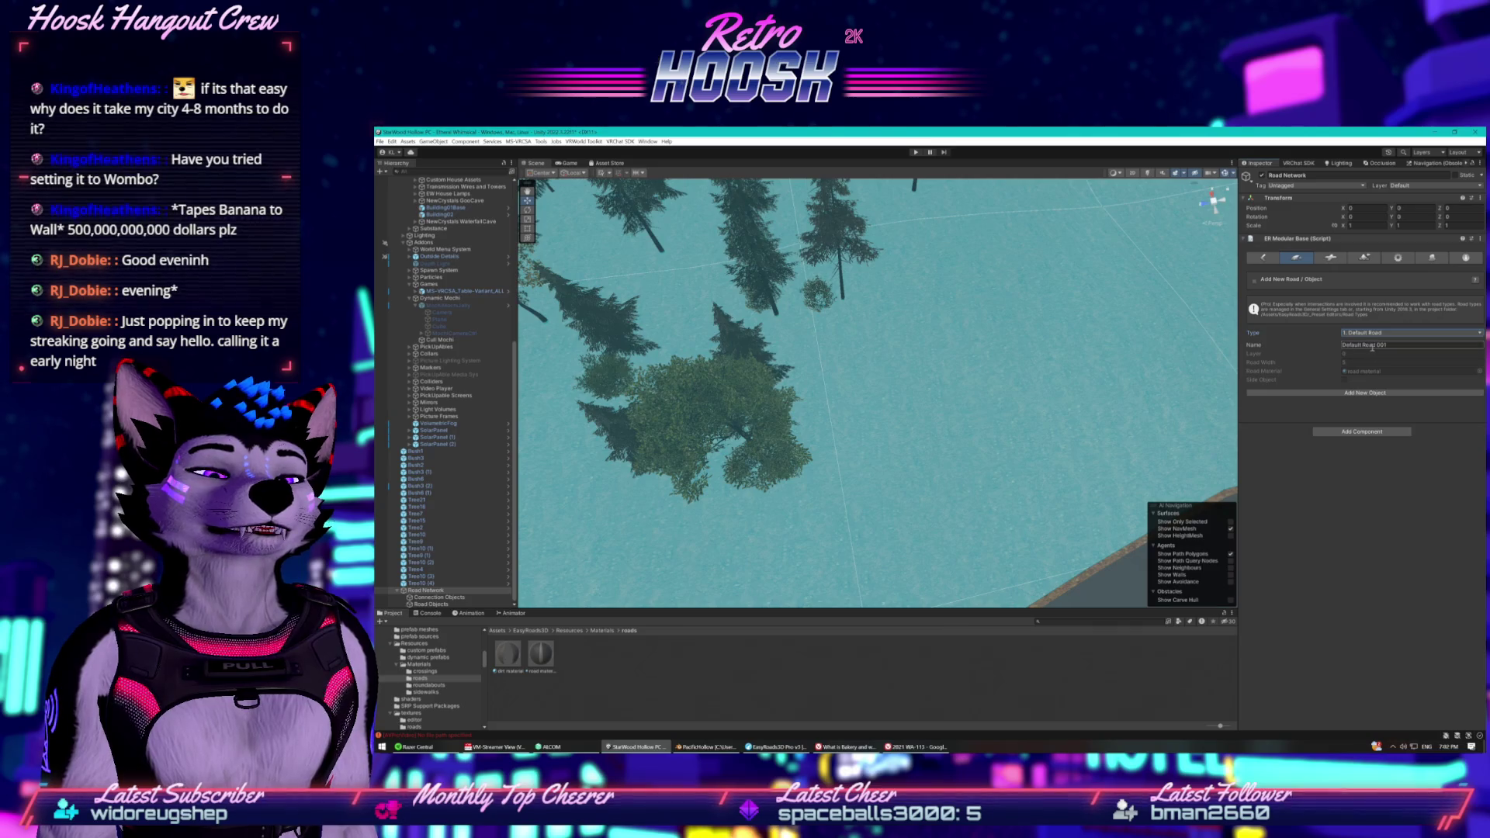
pyautogui.click(1380, 394)
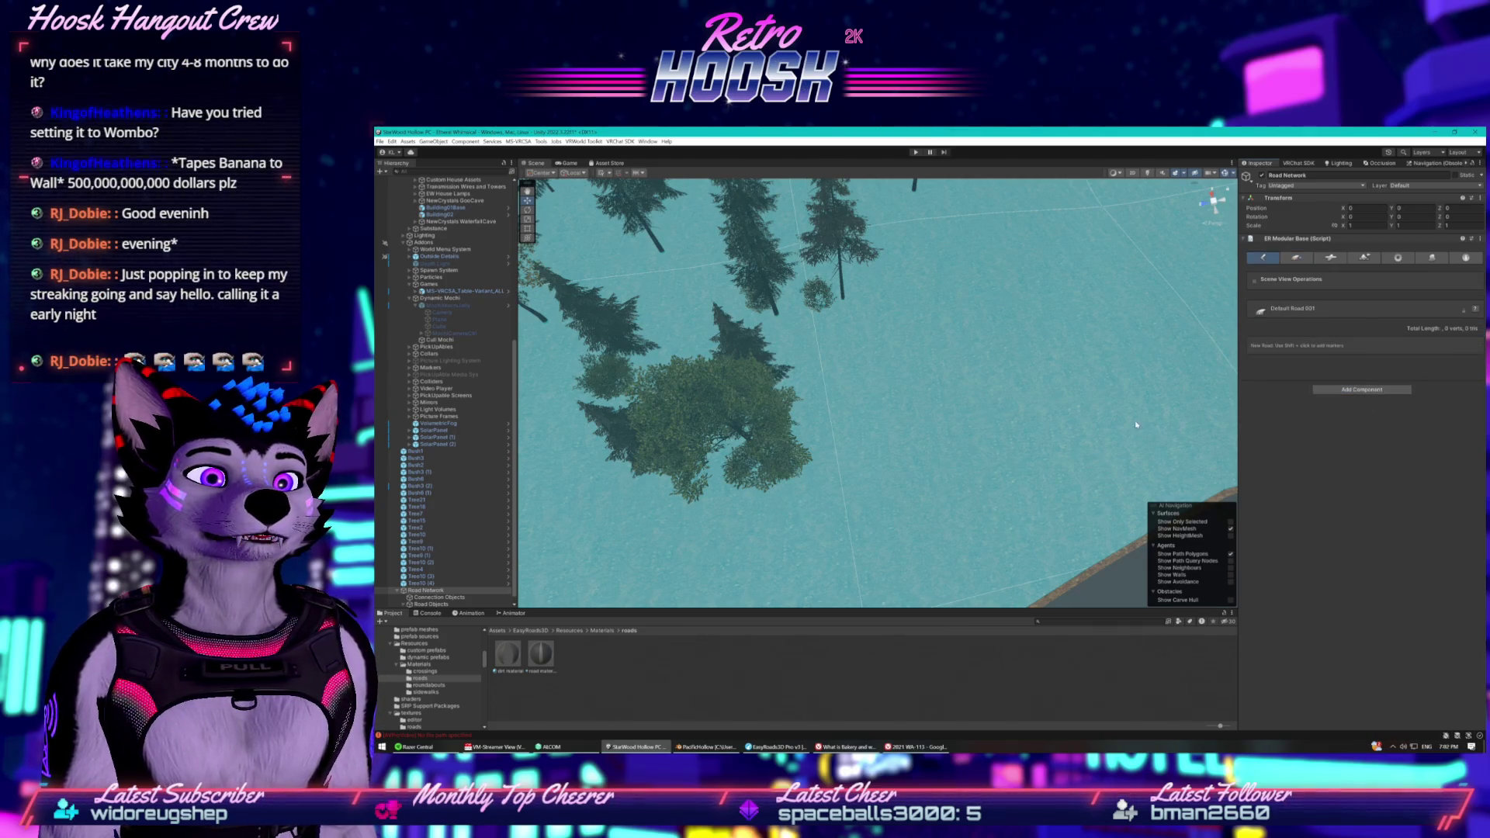
# Undo a test road segment, recreate the road object, and place its first marker on the terrain.
pyautogui.moveTo(1024, 460); pyautogui.dragTo(934, 425)
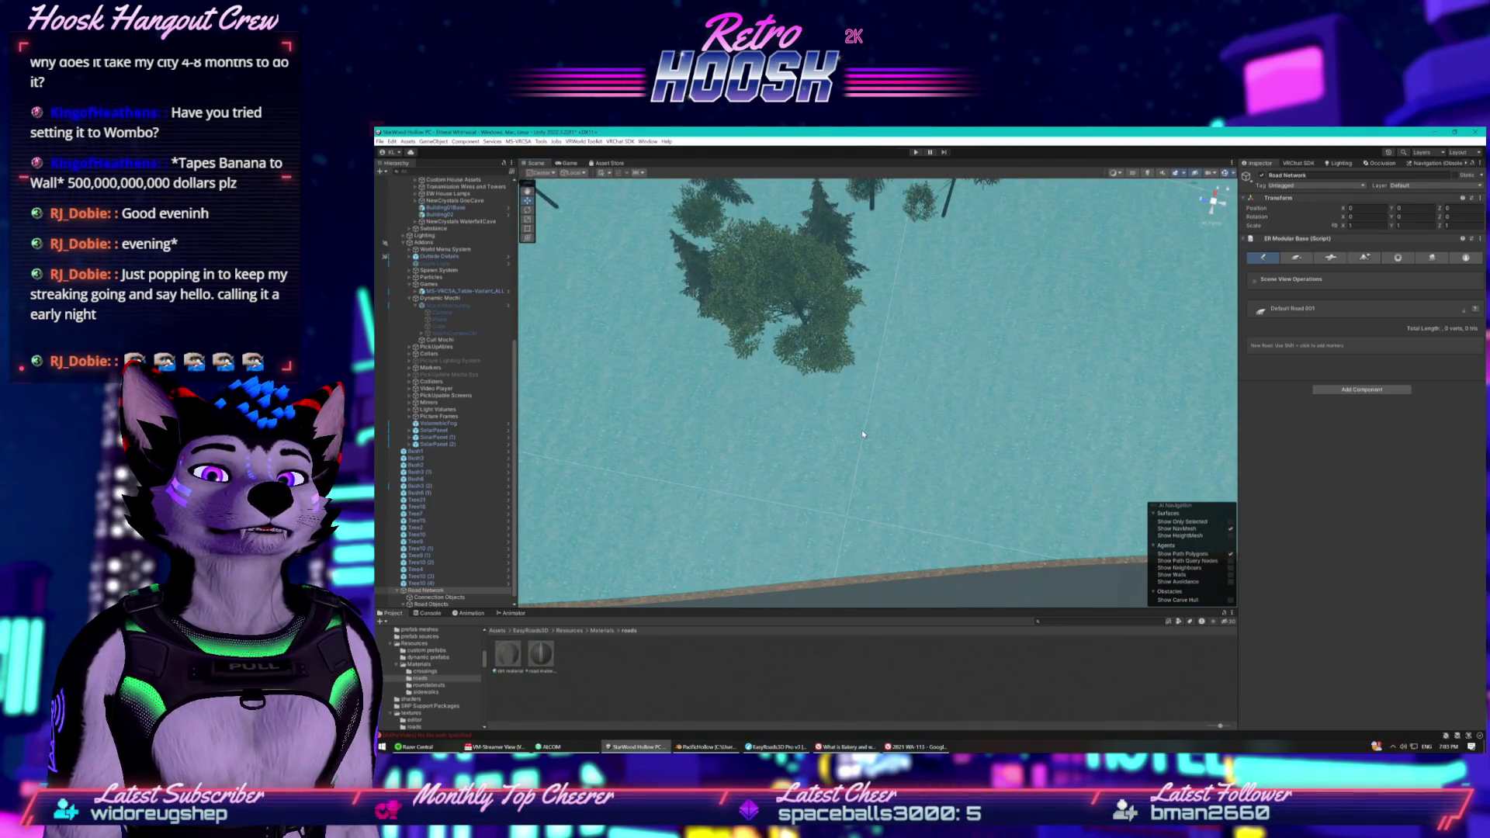
pyautogui.keyDown('shift'); pyautogui.click(872, 535); pyautogui.keyUp('shift')
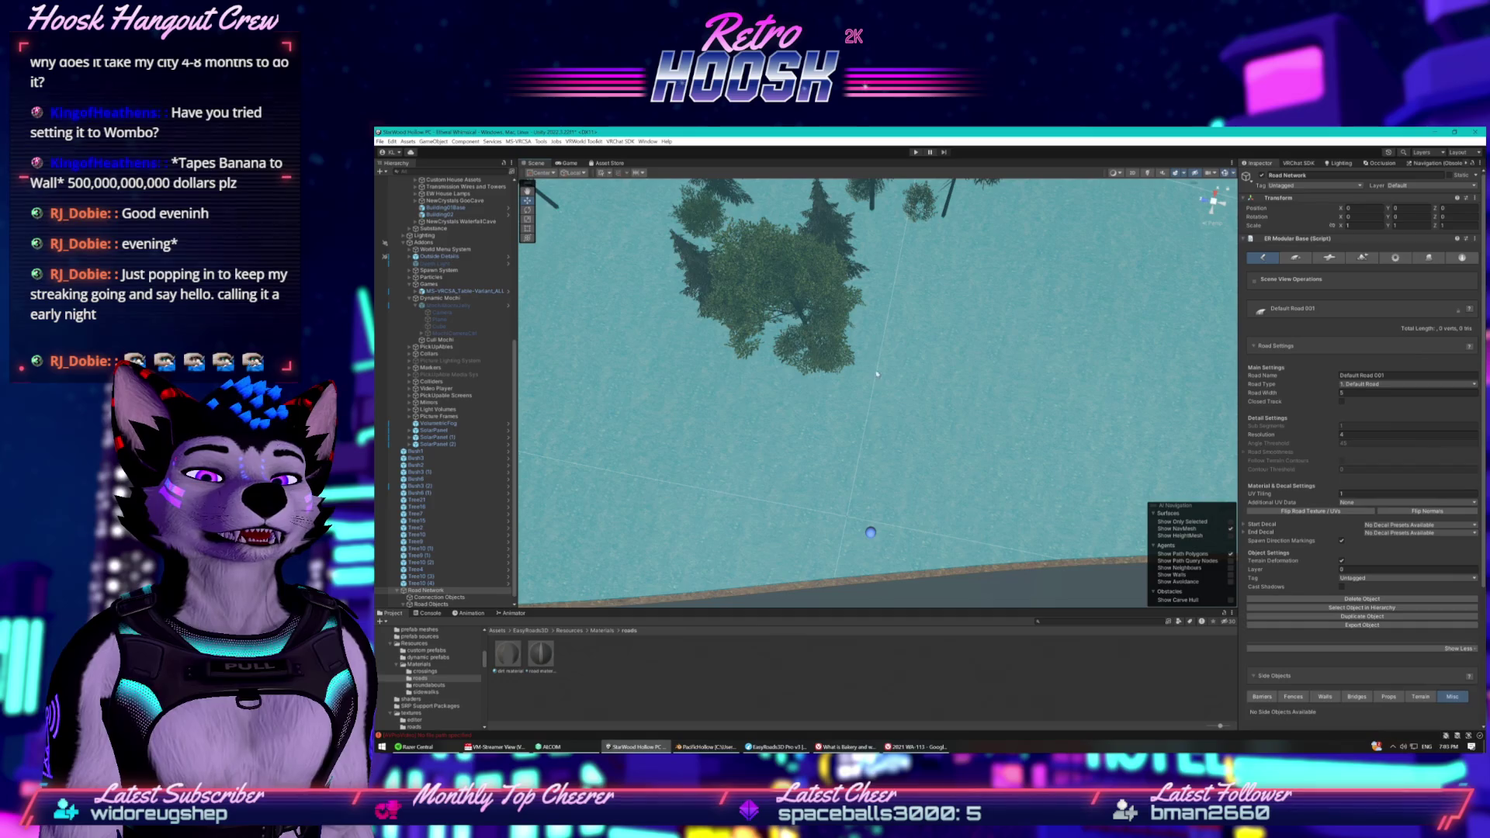
pyautogui.keyDown('shift'); pyautogui.click(869, 356); pyautogui.keyUp('shift')
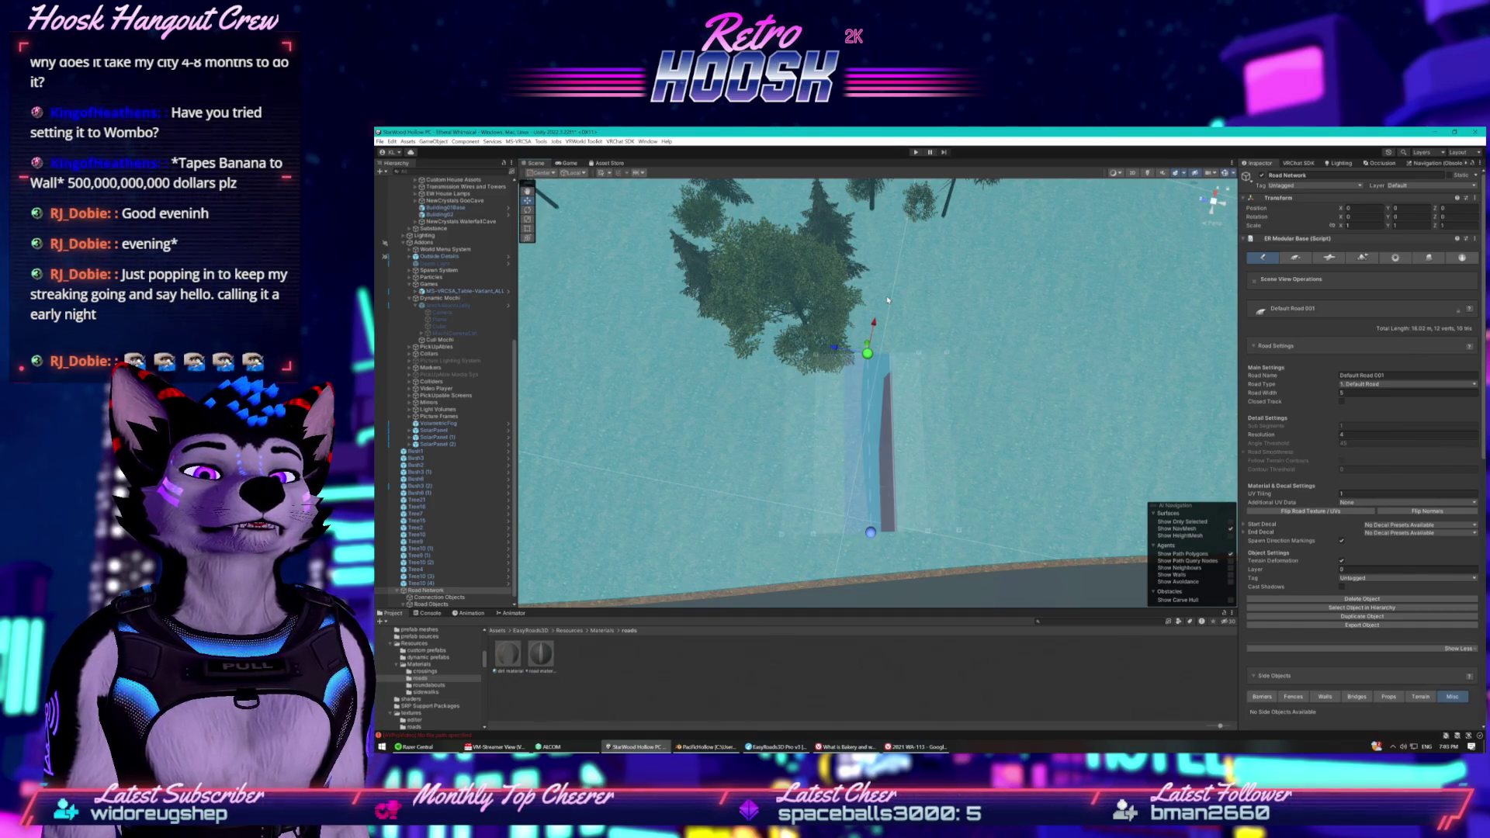
pyautogui.hotkey('ctrl', 'z')
pyautogui.hotkey('ctrl', 'z')
pyautogui.hotkey('ctrl', 'z')
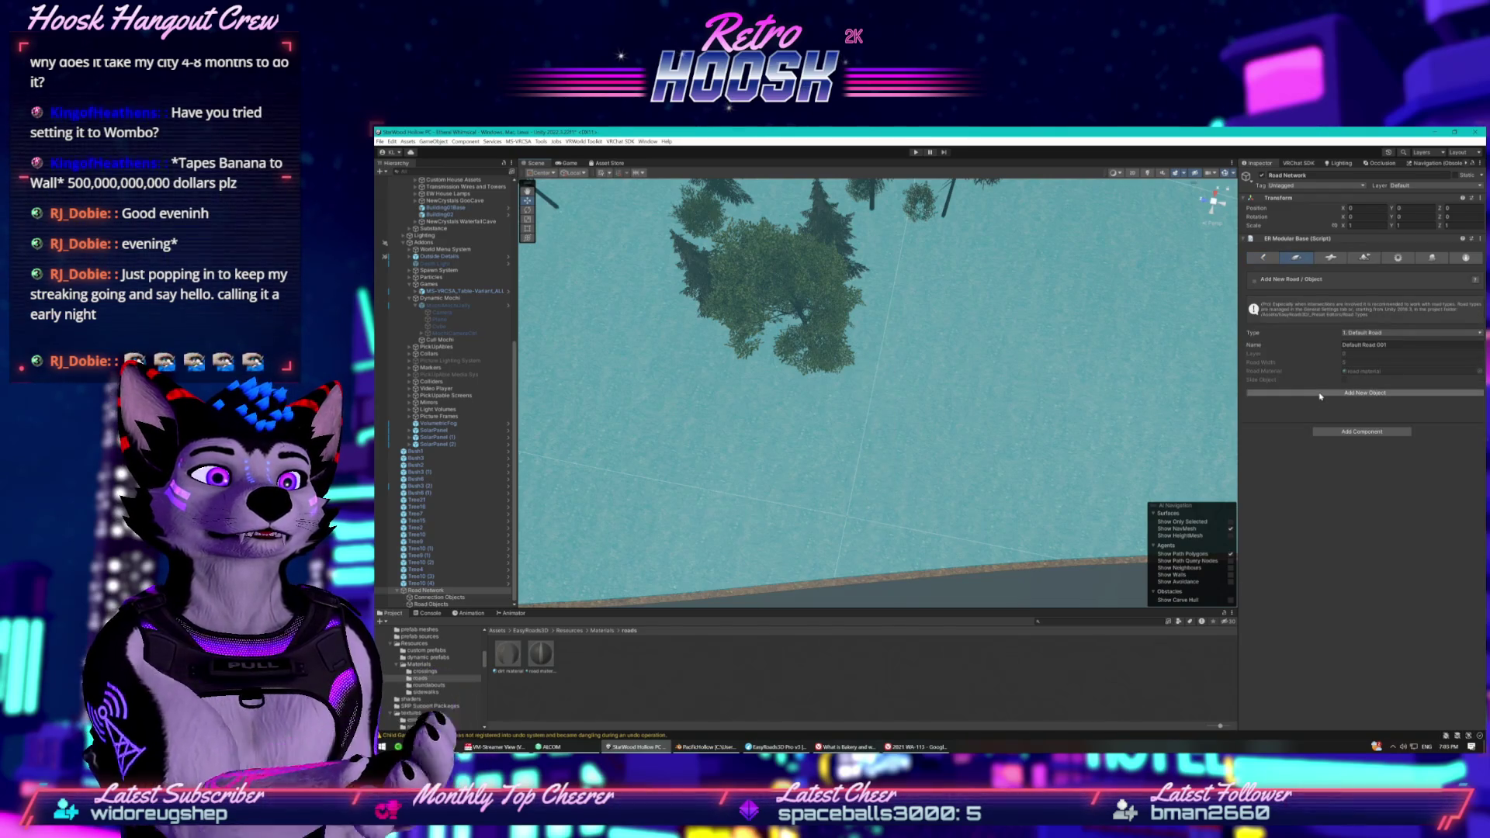
pyautogui.click(1319, 393)
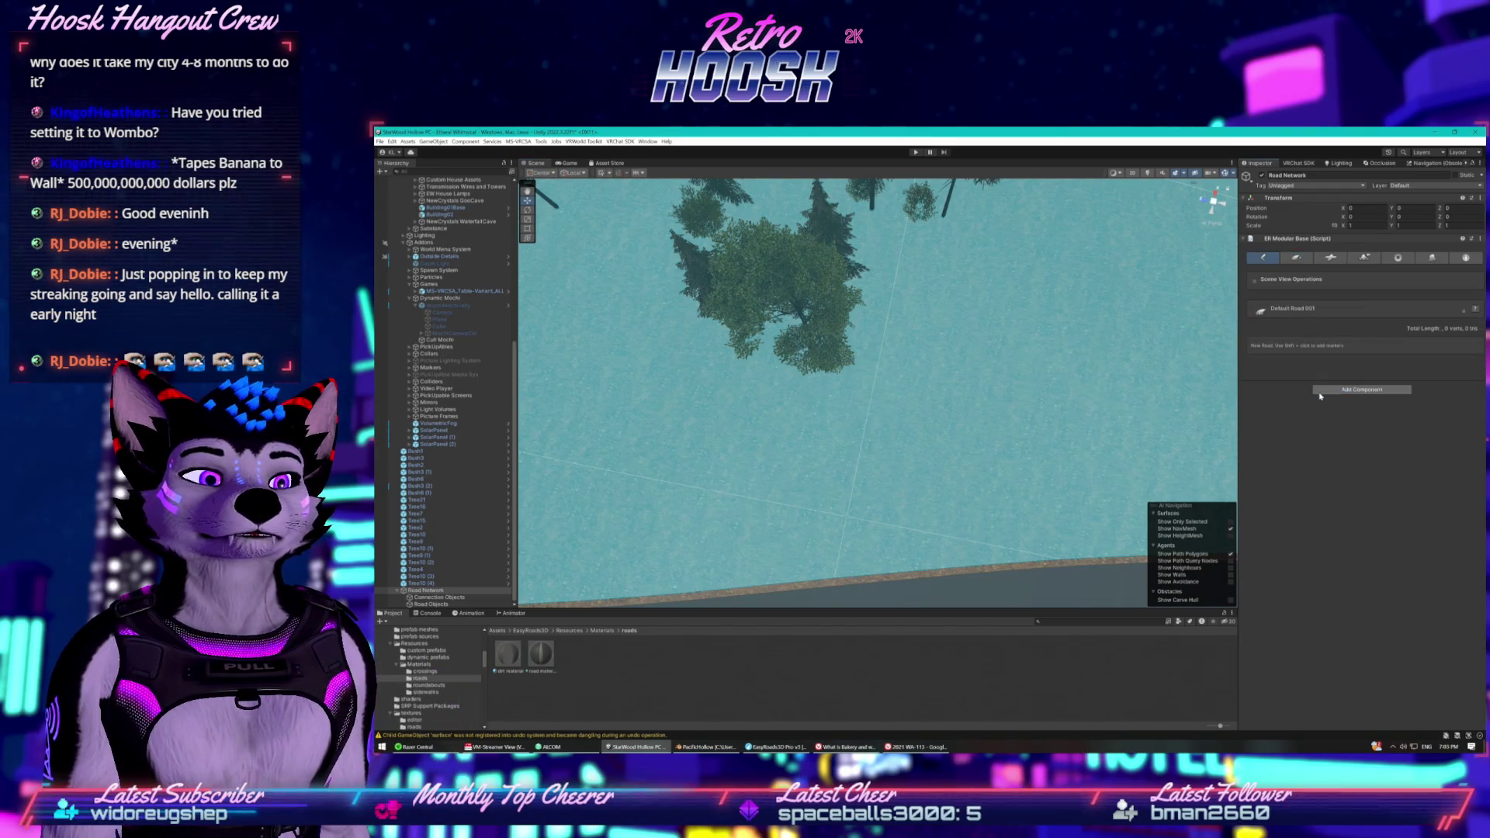
pyautogui.keyDown('shift'); pyautogui.click(872, 583); pyautogui.keyUp('shift')
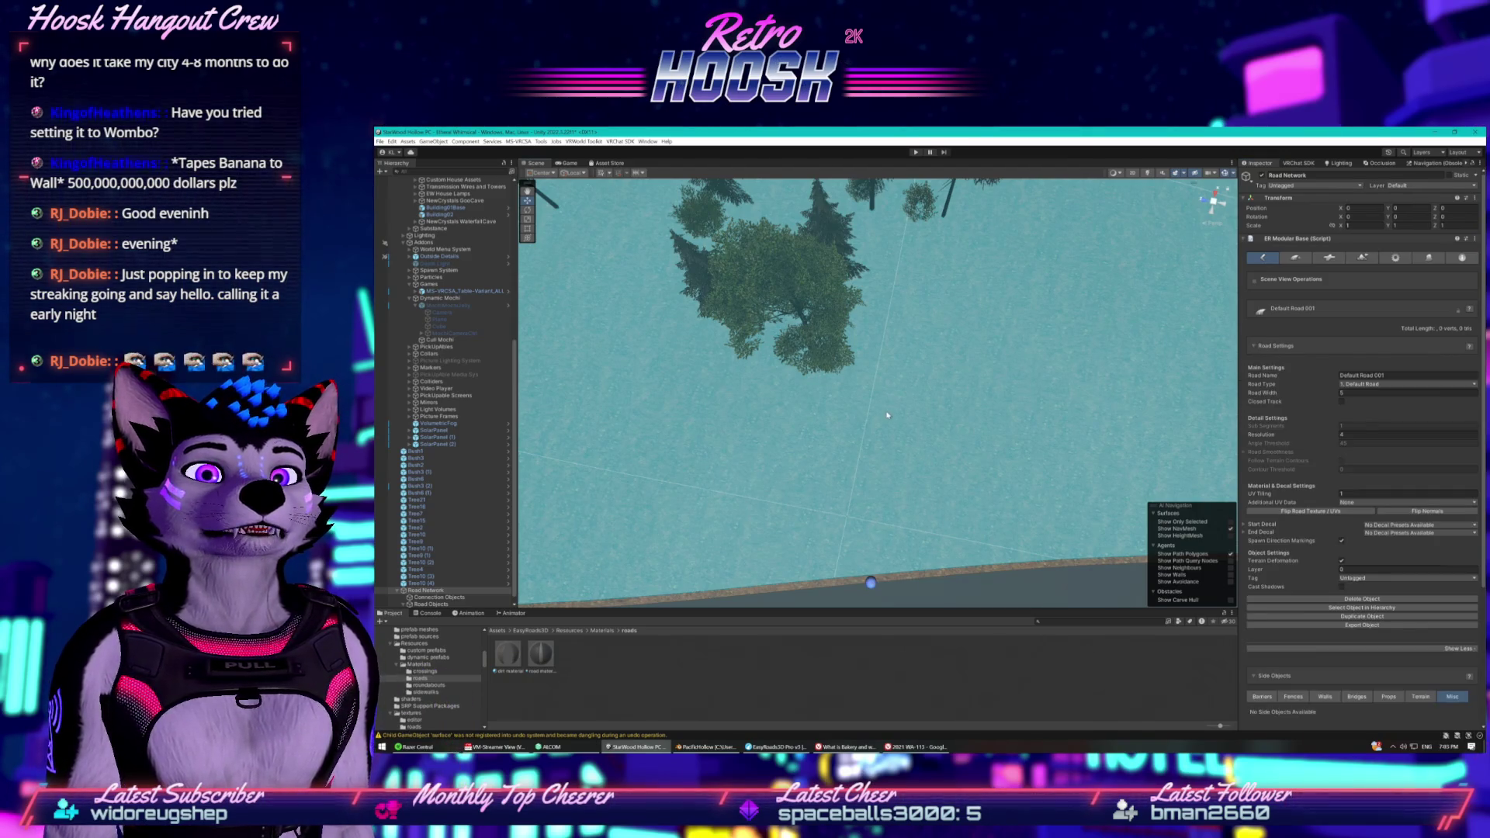
# Extend the road north through the trees, undoing one misplaced point.
pyautogui.keyDown('shift'); pyautogui.click(855, 364); pyautogui.keyUp('shift')
pyautogui.scroll(-5, 854, 315)
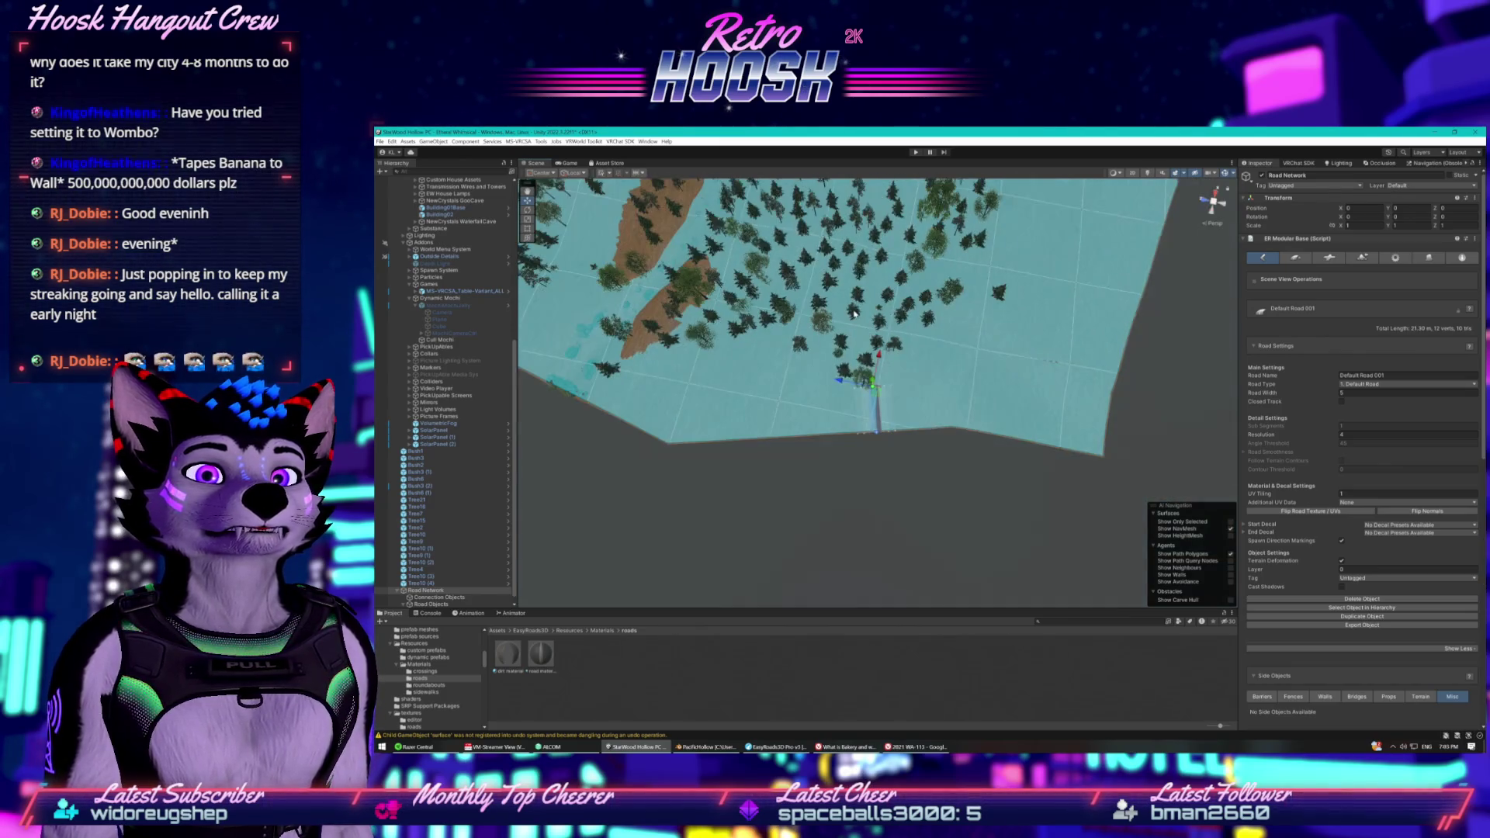
pyautogui.scroll(5, 852, 315)
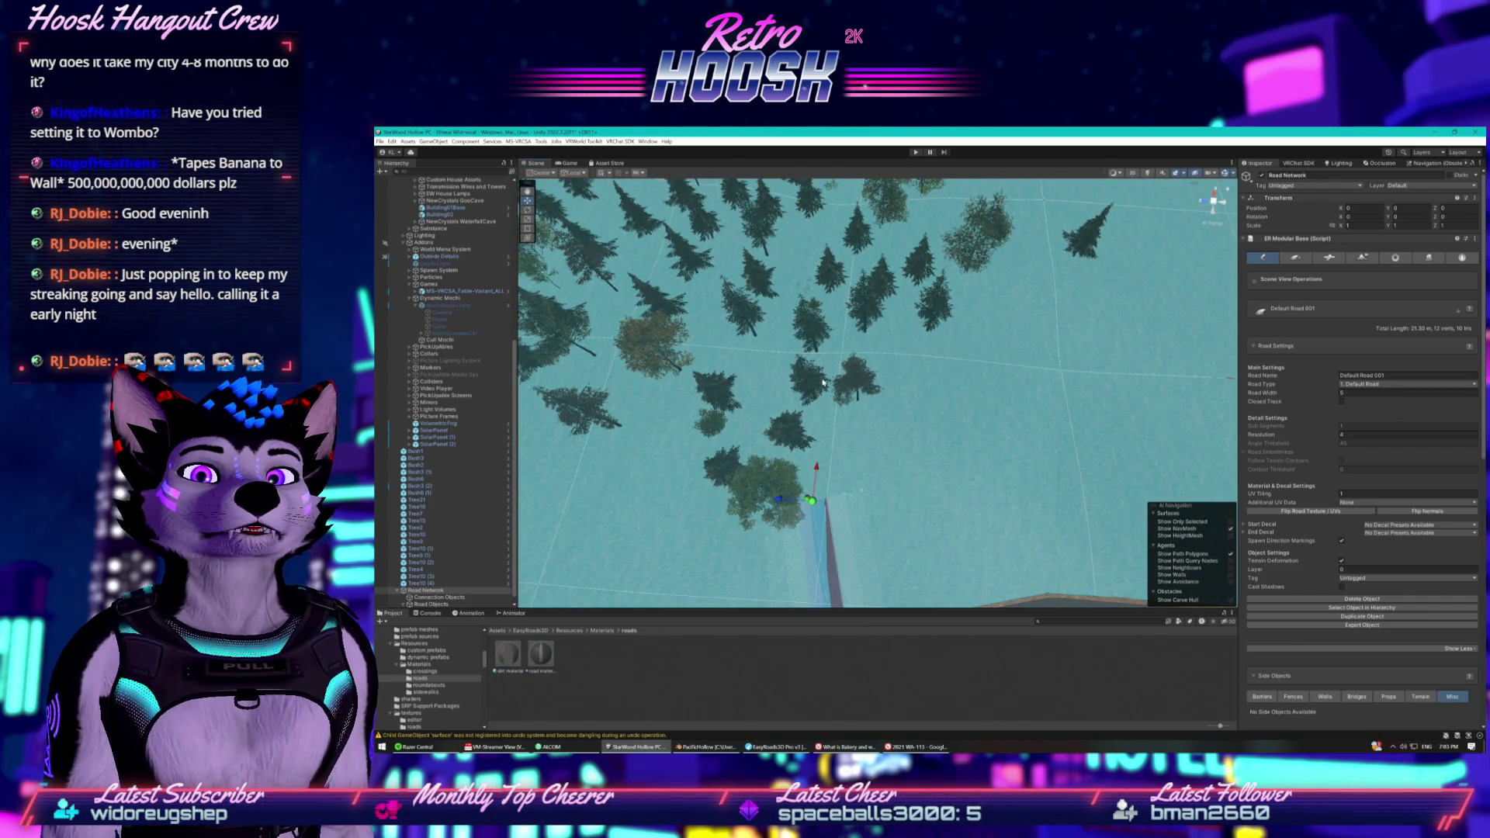
pyautogui.keyDown('shift'); pyautogui.click(824, 362); pyautogui.keyUp('shift')
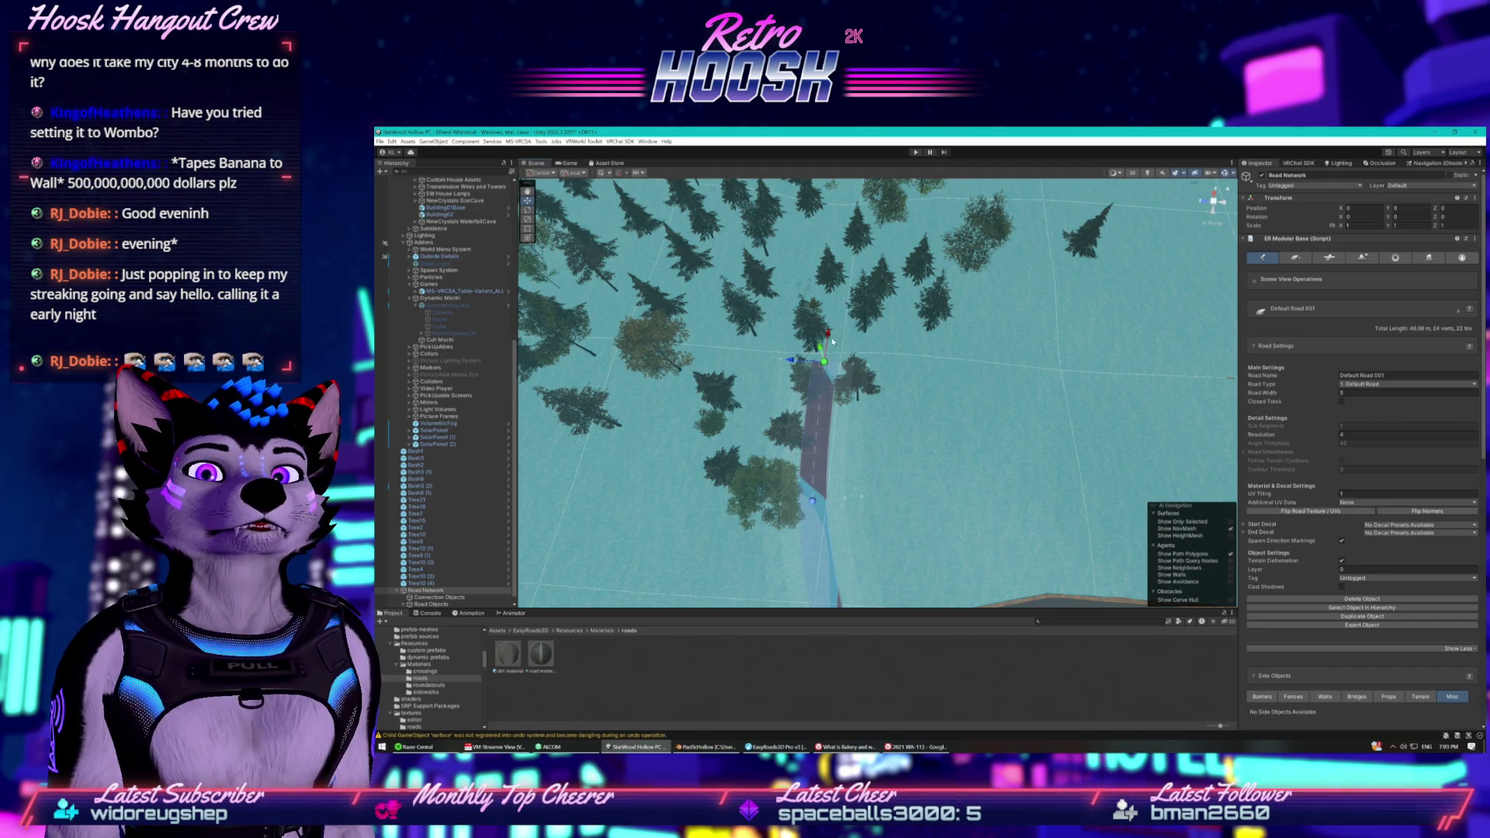
pyautogui.scroll(-5, 834, 305)
pyautogui.scroll(5, 835, 305)
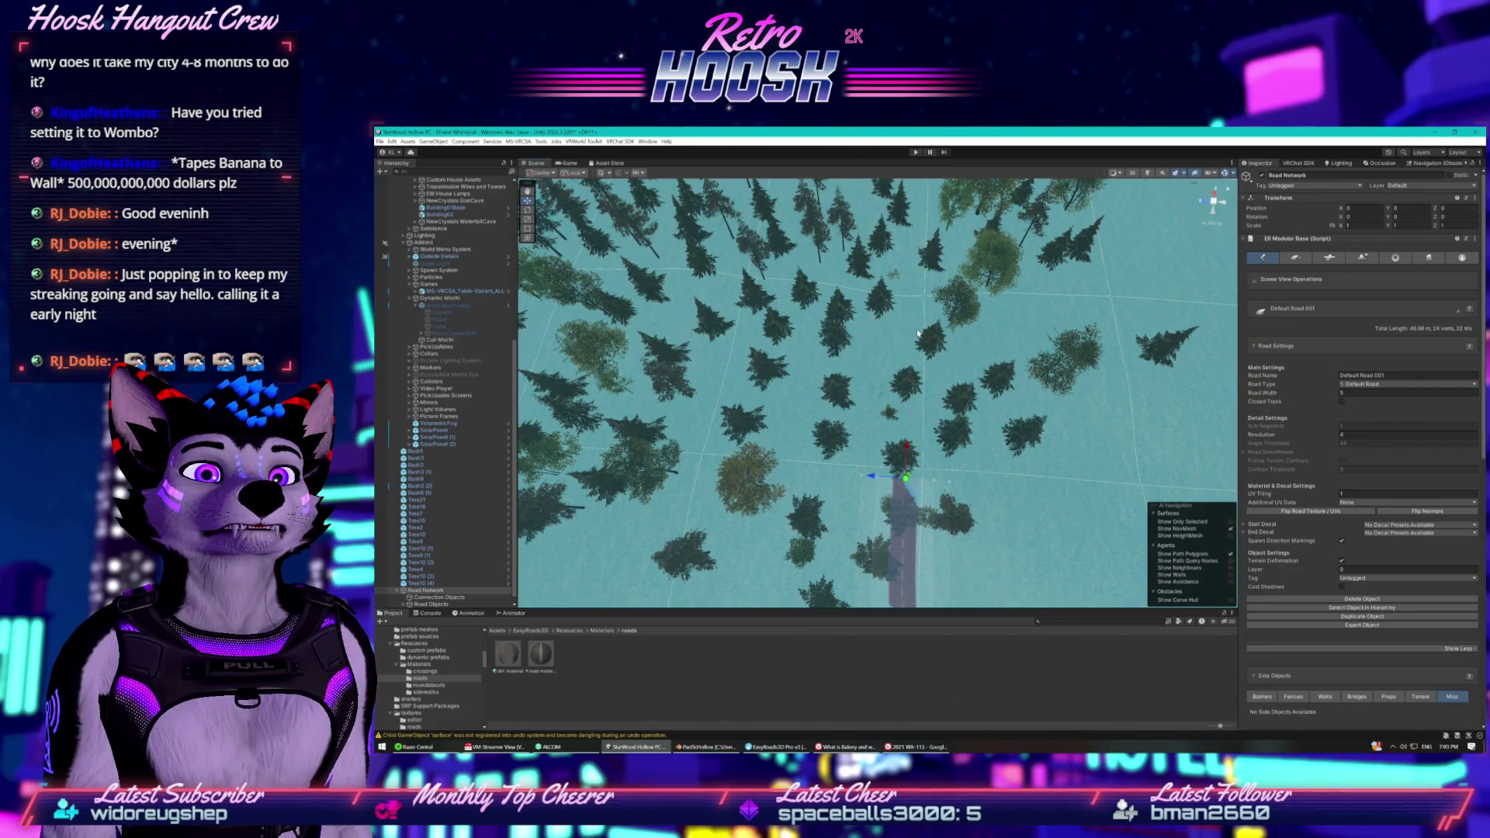
pyautogui.keyDown('shift'); pyautogui.click(914, 338); pyautogui.keyUp('shift')
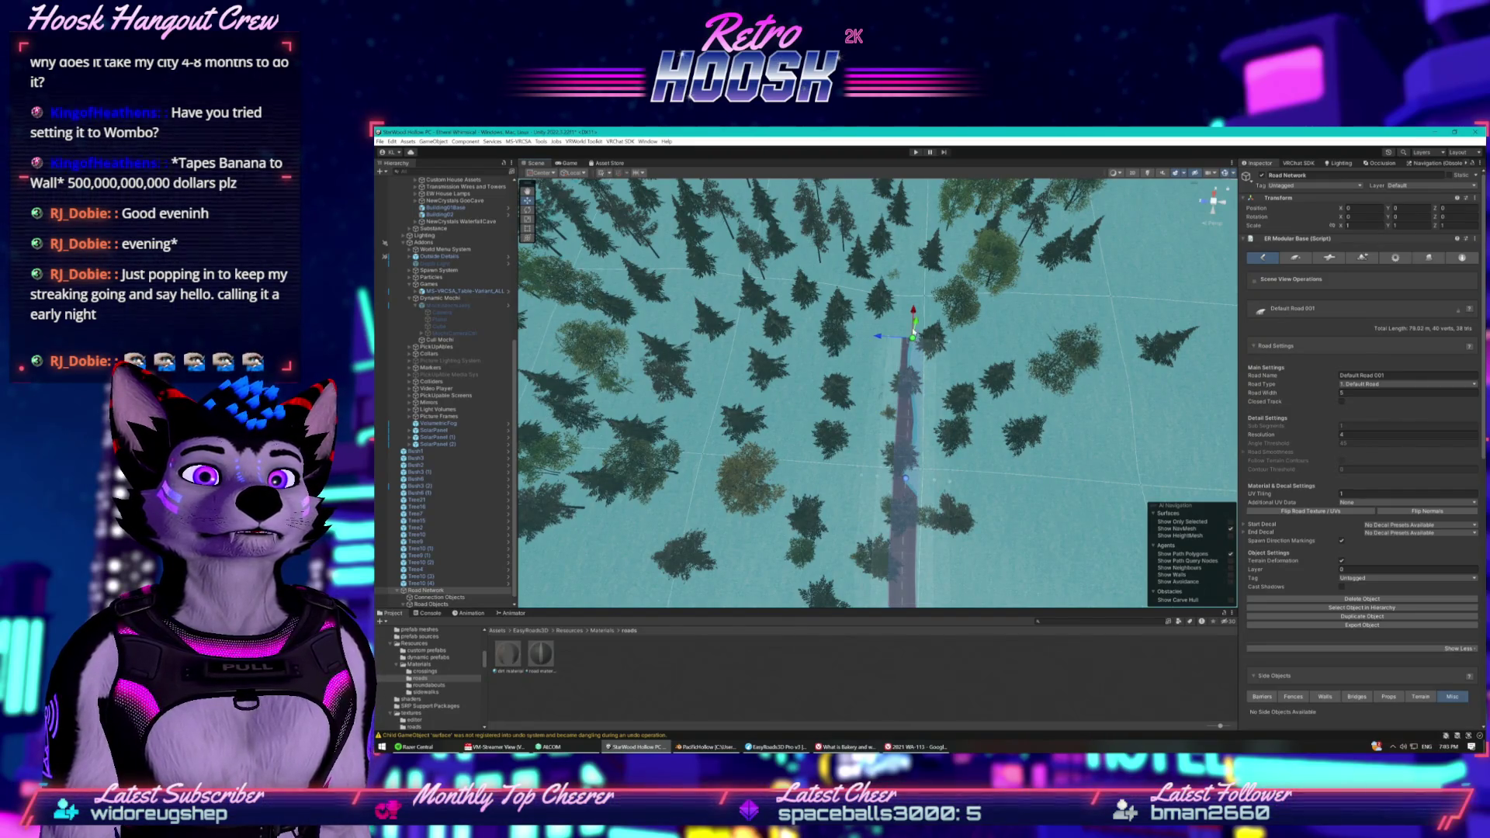
pyautogui.moveTo(914, 338); pyautogui.dragTo(875, 382)
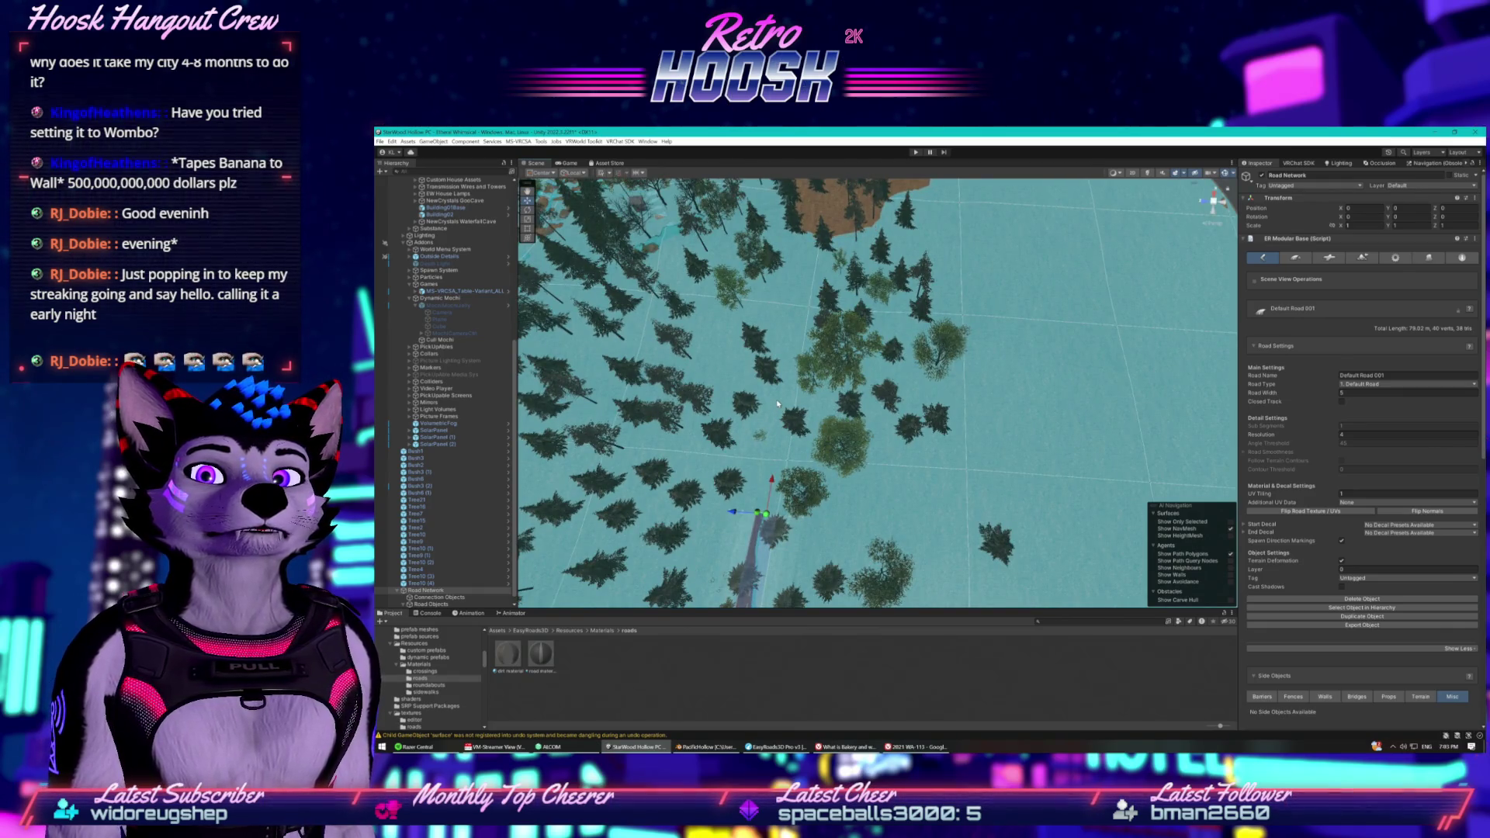
pyautogui.keyDown('shift'); pyautogui.click(778, 402); pyautogui.keyUp('shift')
pyautogui.hotkey('ctrl', 'z')
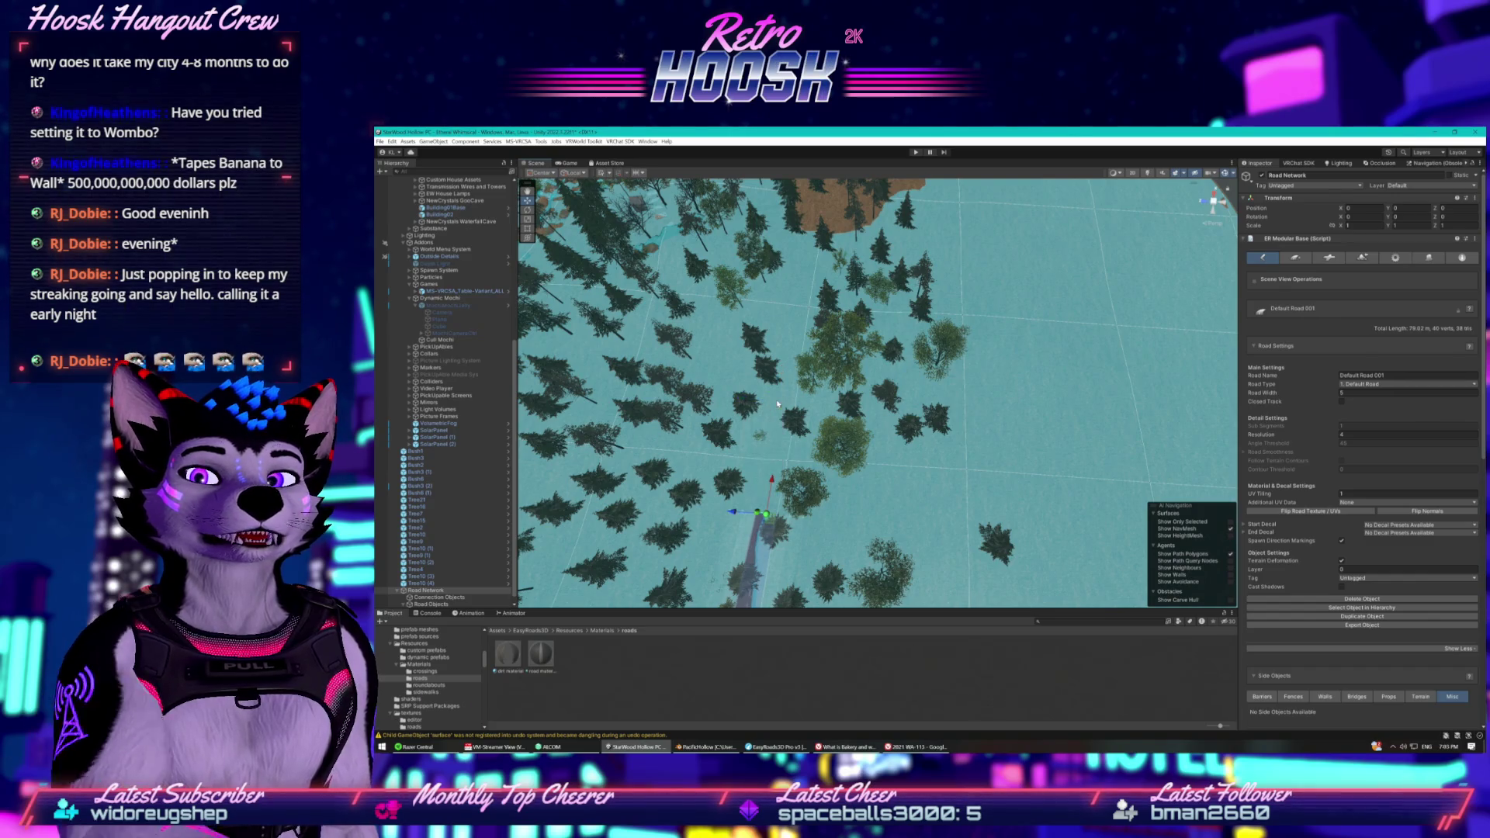
pyautogui.keyDown('shift'); pyautogui.click(791, 390); pyautogui.keyUp('shift')
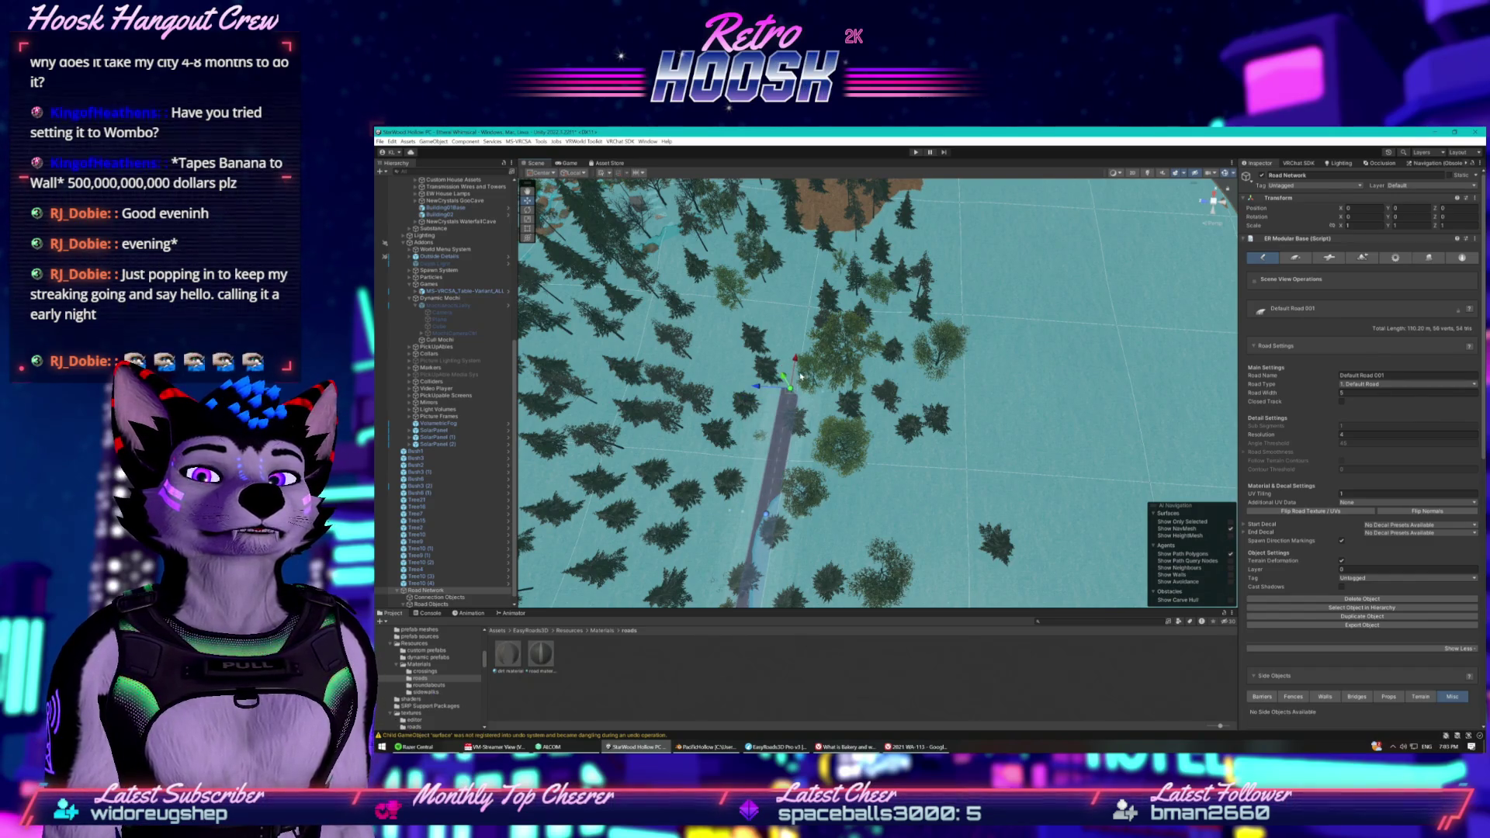
# Continue the road north-east past the dirt patch, curving right to about 321 m.
pyautogui.keyDown('shift'); pyautogui.click(842, 298); pyautogui.keyUp('shift')
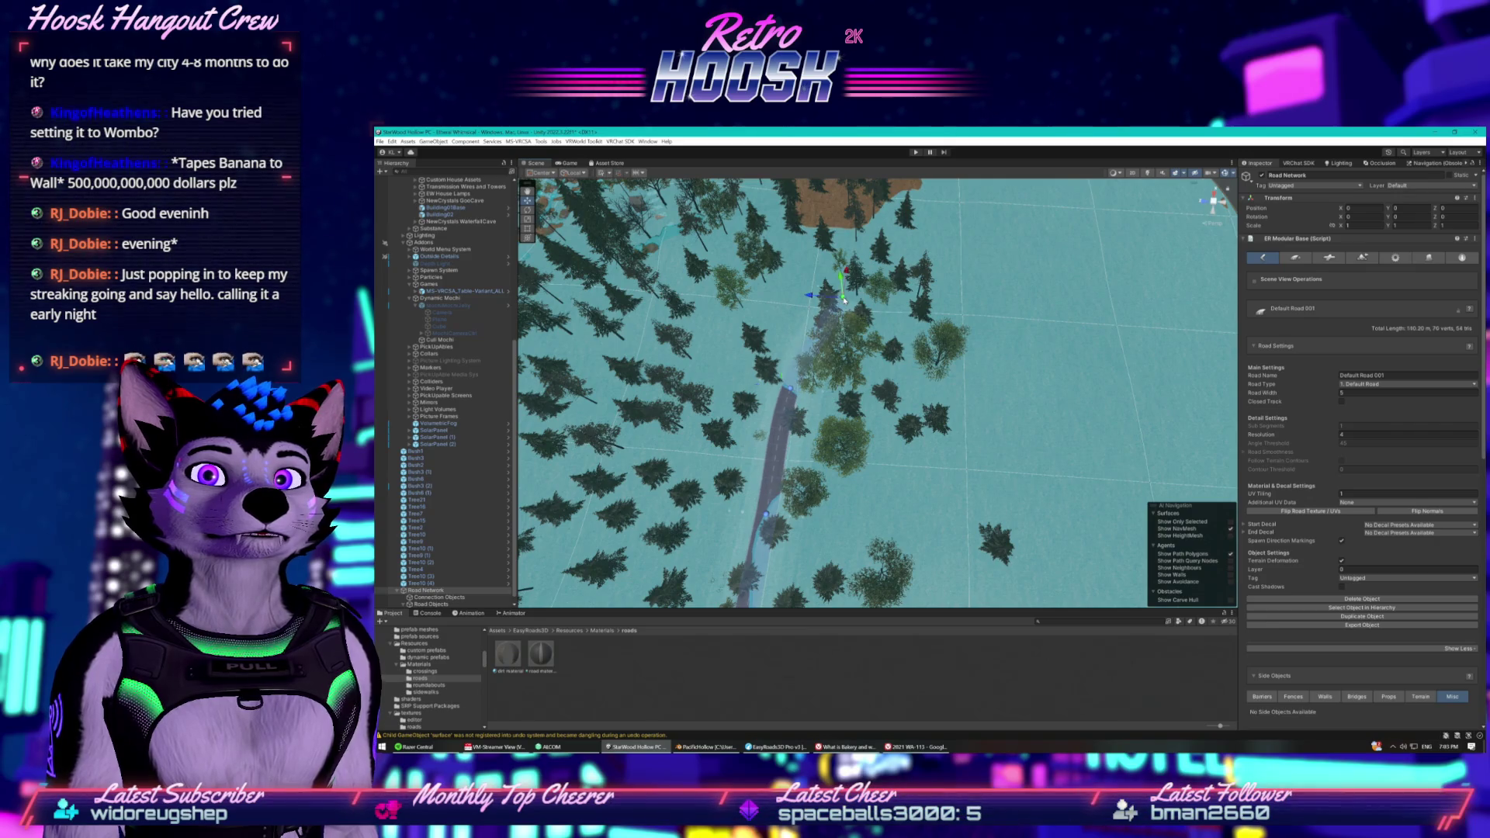
pyautogui.keyDown('shift'); pyautogui.click(958, 261); pyautogui.keyUp('shift')
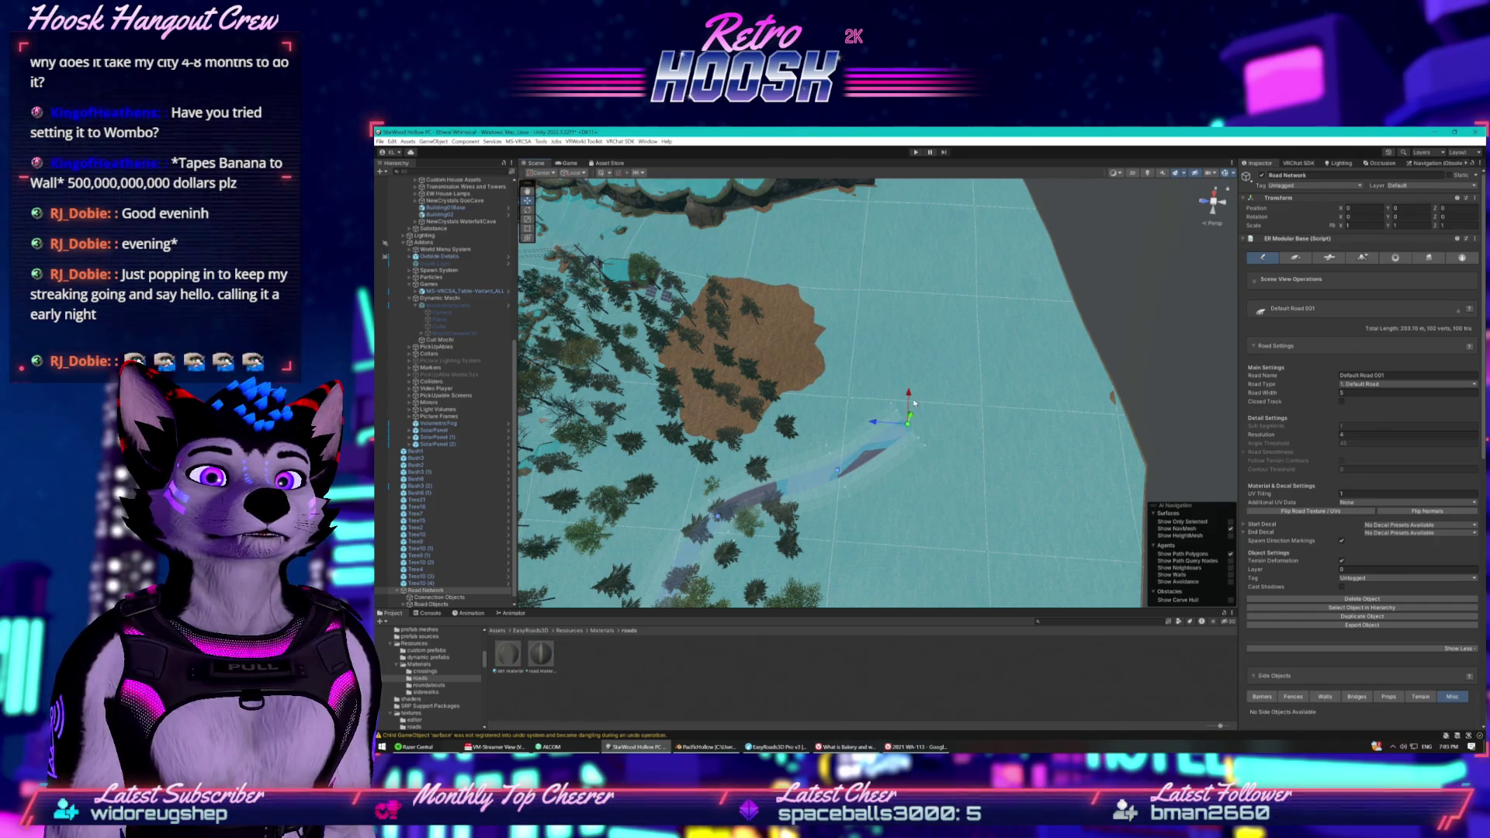
pyautogui.keyDown('shift'); pyautogui.click(912, 378); pyautogui.keyUp('shift')
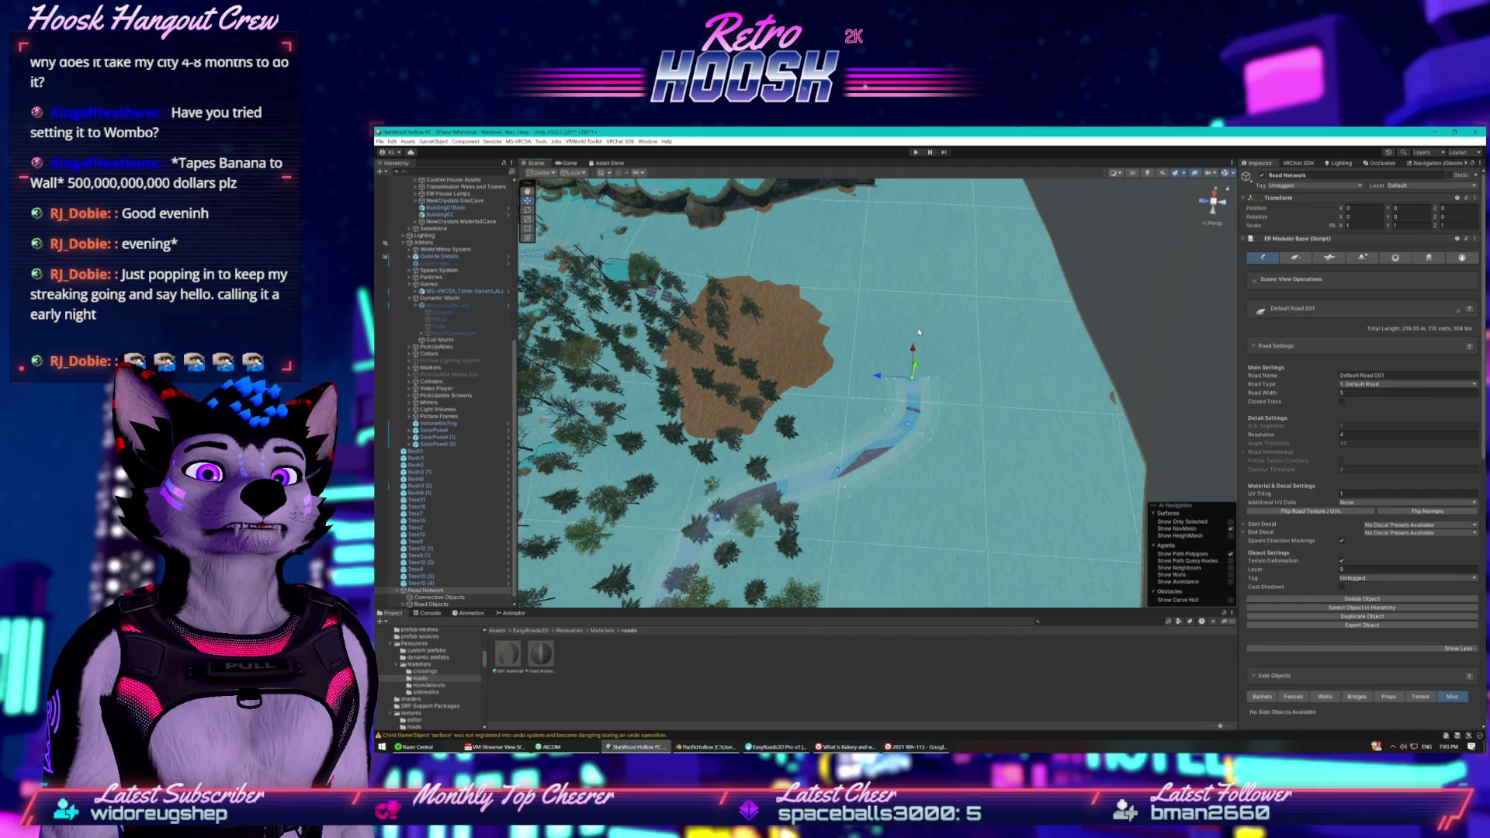
pyautogui.keyDown('shift'); pyautogui.click(911, 292); pyautogui.keyUp('shift')
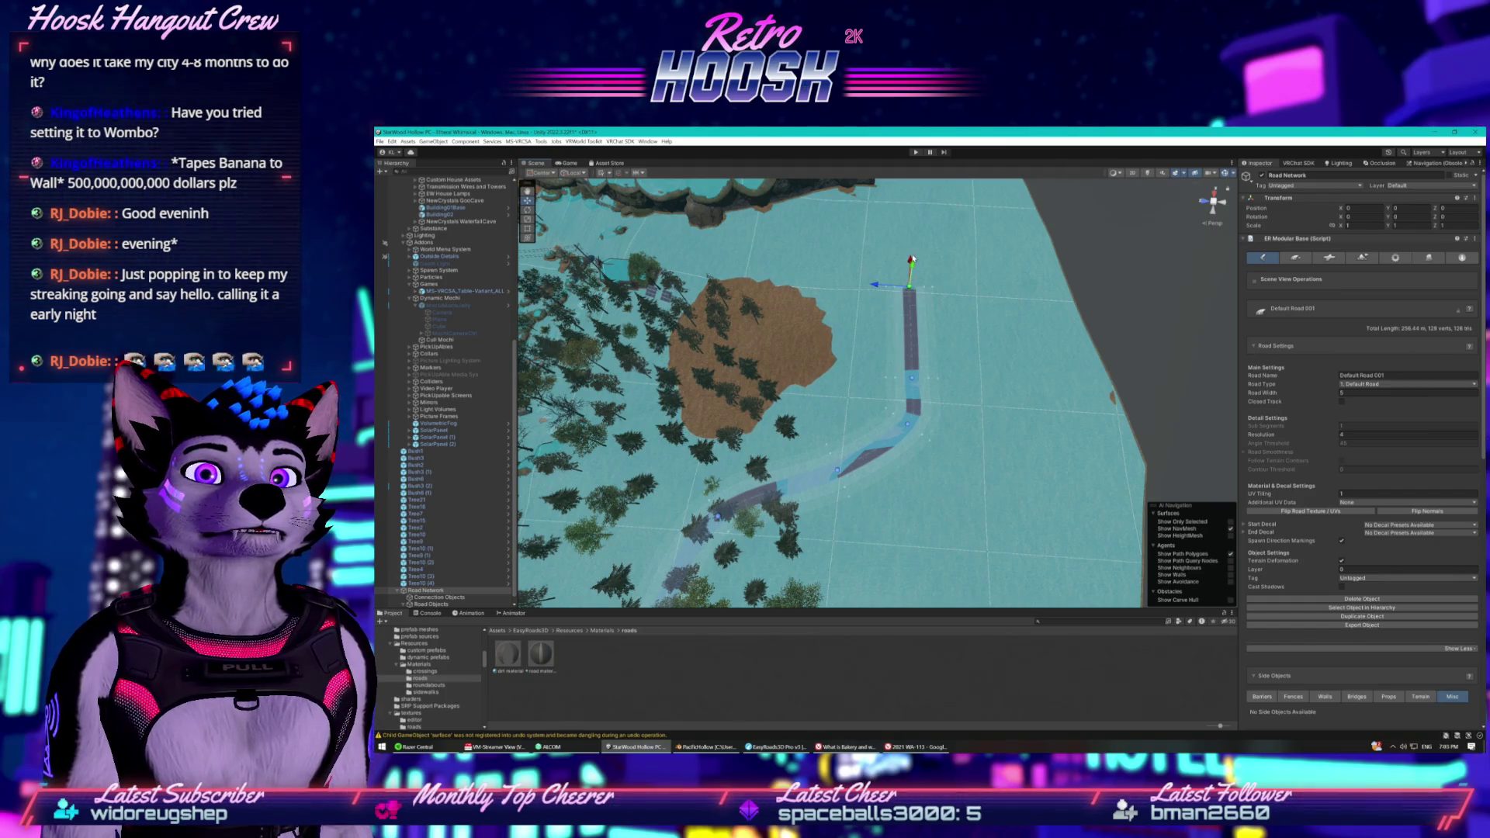
pyautogui.keyDown('shift'); pyautogui.click(864, 342); pyautogui.keyUp('shift')
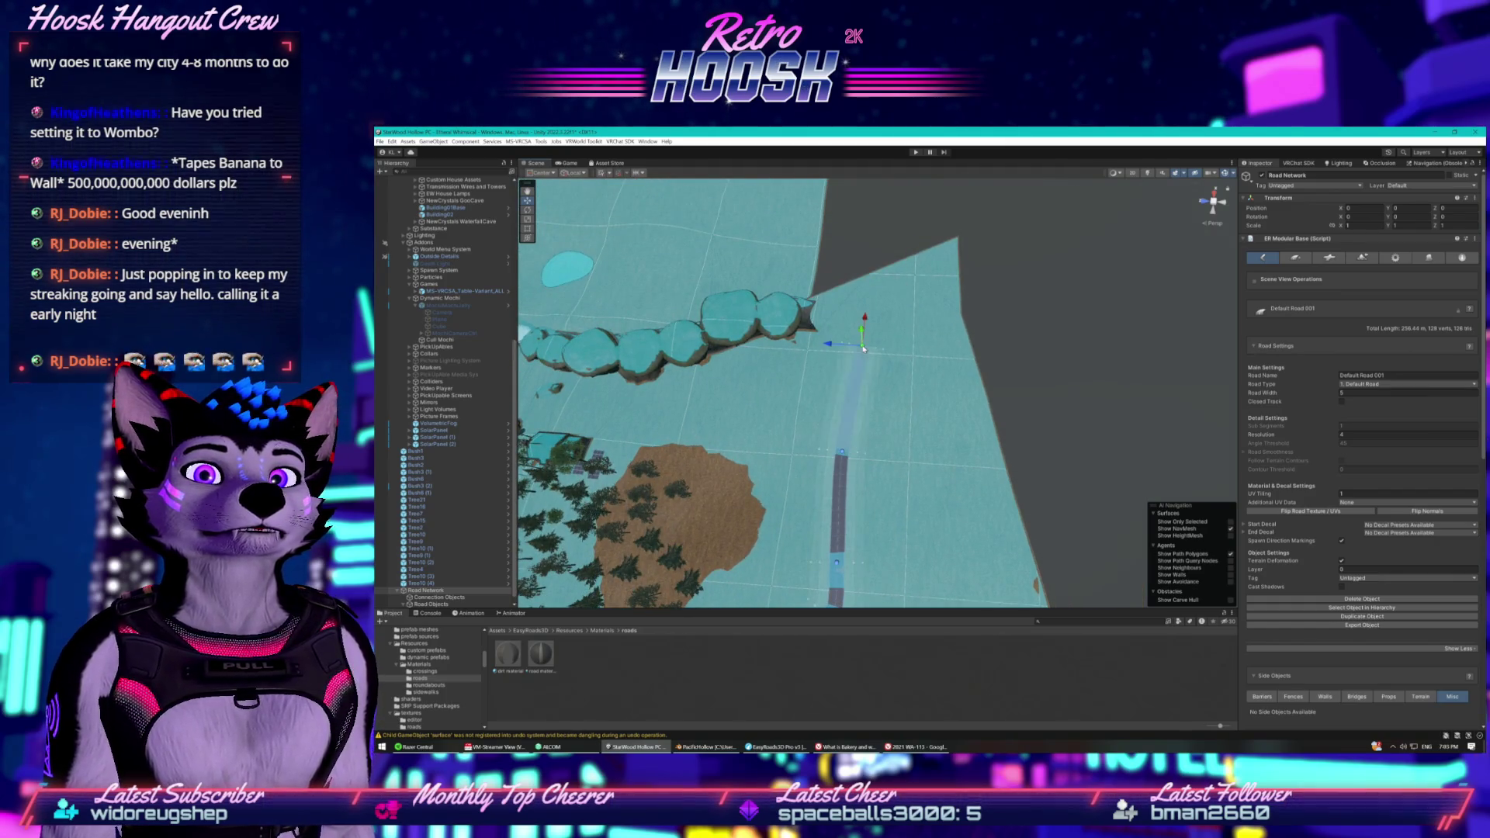
pyautogui.hotkey('ctrl', 'z')
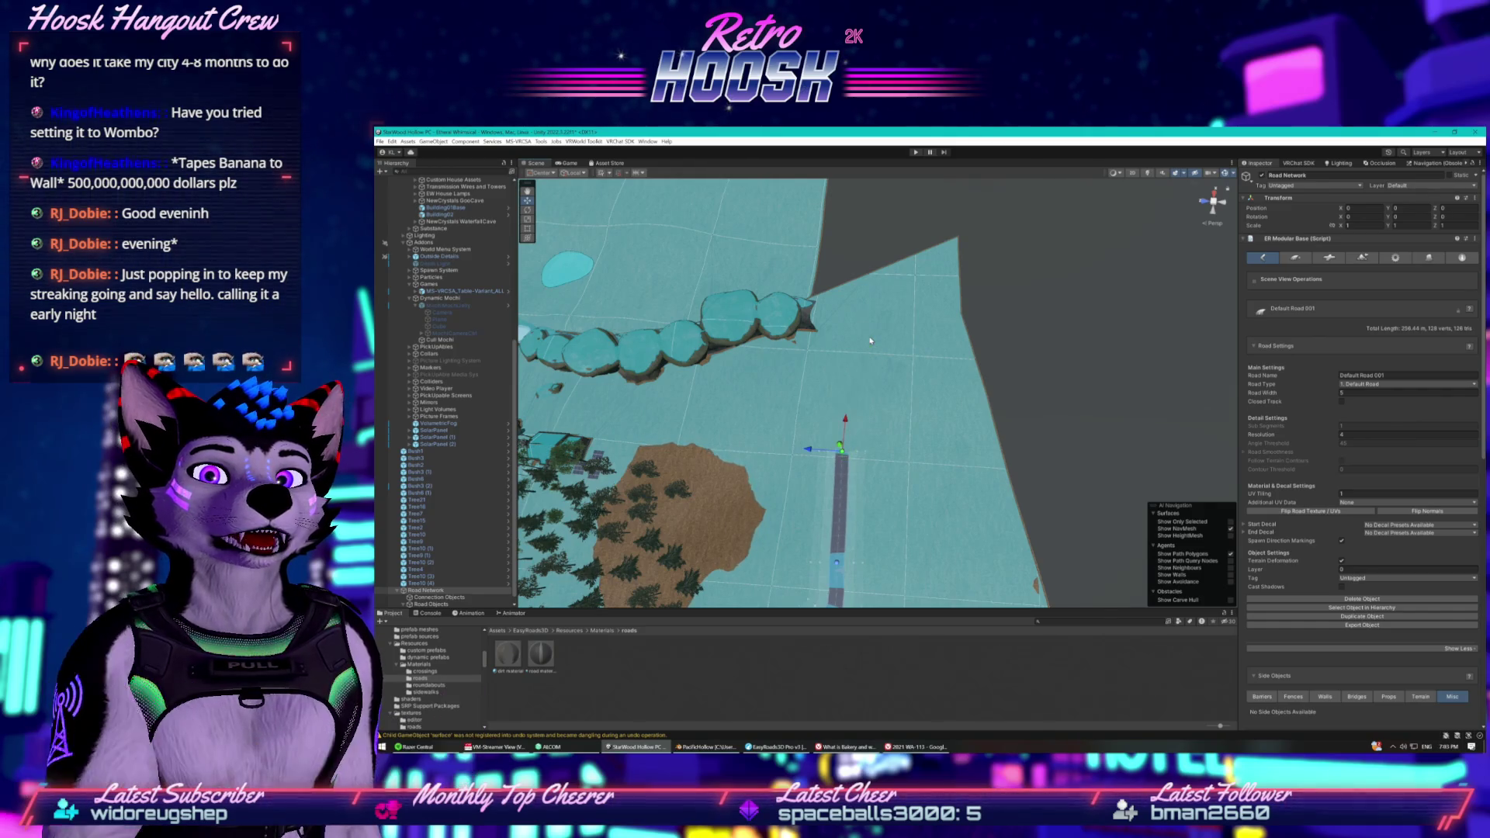
pyautogui.keyDown('shift'); pyautogui.click(956, 351); pyautogui.keyUp('shift')
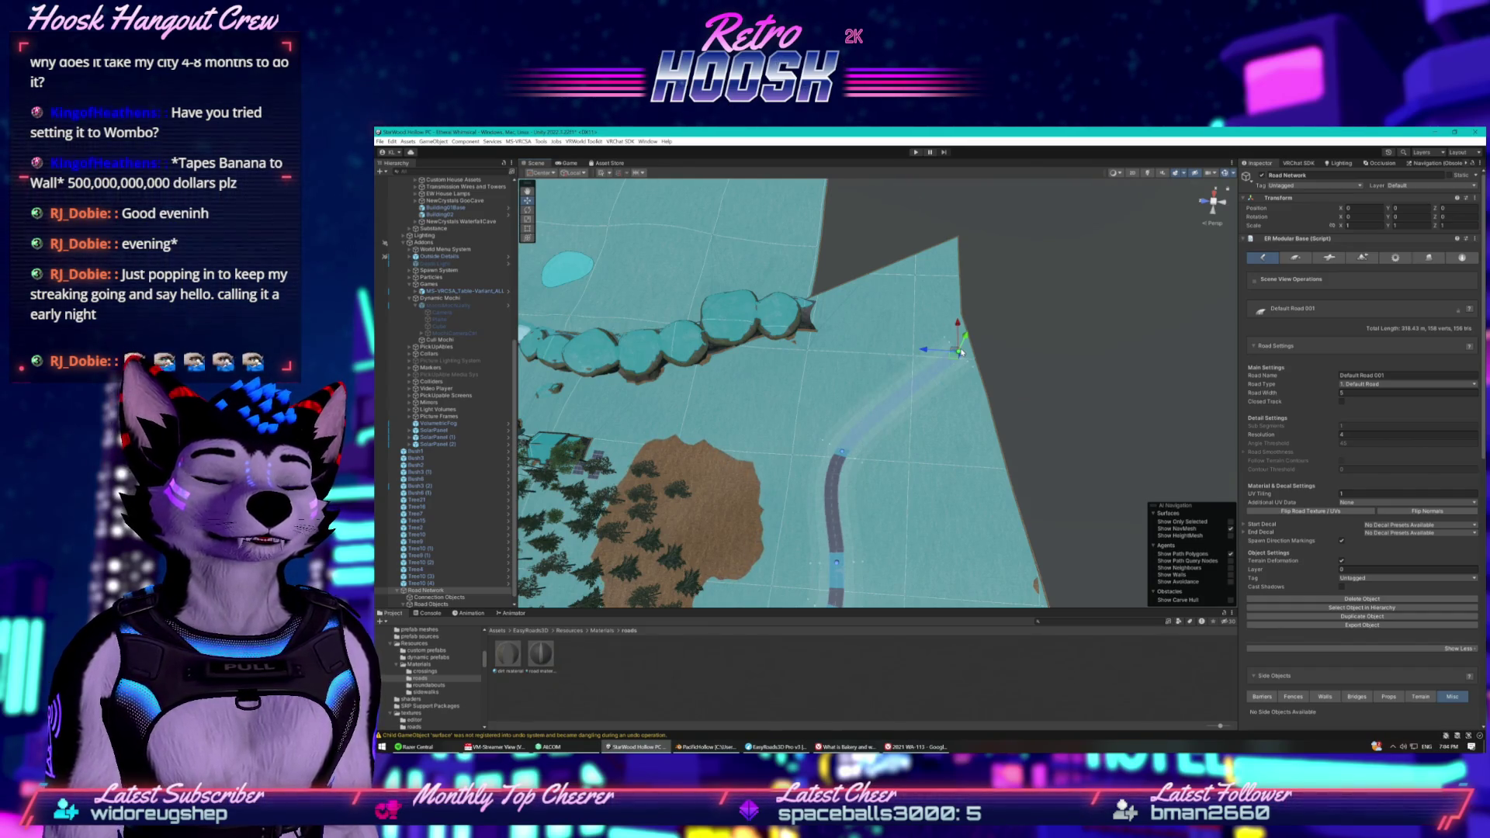
pyautogui.hotkey('ctrl', 'z')
pyautogui.keyDown('shift'); pyautogui.click(974, 371); pyautogui.keyUp('shift')
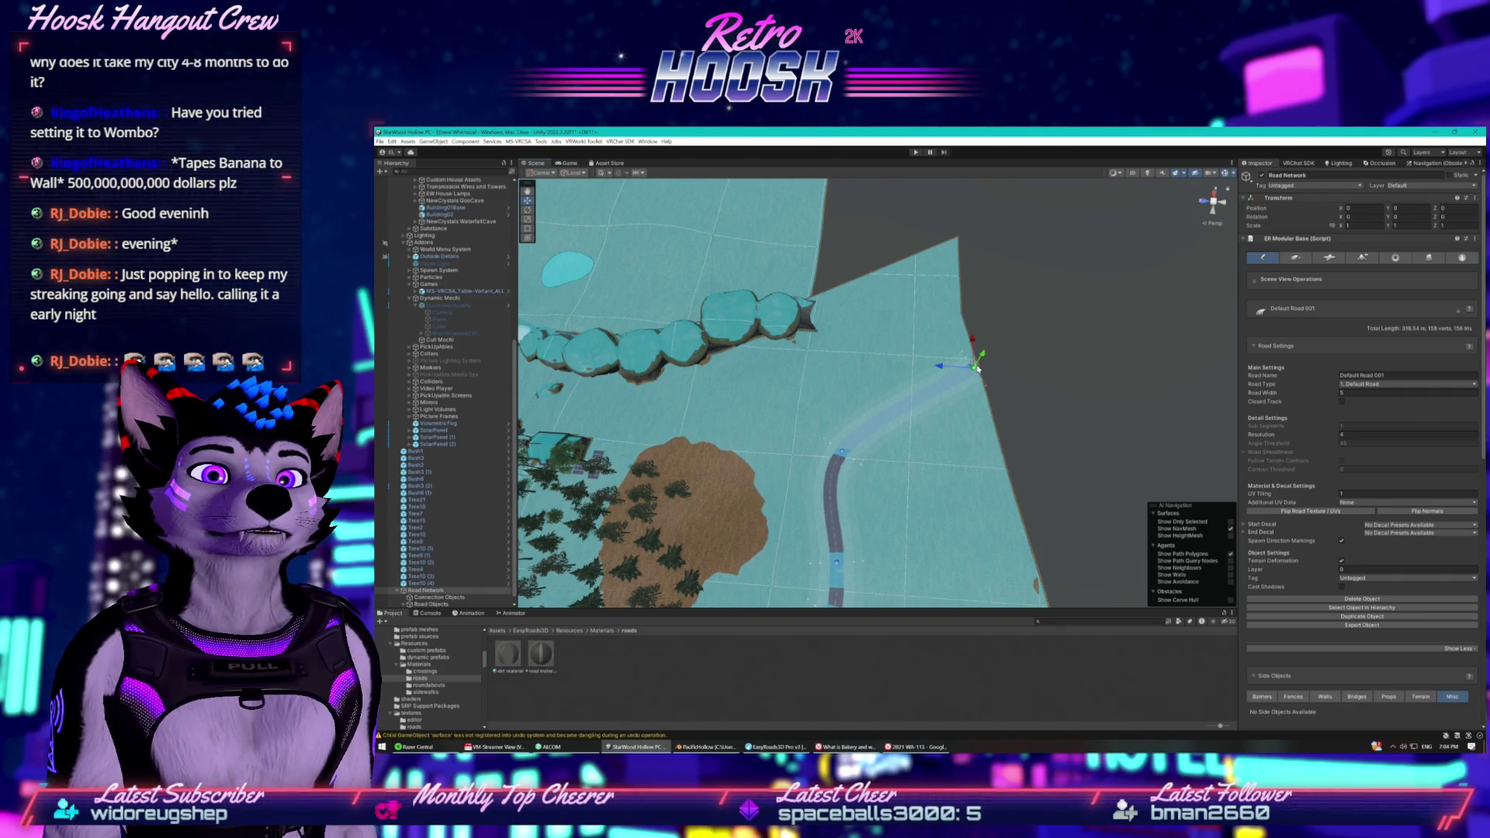
pyautogui.hotkey('ctrl', 'z')
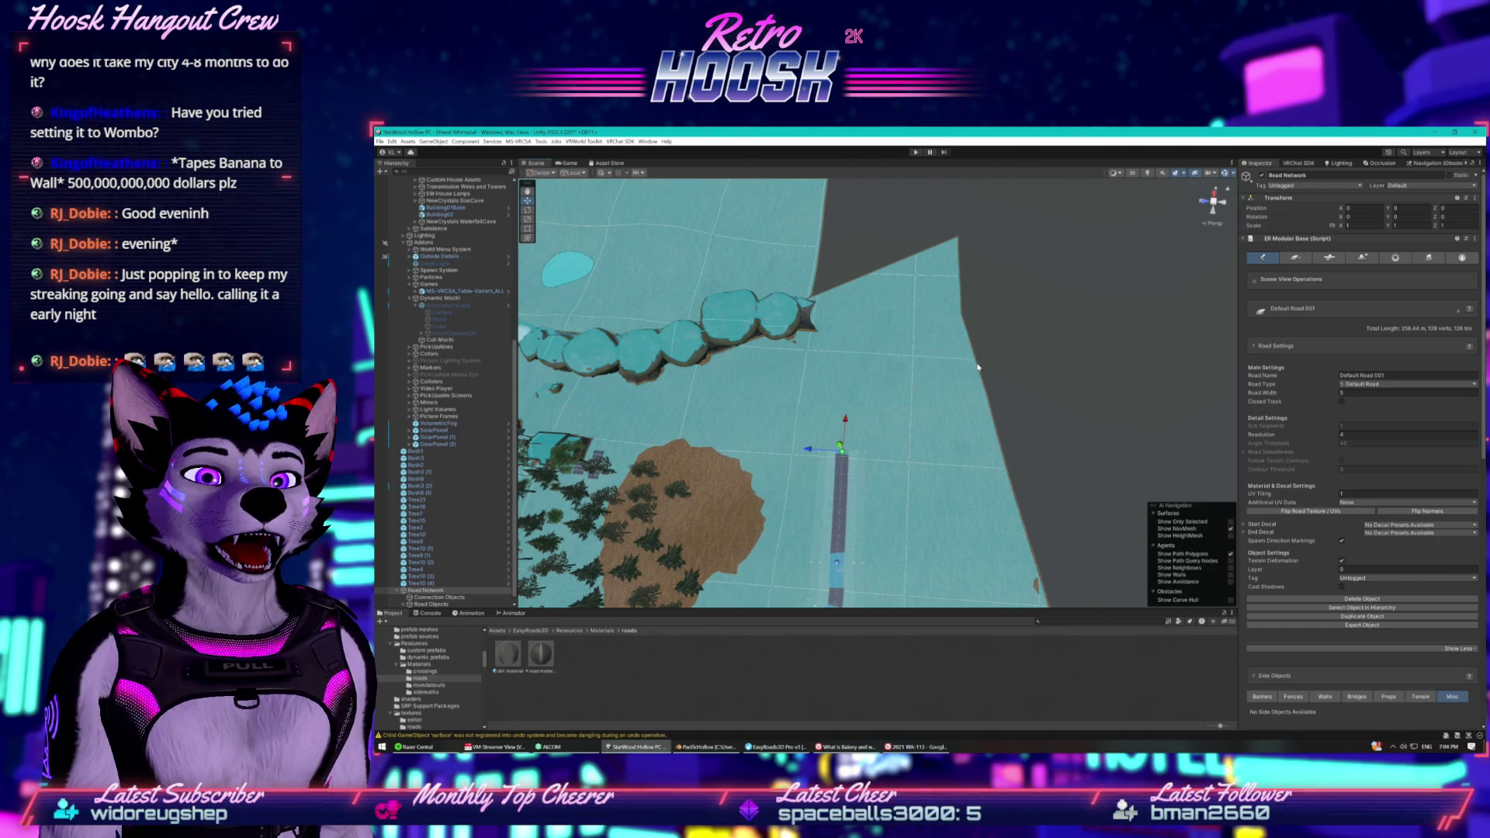
pyautogui.keyDown('shift'); pyautogui.click(977, 364); pyautogui.keyUp('shift')
pyautogui.moveTo(978, 404)
pyautogui.mouseDown()
pyautogui.moveTo(783, 437)
pyautogui.moveTo(708, 432)
pyautogui.moveTo(634, 367)
pyautogui.moveTo(601, 308)
pyautogui.moveTo(545, 272)
pyautogui.moveTo(576, 244)
pyautogui.mouseUp()
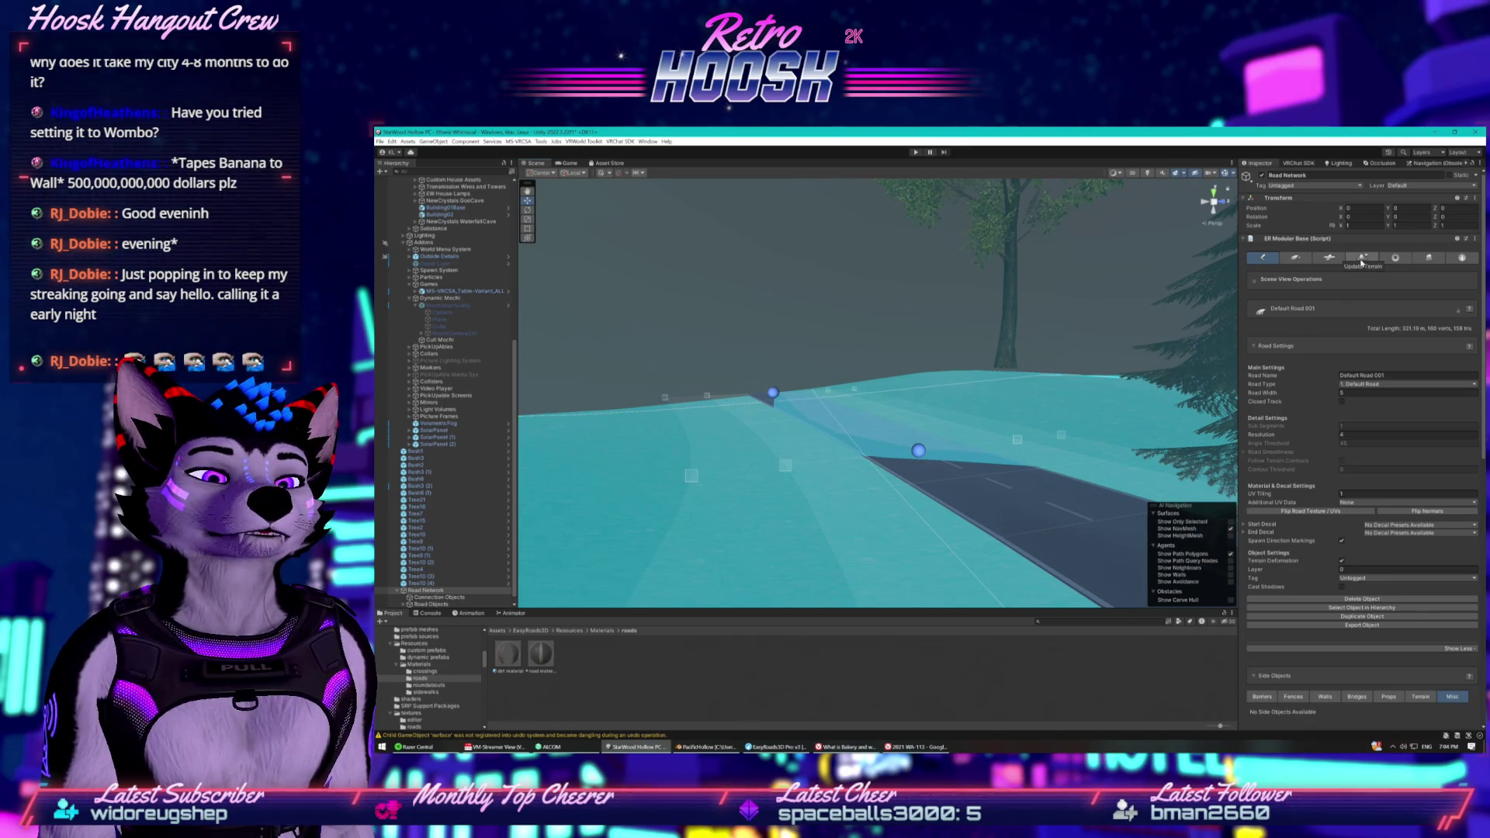
# In Update Terrain, uncheck Remove Trees and start Build Terrain(s).
pyautogui.click(1361, 257)
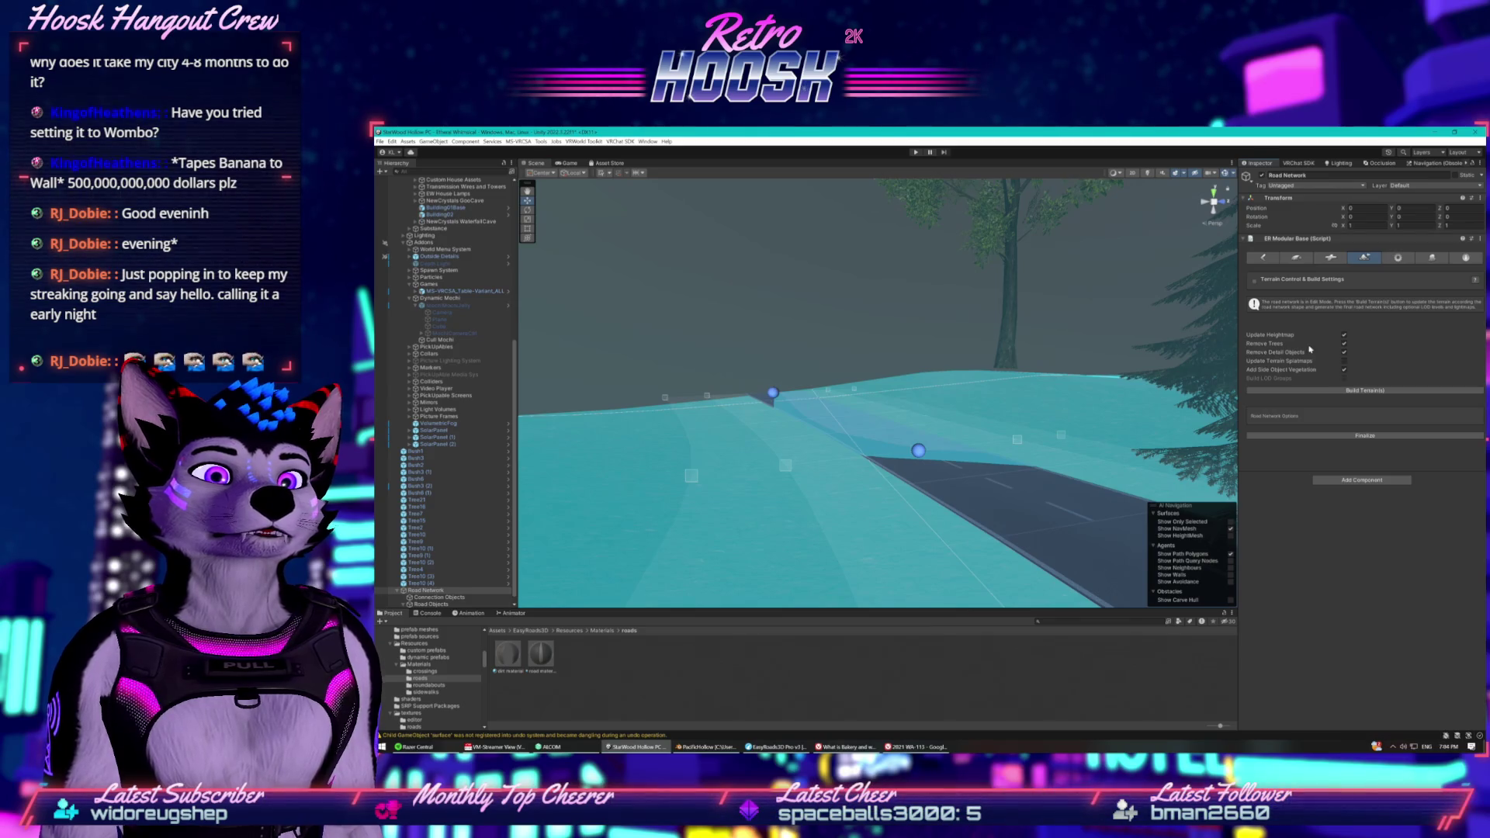
pyautogui.moveTo(1141, 345)
pyautogui.mouseDown()
pyautogui.moveTo(1176, 342)
pyautogui.moveTo(1016, 362)
pyautogui.mouseUp()
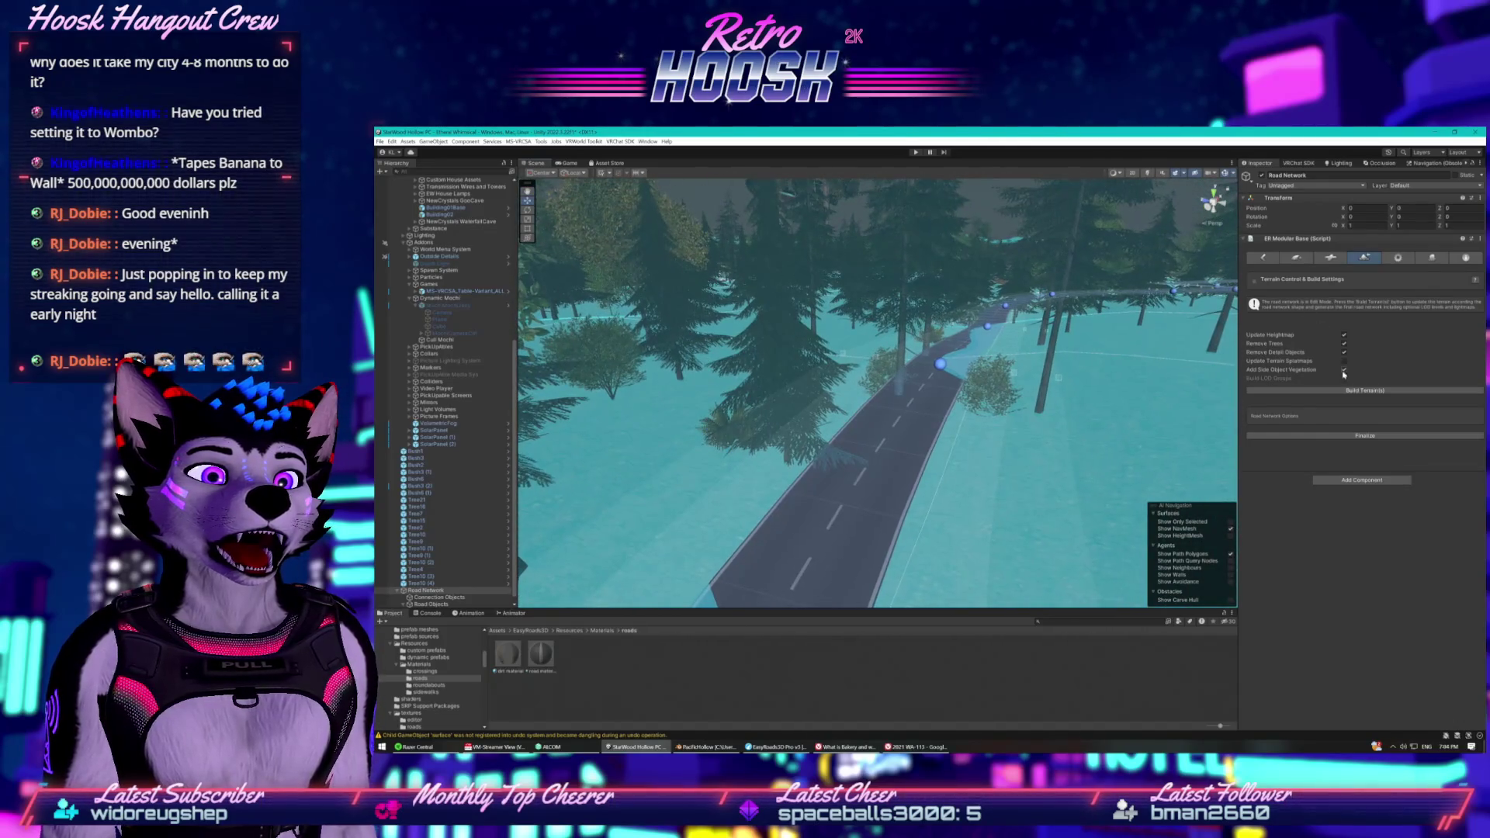
pyautogui.click(1344, 343)
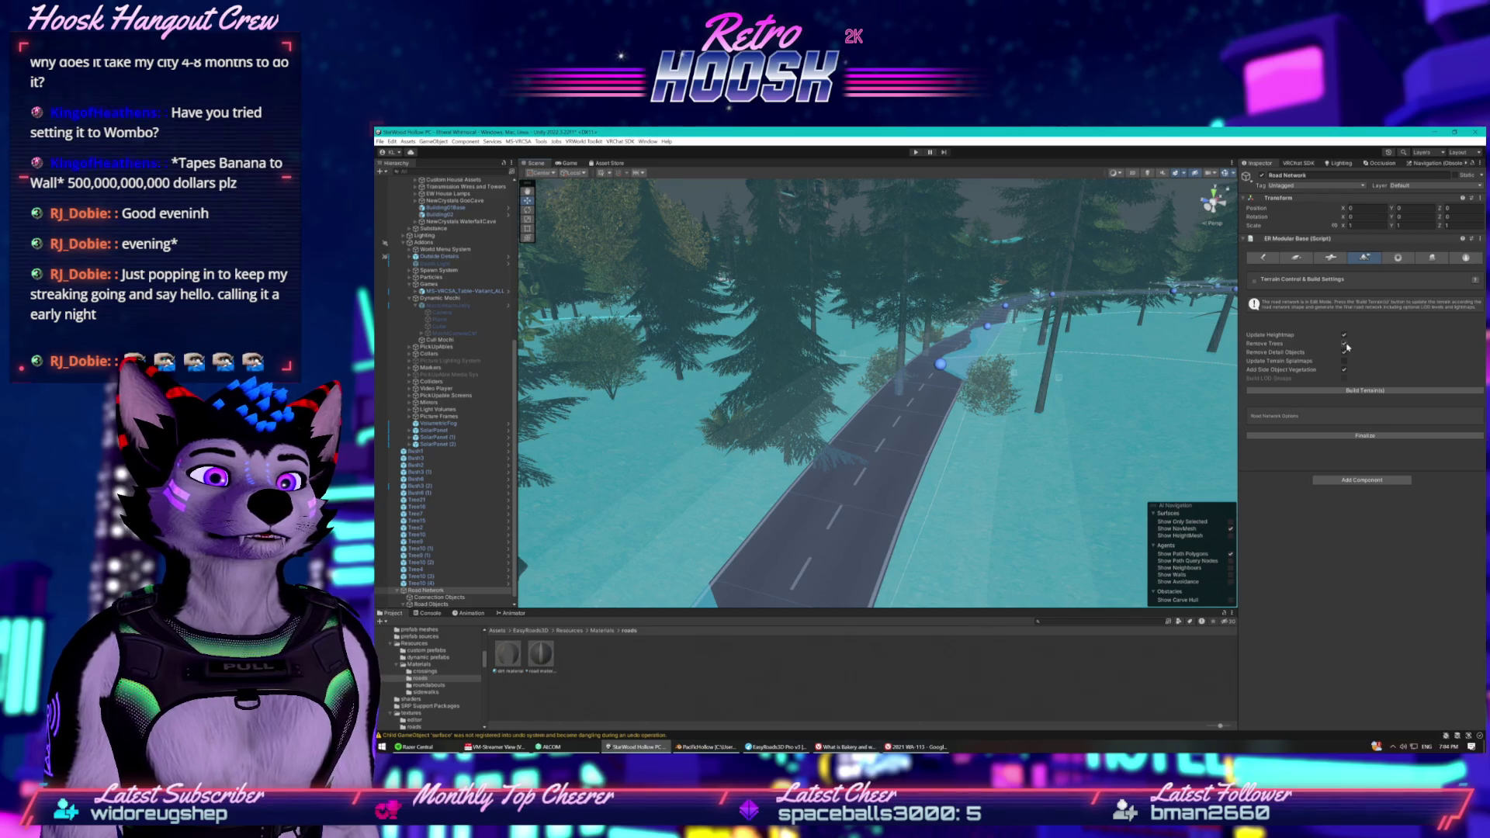
pyautogui.click(1348, 392)
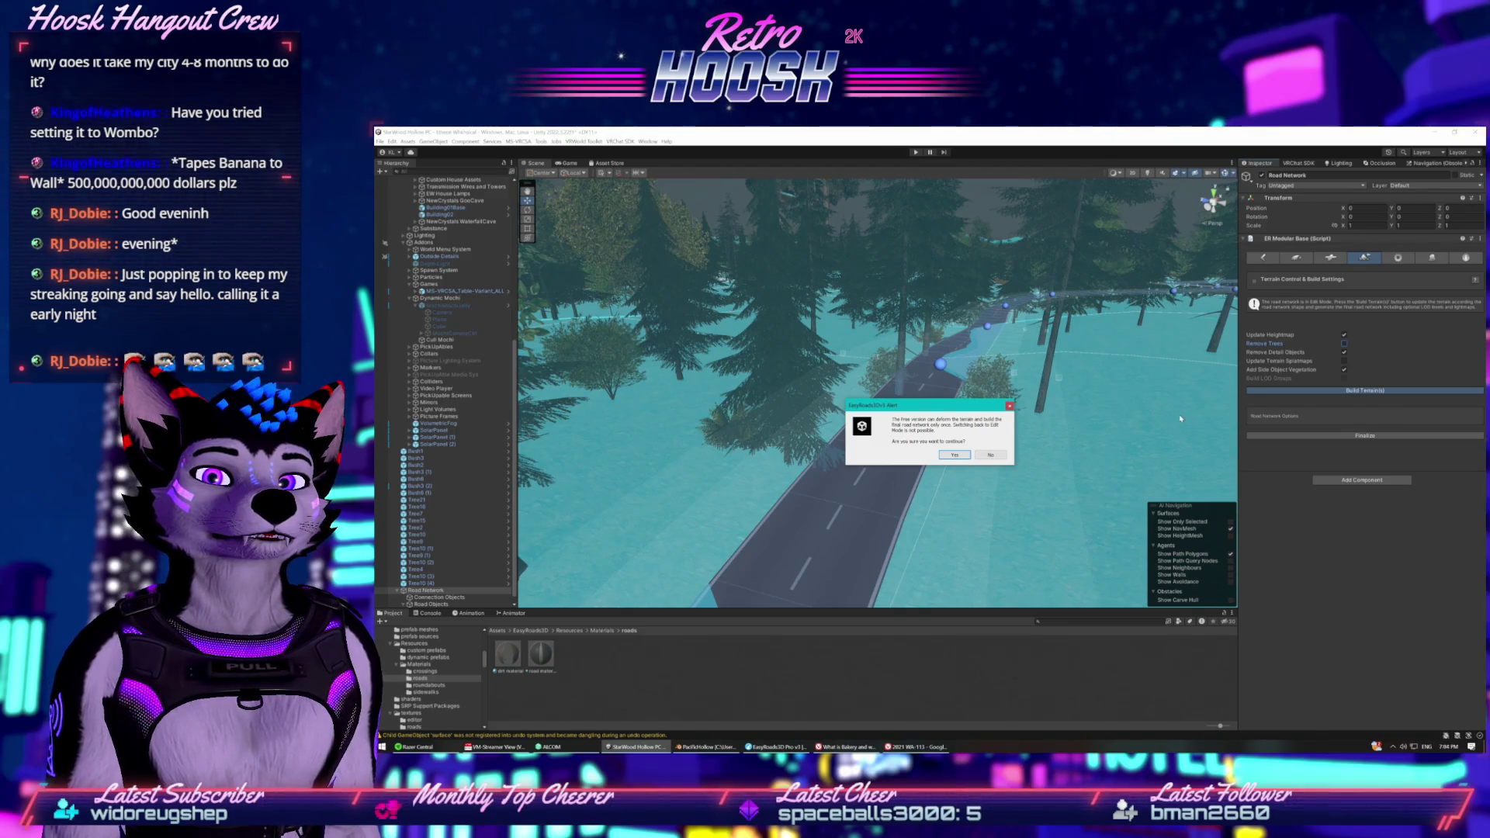
# Confirm the terrain build with Yes, then switch to the WA-113 Street View in Google Maps.
pyautogui.click(959, 459)
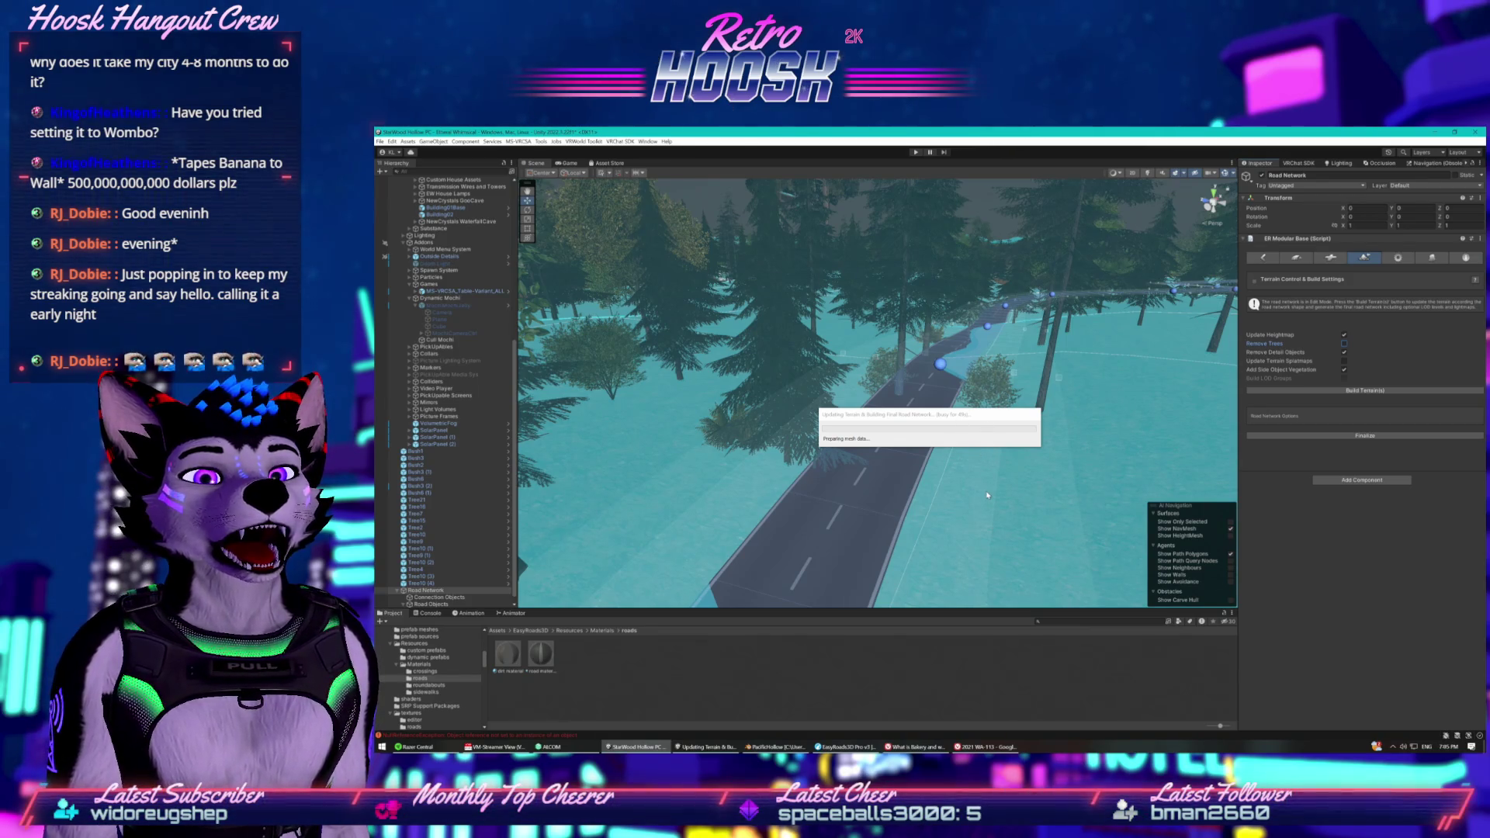
pyautogui.click(979, 442)
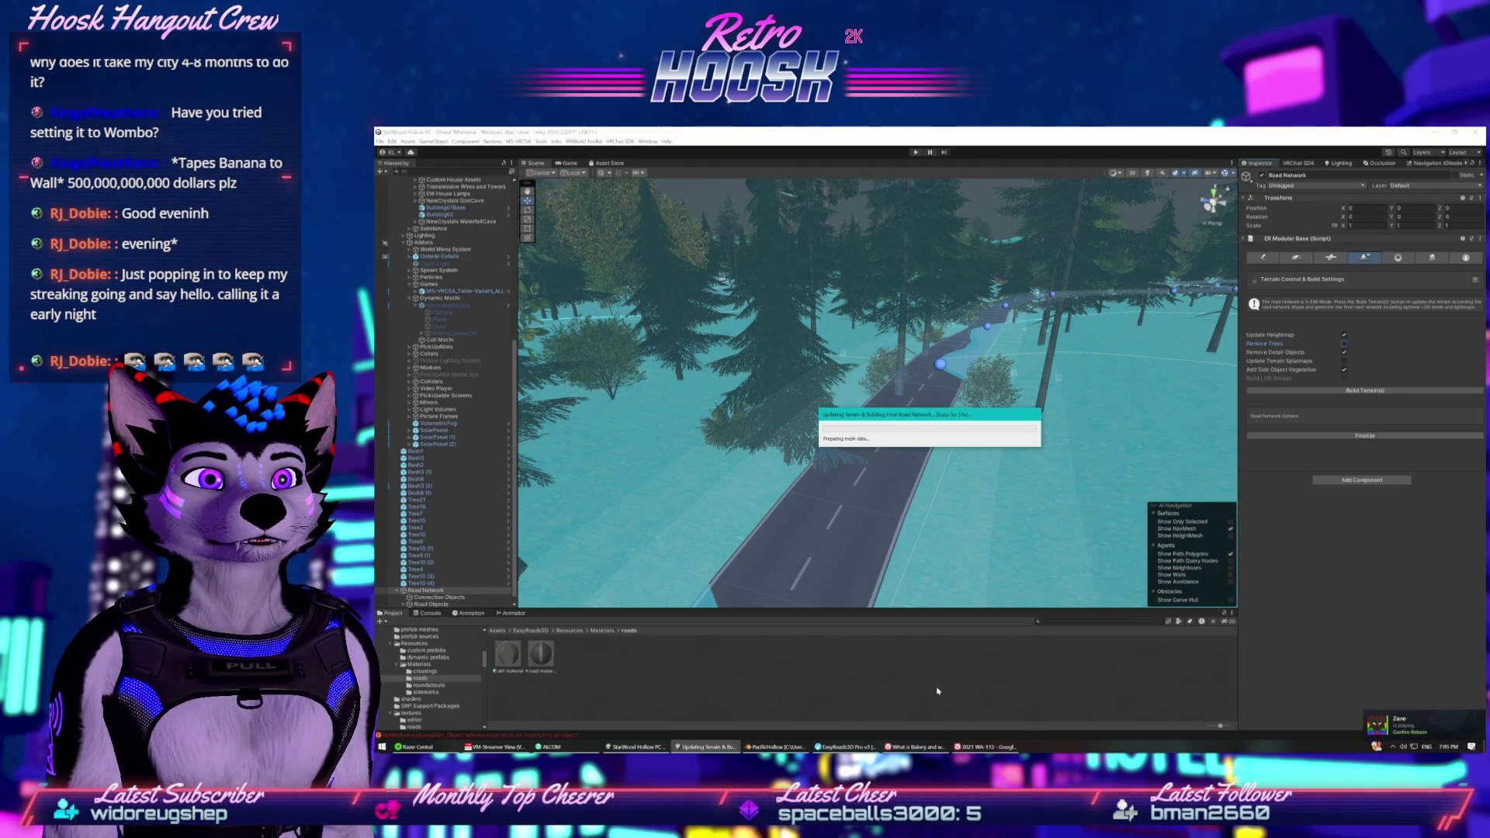
pyautogui.click(970, 746)
pyautogui.click(917, 594)
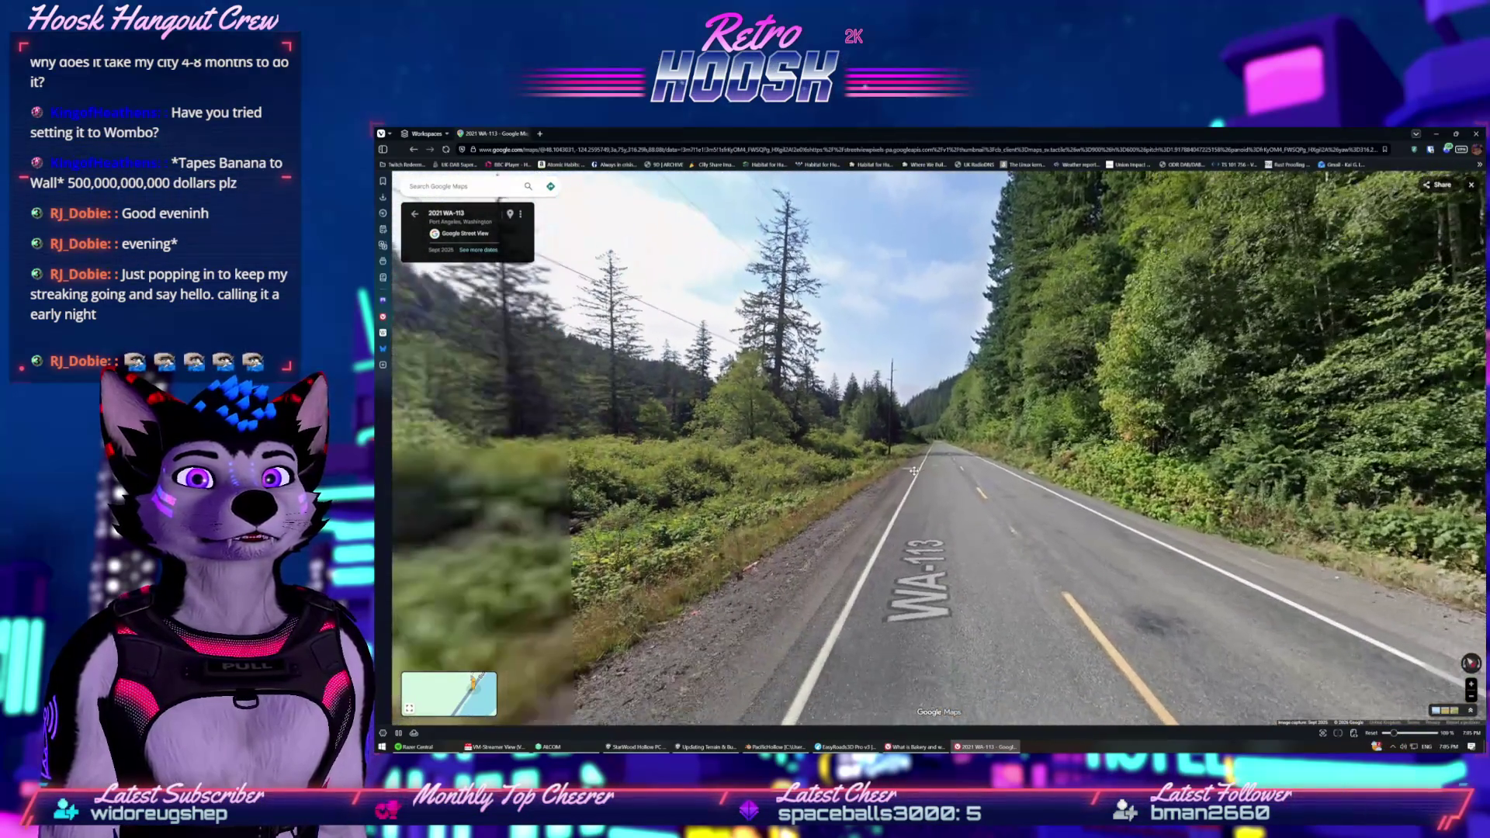
# Step forward along WA-113 in Street View and turn the view toward the guardrail.
pyautogui.click(928, 446)
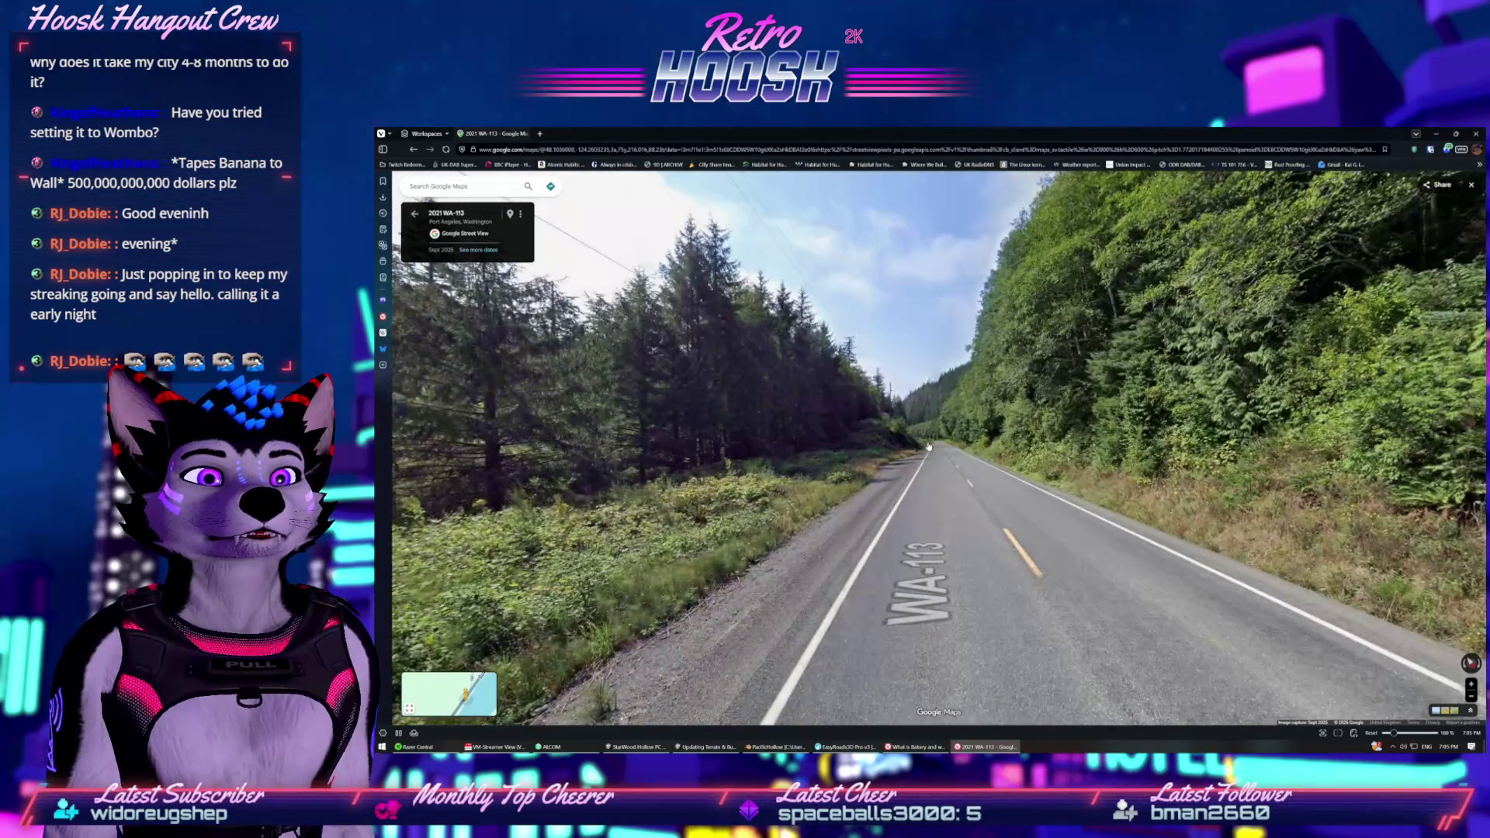
pyautogui.click(947, 451)
pyautogui.click(948, 452)
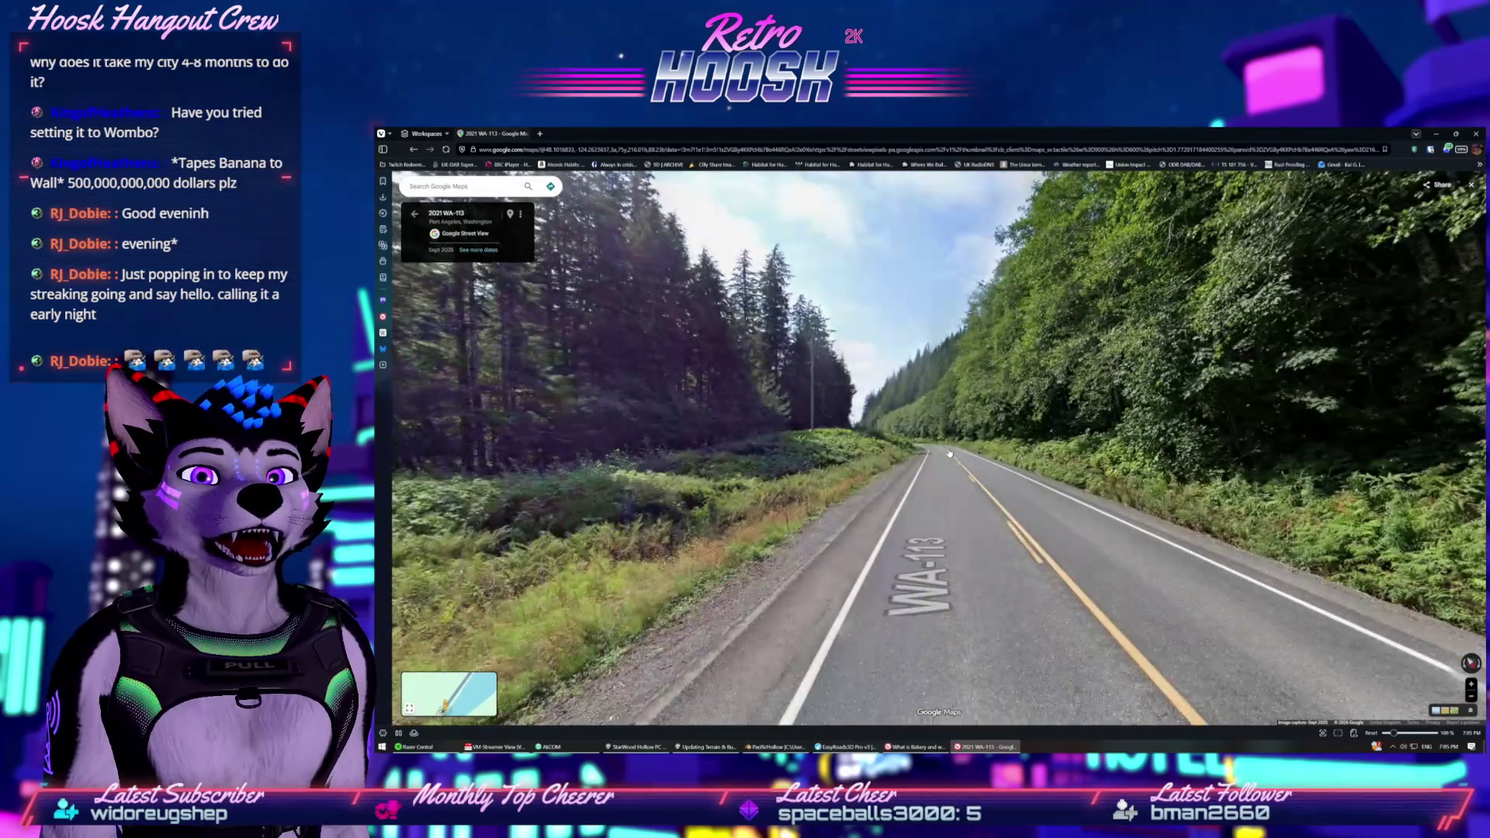
pyautogui.click(948, 452)
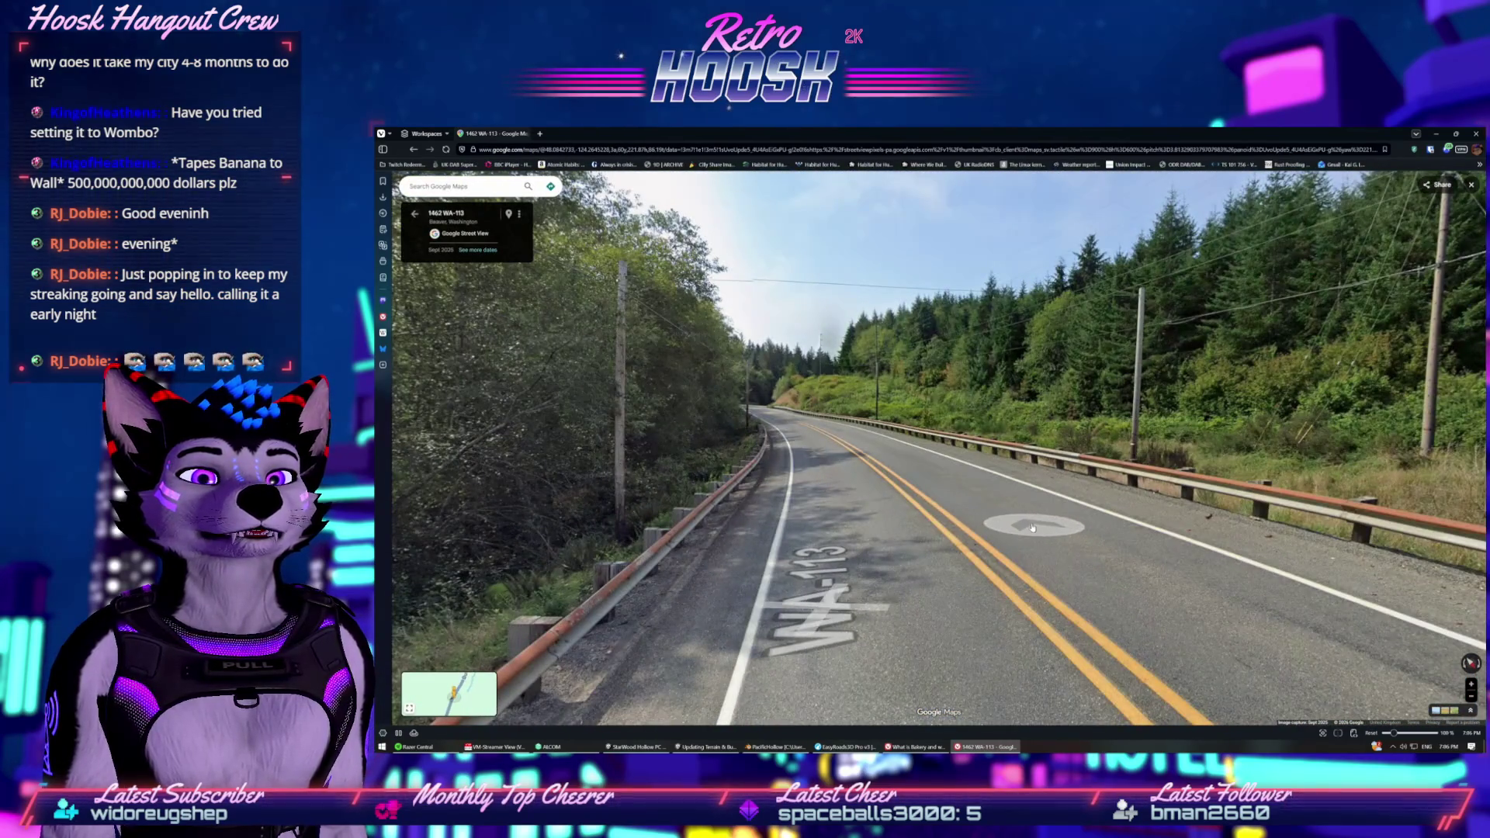
pyautogui.click(1032, 528)
pyautogui.moveTo(814, 566); pyautogui.dragTo(787, 451)
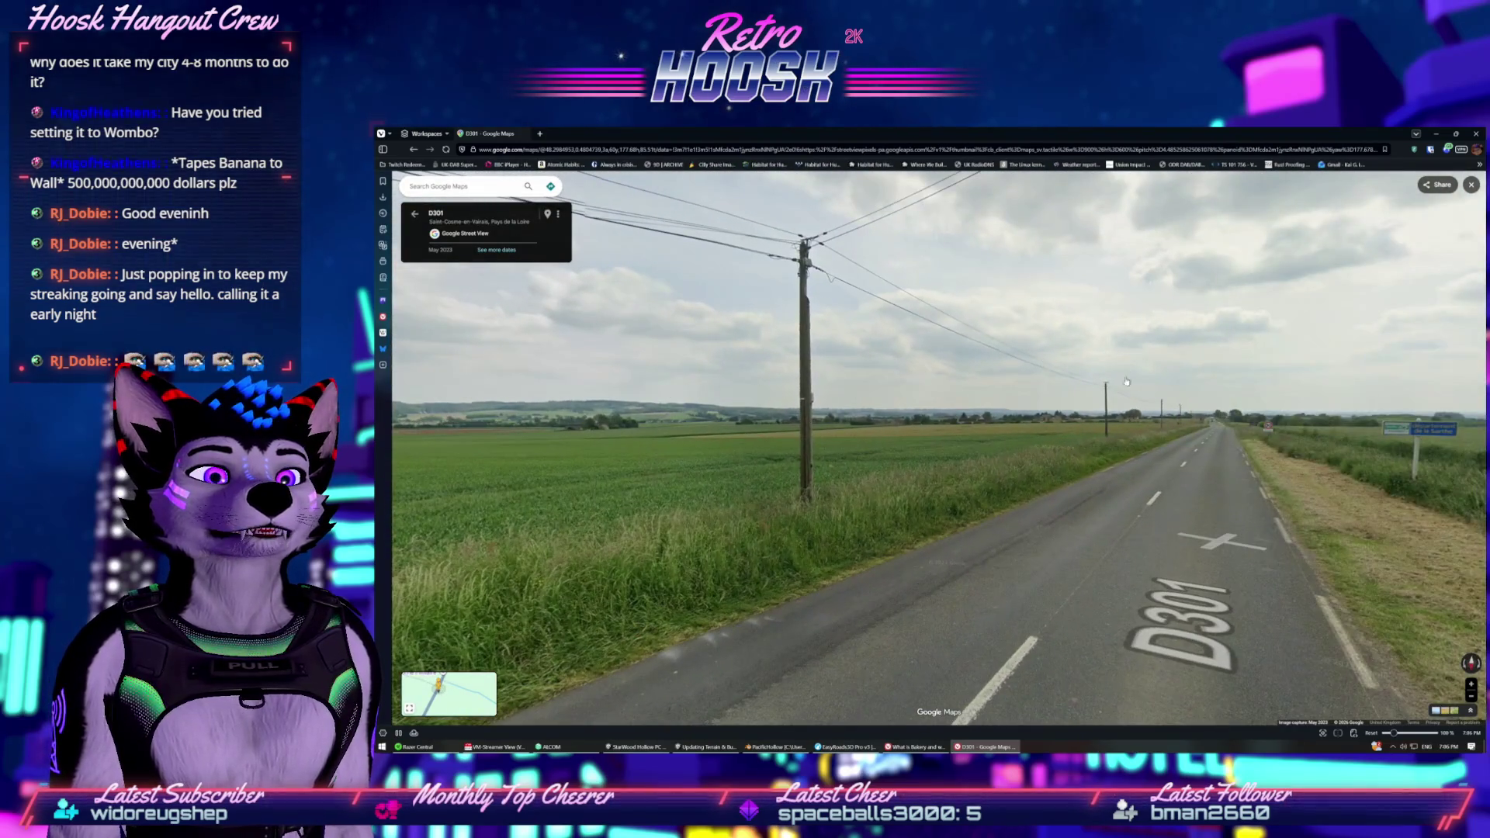
# Turn to face down the D301 and advance several panoramas along it.
pyautogui.moveTo(1126, 381); pyautogui.dragTo(1007, 474)
pyautogui.click(1067, 465)
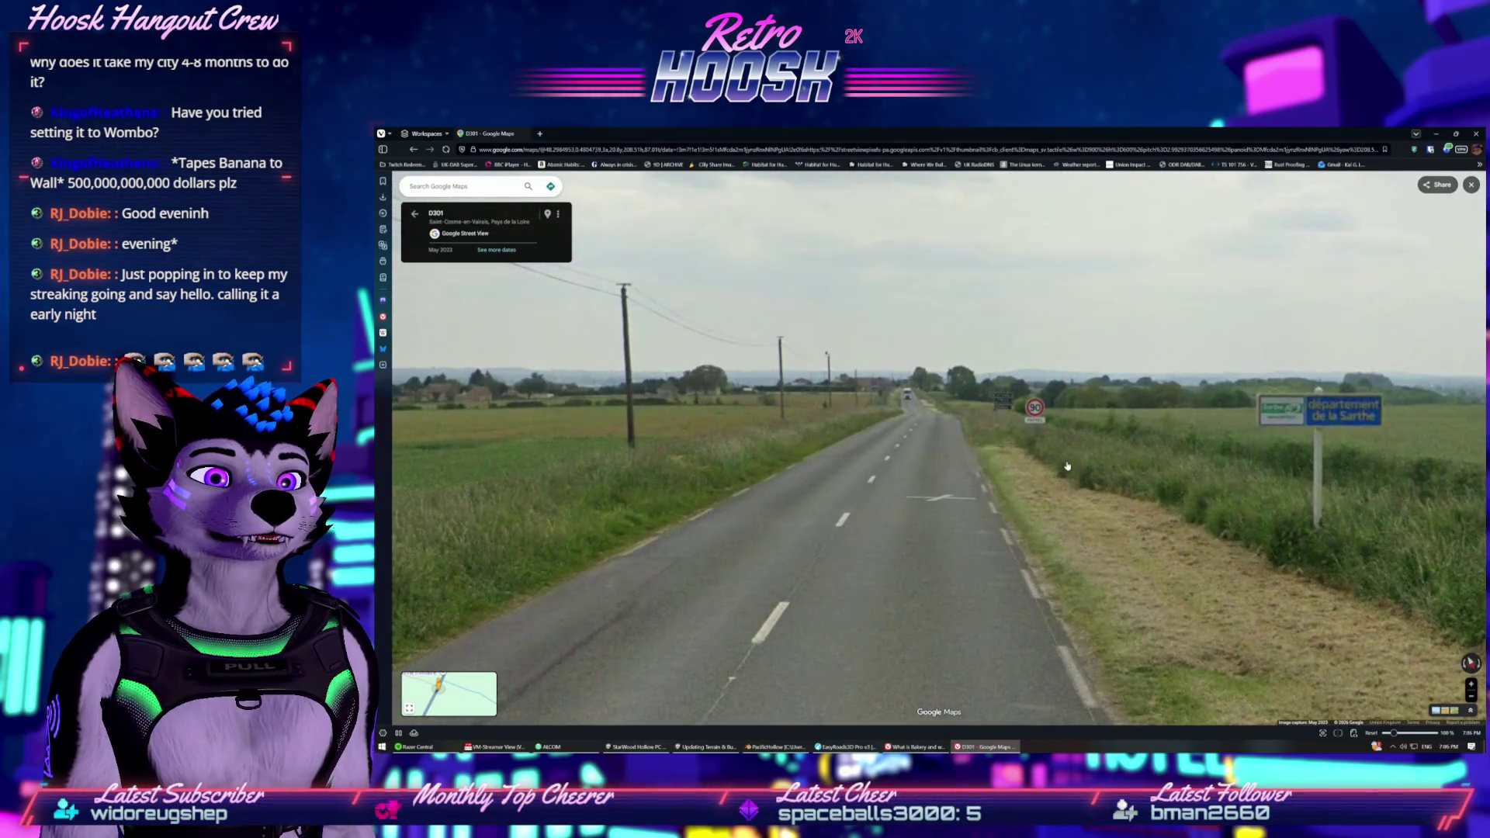
pyautogui.click(1067, 465)
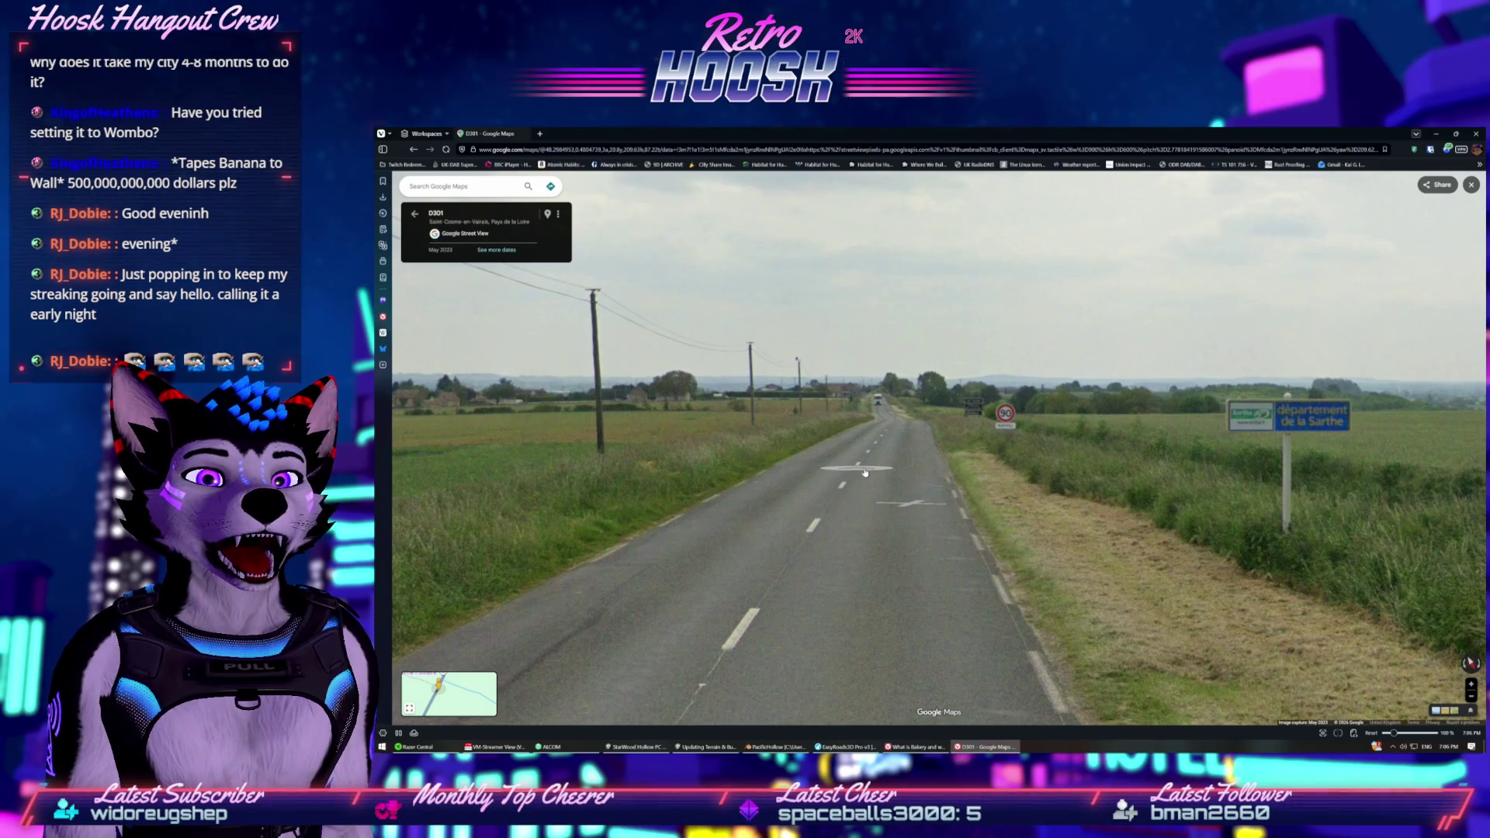
pyautogui.click(865, 471)
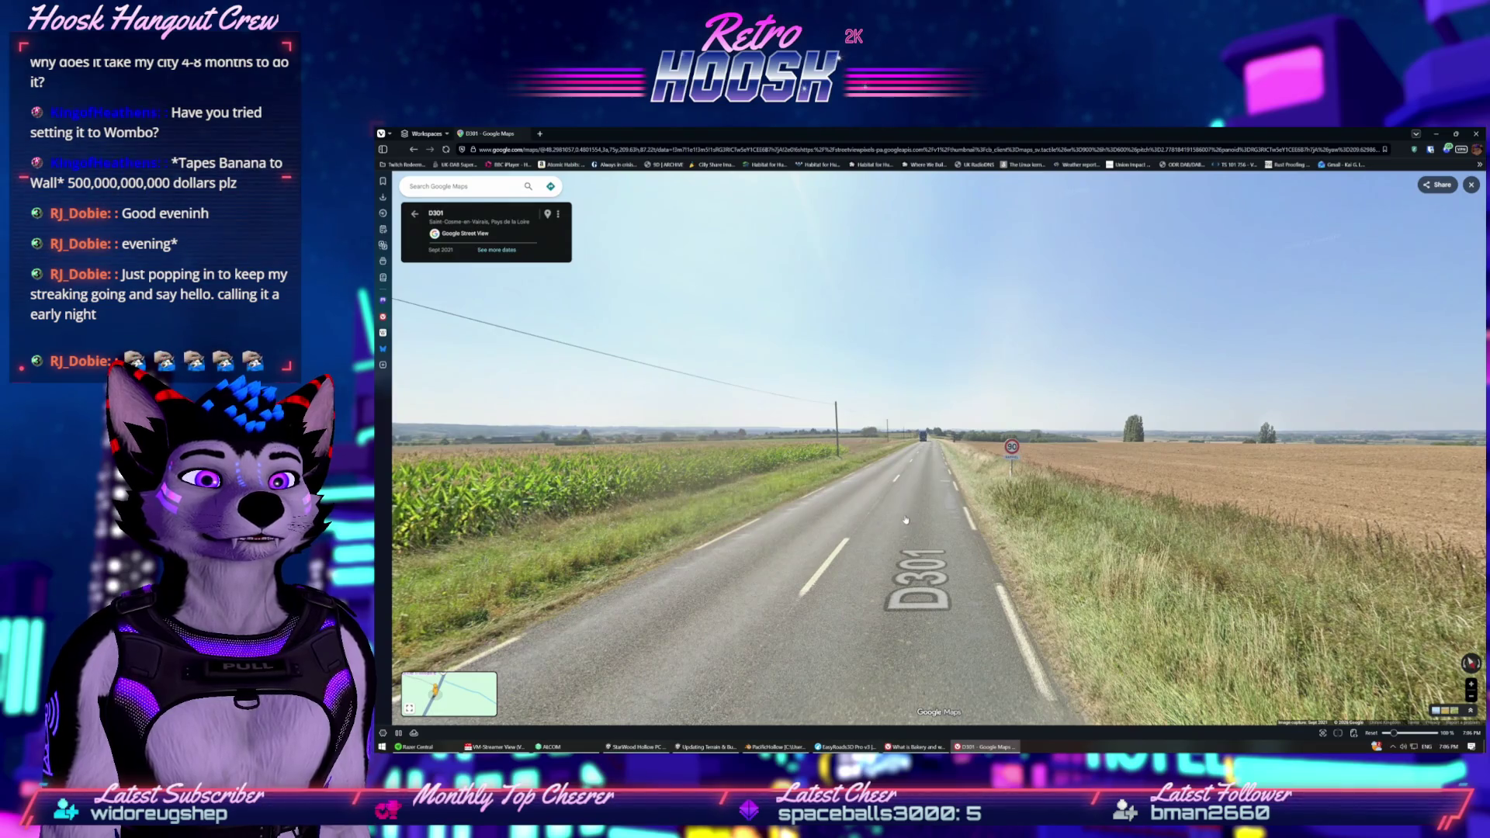
pyautogui.click(904, 520)
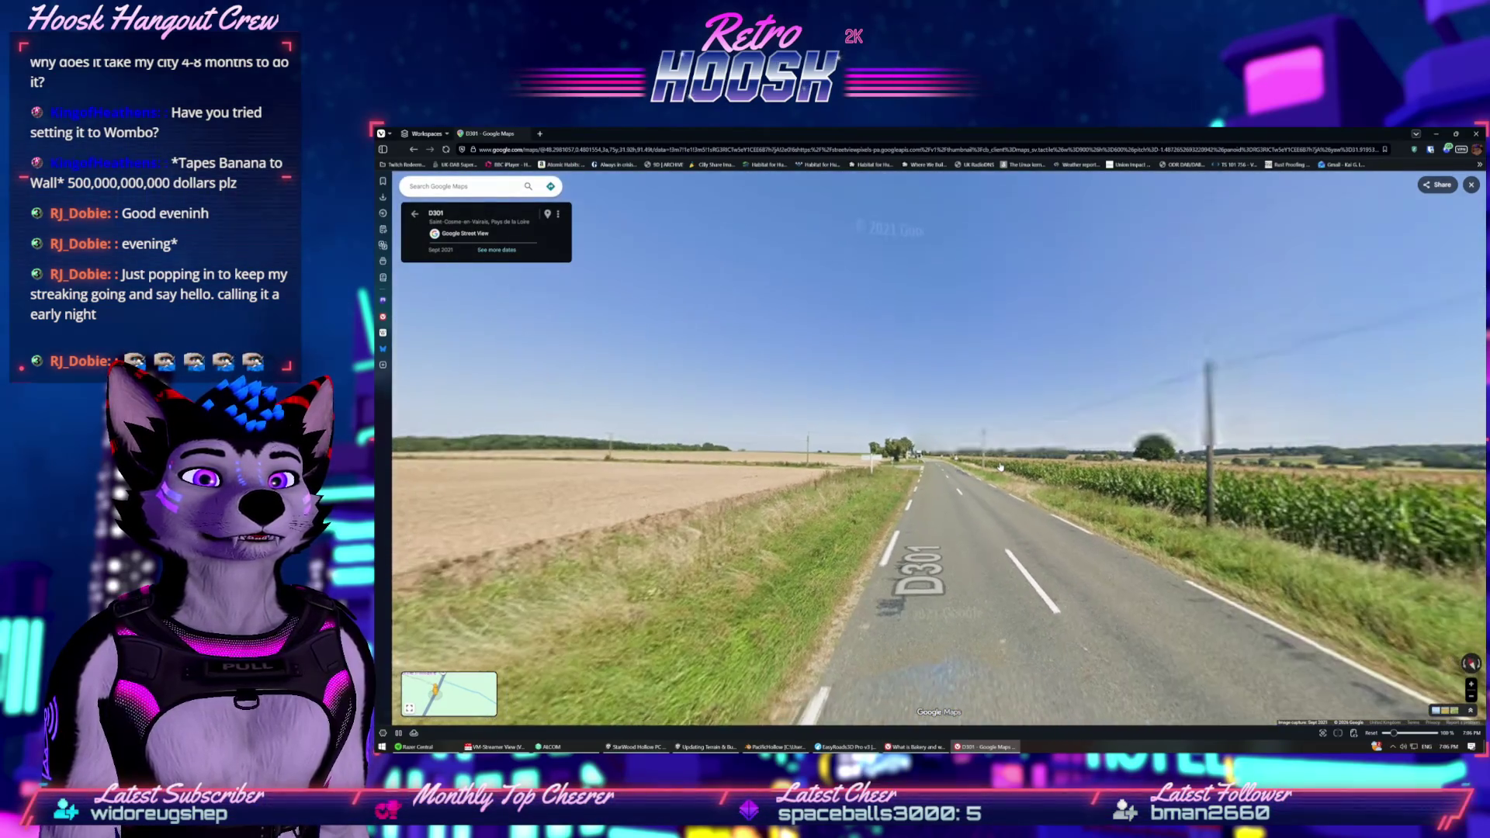
# Zoom the map out to Normandy and back in onto Rte de Beuvron Street View.
pyautogui.scroll(-5, 959, 448)
pyautogui.scroll(-5, 958, 448)
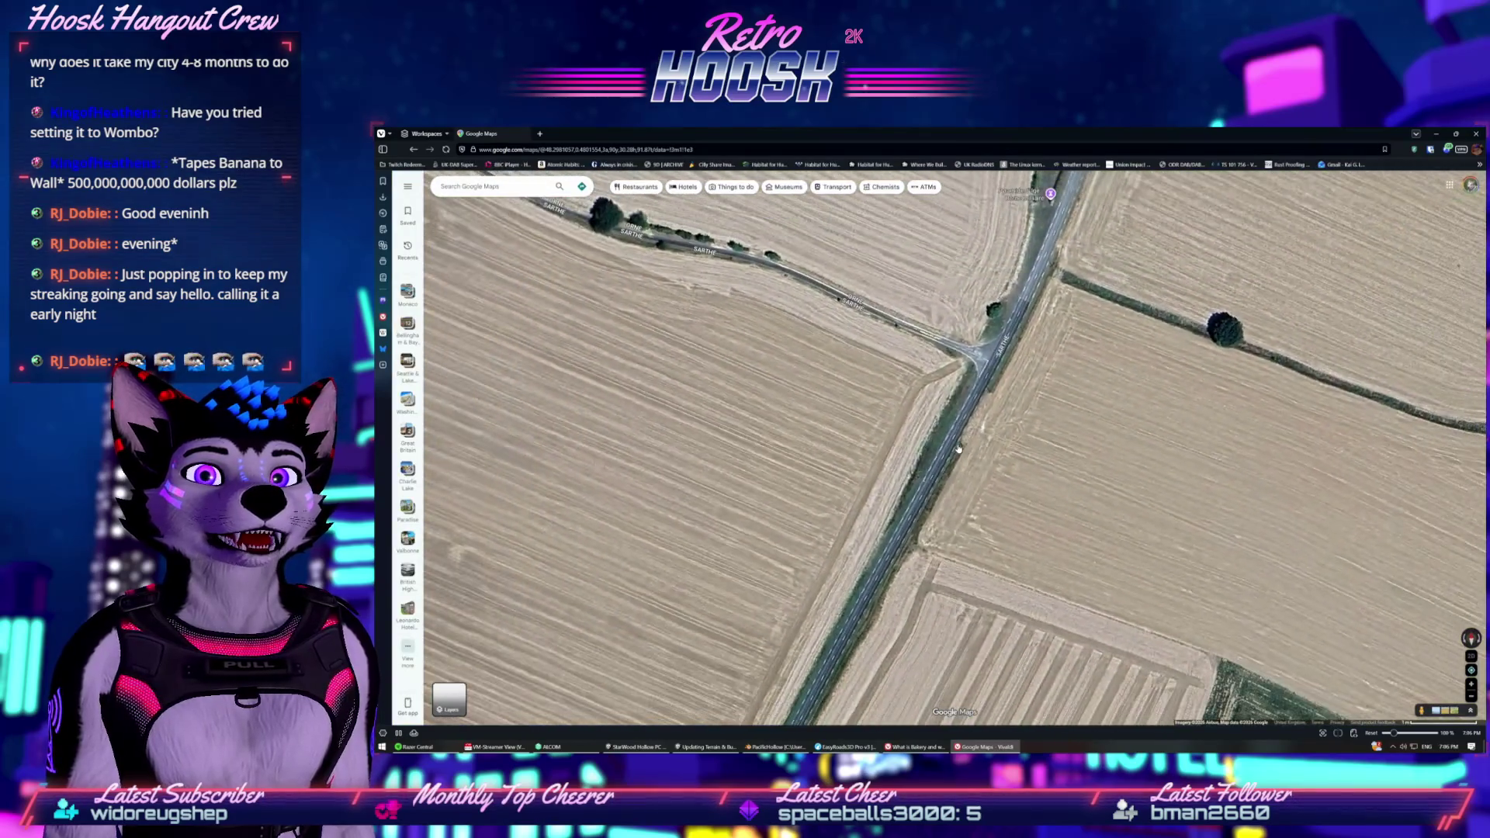
pyautogui.scroll(5, 928, 410)
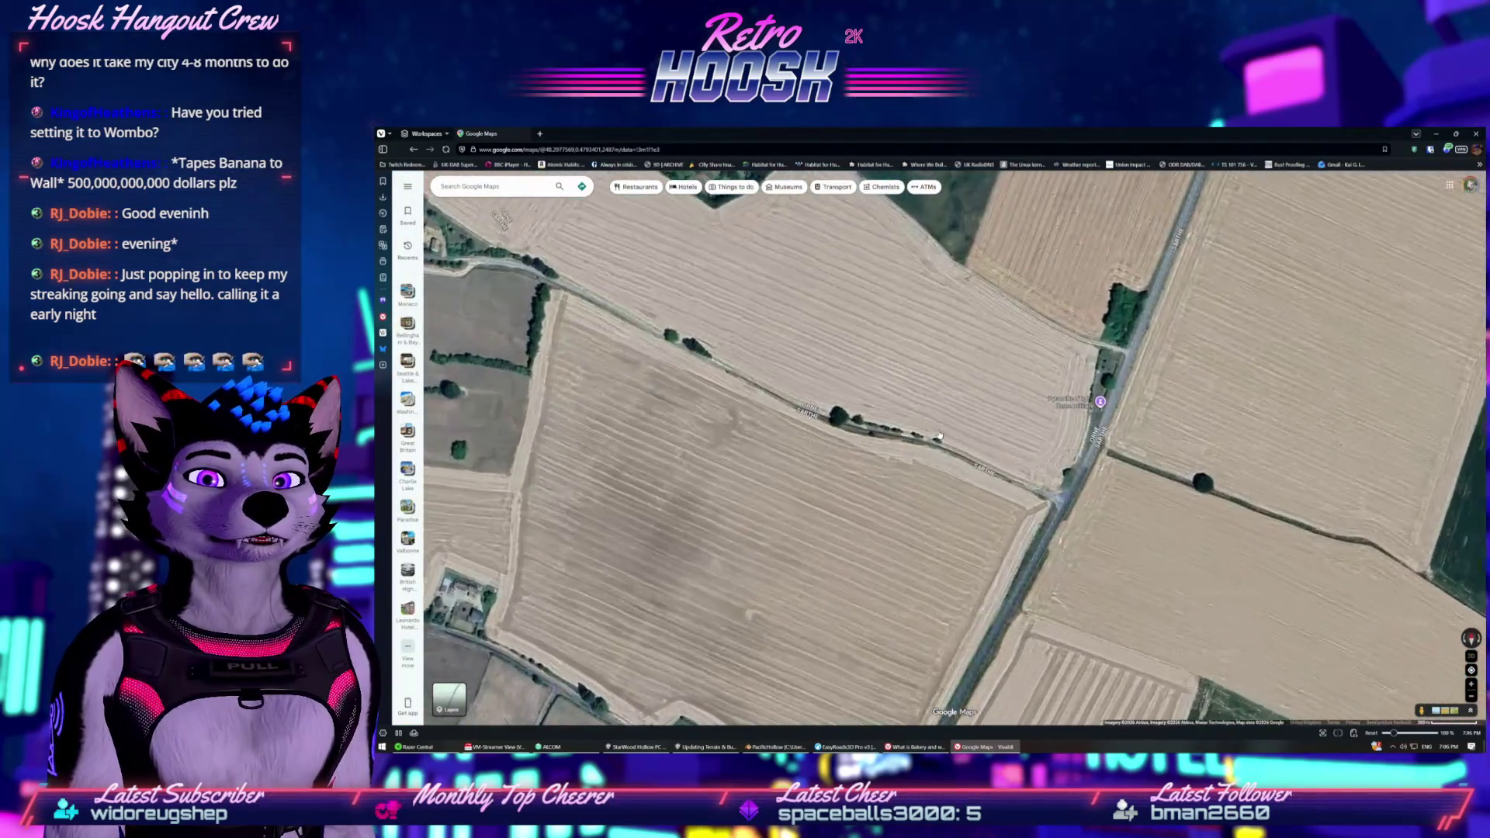
pyautogui.scroll(-5, 937, 436)
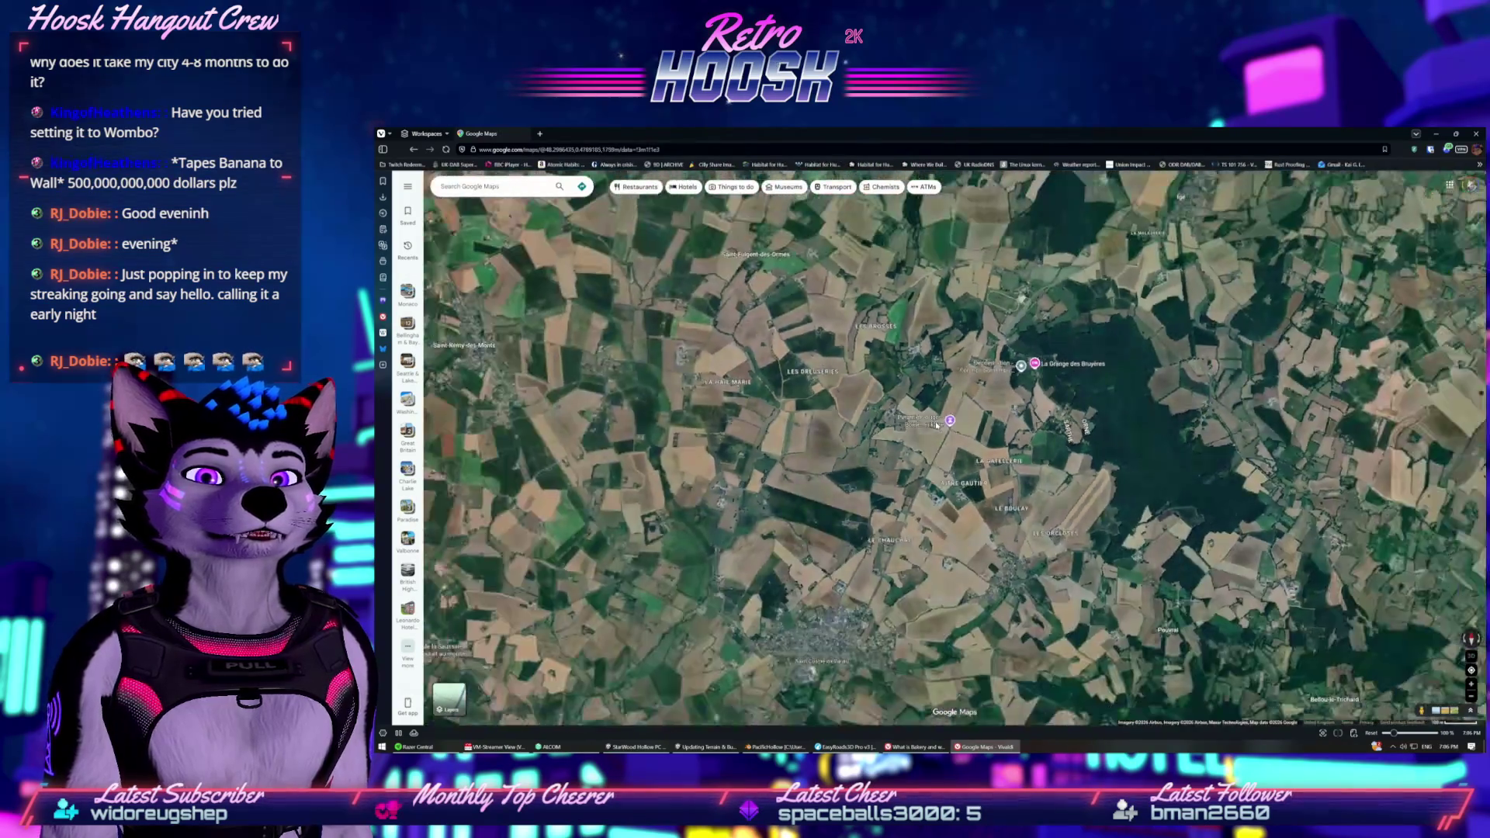
pyautogui.scroll(5, 934, 422)
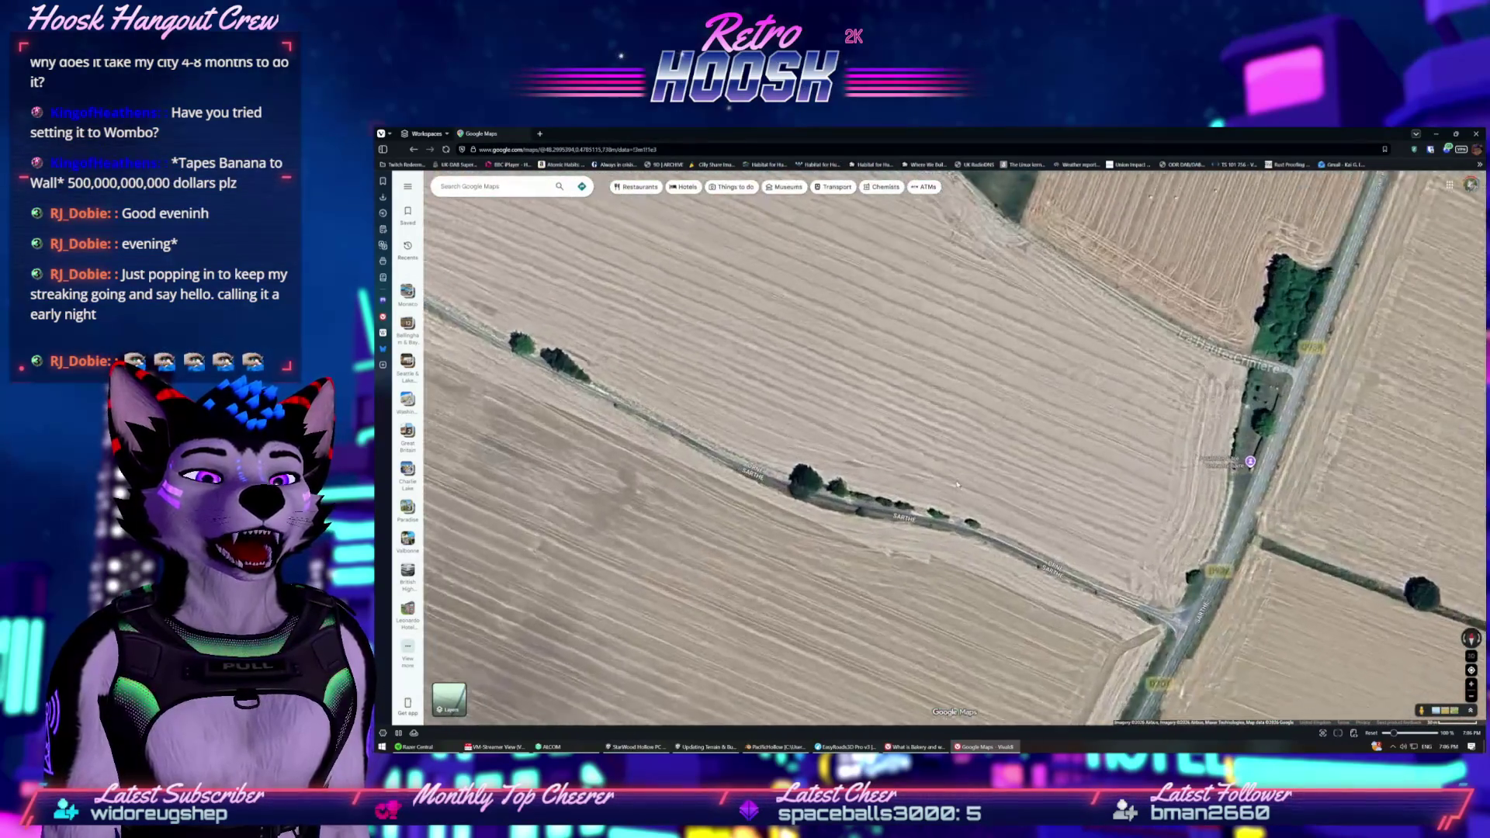
pyautogui.scroll(-5, 994, 495)
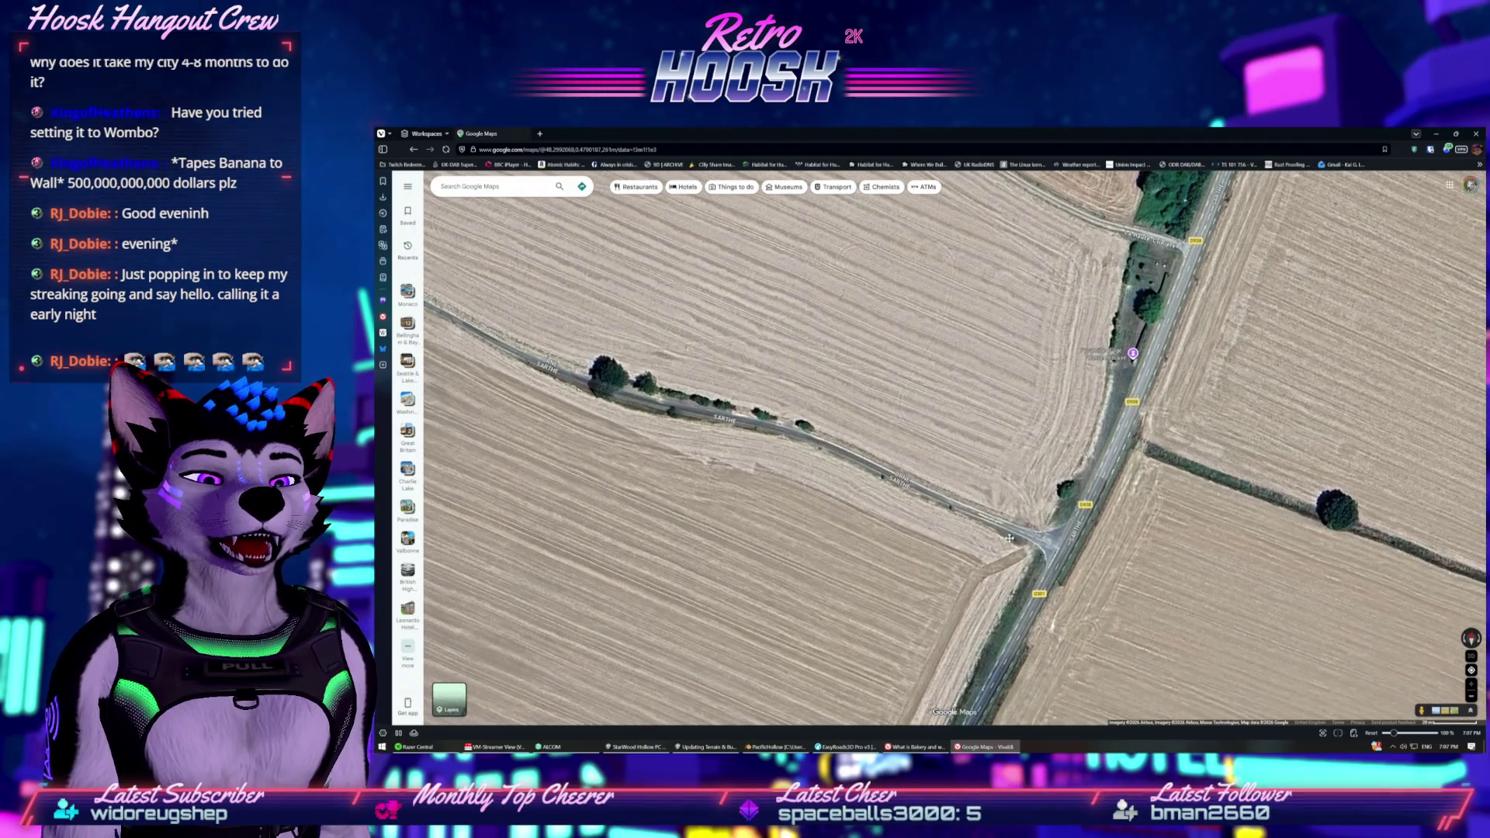
pyautogui.scroll(-10, 994, 495)
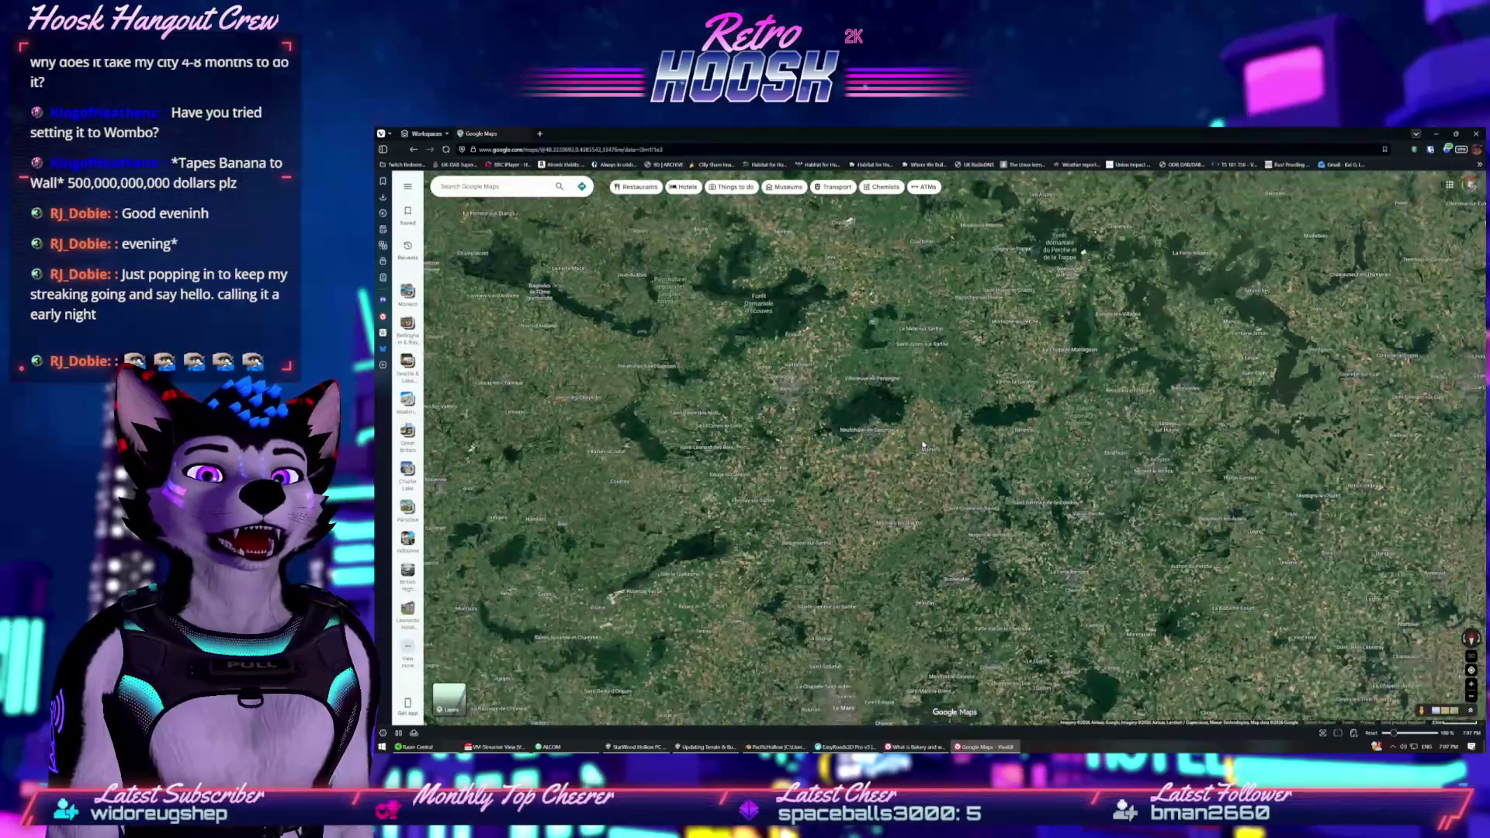
pyautogui.scroll(10, 864, 357)
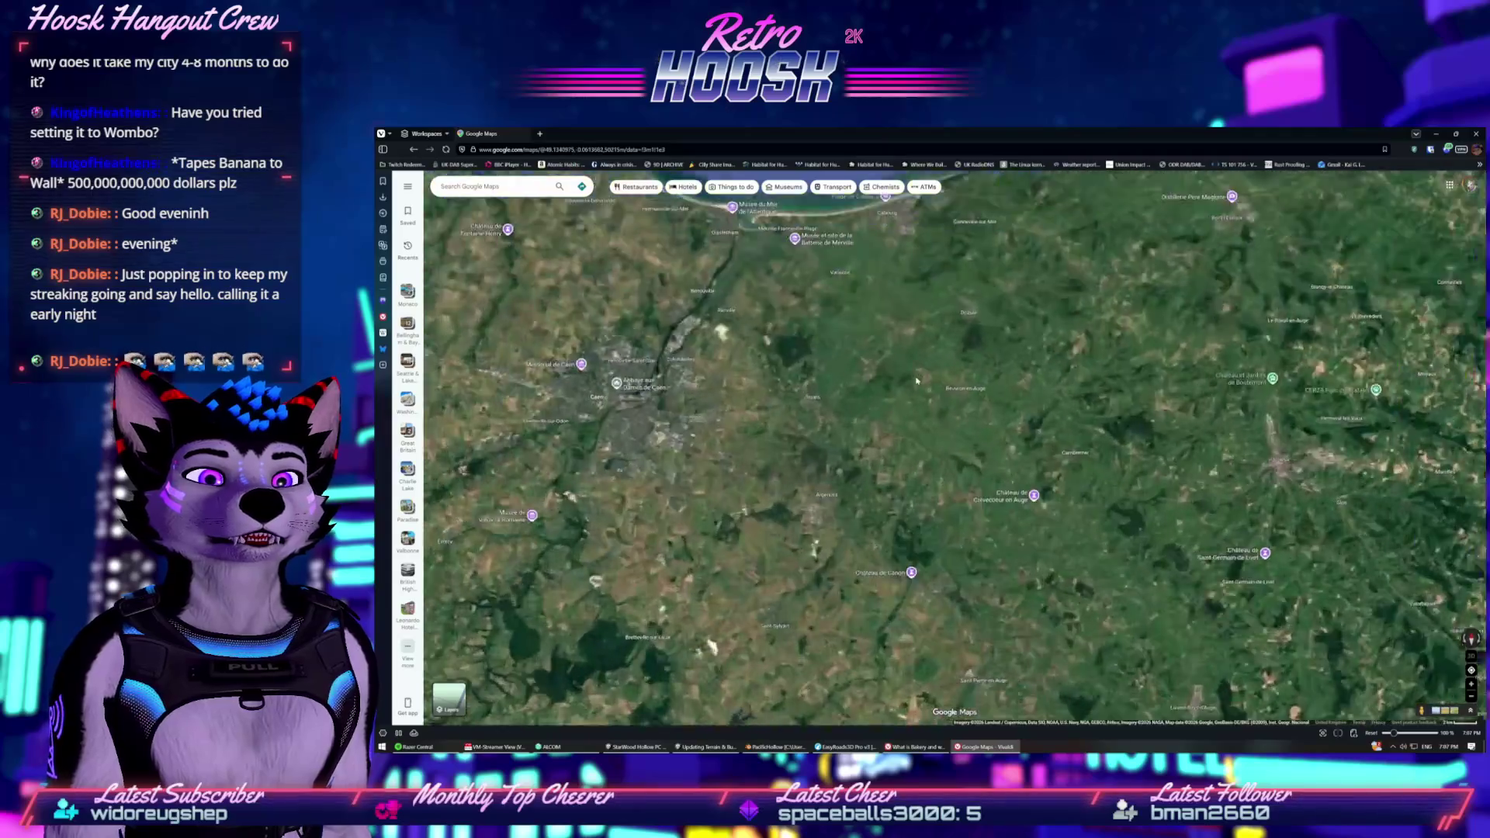
pyautogui.scroll(5, 879, 446)
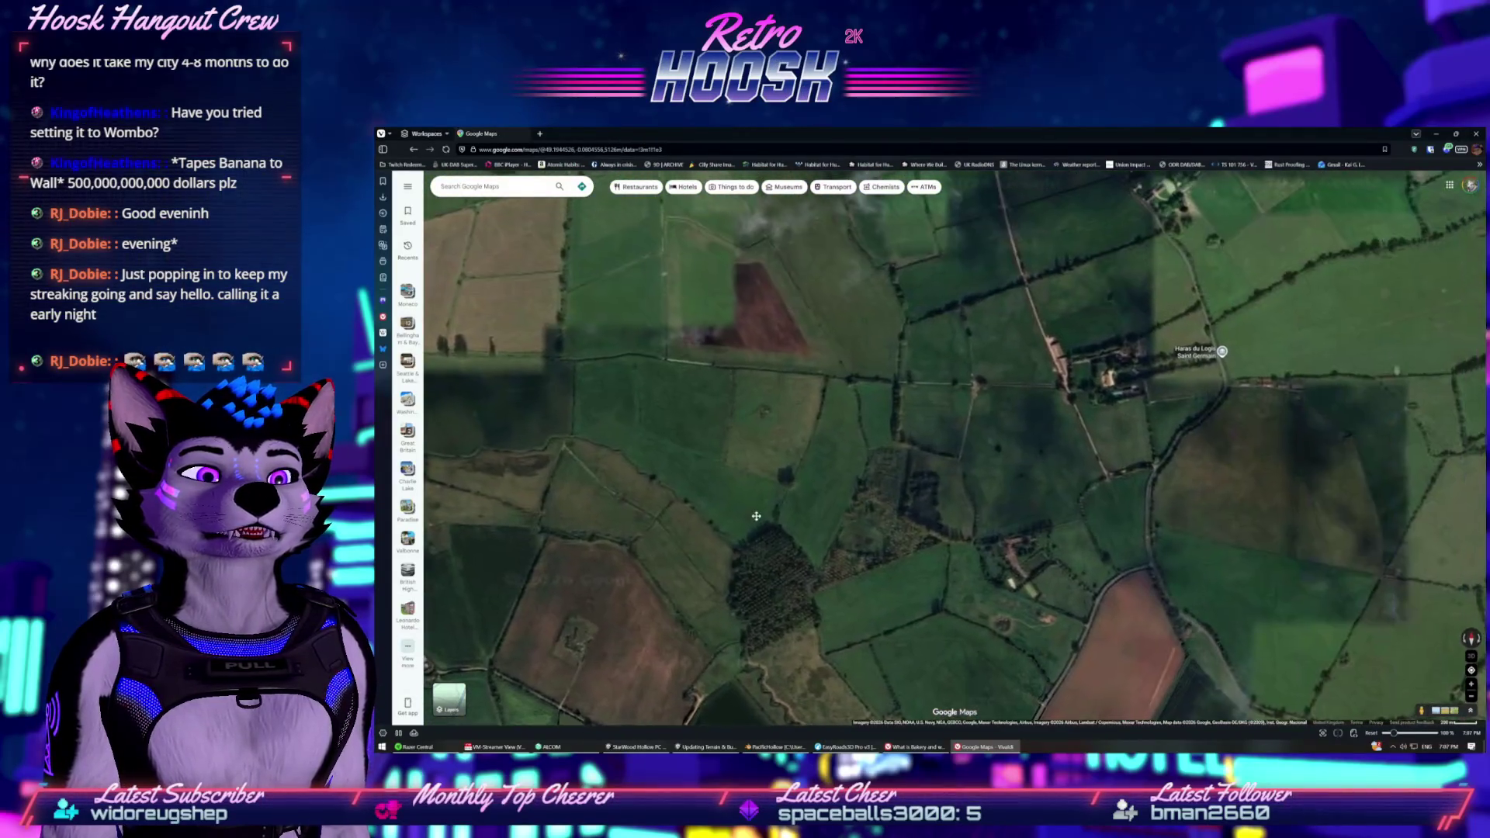
pyautogui.scroll(6, 1149, 373)
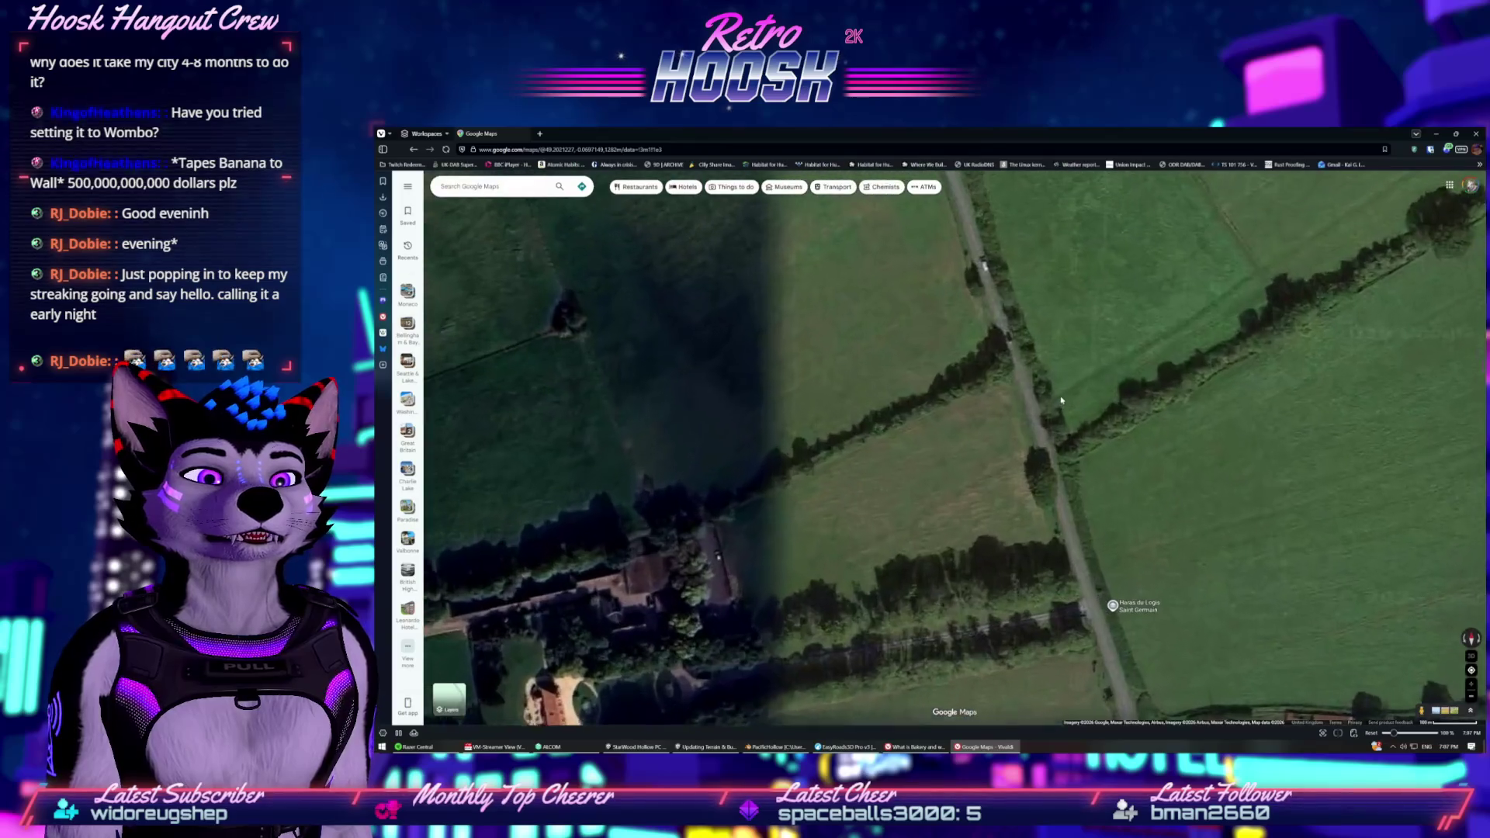
pyautogui.scroll(3, 1025, 407)
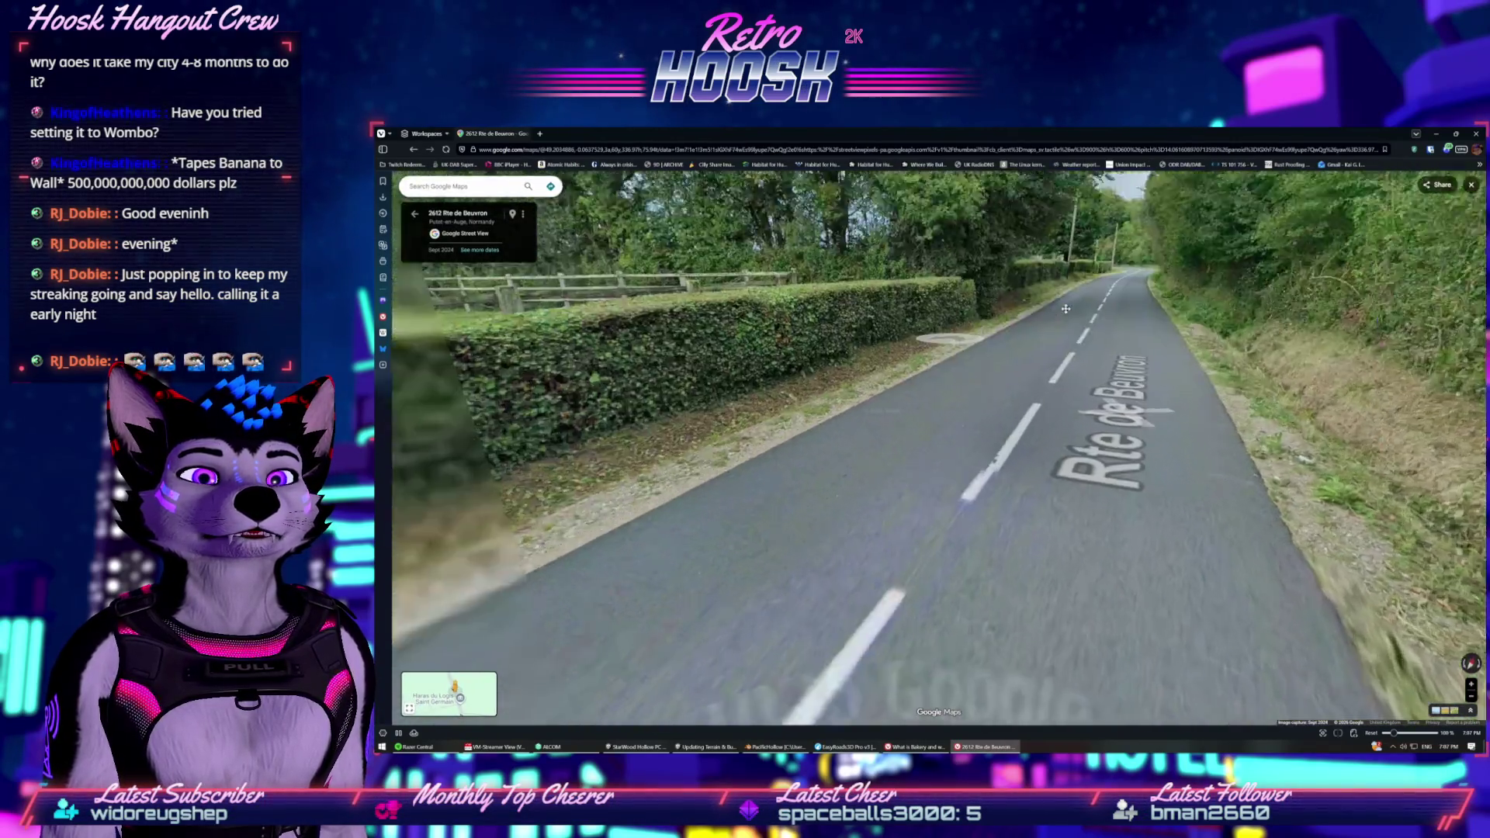
# Turn around and step along Rte de Beuvron, then bring Blender to the front.
pyautogui.moveTo(1065, 309)
pyautogui.mouseDown()
pyautogui.moveTo(977, 517)
pyautogui.moveTo(567, 481)
pyautogui.mouseUp()
pyautogui.click(567, 481)
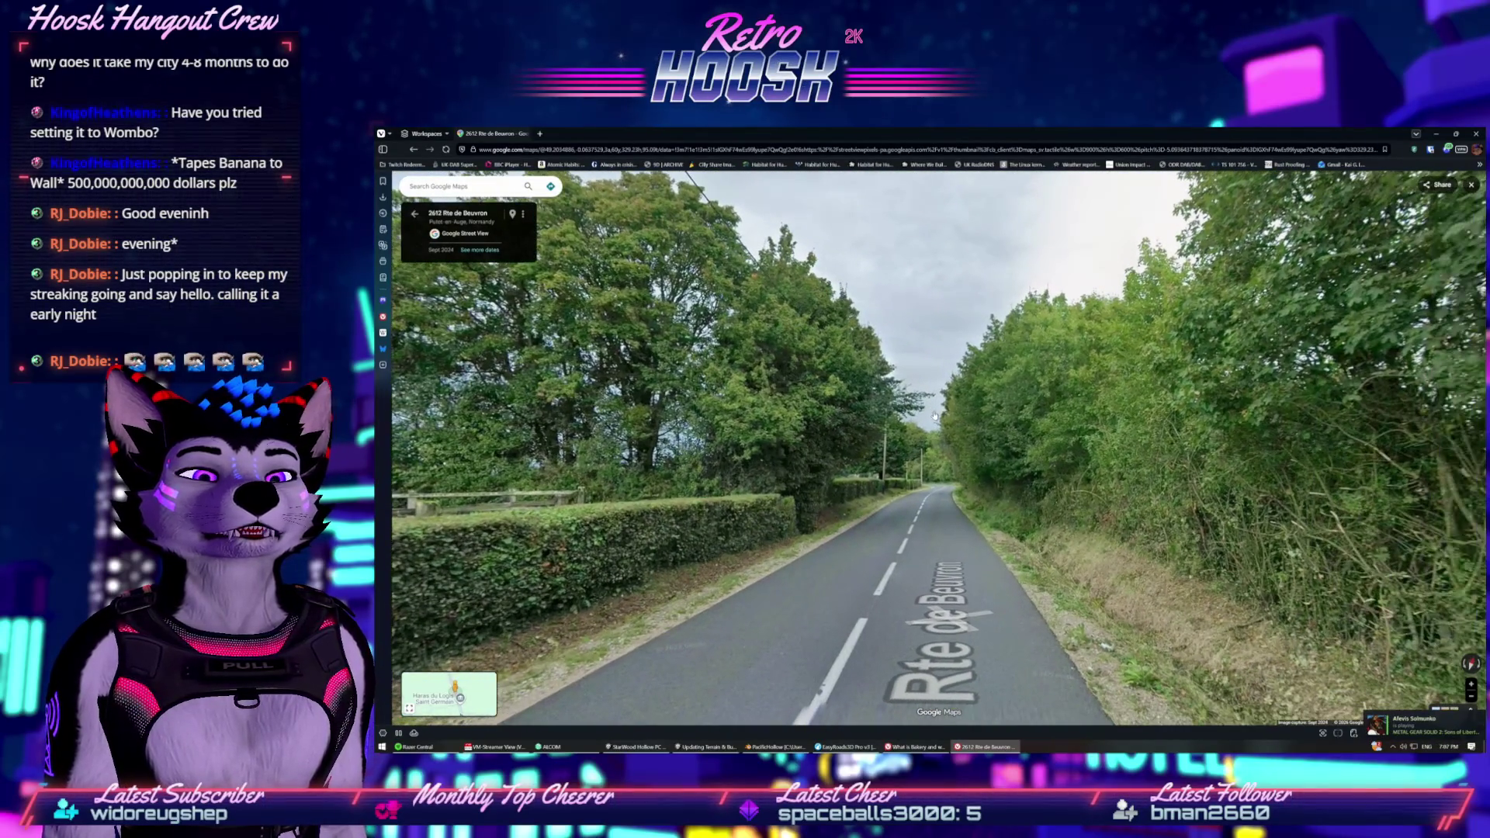
pyautogui.click(714, 566)
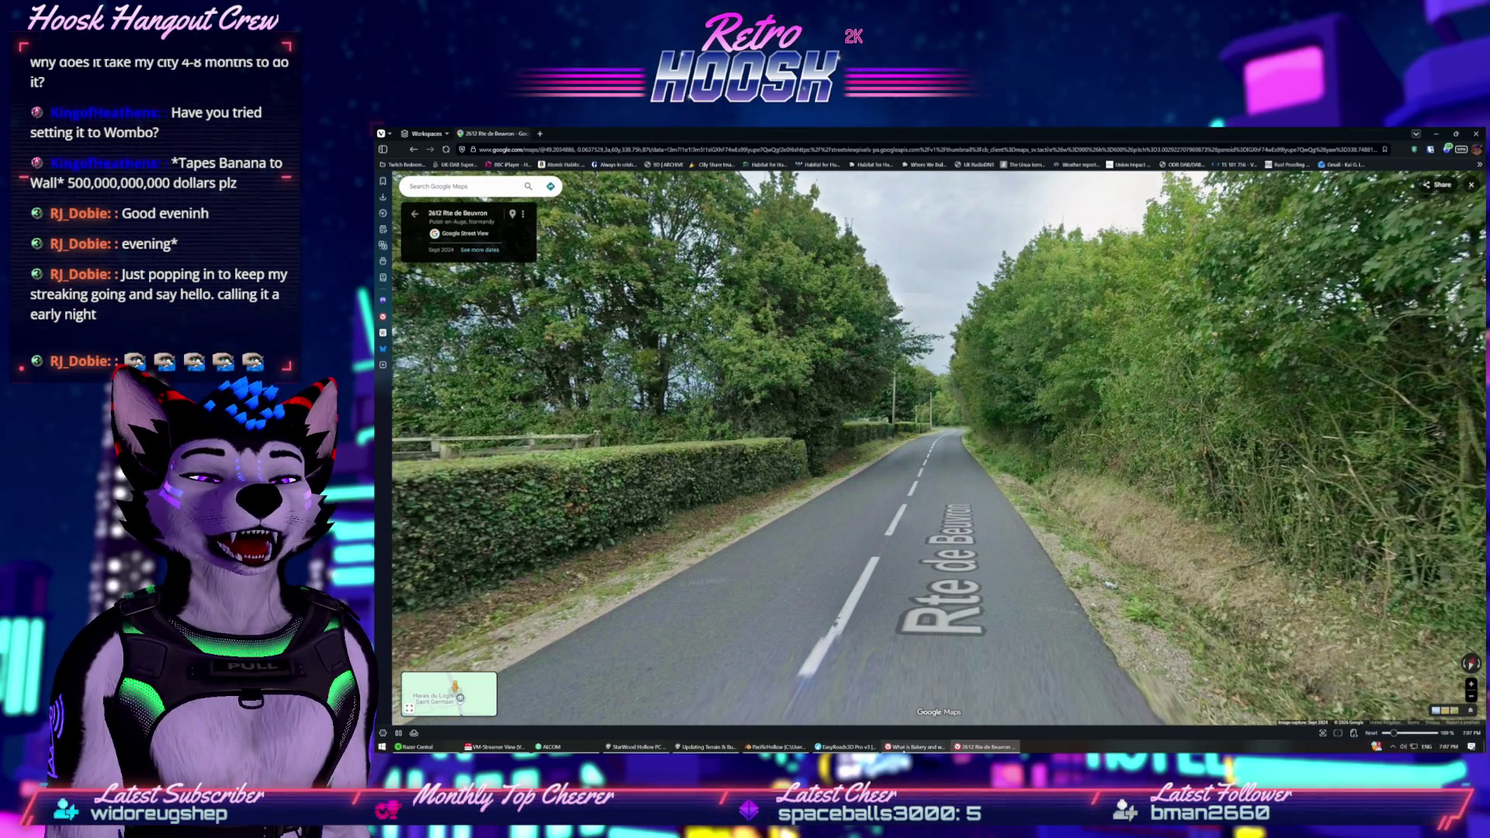
pyautogui.click(775, 746)
pyautogui.click(676, 747)
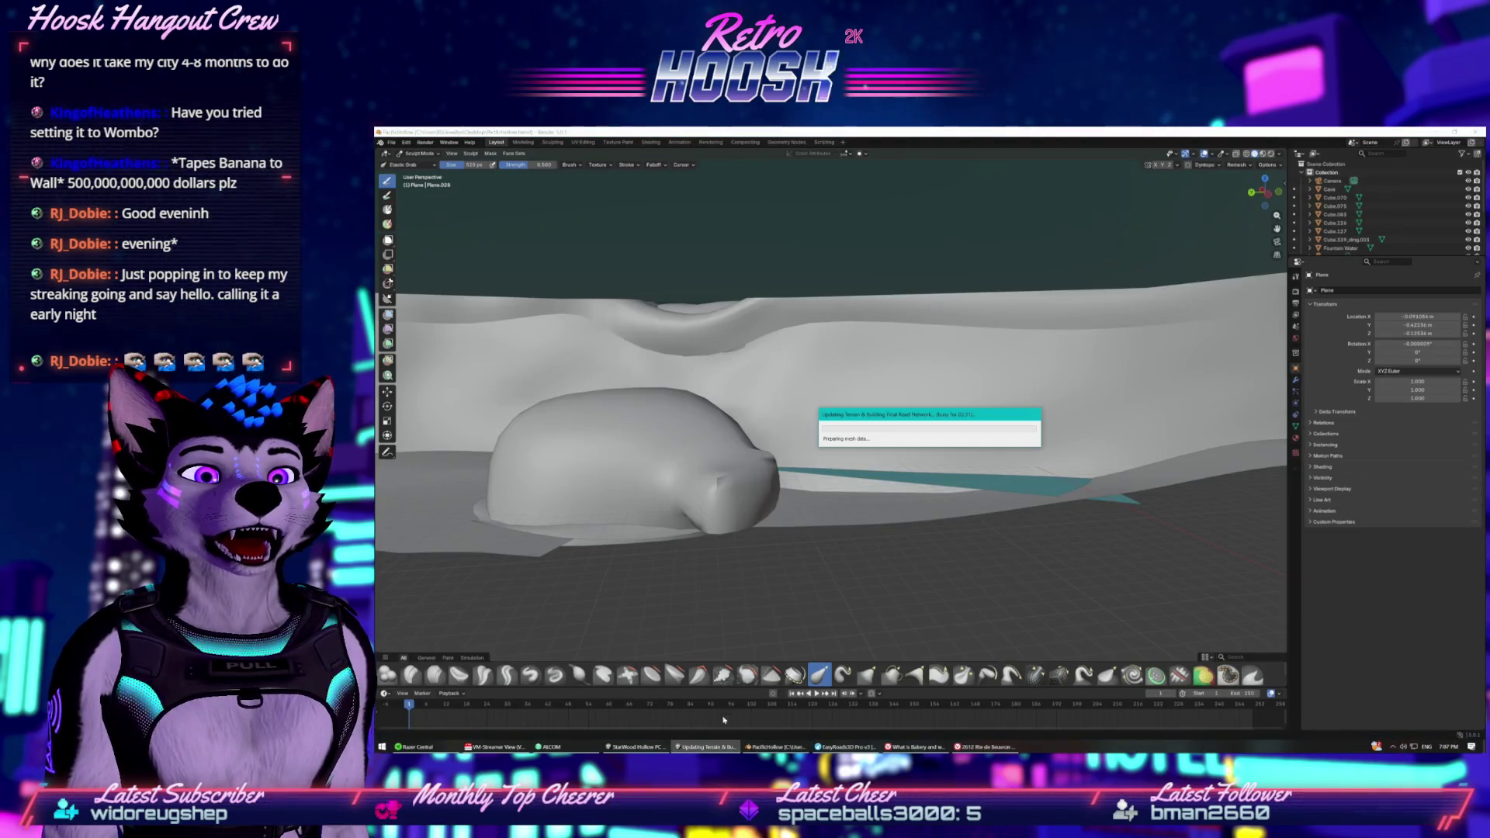
# Switch from Blender back to the Unity editor window.
pyautogui.click(636, 747)
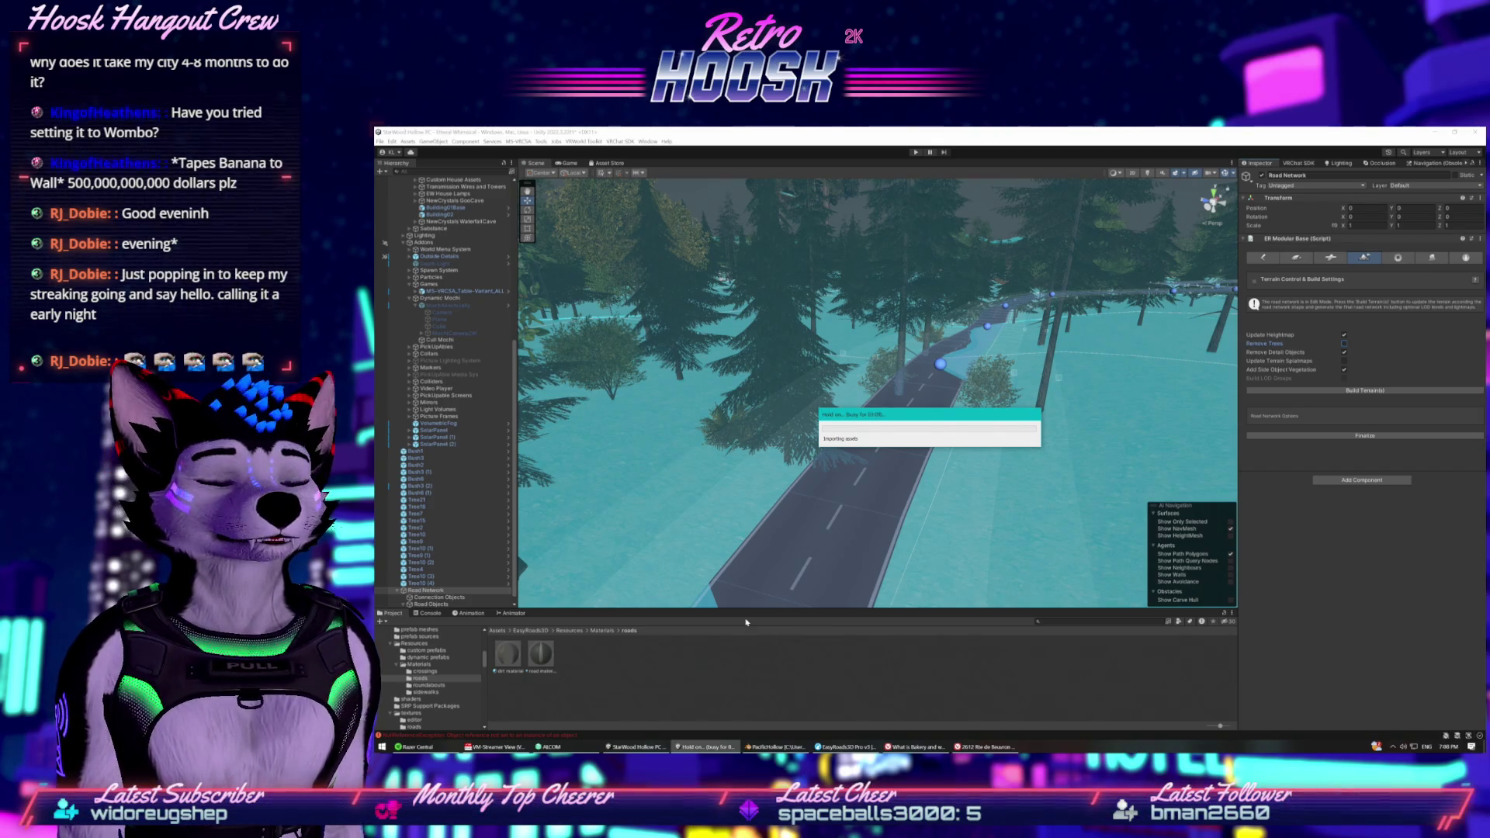
# Focus Unity's Importing assets dialog, then switch to the EasyRoads3D Pro v3 release notes.
pyautogui.rightClick(1138, 750)
pyautogui.click(1158, 704)
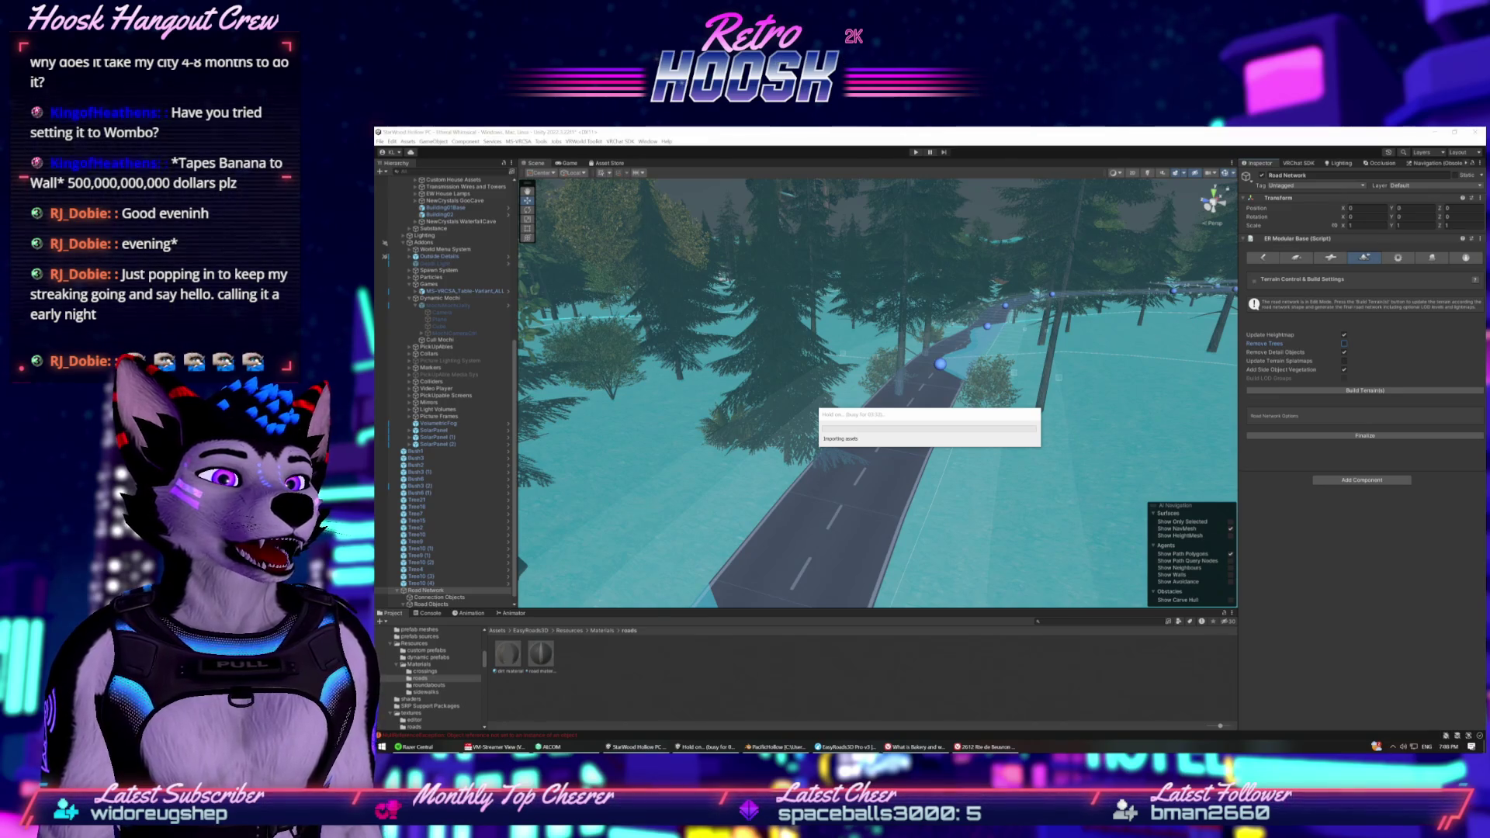
pyautogui.click(952, 477)
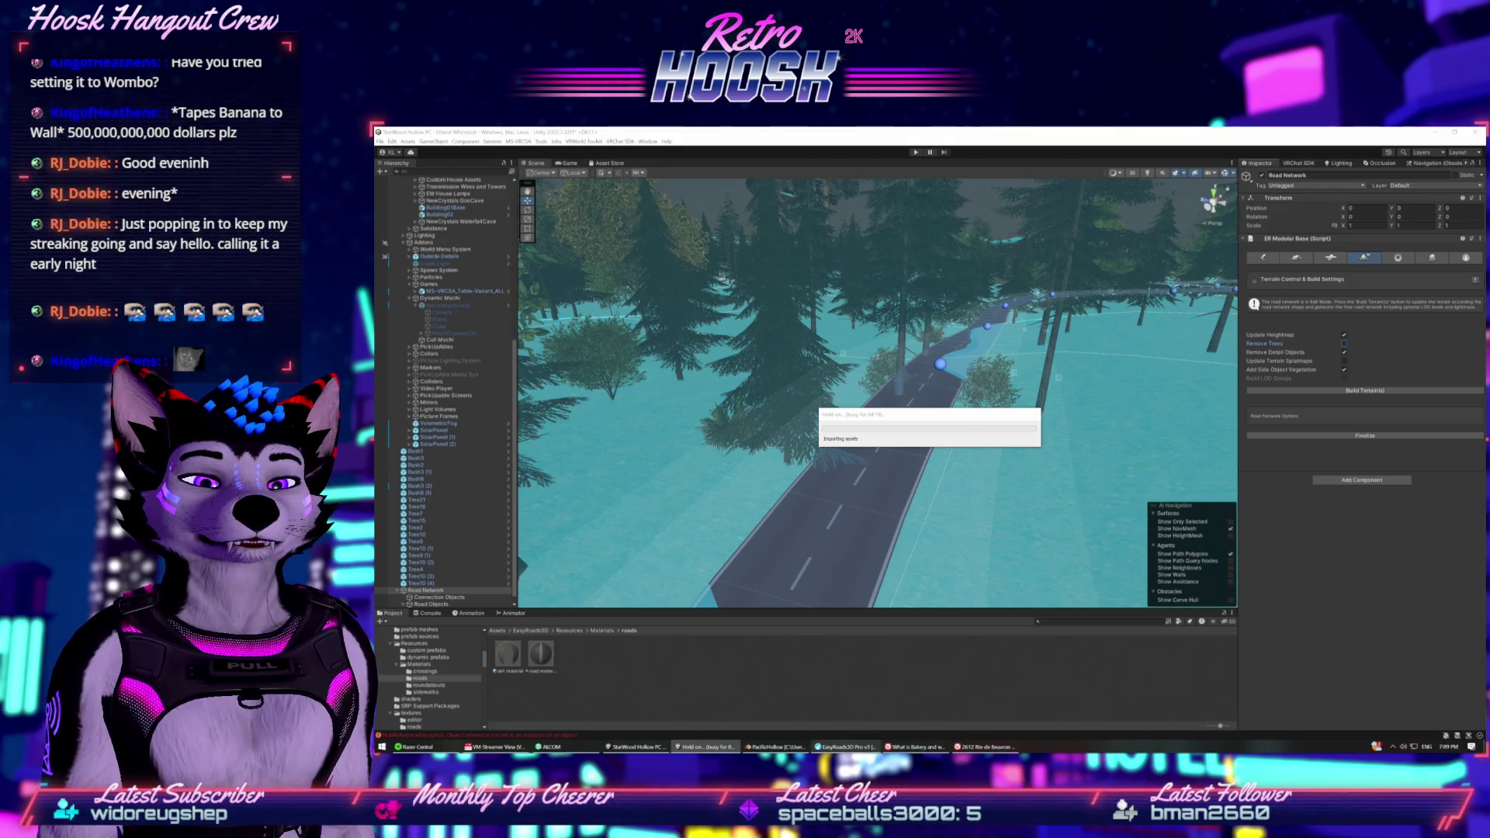
pyautogui.click(846, 747)
# Search the Asset Store for 'park bench'.
pyautogui.scroll(5, 928, 438)
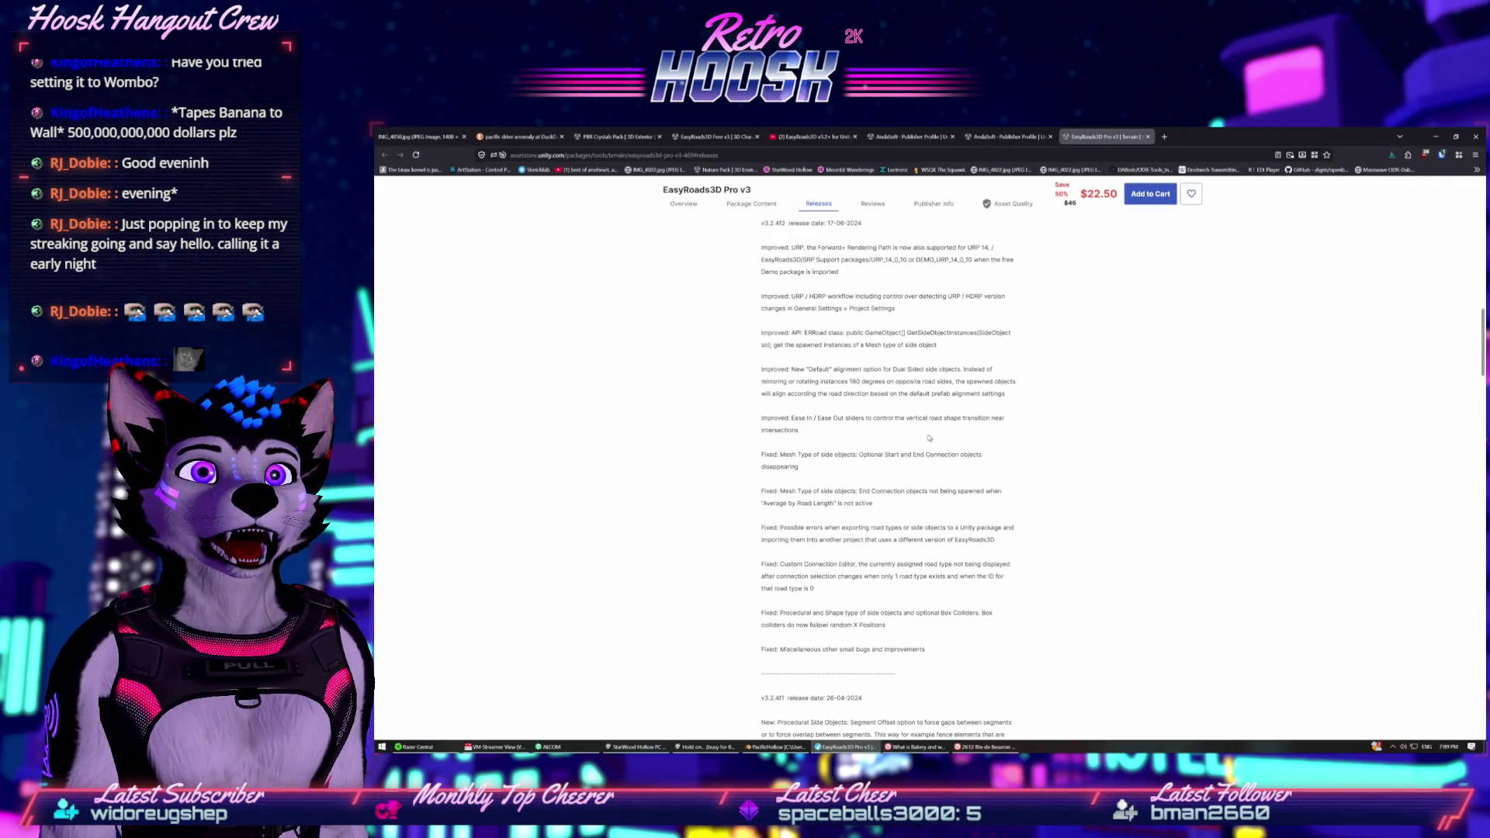
pyautogui.click(912, 136)
pyautogui.scroll(5, 774, 270)
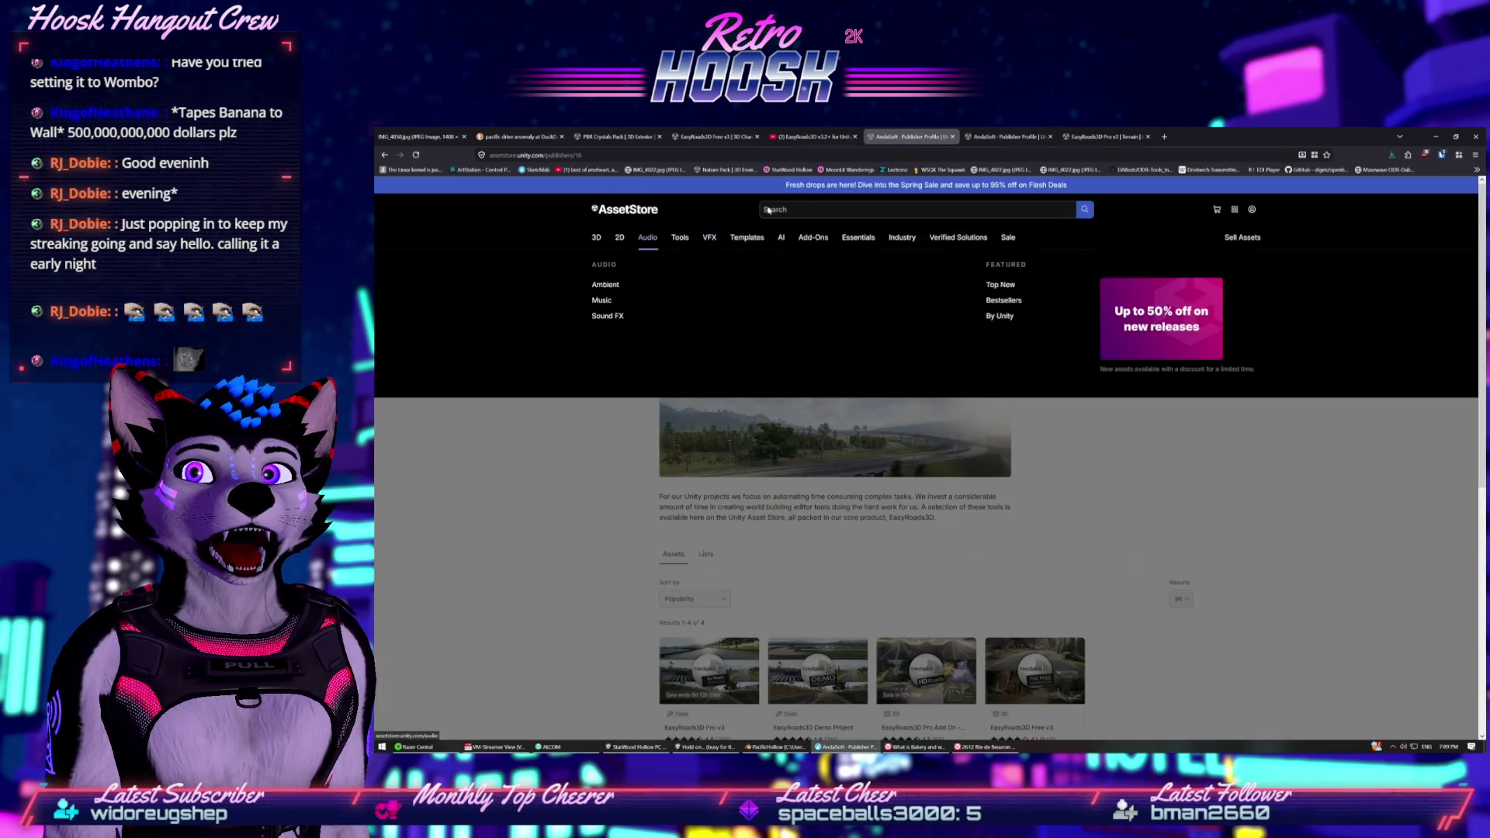
pyautogui.click(923, 209)
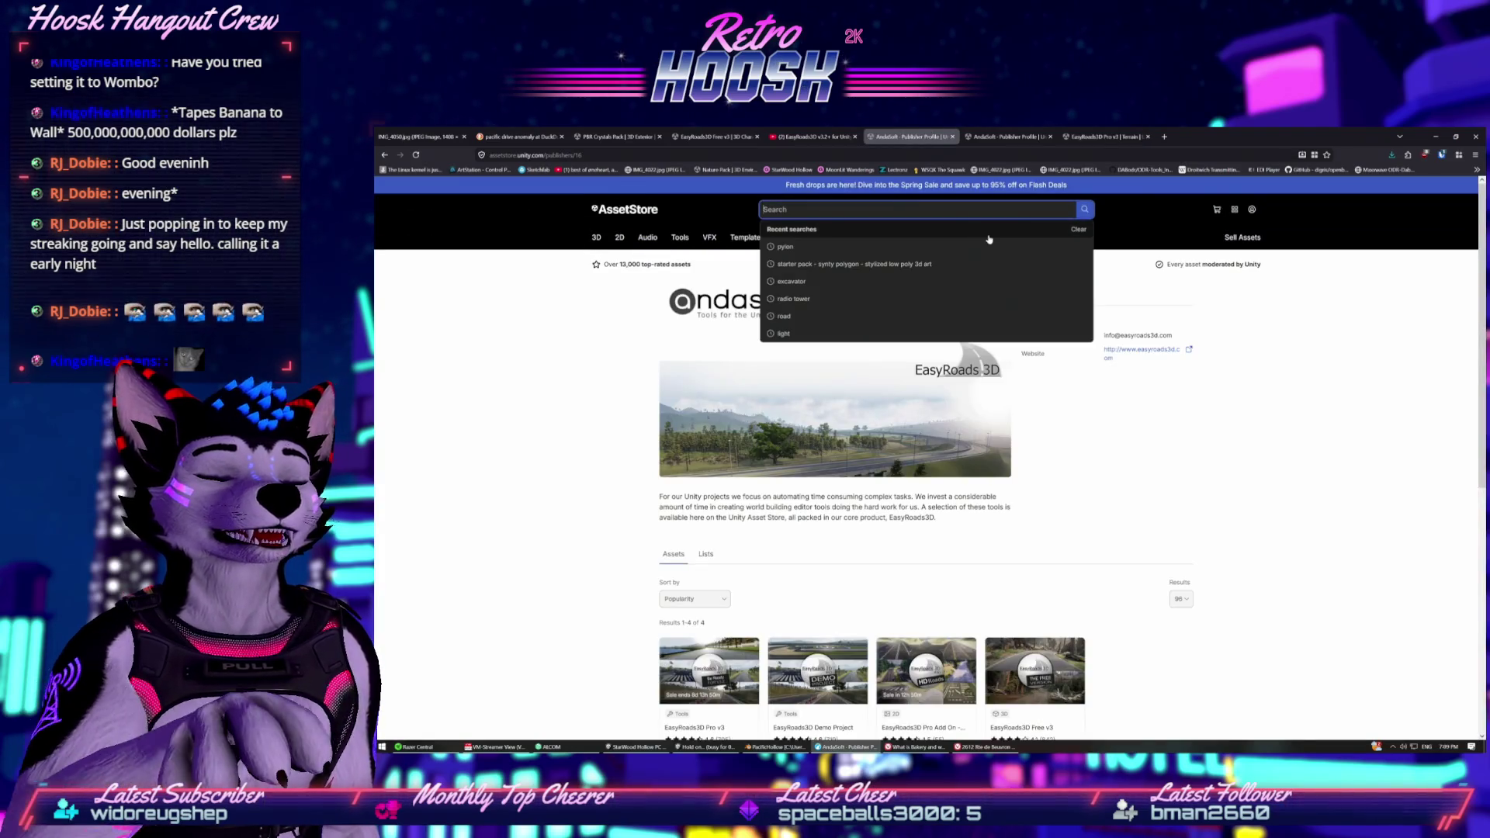
pyautogui.write('road')
pyautogui.press('BackSpace')
pyautogui.press('BackSpace')
pyautogui.press('BackSpace')
pyautogui.write('par')
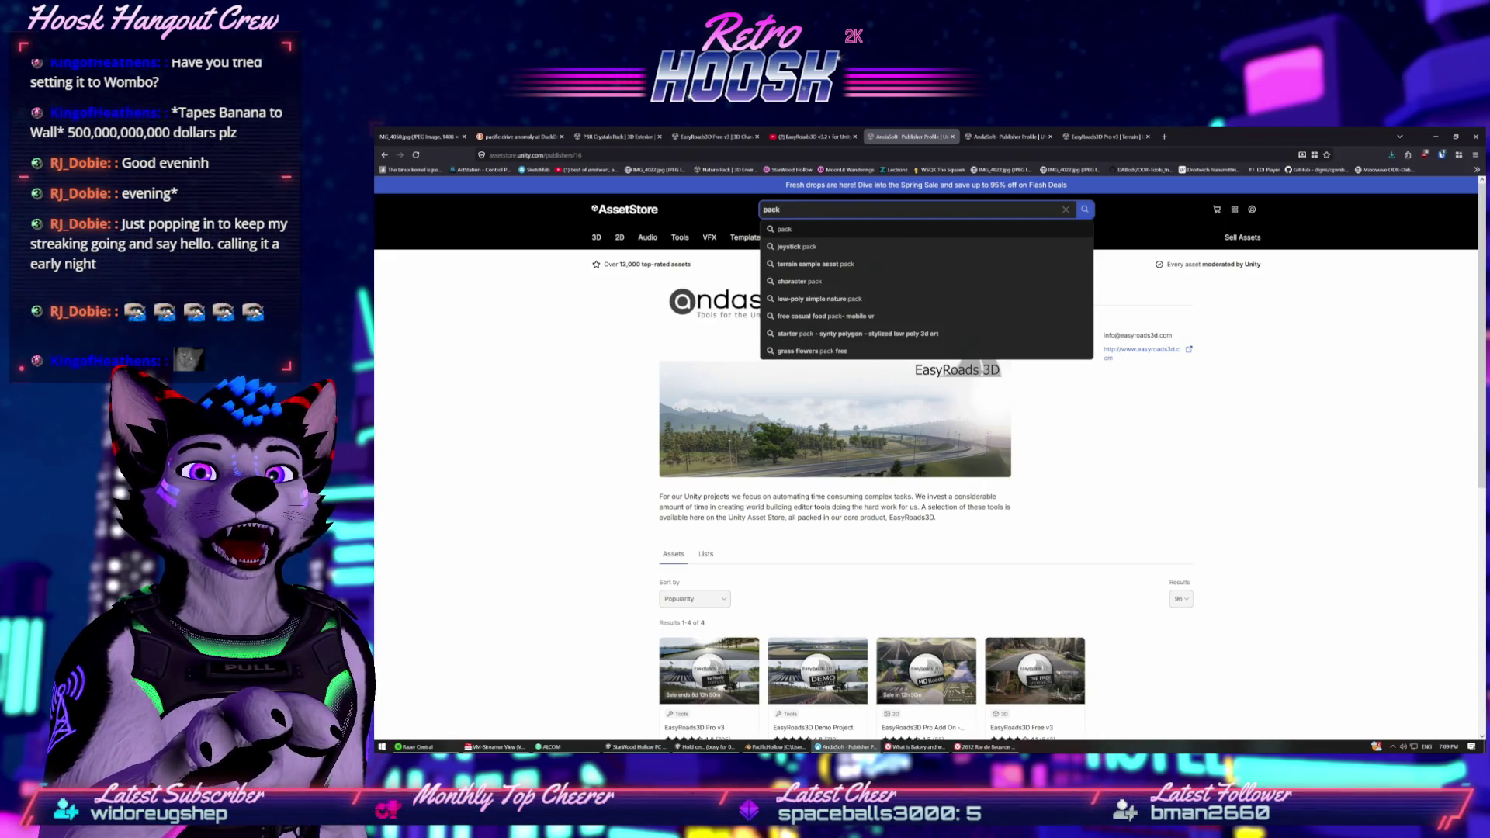
pyautogui.write('k bench')
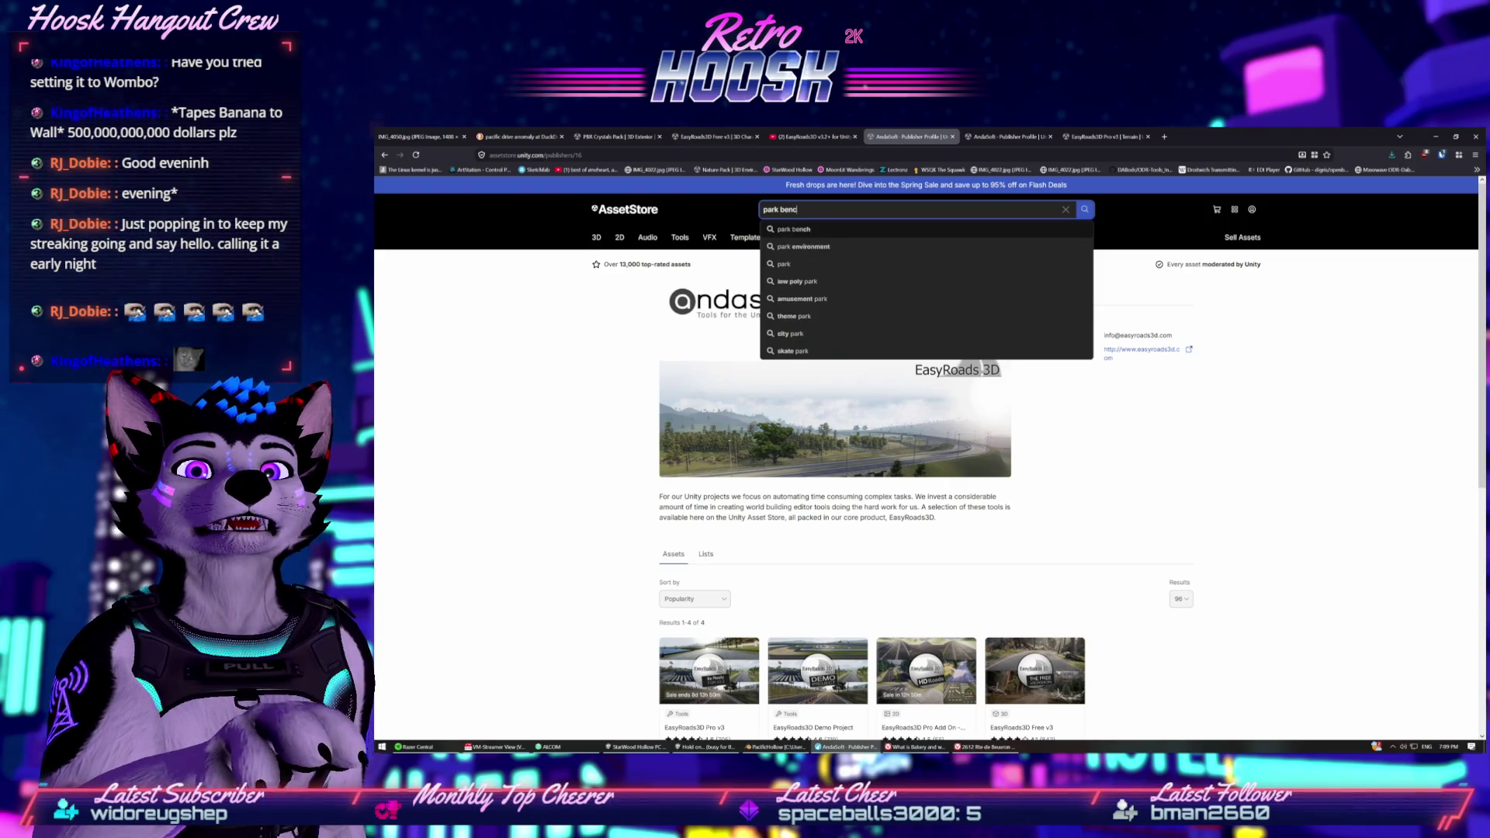
pyautogui.press('Return')
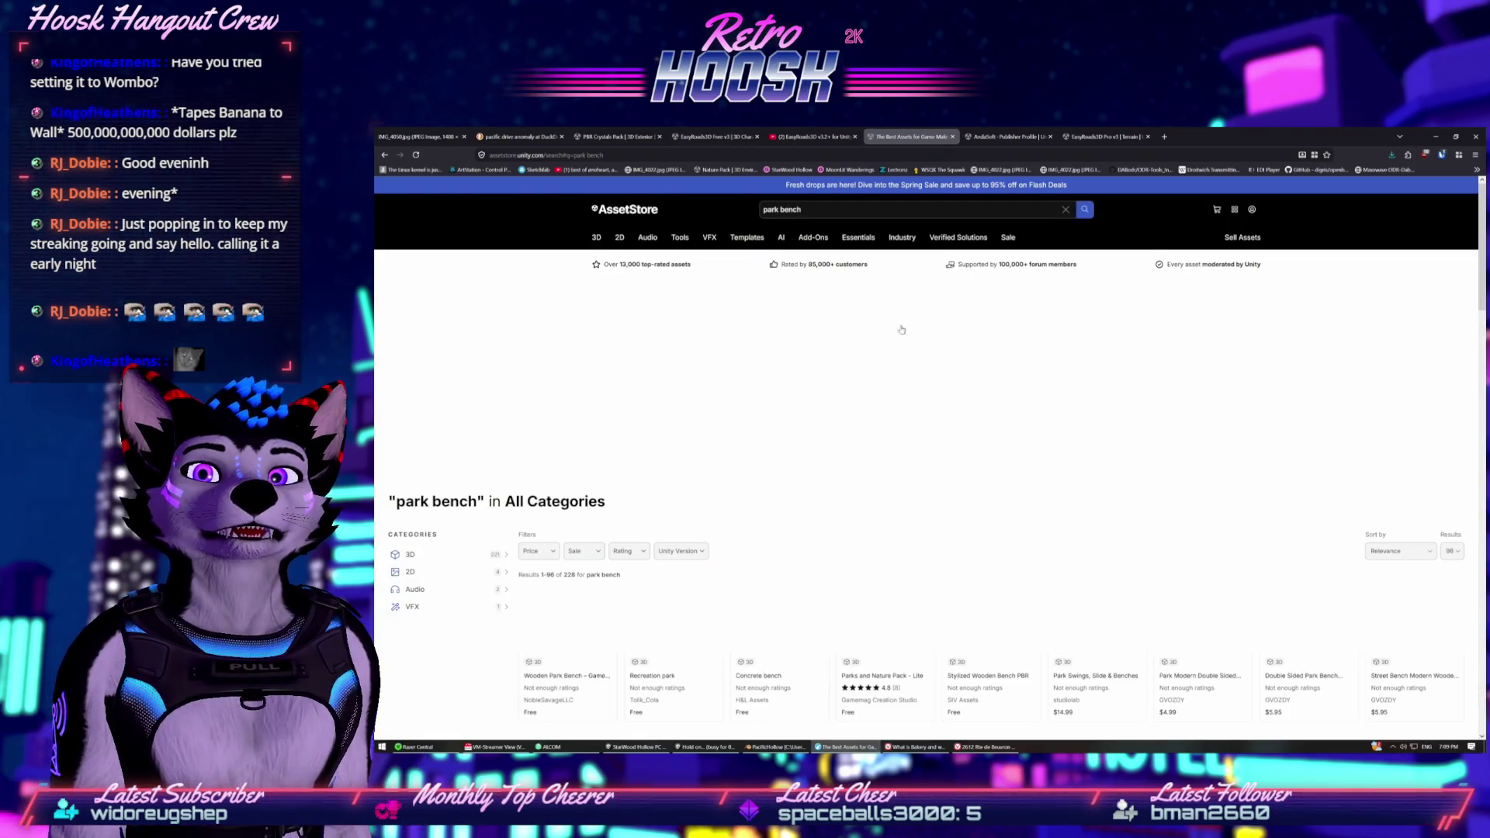
# Filter the park bench results to Free and open the Wooden Park Bench page.
pyautogui.scroll(-4, 742, 481)
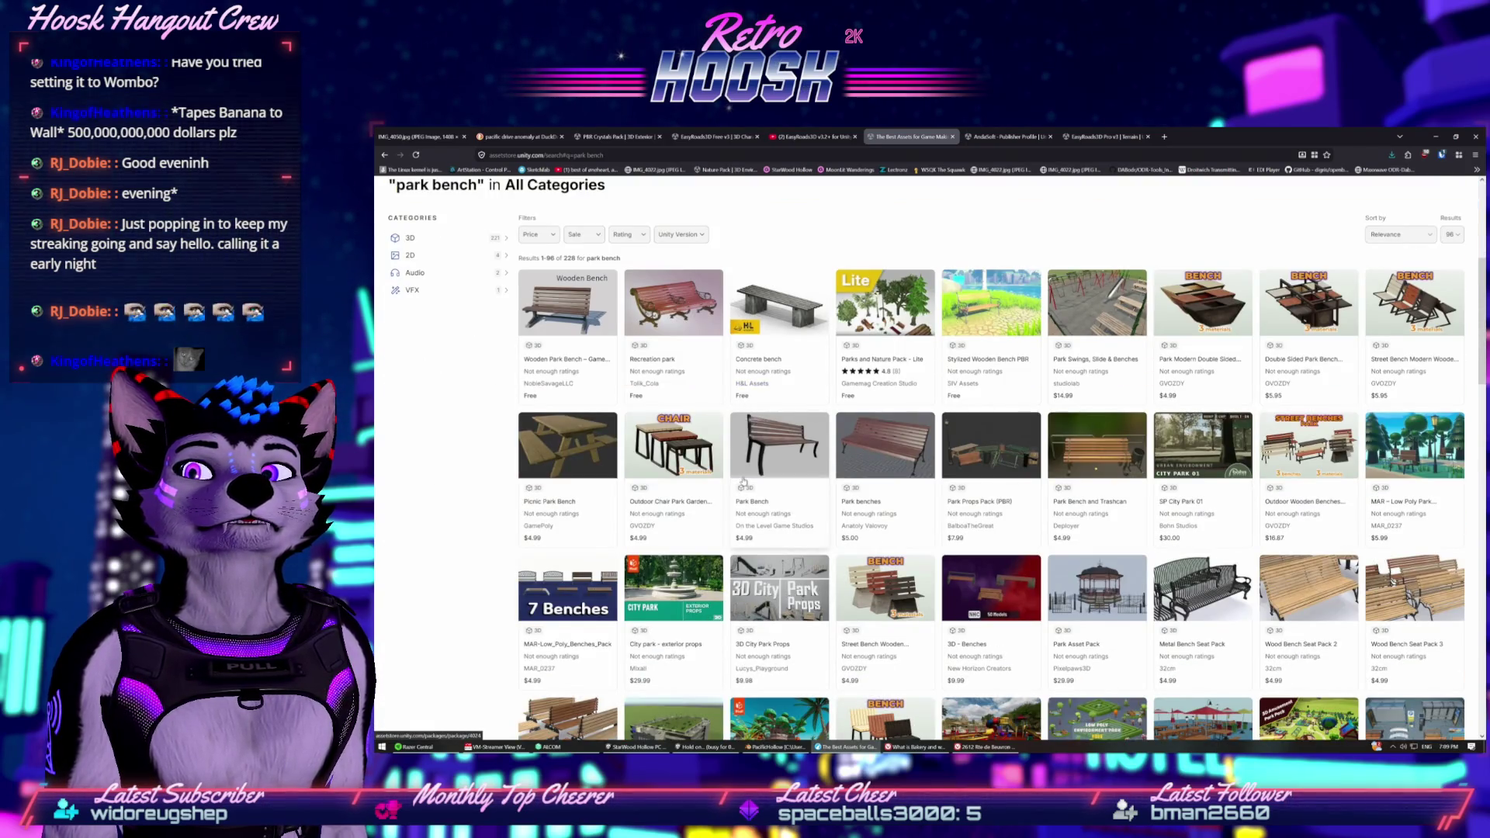
pyautogui.click(536, 234)
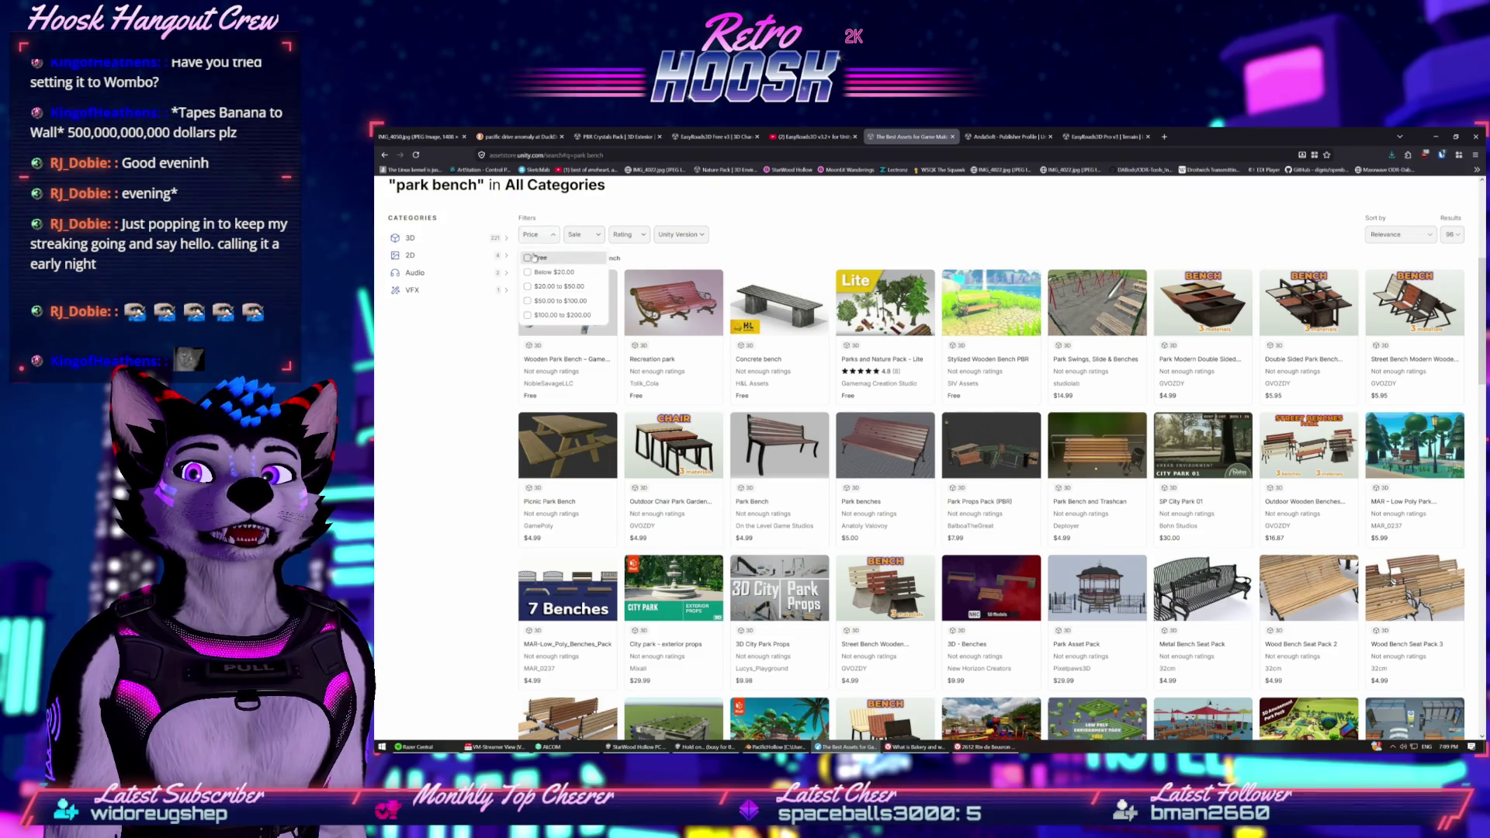
pyautogui.click(528, 258)
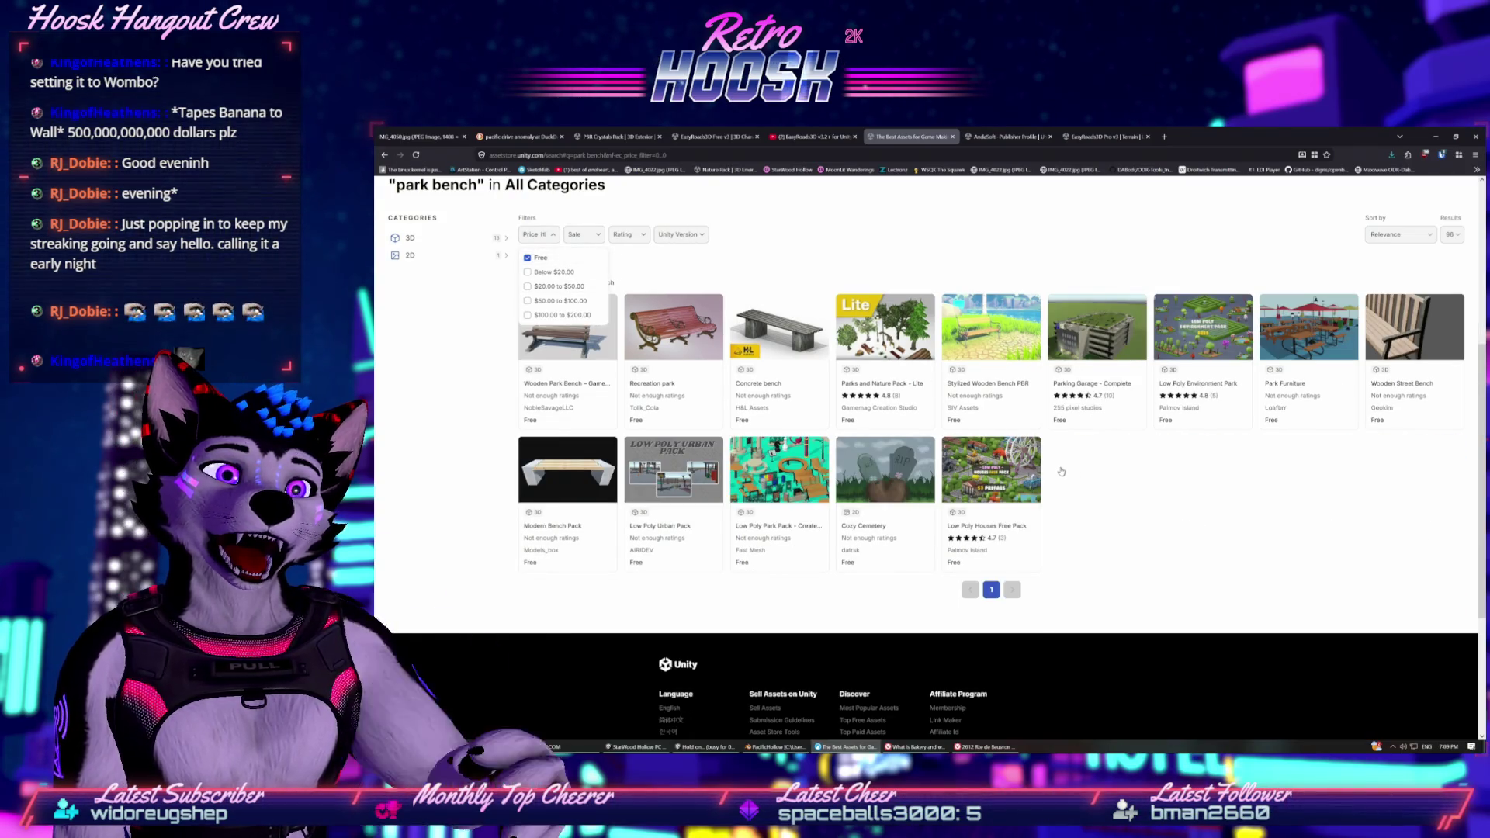
pyautogui.click(433, 400)
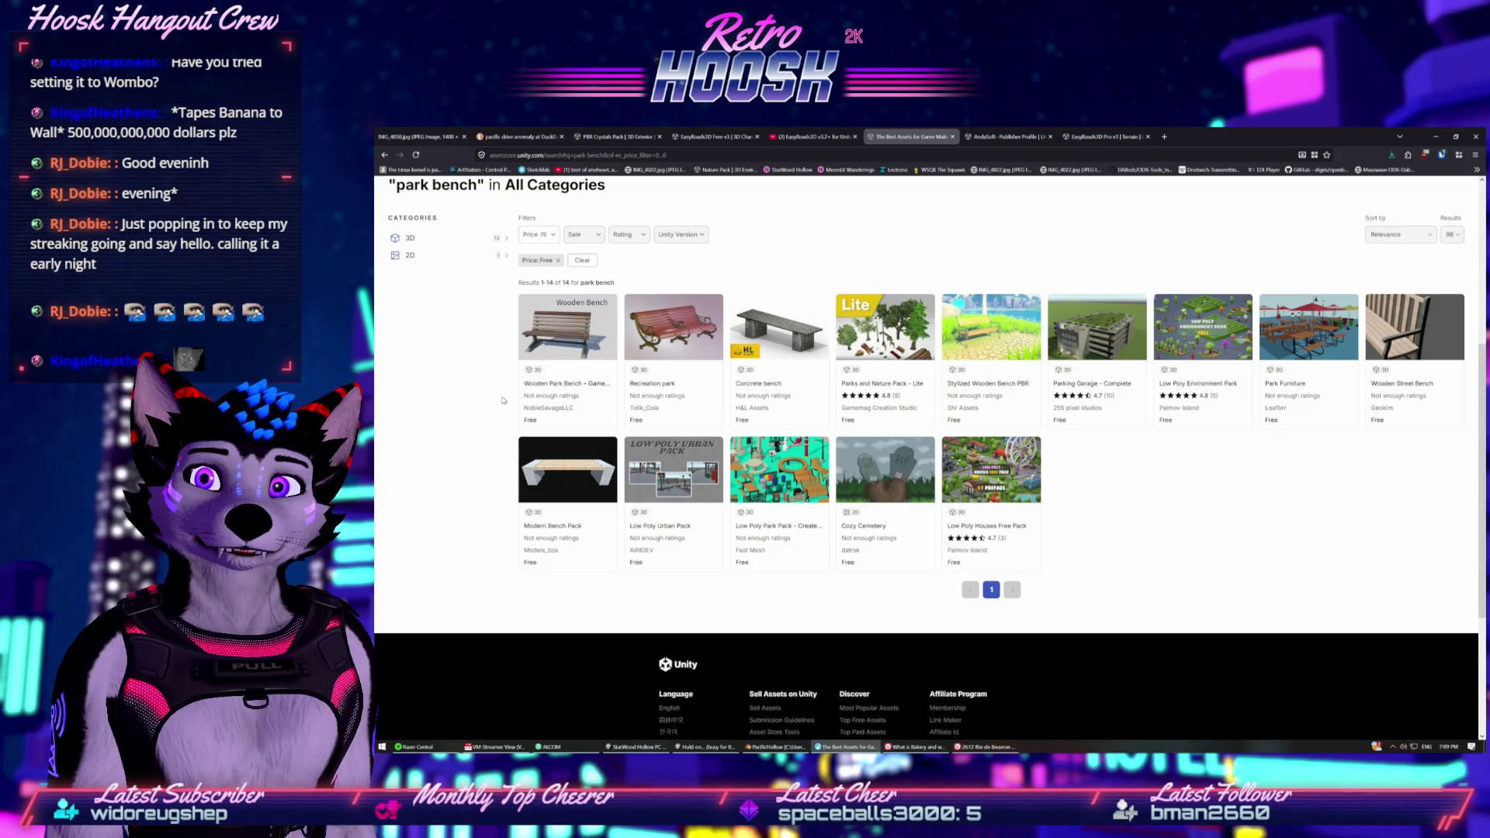
pyautogui.click(557, 357)
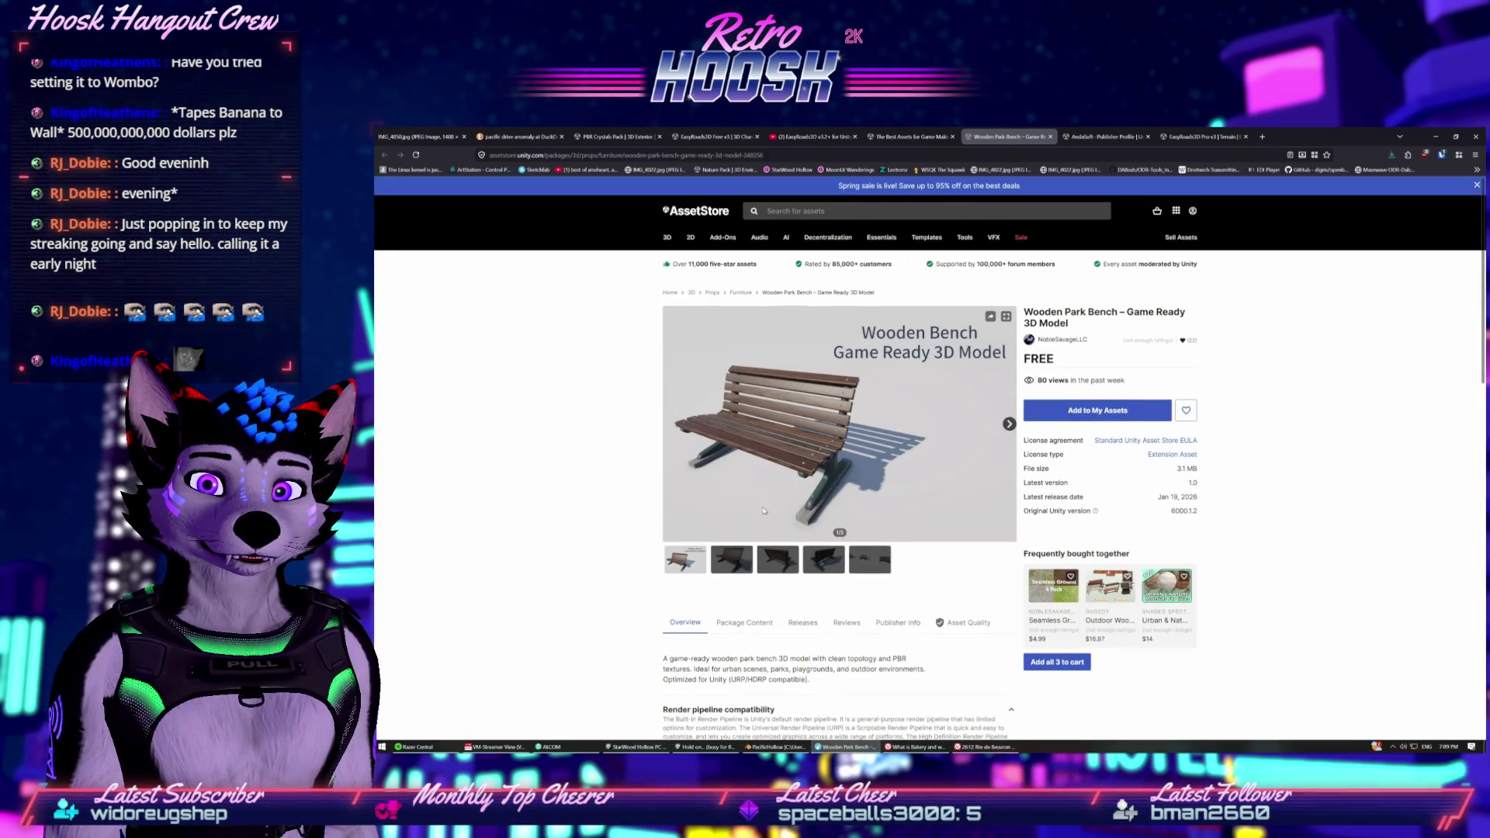
# Browse the Wooden Park Bench gallery images and description.
pyautogui.click(731, 559)
pyautogui.click(778, 561)
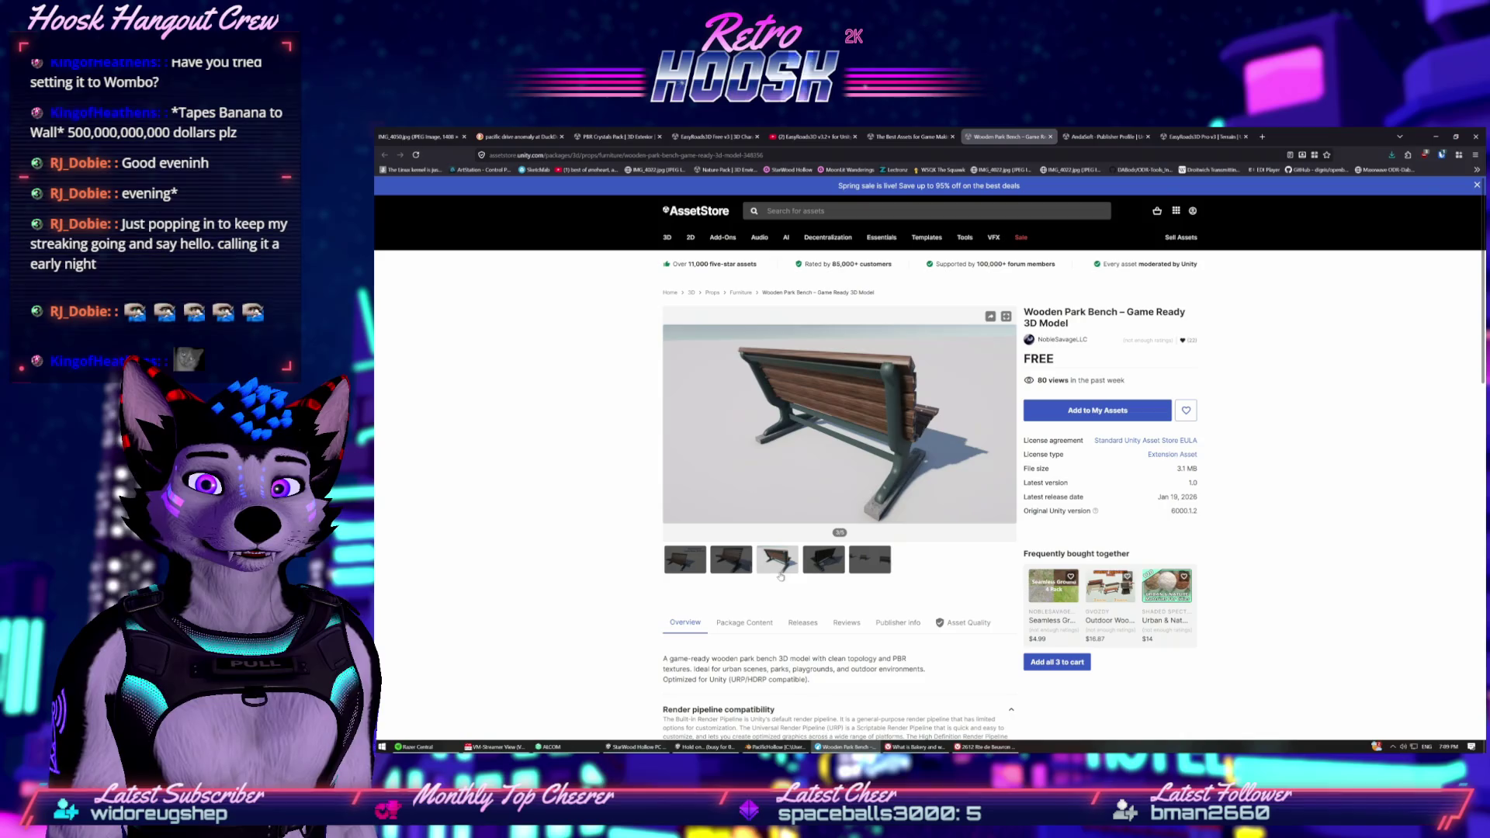
pyautogui.scroll(-3, 808, 560)
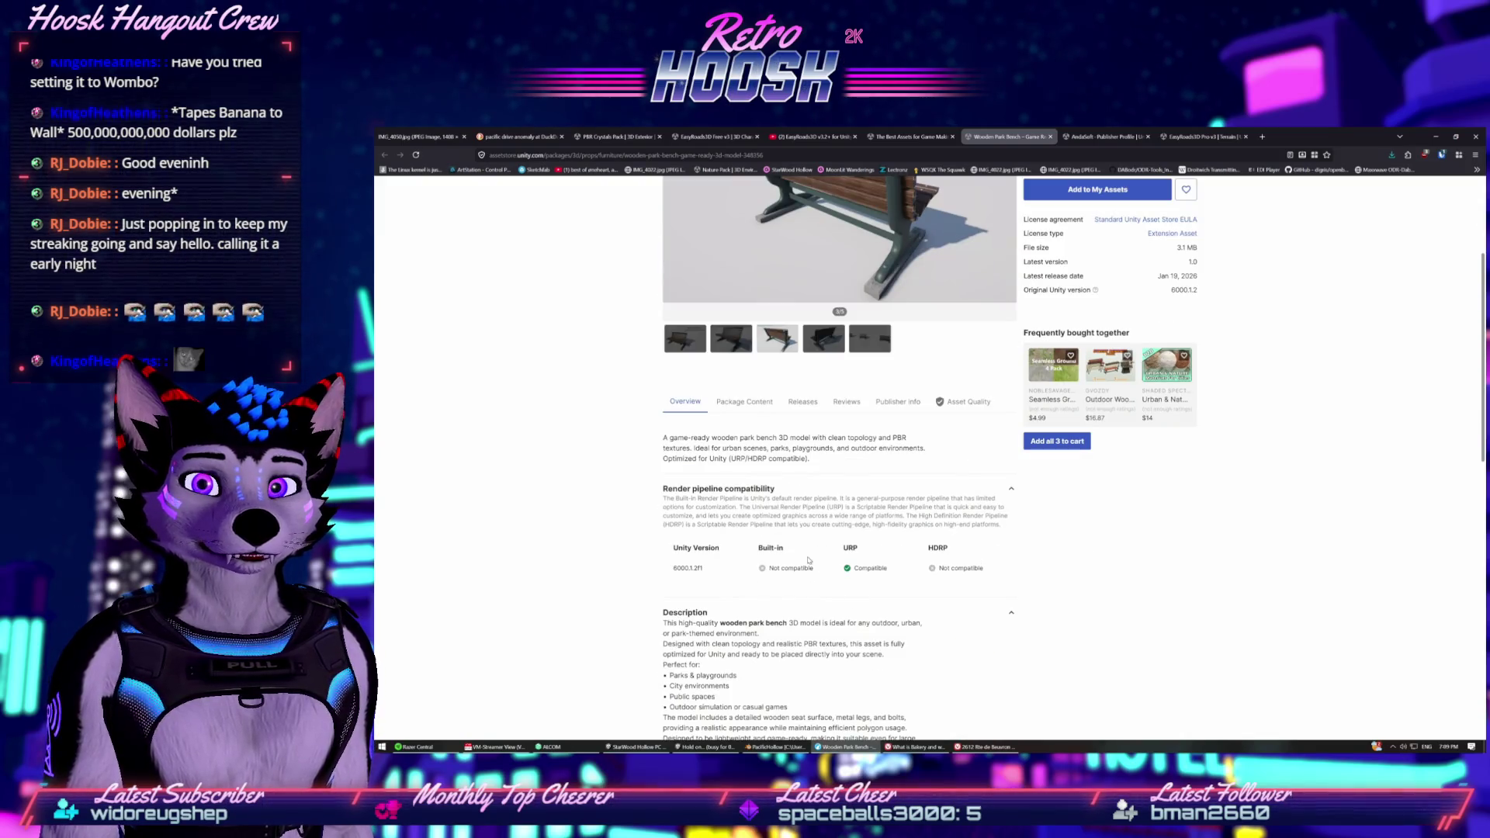
pyautogui.scroll(-2, 808, 560)
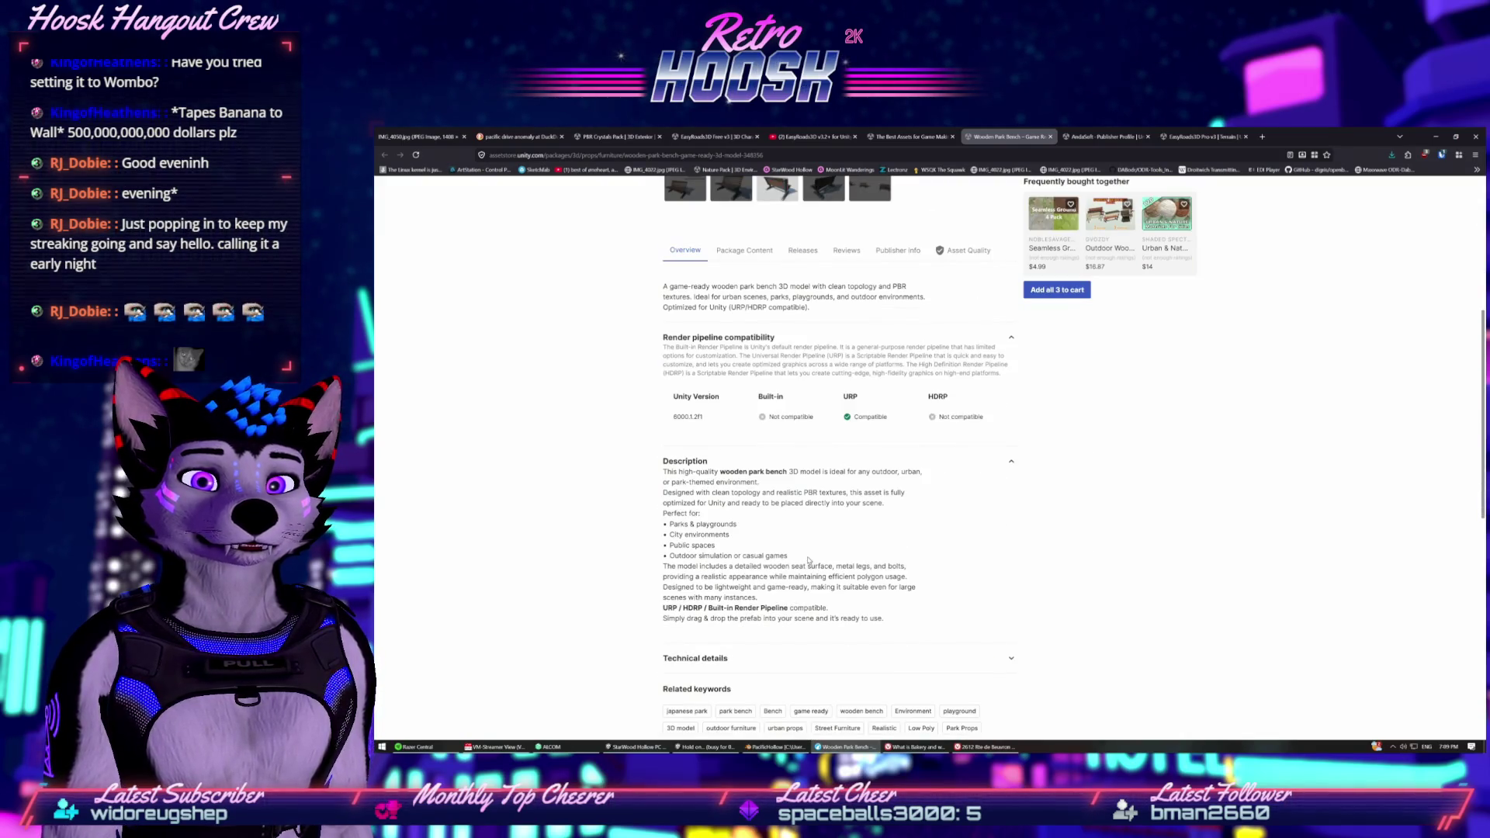
pyautogui.scroll(3, 807, 558)
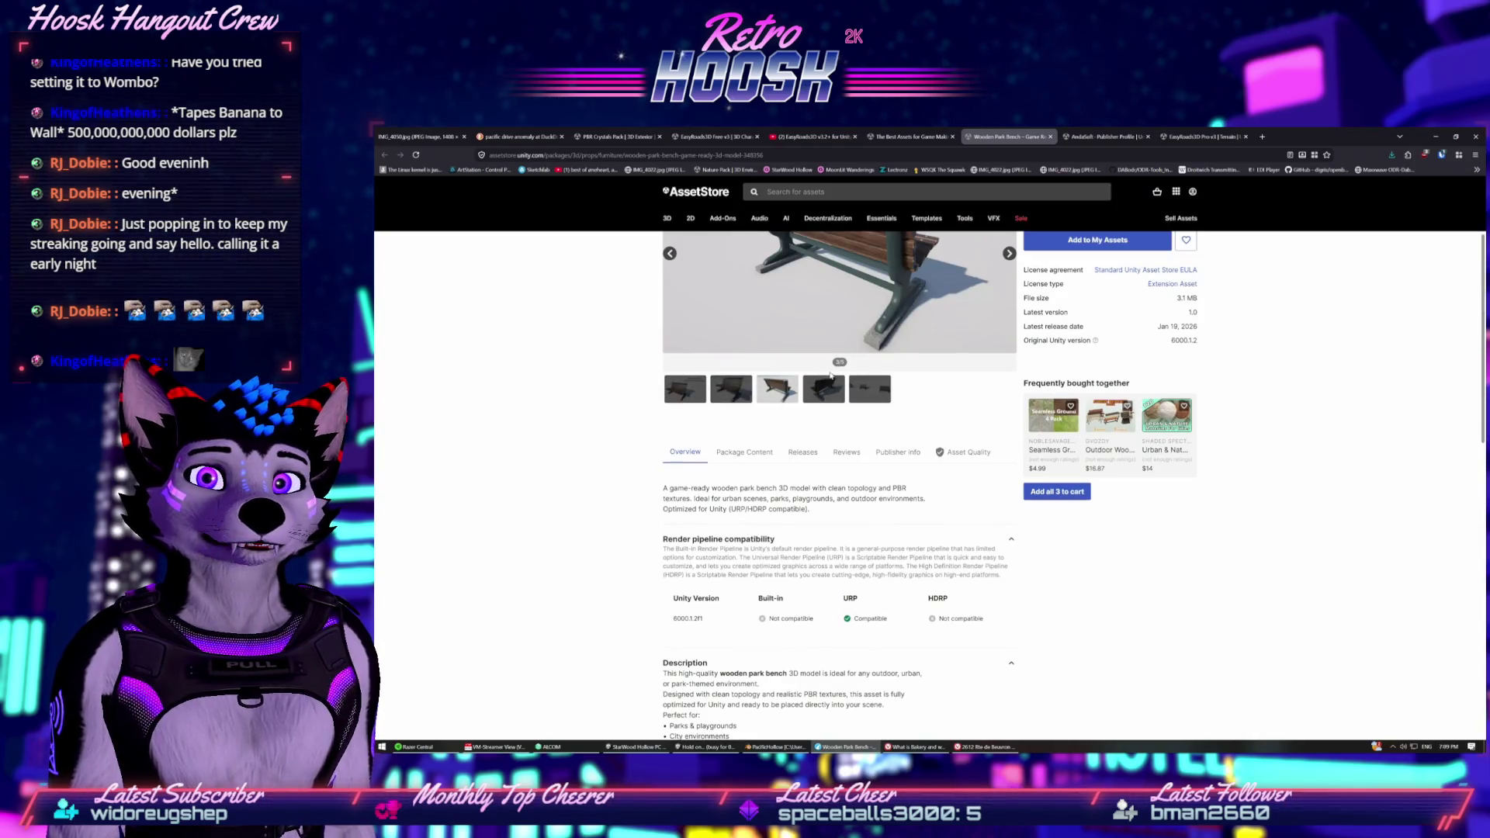
pyautogui.click(823, 388)
pyautogui.click(869, 388)
pyautogui.scroll(2, 893, 396)
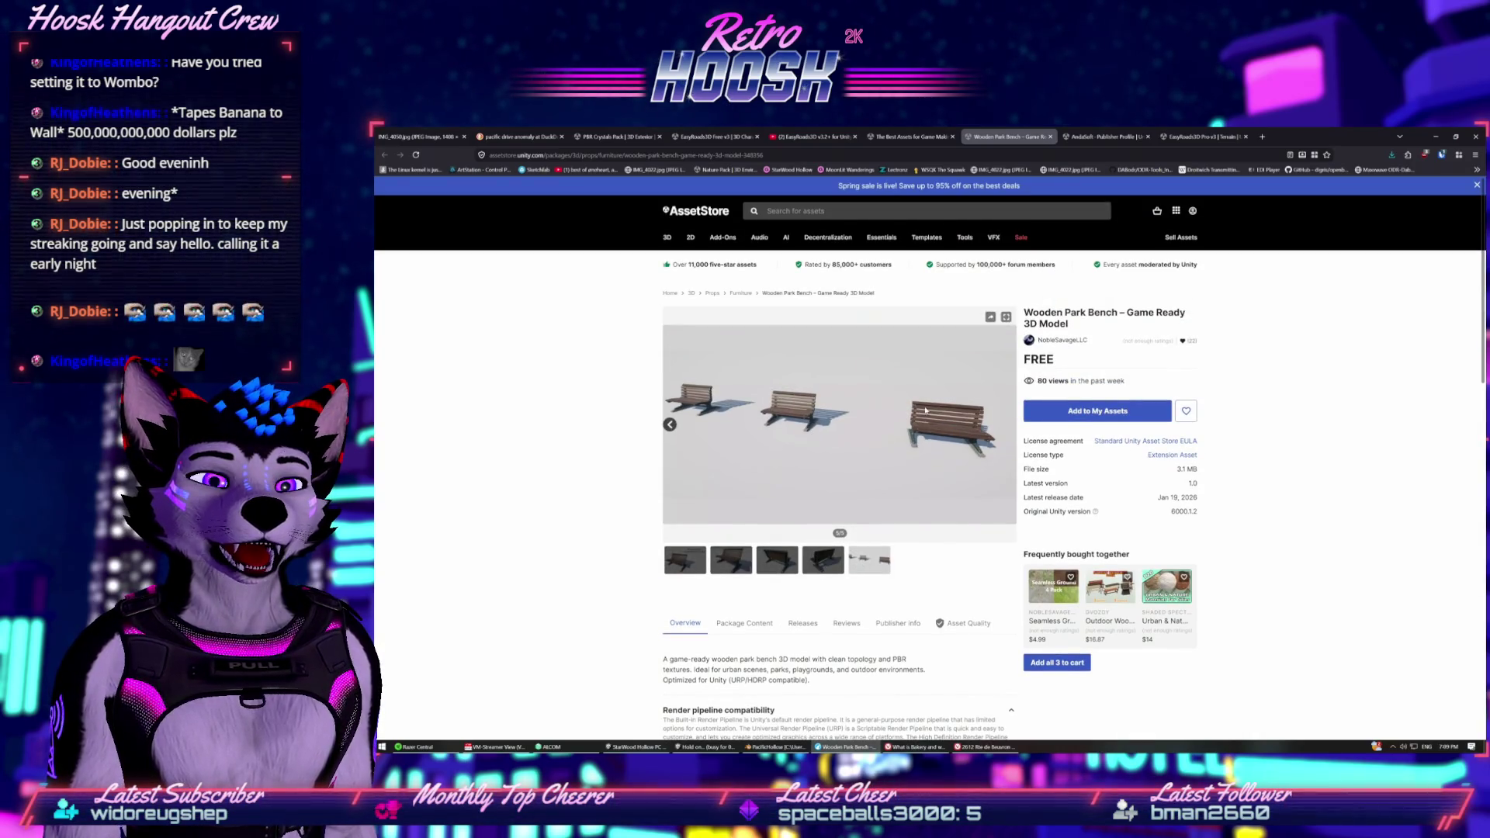
# Add the Wooden Park Bench to My Assets.
pyautogui.click(1066, 417)
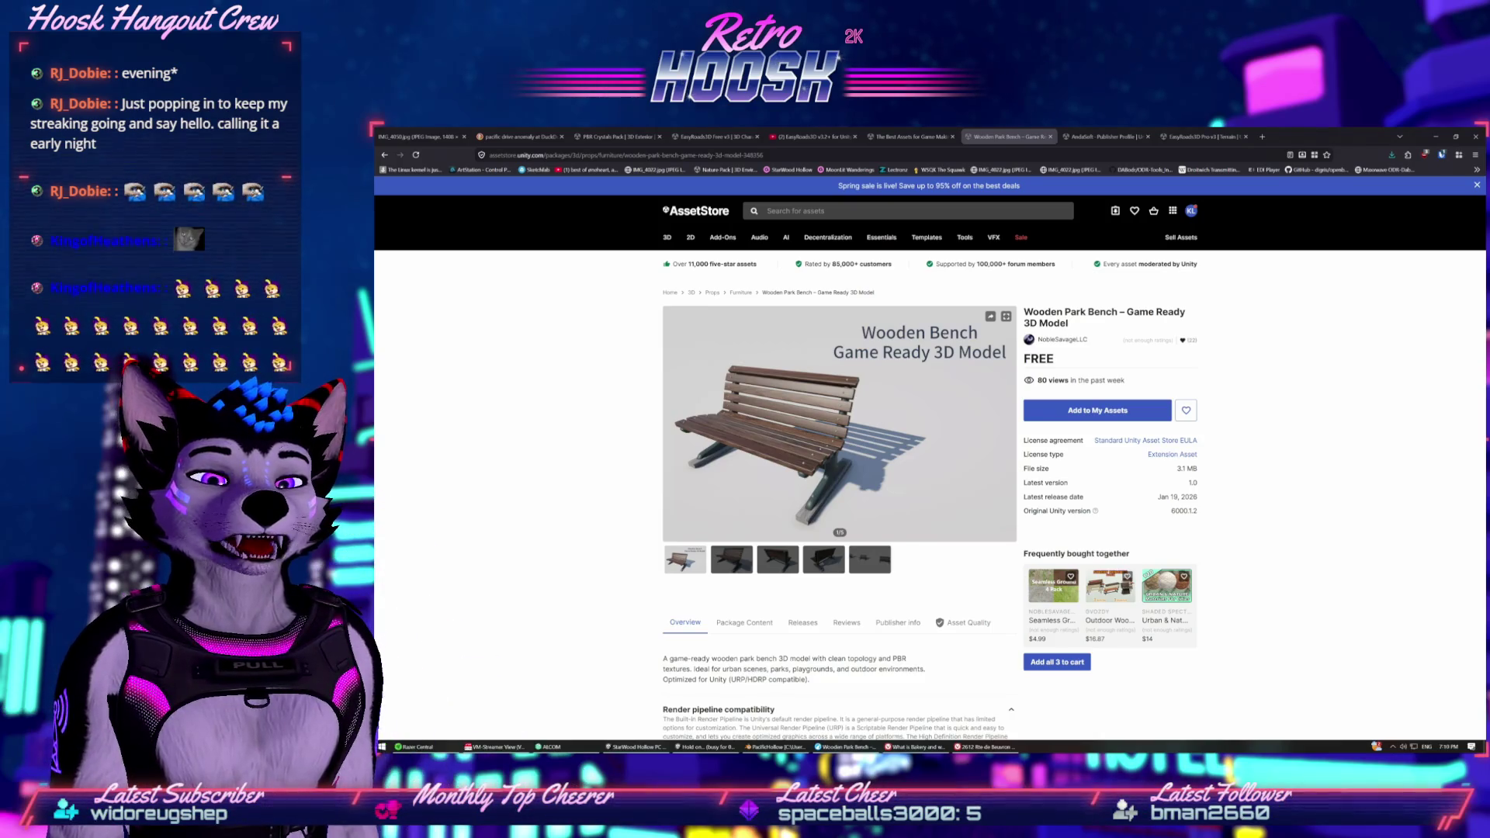
pyautogui.moveTo(797, 314)
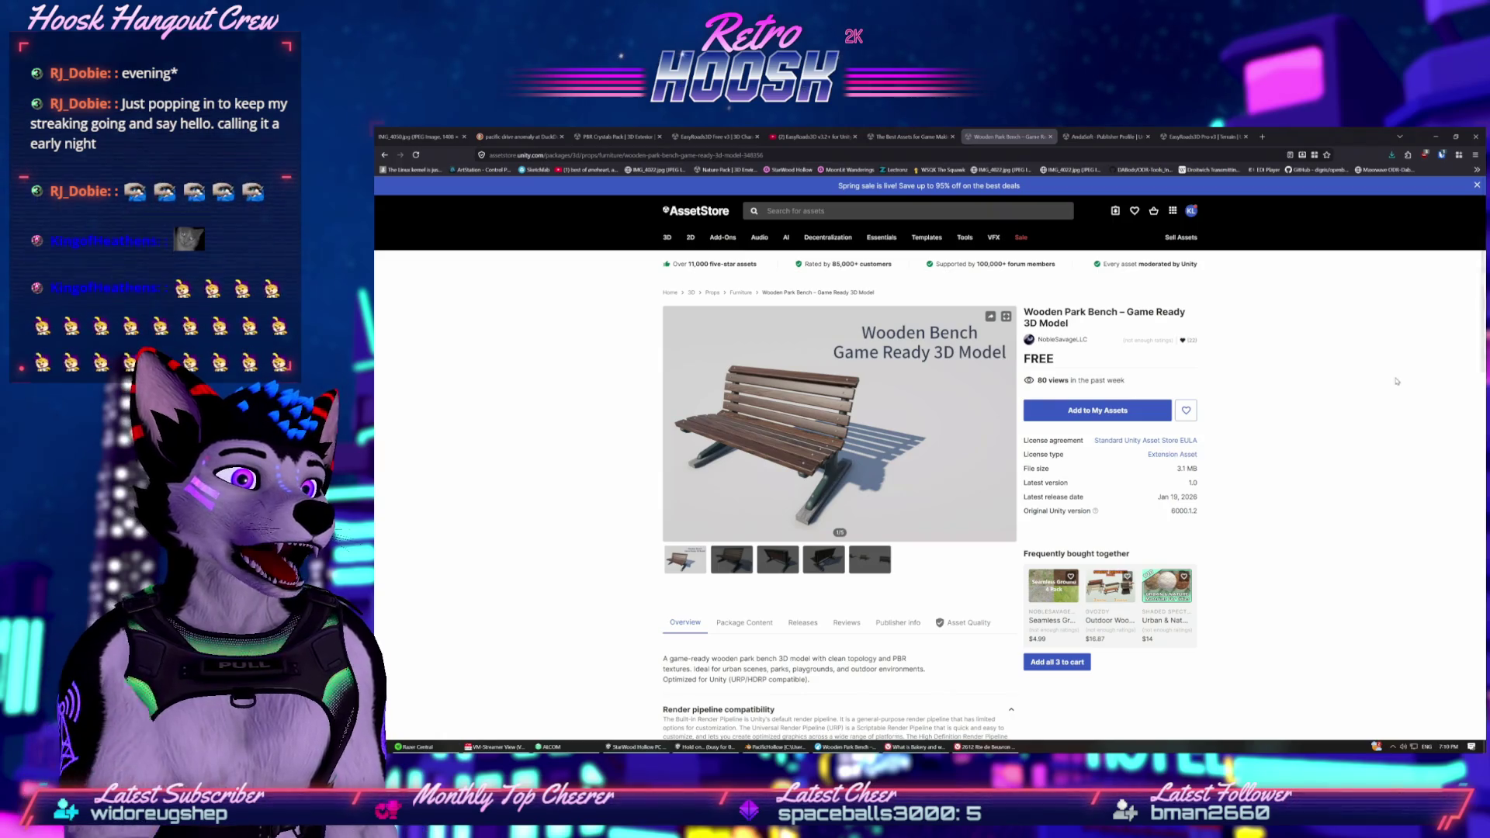
pyautogui.click(939, 211)
# Search for 'Environment / Buildings' and filter the results to Free.
pyautogui.write('Environment / Buildings')
pyautogui.press('Return')
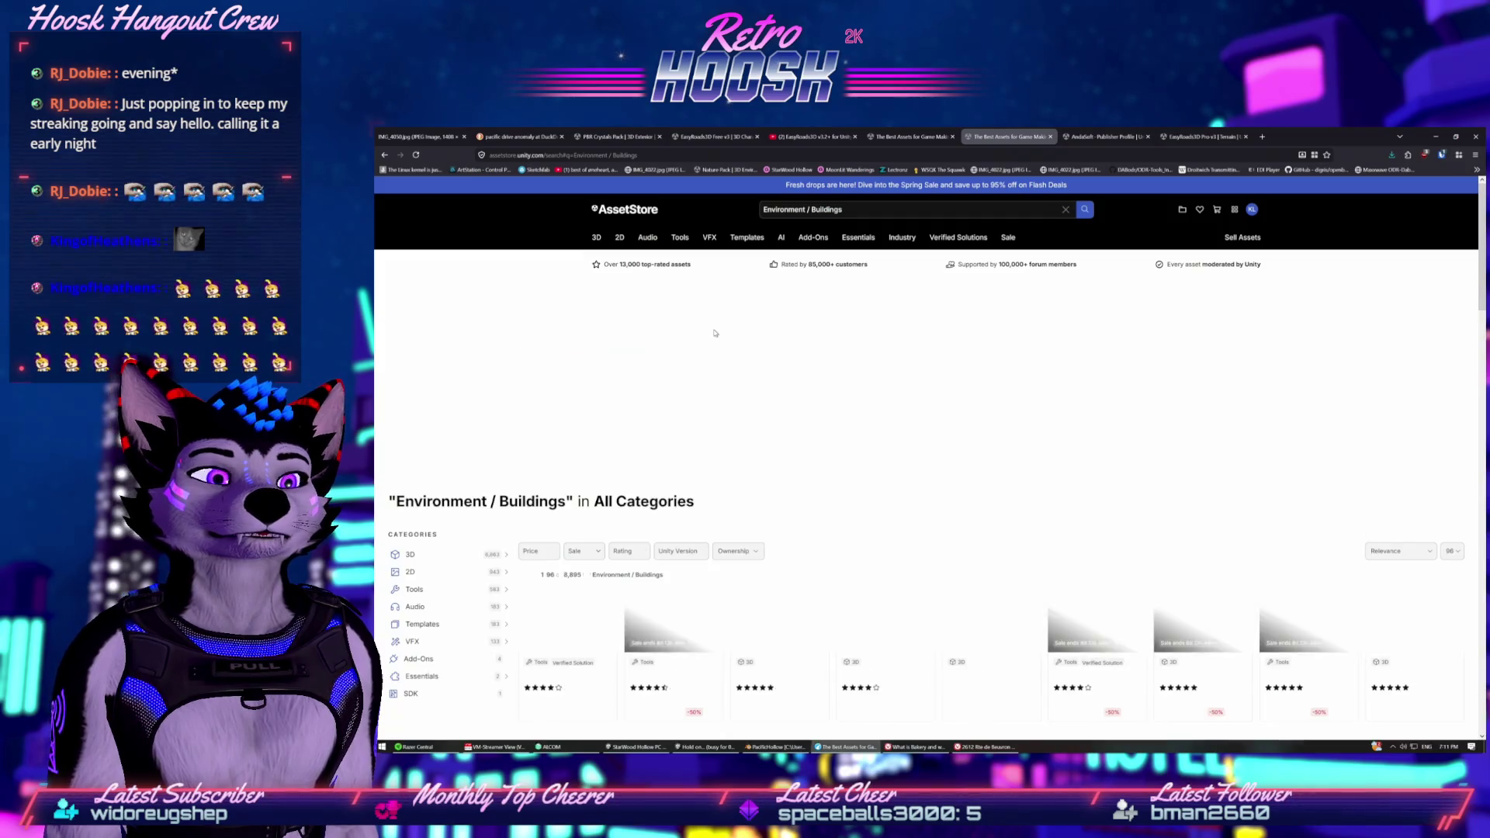
pyautogui.scroll(-1, 743, 296)
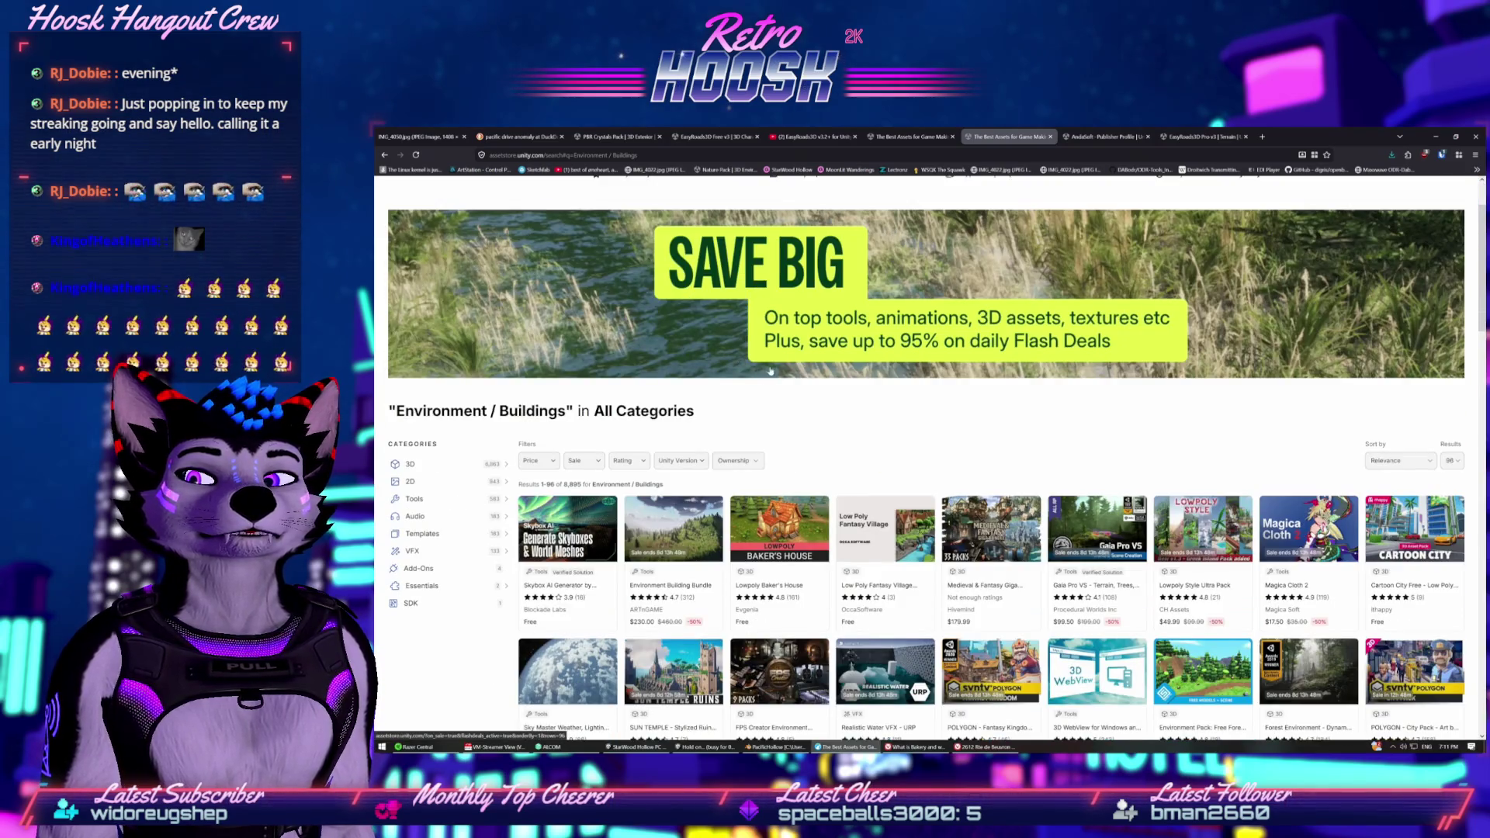
pyautogui.scroll(-1, 575, 504)
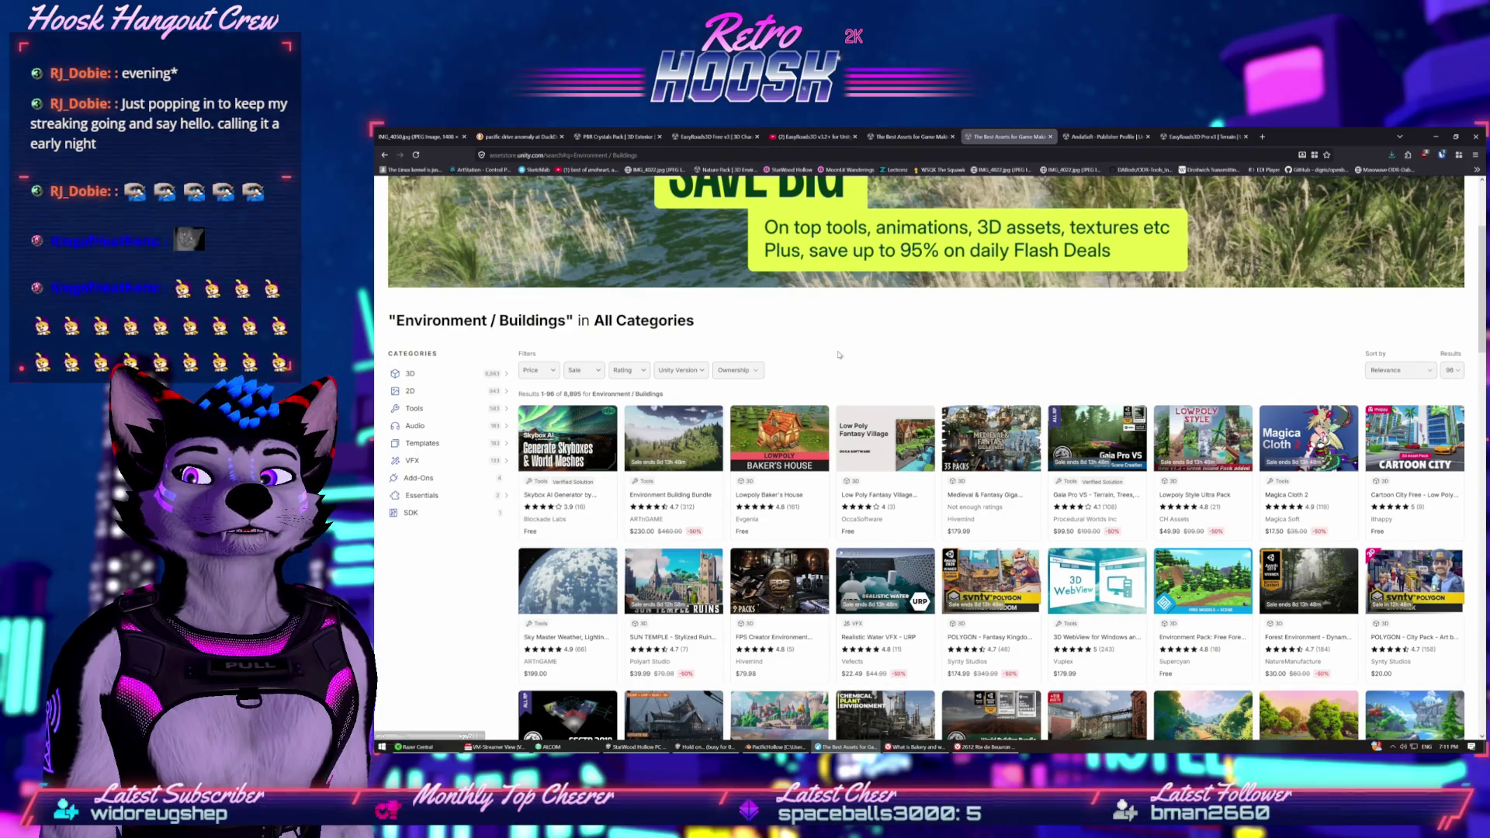
pyautogui.scroll(3, 864, 365)
pyautogui.click(1086, 211)
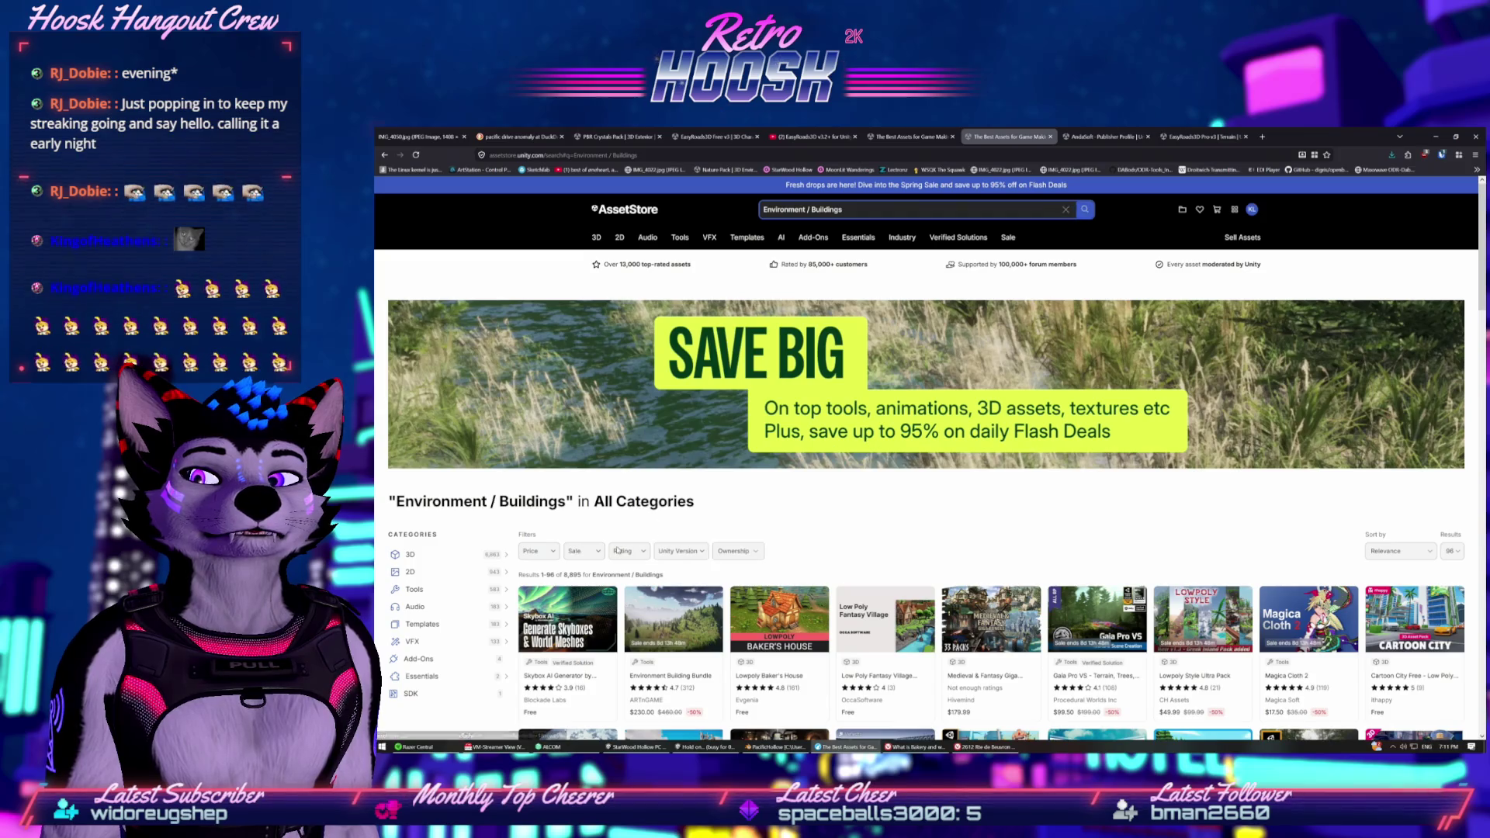
pyautogui.click(534, 553)
pyautogui.click(564, 577)
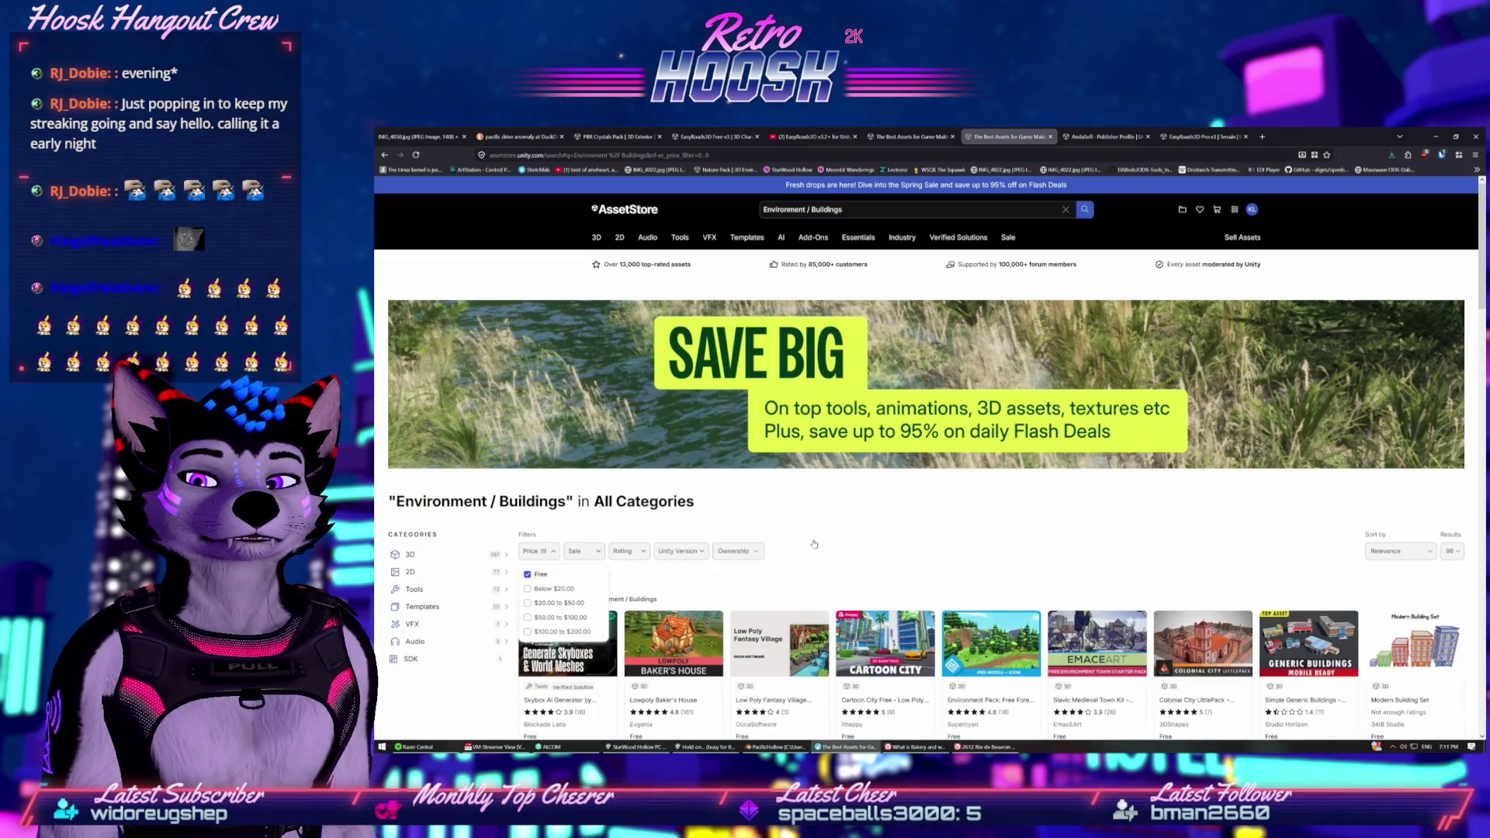
# Search for 'Environmental Asset Pack' and open its product page.
pyautogui.scroll(-3, 804, 530)
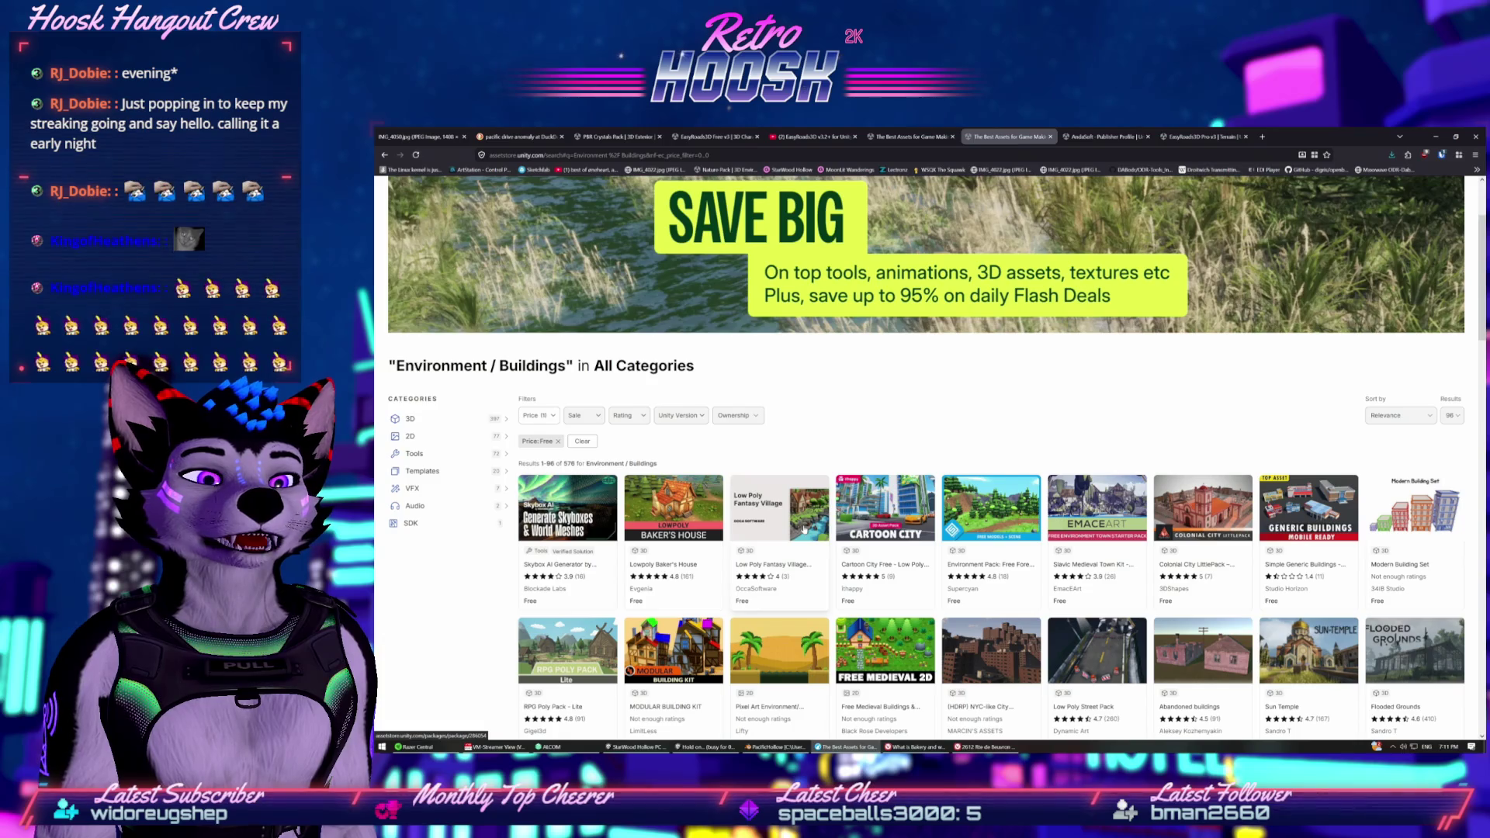
pyautogui.scroll(-2, 804, 530)
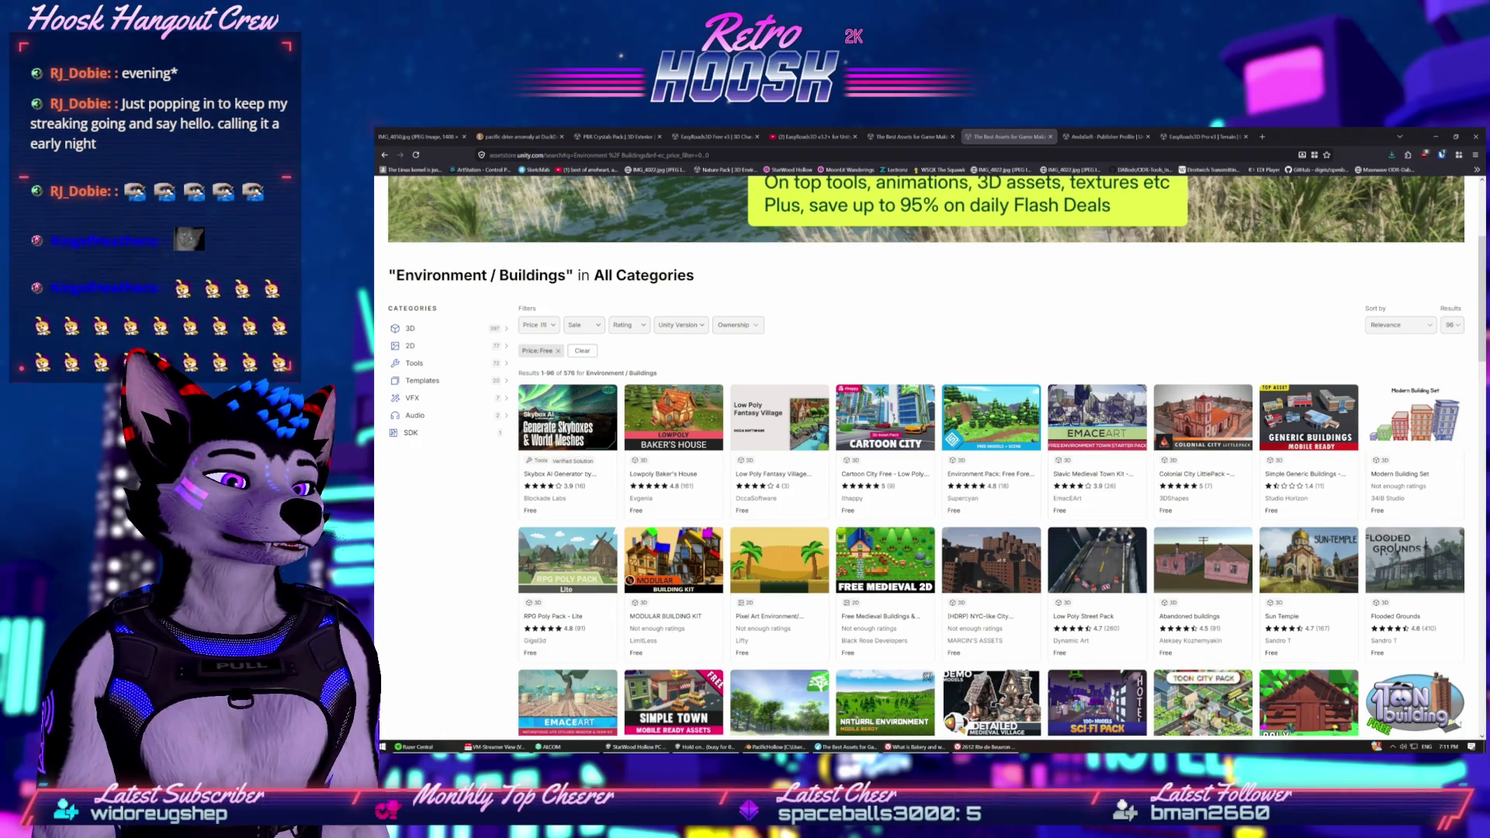
pyautogui.scroll(5, 1145, 344)
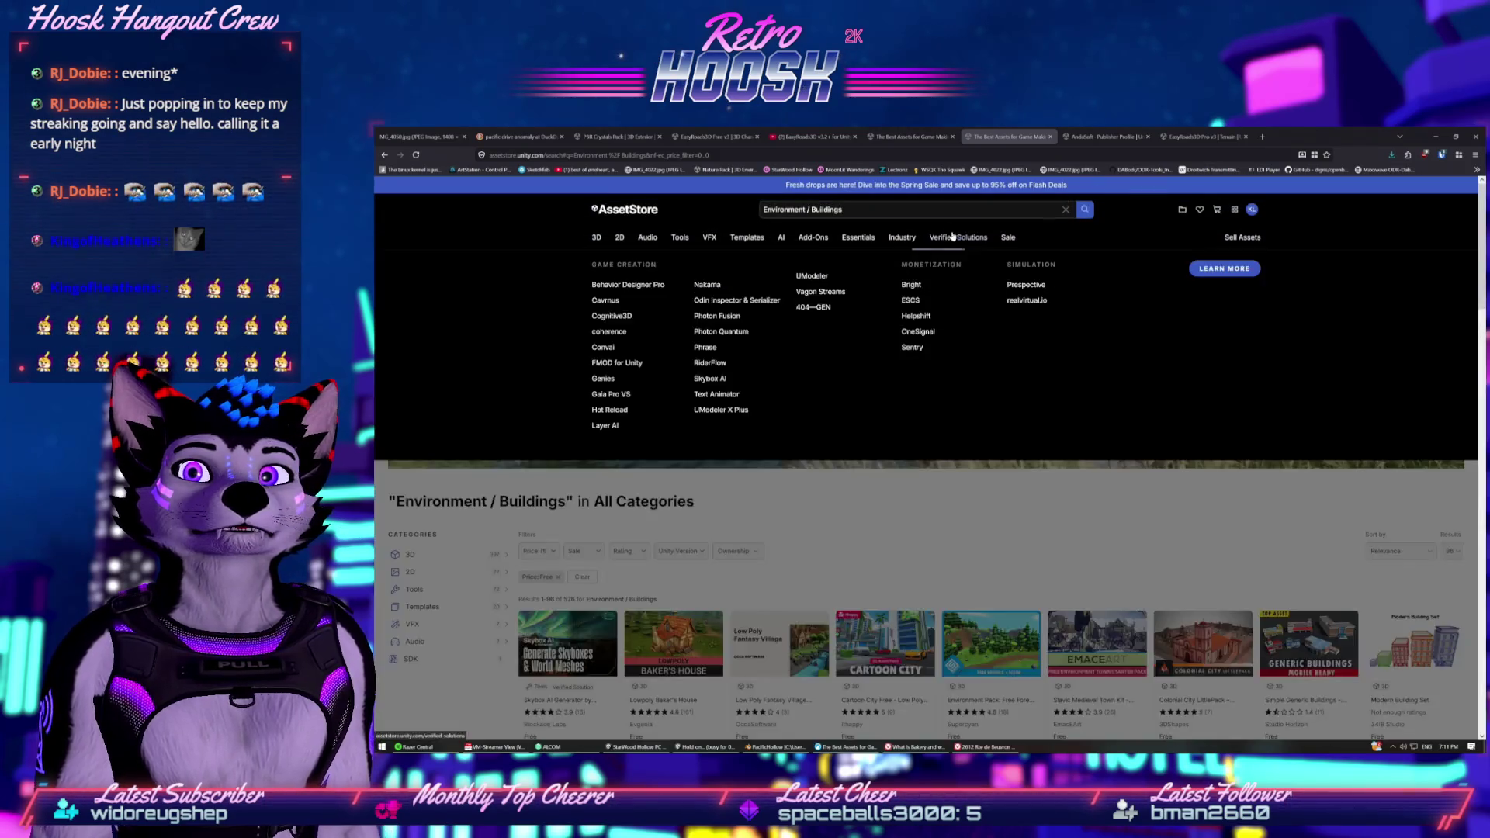
pyautogui.doubleClick(936, 212)
pyautogui.click(1064, 210)
pyautogui.write('Environmental Asset Pack')
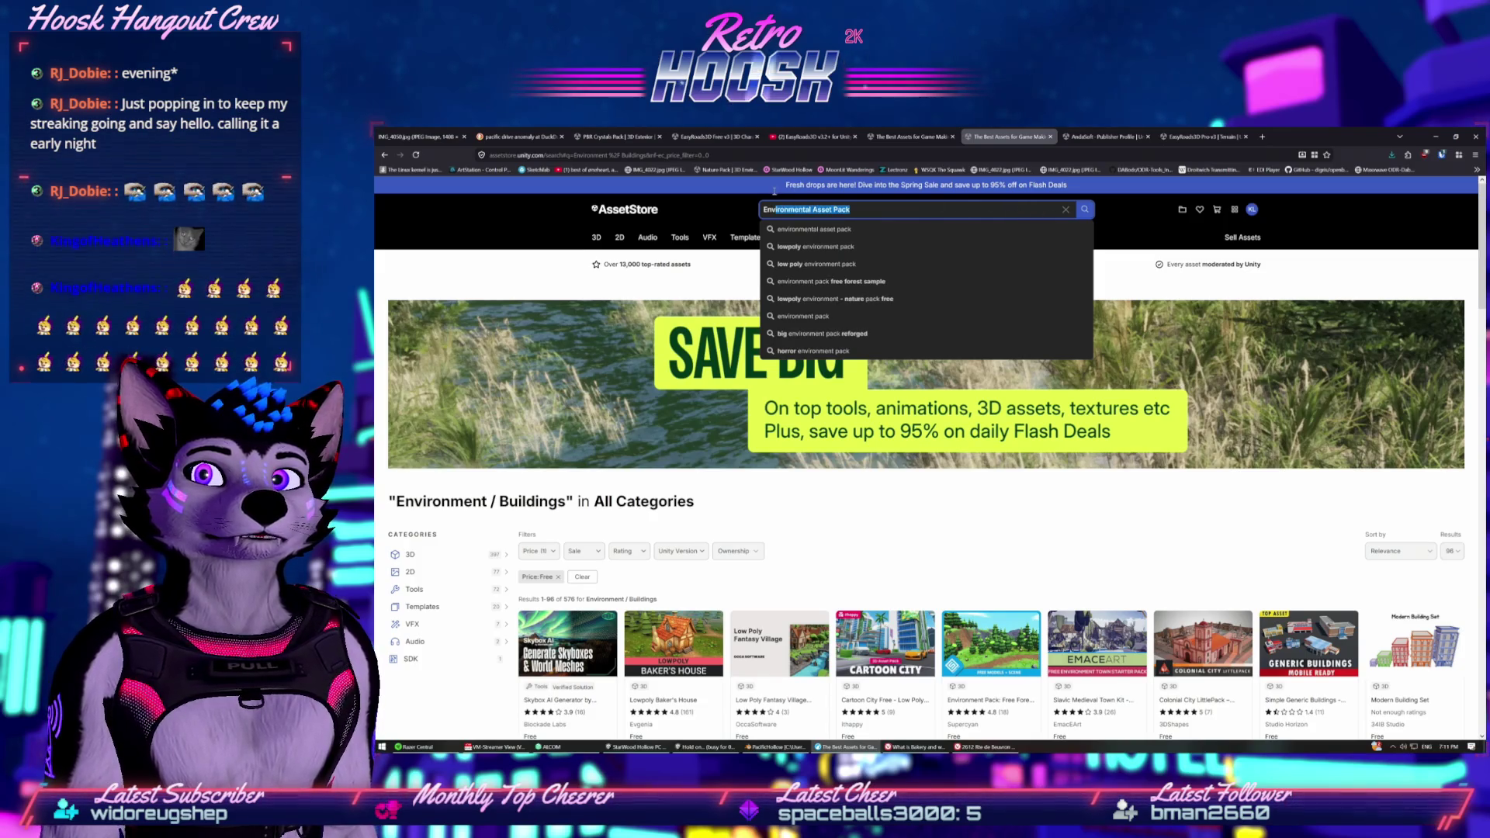
pyautogui.moveTo(1049, 214); pyautogui.dragTo(720, 193)
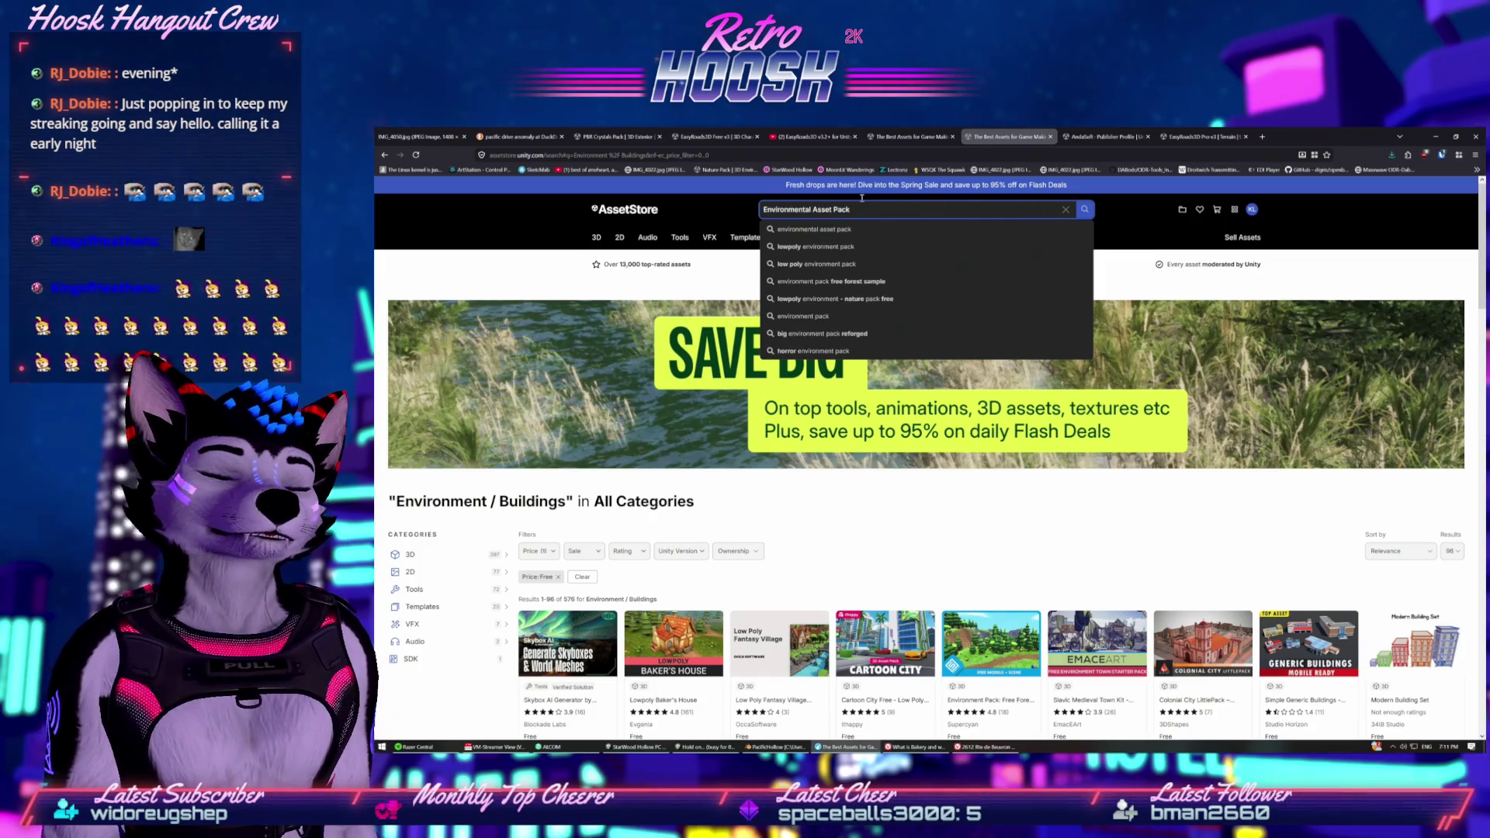
pyautogui.press('Return')
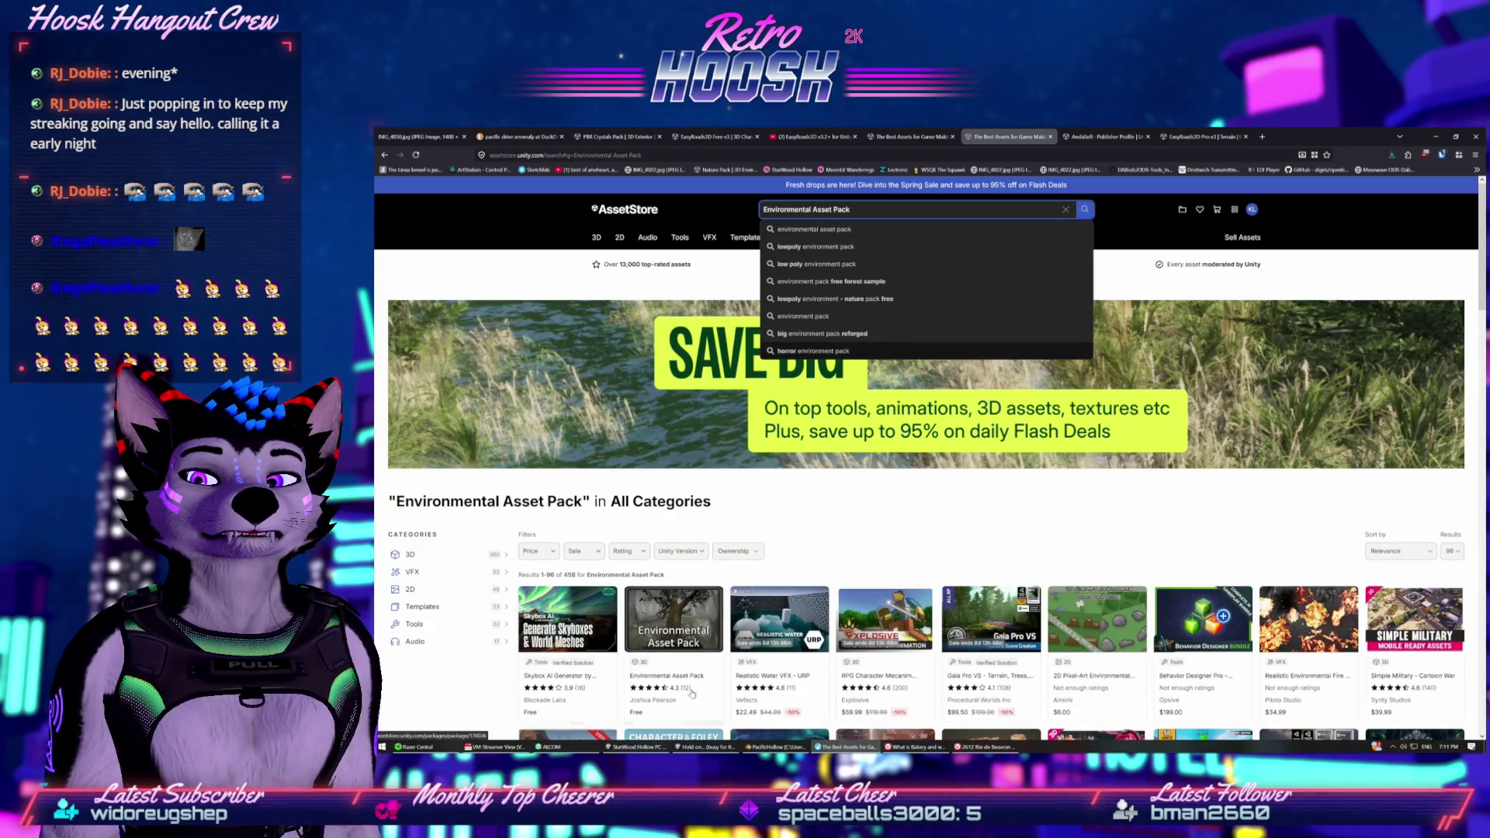
pyautogui.click(689, 681)
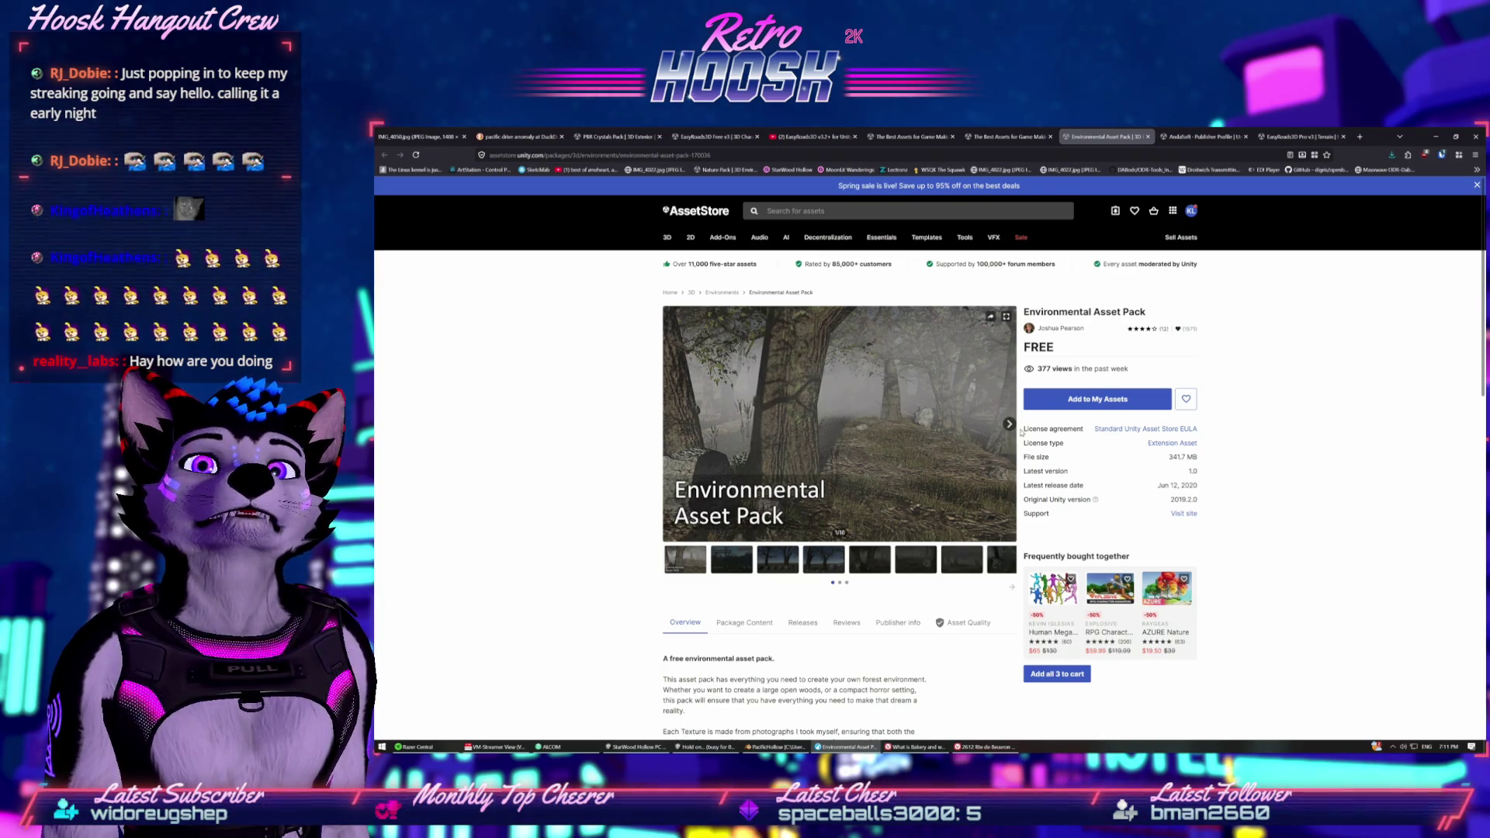
# Add the Environmental Asset Pack to My Assets, accepting the Terms of Service.
pyautogui.click(1077, 407)
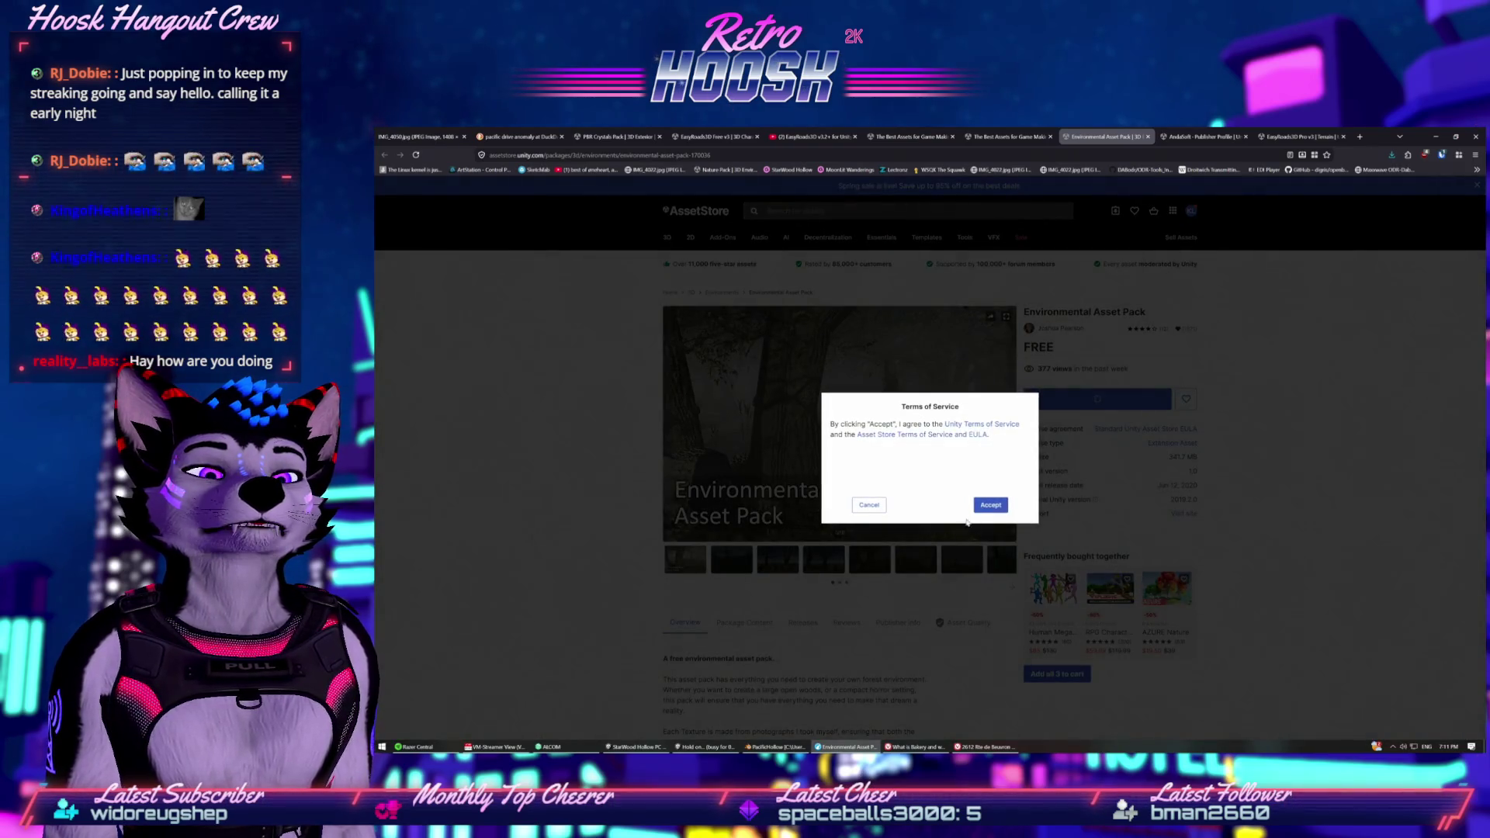
pyautogui.click(990, 506)
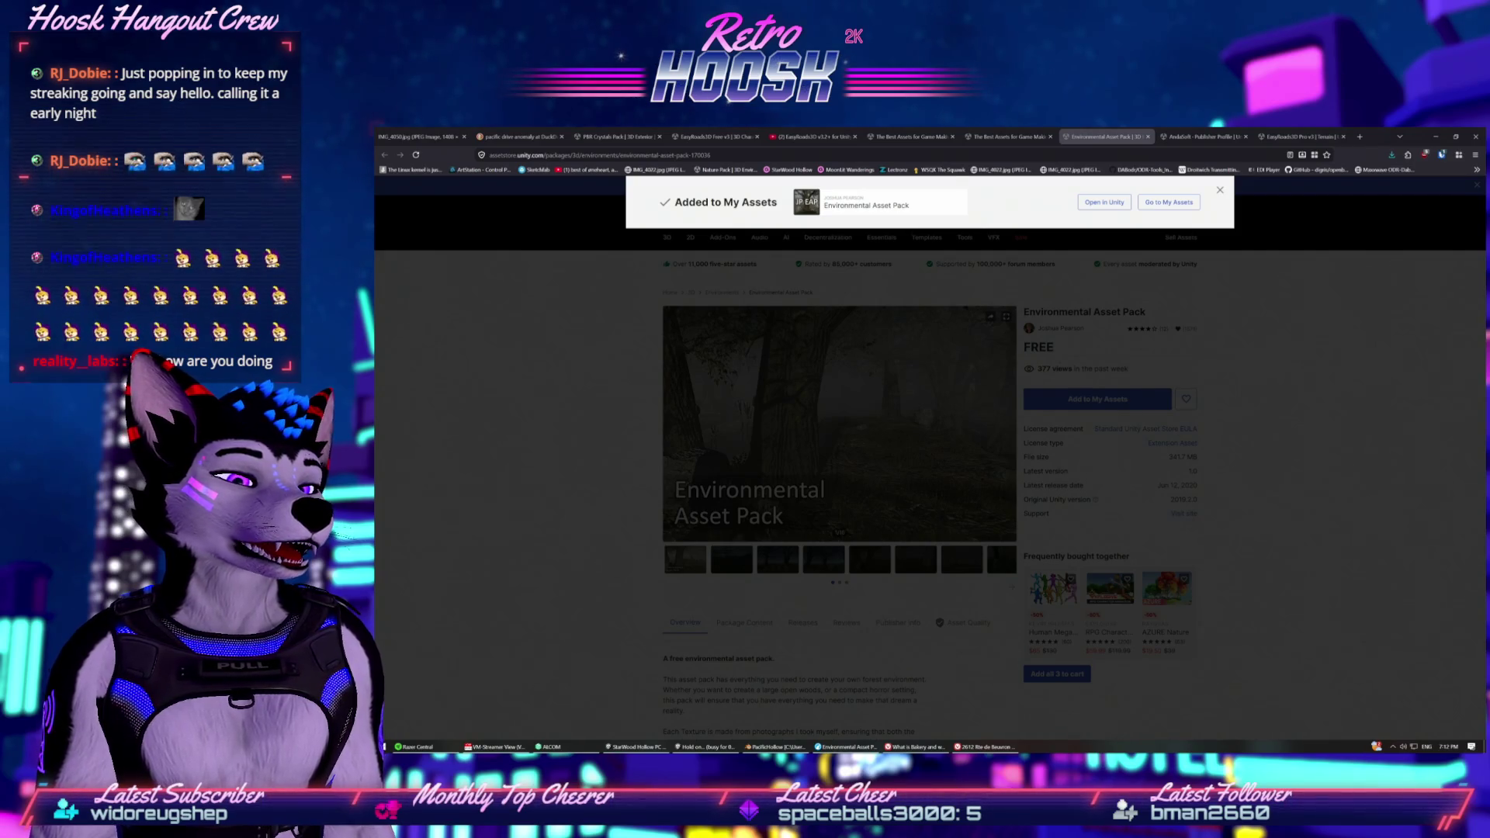
pyautogui.press('Escape')
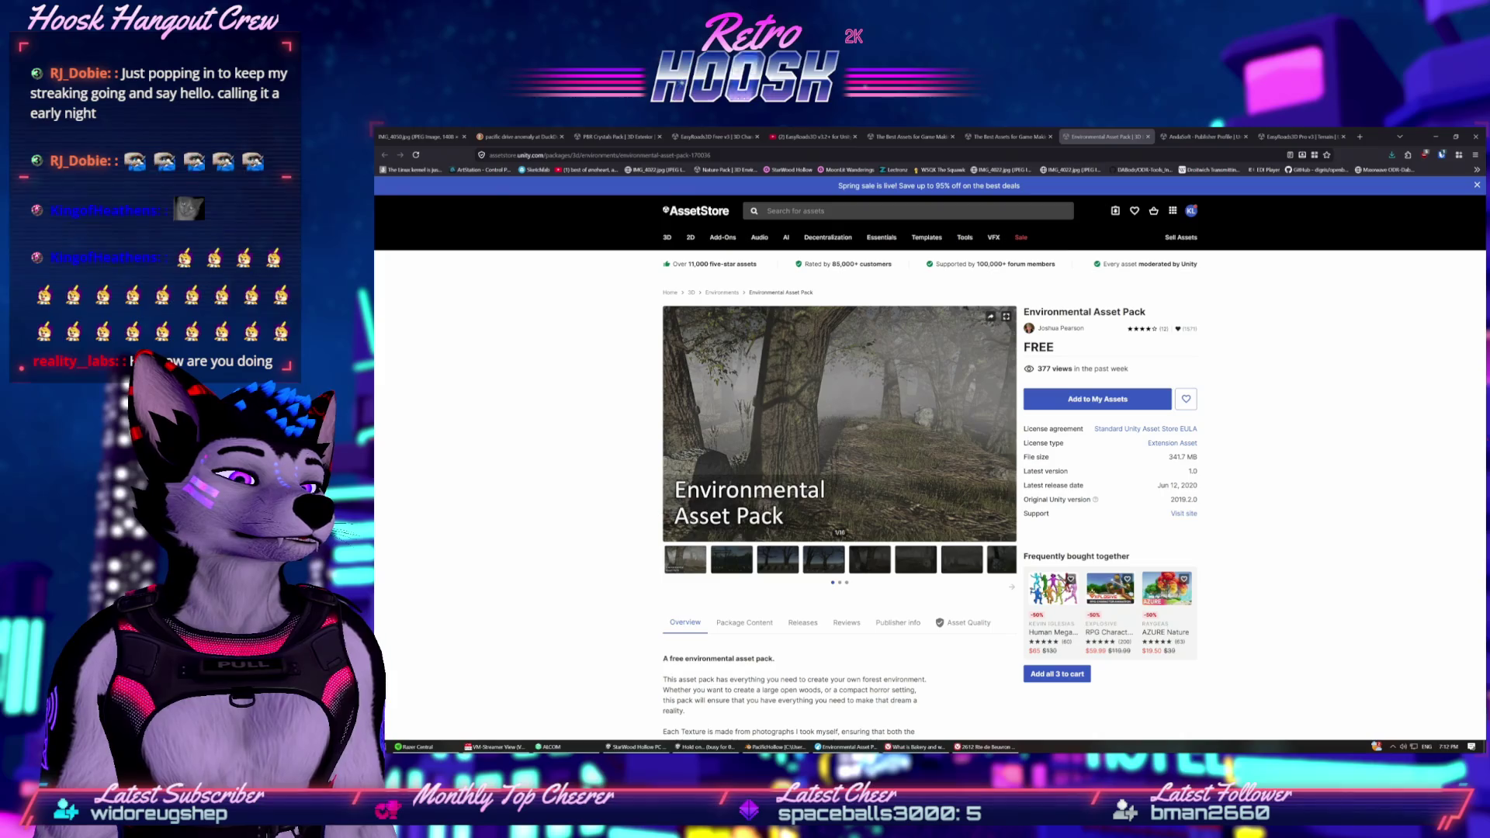
pyautogui.click(853, 210)
# Enter 'Starfield Skybox' as a search, check Unity's import progress, then bring up ALCOM.
pyautogui.write('Starfield Skybox')
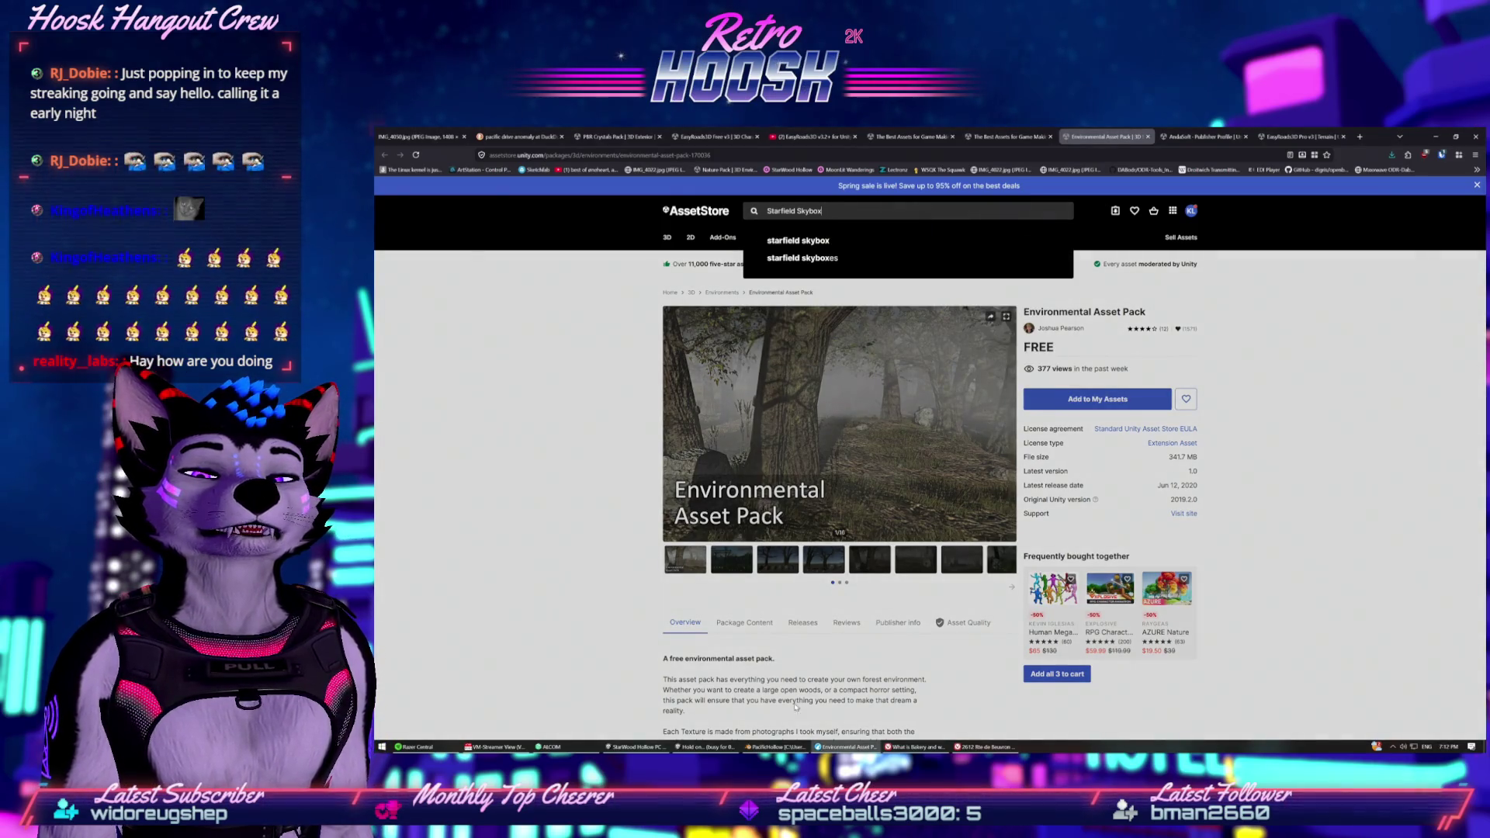
pyautogui.click(708, 746)
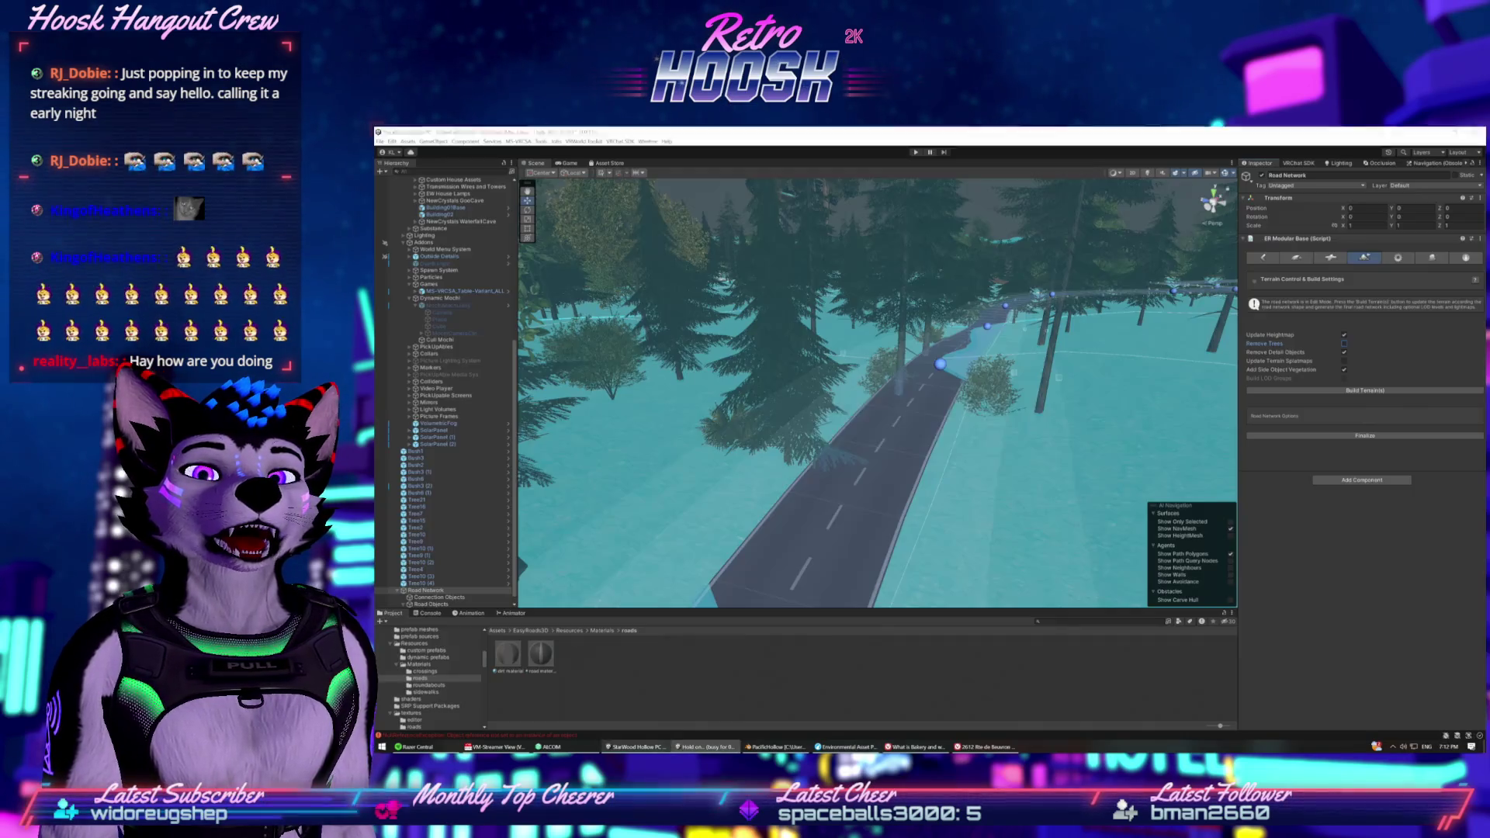
pyautogui.click(635, 746)
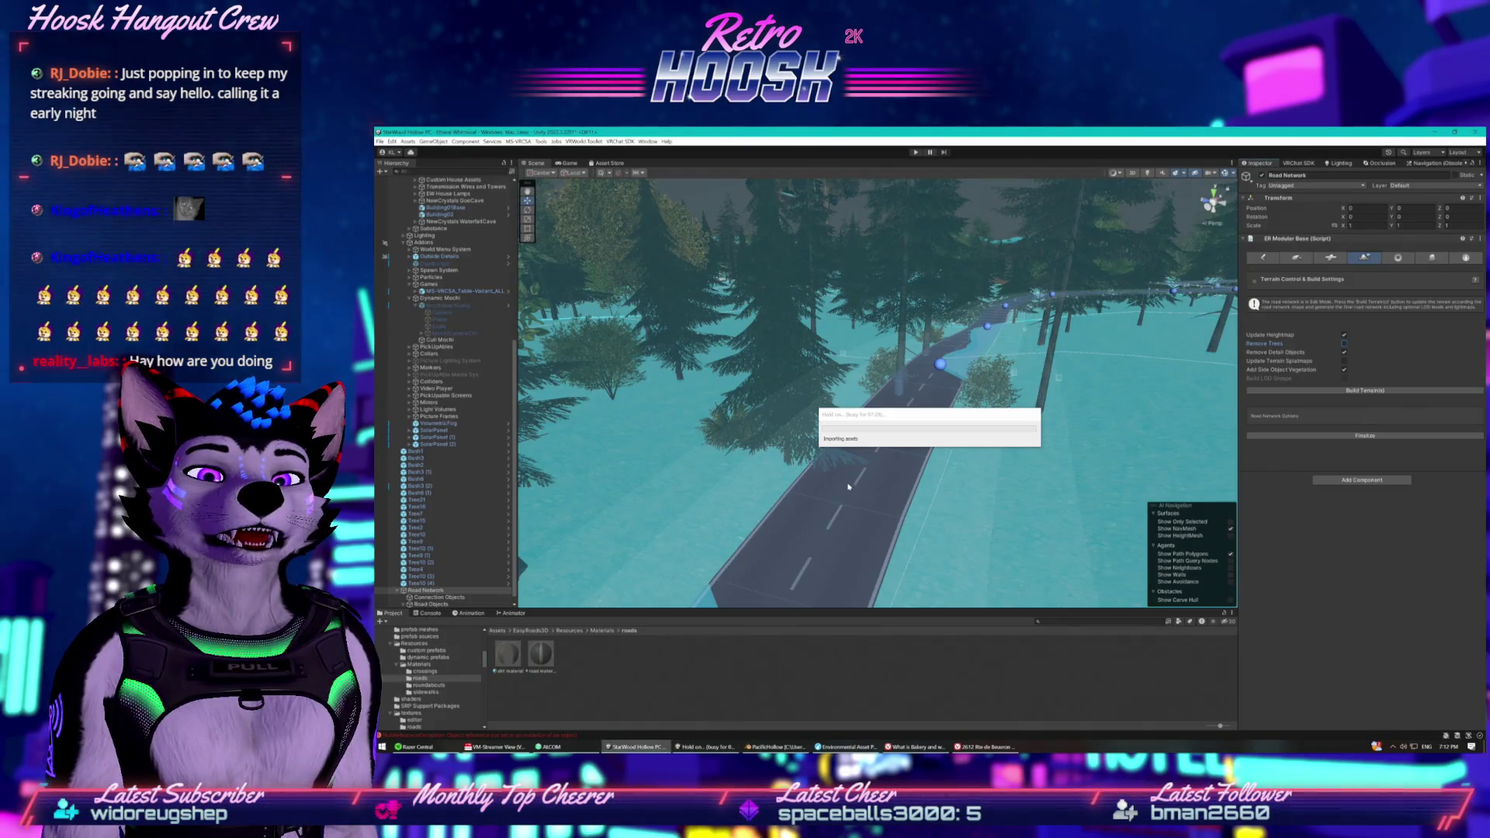
pyautogui.click(892, 422)
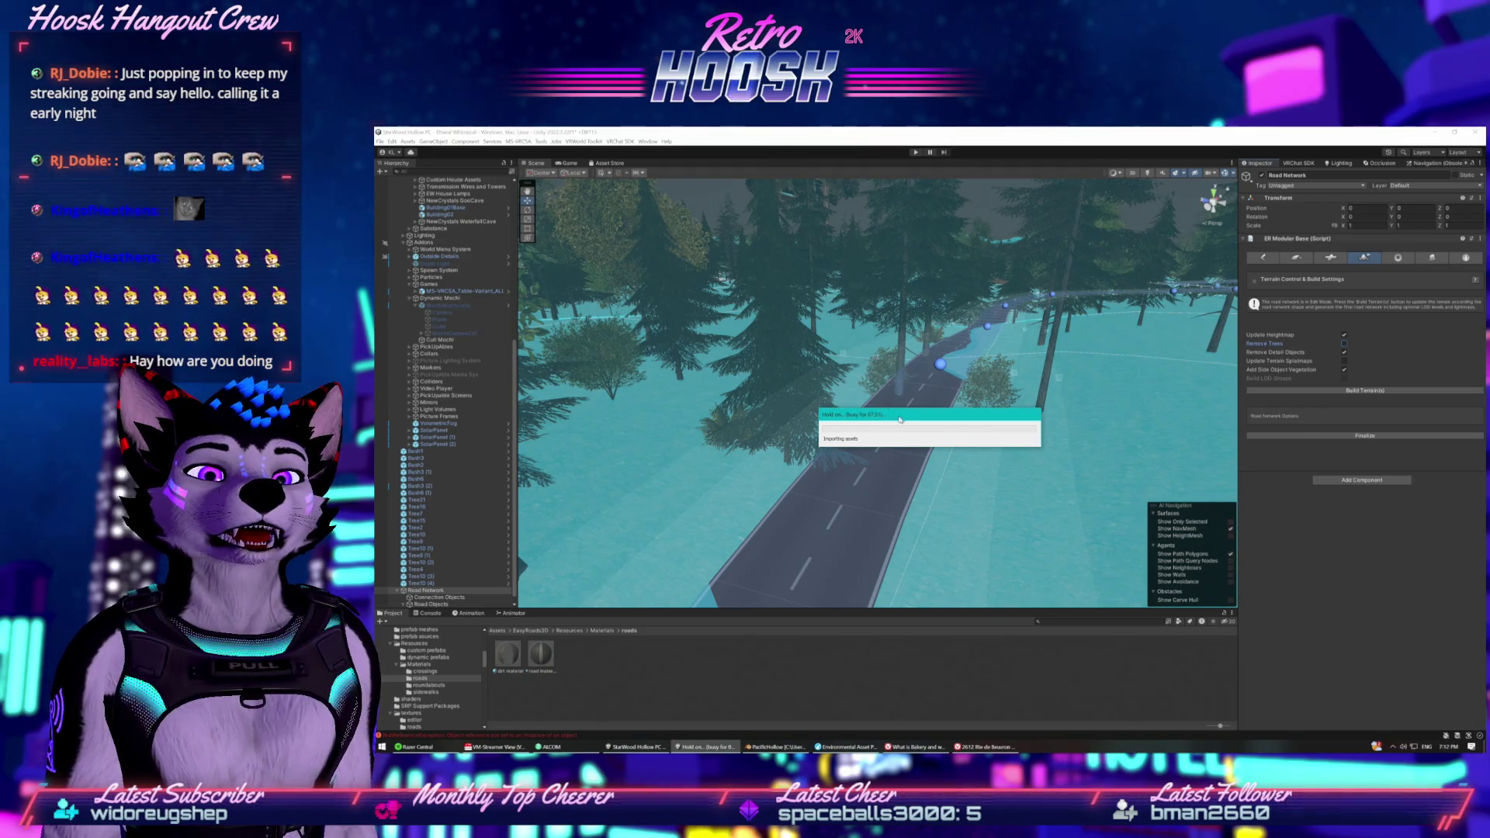
pyautogui.rightClick(1088, 746)
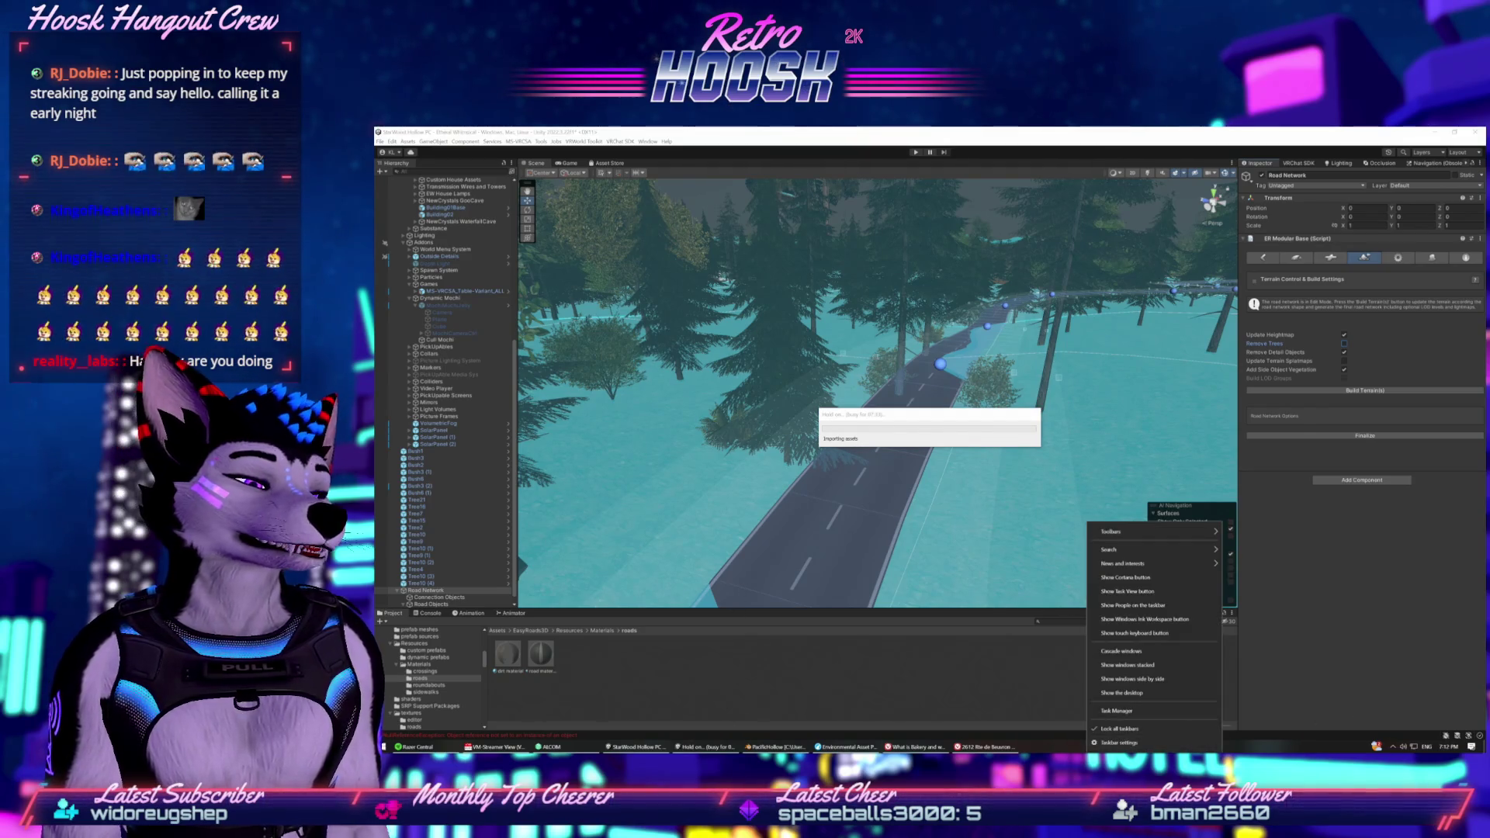
pyautogui.press('Escape')
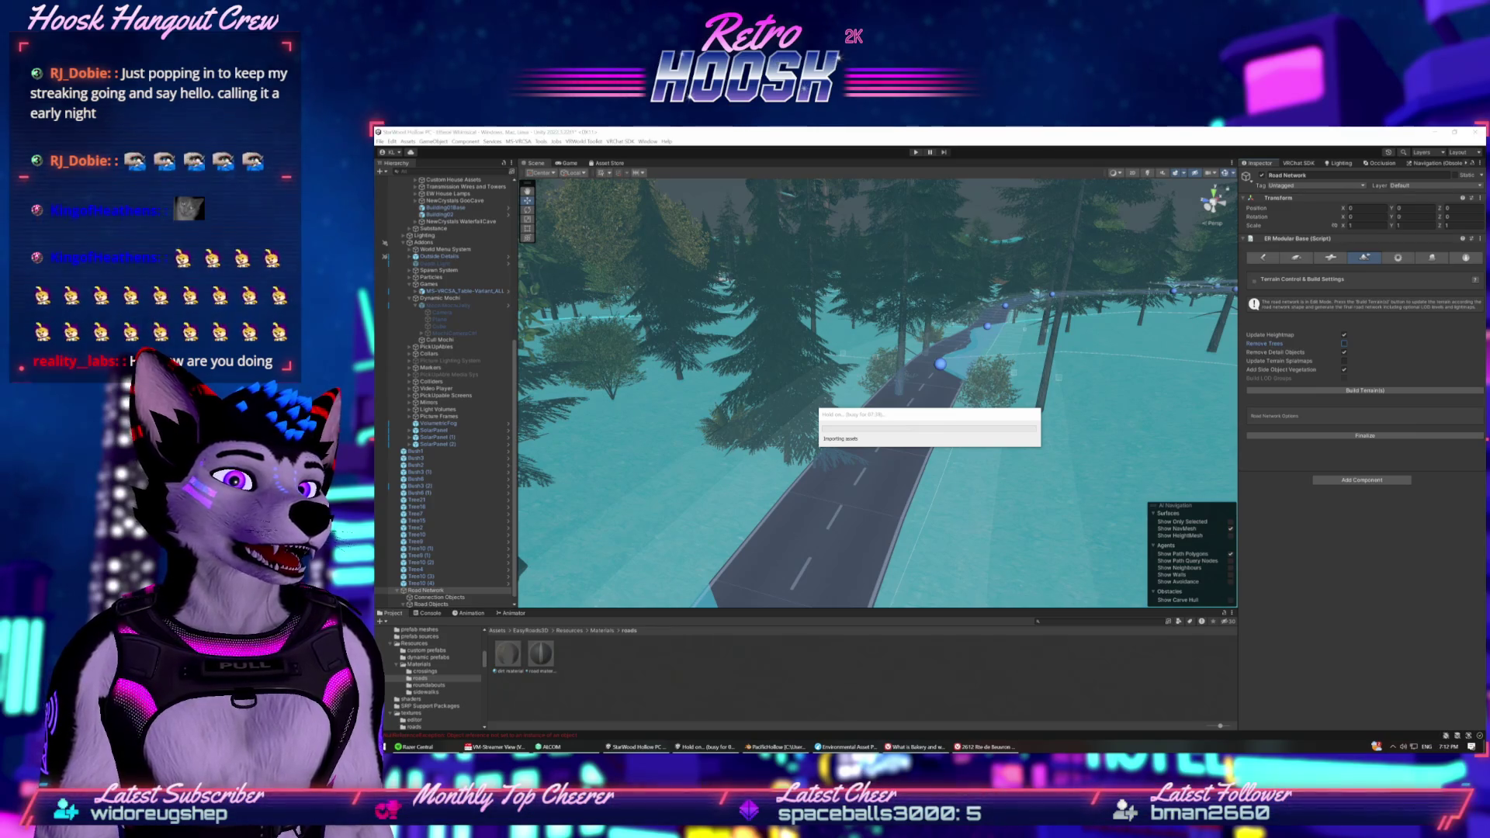
pyautogui.hotkey('alt', 'Tab')
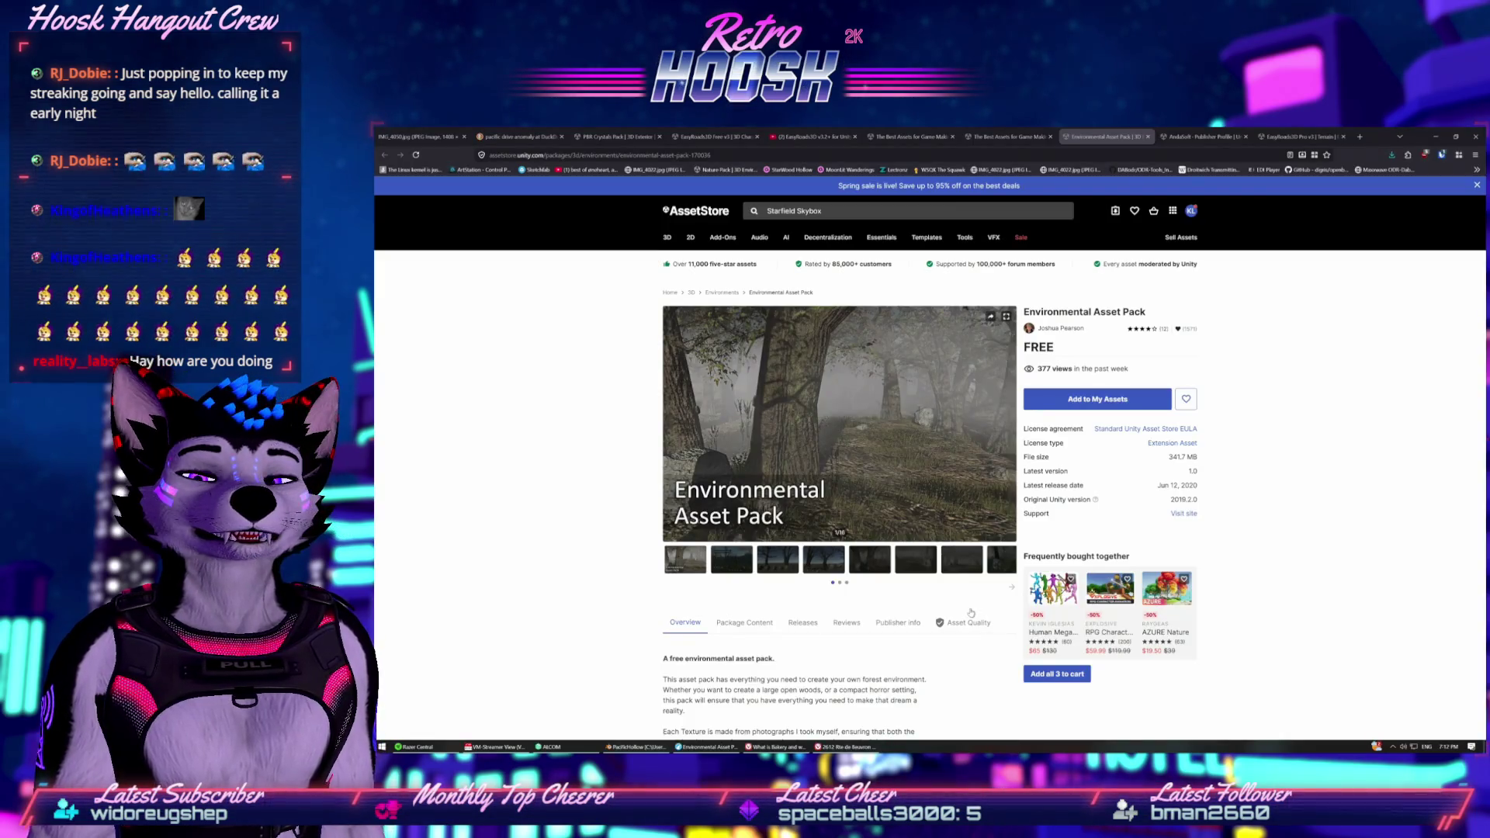
pyautogui.click(552, 746)
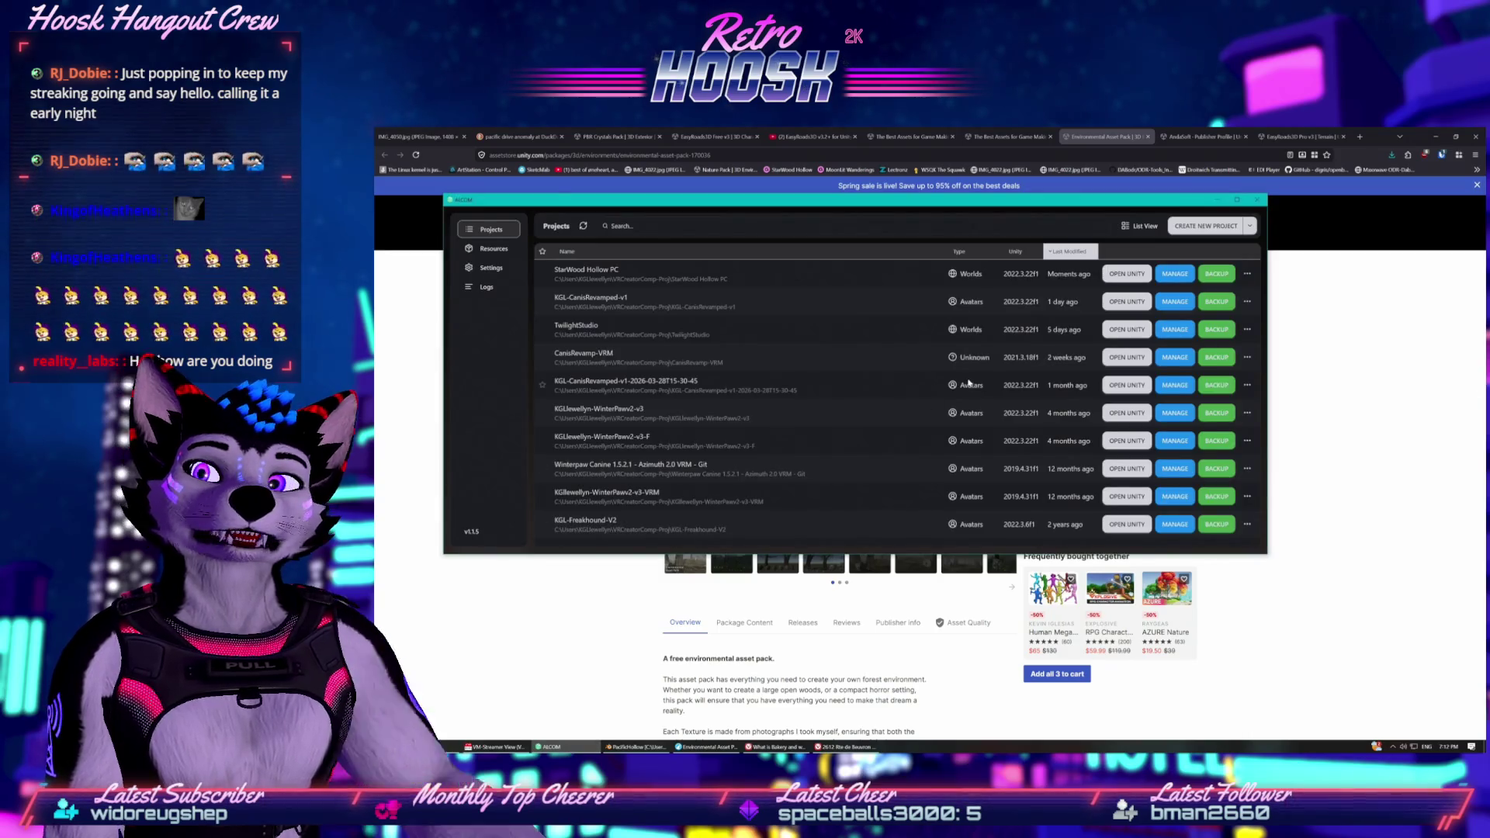
# Launch the StarWood Hollow PC project in Unity from ALCOM's OPEN UNITY button.
pyautogui.click(1133, 272)
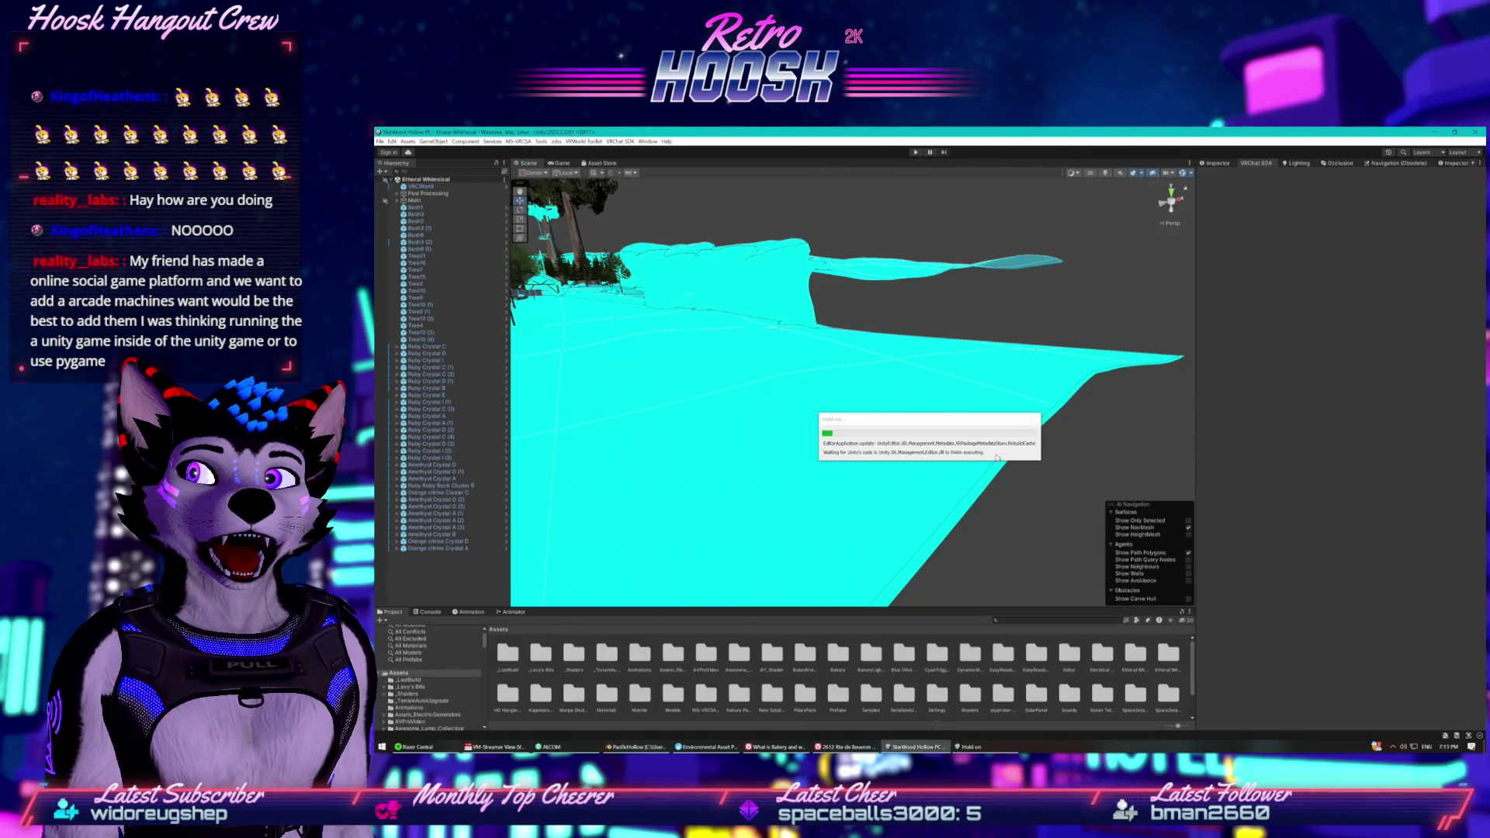
# Orbit and zoom the Scene view across the forest toward the trees and water.
pyautogui.moveTo(996, 457)
pyautogui.mouseDown()
pyautogui.moveTo(827, 453)
pyautogui.moveTo(796, 442)
pyautogui.moveTo(782, 386)
pyautogui.mouseUp()
pyautogui.scroll(5, 782, 386)
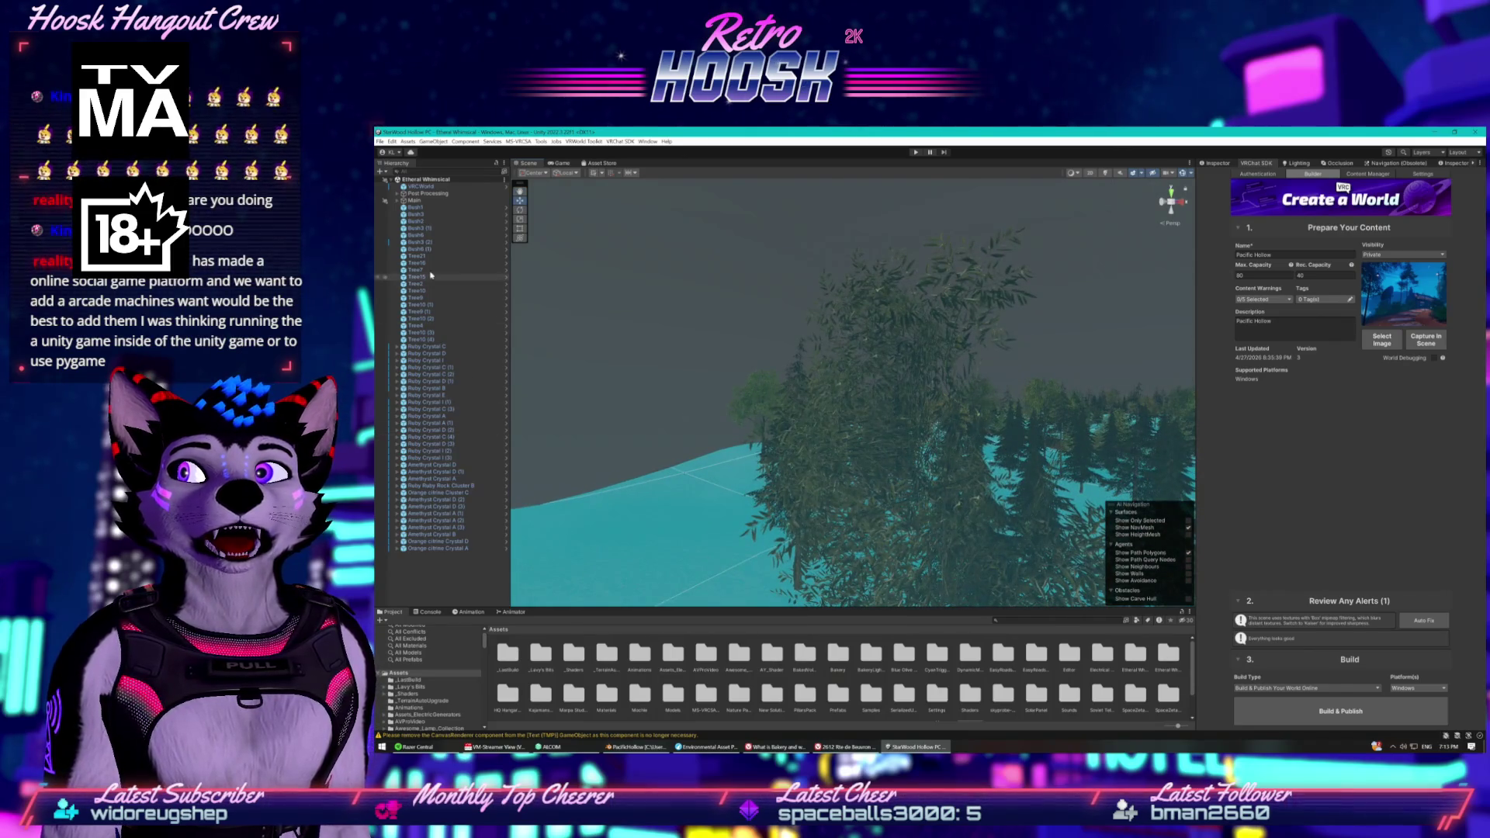
pyautogui.scroll(-5, 739, 354)
pyautogui.scroll(5, 740, 354)
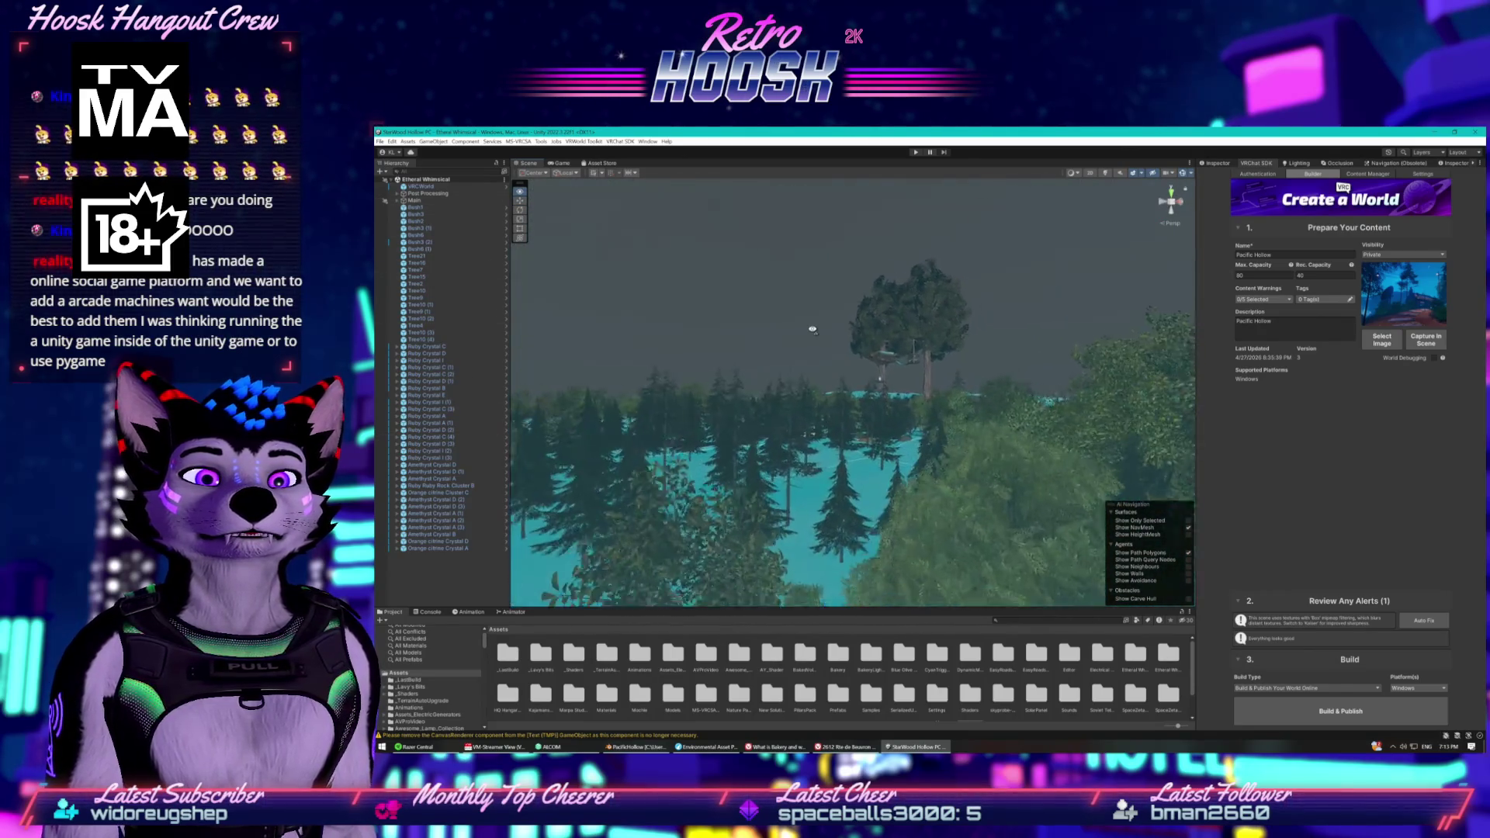
pyautogui.moveTo(807, 313)
pyautogui.mouseDown()
pyautogui.moveTo(803, 383)
pyautogui.moveTo(1025, 331)
pyautogui.moveTo(971, 349)
pyautogui.moveTo(1357, 319)
pyautogui.mouseUp()
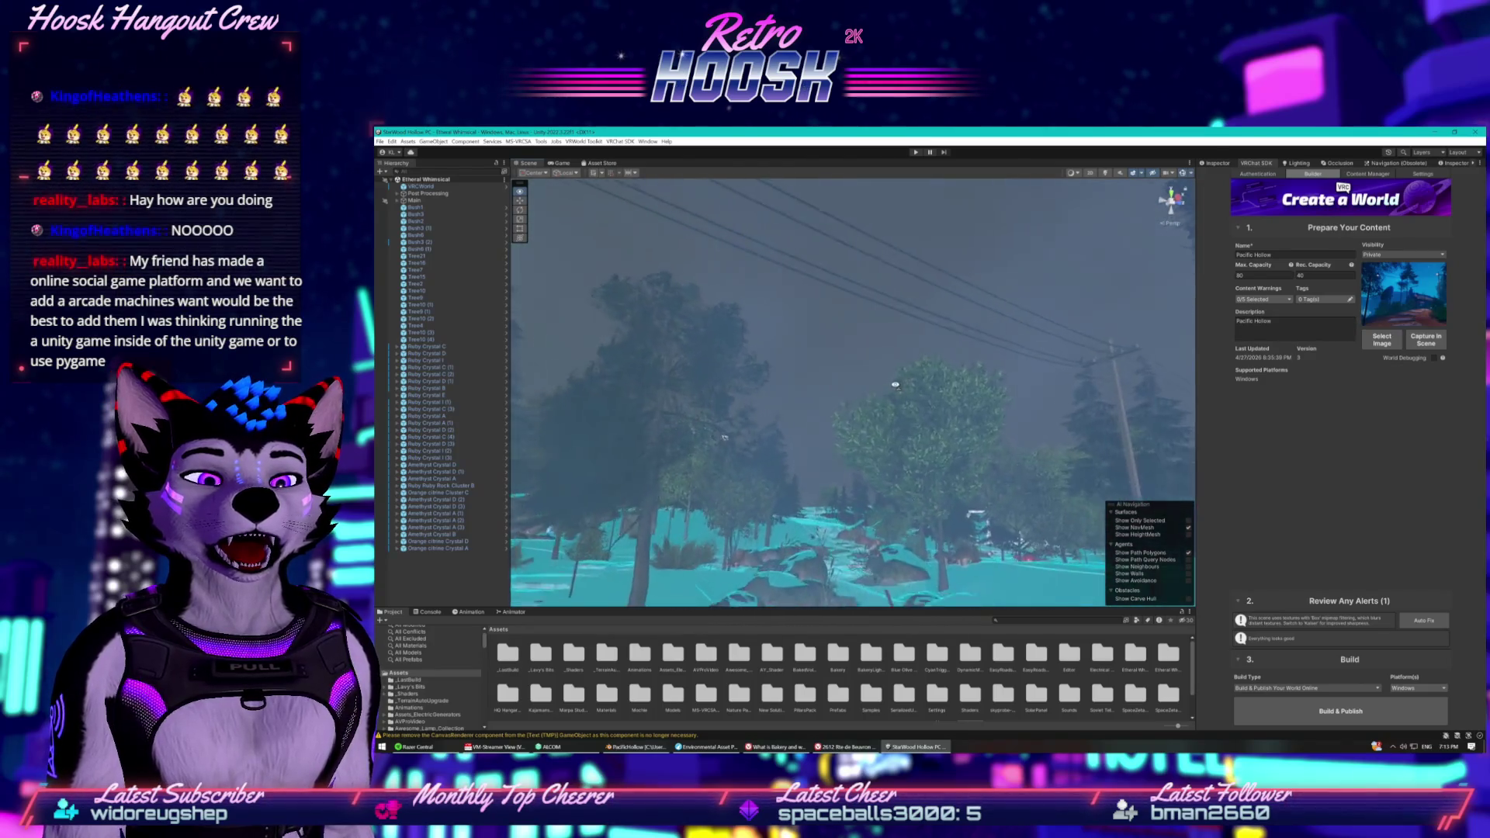
pyautogui.moveTo(913, 421); pyautogui.dragTo(776, 357)
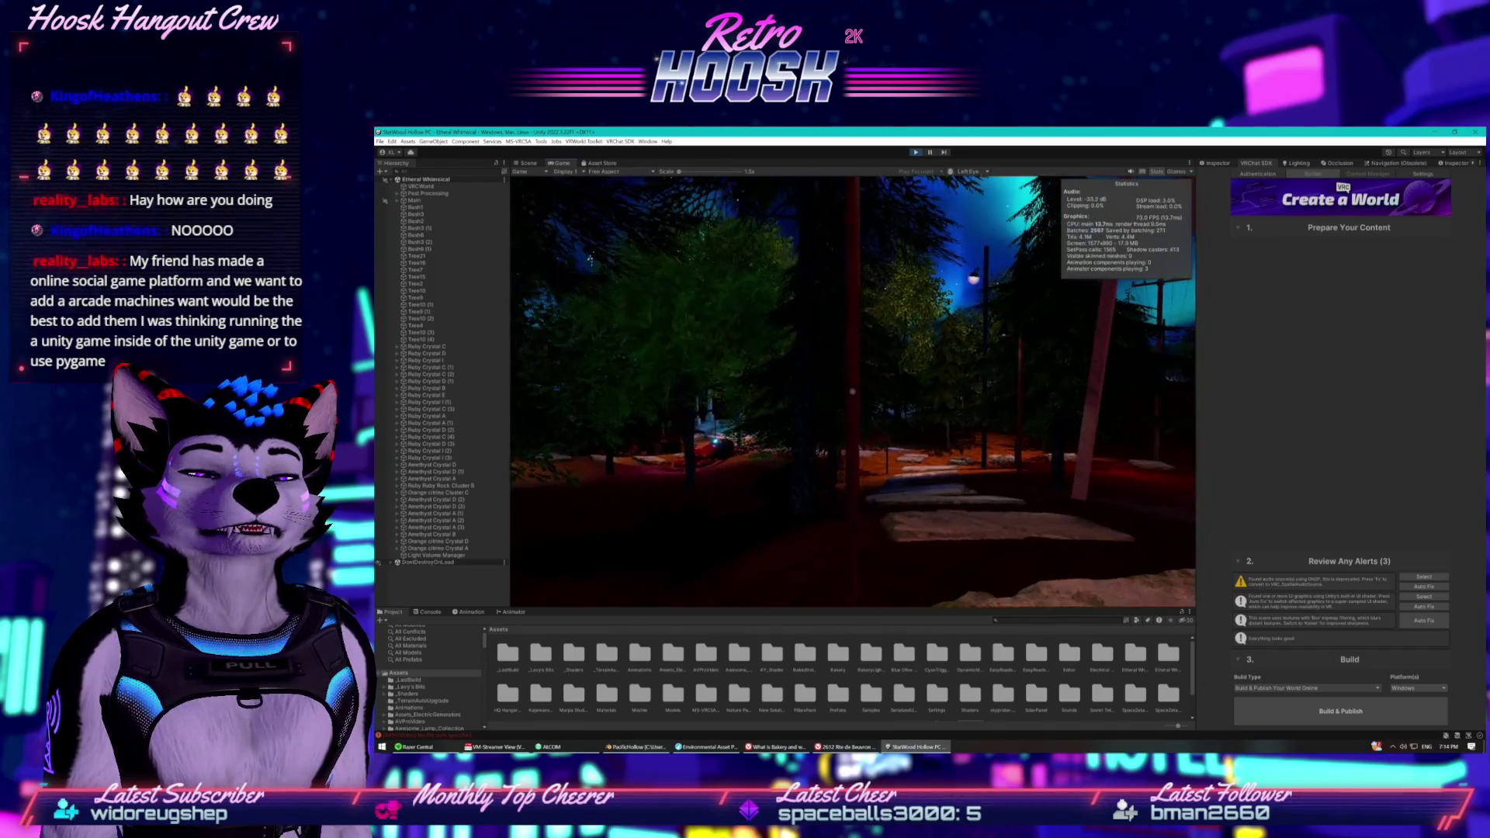
# Exit play mode and fly the Scene view forward toward the trees.
pyautogui.press('super')
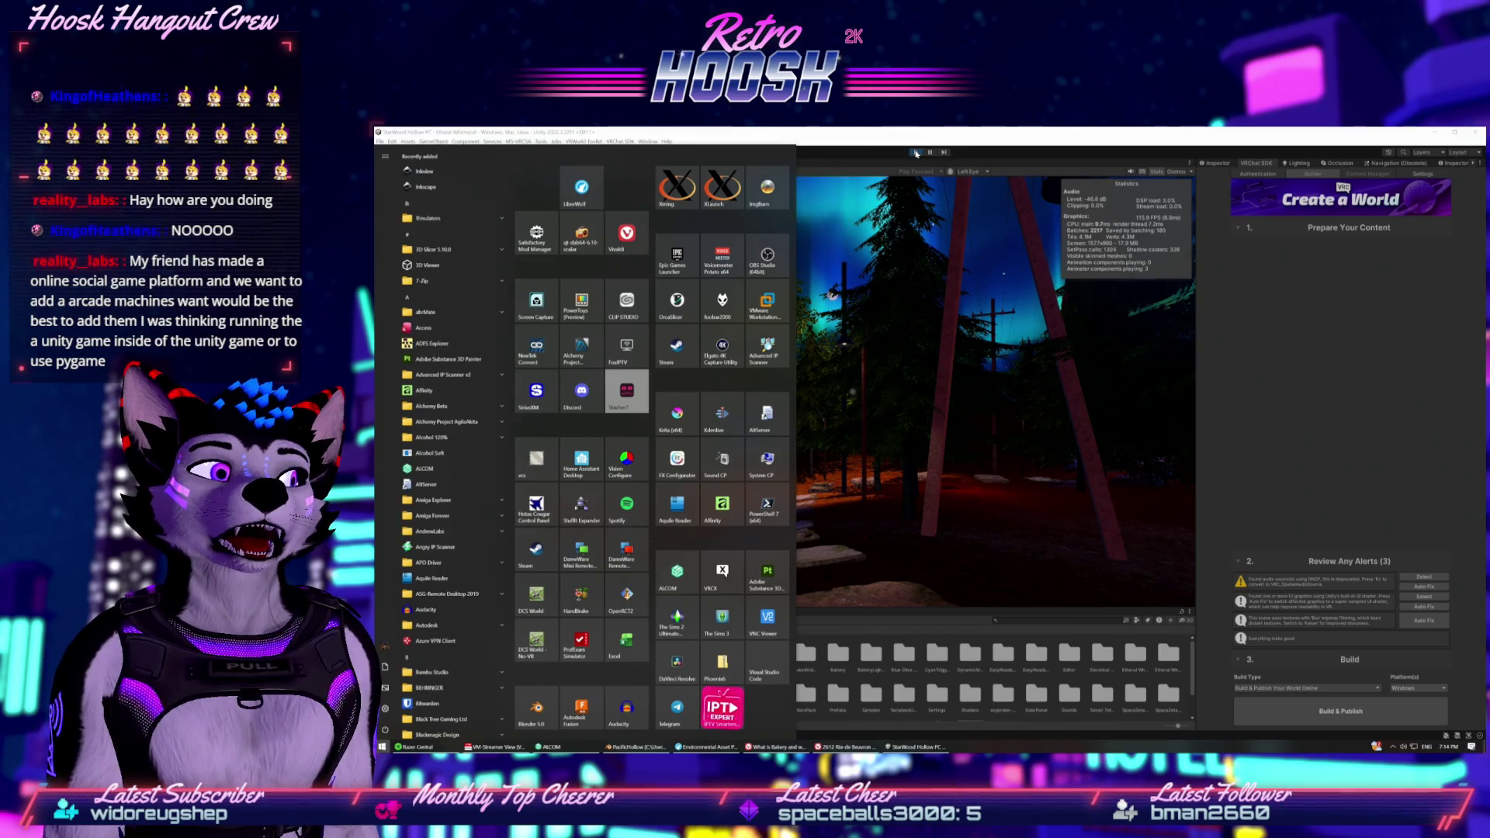
pyautogui.press('super')
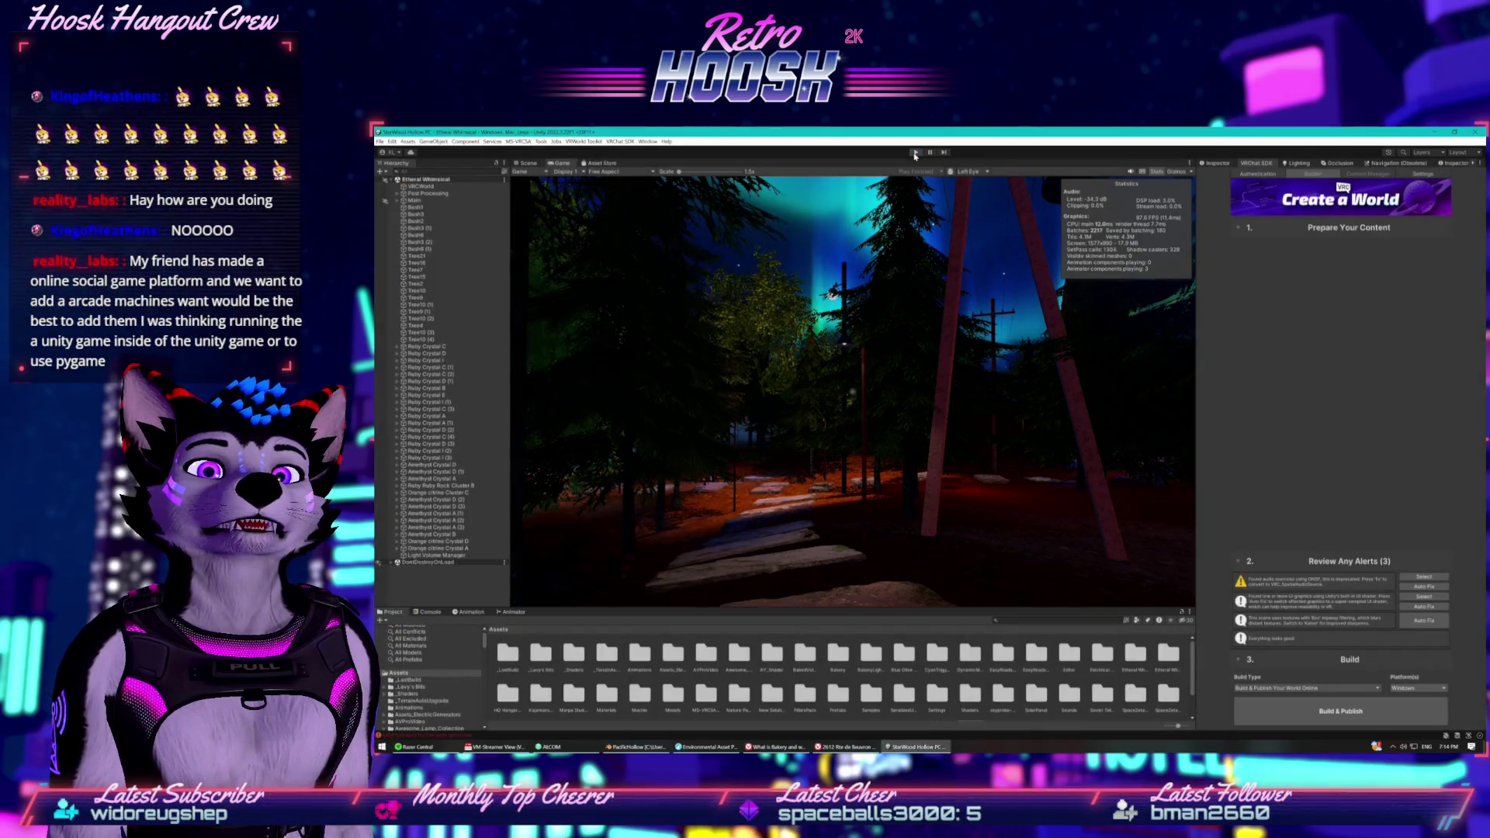
pyautogui.click(915, 153)
pyautogui.moveTo(709, 433)
pyautogui.mouseDown()
pyautogui.moveTo(793, 412)
pyautogui.moveTo(798, 435)
pyautogui.moveTo(858, 416)
pyautogui.moveTo(917, 435)
pyautogui.moveTo(887, 429)
pyautogui.moveTo(918, 386)
pyautogui.moveTo(875, 426)
pyautogui.moveTo(1001, 478)
pyautogui.moveTo(861, 447)
pyautogui.moveTo(600, 507)
pyautogui.moveTo(534, 451)
pyautogui.mouseUp()
pyautogui.scroll(-2, 411, 702)
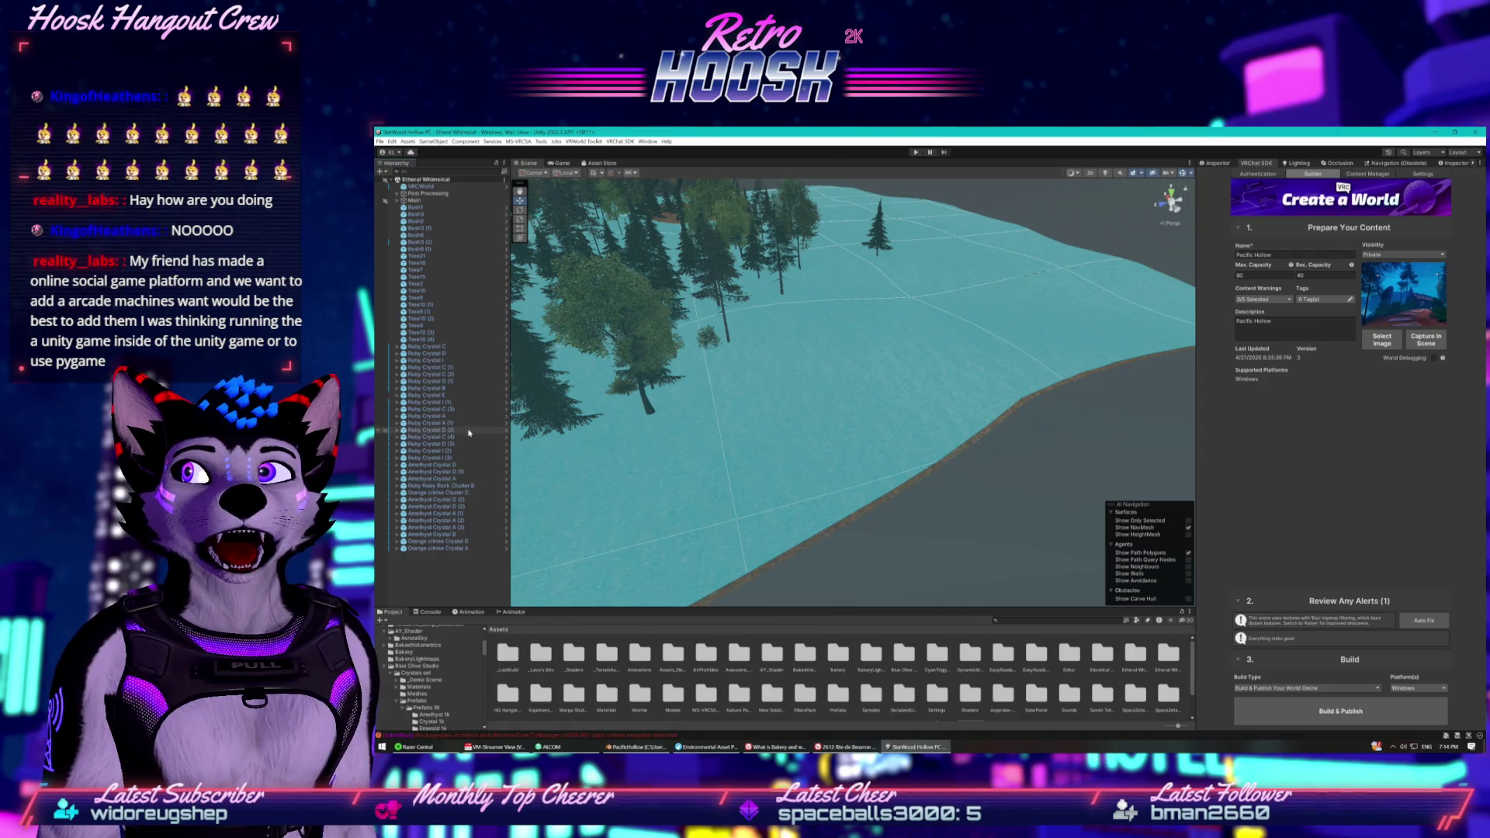
# Add an EasyRoads3D Road Network to the scene, importing the road type presets.
pyautogui.click(433, 141)
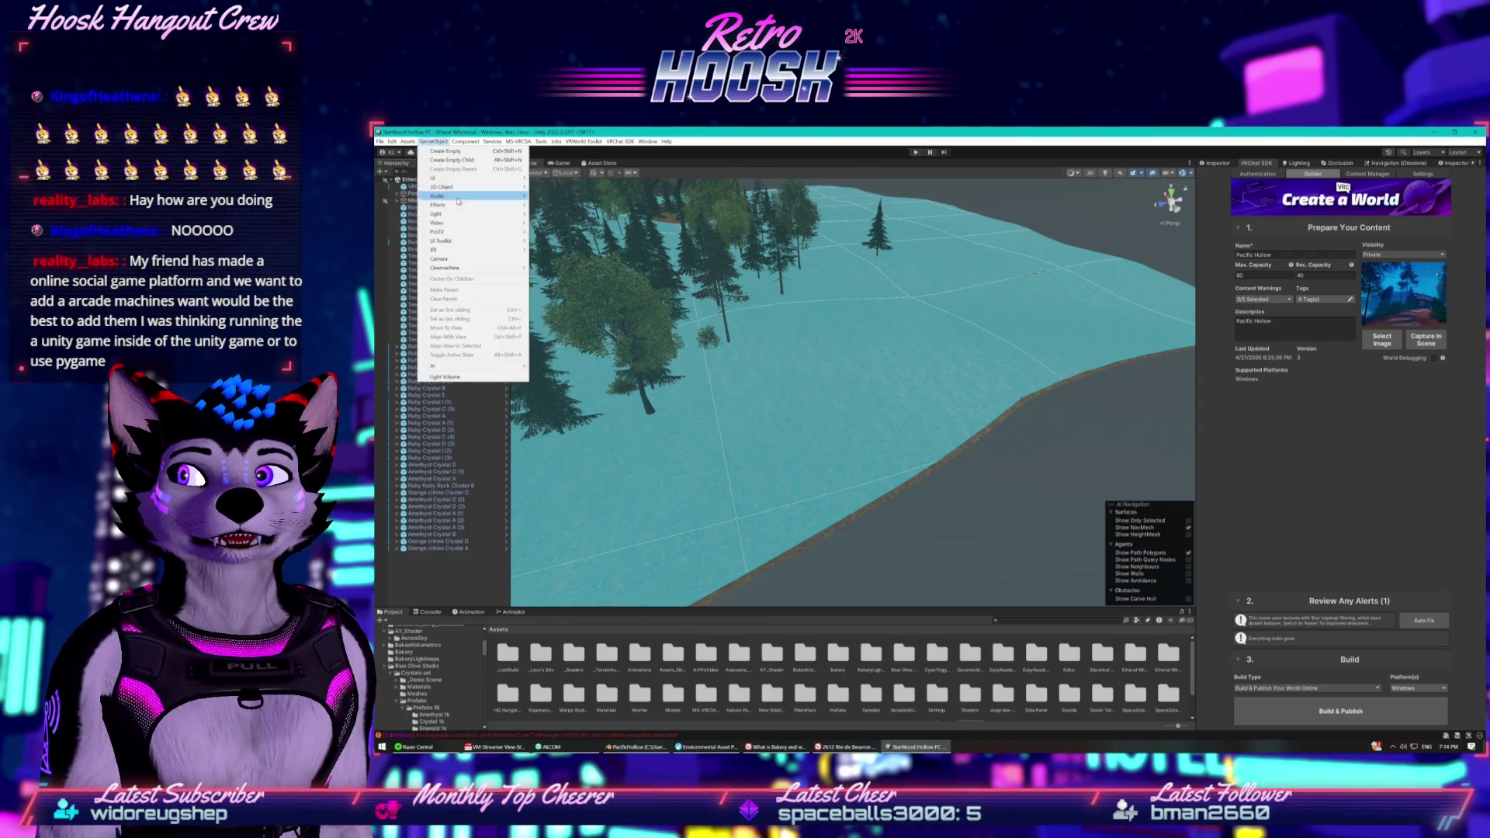
pyautogui.moveTo(504, 187)
pyautogui.moveTo(580, 255)
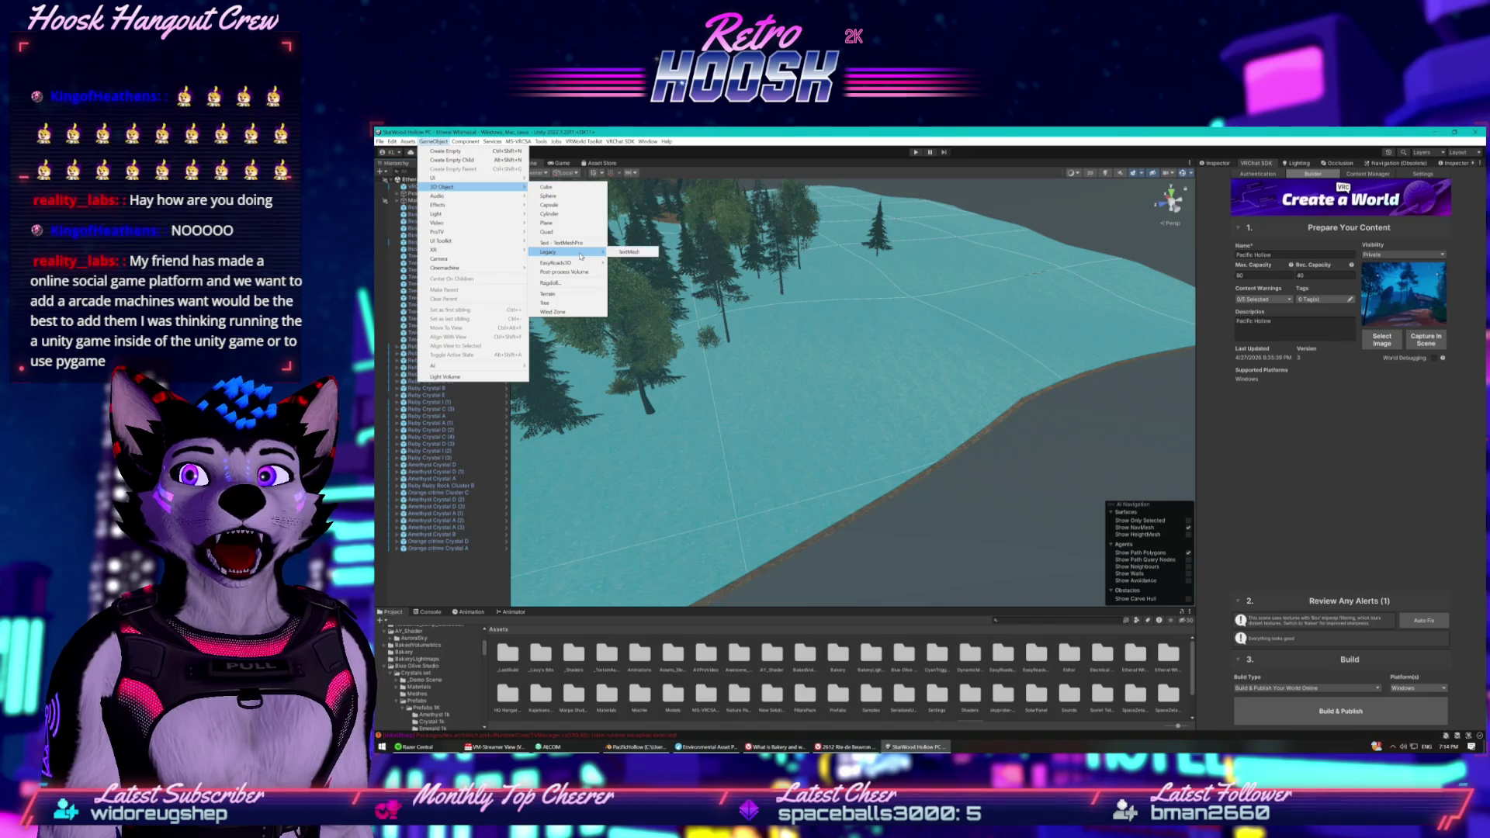
pyautogui.click(633, 264)
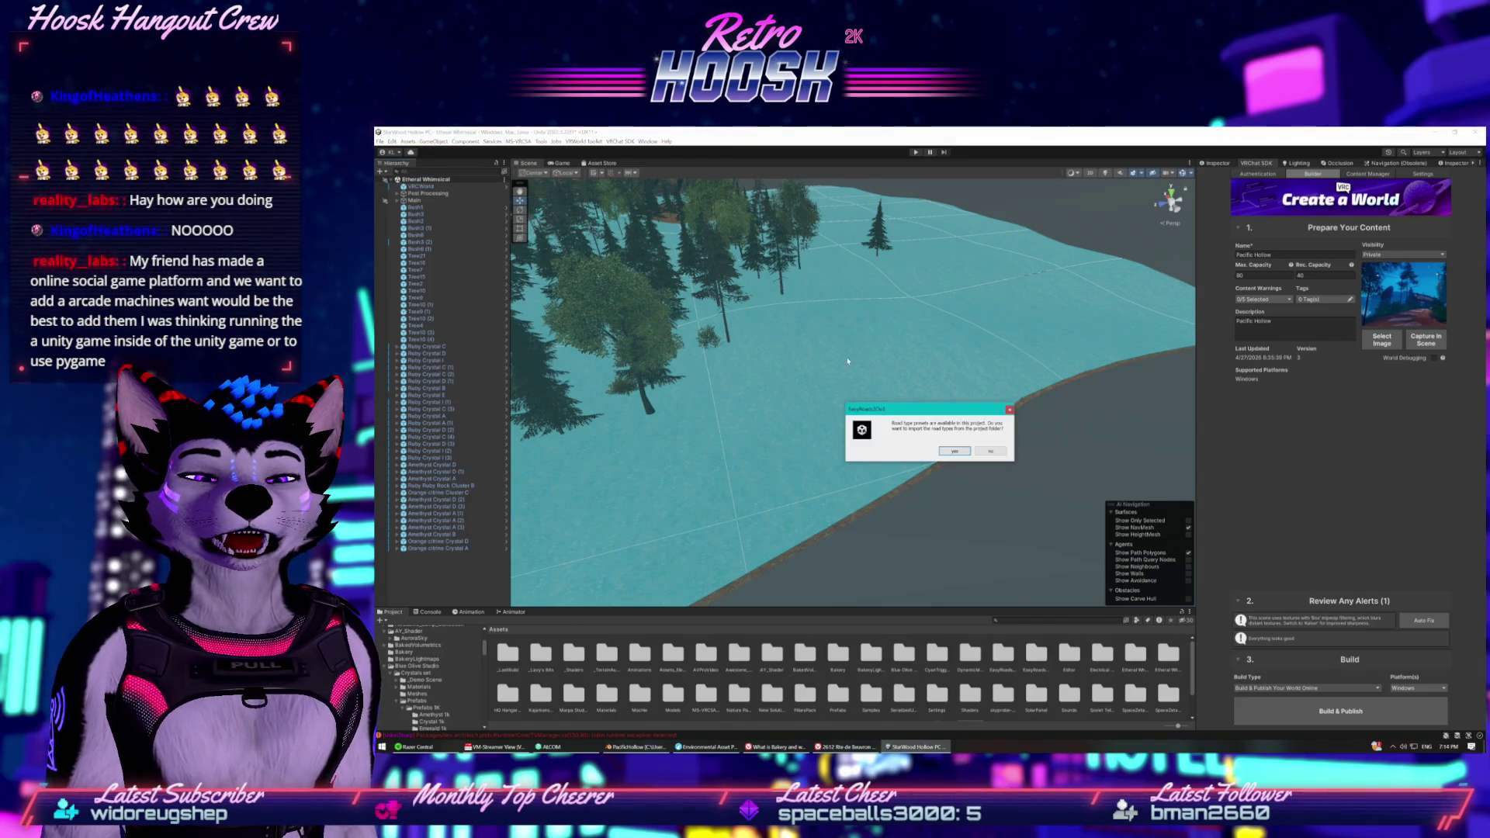
pyautogui.click(962, 453)
# Under Road Objects, create a new Default Road object named Default Road 001.
pyautogui.click(399, 556)
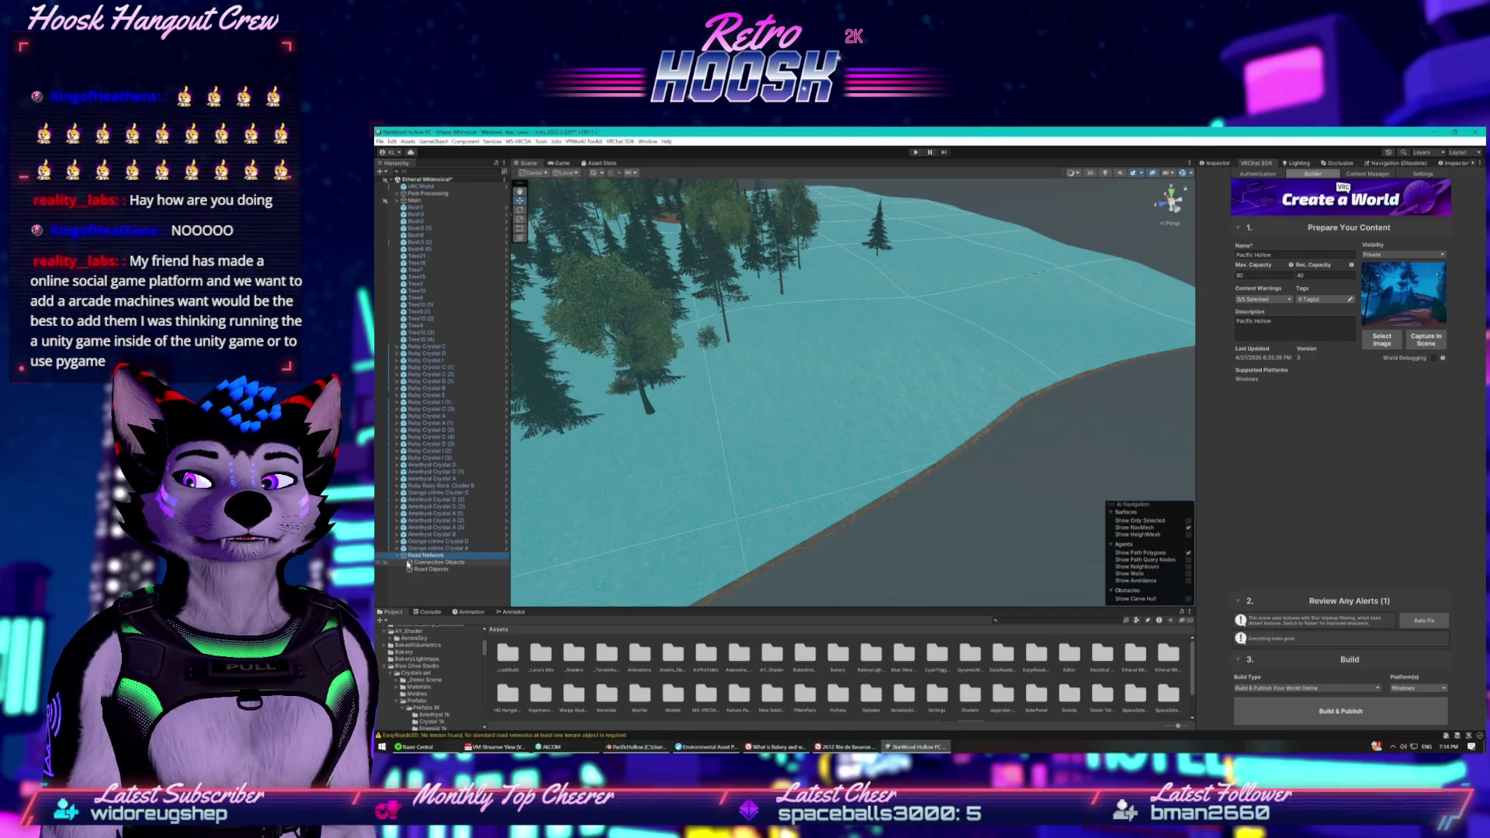
pyautogui.click(431, 570)
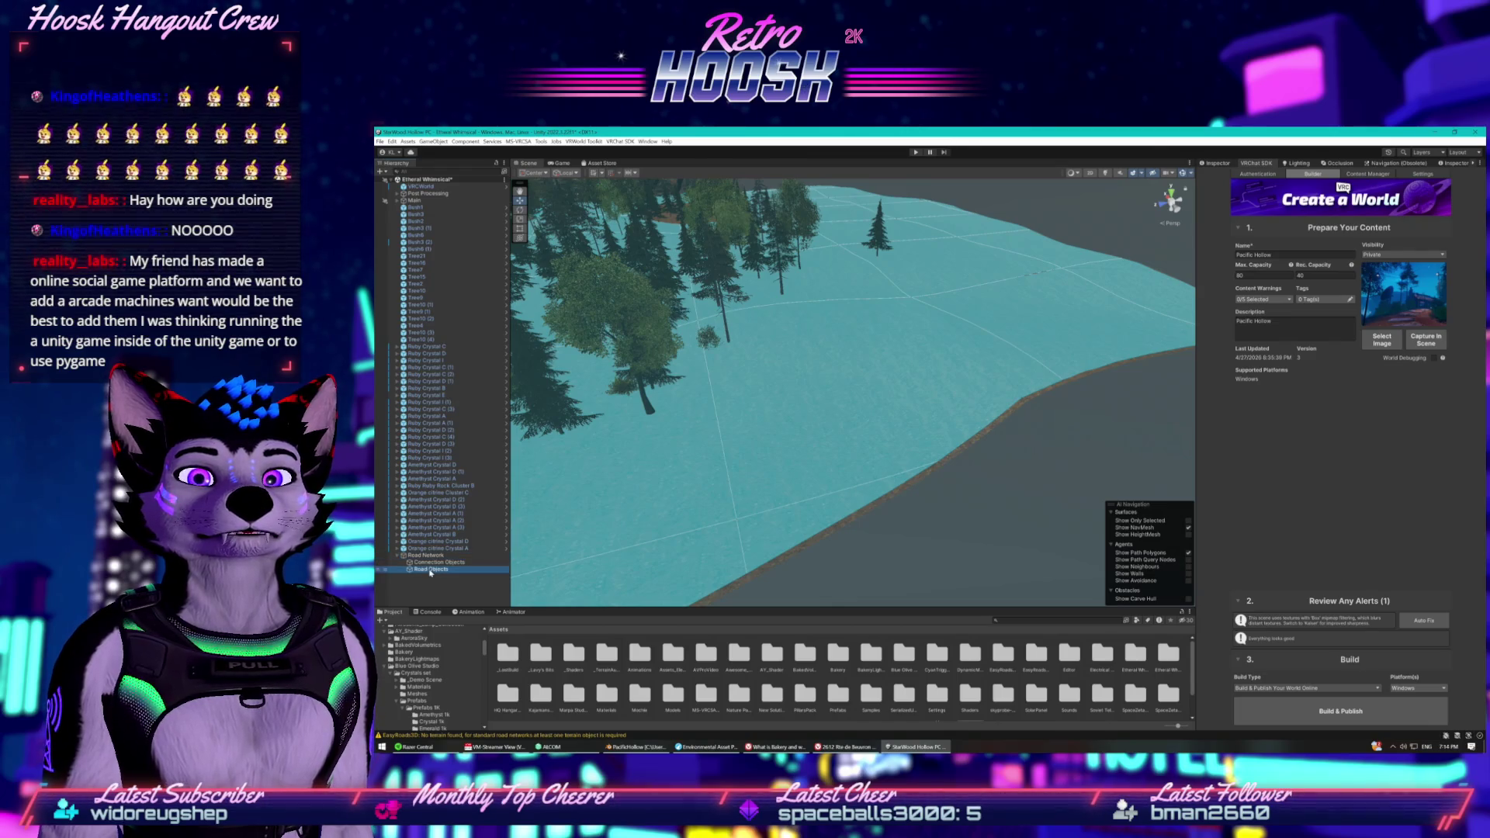
pyautogui.click(1217, 163)
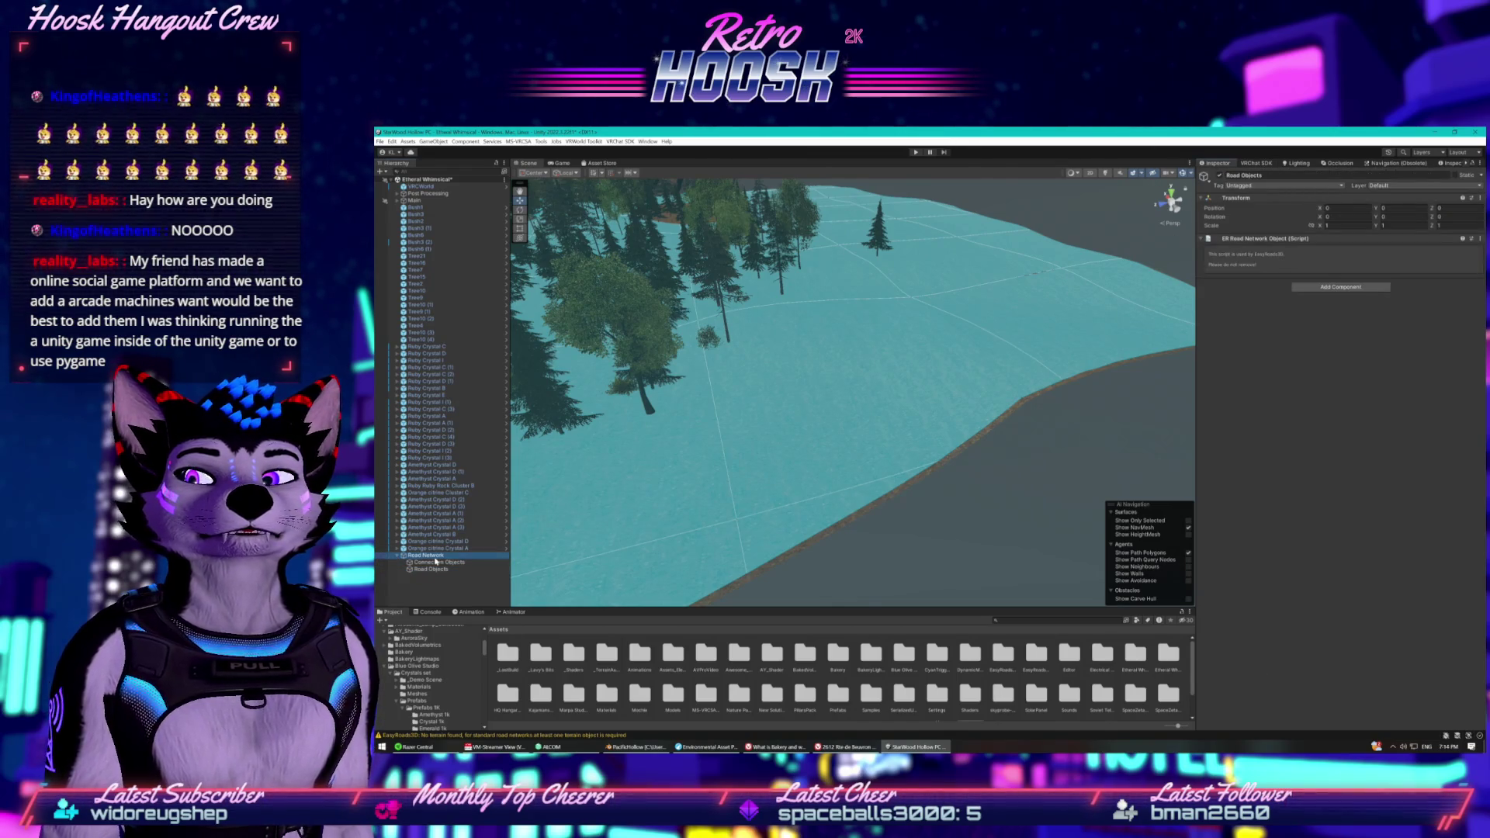
pyautogui.click(1254, 260)
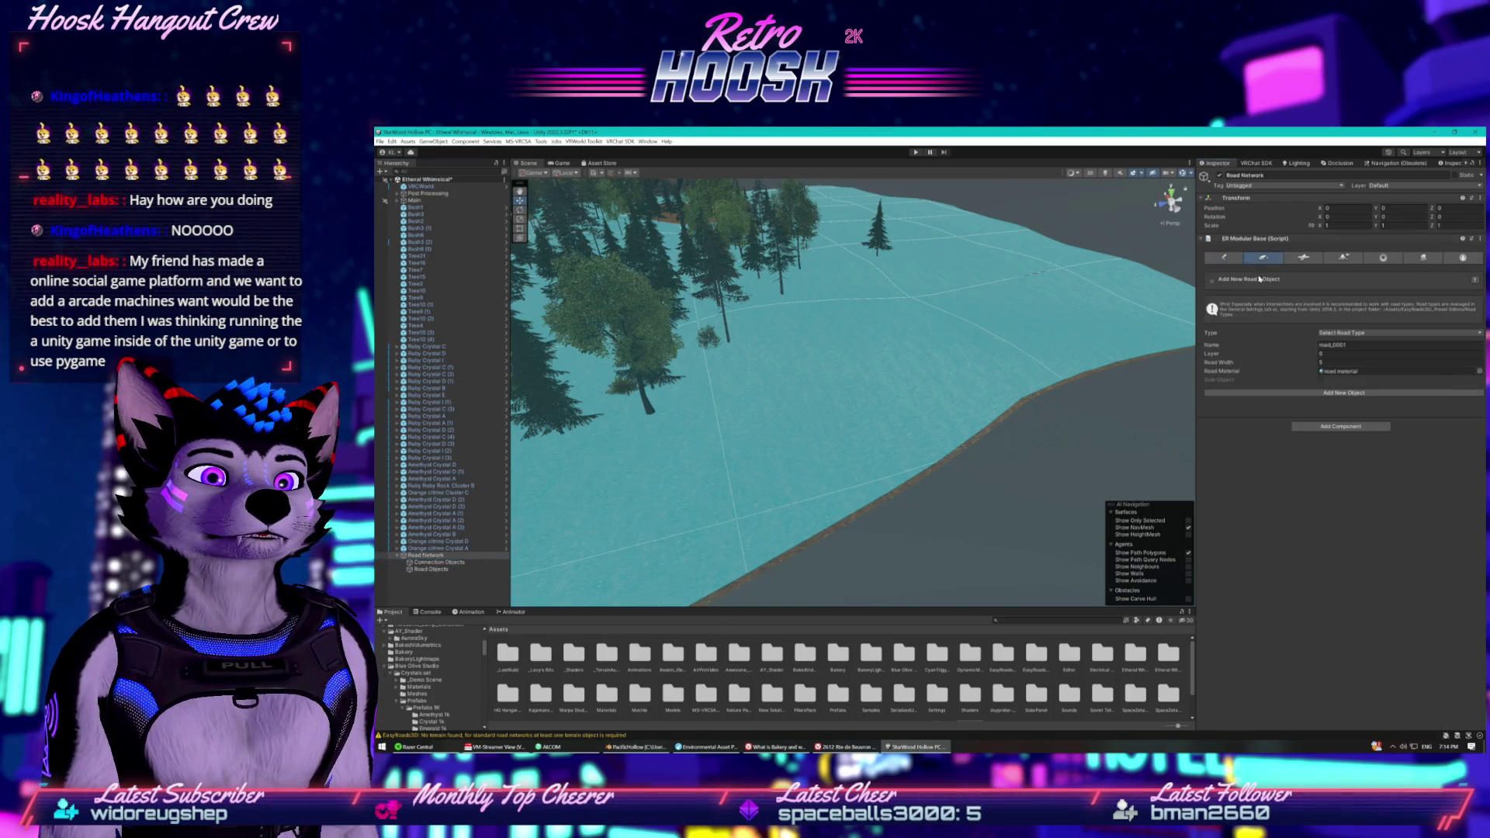
pyautogui.click(1346, 333)
pyautogui.click(1350, 347)
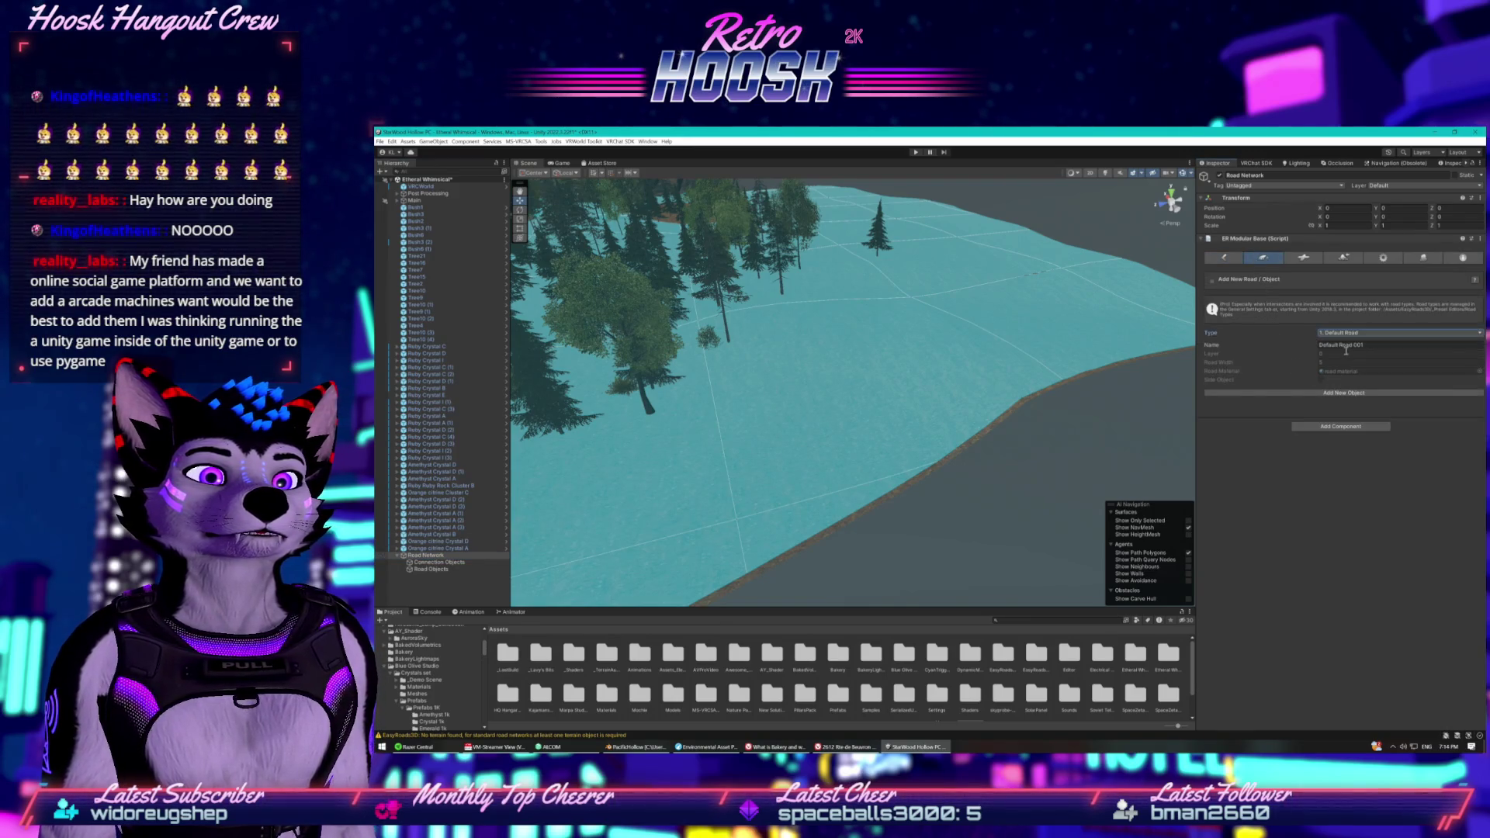
pyautogui.click(1304, 393)
# Place three test road markers along the terrain edge, then delete and undo them.
pyautogui.moveTo(821, 445)
pyautogui.mouseDown()
pyautogui.moveTo(807, 434)
pyautogui.moveTo(821, 444)
pyautogui.moveTo(819, 410)
pyautogui.moveTo(829, 450)
pyautogui.mouseUp()
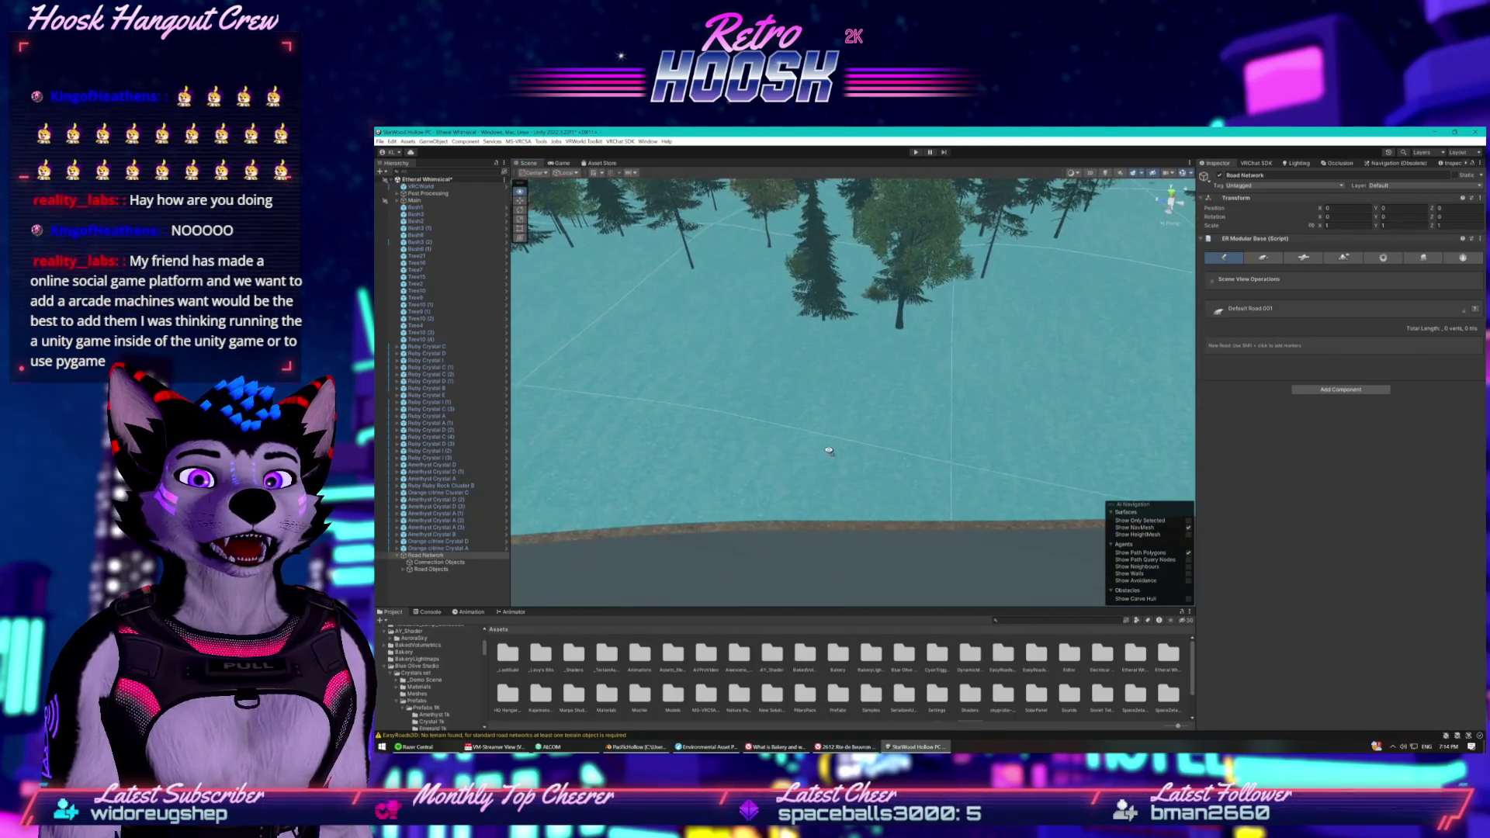
pyautogui.moveTo(855, 508)
pyautogui.mouseDown()
pyautogui.moveTo(875, 488)
pyautogui.moveTo(863, 479)
pyautogui.mouseUp()
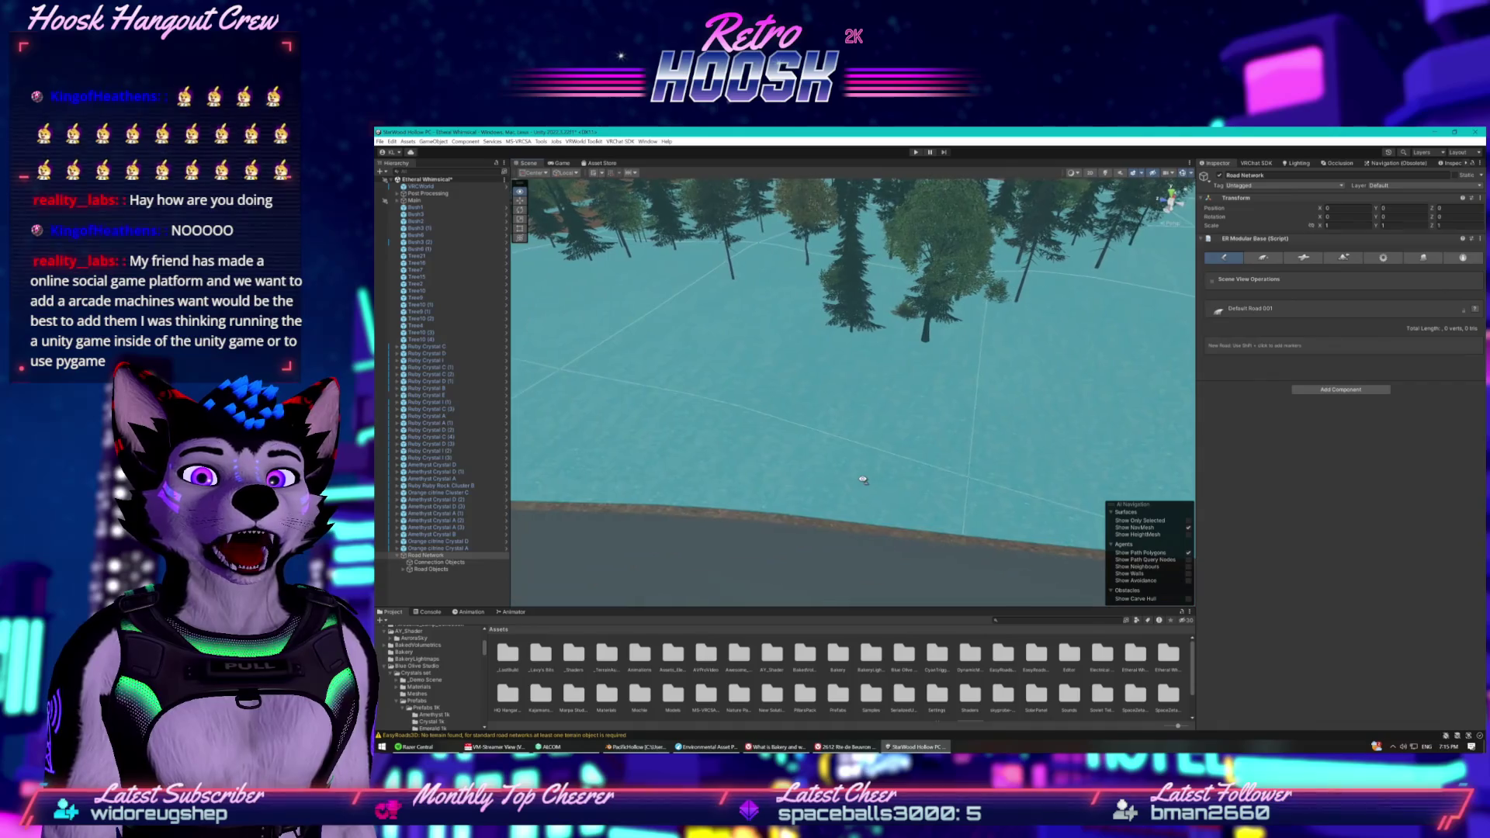
pyautogui.keyDown('shift'); pyautogui.click(765, 522); pyautogui.keyUp('shift')
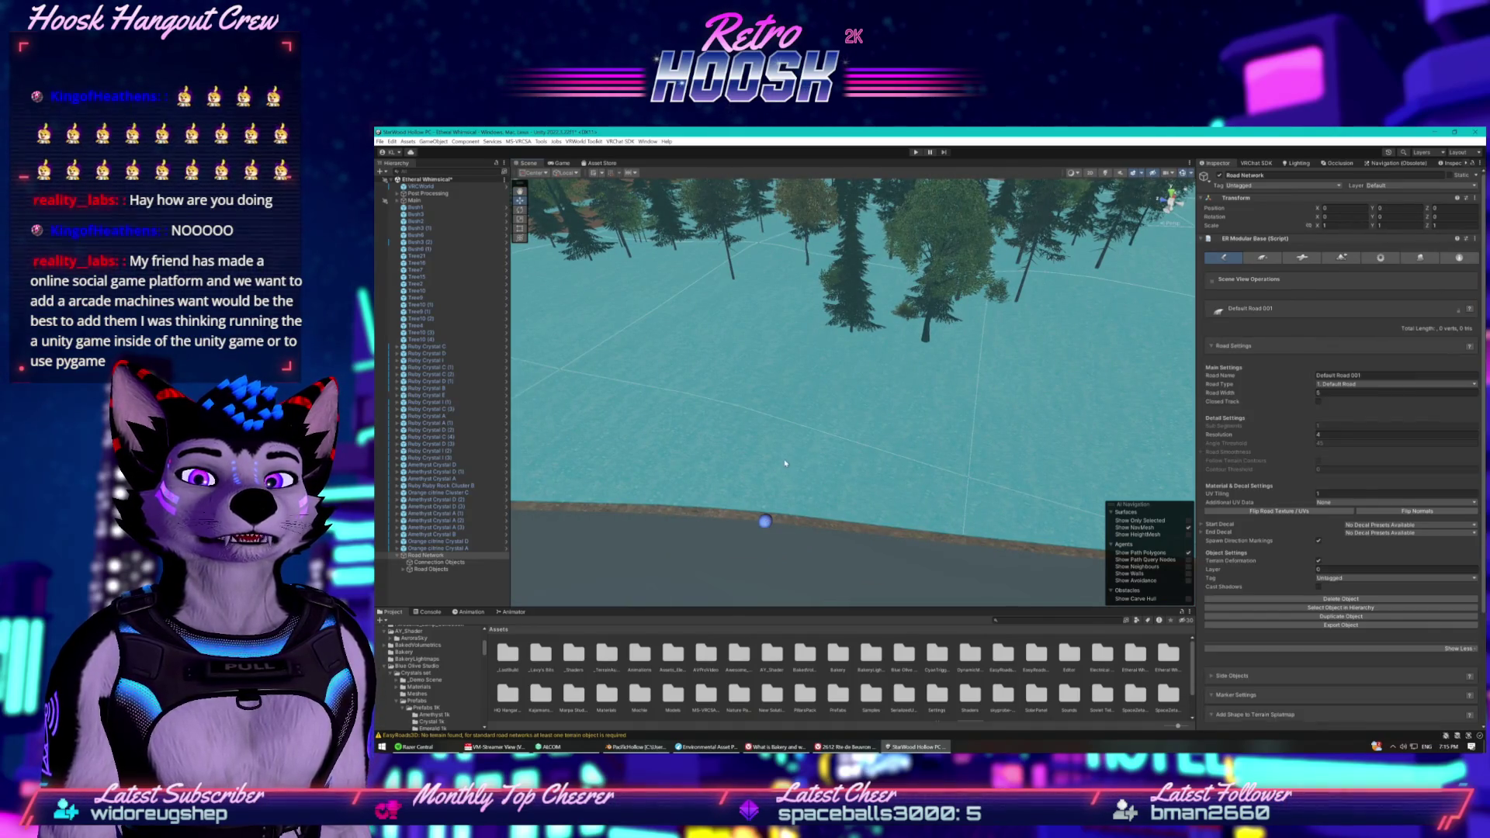
pyautogui.keyDown('shift'); pyautogui.click(786, 417); pyautogui.keyUp('shift')
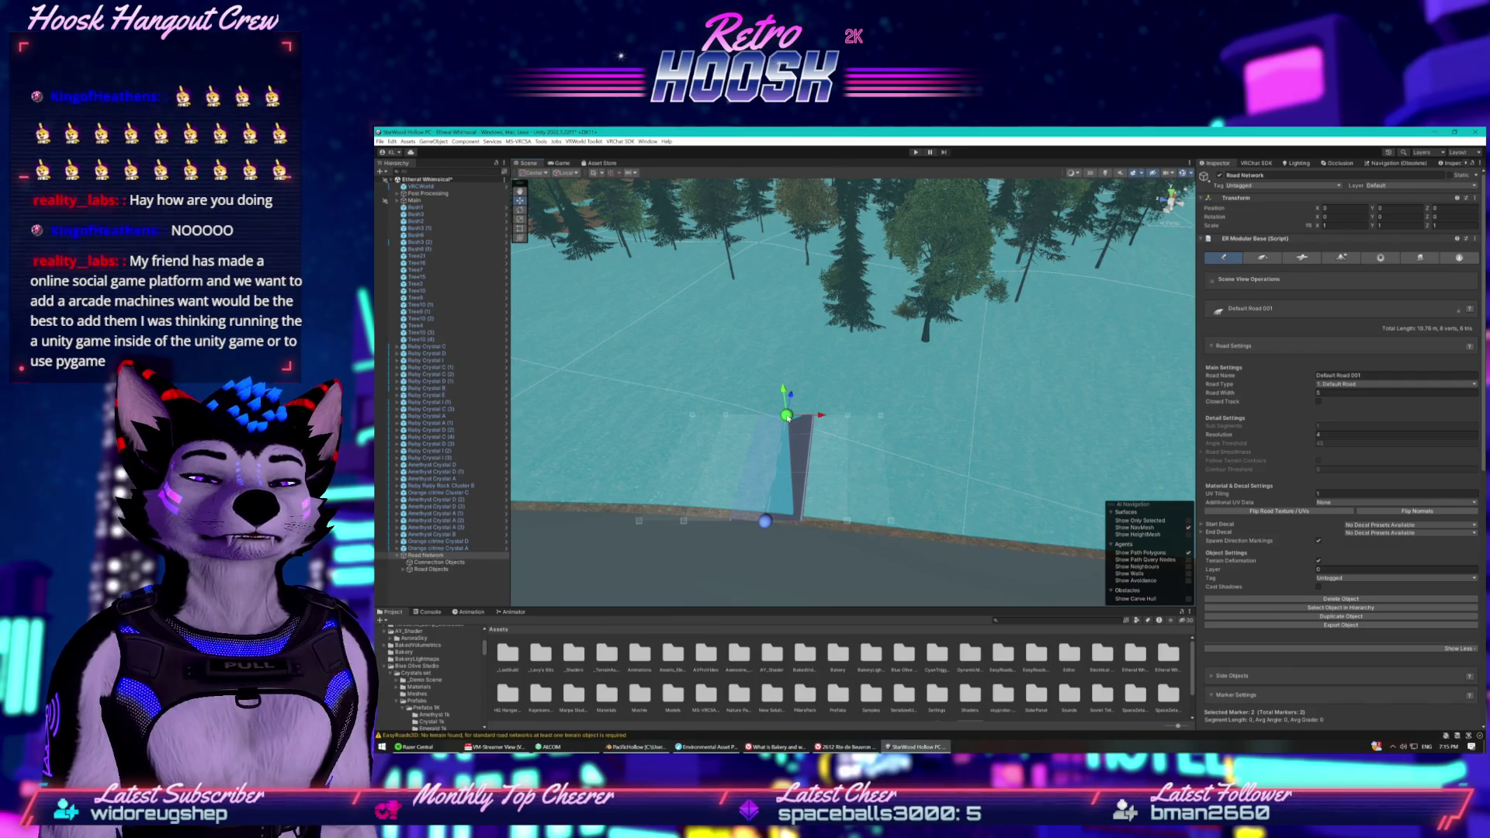
pyautogui.keyDown('shift'); pyautogui.click(797, 357); pyautogui.keyUp('shift')
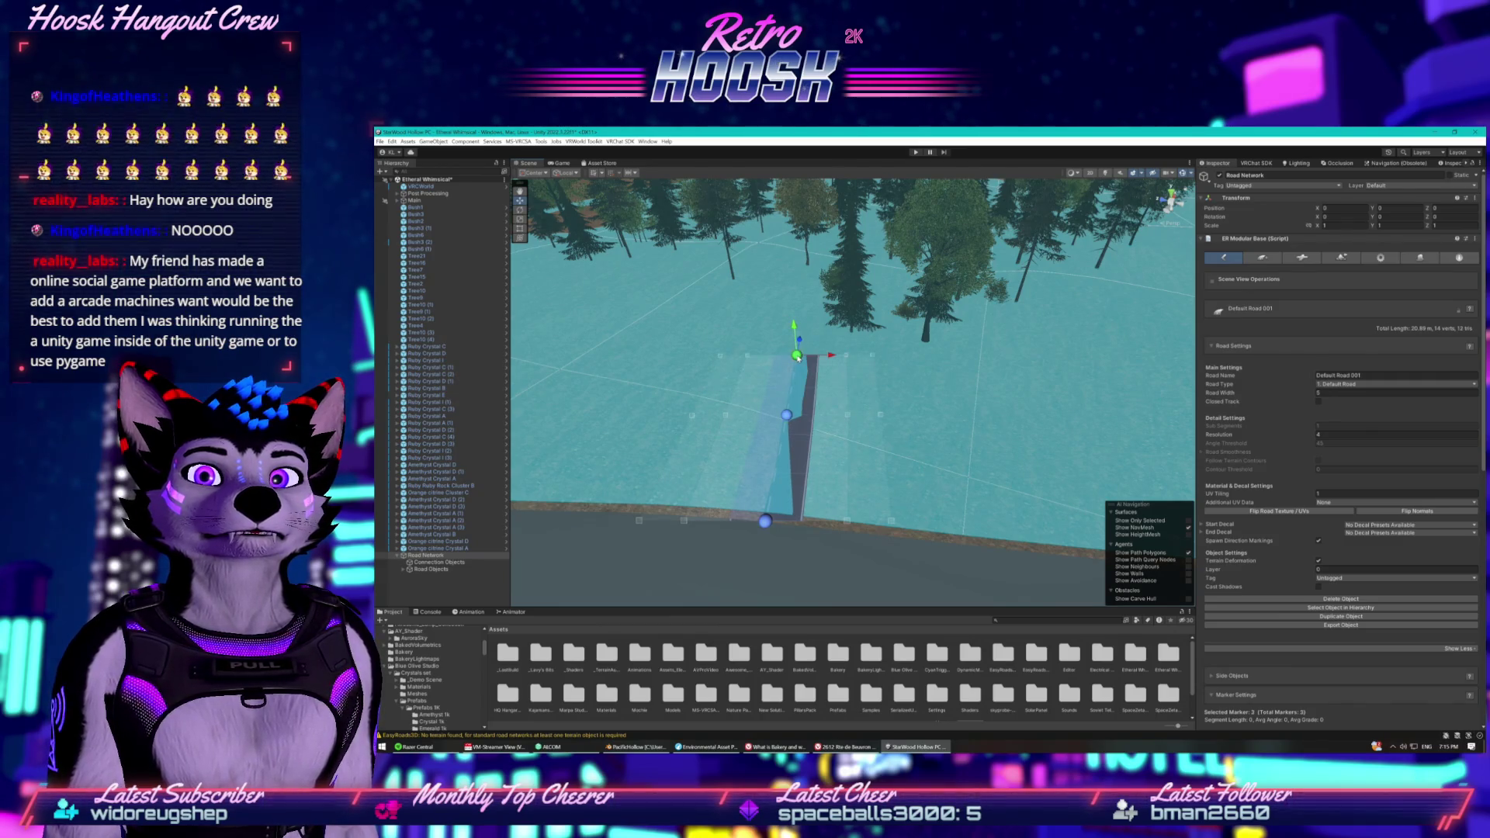
pyautogui.moveTo(805, 326); pyautogui.dragTo(814, 343)
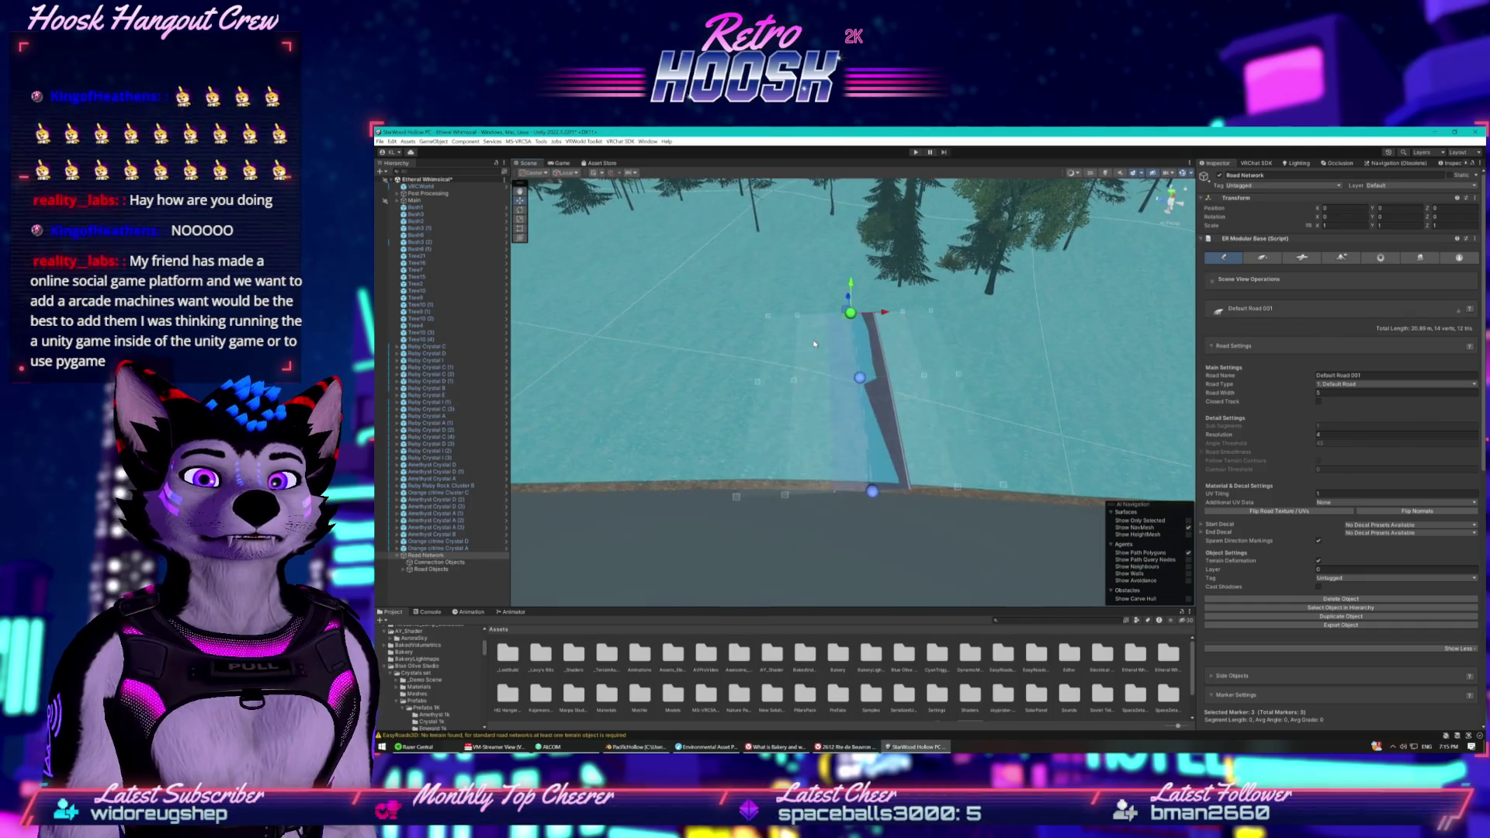
pyautogui.press('Delete')
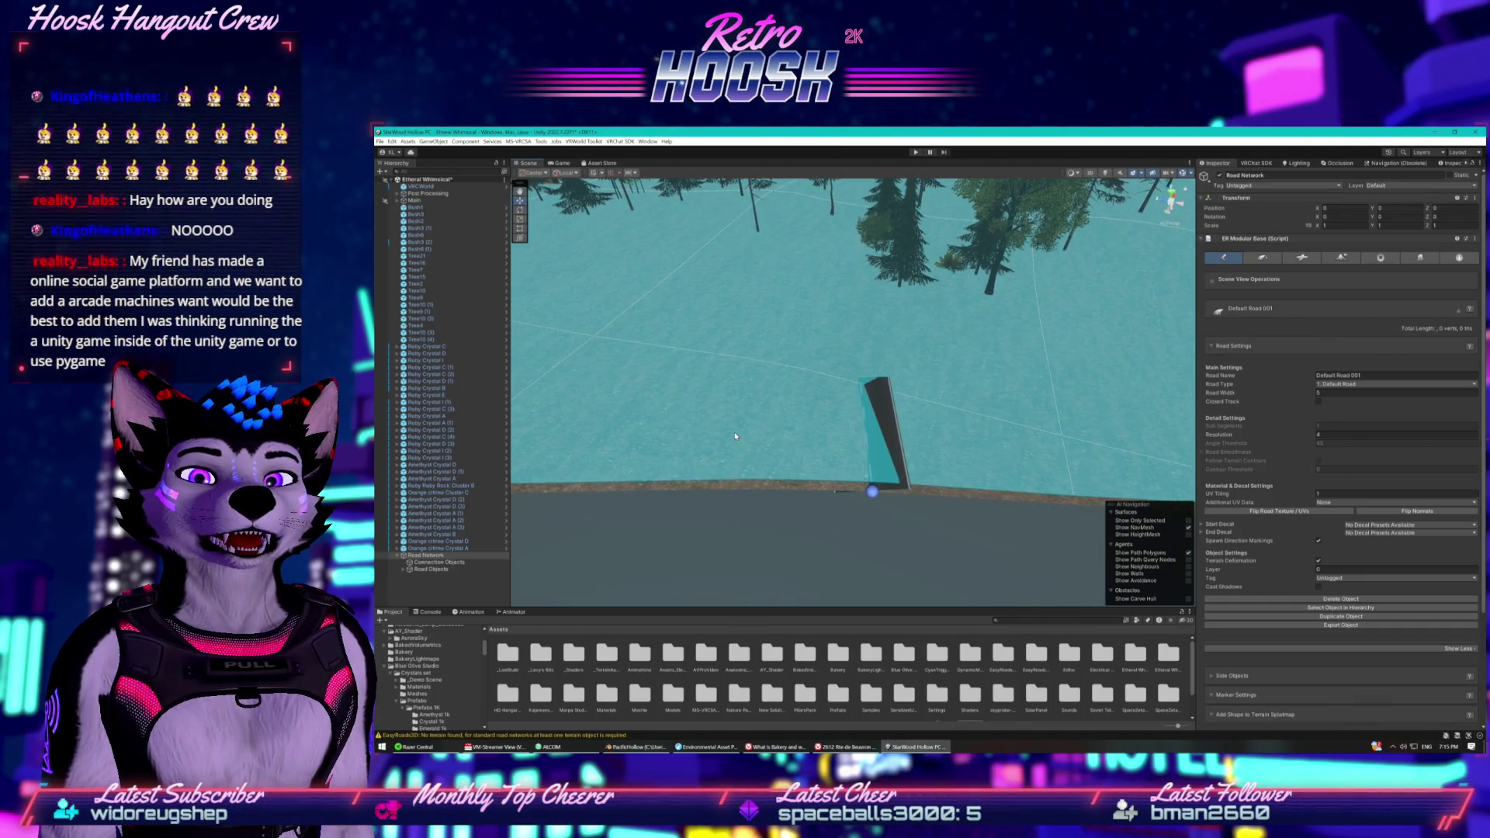
pyautogui.hotkey('ctrl', 'z')
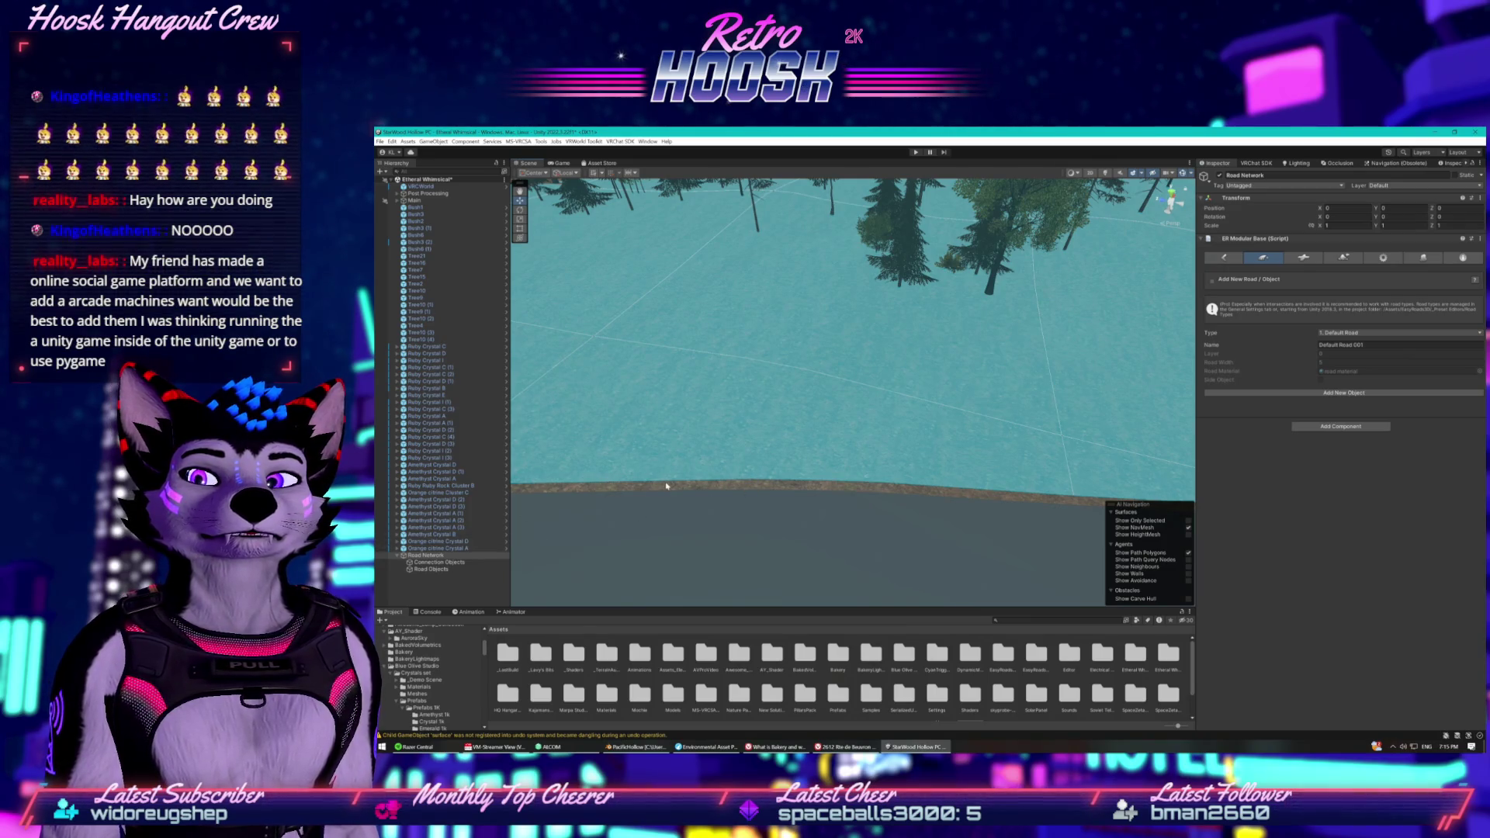
# Recreate Default Road 001 with two markers on the terrain, then undo the segment.
pyautogui.click(1216, 393)
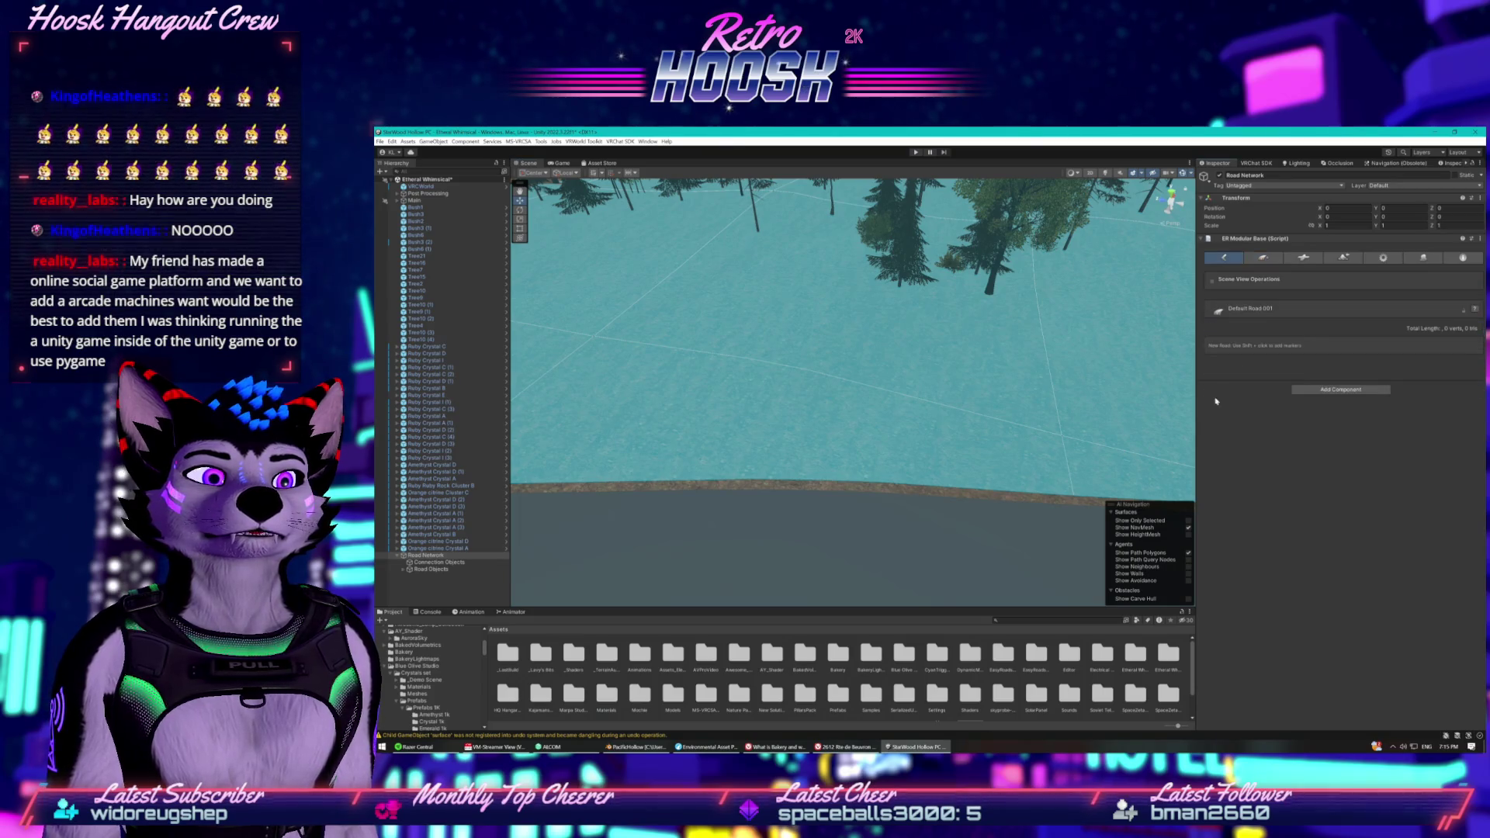
pyautogui.keyDown('shift'); pyautogui.click(720, 489); pyautogui.keyUp('shift')
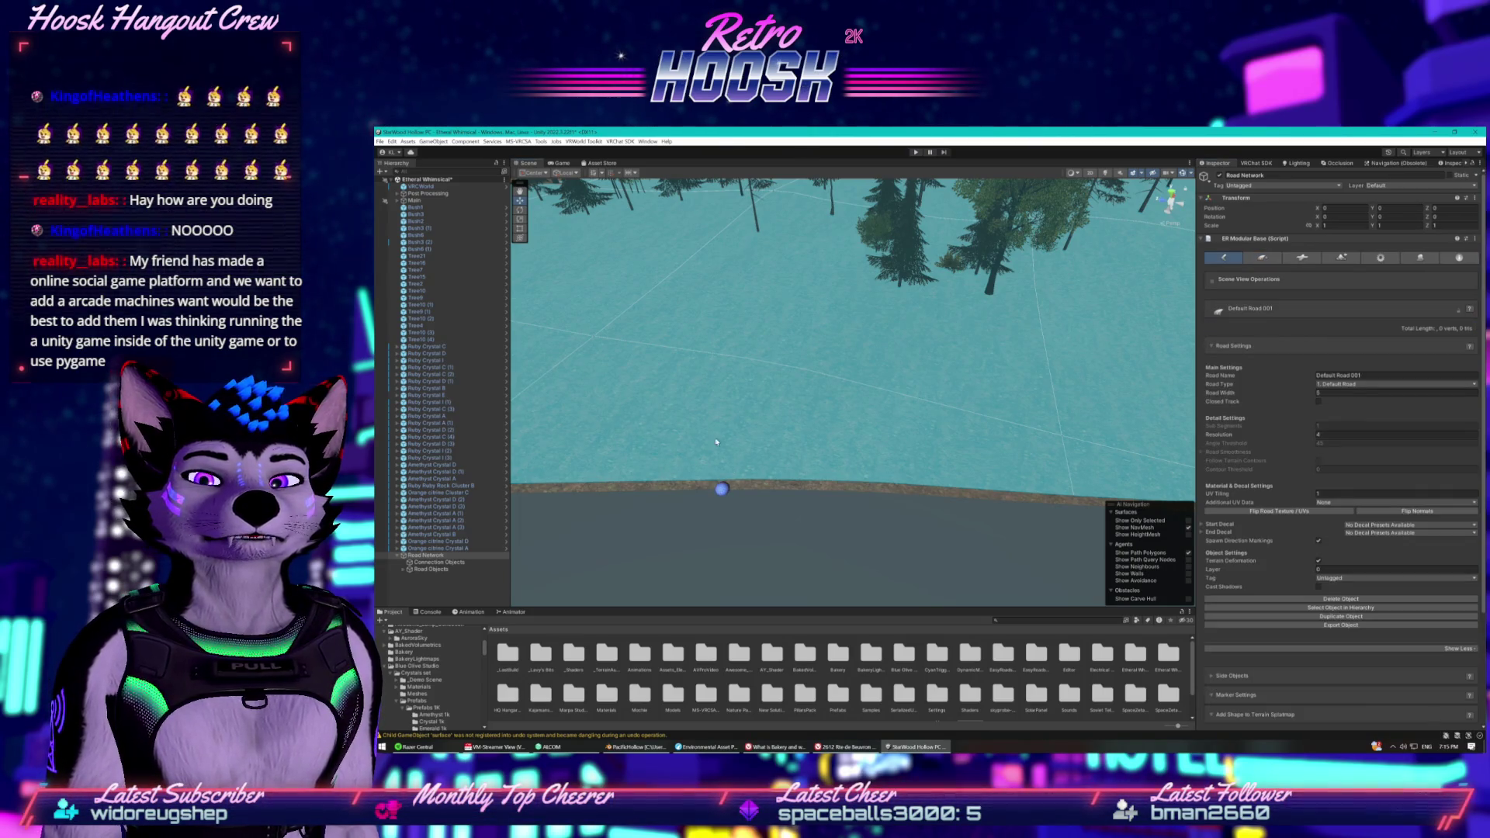
pyautogui.keyDown('shift'); pyautogui.click(733, 365); pyautogui.keyUp('shift')
pyautogui.hotkey('ctrl', 'z')
pyautogui.hotkey('ctrl', 'z')
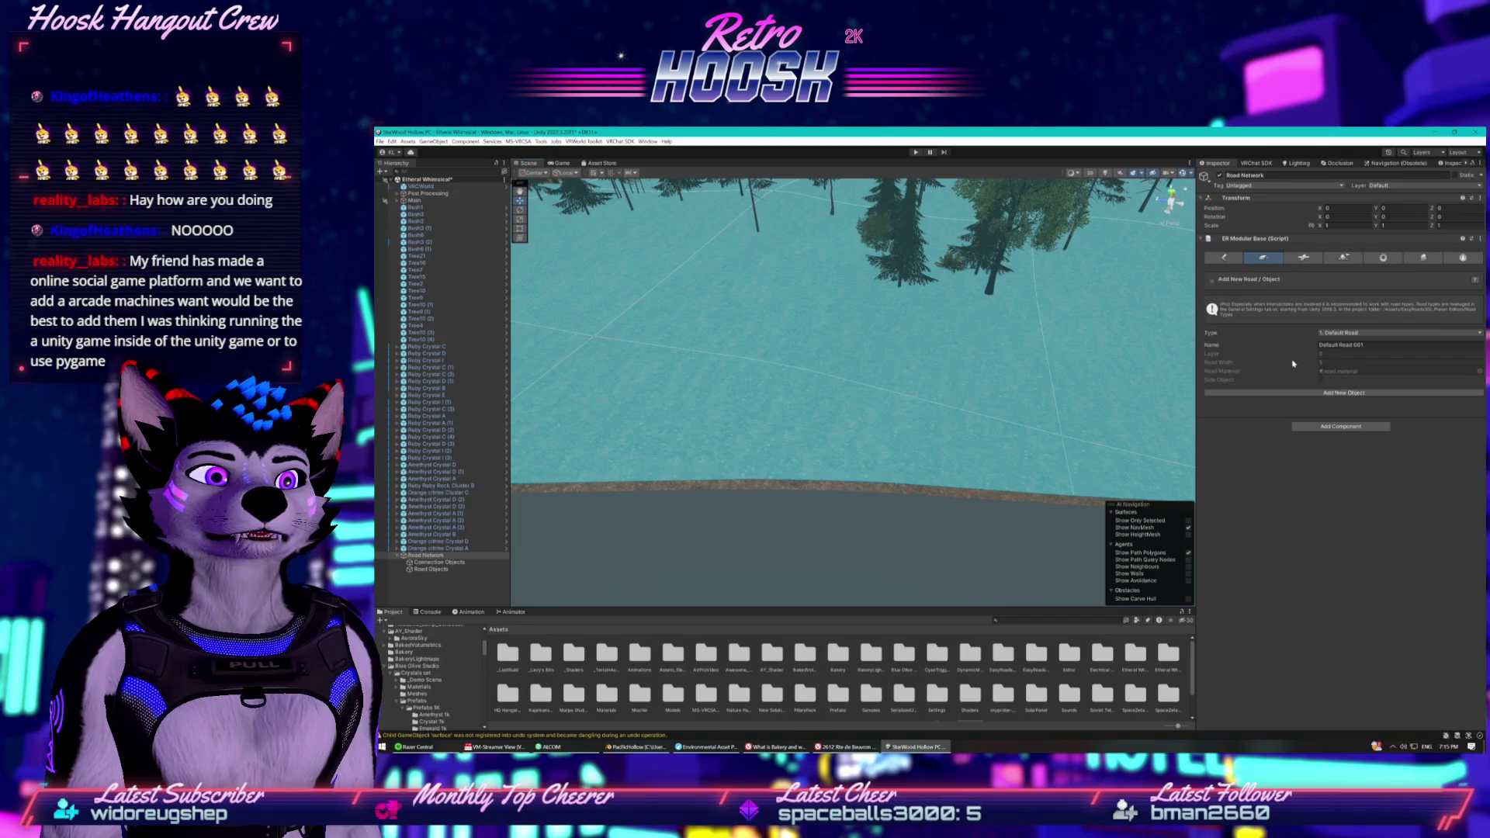
# Try another Default Road 001 with three edge markers, then undo all its pieces.
pyautogui.click(1250, 396)
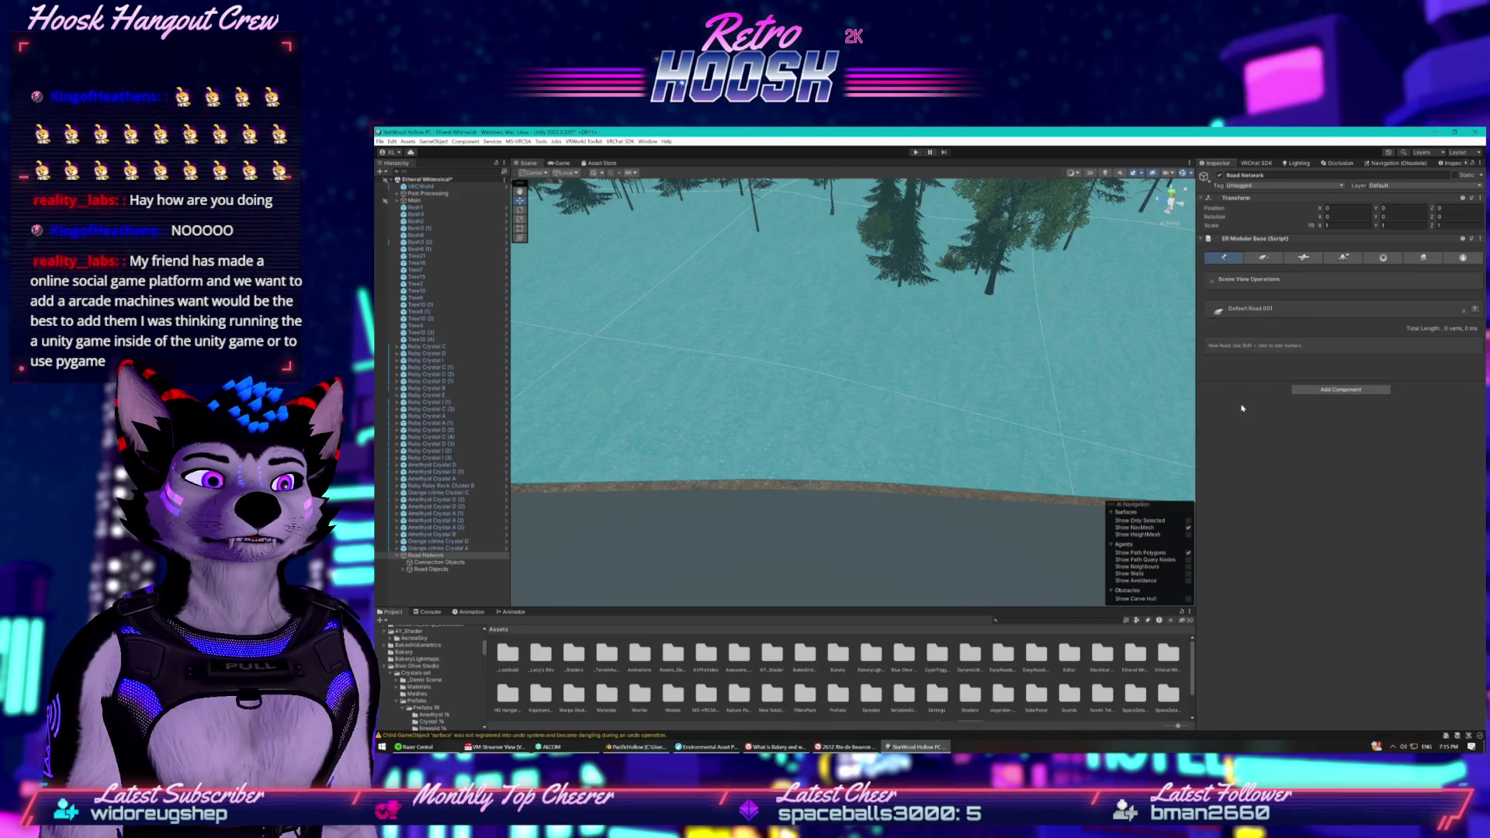
pyautogui.keyDown('shift'); pyautogui.click(785, 490); pyautogui.keyUp('shift')
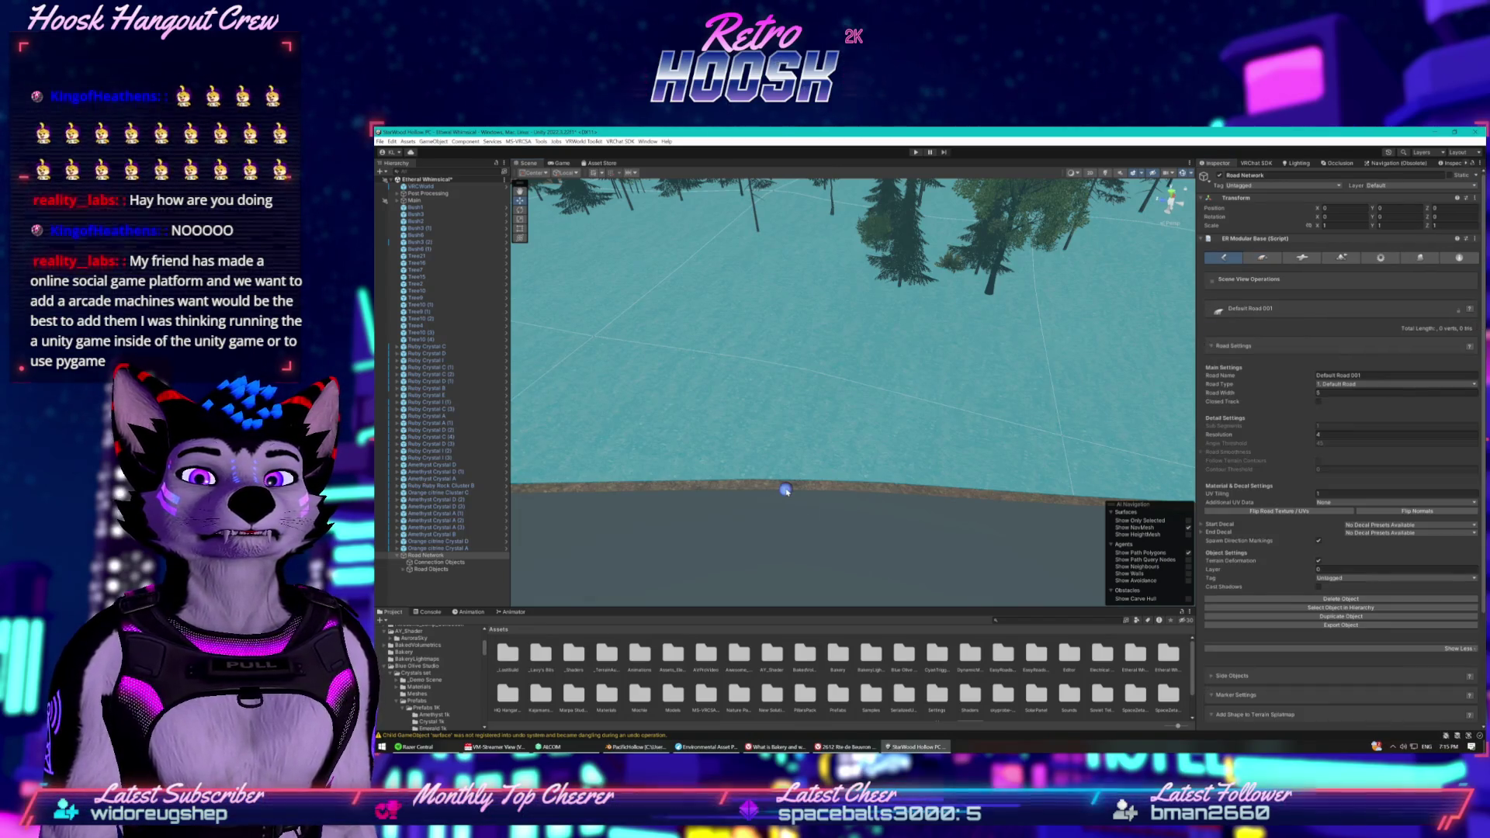
pyautogui.keyDown('shift'); pyautogui.click(791, 407); pyautogui.keyUp('shift')
pyautogui.keyDown('shift'); pyautogui.click(795, 354); pyautogui.keyUp('shift')
pyautogui.hotkey('ctrl', 'z')
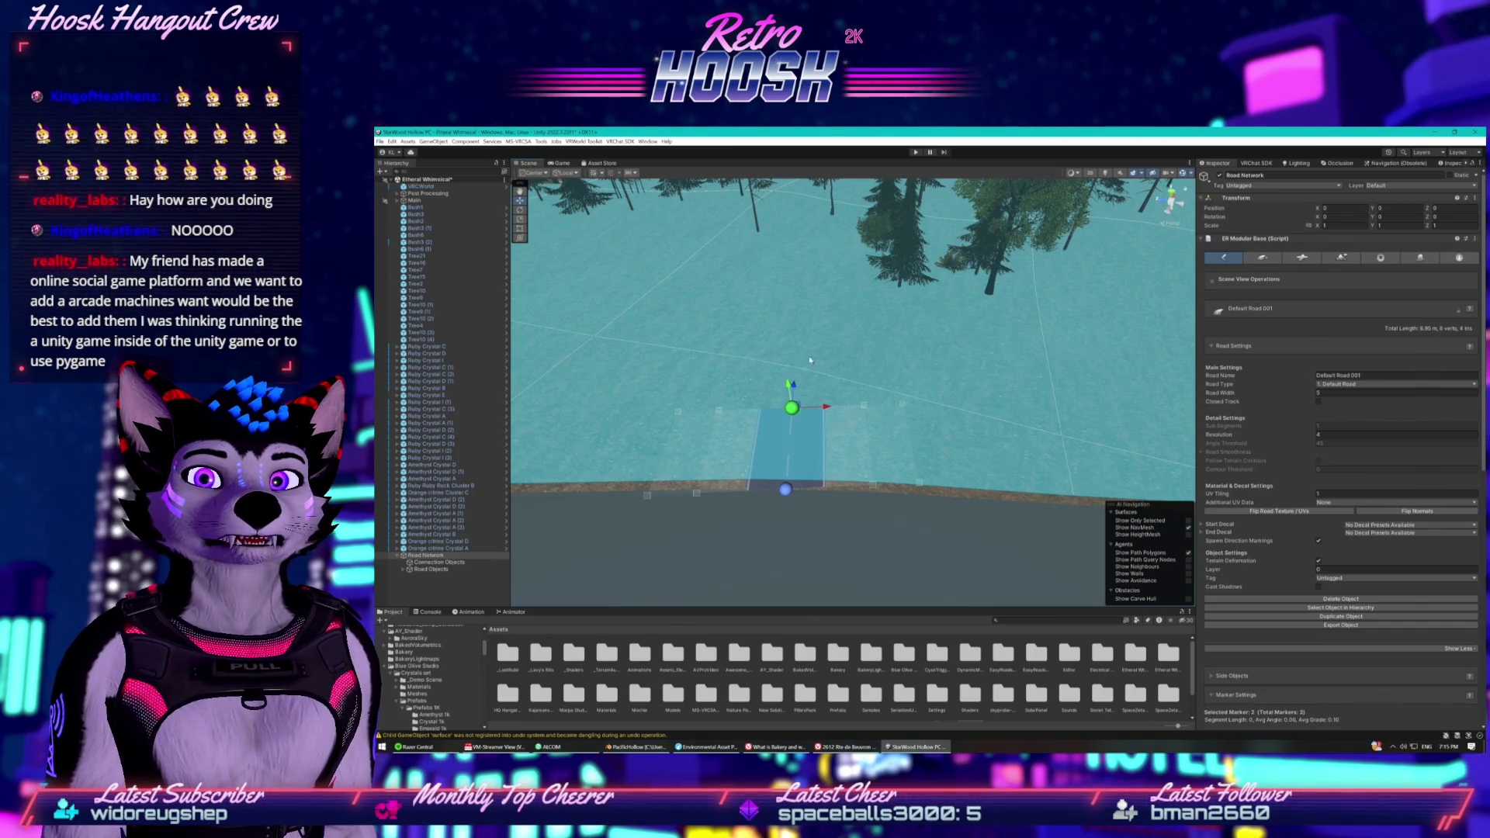
pyautogui.keyDown('shift'); pyautogui.click(814, 350); pyautogui.keyUp('shift')
pyautogui.hotkey('ctrl', 'z')
pyautogui.keyDown('shift'); pyautogui.click(699, 333); pyautogui.keyUp('shift')
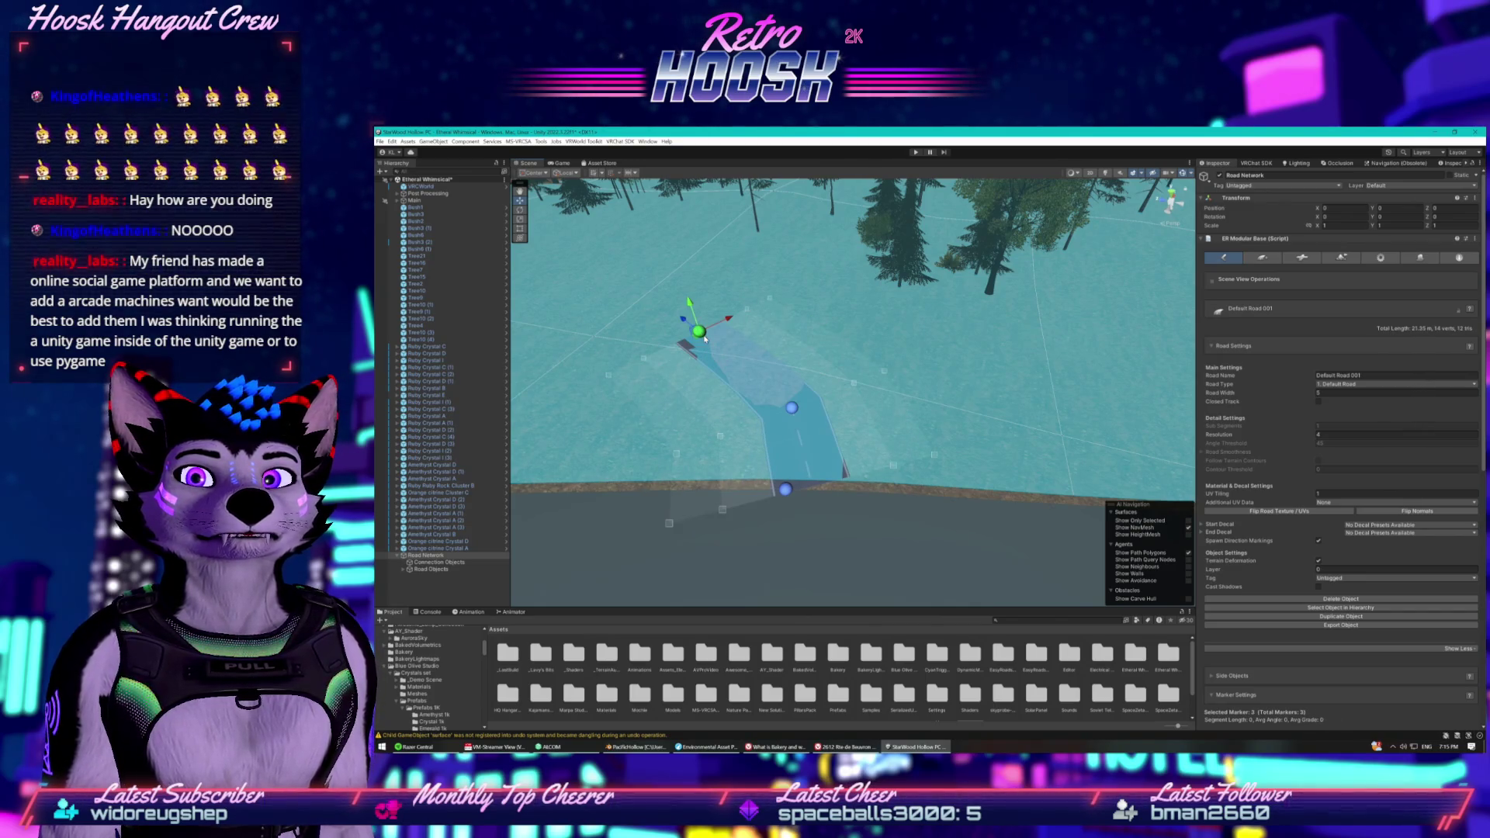
pyautogui.hotkey('ctrl', 'z')
pyautogui.hotkey('ctrl', 'z')
pyautogui.hotkey('ctrl', 'z')
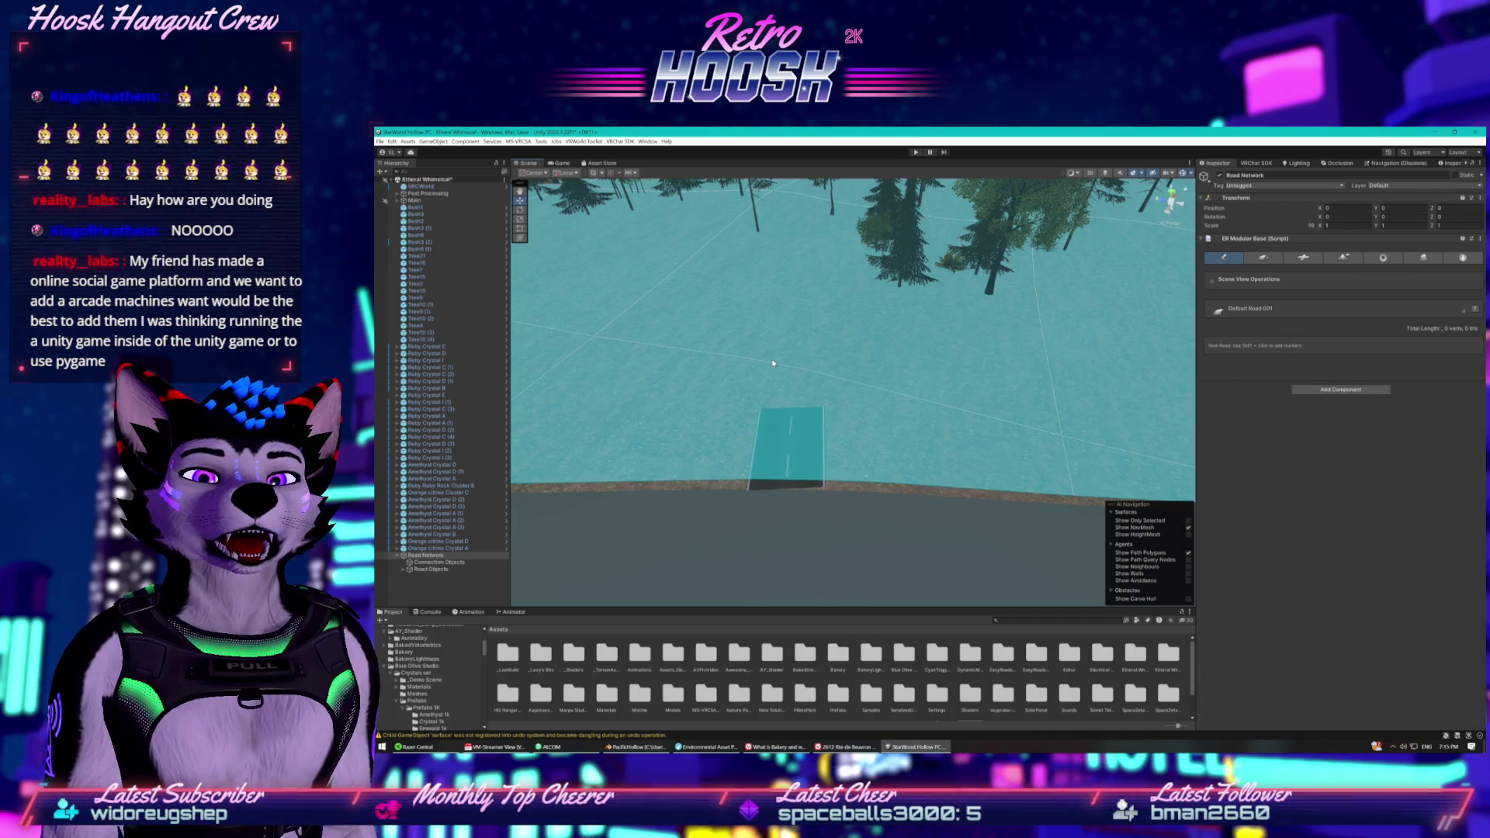
pyautogui.hotkey('ctrl', 'z')
pyautogui.moveTo(772, 362)
pyautogui.mouseDown()
pyautogui.moveTo(984, 309)
pyautogui.moveTo(878, 284)
pyautogui.moveTo(870, 256)
pyautogui.moveTo(714, 324)
pyautogui.moveTo(744, 301)
pyautogui.moveTo(915, 364)
pyautogui.mouseUp()
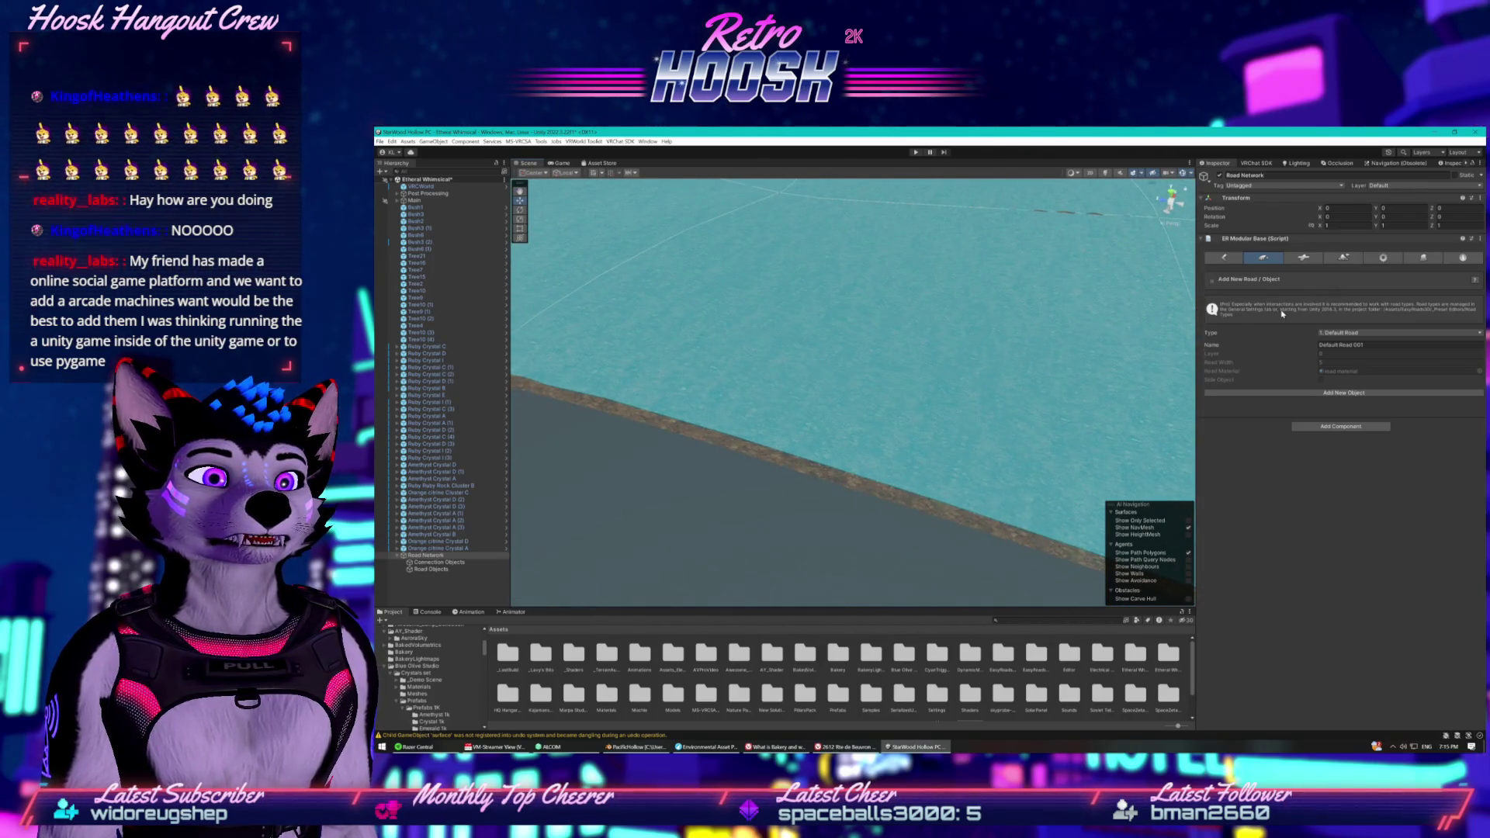
pyautogui.click(1344, 258)
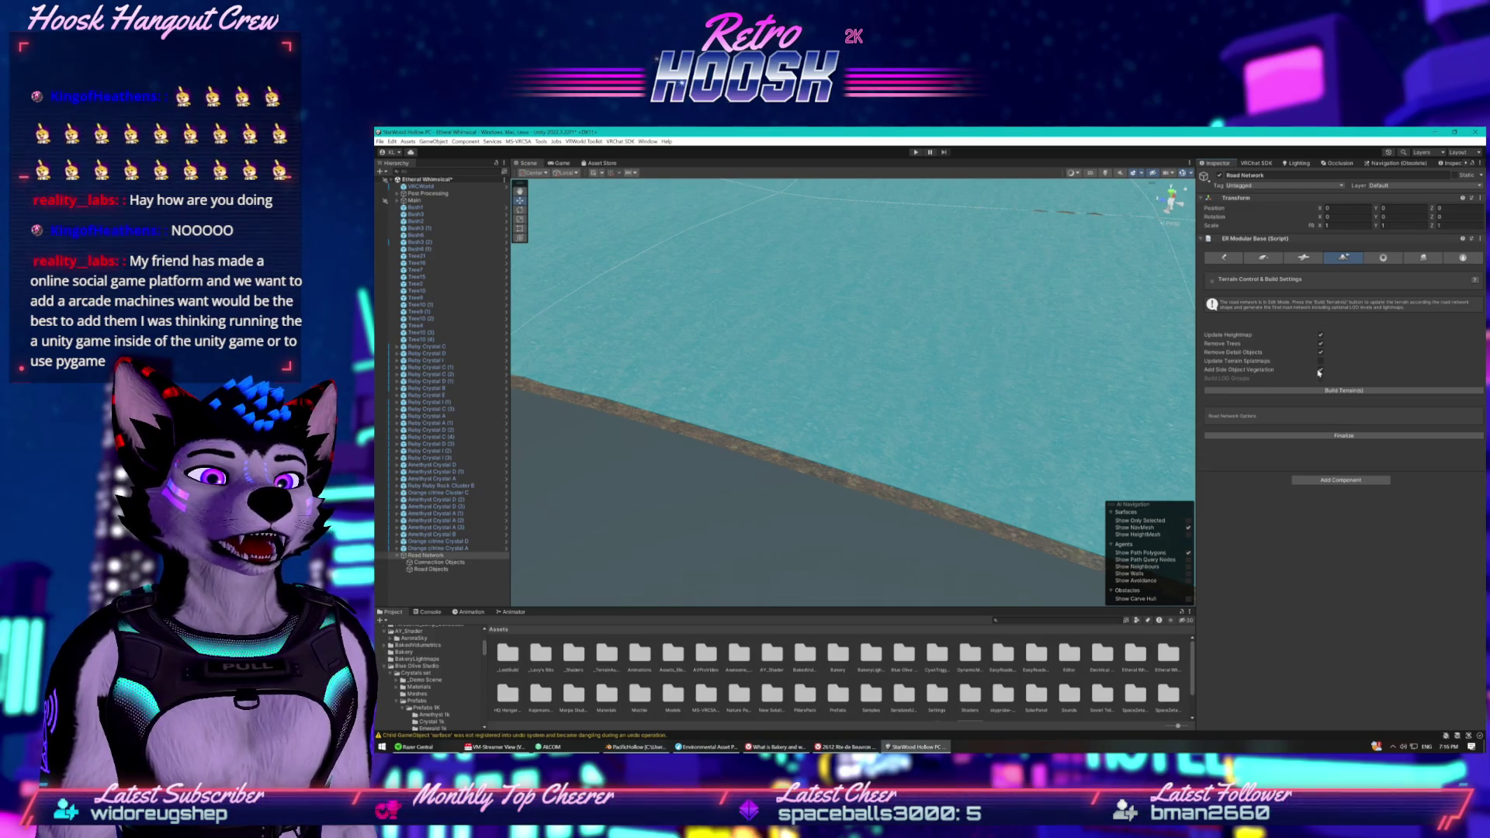
pyautogui.click(1268, 258)
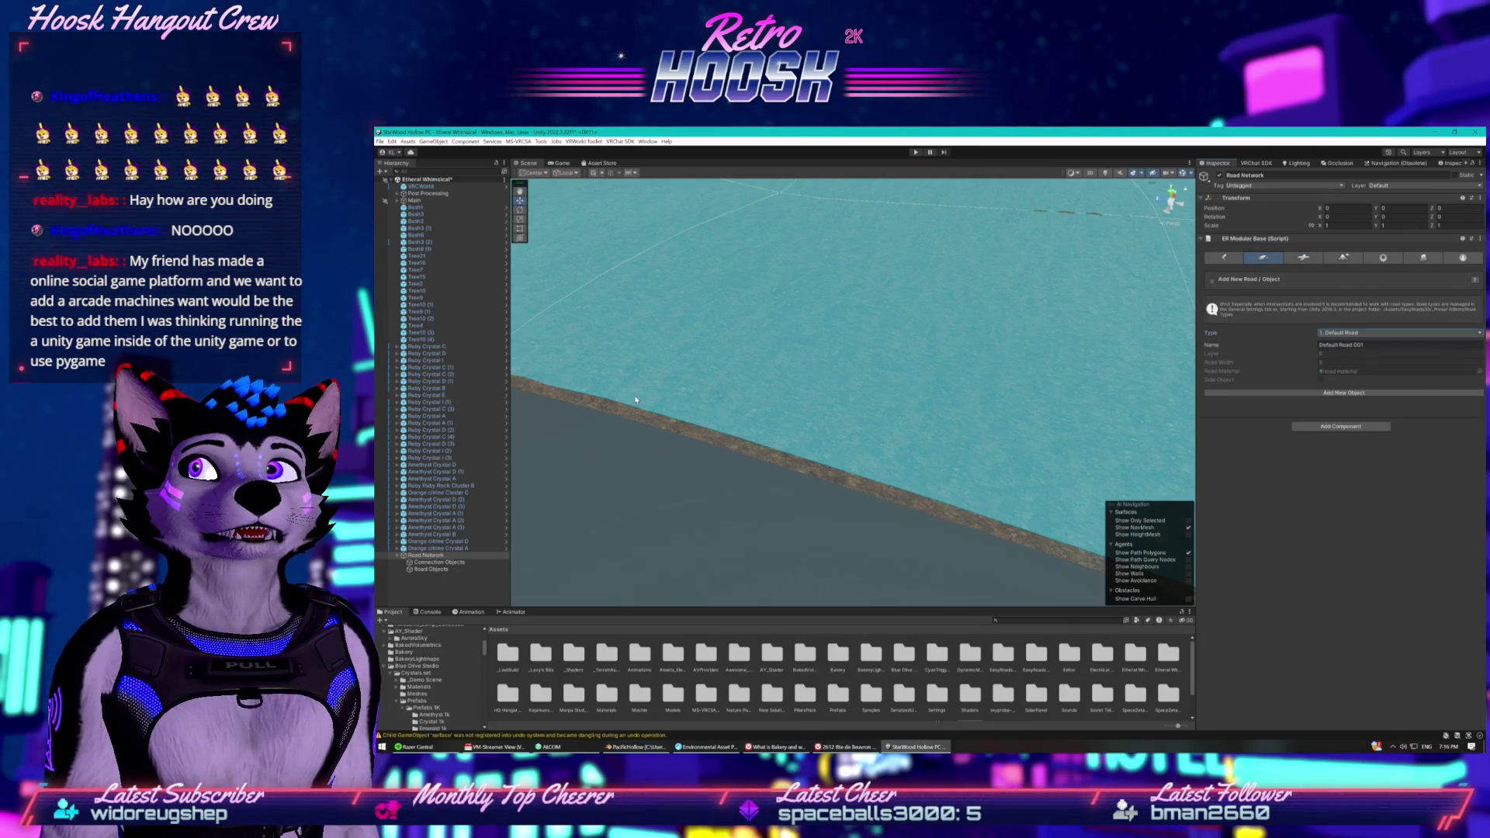
pyautogui.click(424, 556)
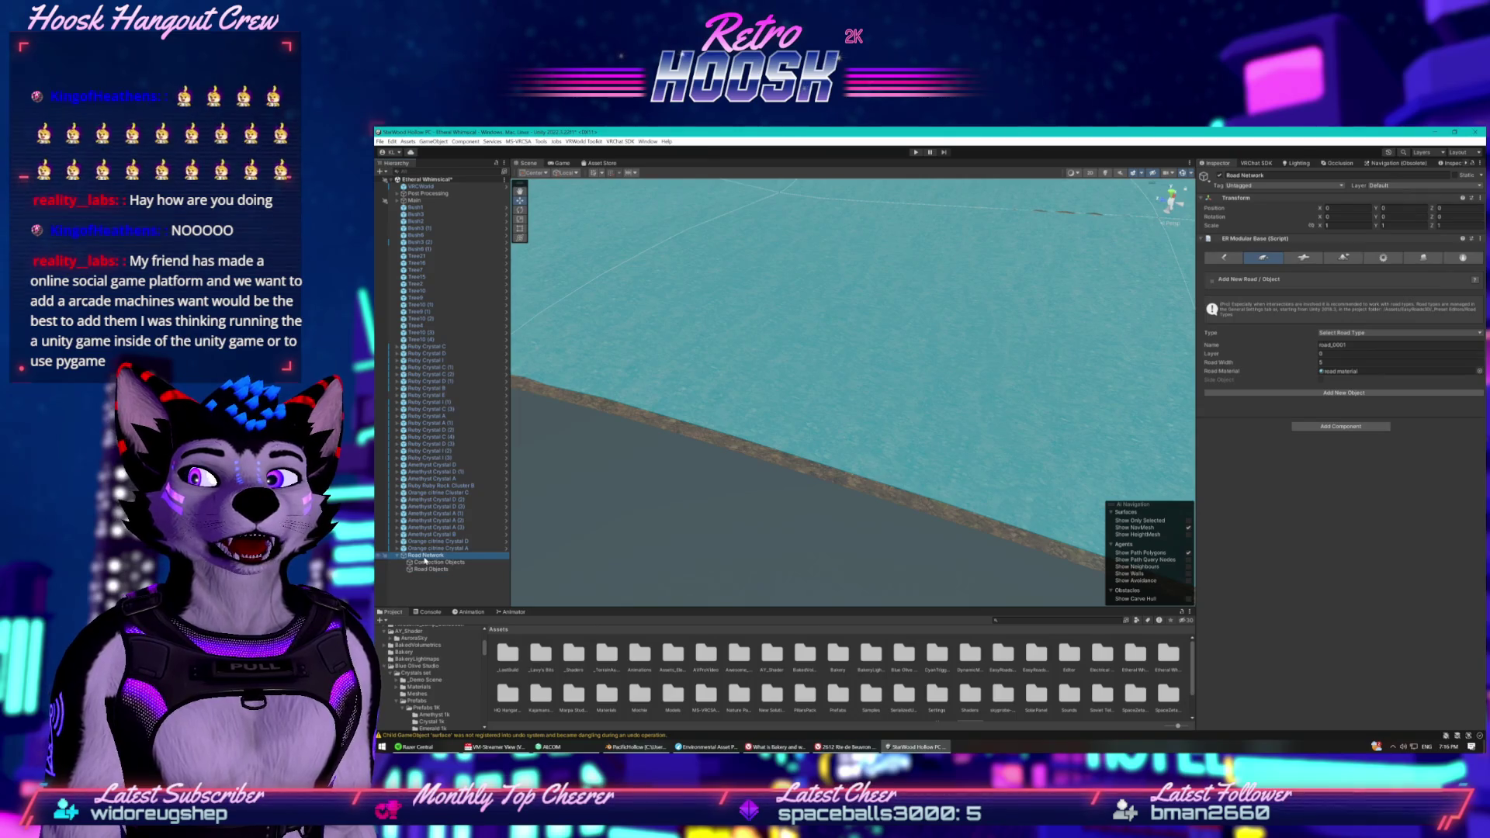
# Expand the Main, Models, Lighting, Addons and Main Models groups, collapsing Tree House.
pyautogui.click(397, 201)
pyautogui.click(404, 207)
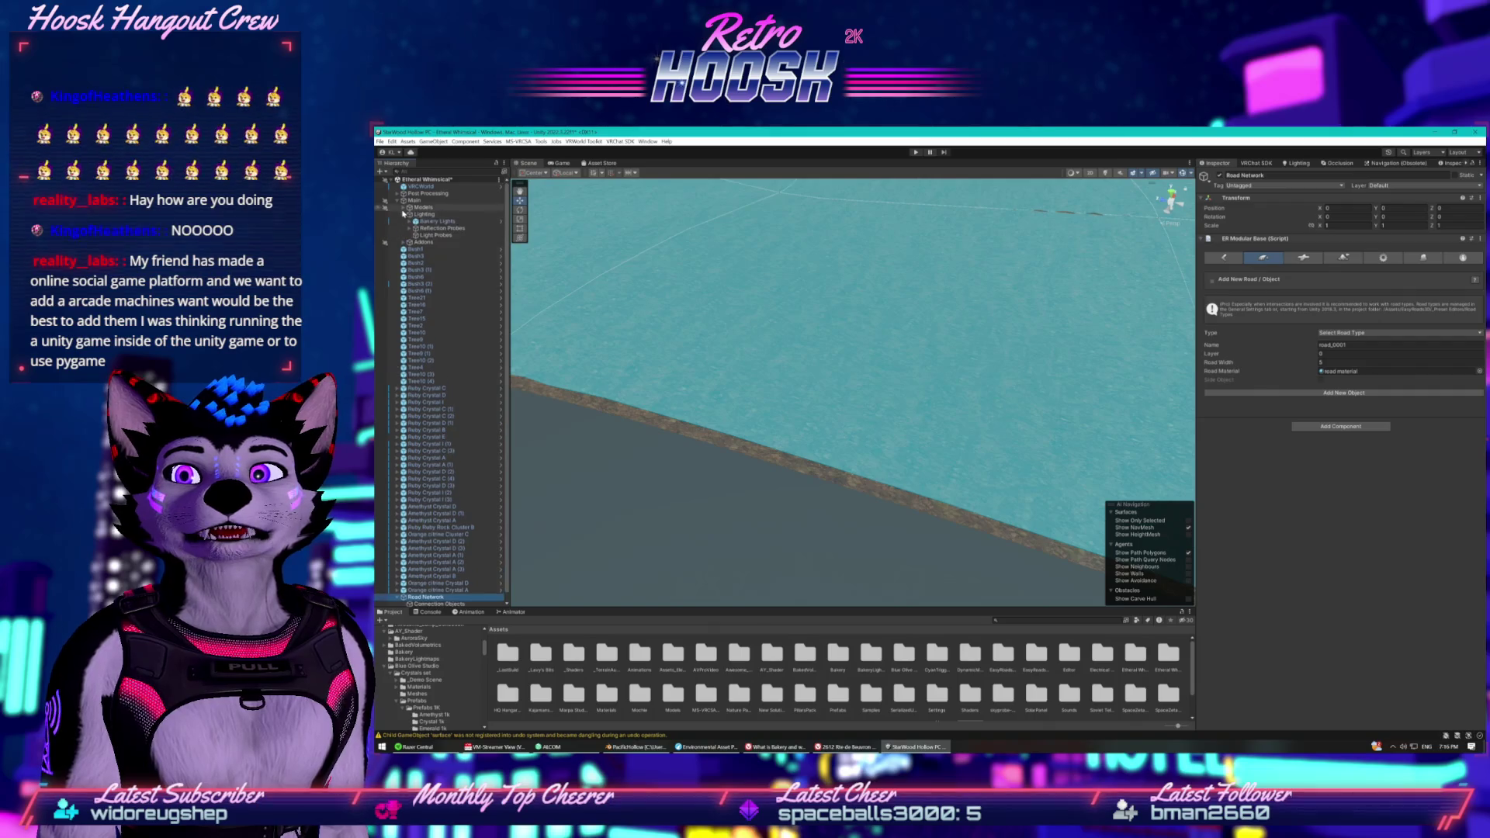
pyautogui.click(405, 235)
pyautogui.scroll(-3, 414, 256)
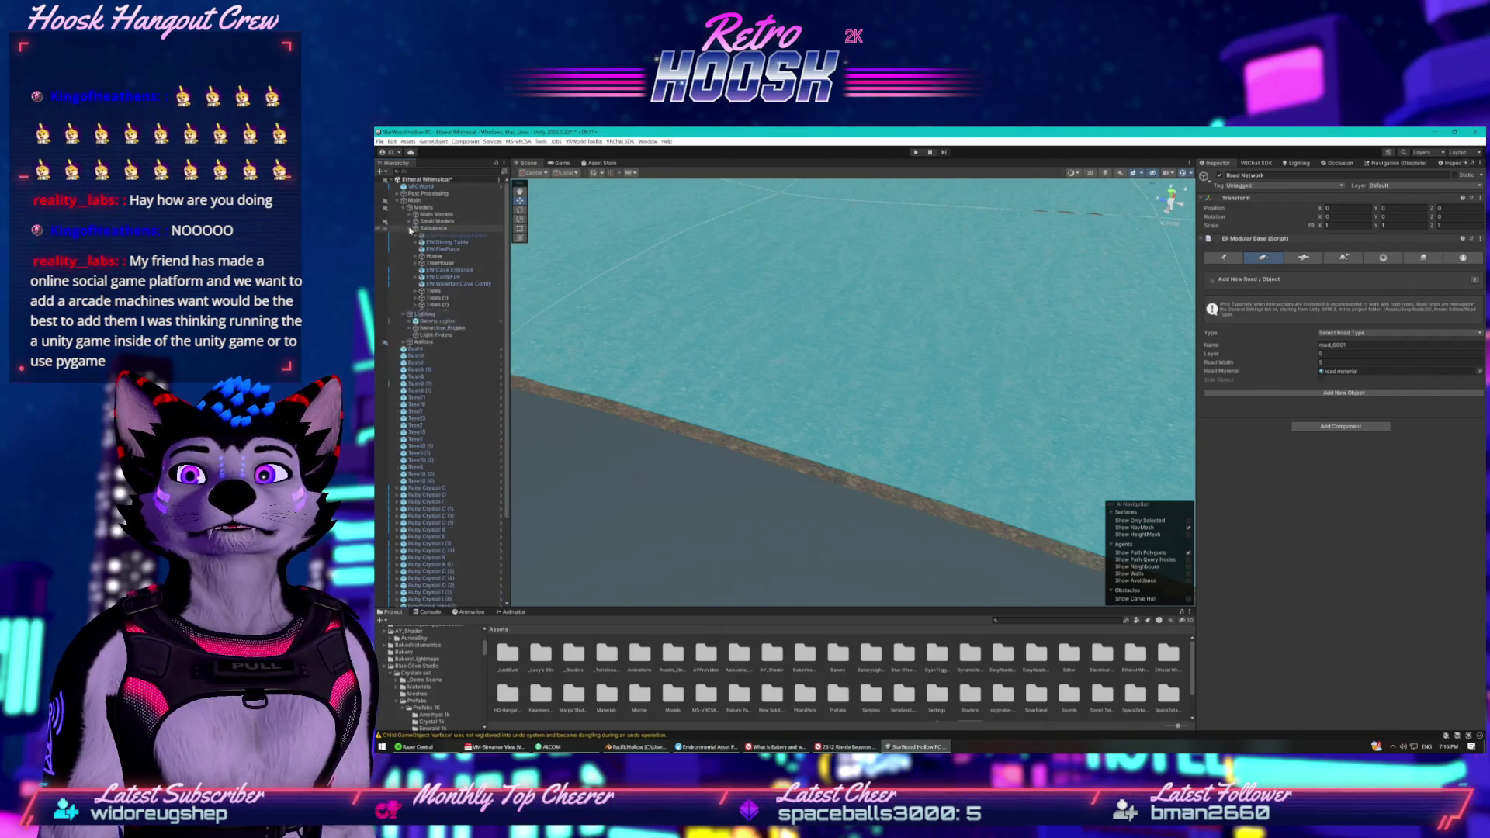
pyautogui.scroll(3, 411, 261)
pyautogui.click(404, 263)
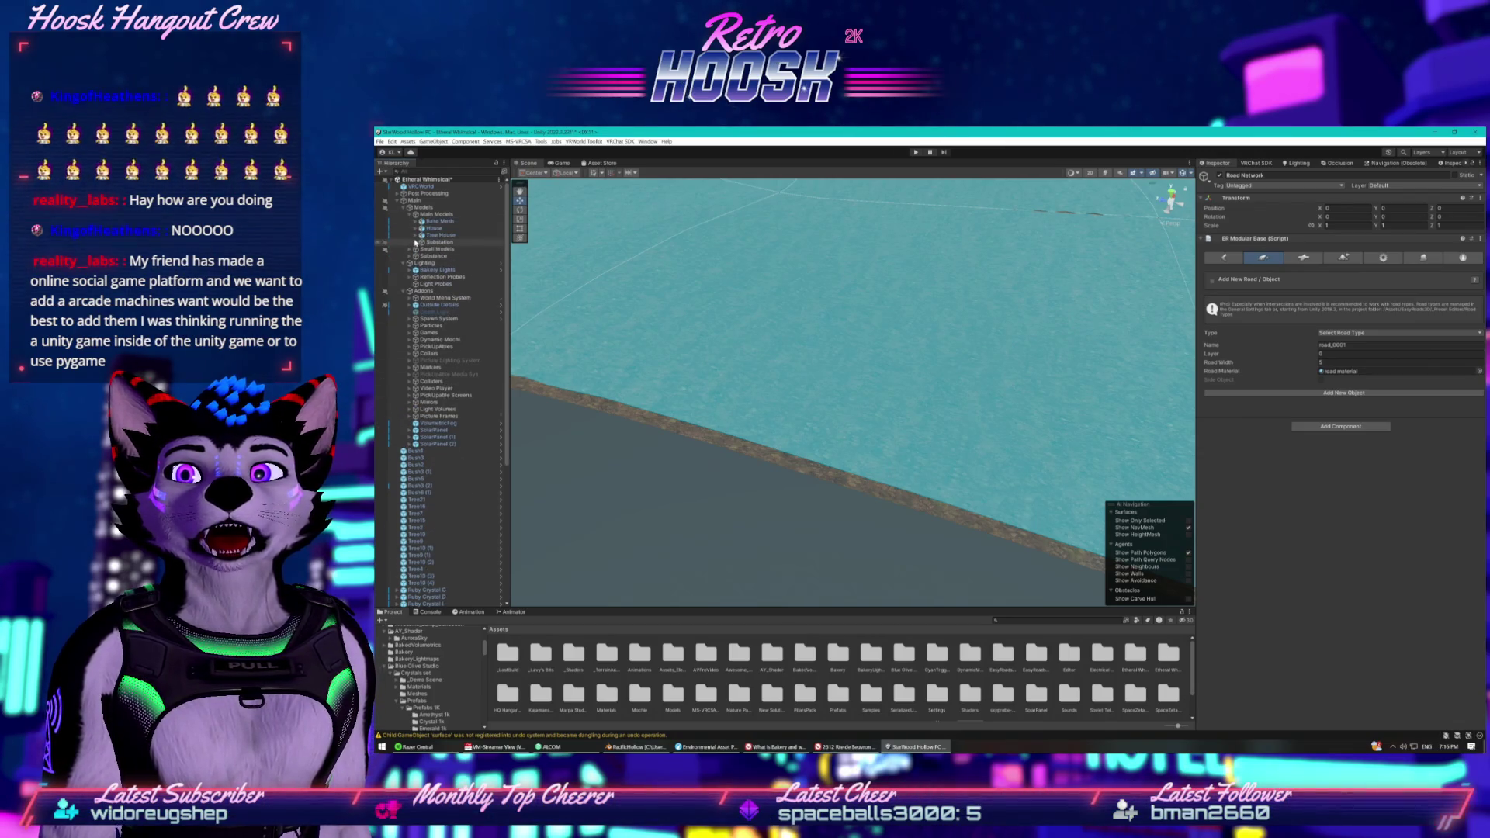
pyautogui.click(410, 215)
pyautogui.click(416, 236)
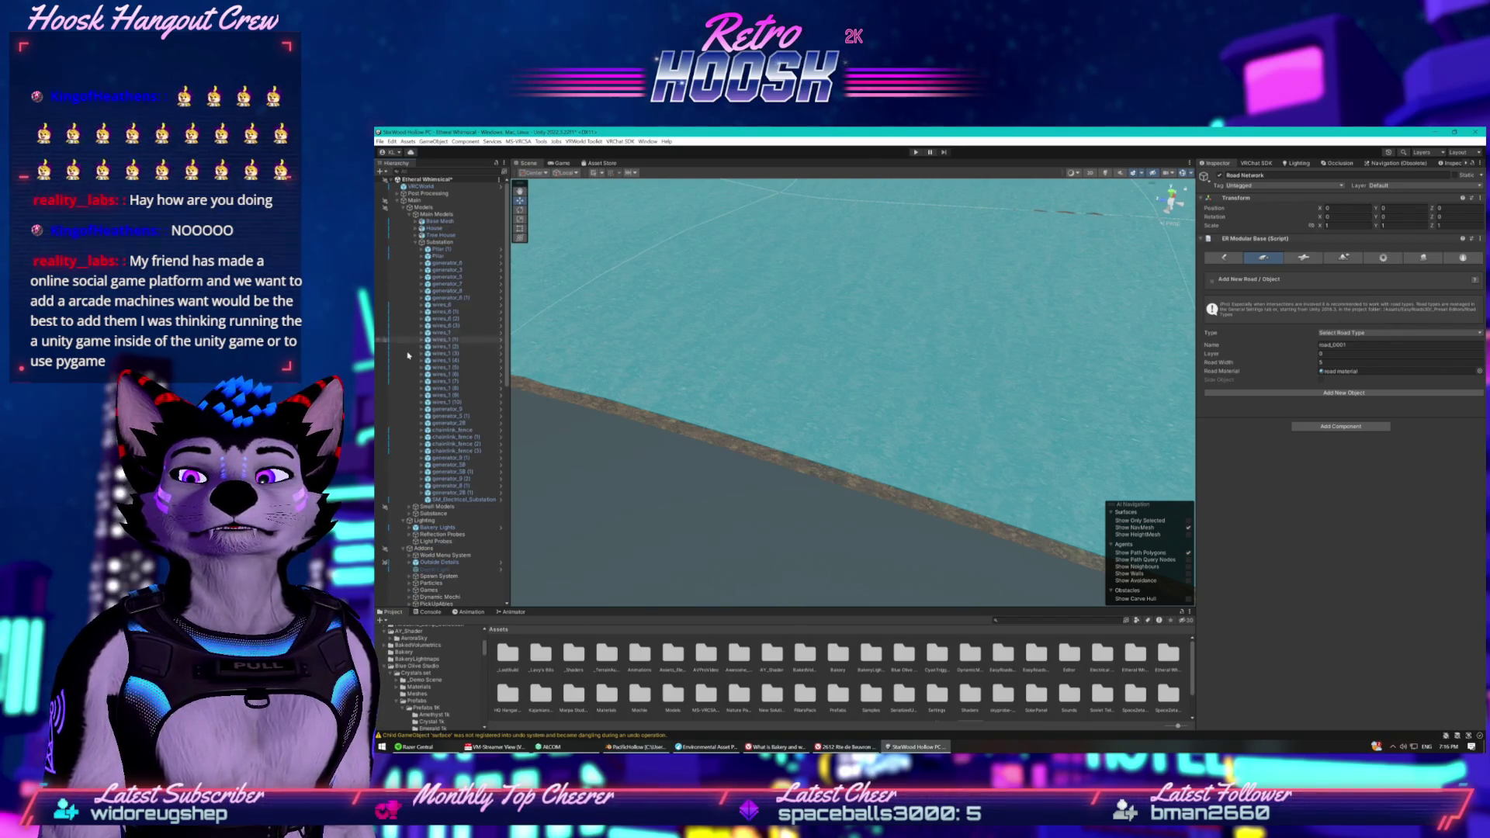
pyautogui.scroll(-4, 407, 355)
# Expand Substance, Small Models and NewCrystals, and bring up NewCrystals' context menu.
pyautogui.click(434, 427)
pyautogui.click(409, 434)
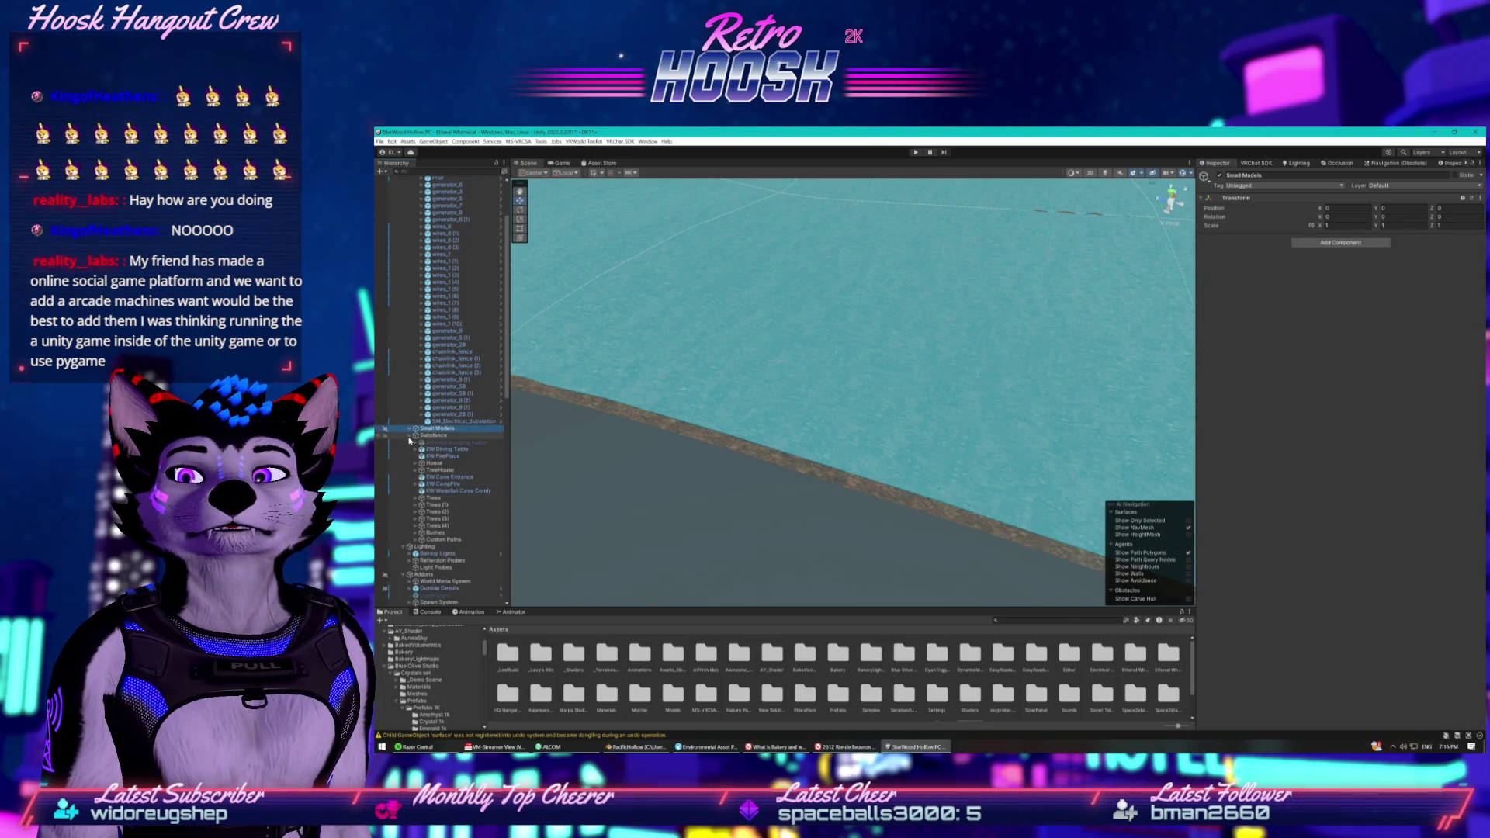
pyautogui.scroll(-5, 410, 441)
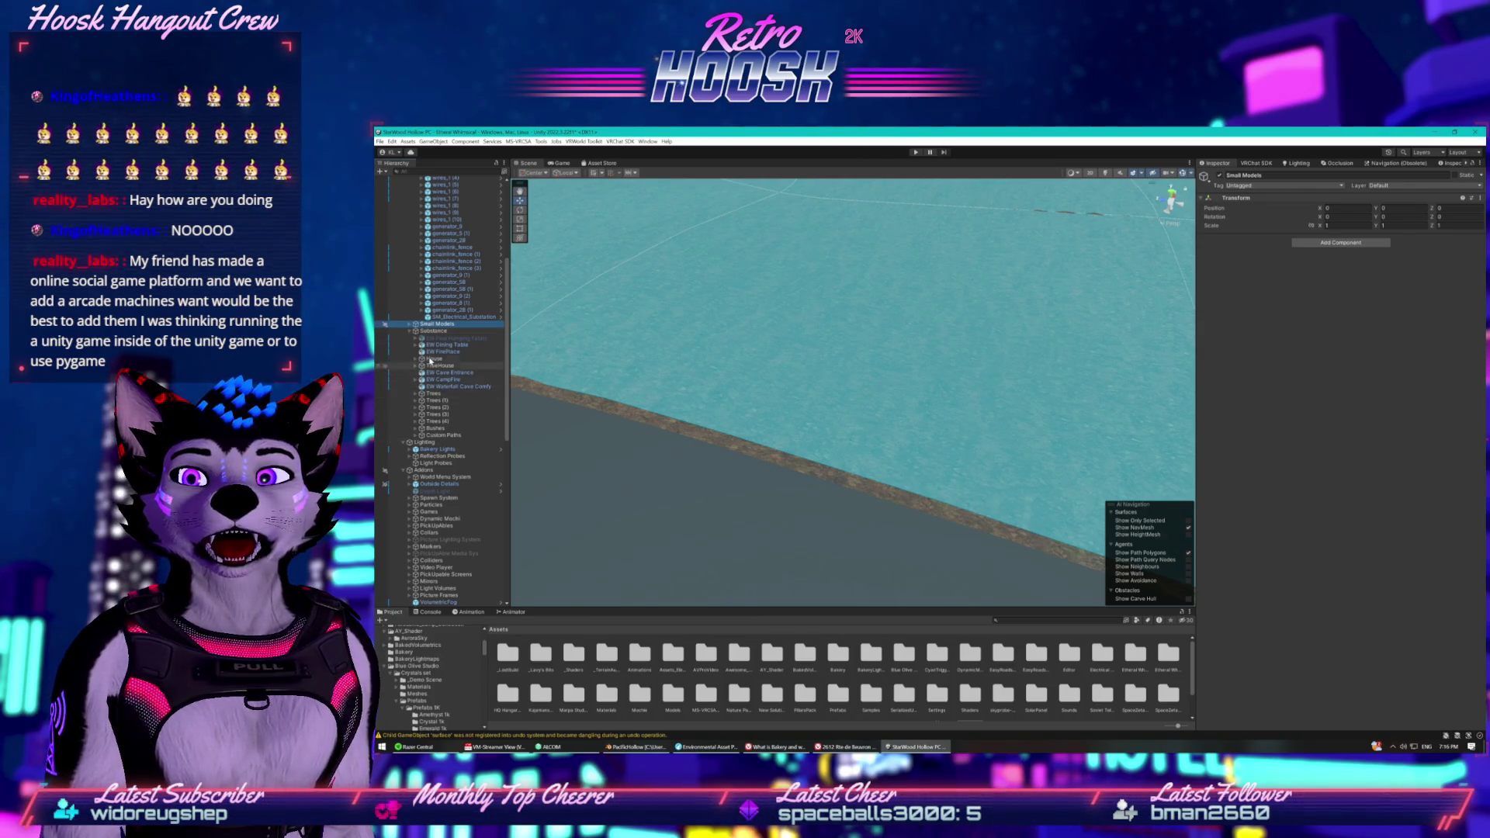
pyautogui.scroll(9, 429, 360)
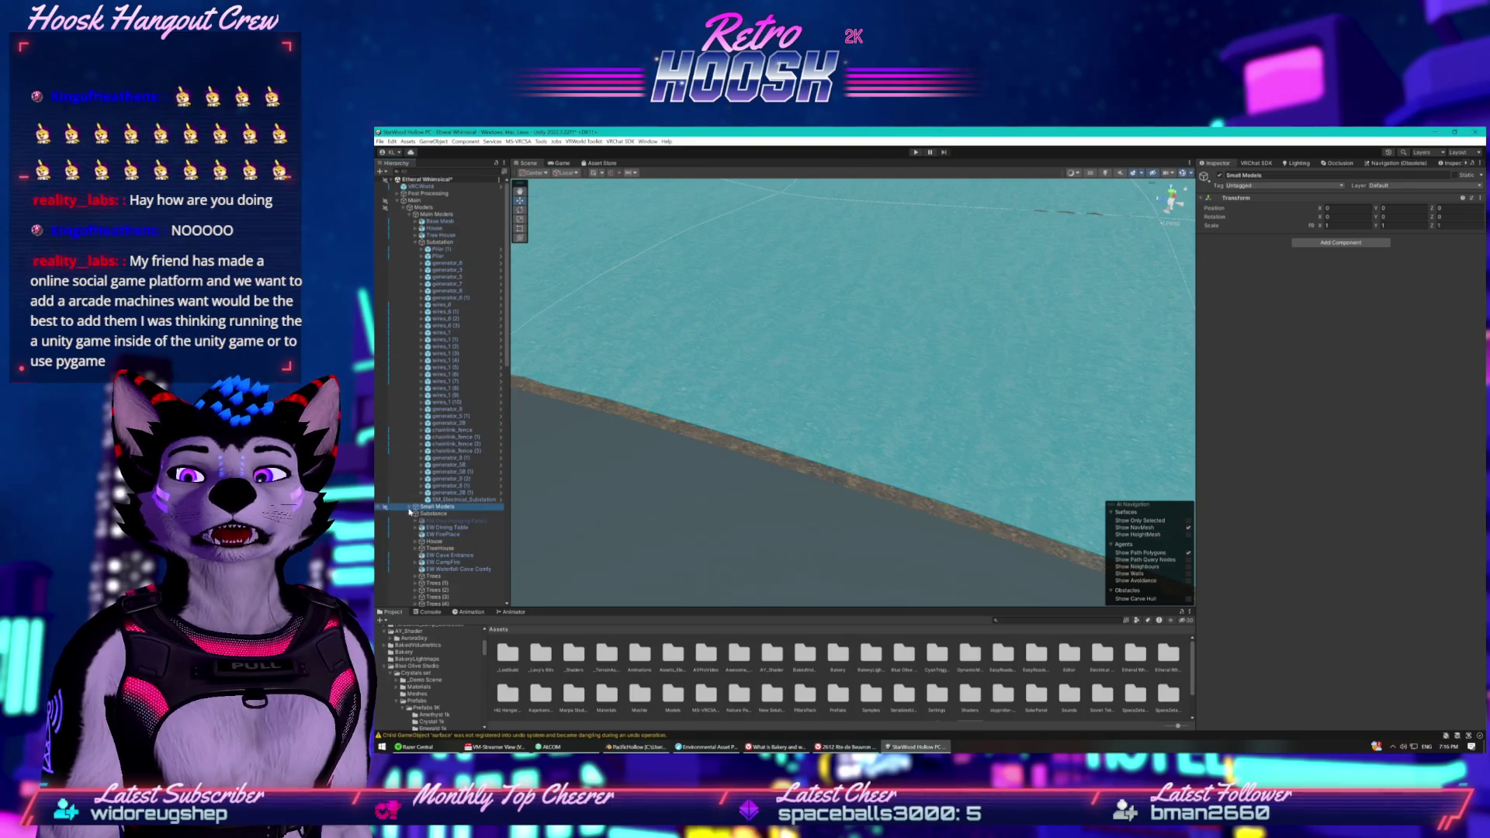
pyautogui.click(409, 506)
pyautogui.scroll(-8, 410, 486)
pyautogui.click(434, 475)
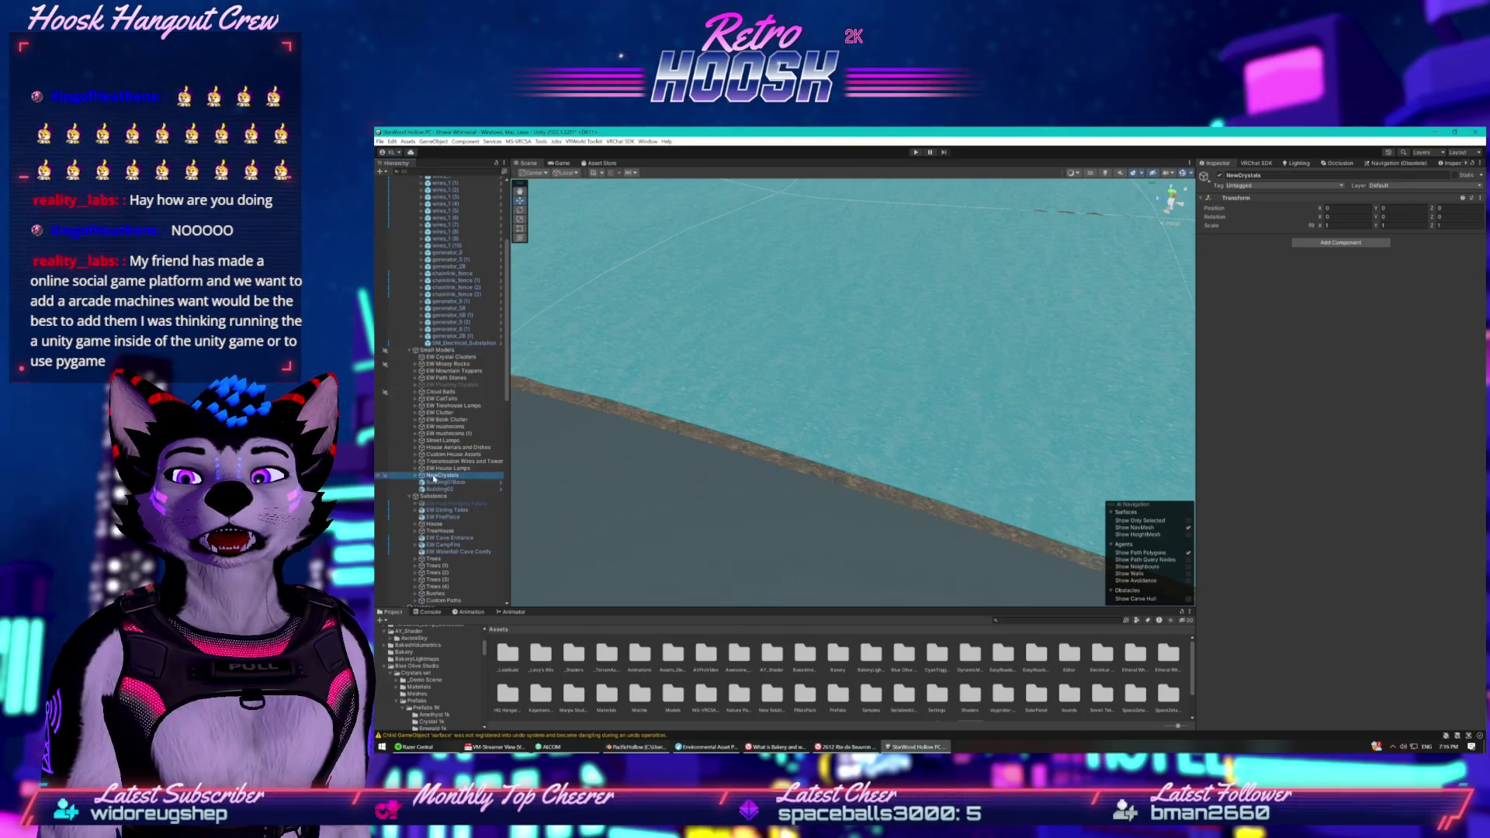
pyautogui.click(416, 476)
pyautogui.rightClick(430, 480)
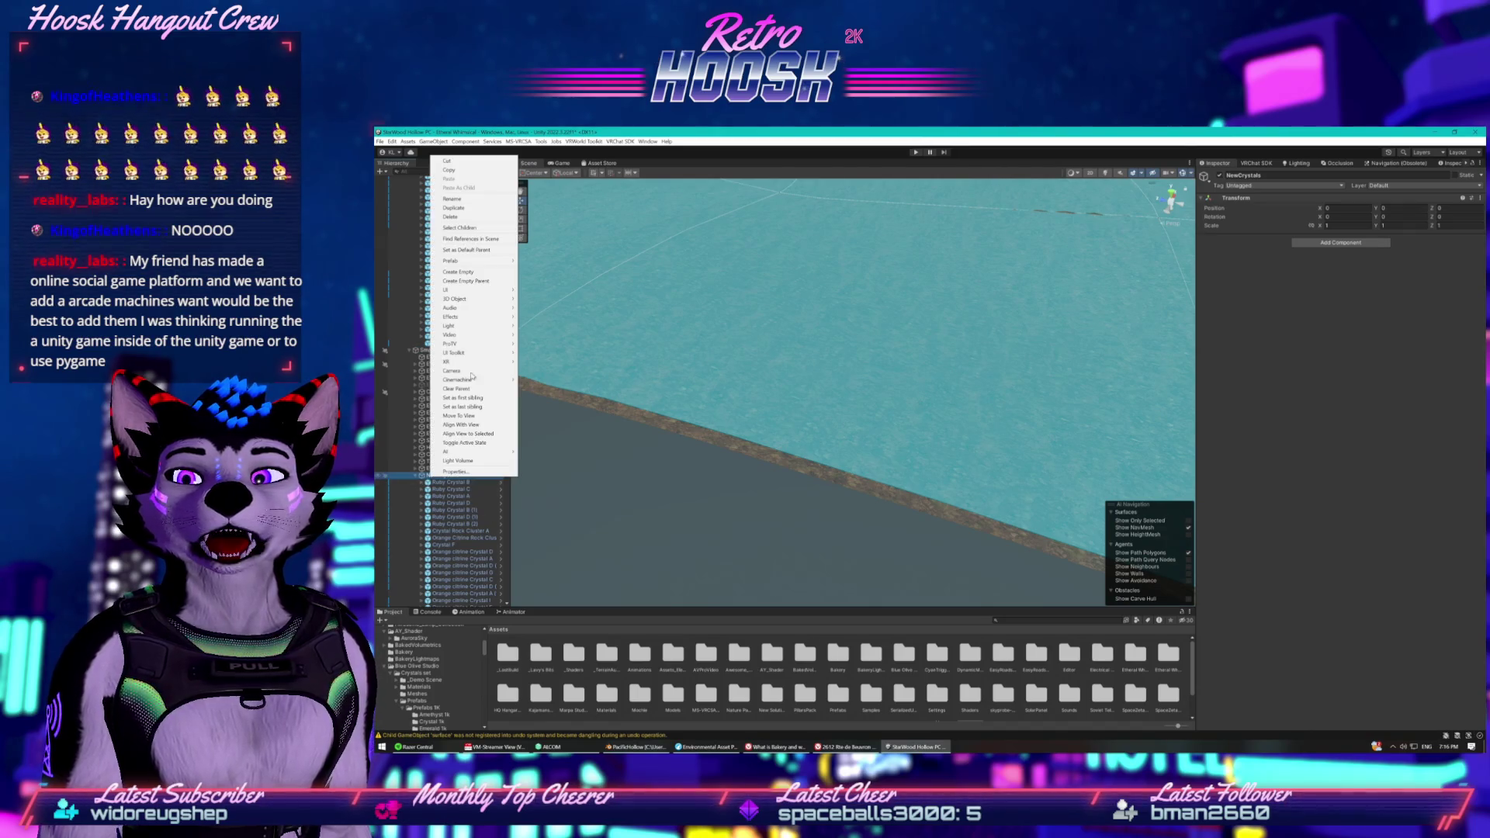
# Rename the NewCrystals group to NewCrystals GooCave.
pyautogui.click(454, 203)
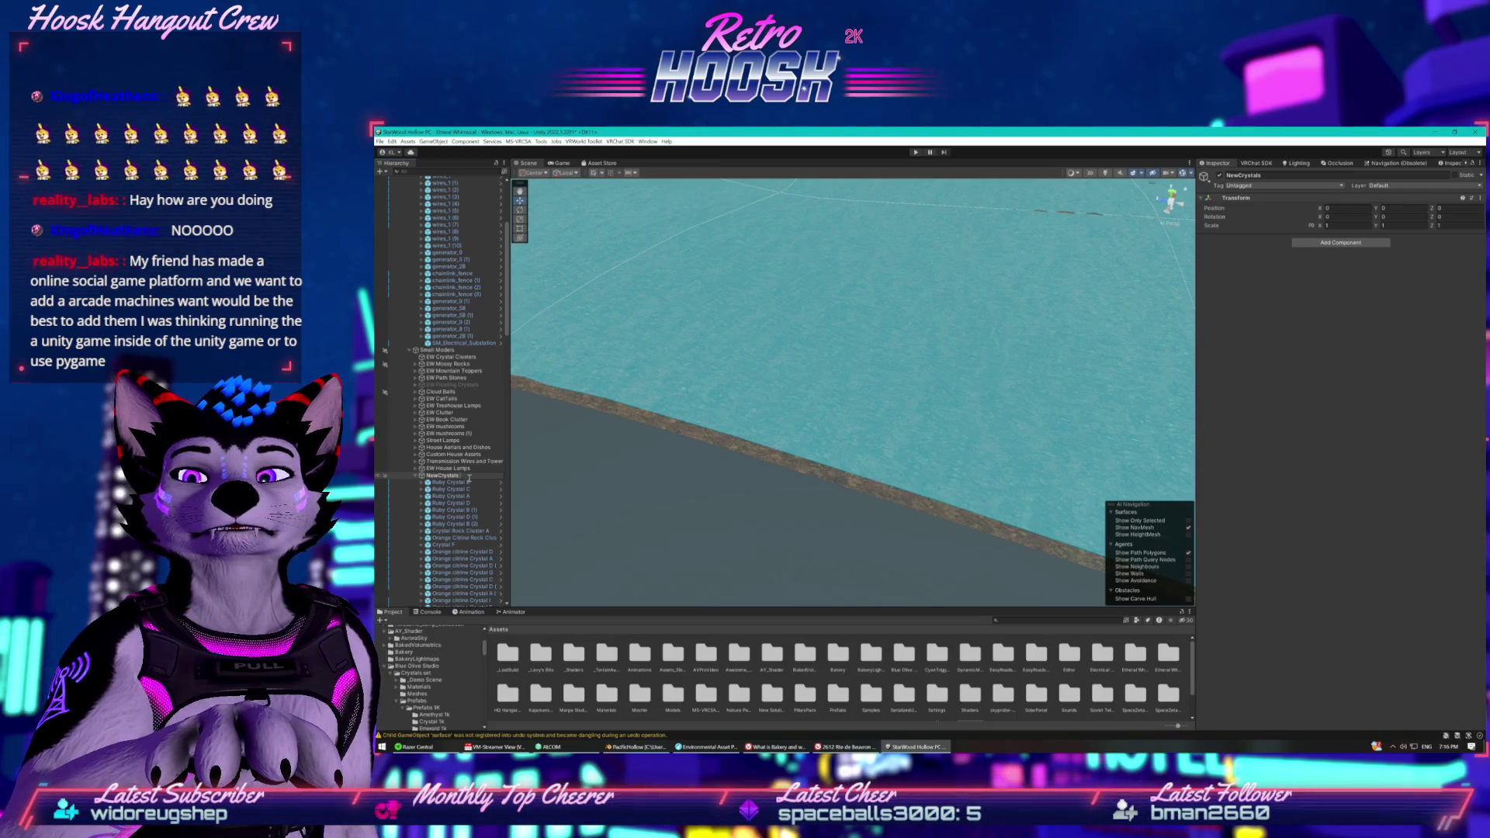
pyautogui.click(462, 477)
pyautogui.write('Rock Cve')
pyautogui.press('Return')
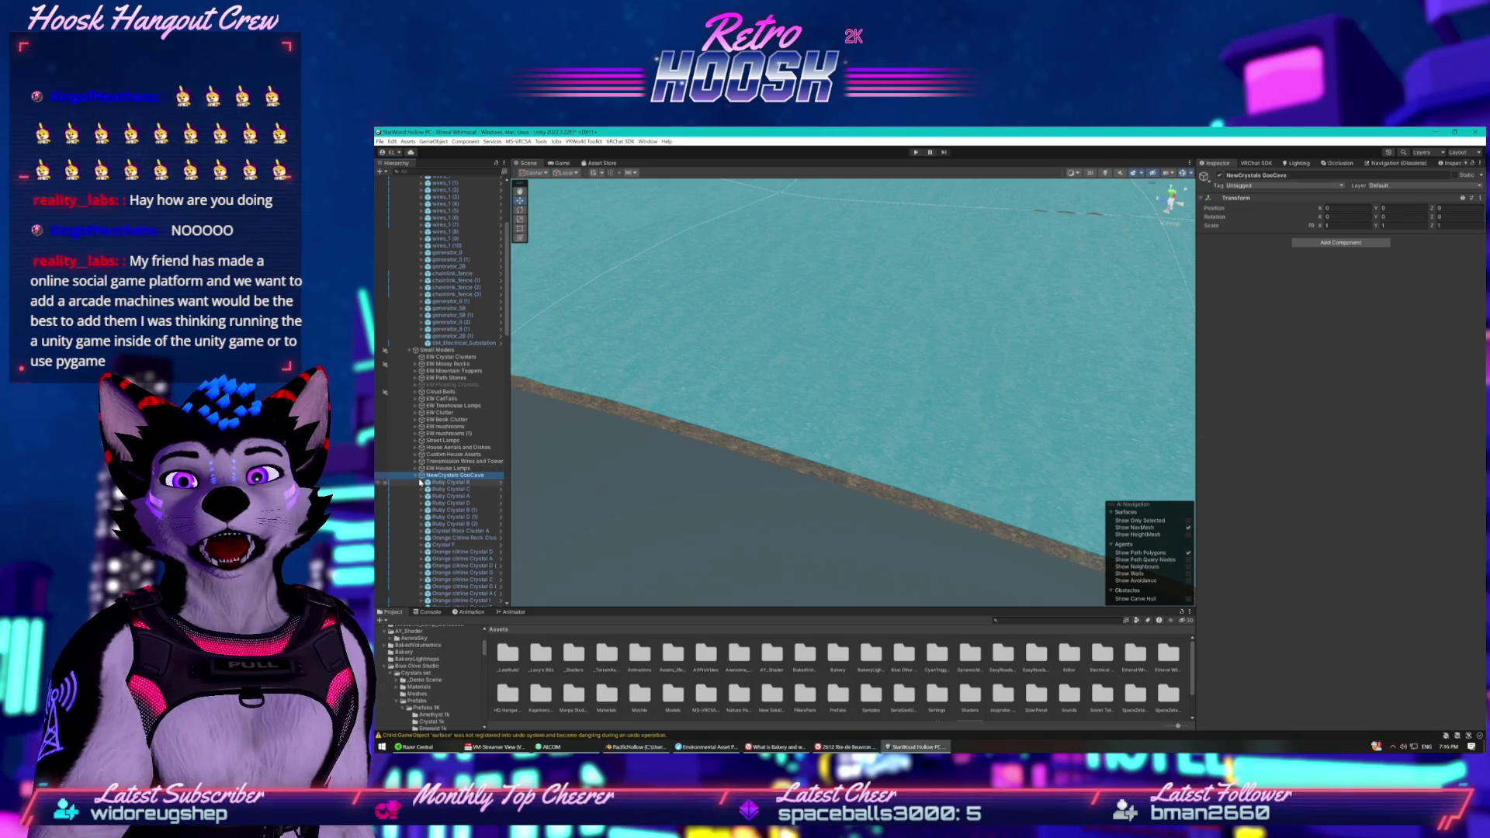
# Create an empty child under Small Models named NewCrystals WaterfallCave.
pyautogui.rightClick(420, 351)
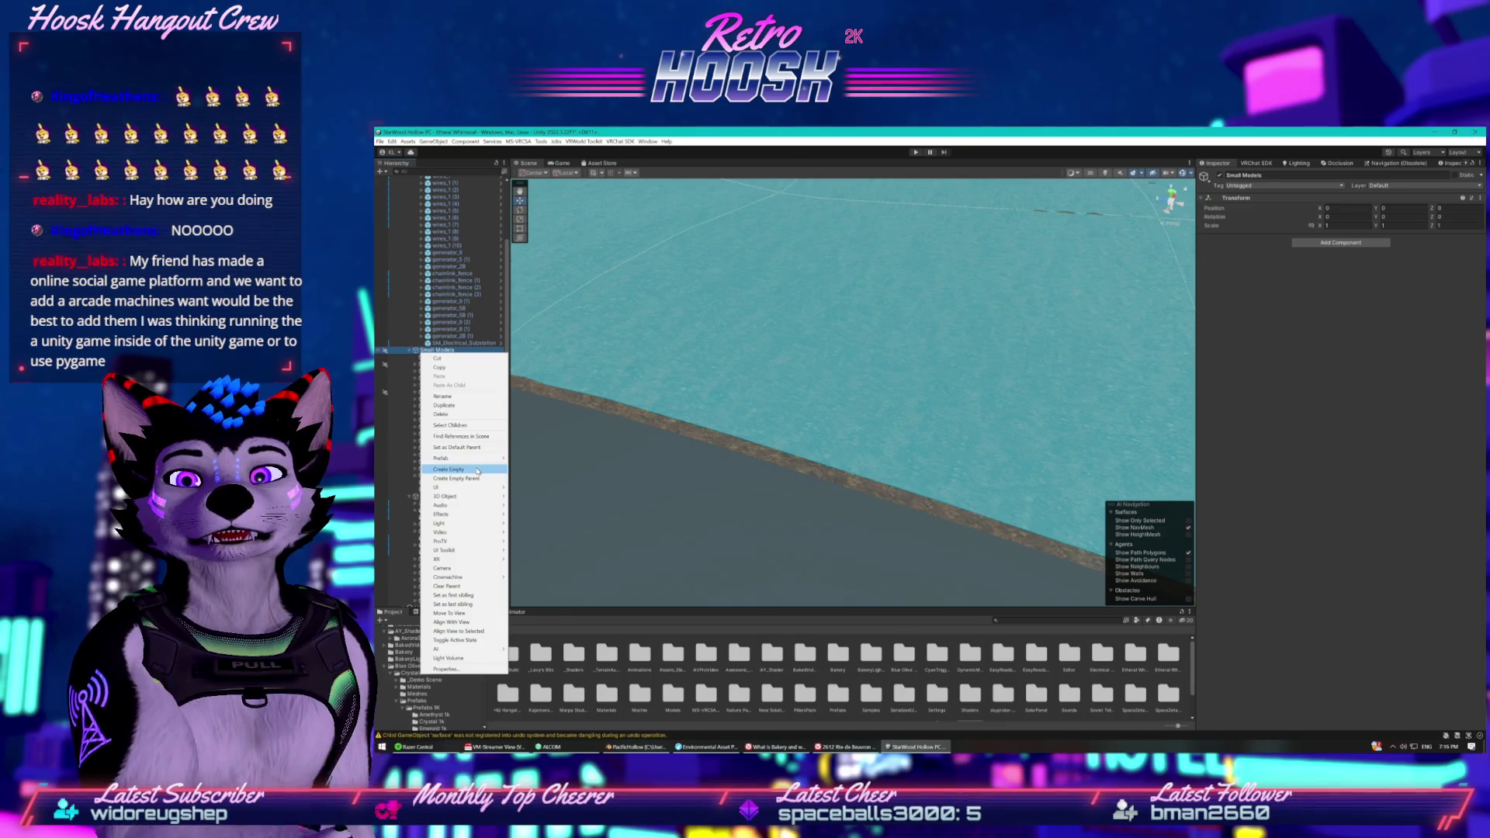
pyautogui.click(477, 470)
pyautogui.press('BackSpace')
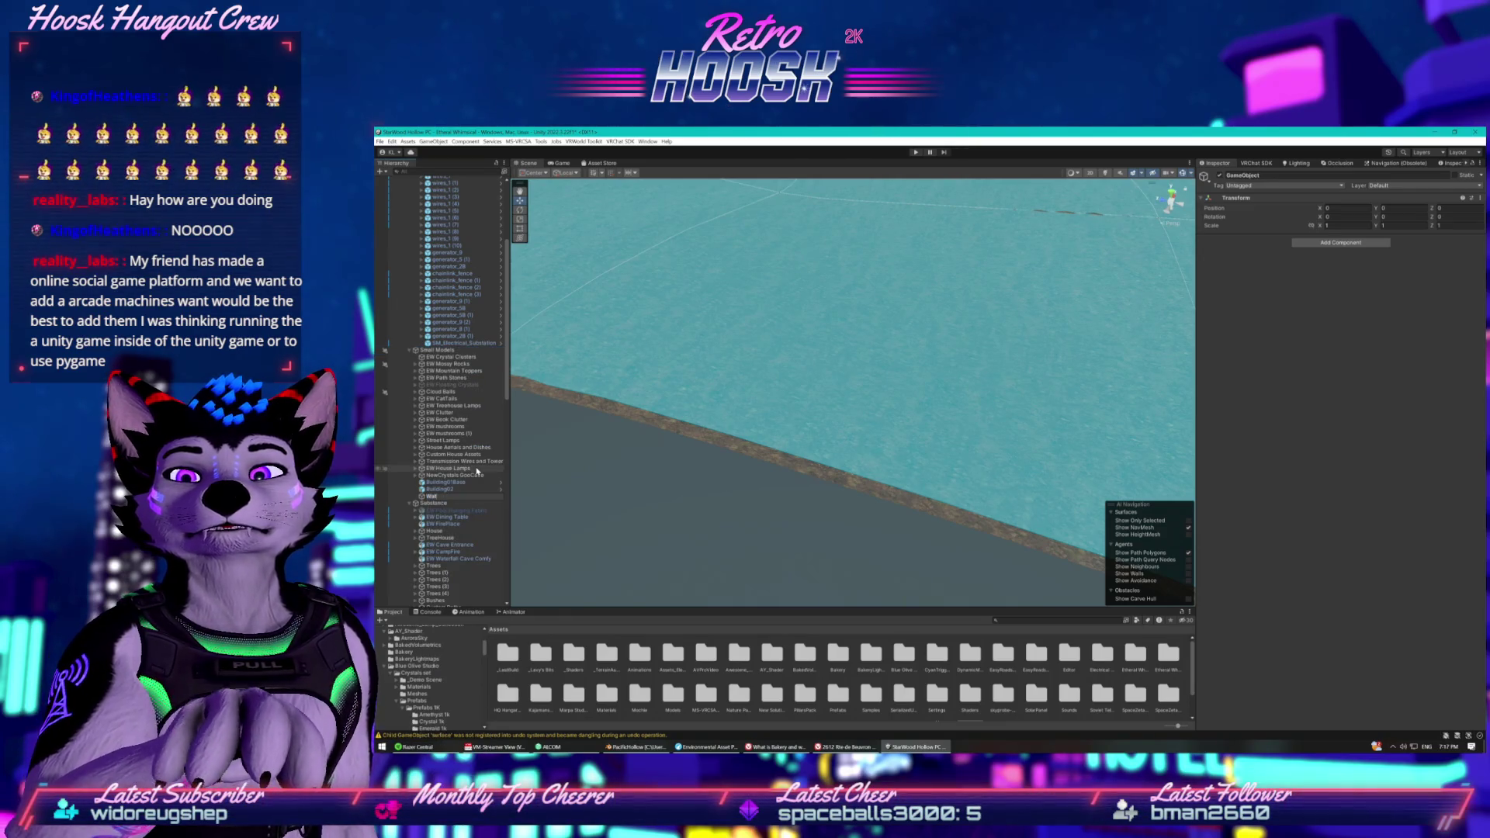
pyautogui.write('allCa')
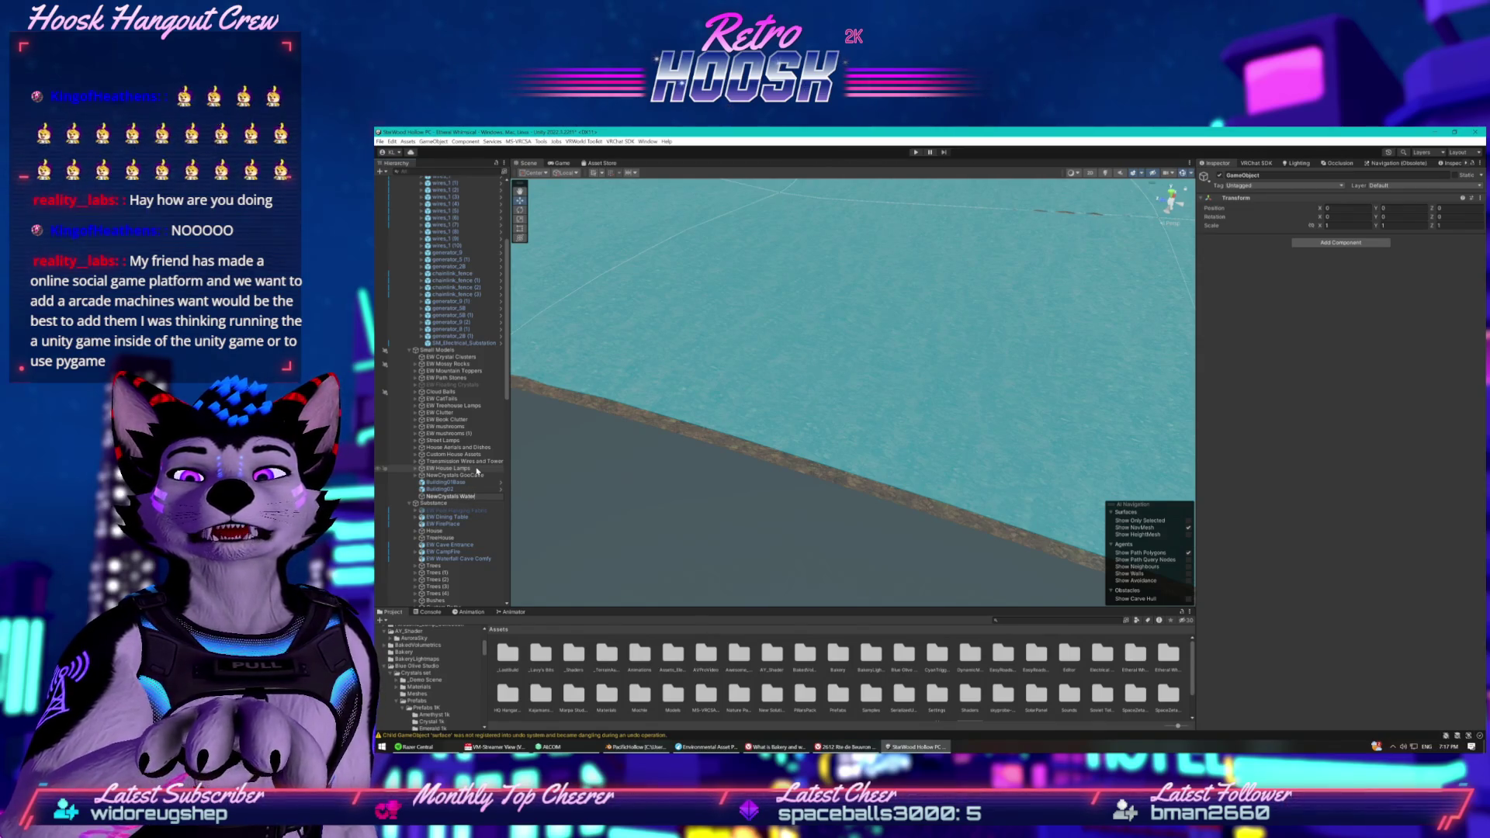
pyautogui.write('ve')
pyautogui.press('Return')
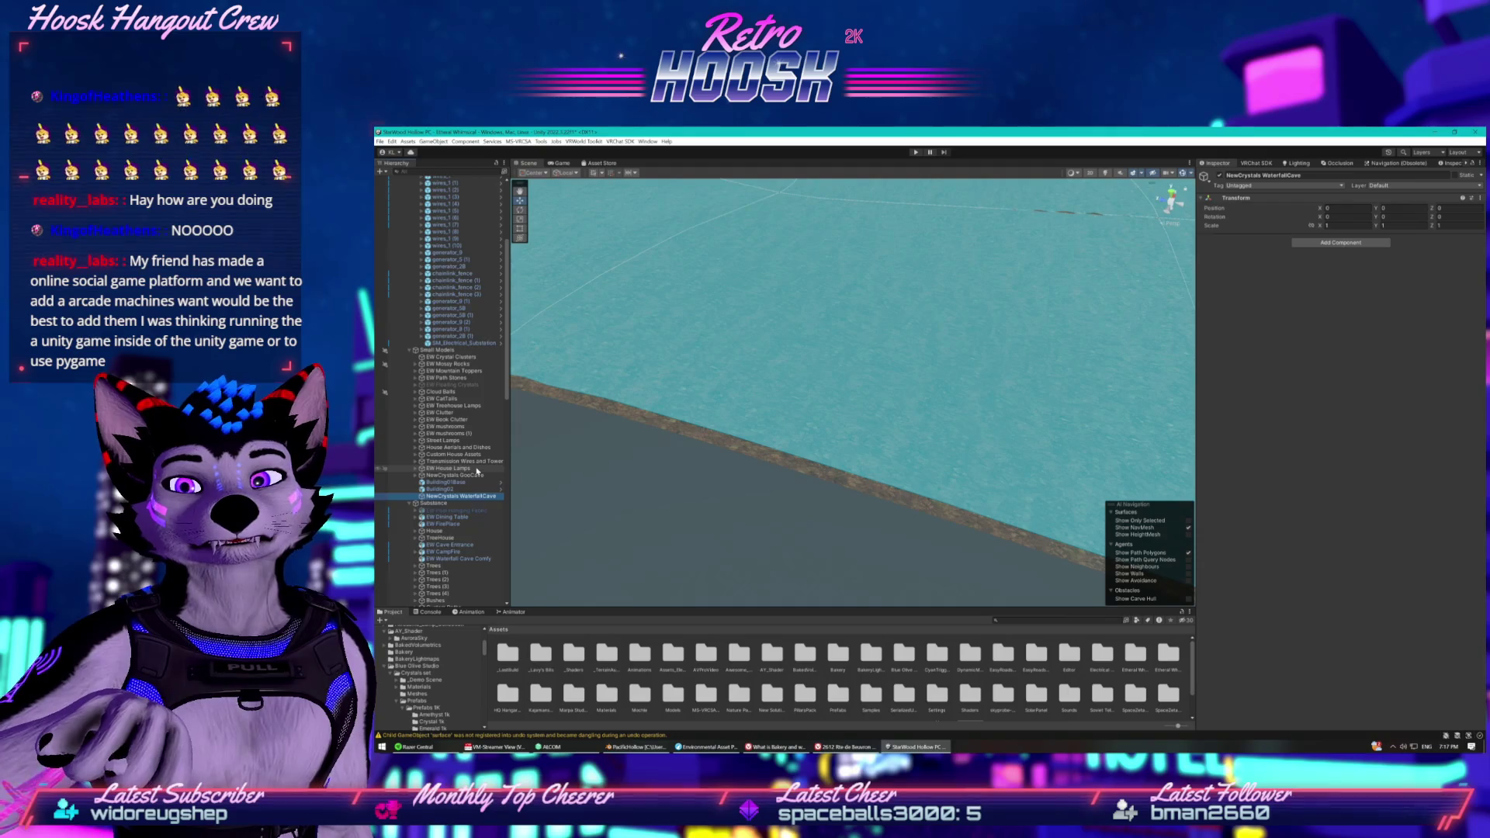
pyautogui.scroll(-10, 476, 471)
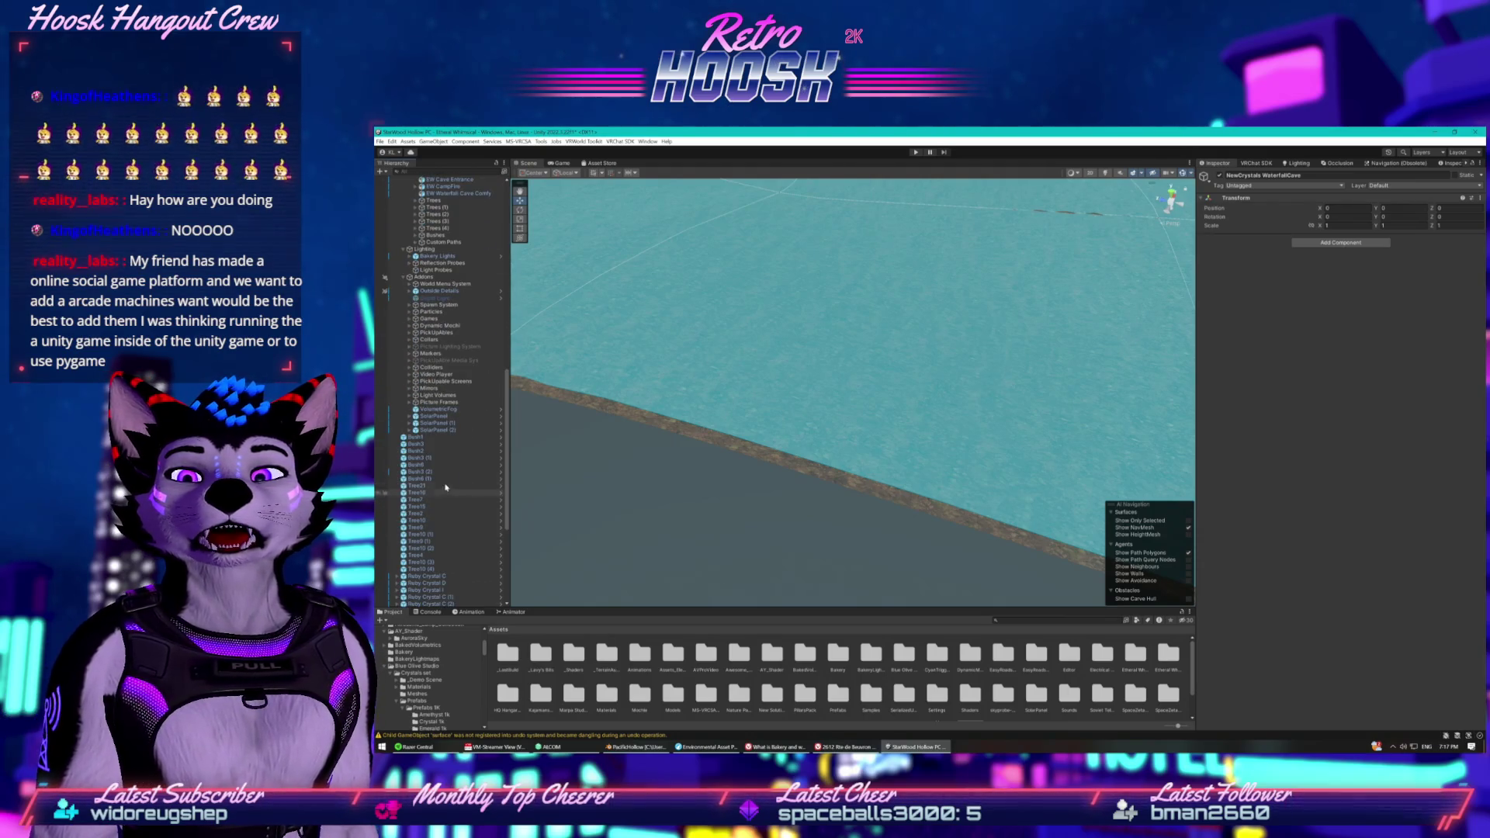
# Select the loose Ruby Crystal objects from Ruby Crystal C down, and collapse the Substance group.
pyautogui.scroll(-5, 445, 488)
pyautogui.click(431, 381)
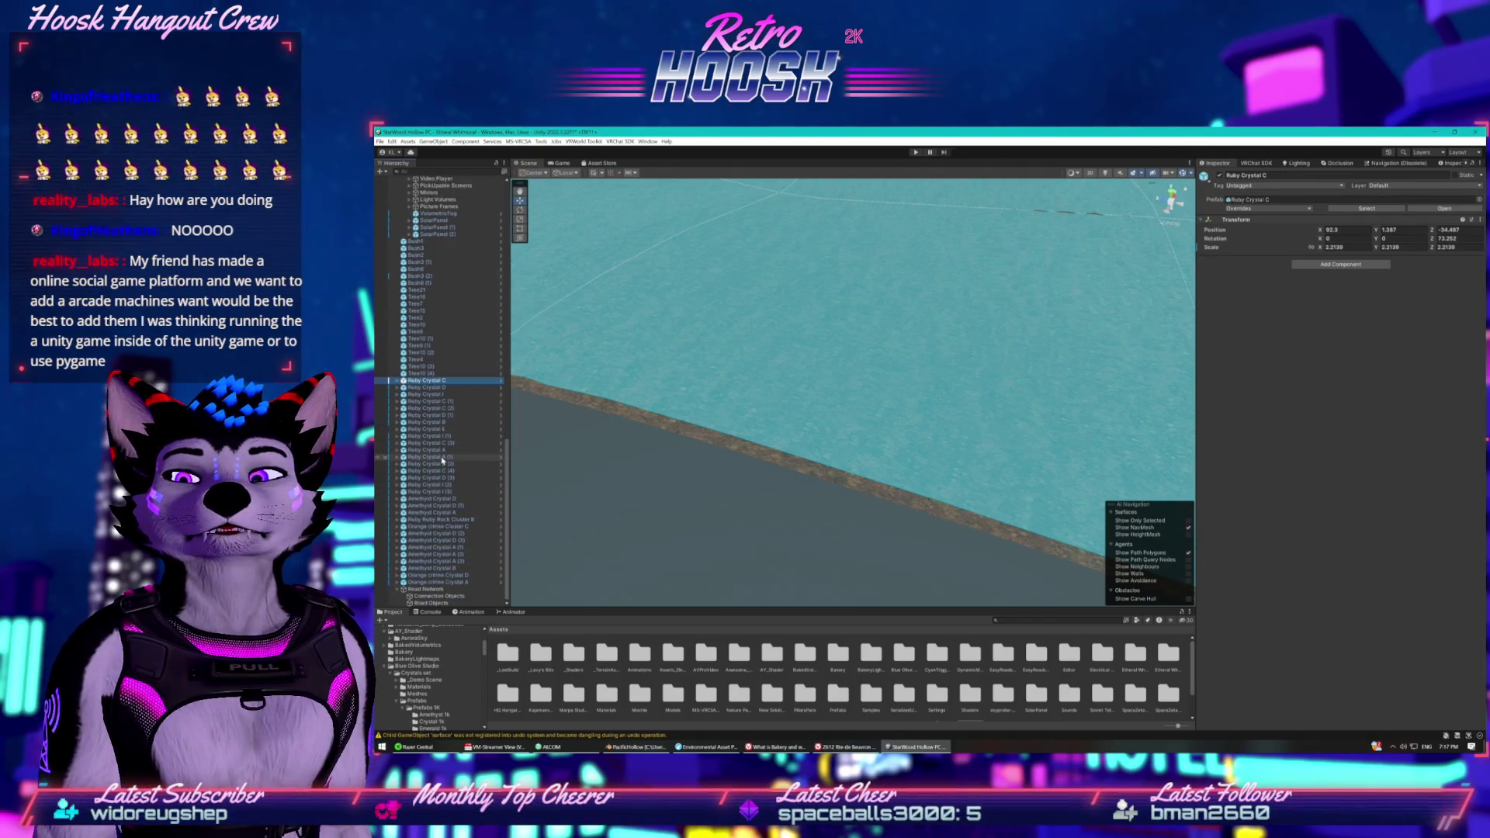
pyautogui.keyDown('shift'); pyautogui.click(439, 582); pyautogui.keyUp('shift')
pyautogui.scroll(5, 433, 448)
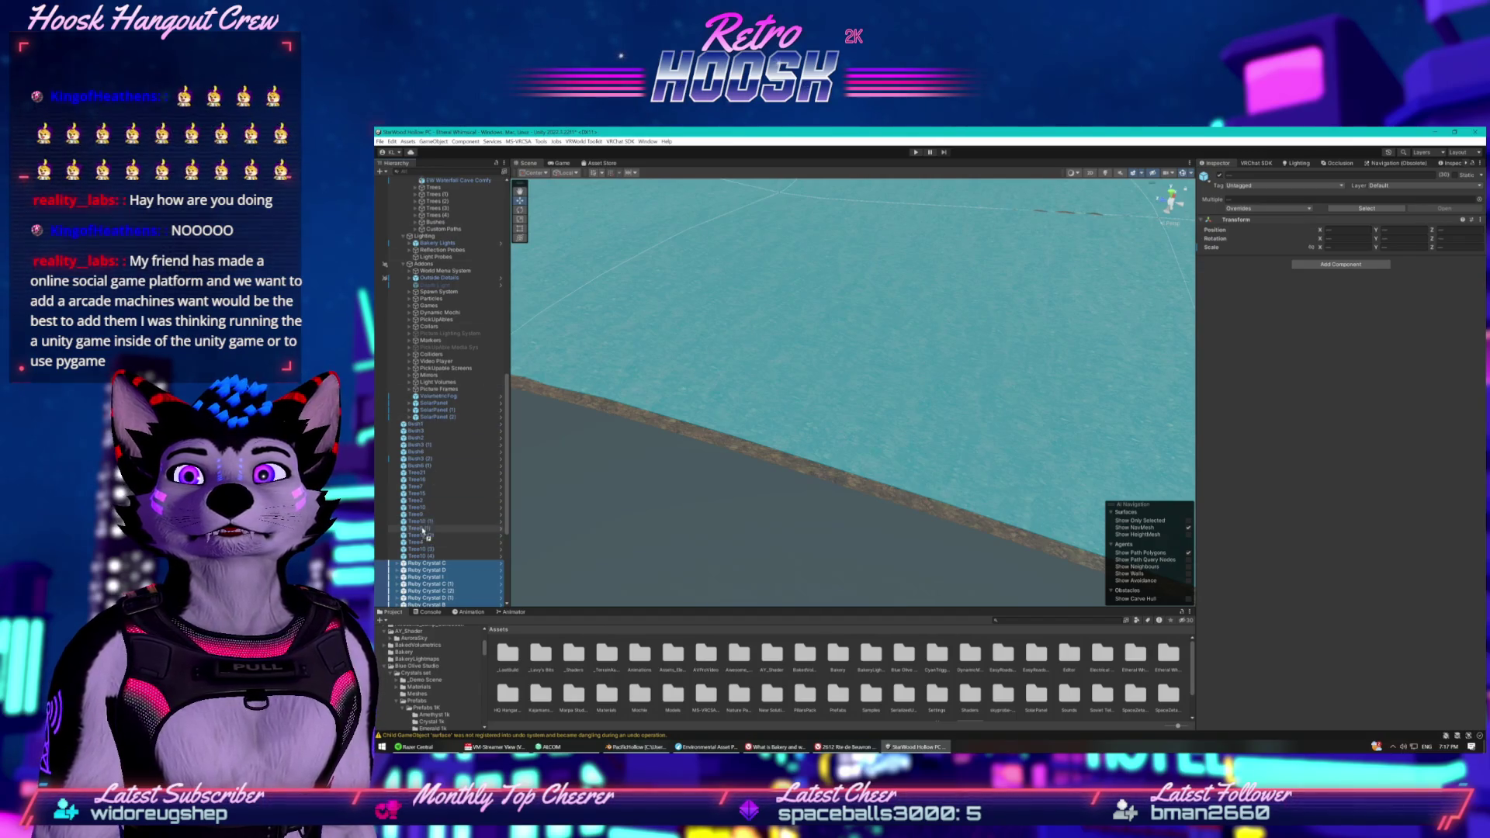
pyautogui.scroll(-5, 434, 435)
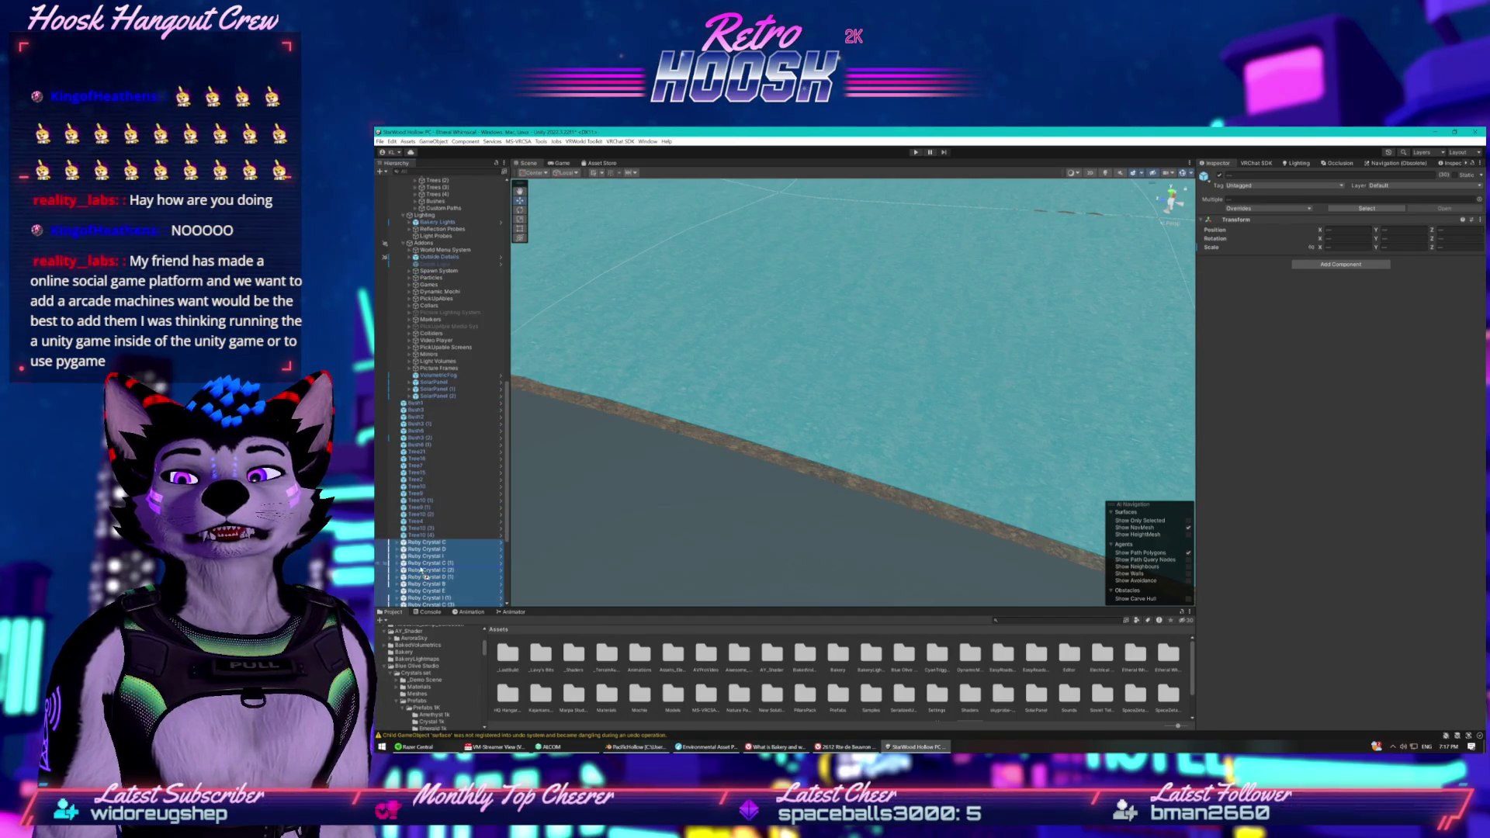
pyautogui.scroll(8, 448, 380)
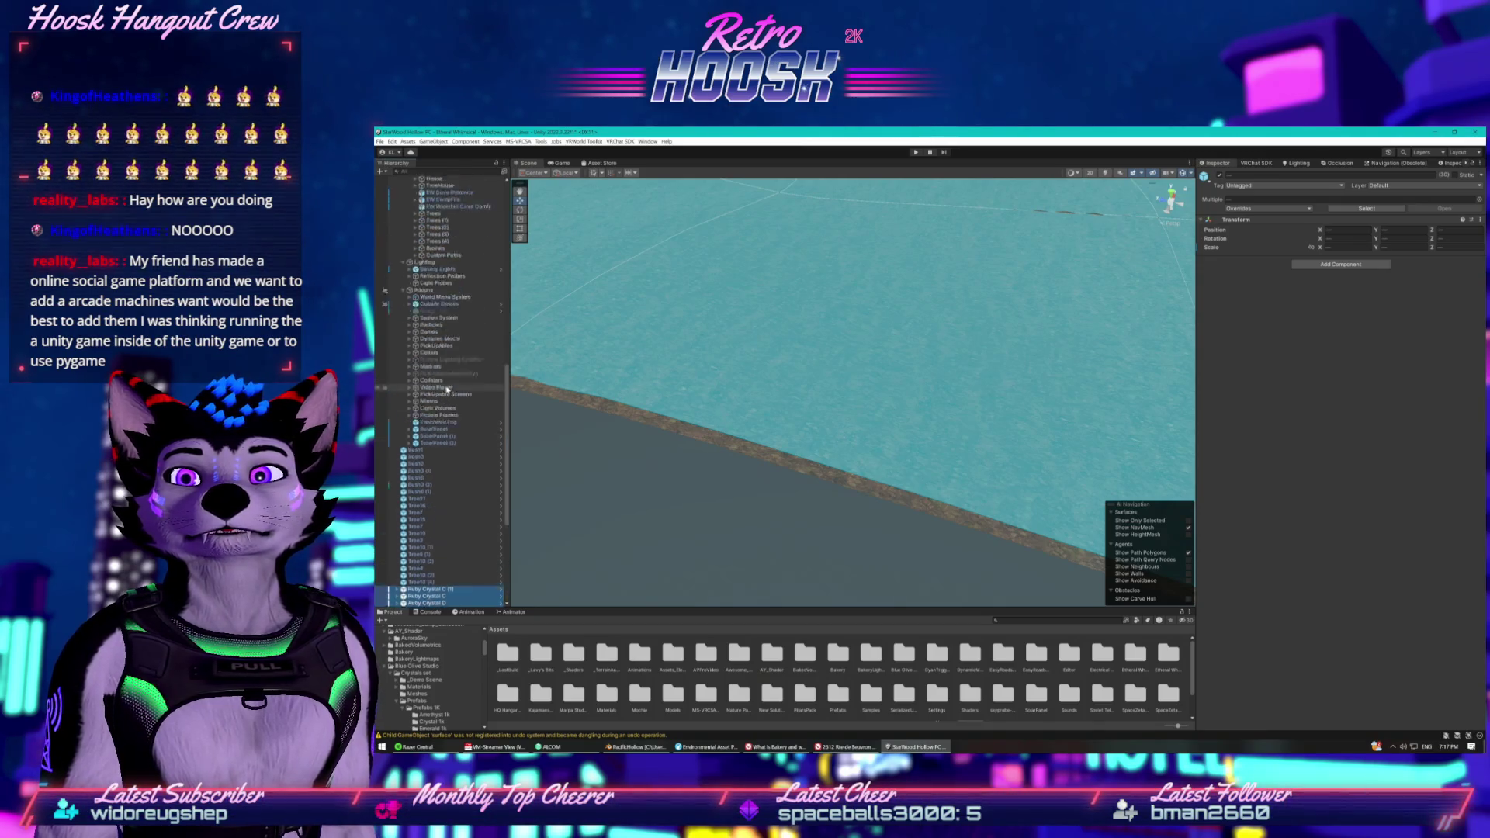
pyautogui.scroll(1, 448, 381)
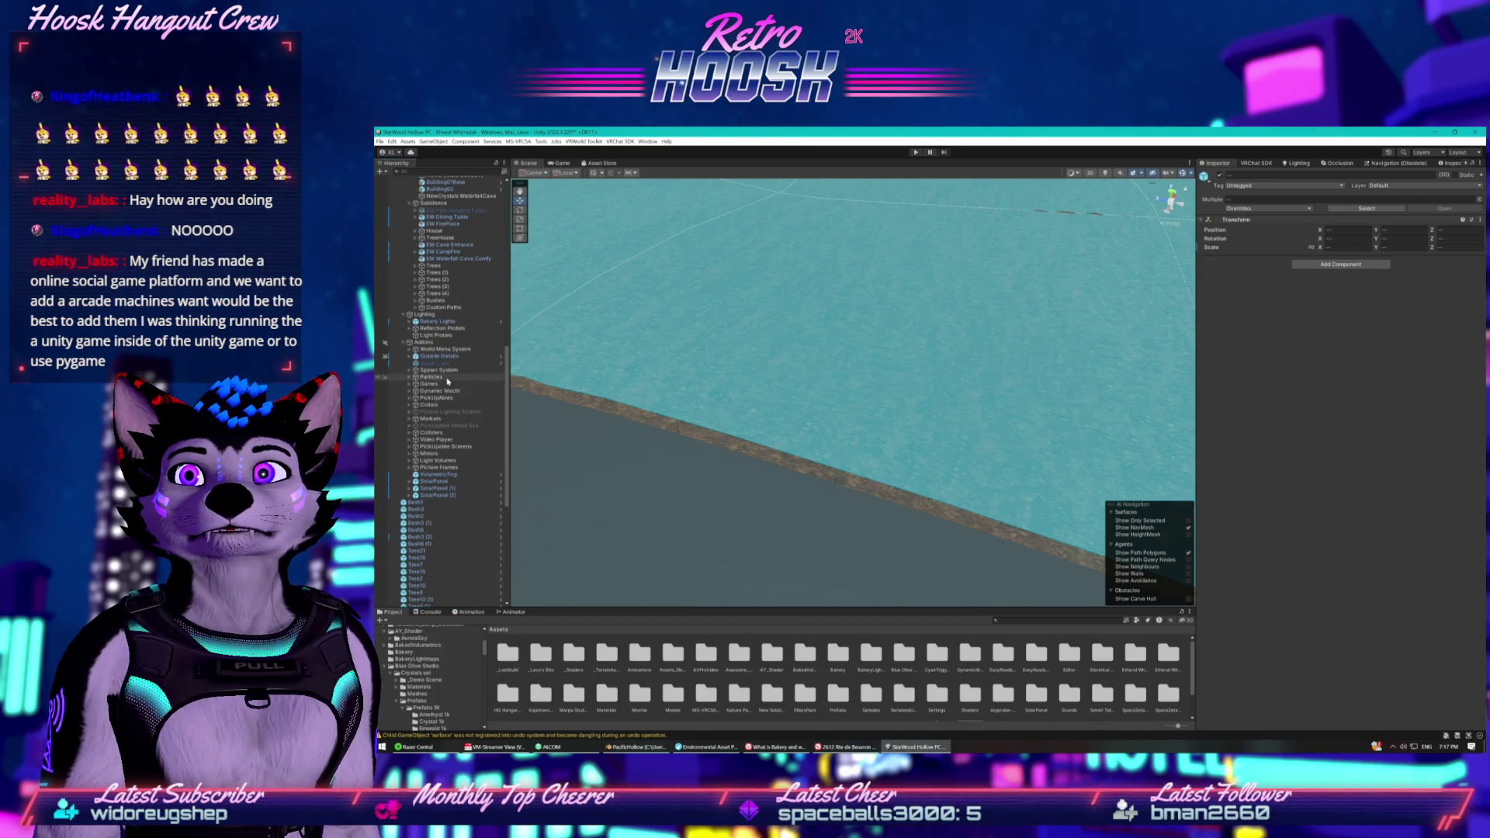
pyautogui.click(412, 256)
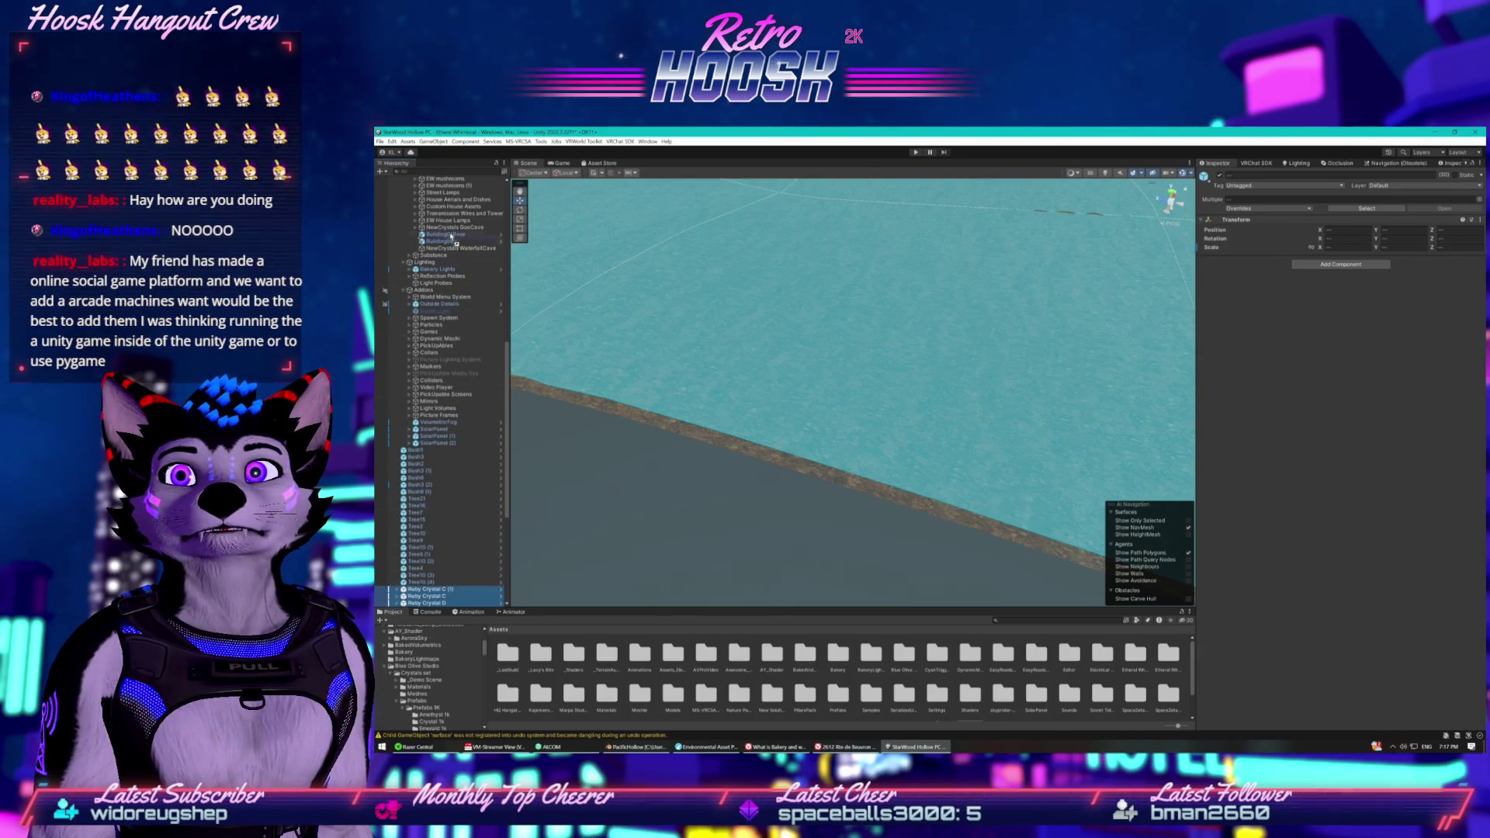
# Move the selected Ruby Crystal objects into the NewCrystals WaterfallCave group.
pyautogui.scroll(-10, 448, 232)
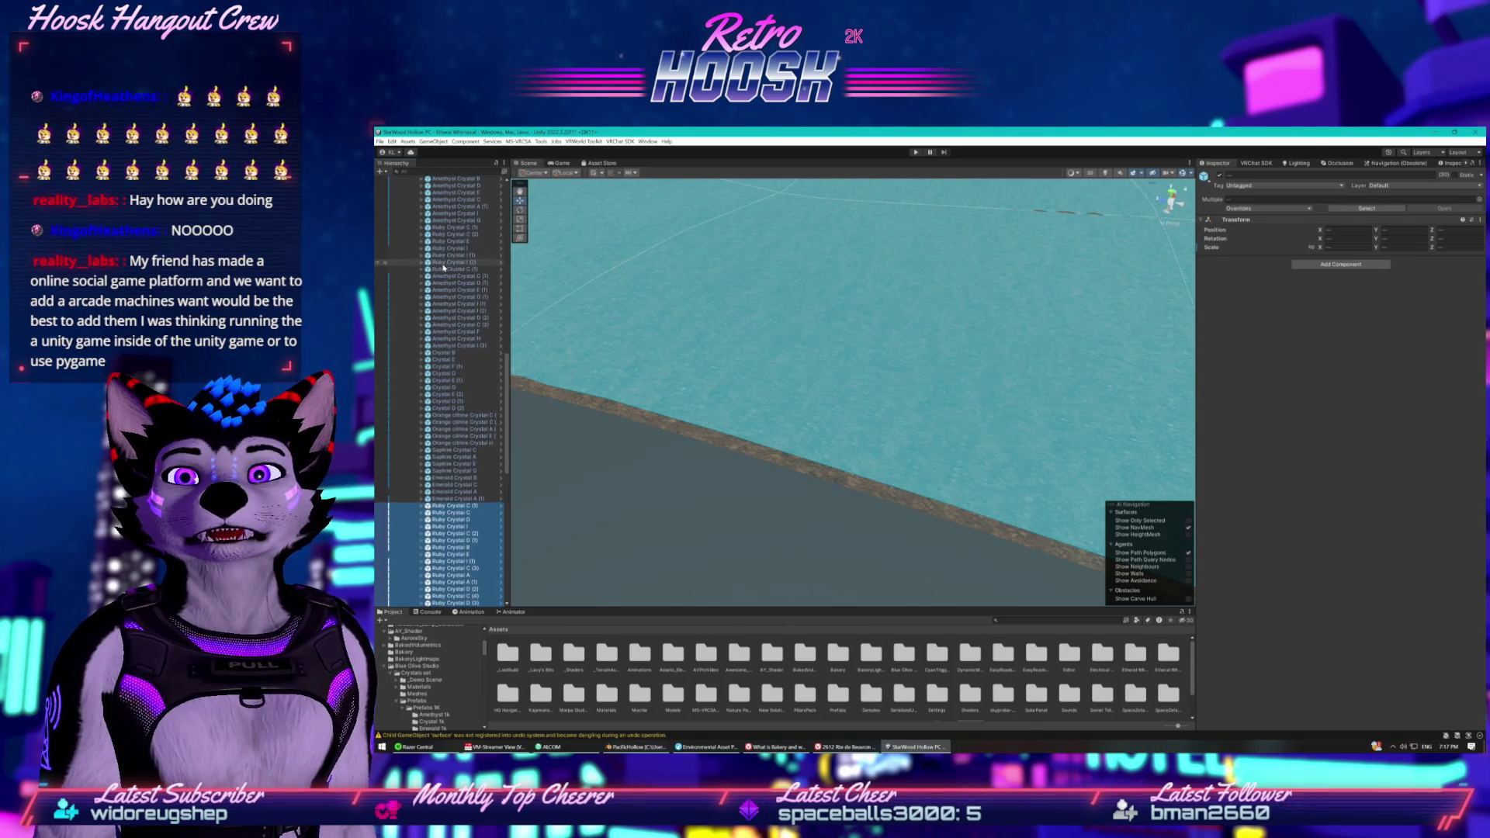
pyautogui.scroll(-15, 443, 267)
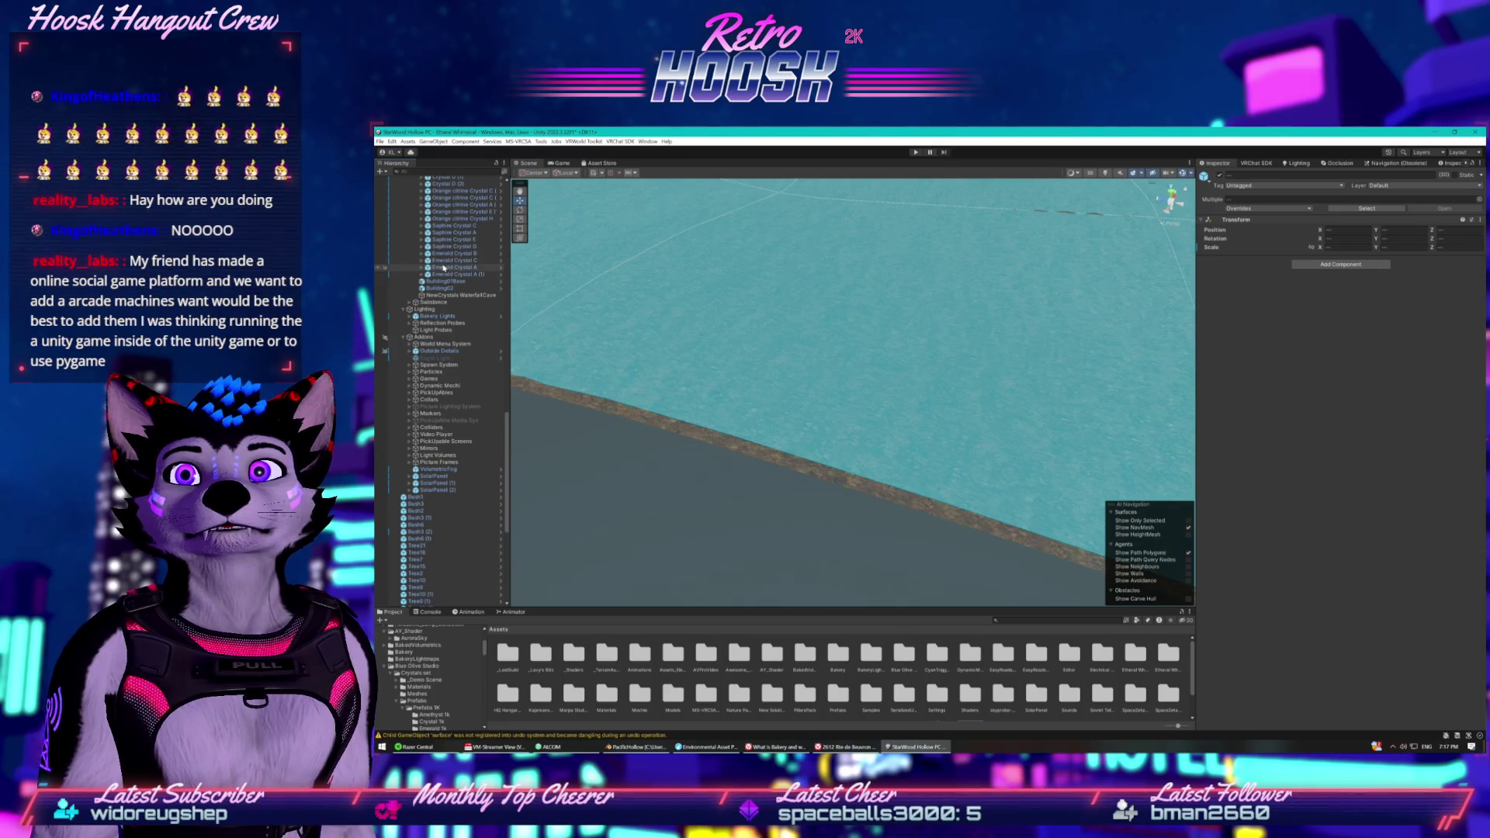
pyautogui.scroll(-5, 445, 370)
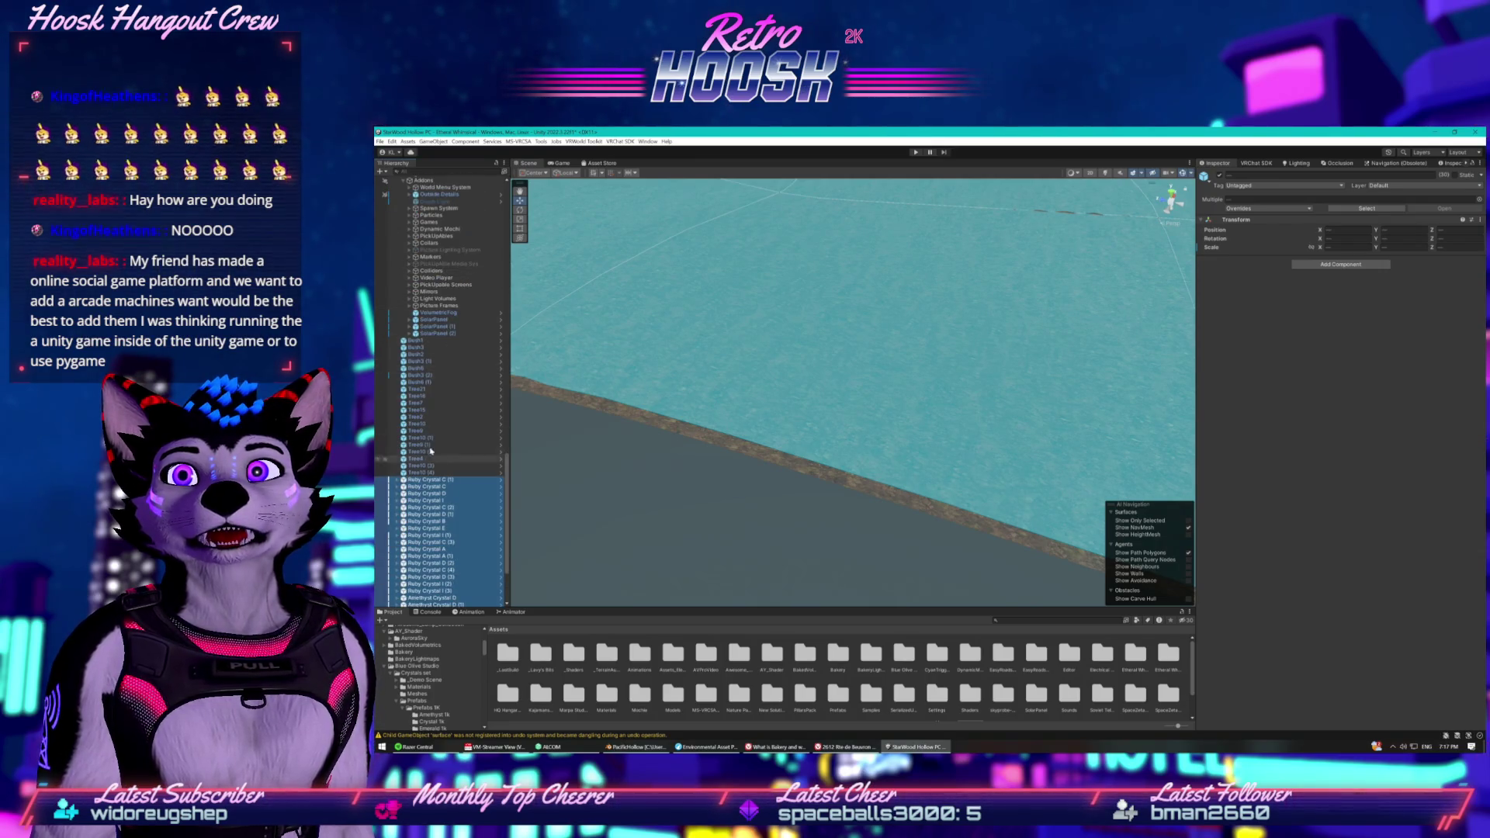
pyautogui.scroll(2, 431, 451)
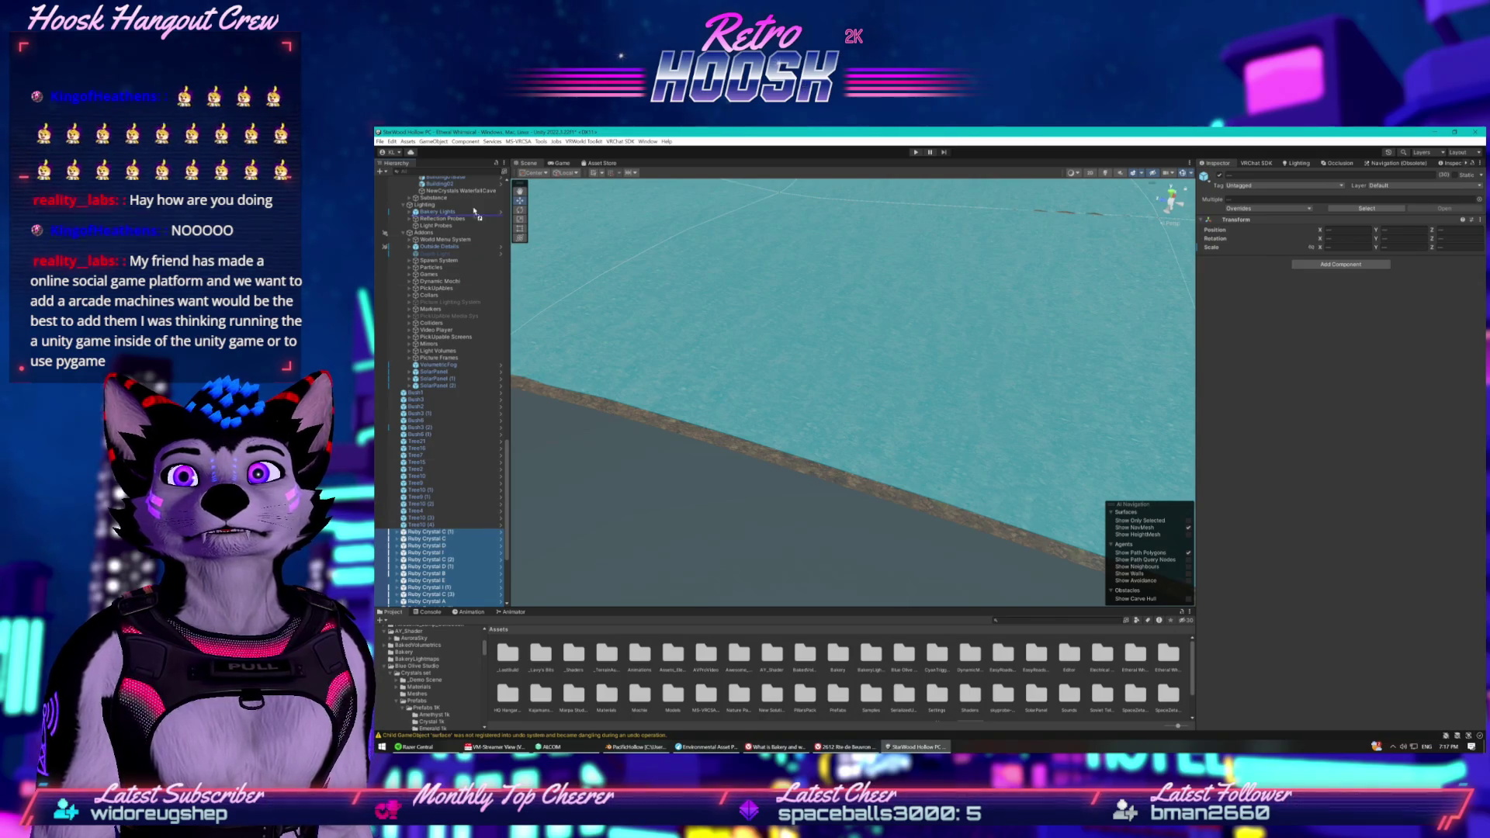
pyautogui.moveTo(471, 196); pyautogui.dragTo(470, 191)
# Collapse the NewCrystals WaterfallCave and NewCrystals GooCave groups.
pyautogui.scroll(7, 456, 275)
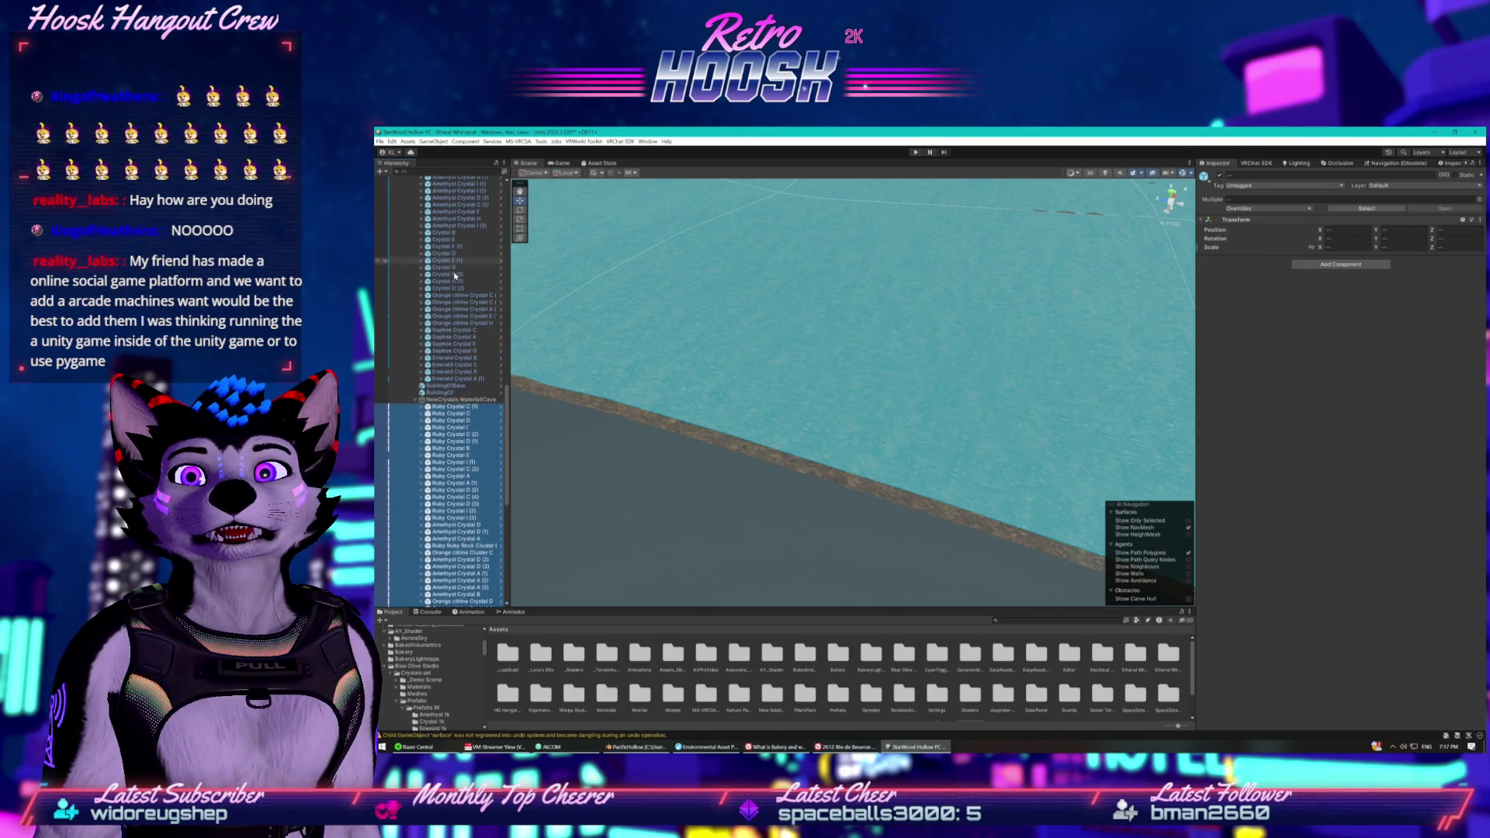
pyautogui.click(416, 399)
pyautogui.scroll(10, 413, 365)
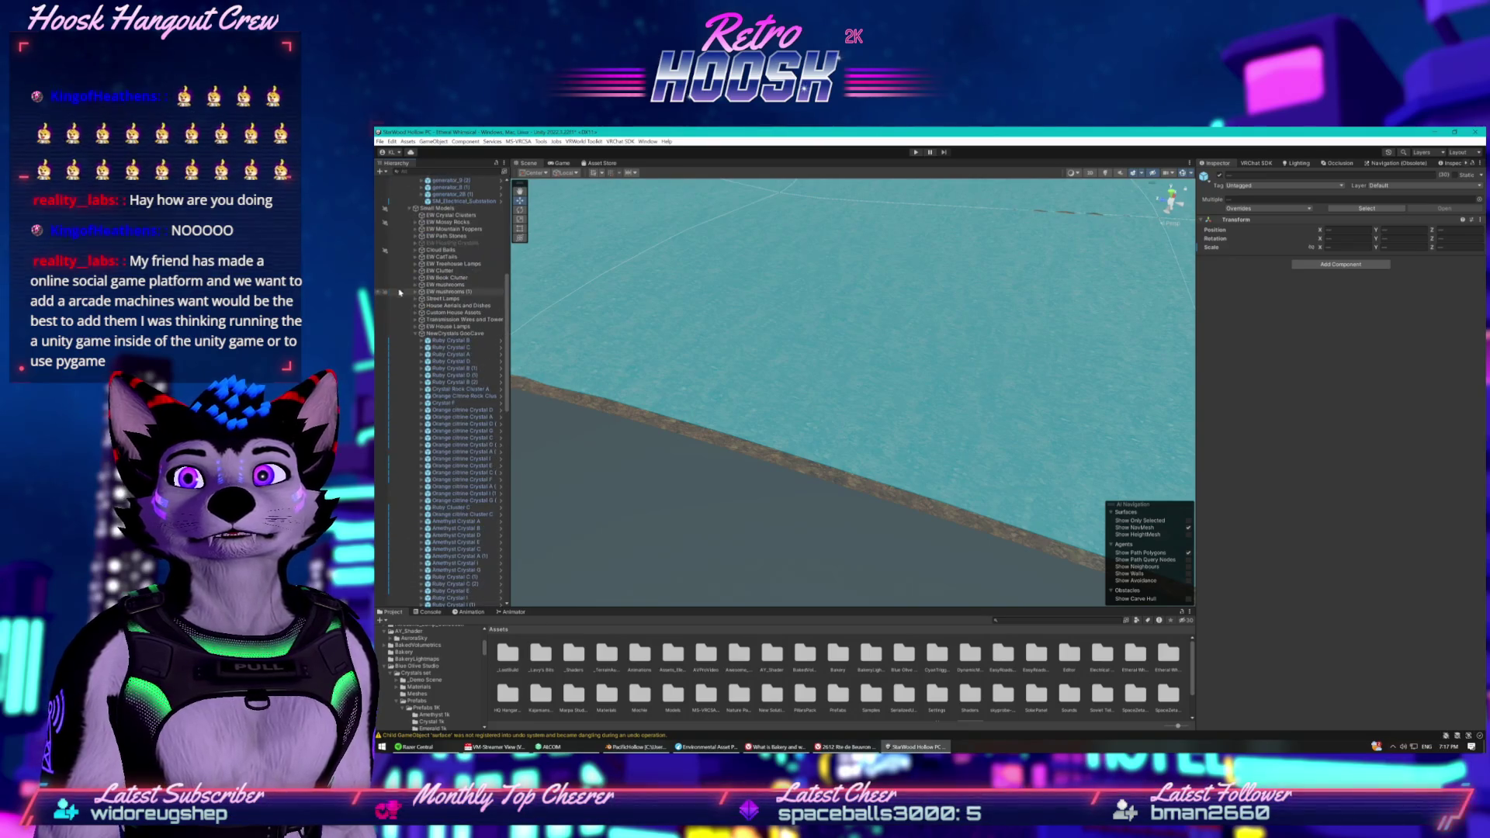
pyautogui.click(416, 334)
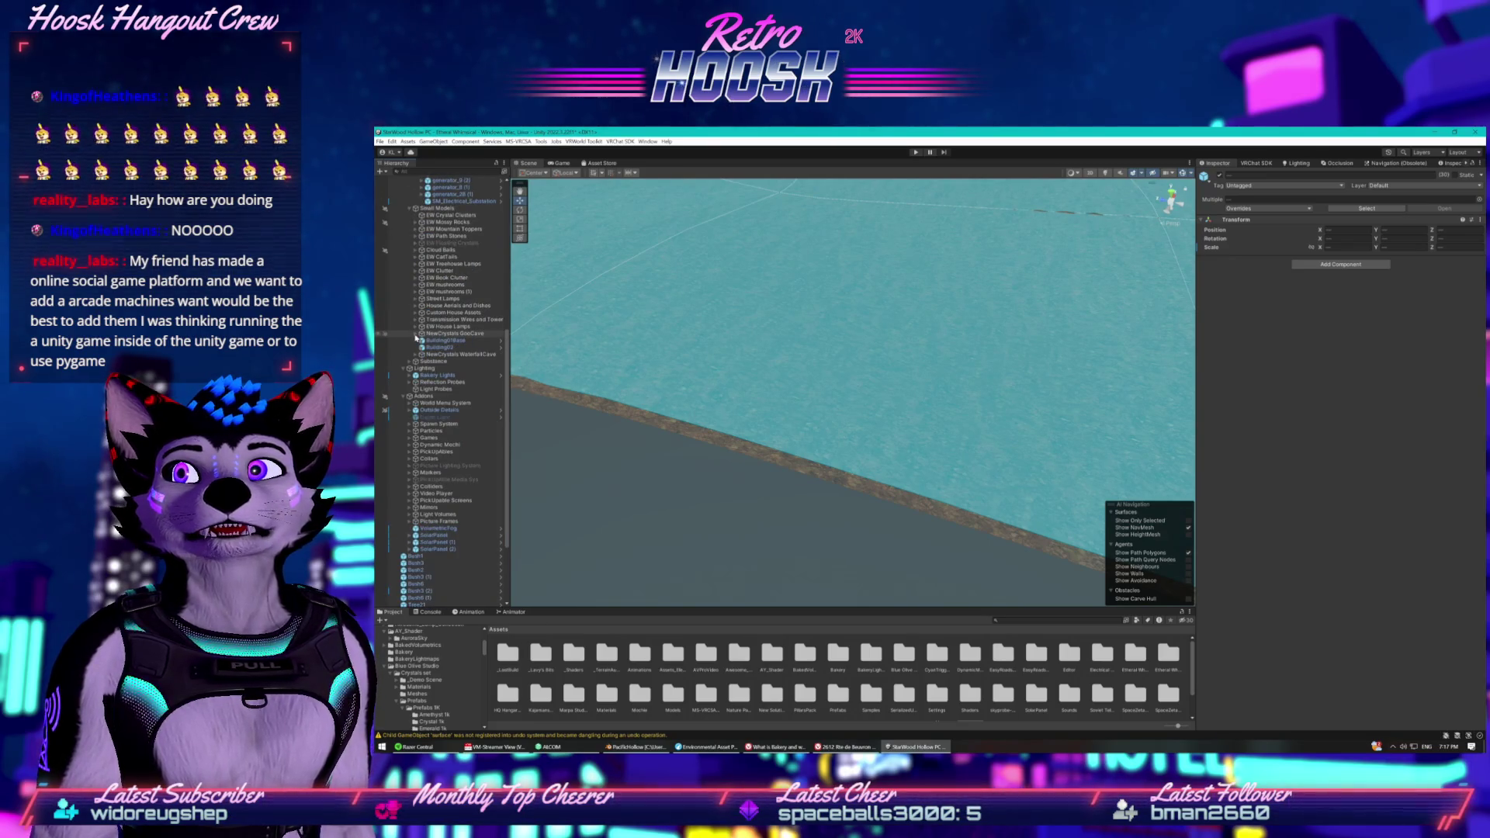
# Select the run of loose Bush and Tree objects, then collapse the Small Models and Lighting groups.
pyautogui.scroll(-5, 455, 389)
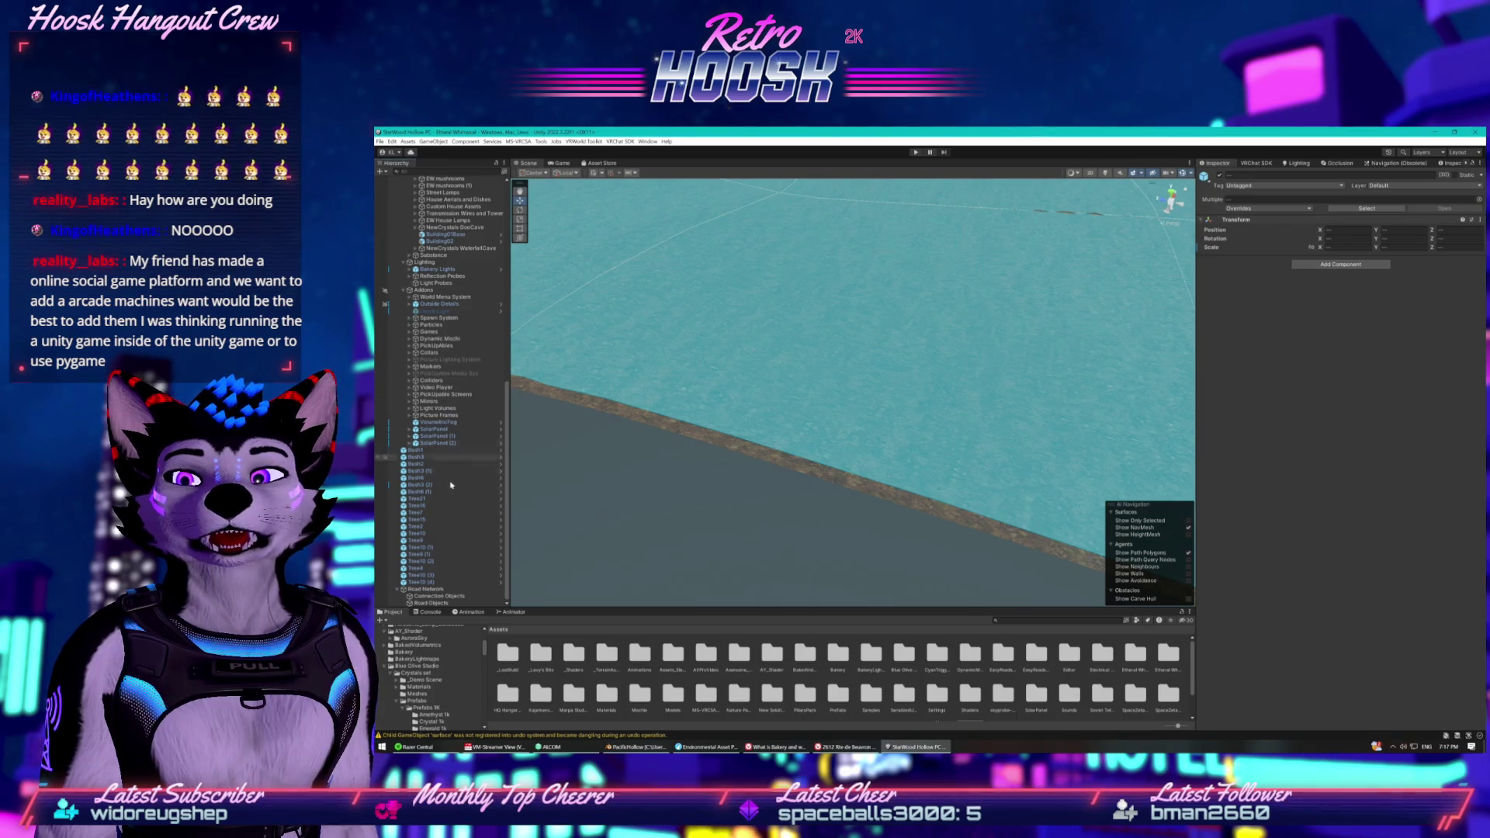
pyautogui.scroll(-5, 750, 304)
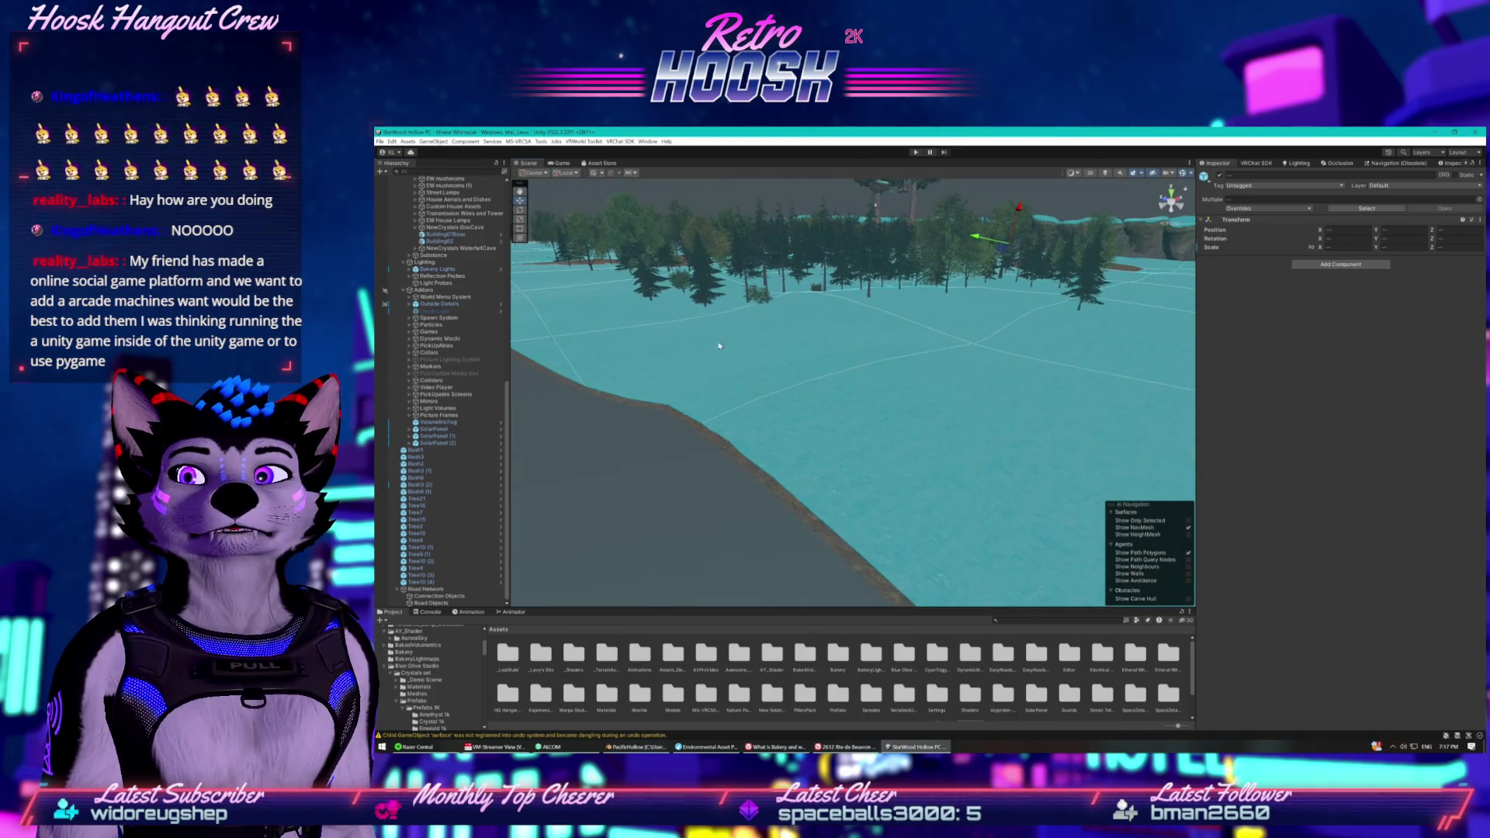
pyautogui.click(422, 451)
pyautogui.keyDown('shift'); pyautogui.click(423, 582); pyautogui.keyUp('shift')
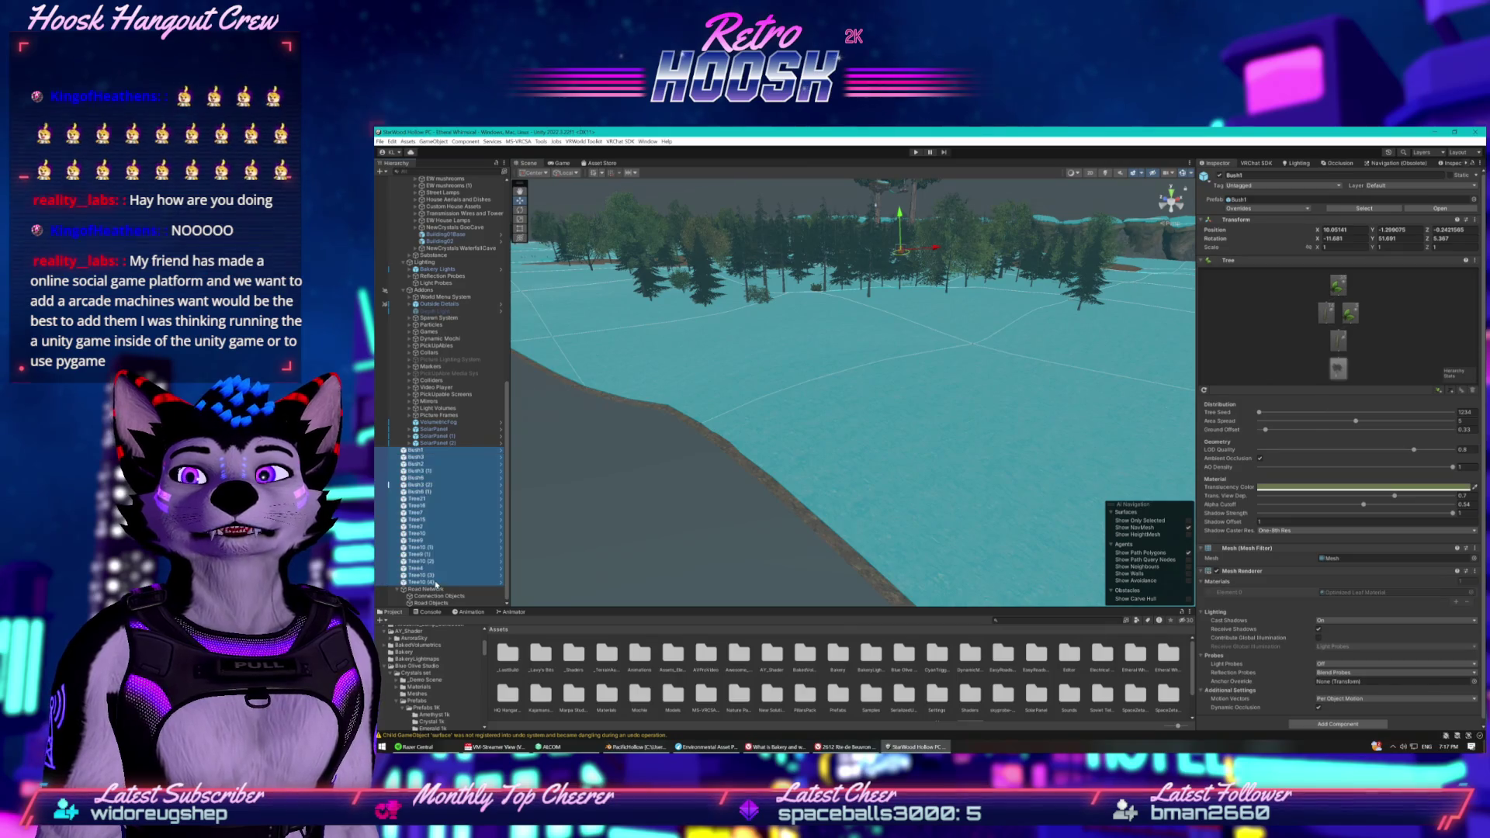
pyautogui.scroll(7, 415, 397)
pyautogui.scroll(3, 414, 396)
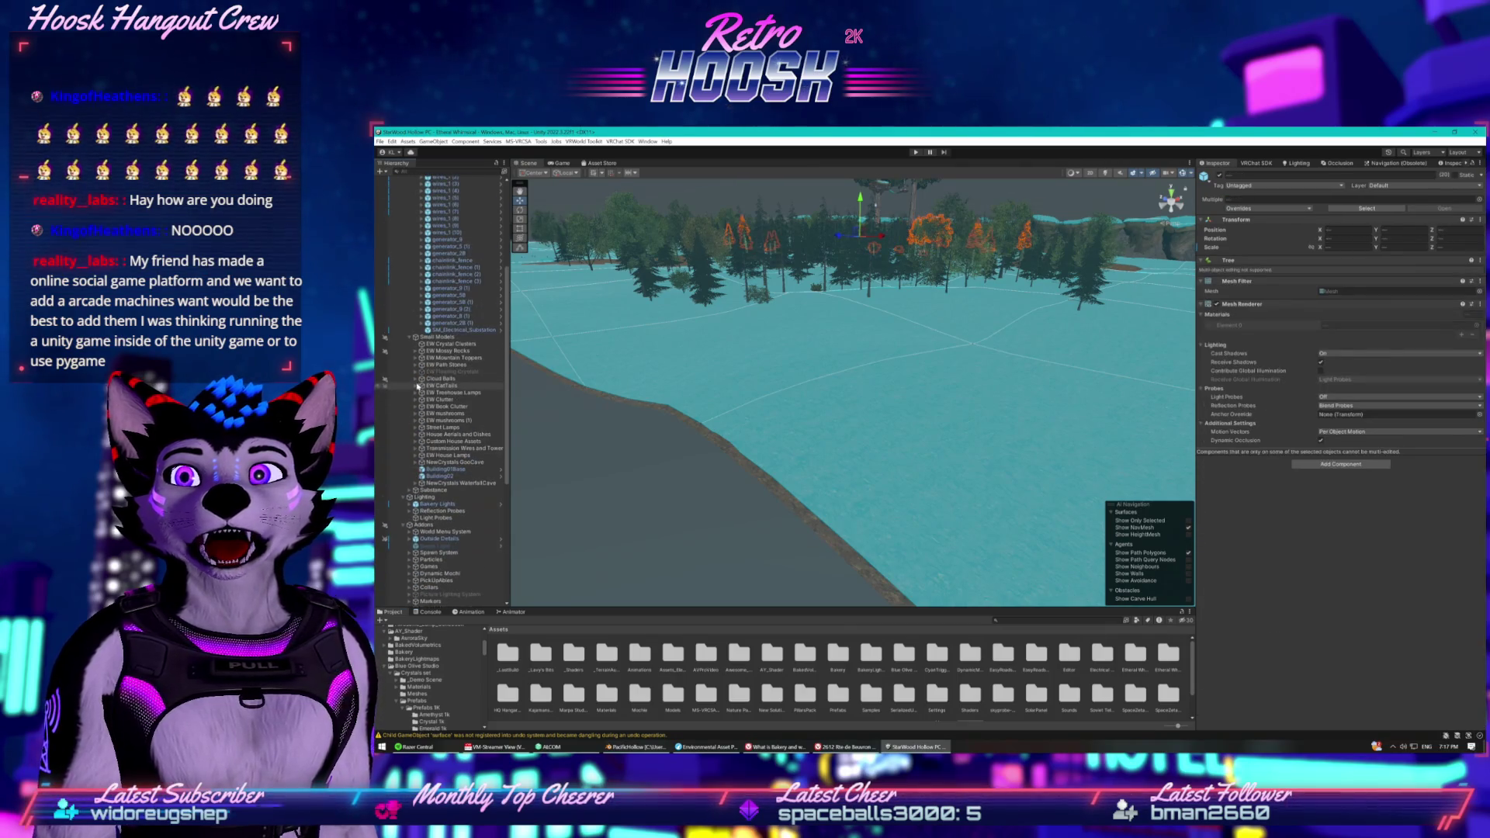
pyautogui.click(408, 339)
pyautogui.scroll(2, 423, 326)
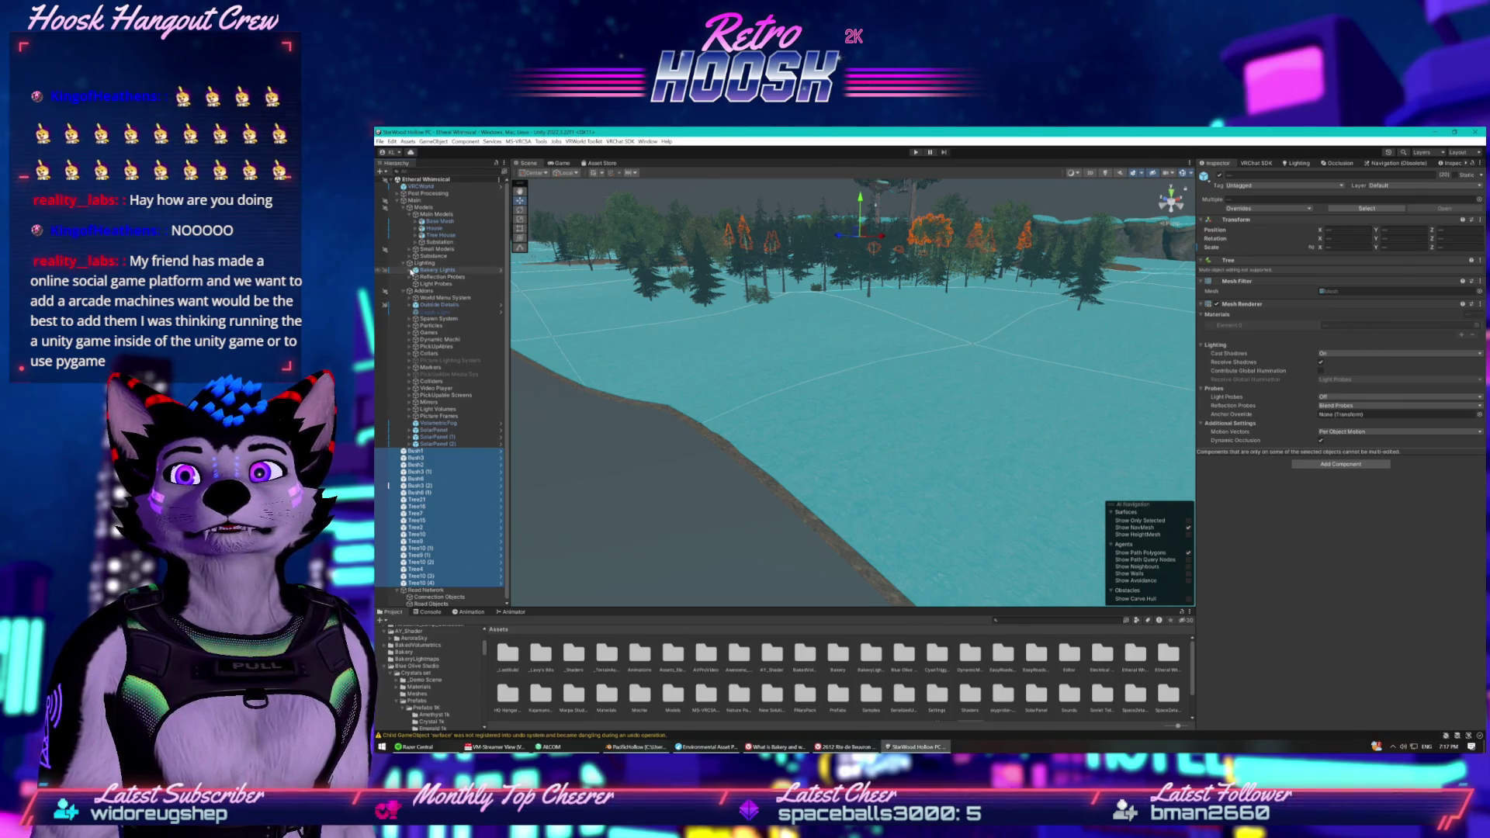
pyautogui.click(409, 263)
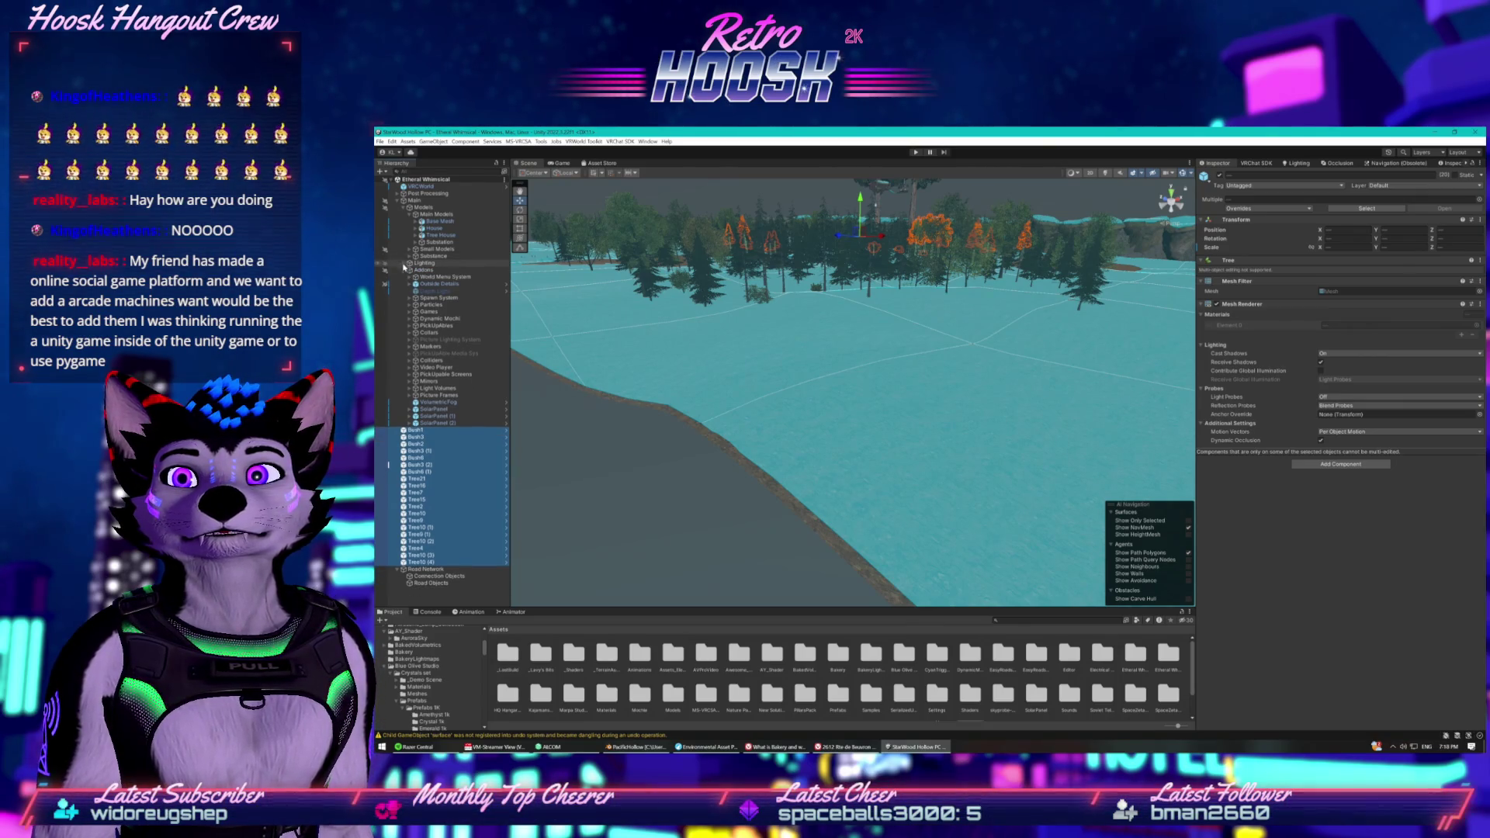
# Check Outside Details, expand Small Models, and filter the hierarchy to pick Trees (1).
pyautogui.click(410, 284)
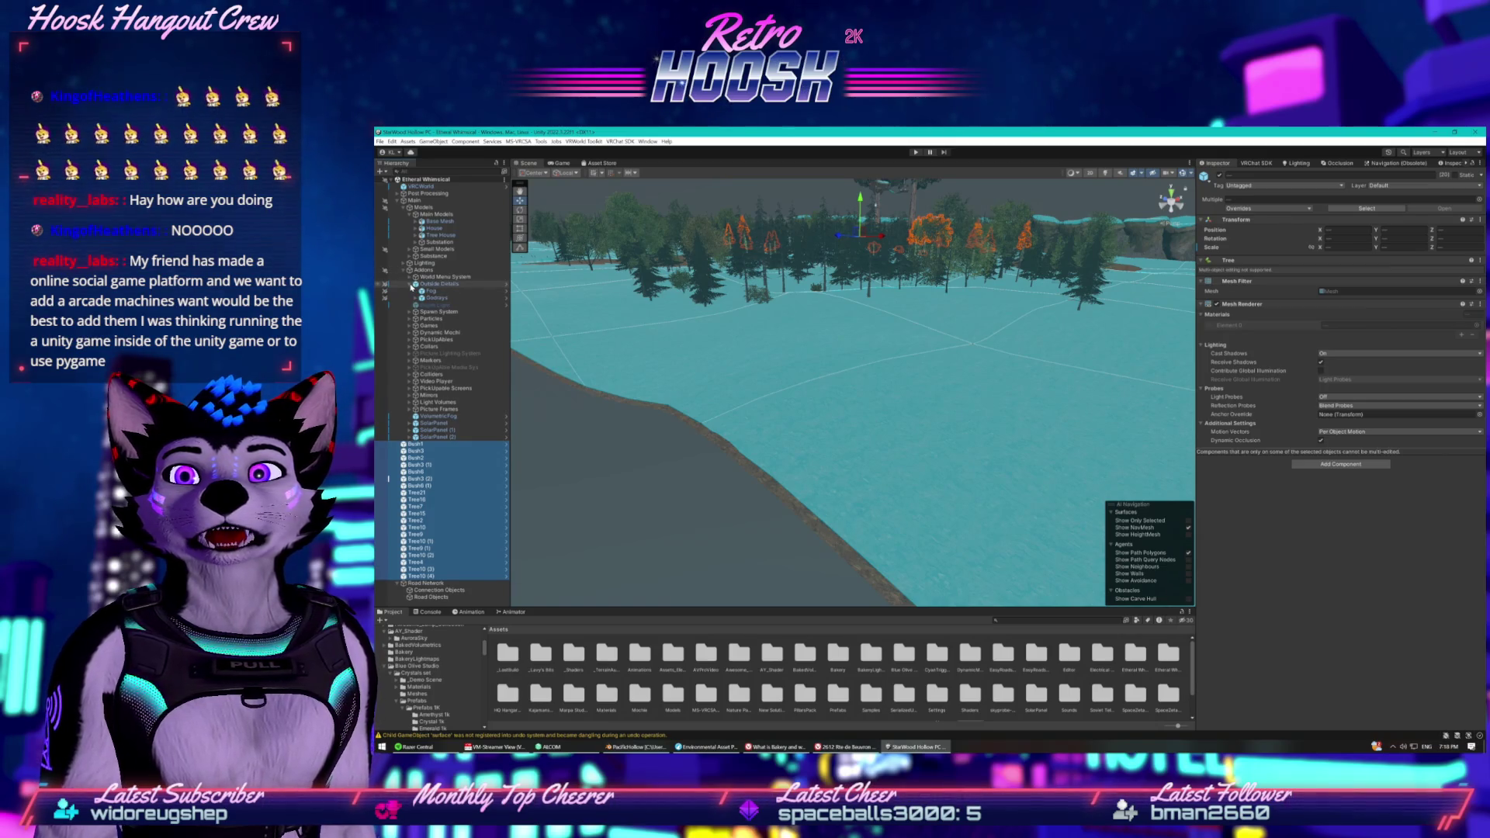
pyautogui.click(410, 284)
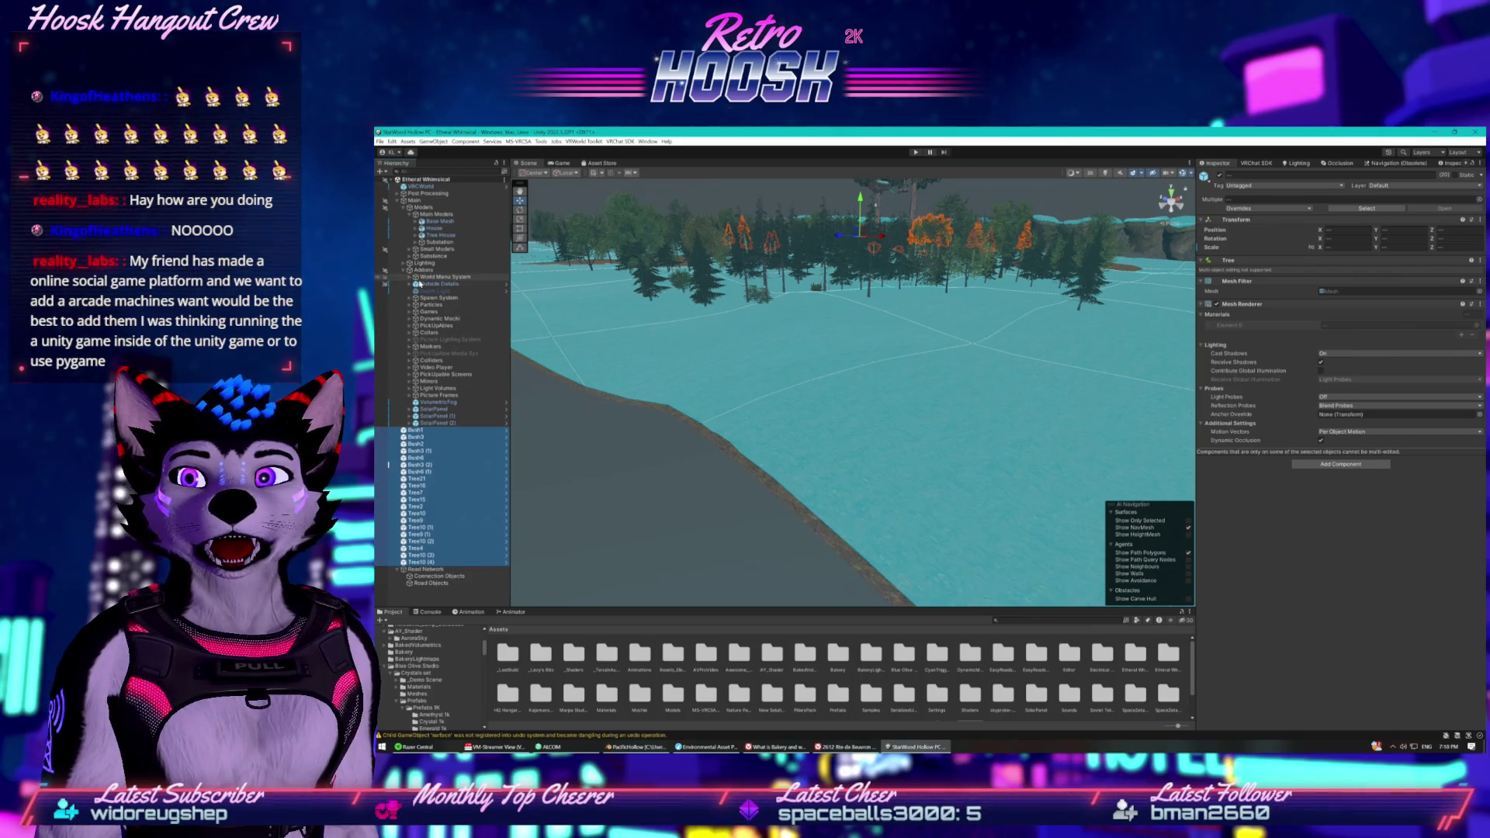
pyautogui.click(409, 250)
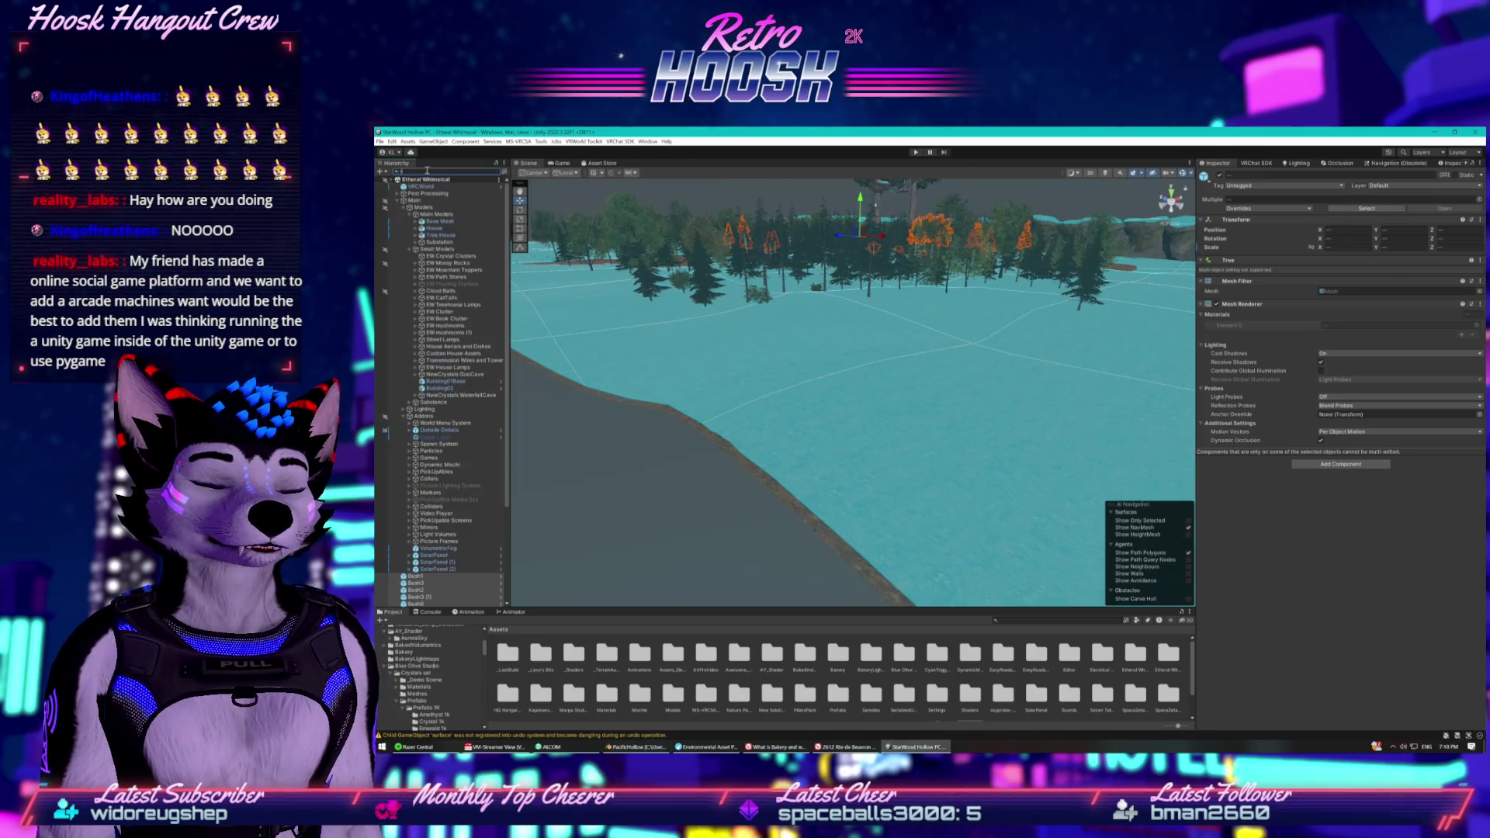
pyautogui.write('rees')
pyautogui.click(423, 194)
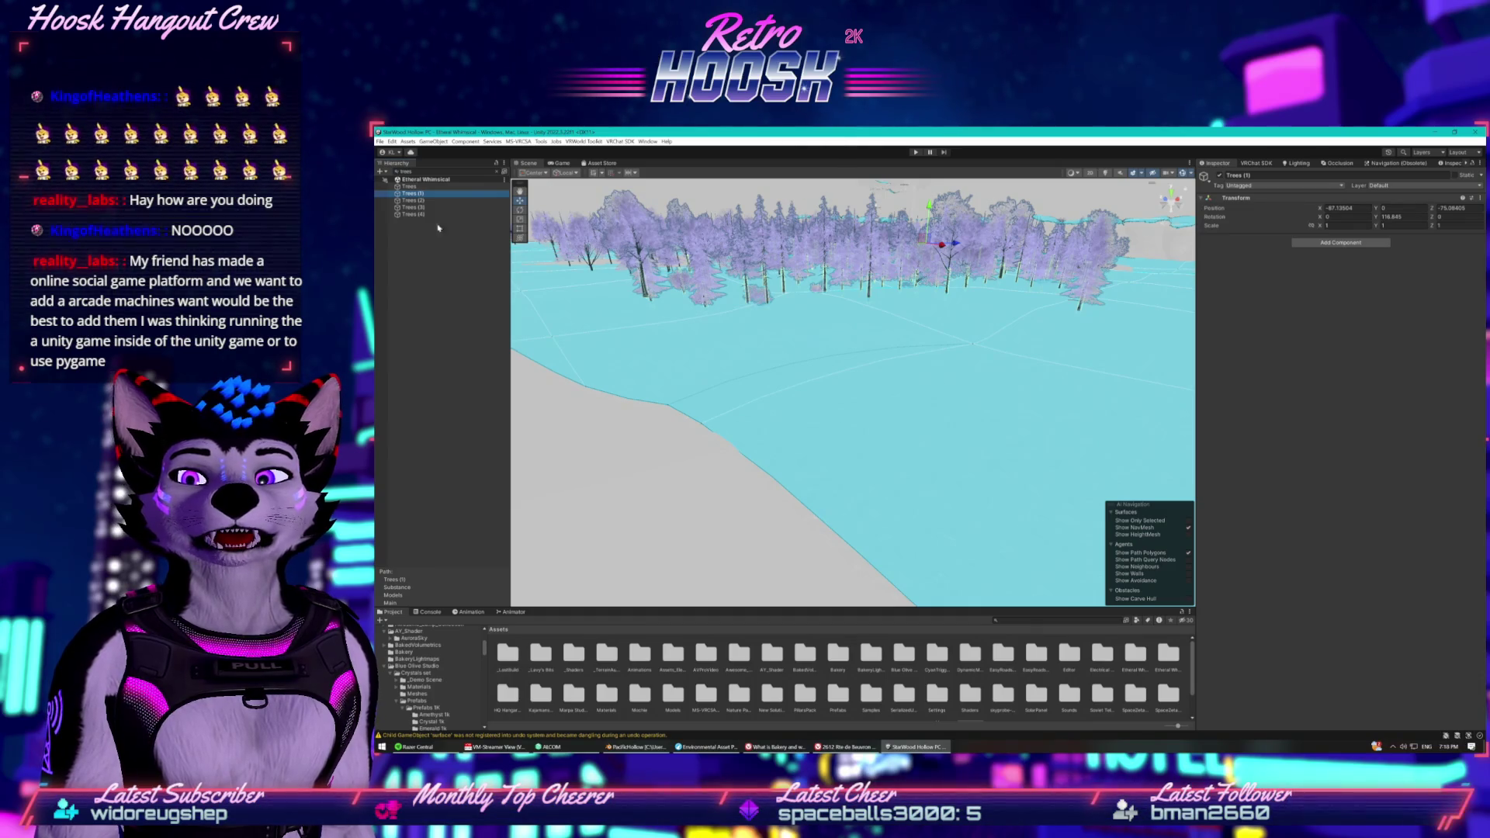
# Search the hierarchy for 'trees', select Trees (1), then clear the search.
pyautogui.click(490, 170)
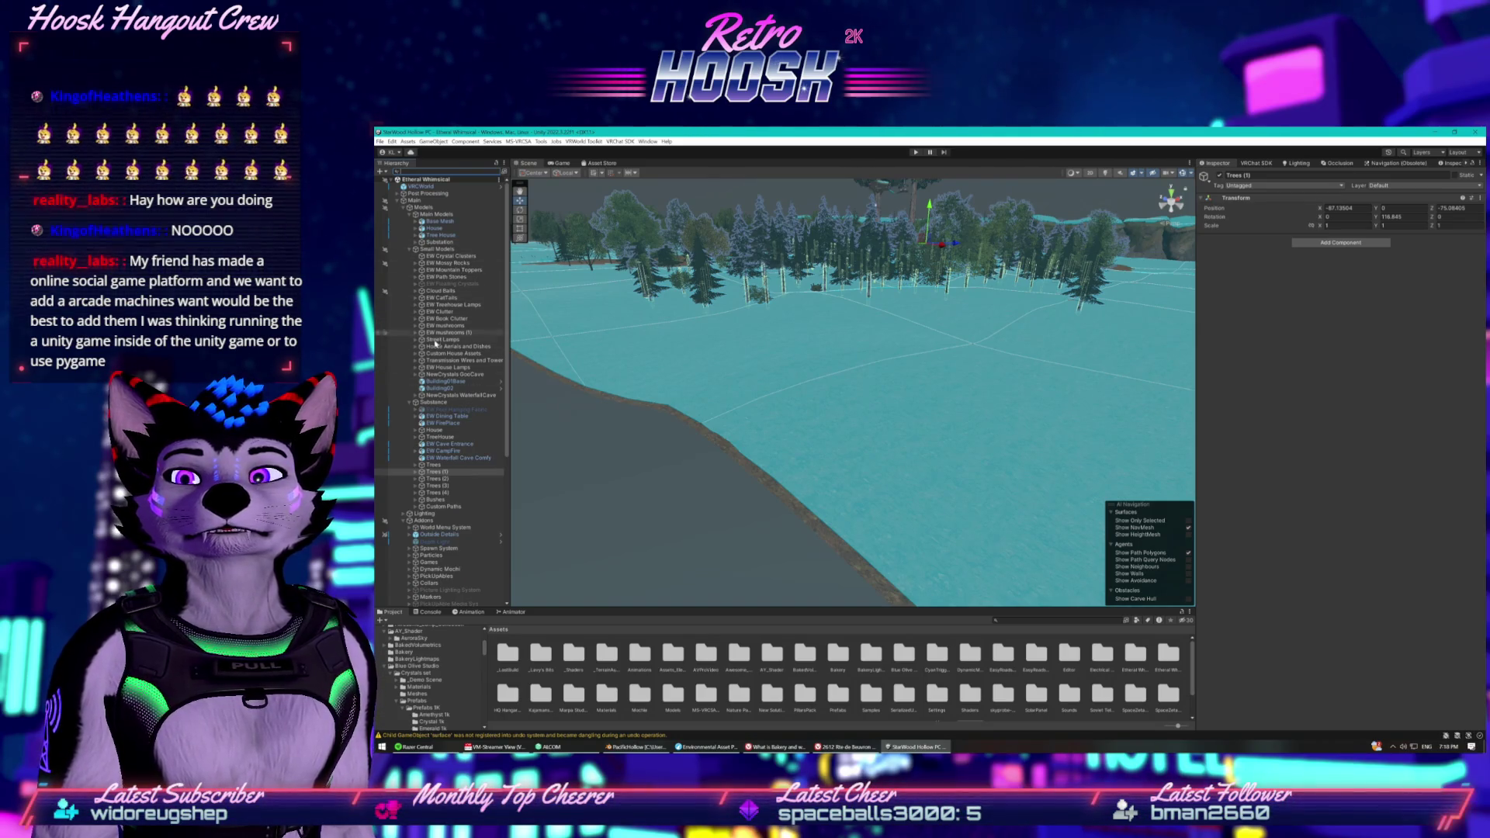
pyautogui.scroll(-3, 436, 355)
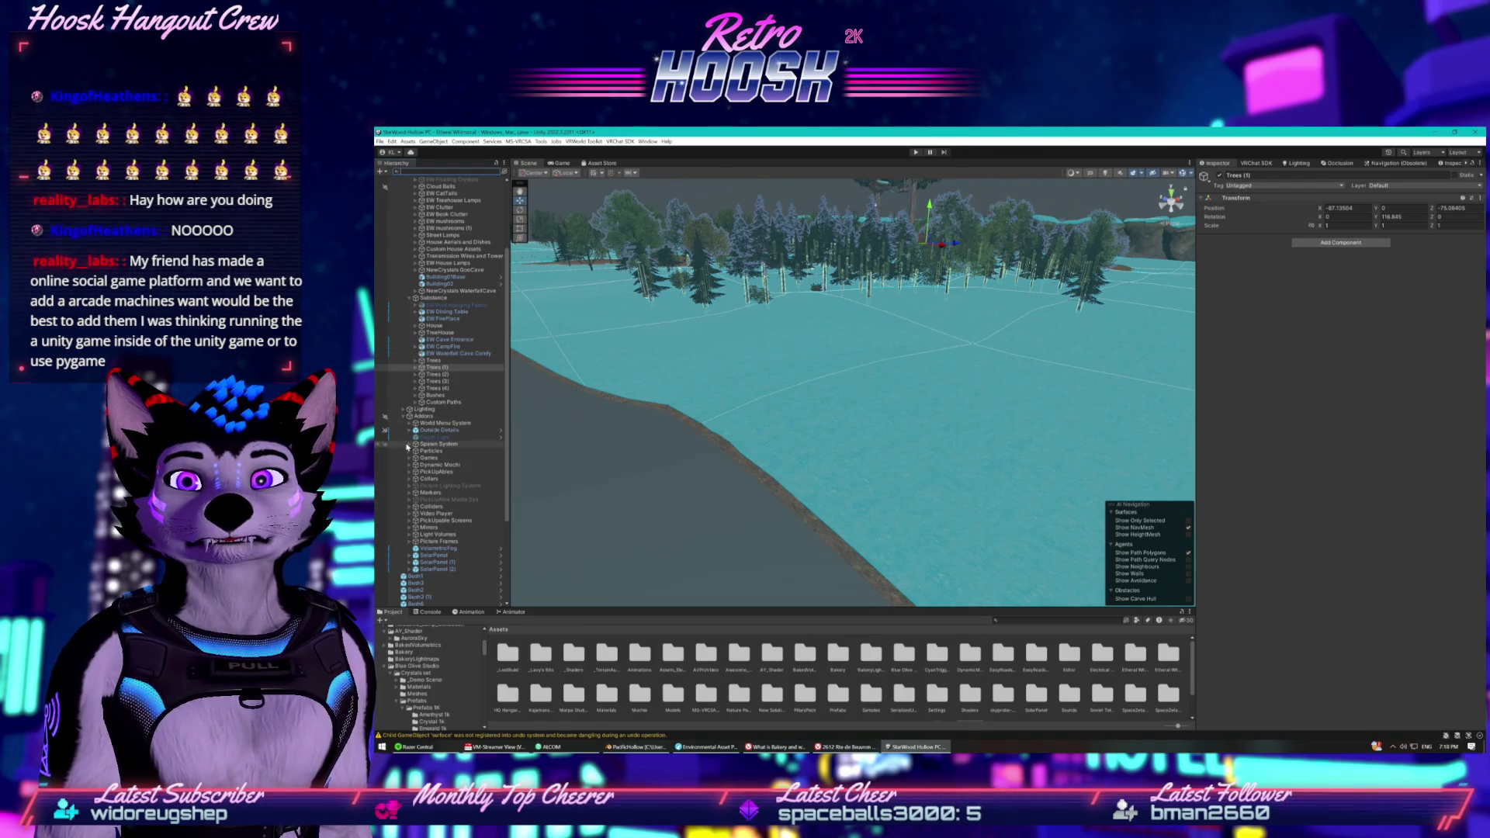
pyautogui.click(448, 172)
pyautogui.write('t')
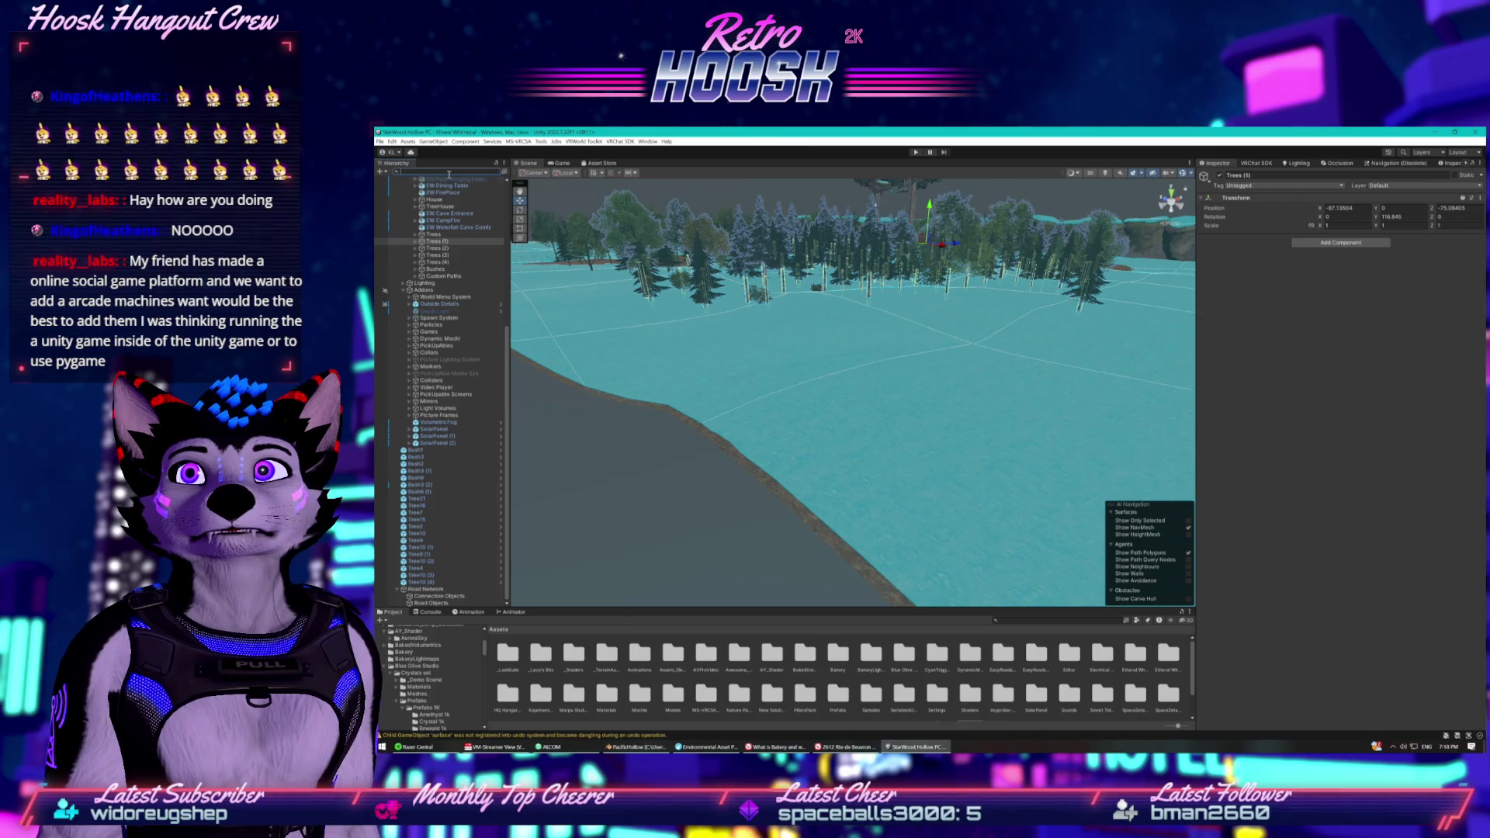
pyautogui.write('rees')
pyautogui.click(439, 193)
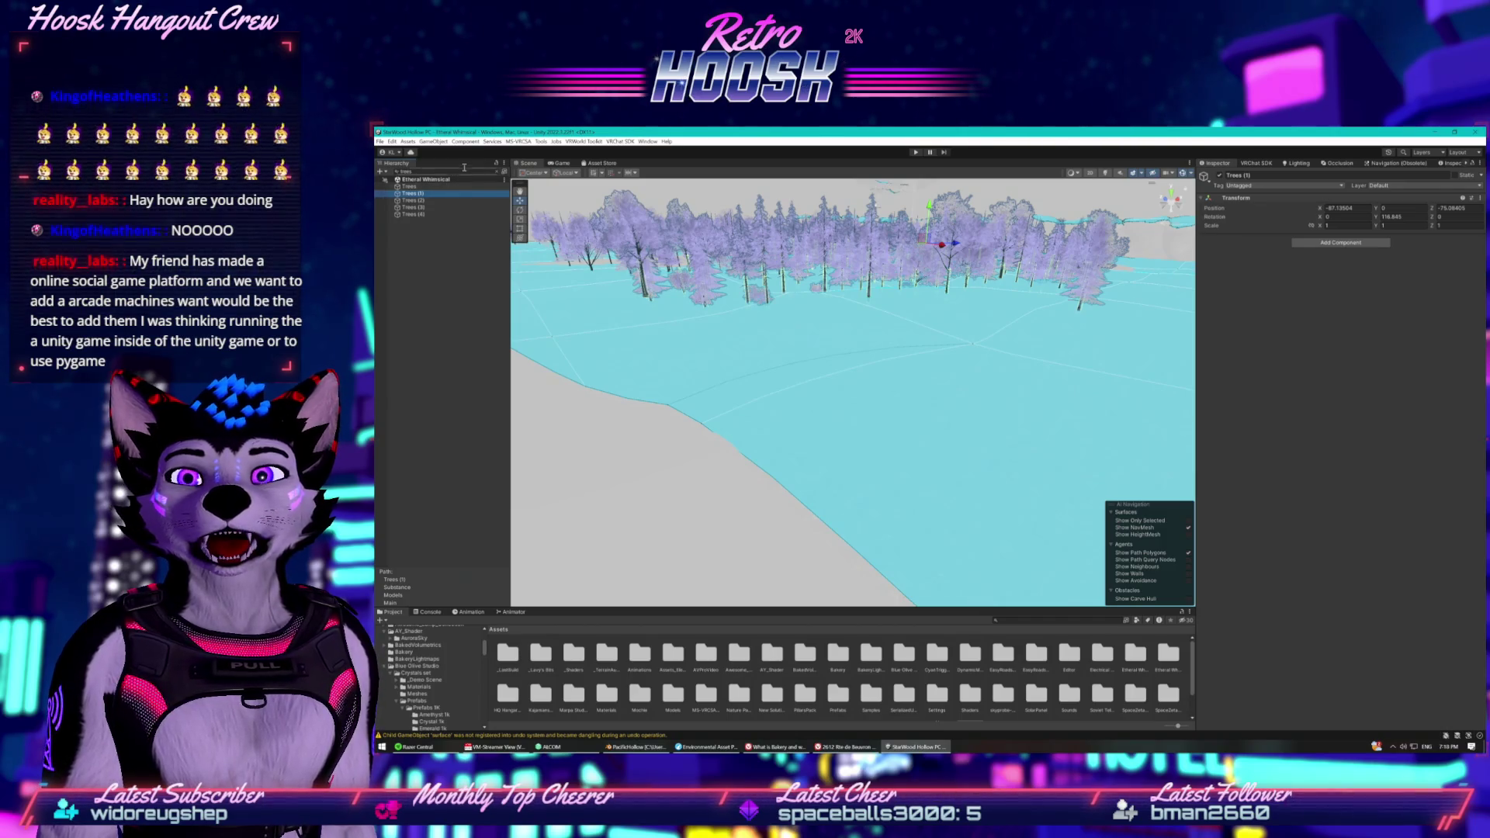
pyautogui.click(495, 172)
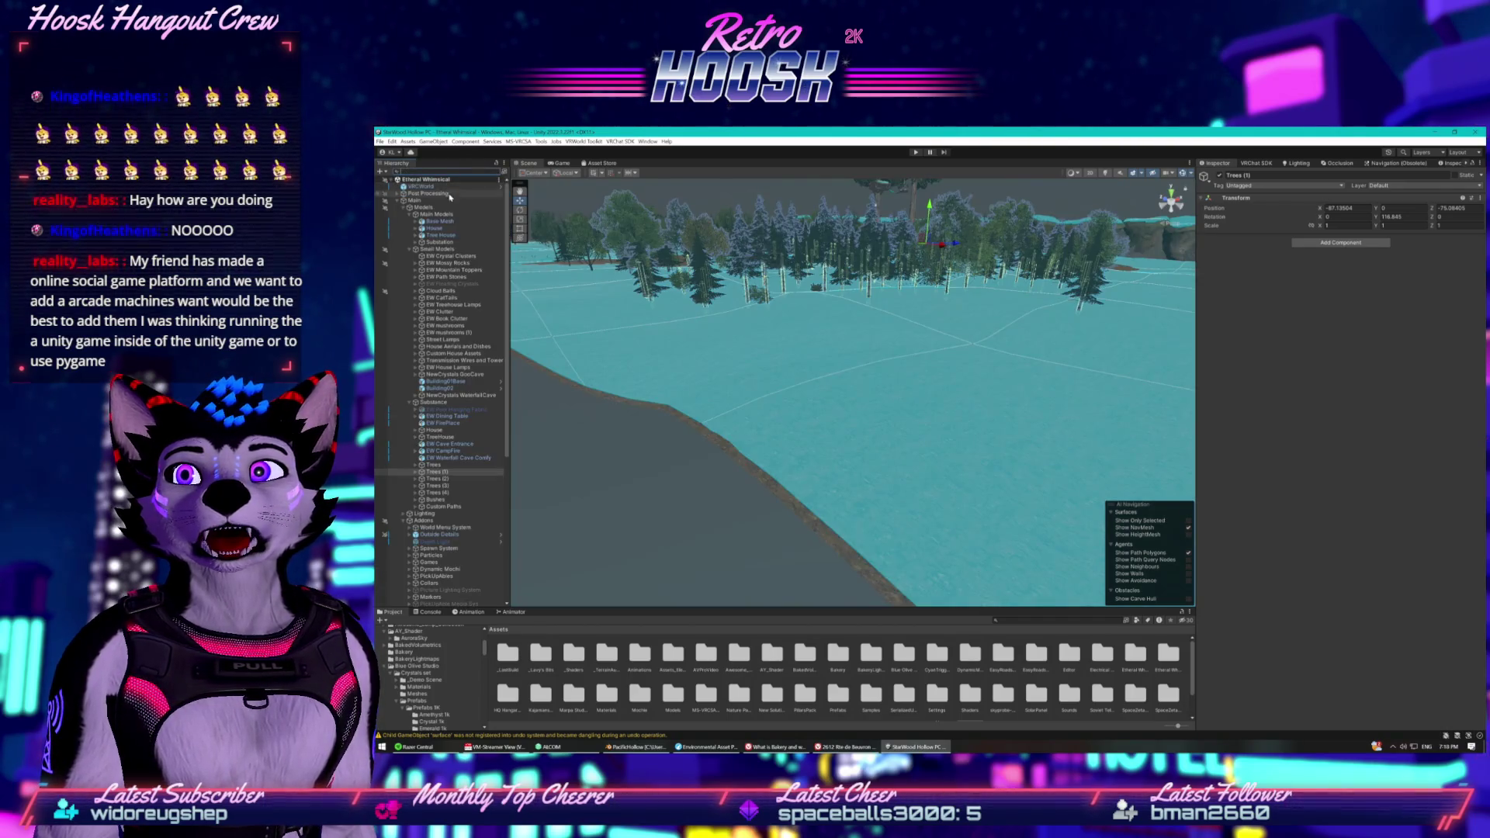
# Expand House and Tree House, collapse Main Models and Small Models, and select Substance.
pyautogui.click(417, 228)
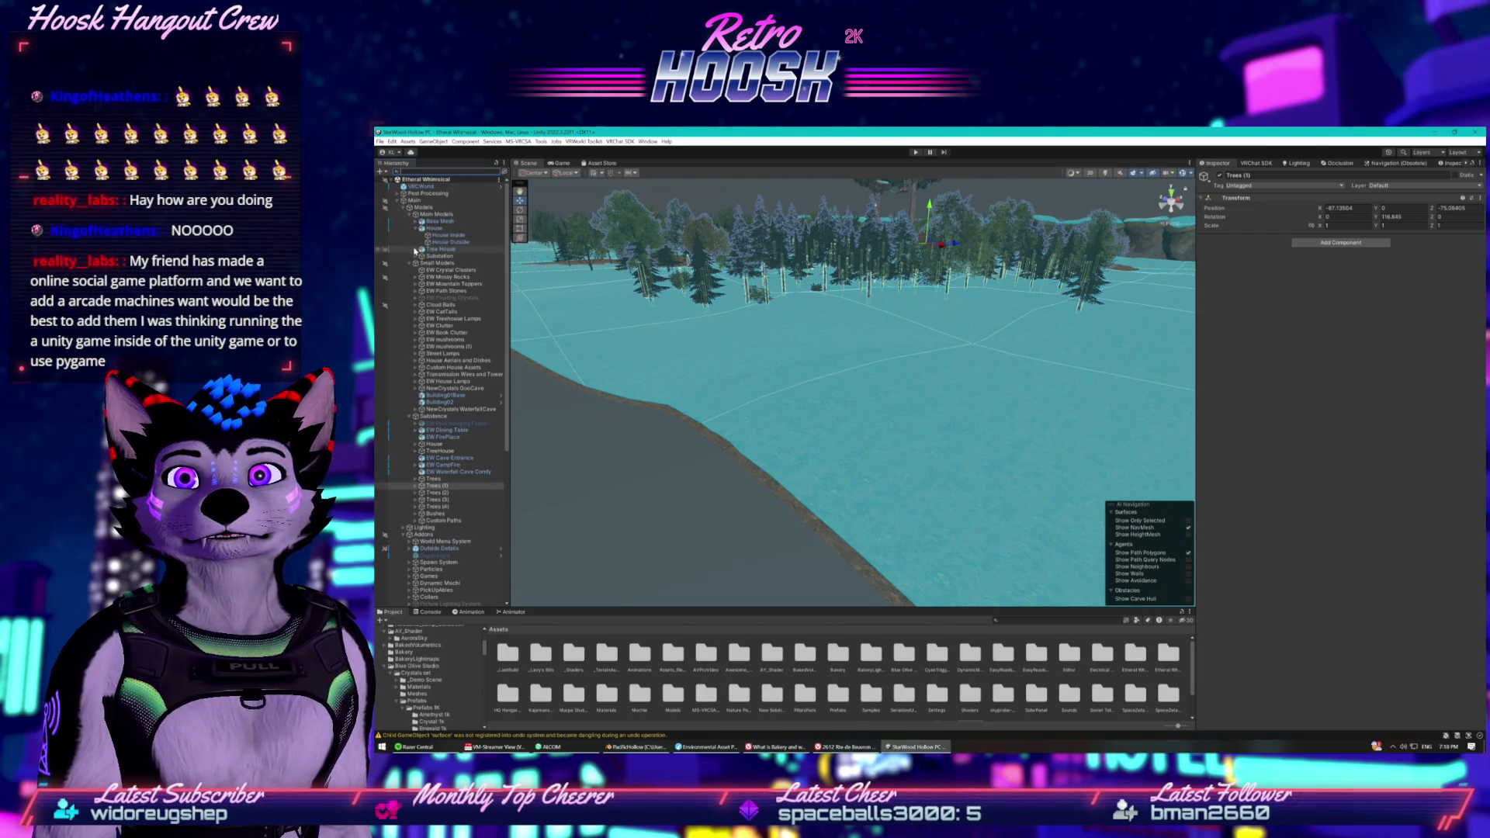
pyautogui.click(415, 249)
pyautogui.click(414, 312)
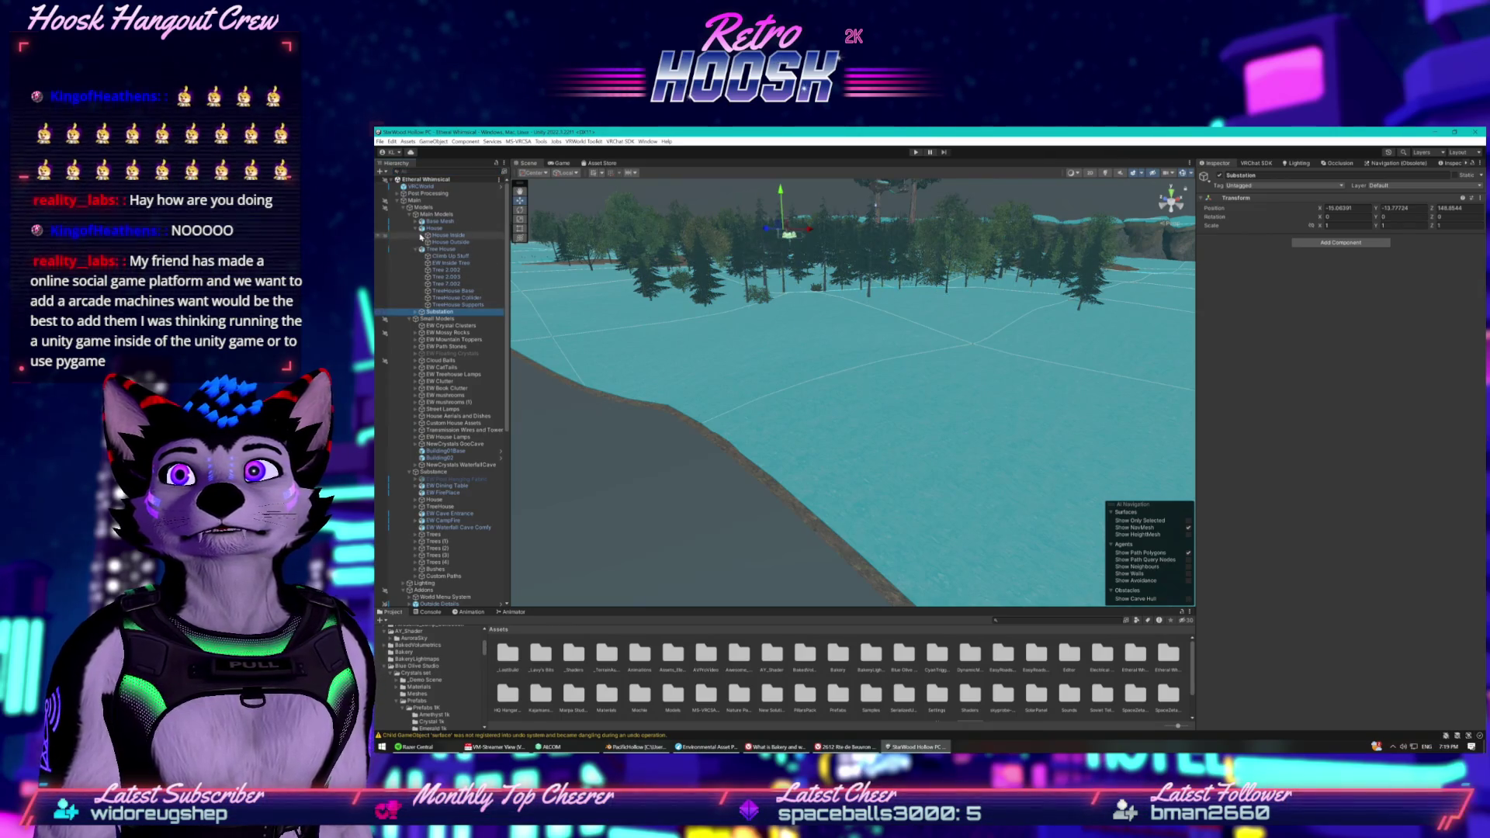
pyautogui.click(409, 215)
pyautogui.click(410, 221)
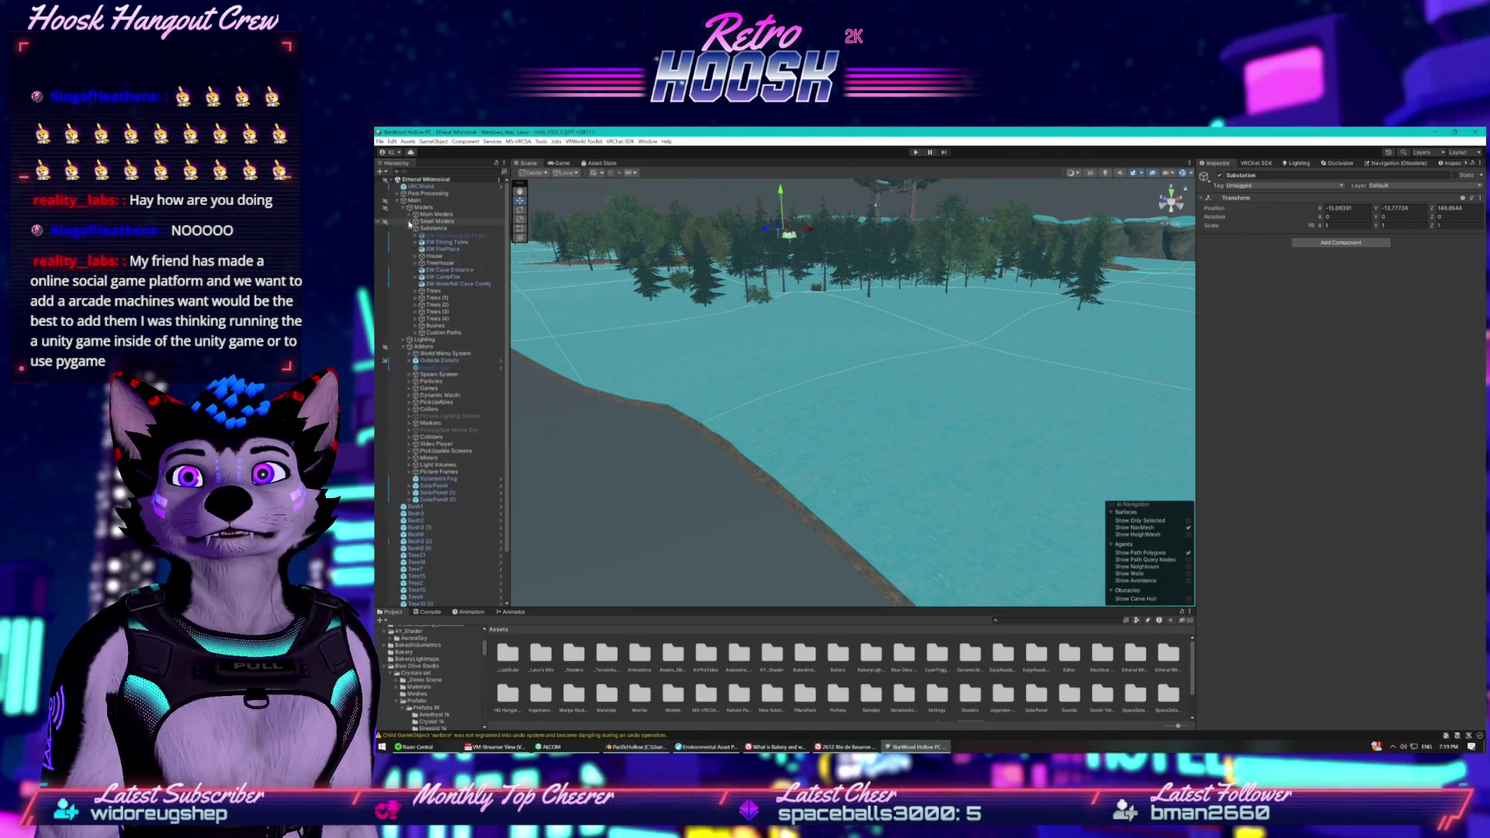
pyautogui.click(433, 228)
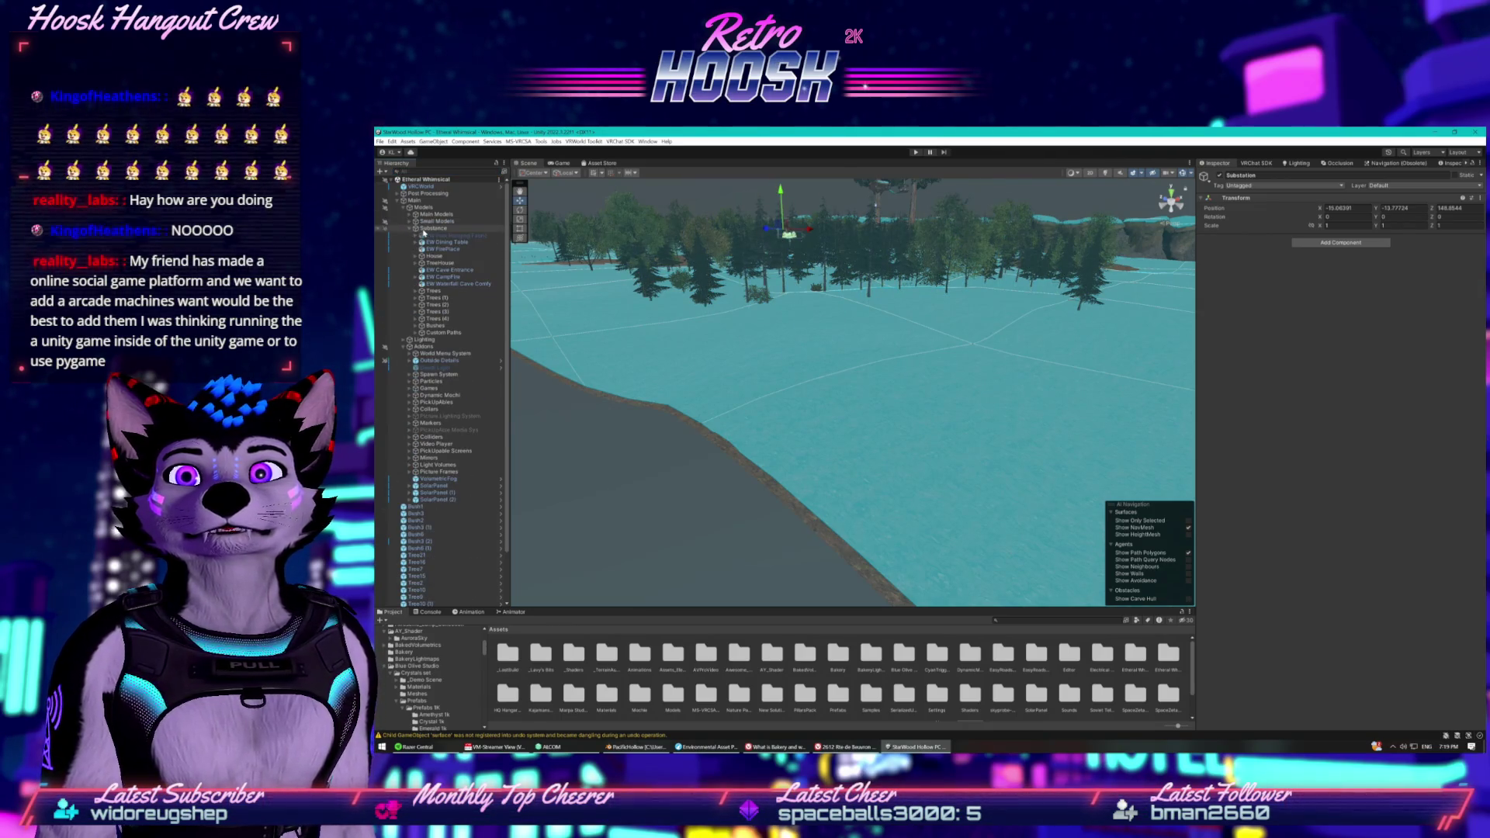
# Collapse Trees, expand Trees (4), and select the loose Bush1 object.
pyautogui.click(416, 291)
pyautogui.click(417, 291)
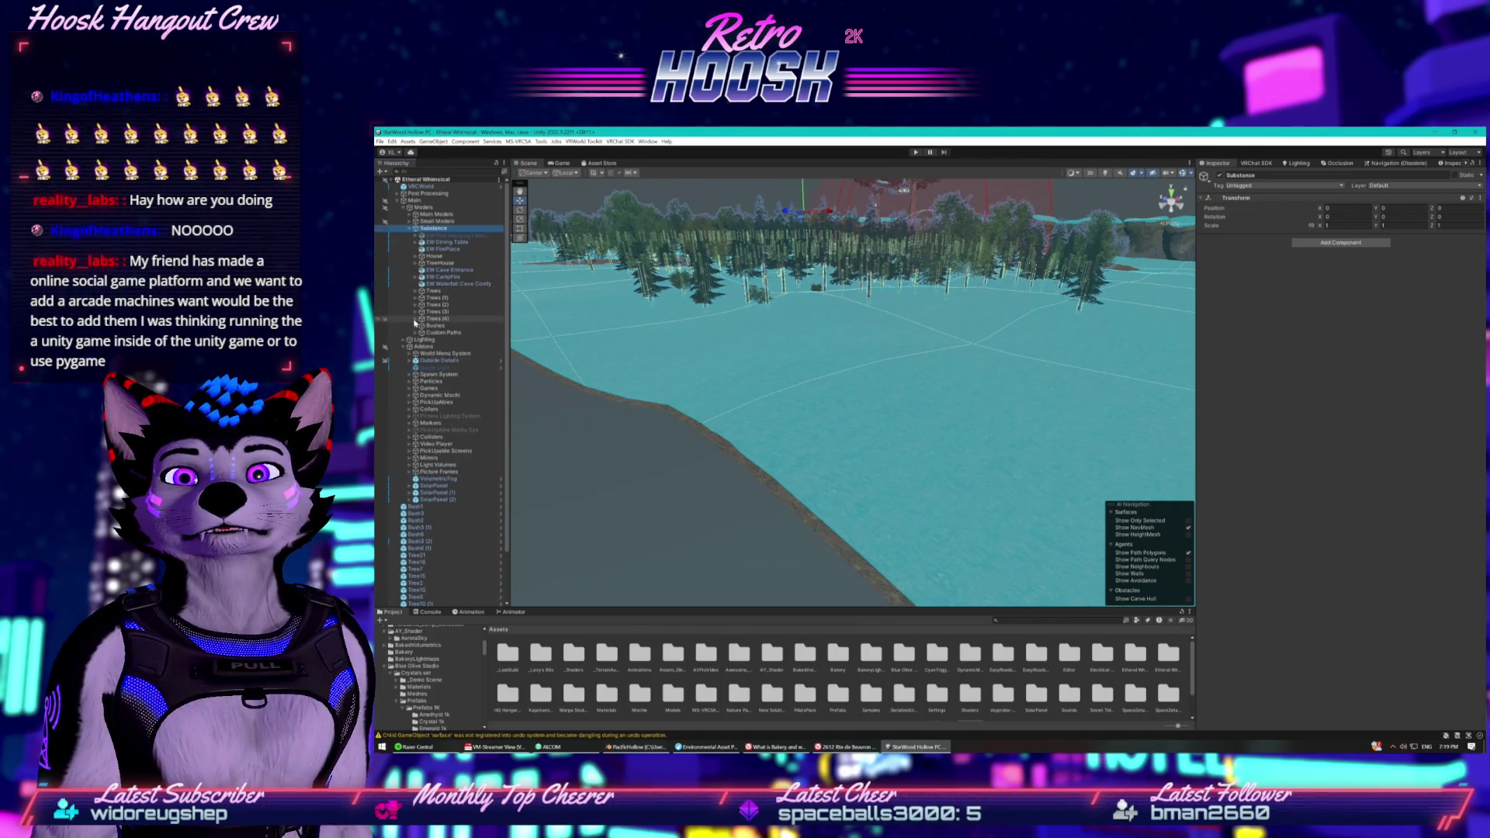
pyautogui.click(415, 318)
pyautogui.scroll(-3, 415, 323)
pyautogui.scroll(-10, 419, 334)
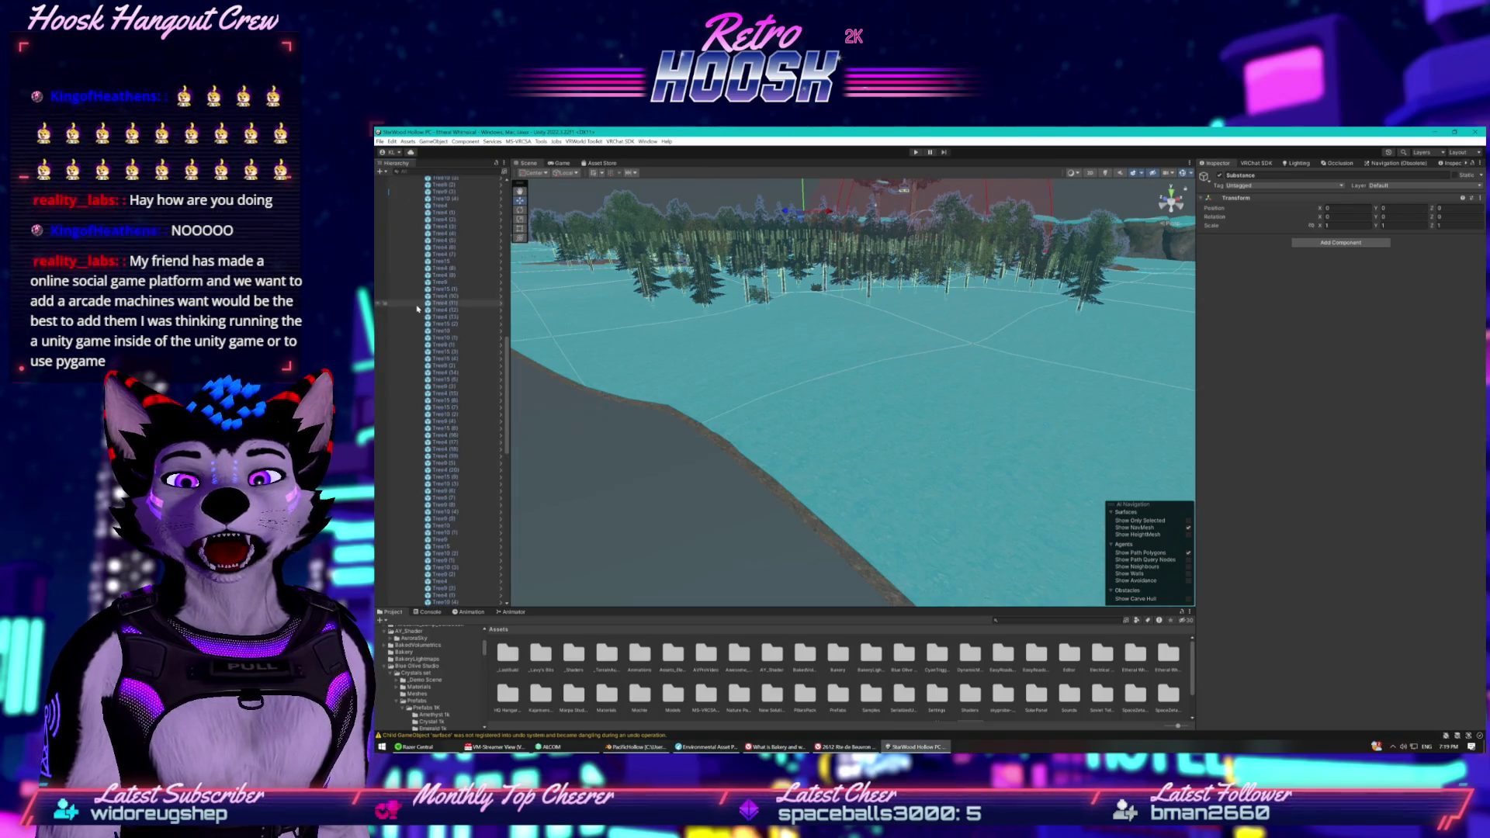
pyautogui.click(415, 498)
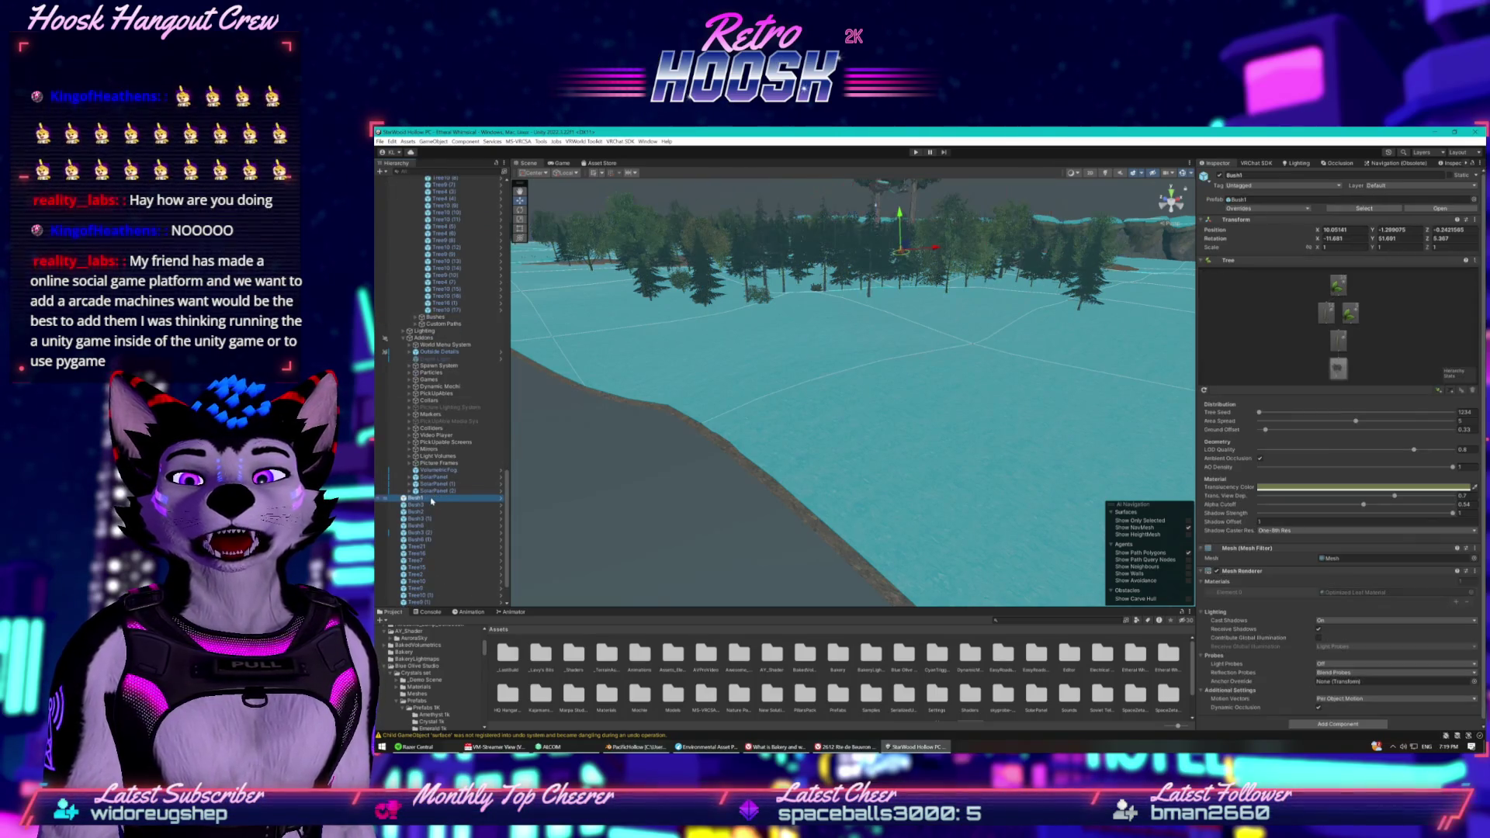
# Move the loose objects from Bush1 through the last Tree into the Bushes group.
pyautogui.keyDown('shift'); pyautogui.click(430, 579); pyautogui.keyUp('shift')
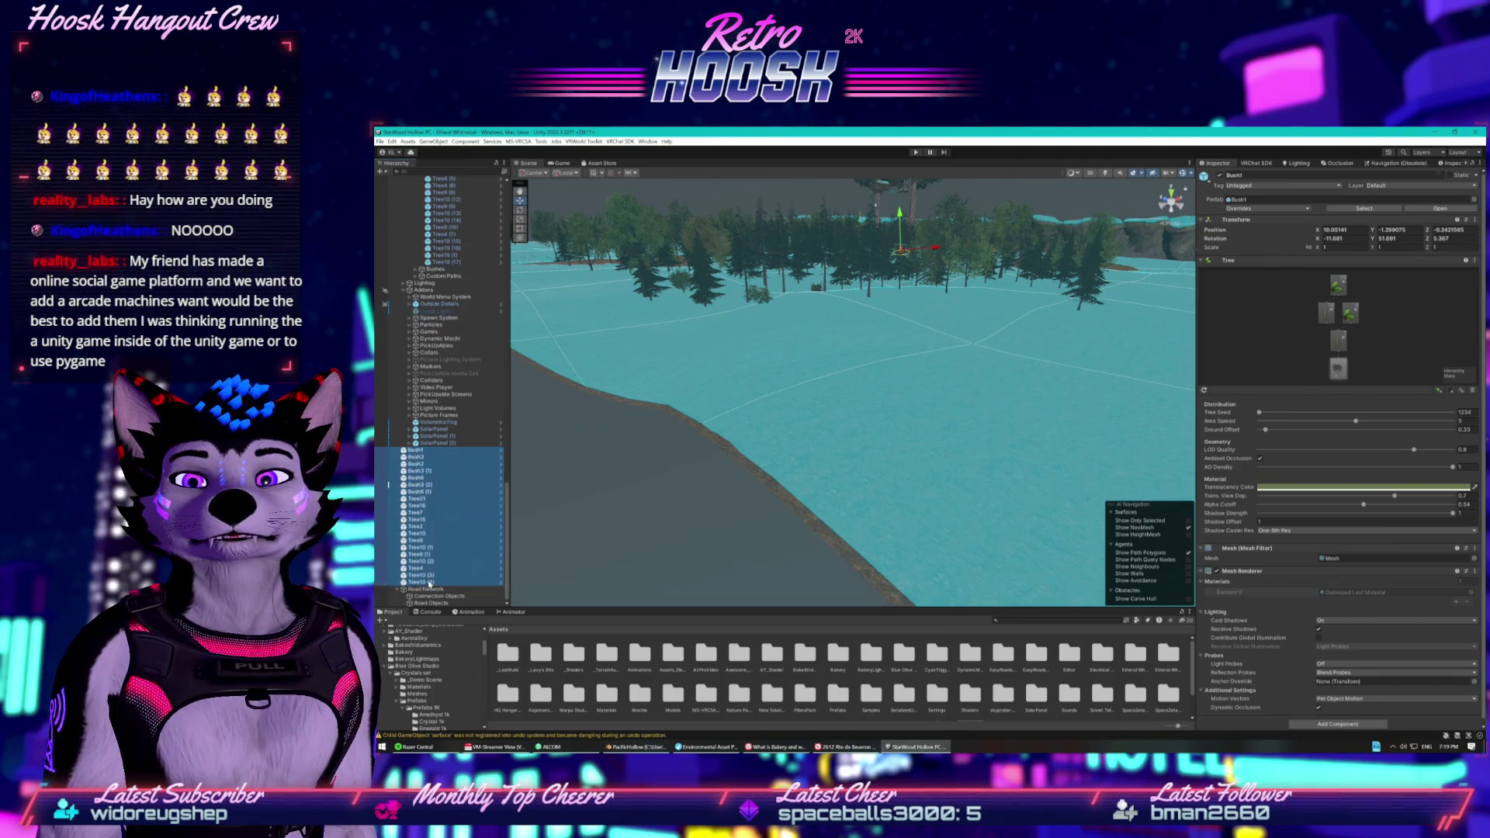
pyautogui.moveTo(431, 528); pyautogui.dragTo(447, 322)
pyautogui.scroll(5, 448, 341)
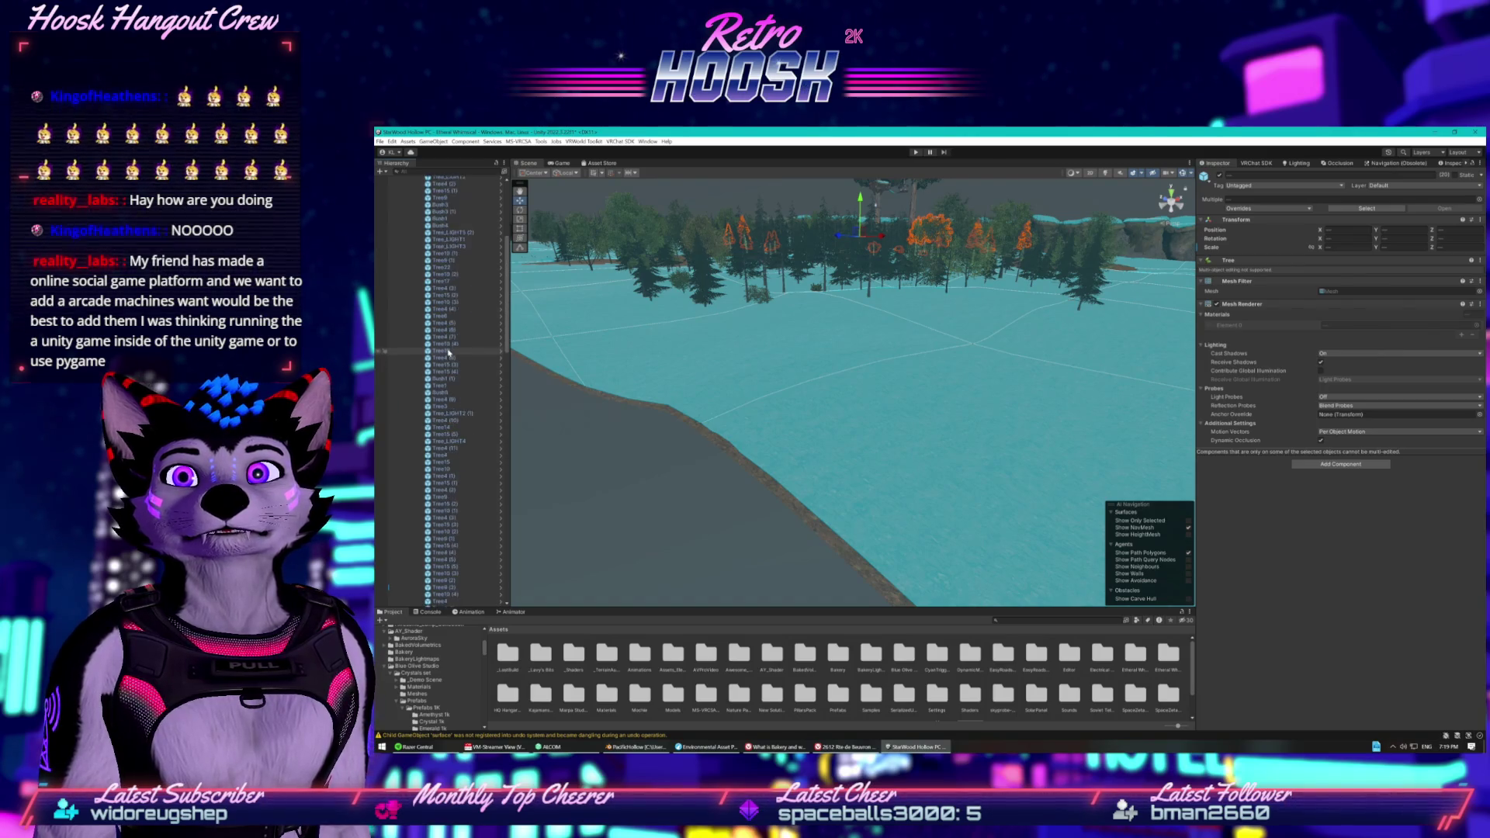
pyautogui.scroll(5, 448, 352)
# Expand and duplicate the Trees group with Ctrl+D, then check Trees (2), (3) and (4).
pyautogui.click(417, 318)
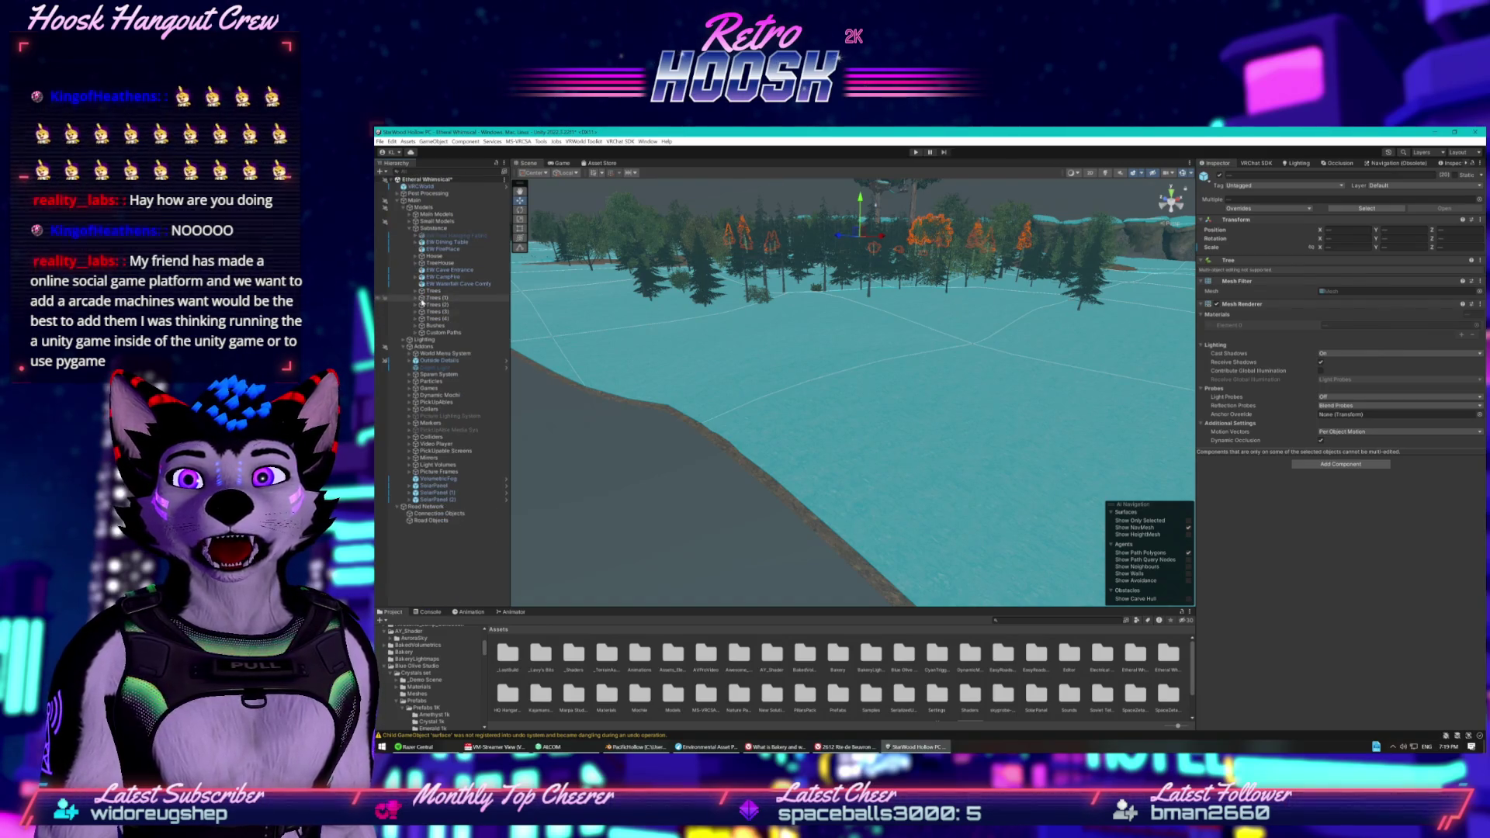
pyautogui.click(416, 291)
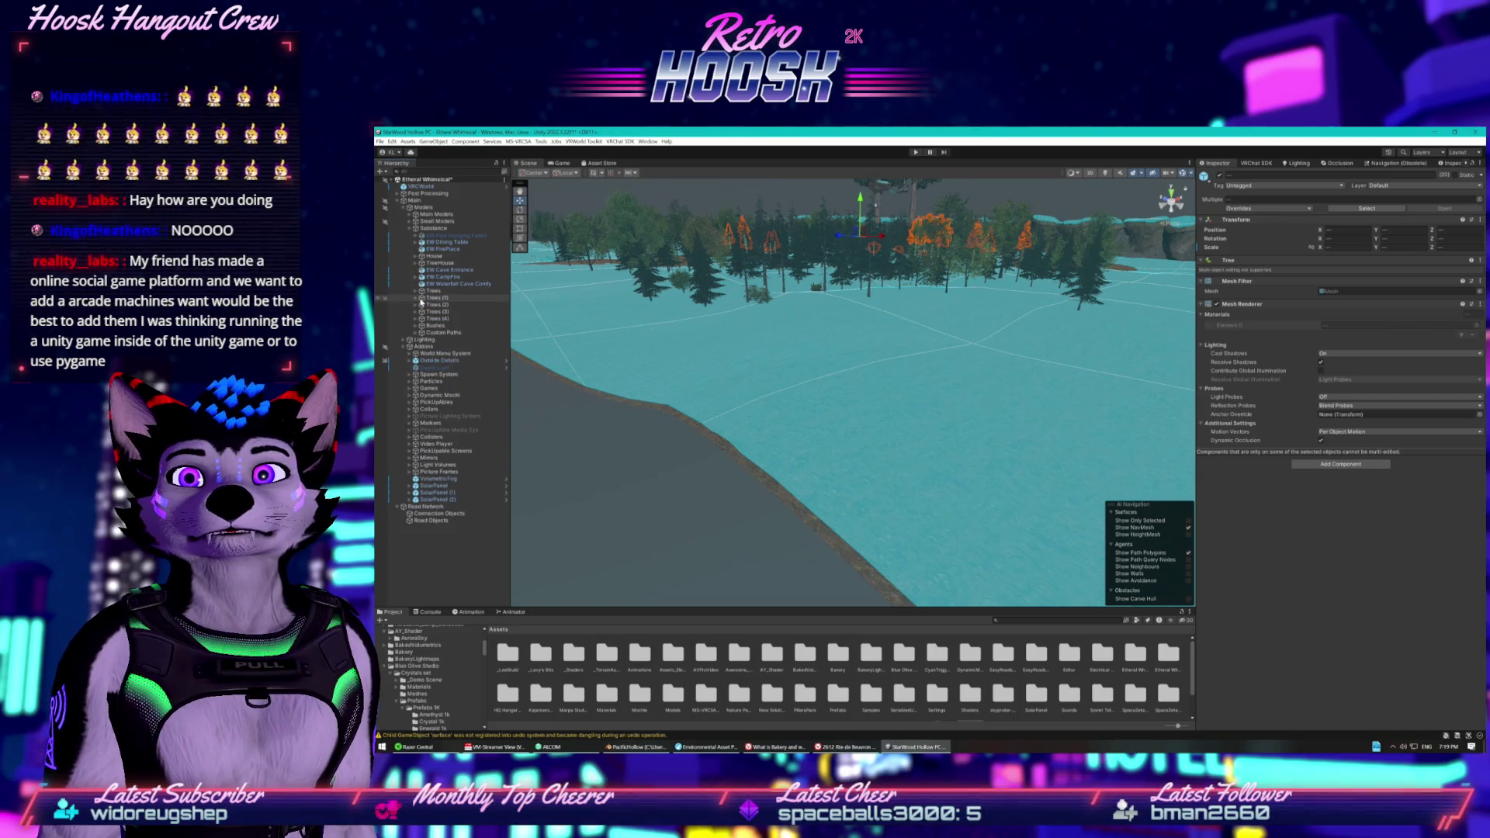
pyautogui.click(427, 292)
pyautogui.hotkey('ctrl', 'd')
pyautogui.scroll(-5, 428, 373)
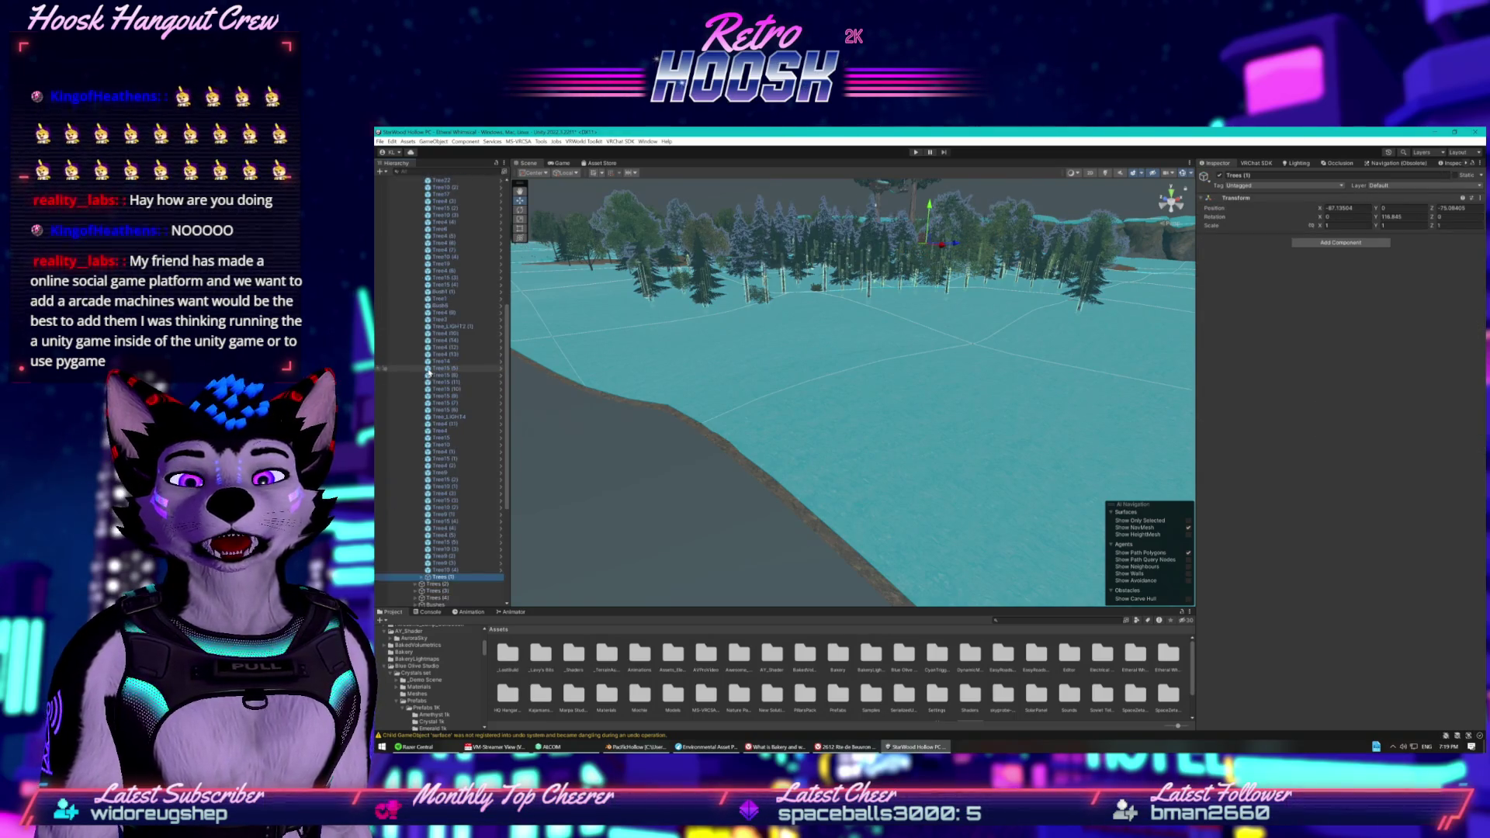
pyautogui.click(428, 429)
pyautogui.click(439, 434)
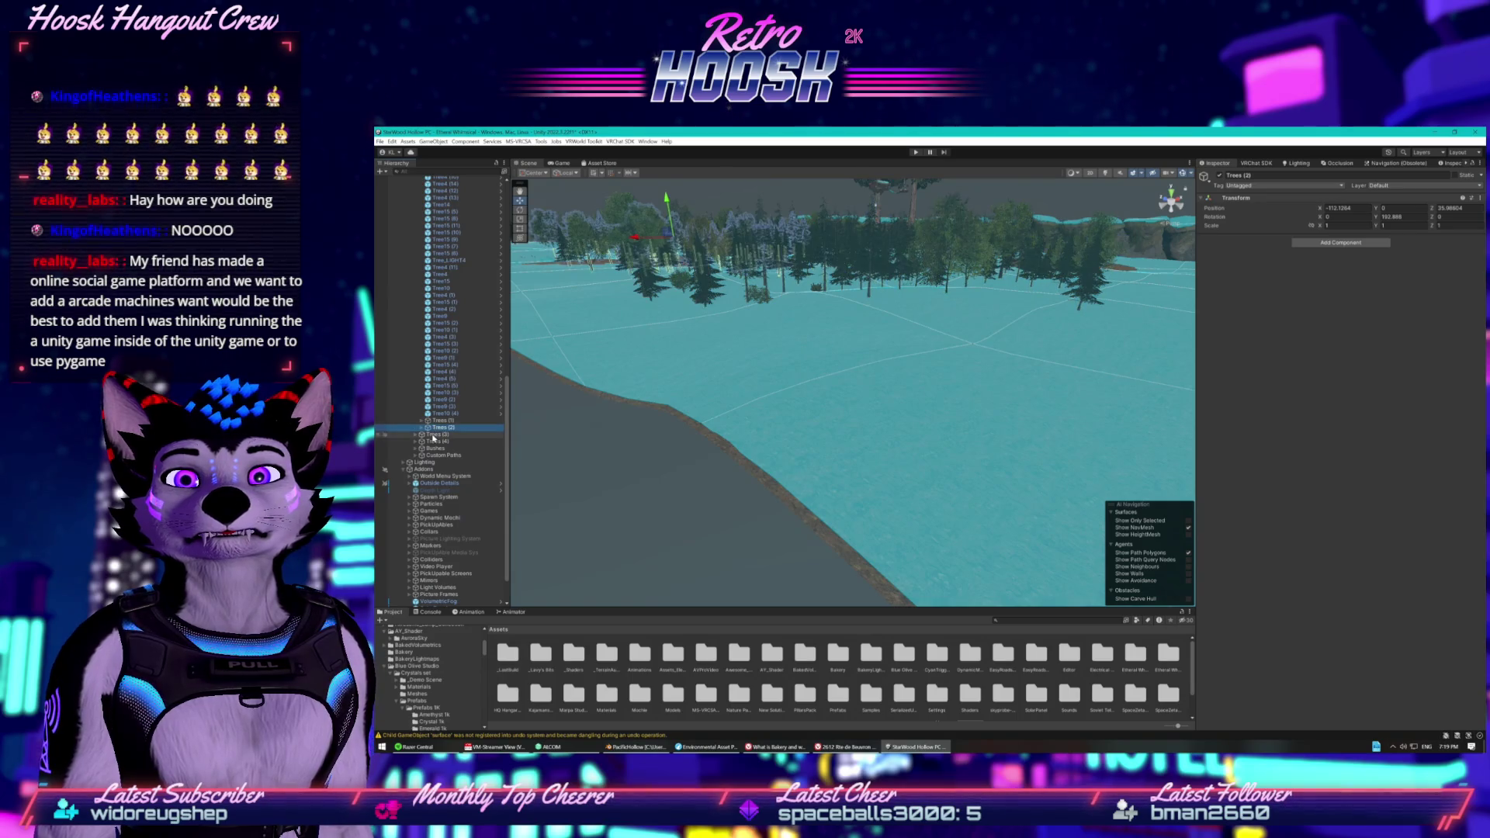
pyautogui.click(437, 441)
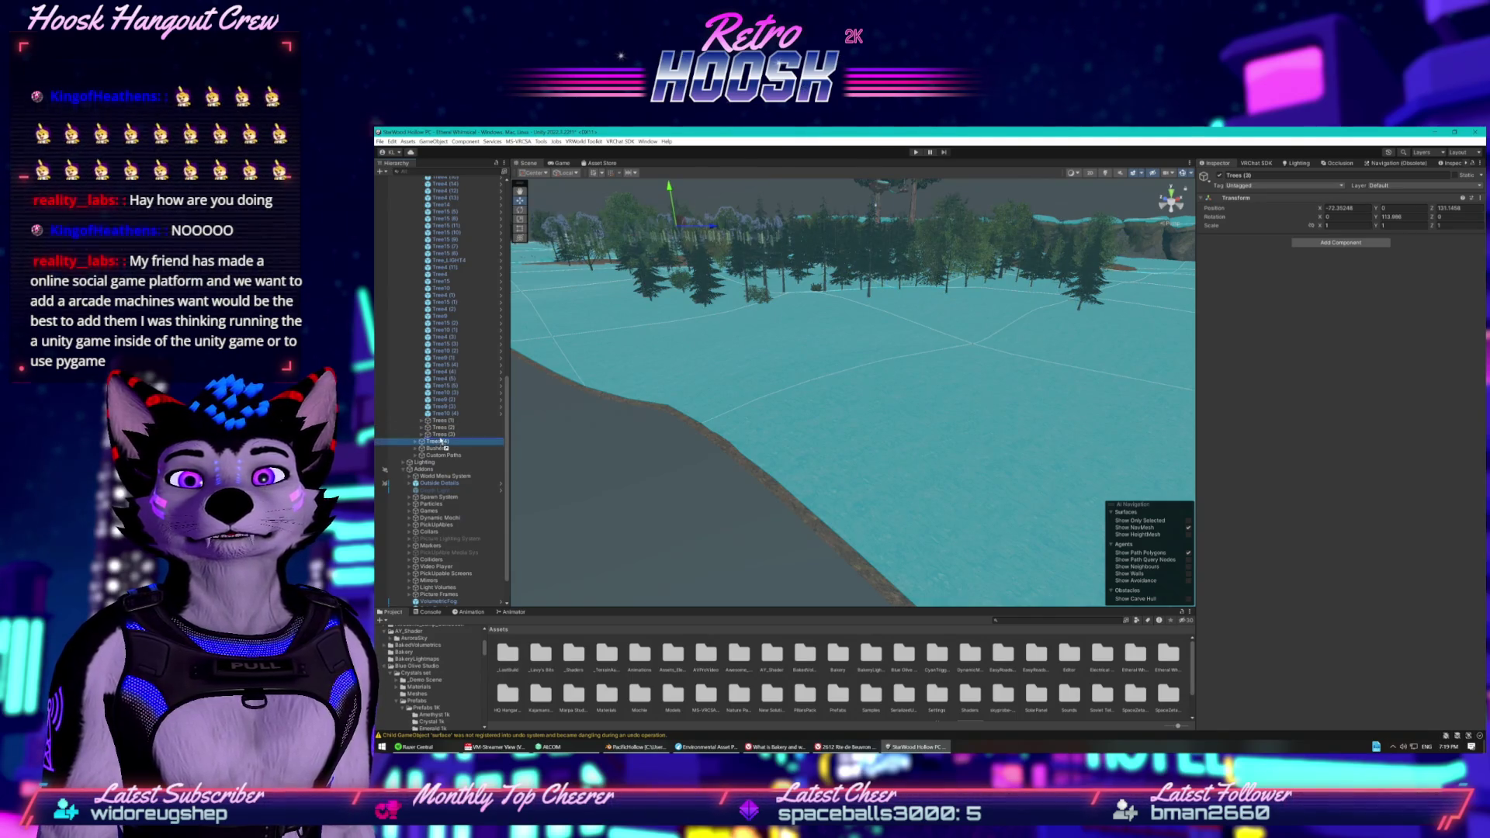
# Collapse Trees, select EW Waterfall Cave Comfy and Colliders, and orbit the scene toward the sky.
pyautogui.scroll(15, 428, 388)
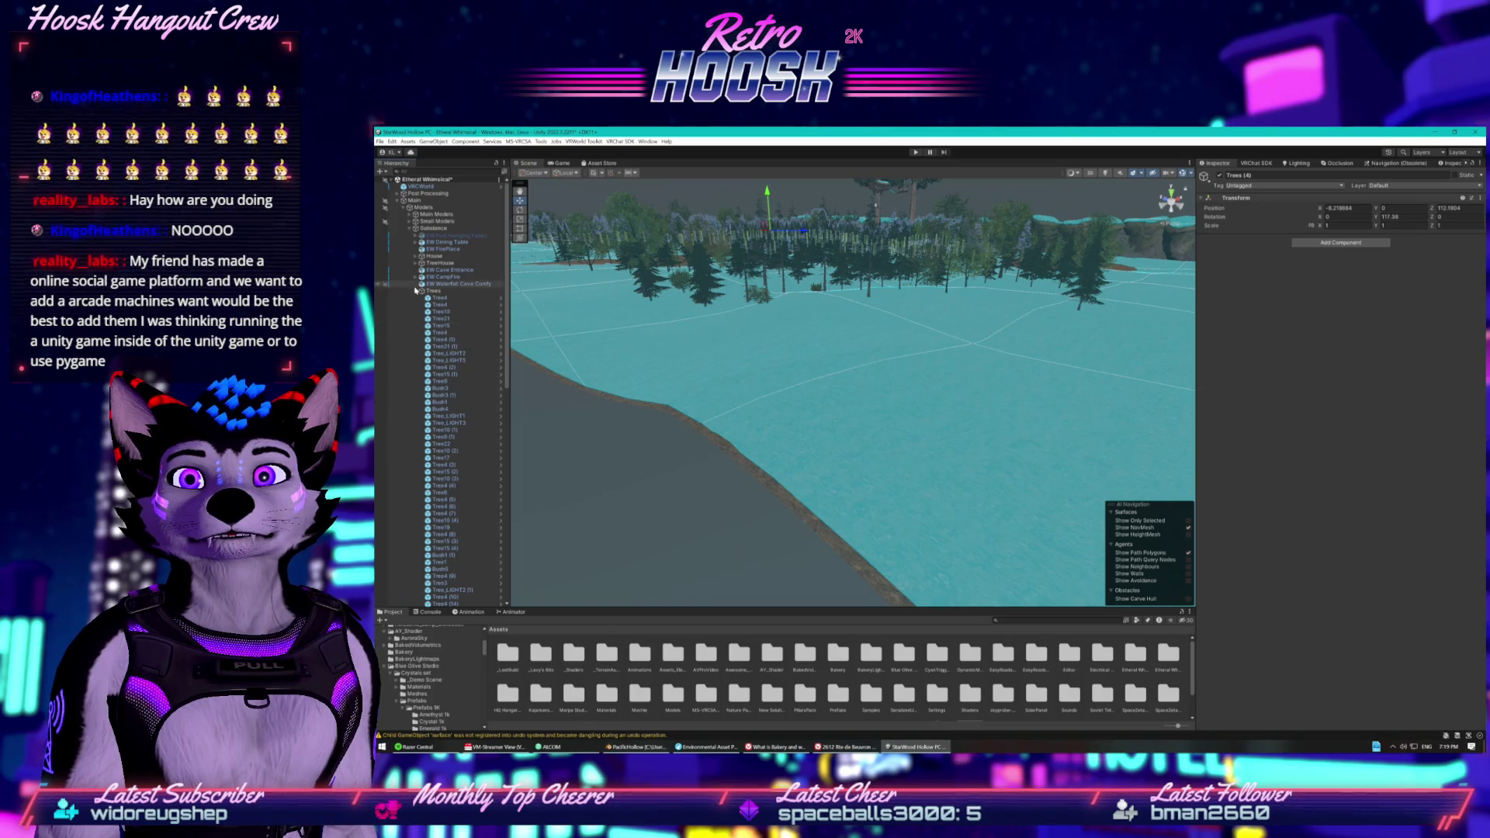
pyautogui.click(434, 283)
pyautogui.click(416, 290)
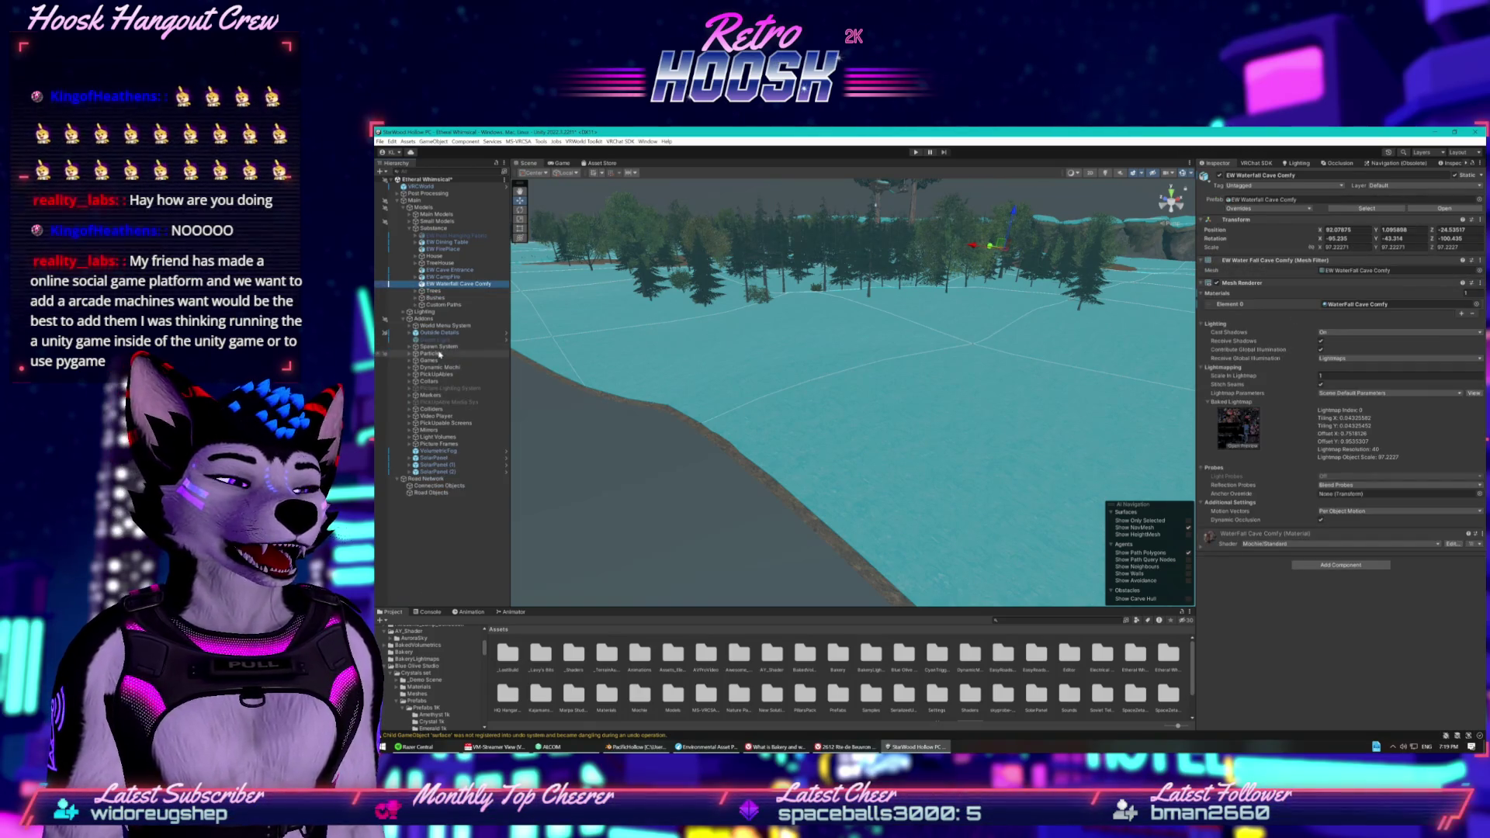
pyautogui.click(431, 409)
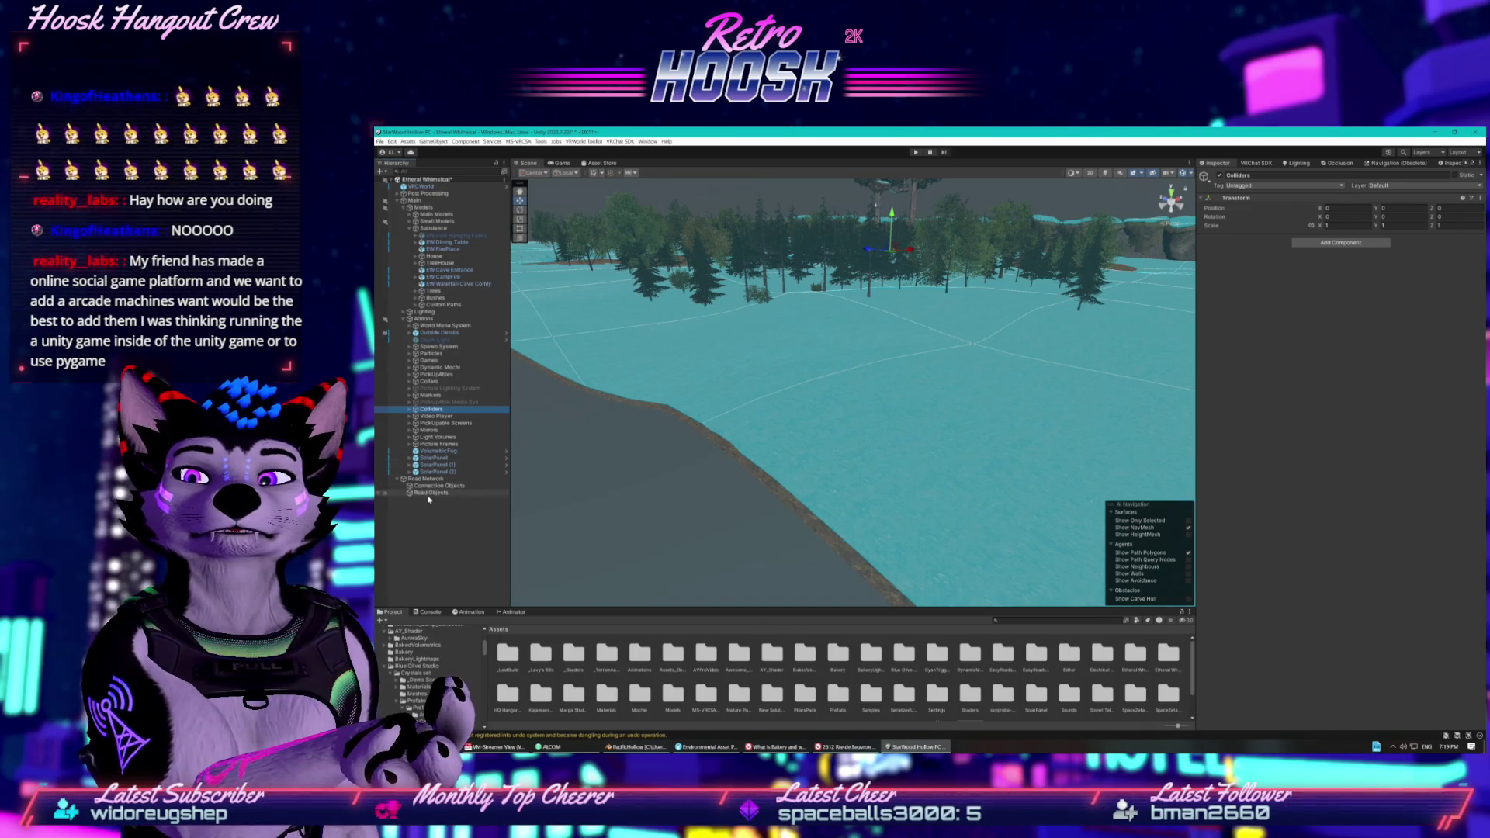
pyautogui.moveTo(695, 413)
pyautogui.mouseDown()
pyautogui.moveTo(714, 376)
pyautogui.moveTo(794, 372)
pyautogui.mouseUp()
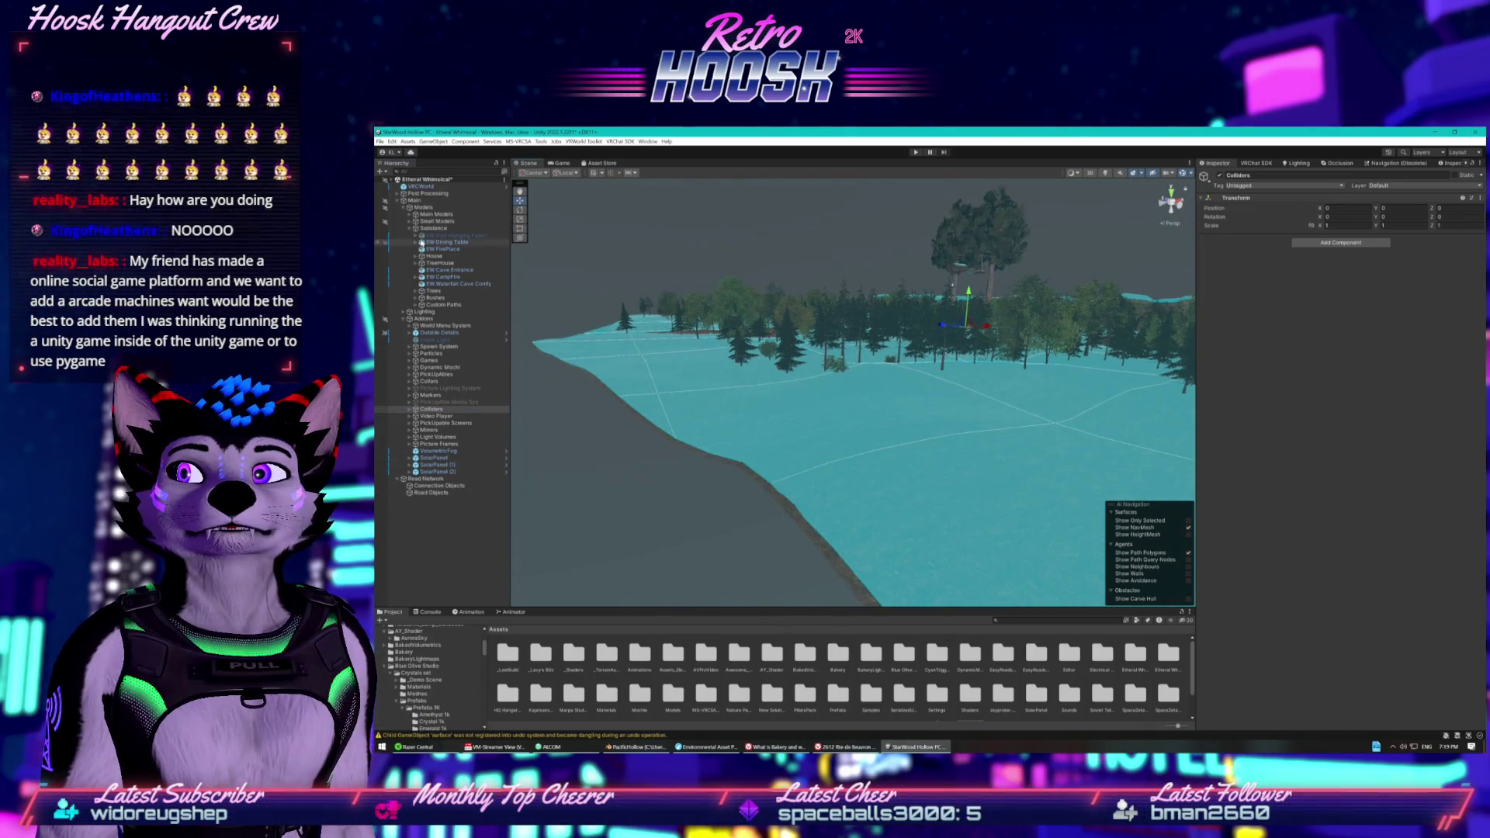
# Inspect the Road Network object and its Connection Objects and Road Objects groups.
pyautogui.click(794, 371)
pyautogui.click(415, 479)
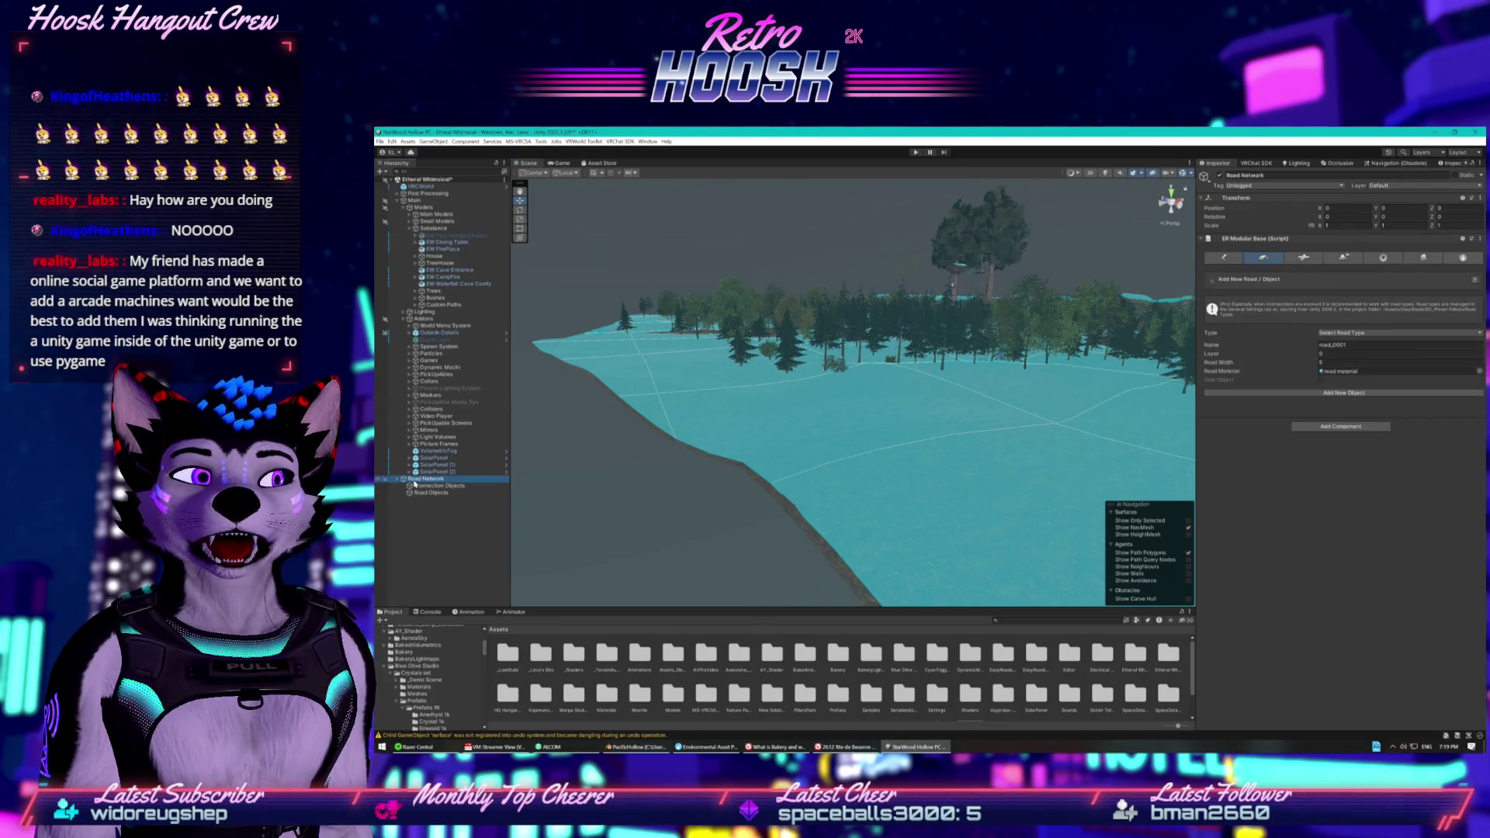
pyautogui.click(423, 486)
pyautogui.click(428, 493)
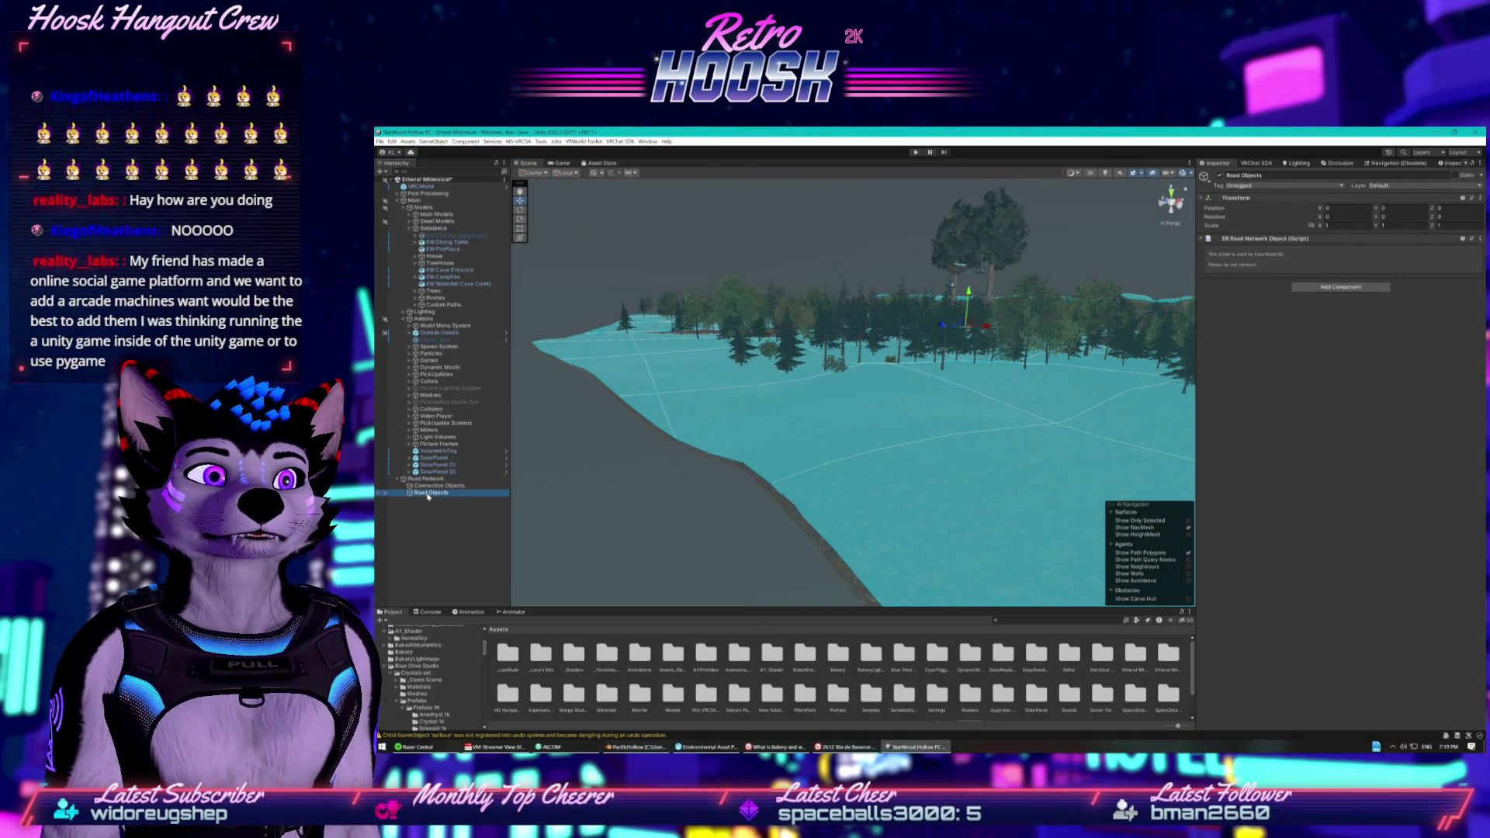
pyautogui.click(427, 479)
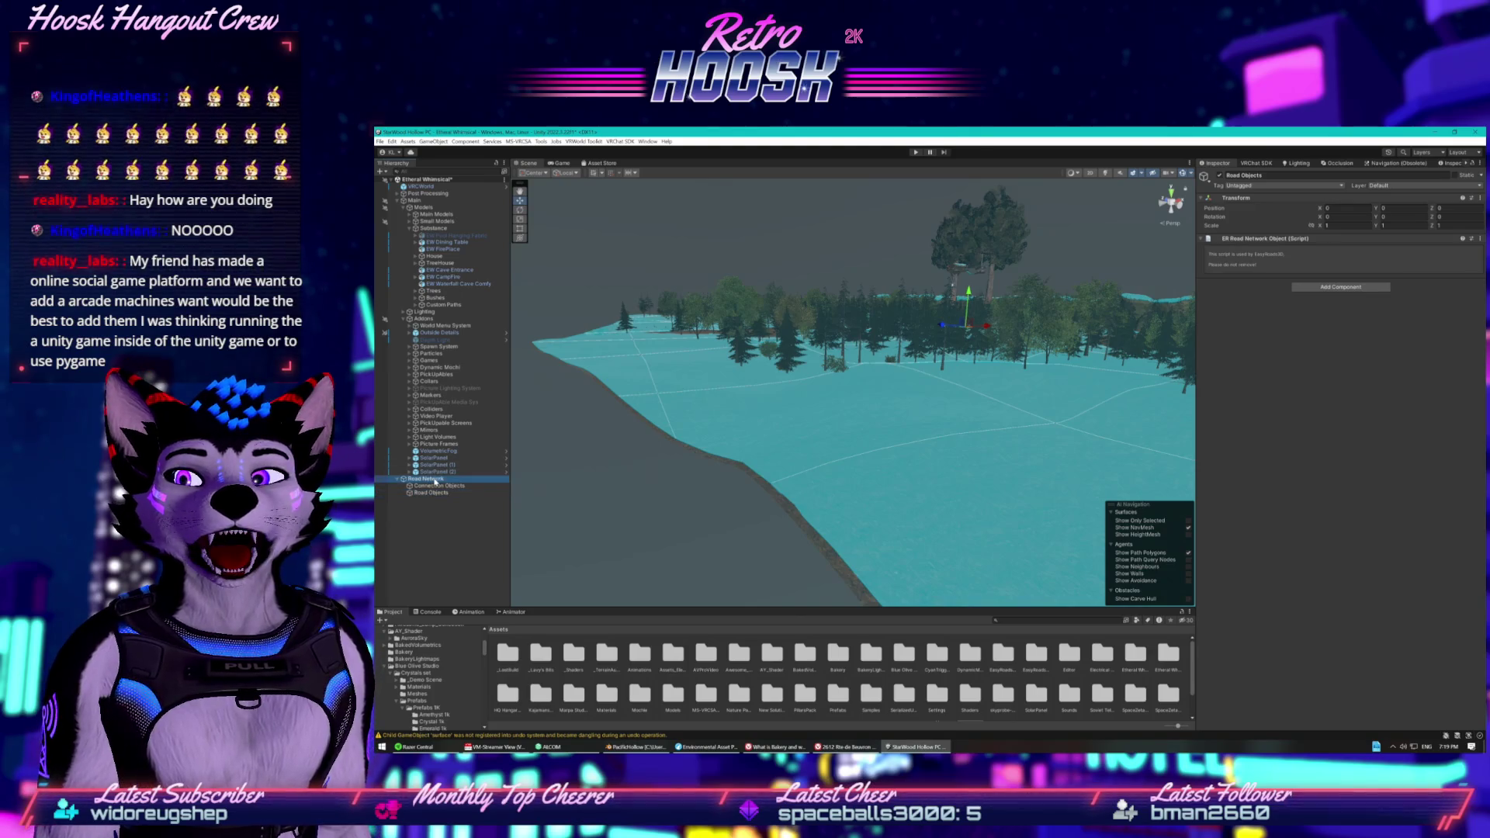
# Review the VRChat world builder panel and scene Lighting settings, then switch to the browser.
pyautogui.click(1255, 162)
pyautogui.click(1285, 163)
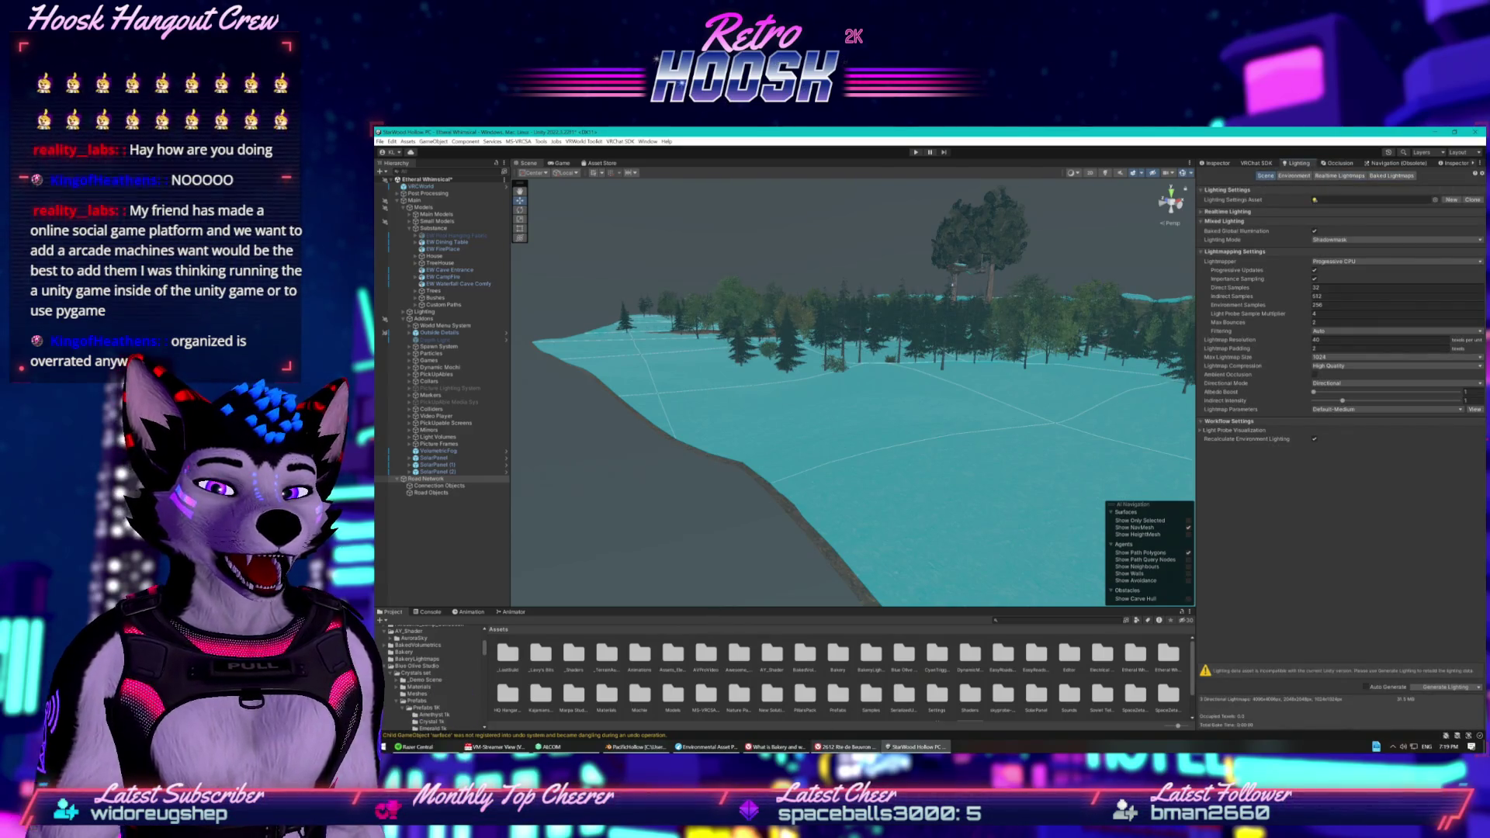
pyautogui.hotkey('alt', 'Tab')
pyautogui.hotkey('alt', 'Tab')
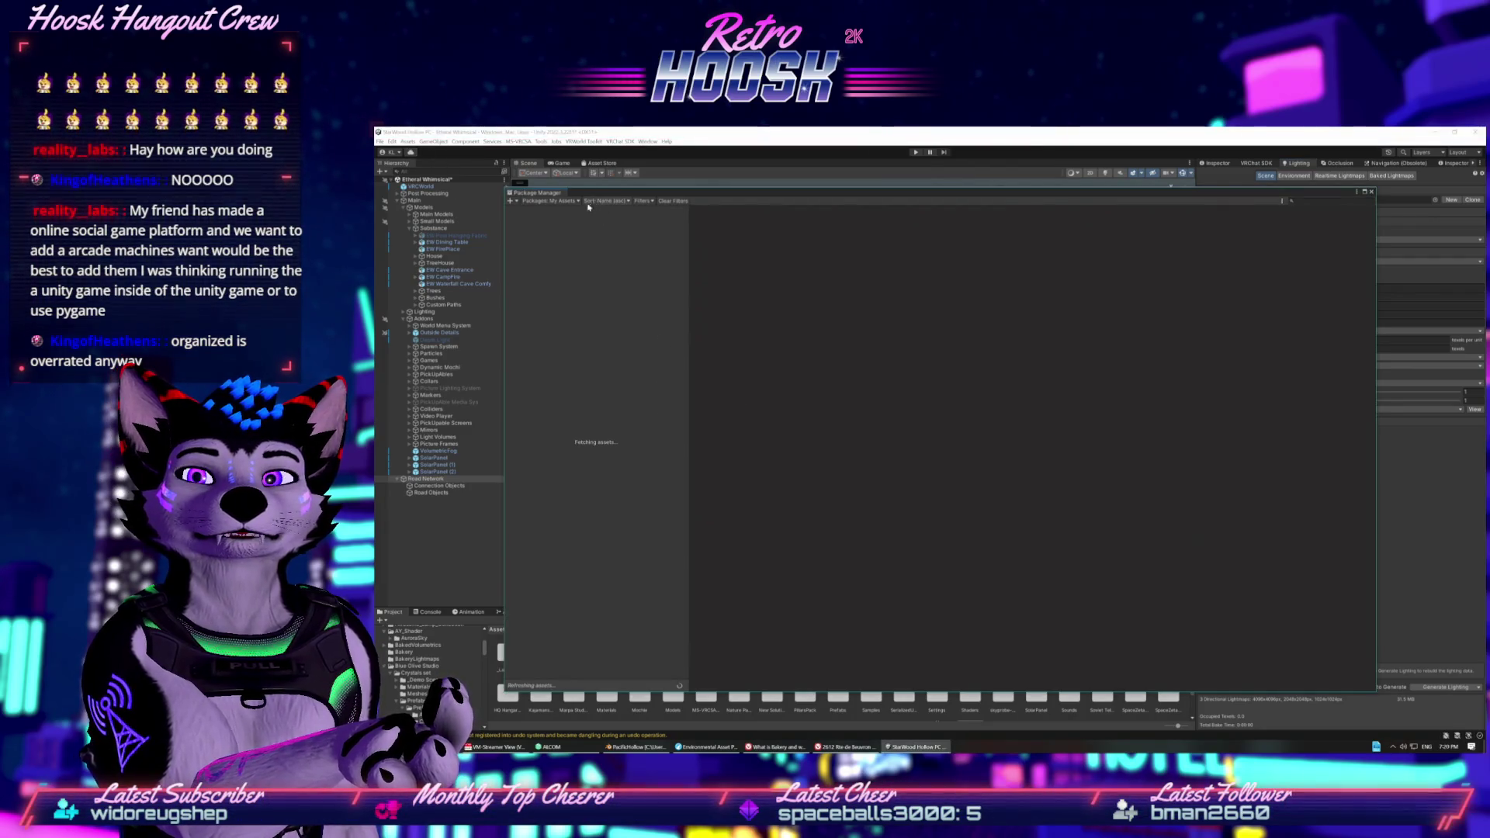
# Switch the Package Manager list to My Assets and select DS UK Public Telephone.
pyautogui.click(551, 200)
pyautogui.click(548, 210)
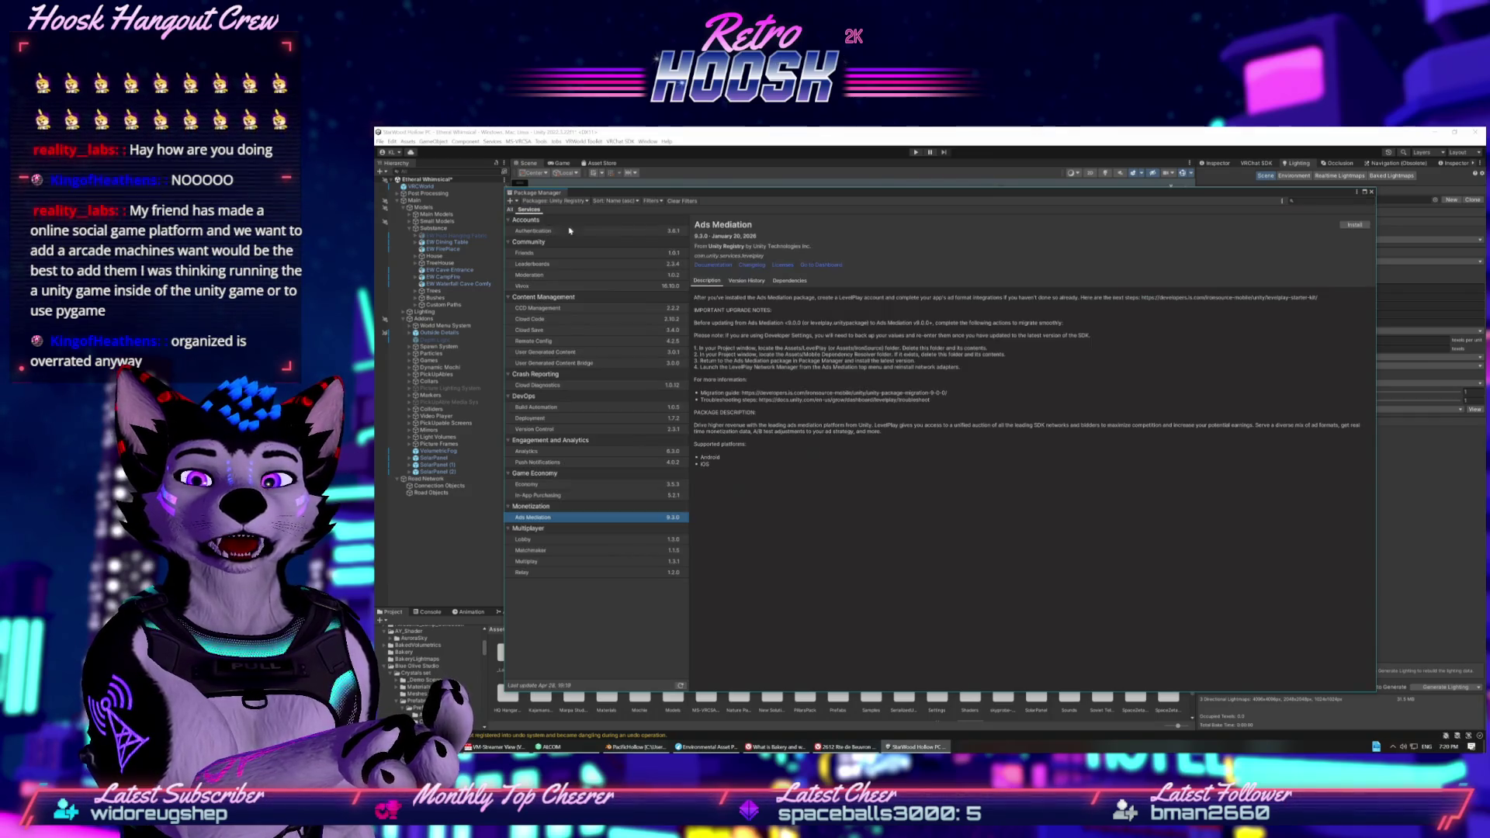
pyautogui.click(551, 200)
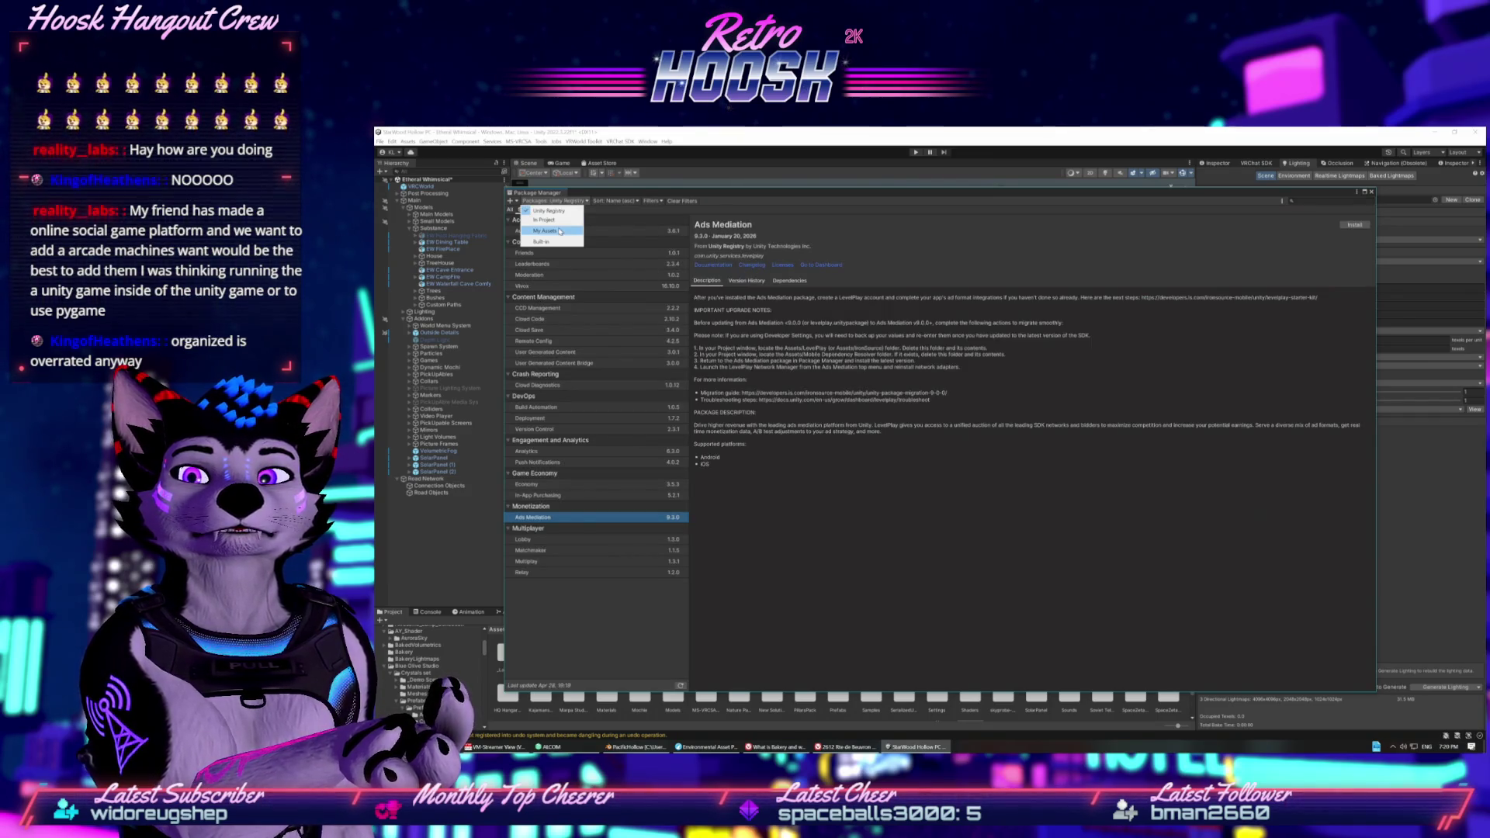
pyautogui.click(549, 221)
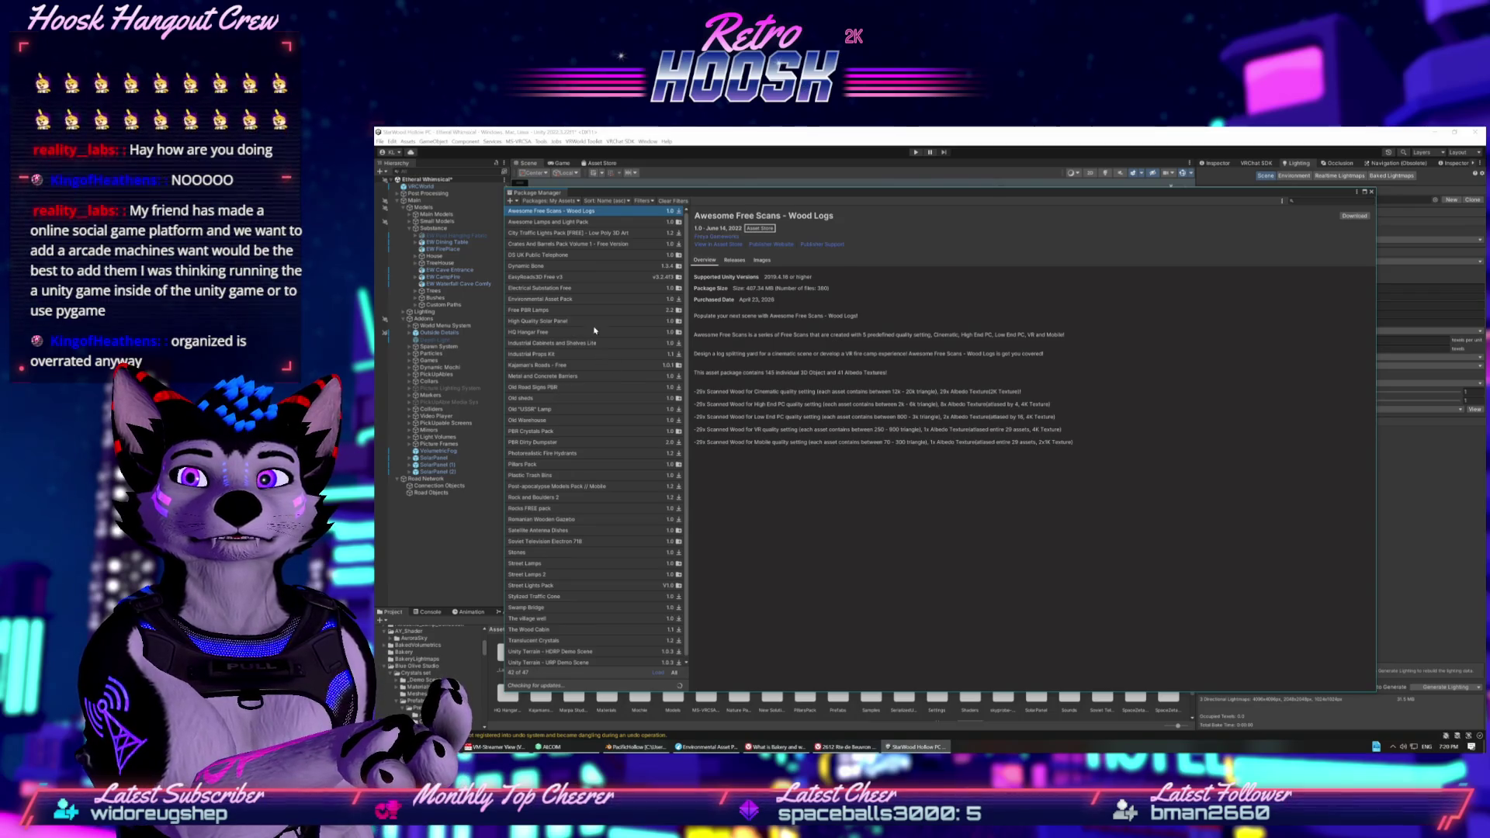
pyautogui.scroll(-1, 580, 377)
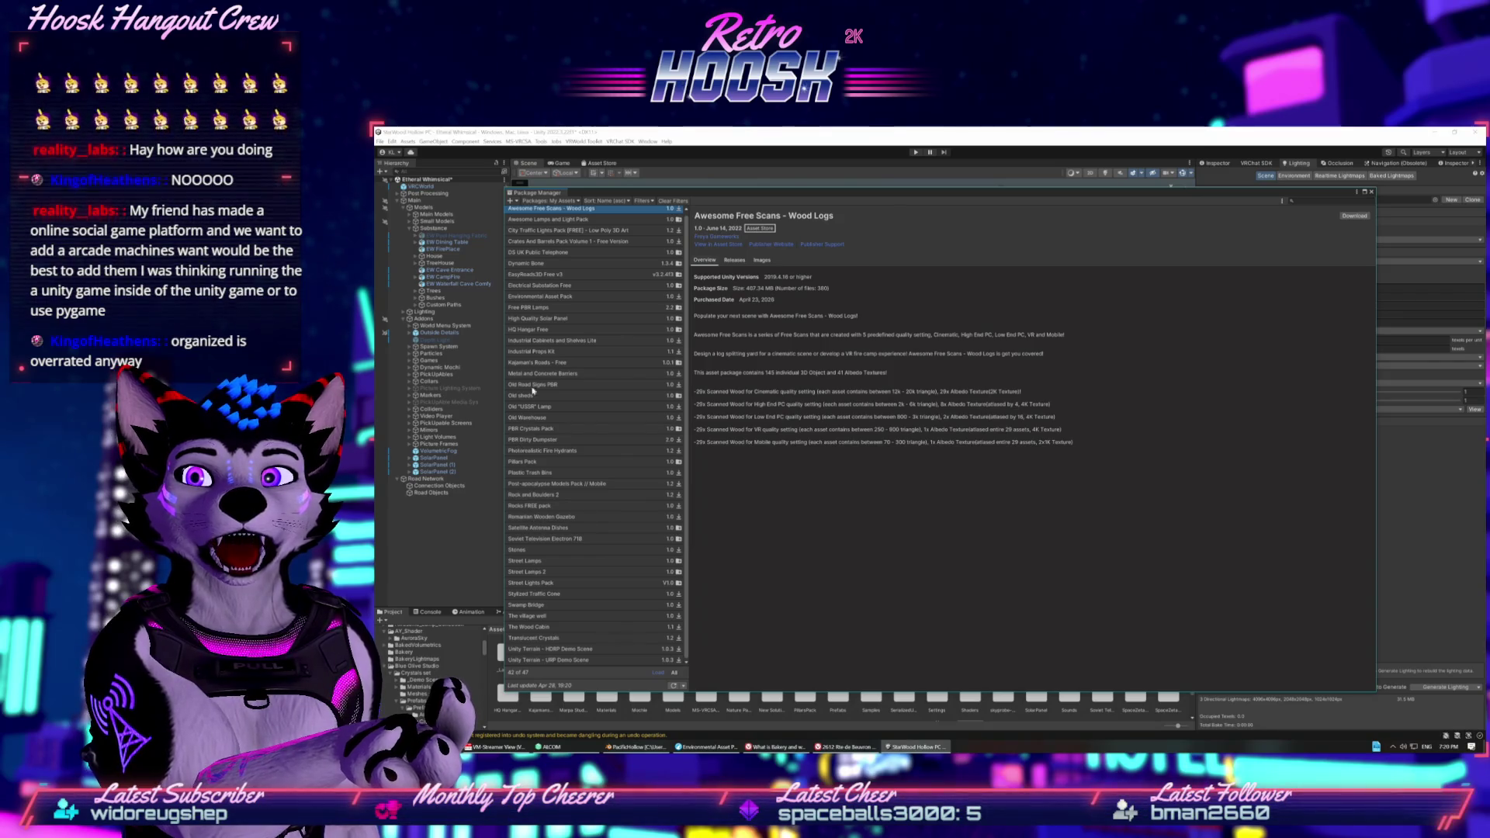
pyautogui.scroll(1, 539, 263)
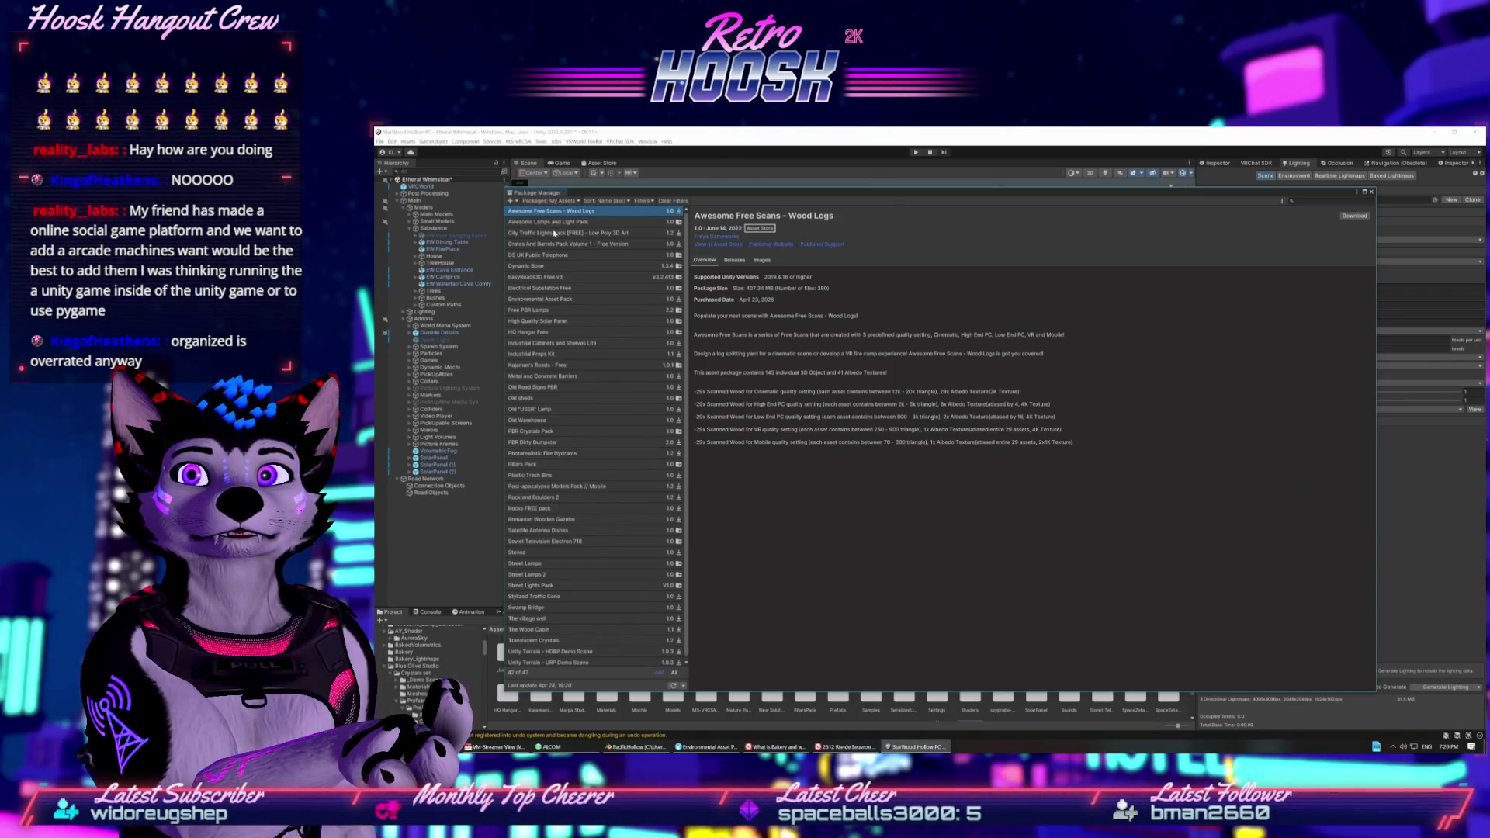
pyautogui.click(544, 255)
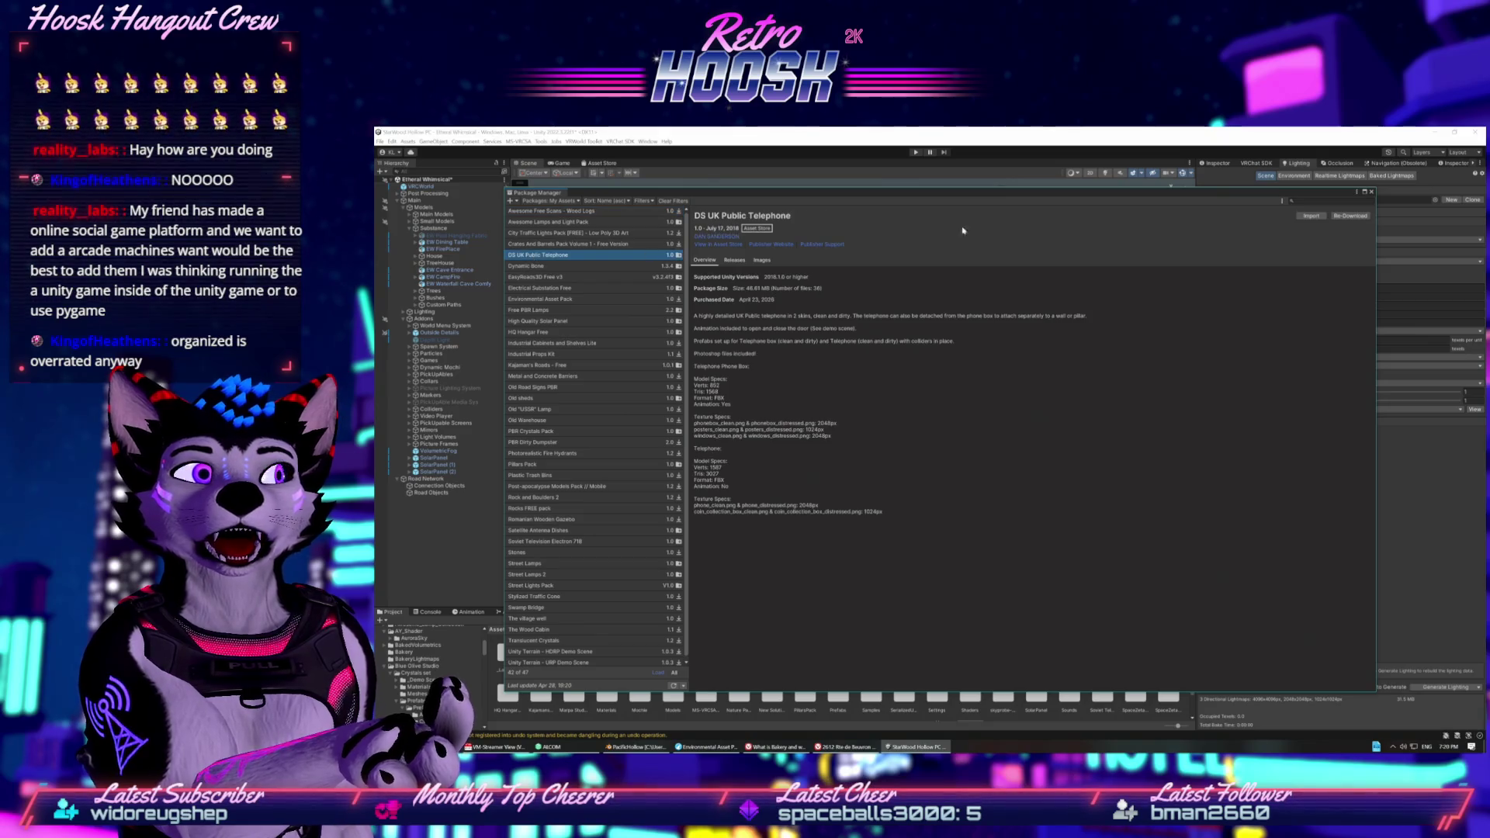
# Import the telephone asset with the Scenes folder excluded.
pyautogui.click(1305, 214)
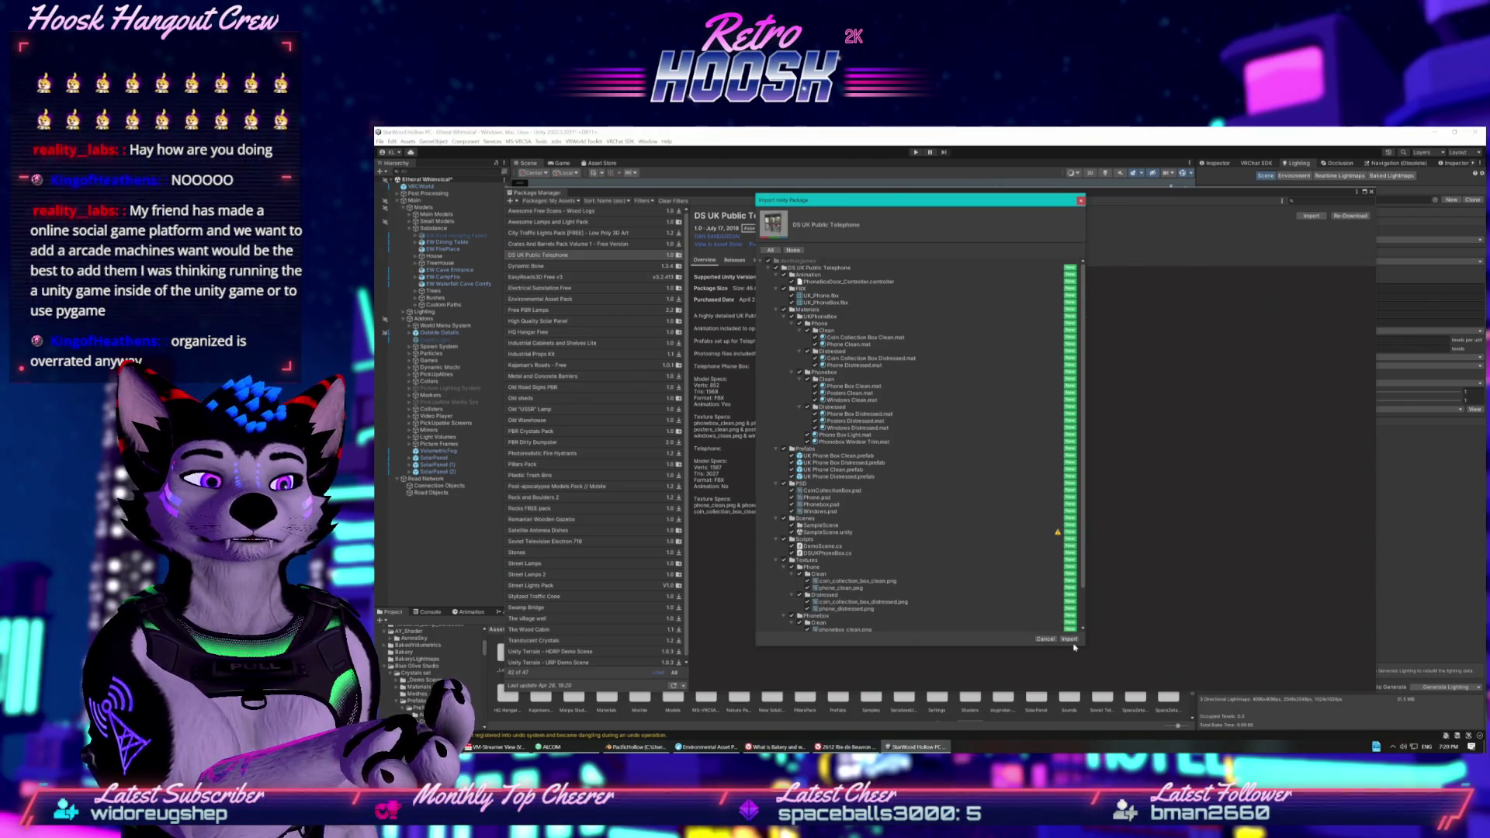
pyautogui.click(783, 518)
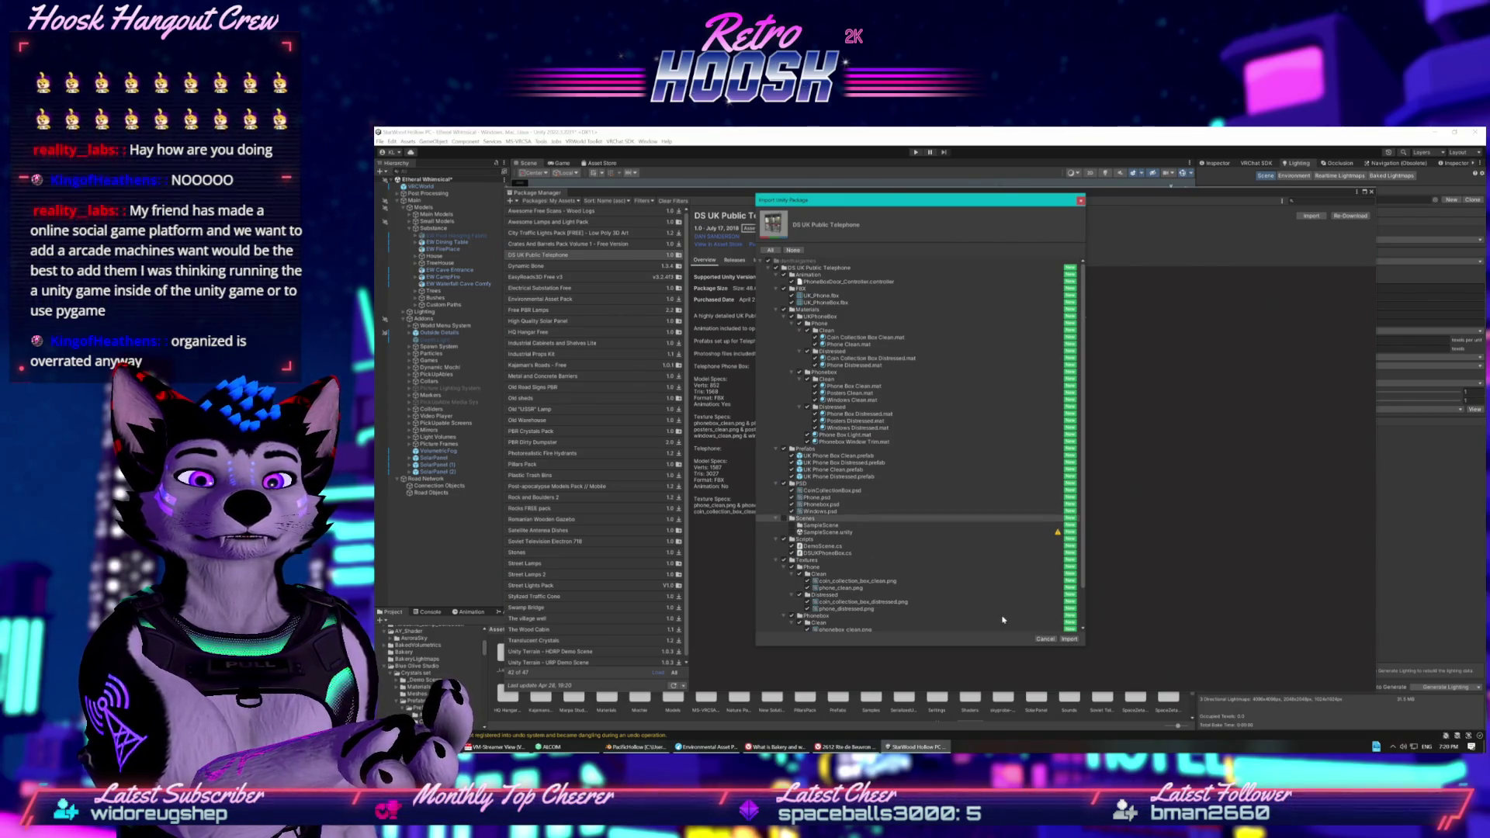
pyautogui.click(1067, 638)
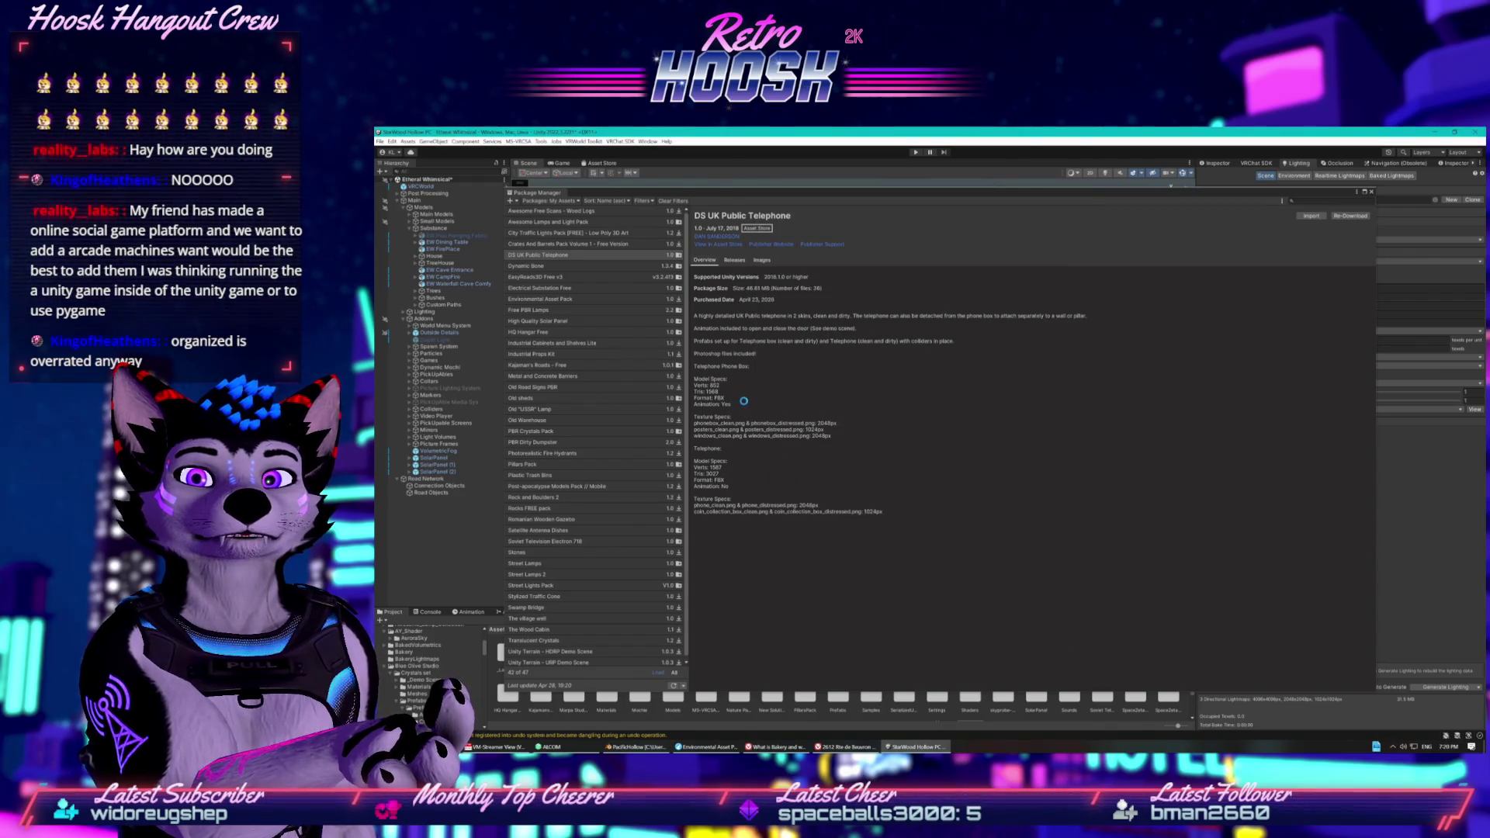
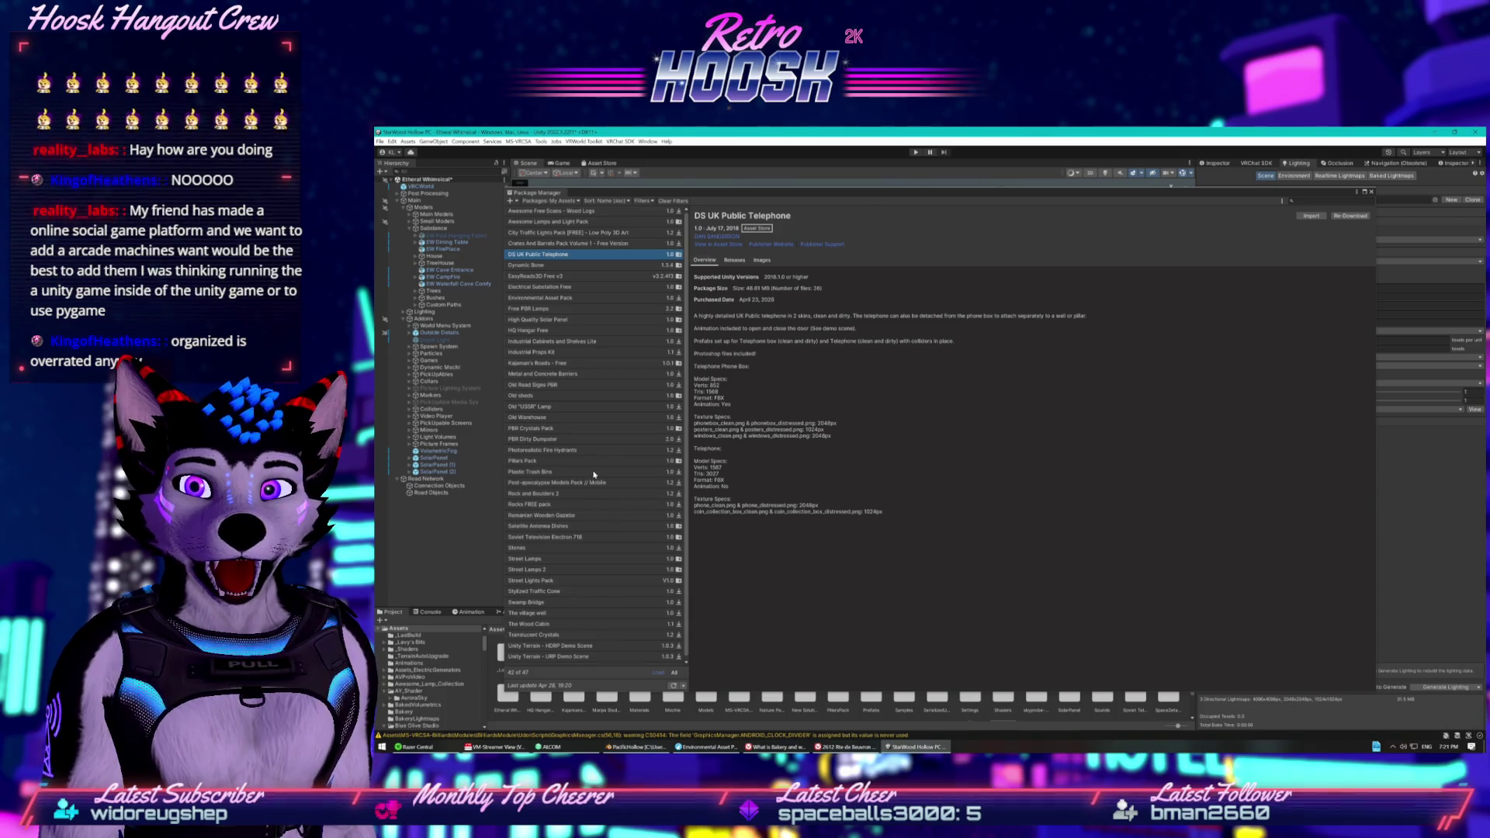
# Browse past Stones and Rock and Boulders 2, then show Kajaman's Roads - Free preview images.
pyautogui.click(585, 548)
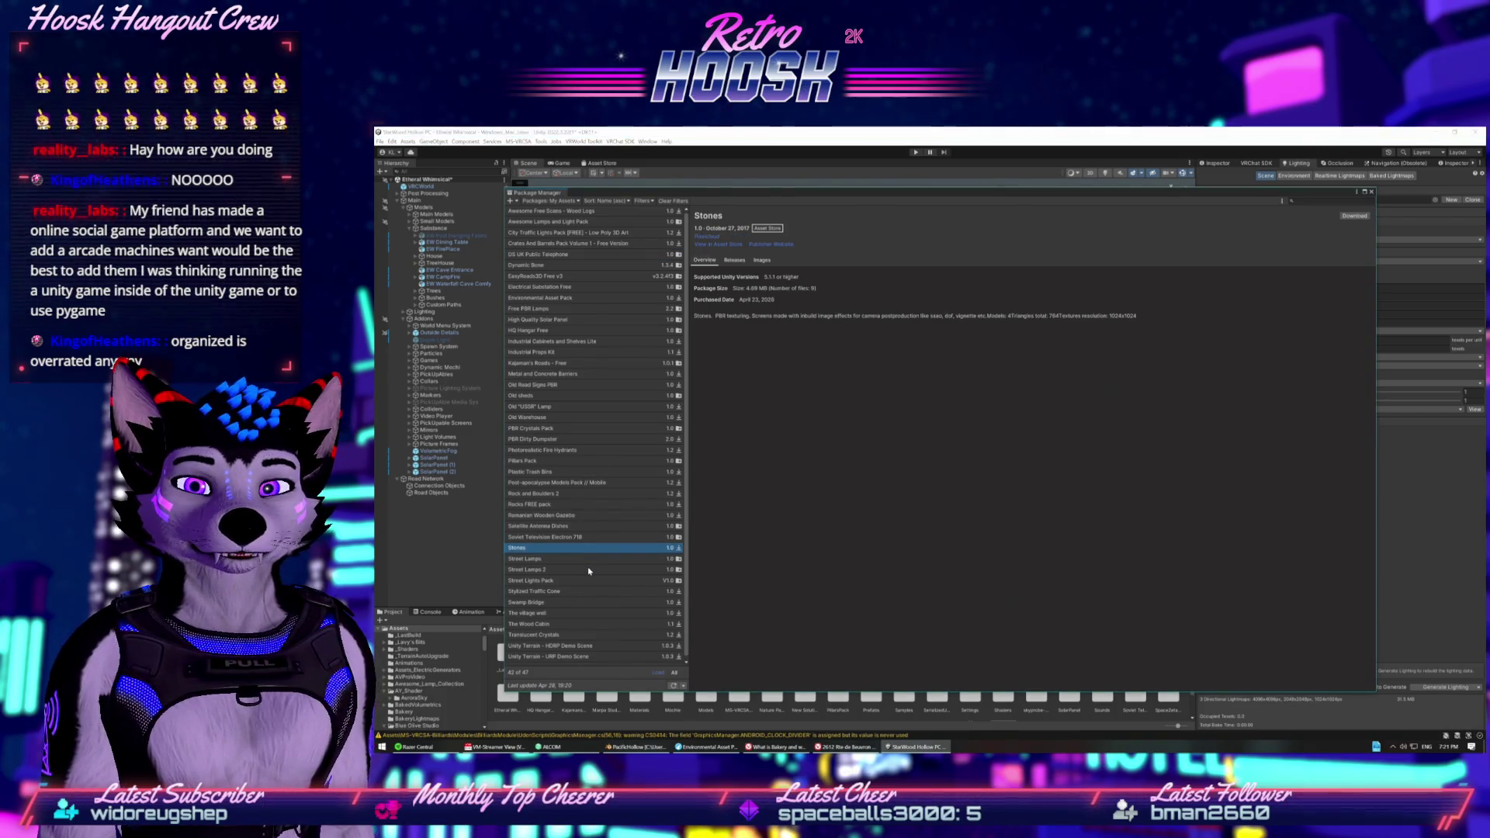
pyautogui.scroll(-1, 589, 638)
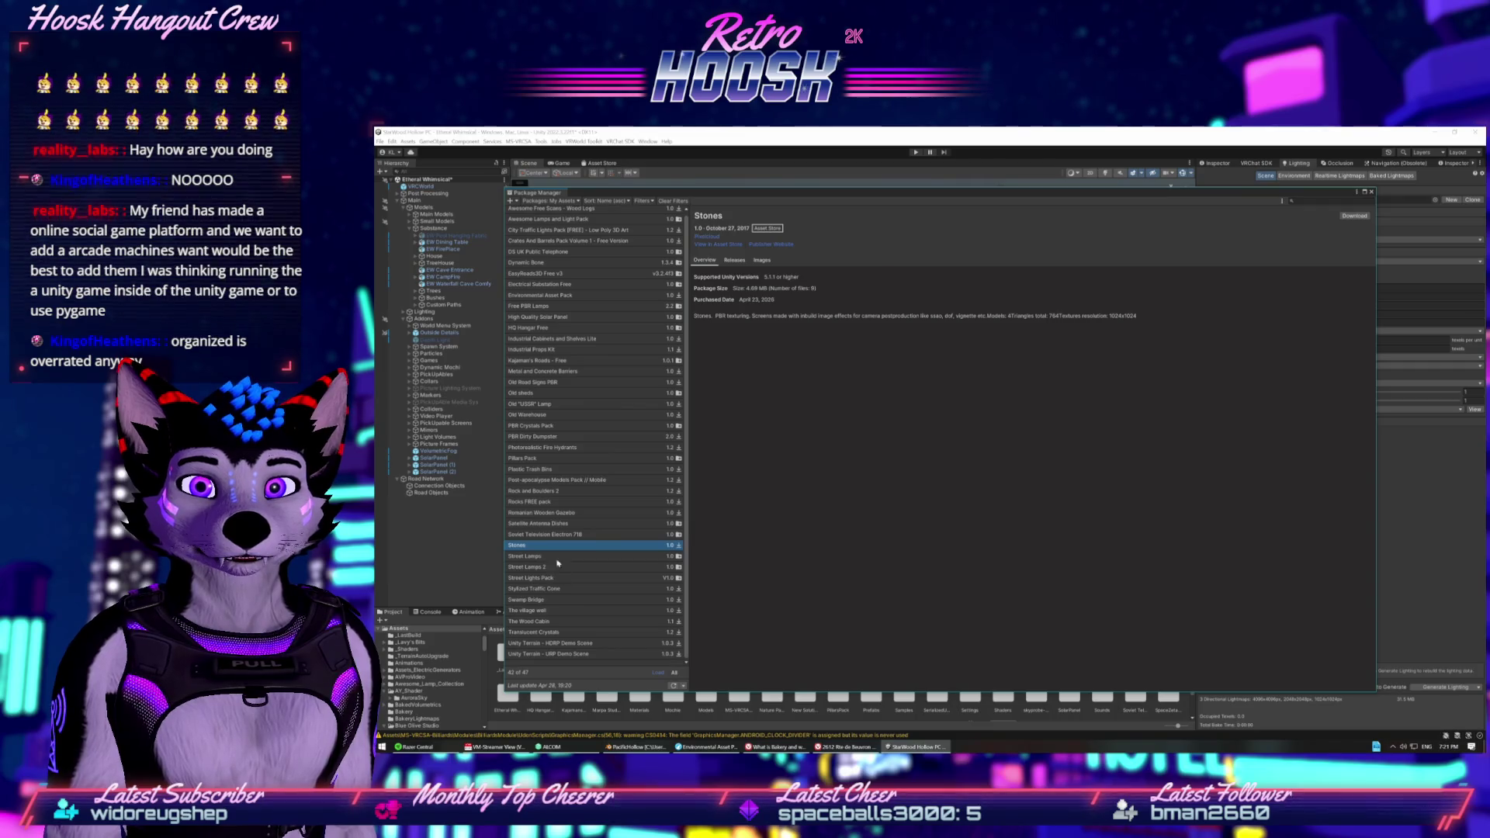
pyautogui.click(553, 480)
pyautogui.click(553, 492)
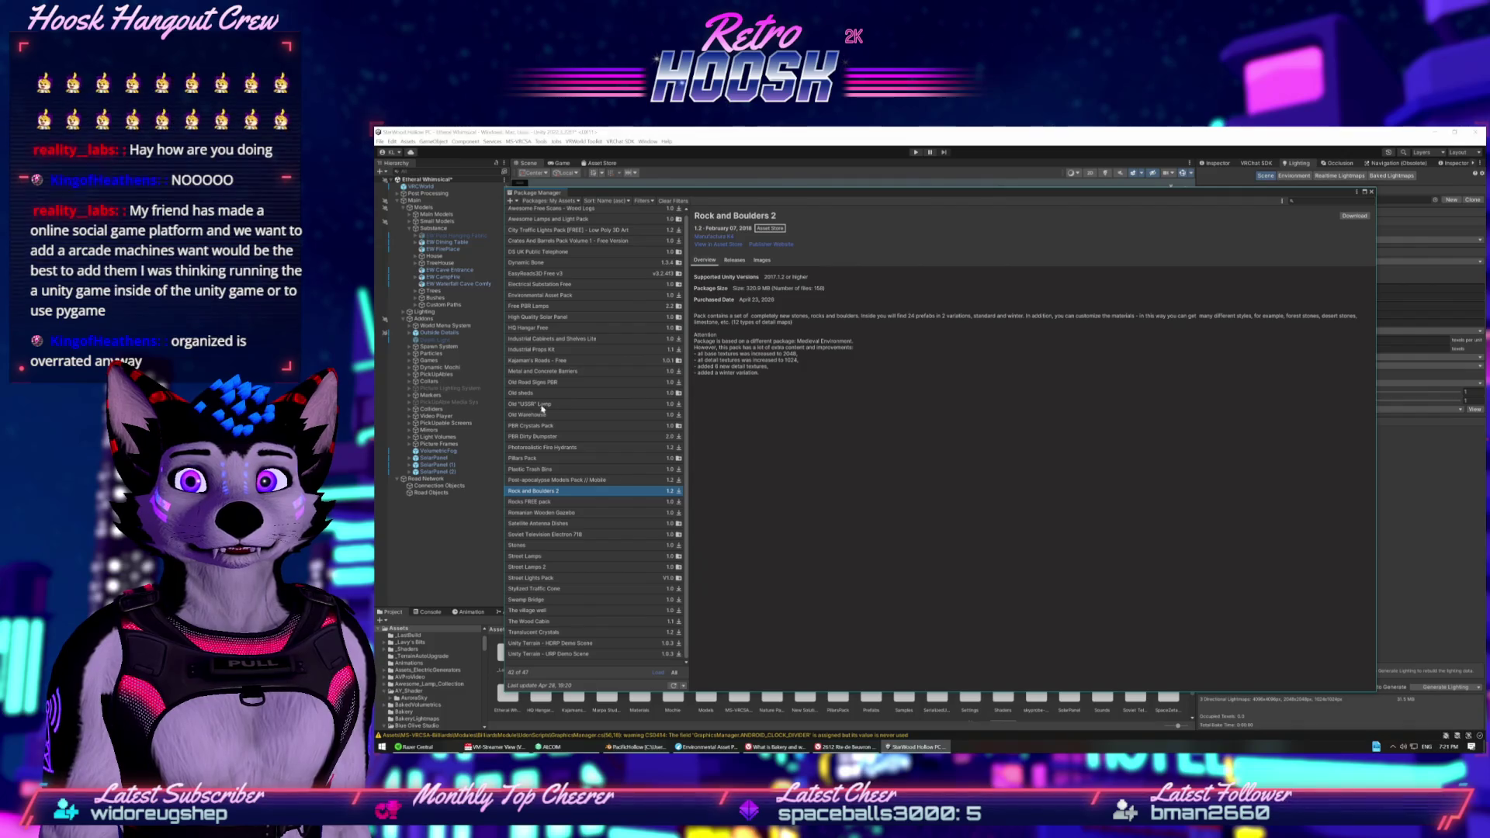
pyautogui.click(556, 362)
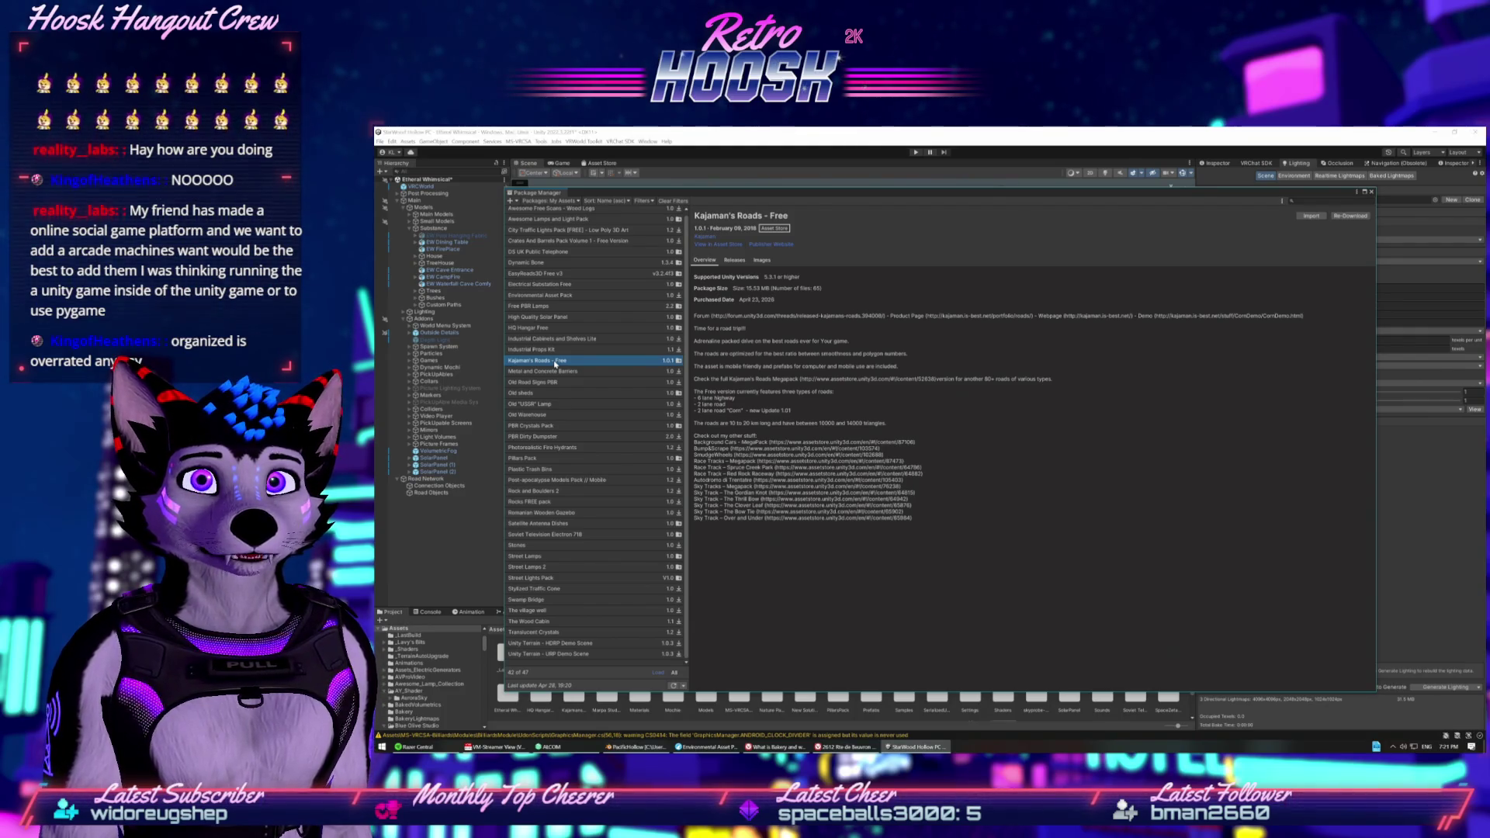
pyautogui.click(761, 261)
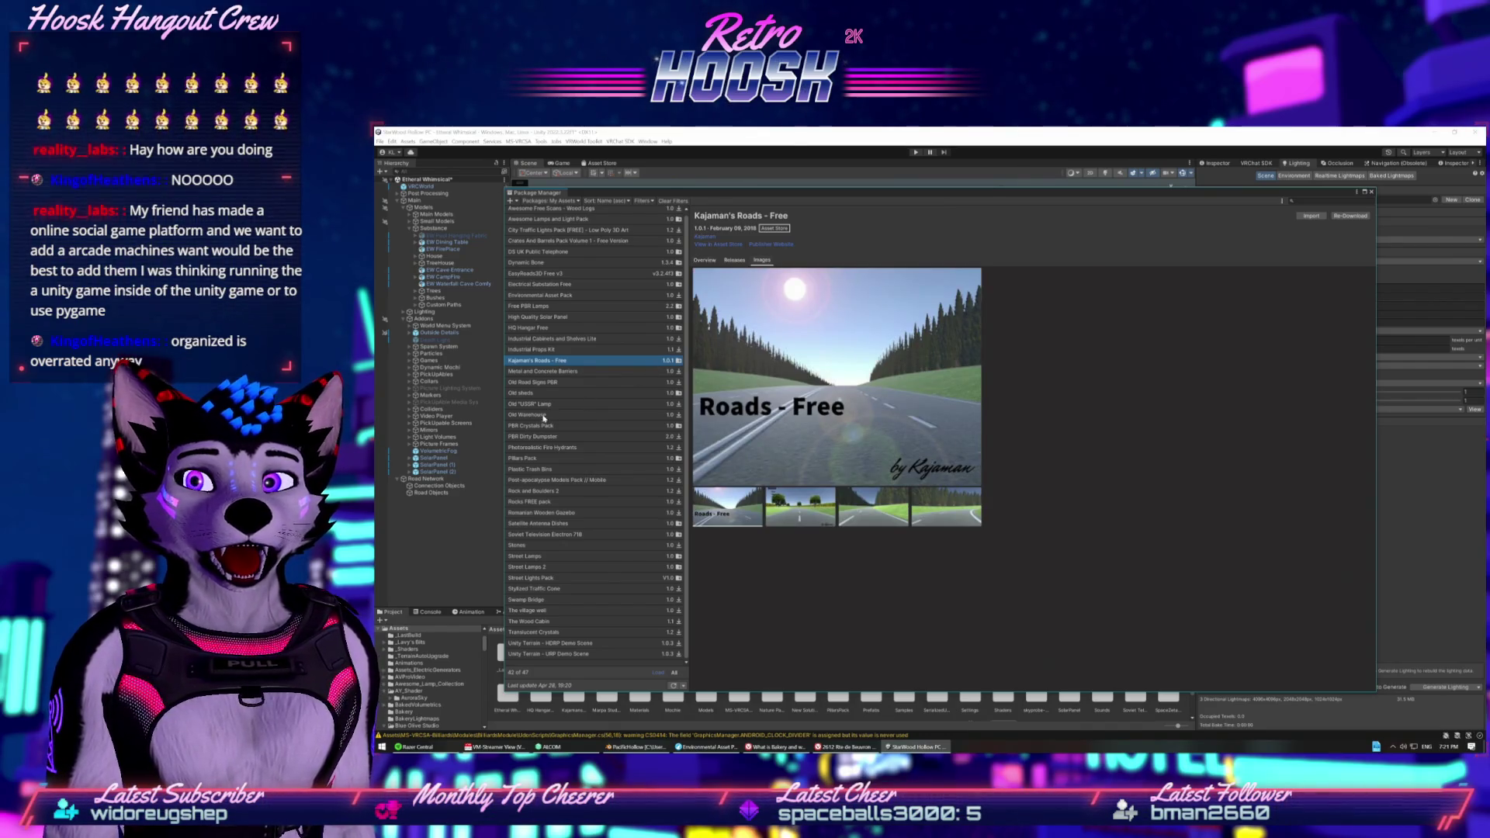
# Step down from Metal and Concrete Barriers through Old Warehouse and Fire Hydrants to Soviet Television Electron 718.
pyautogui.click(546, 372)
pyautogui.click(544, 362)
pyautogui.click(546, 372)
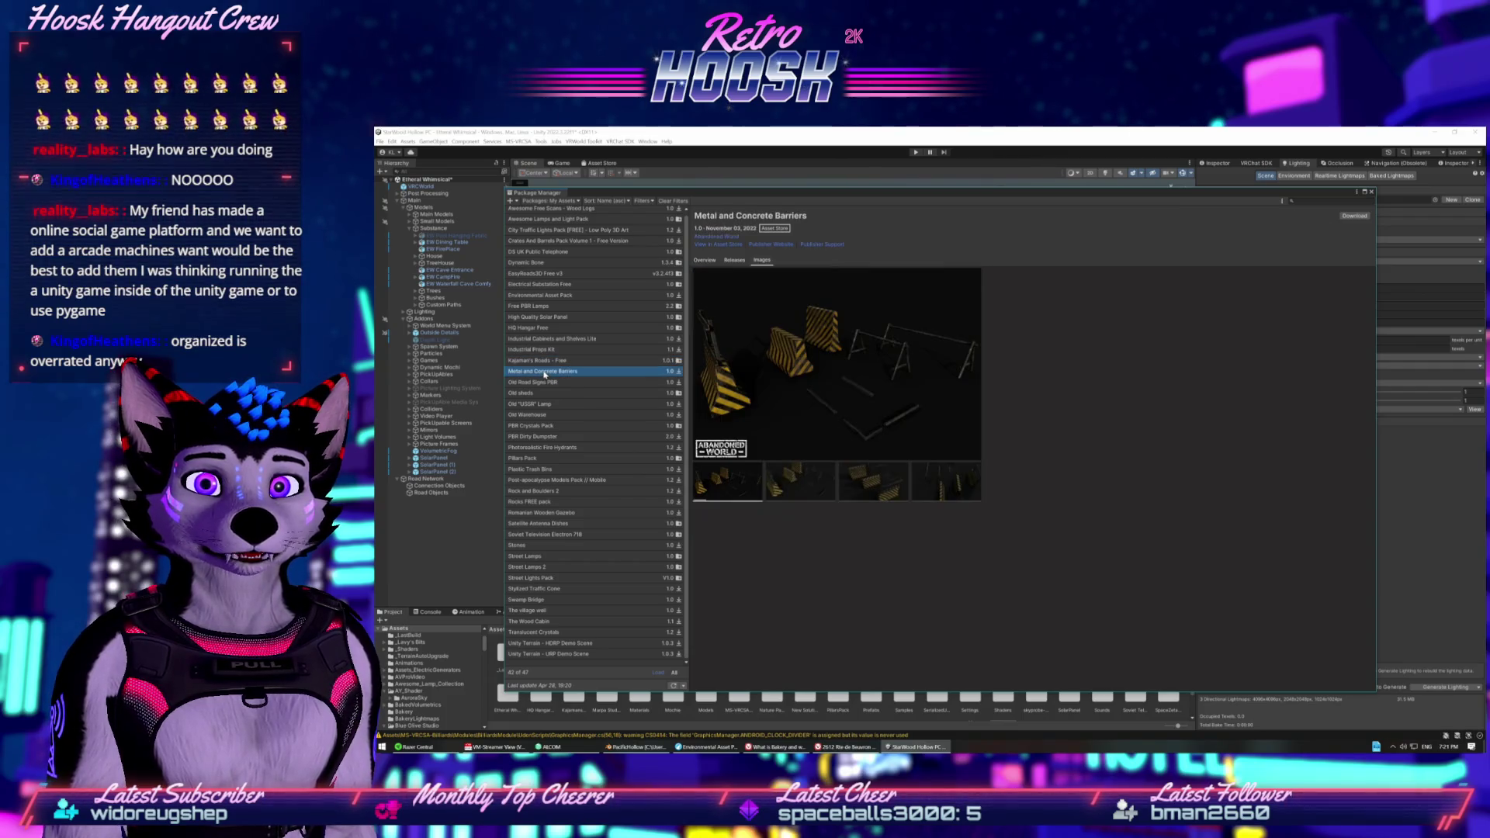
pyautogui.click(542, 383)
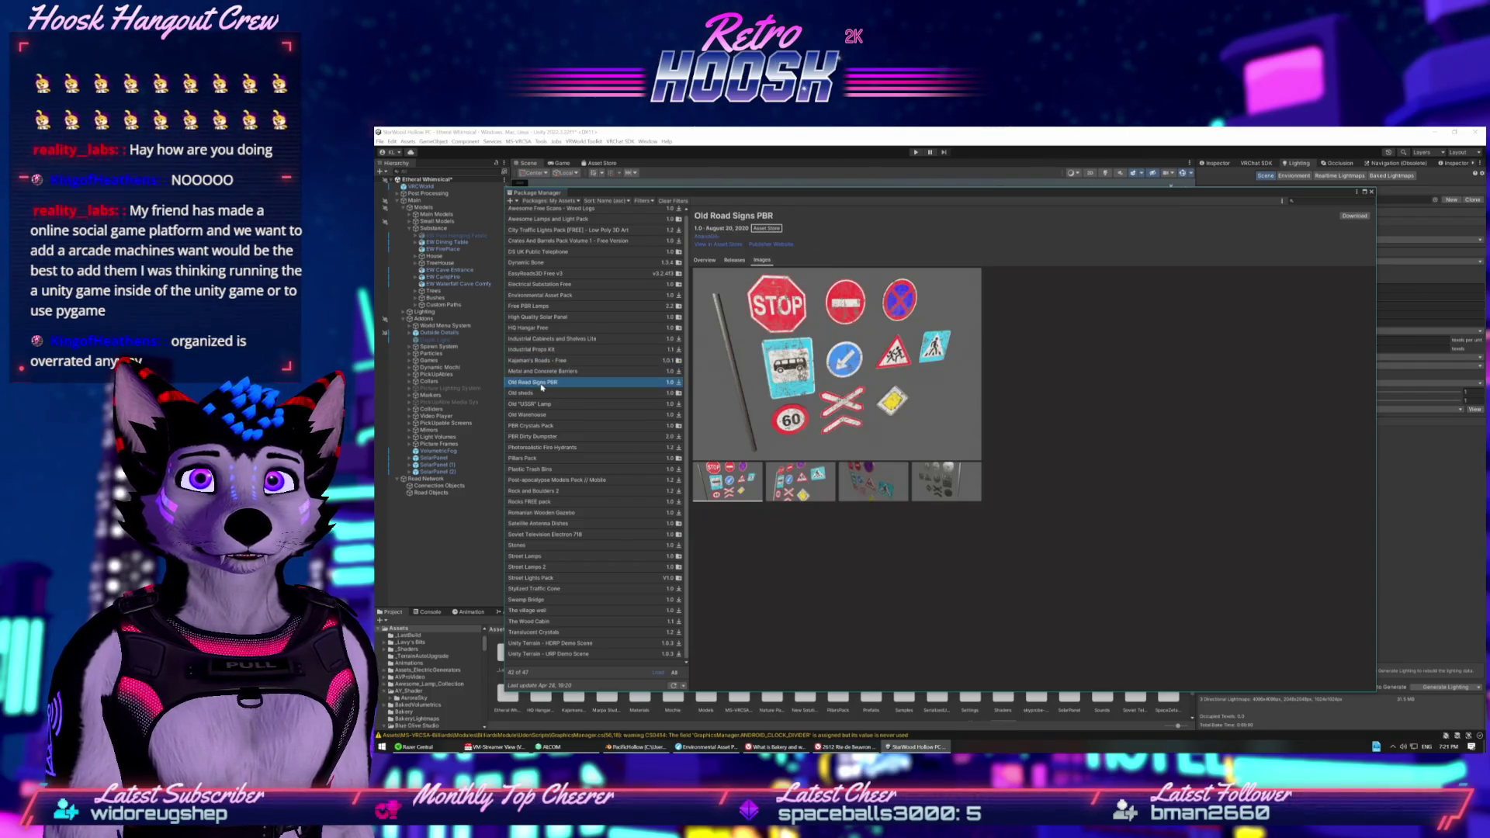
pyautogui.click(540, 394)
pyautogui.click(539, 404)
pyautogui.click(539, 415)
pyautogui.click(536, 436)
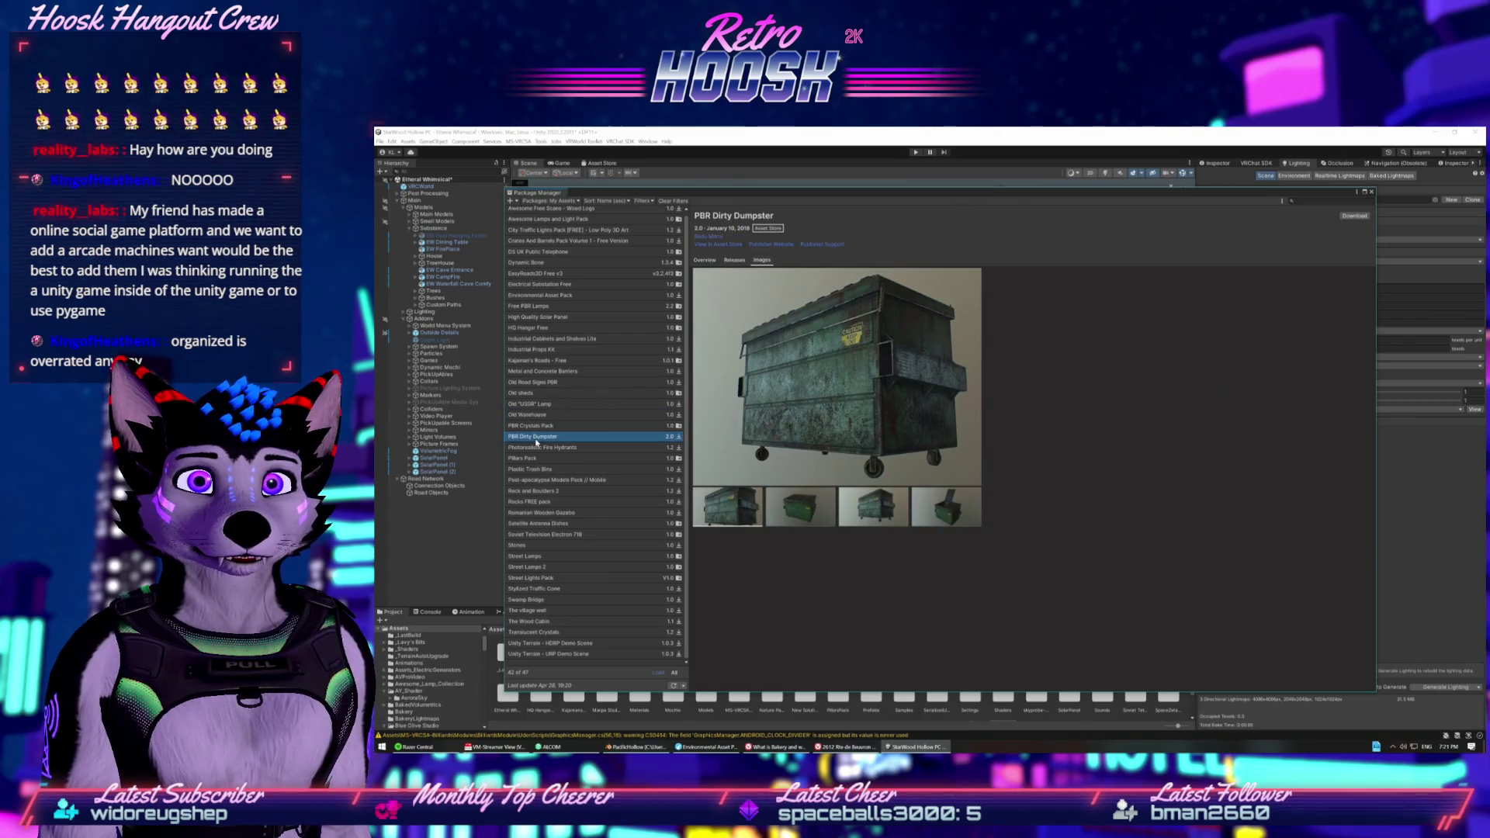
pyautogui.click(535, 458)
pyautogui.click(535, 447)
pyautogui.click(535, 457)
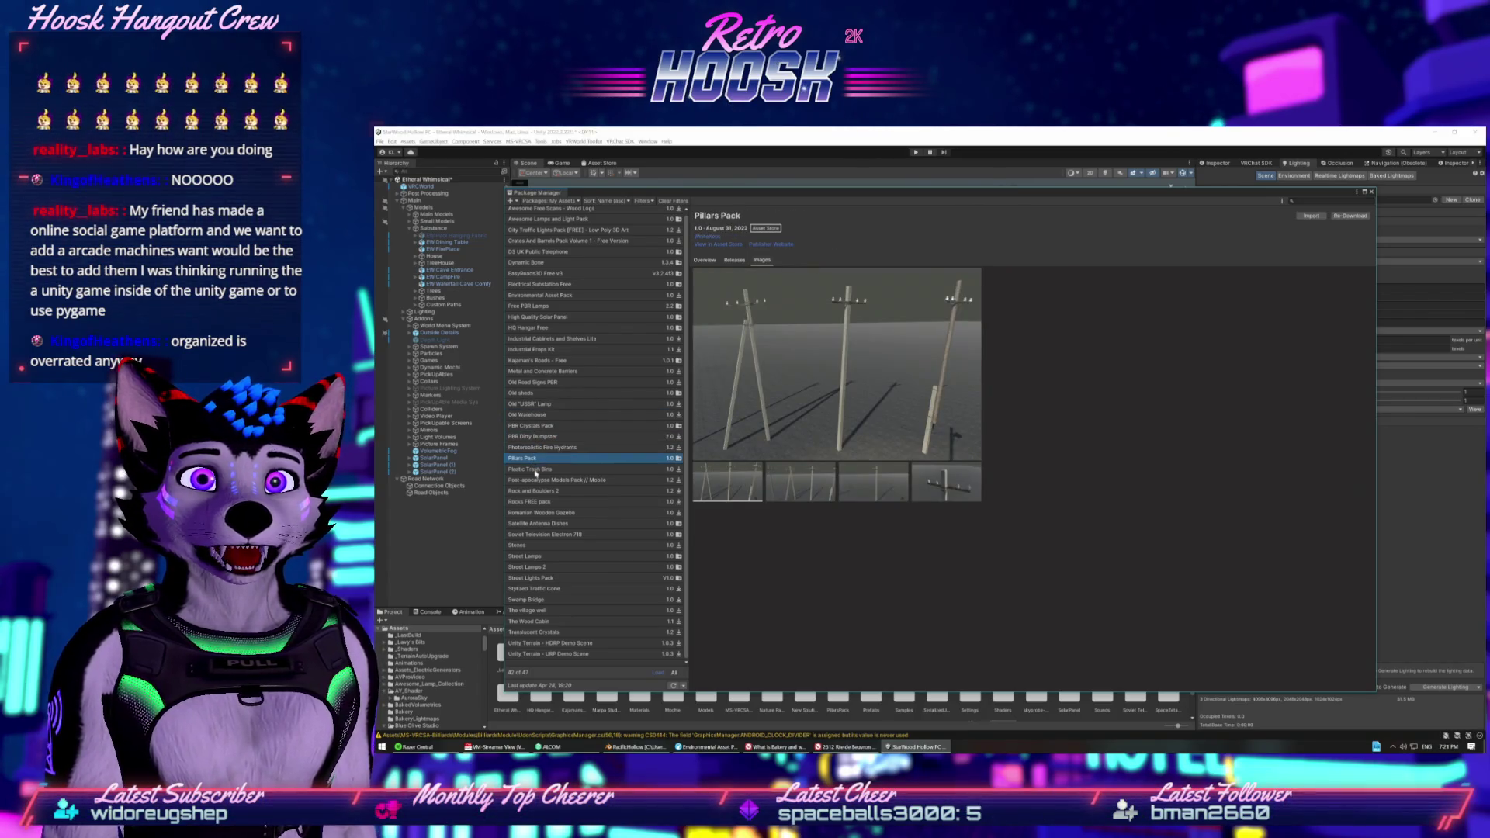
pyautogui.click(535, 469)
pyautogui.click(539, 490)
pyautogui.click(547, 523)
pyautogui.click(555, 534)
# View previews of Satellite Antenna Dishes, Rocks FREE, Rock and Boulders 2, Plastic Trash Bins and Pillars Pack.
pyautogui.click(559, 523)
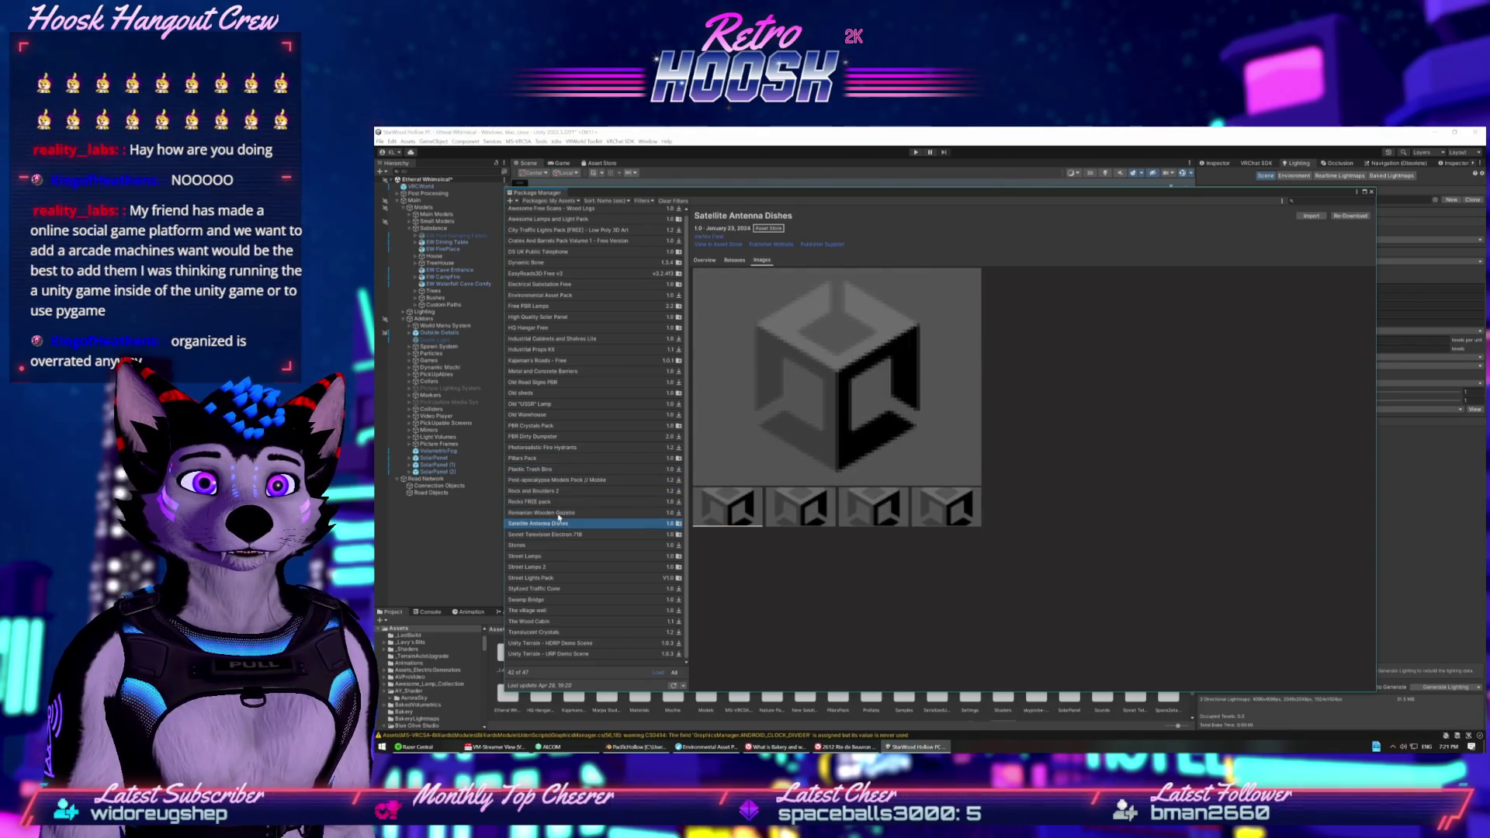
pyautogui.click(558, 514)
pyautogui.click(559, 523)
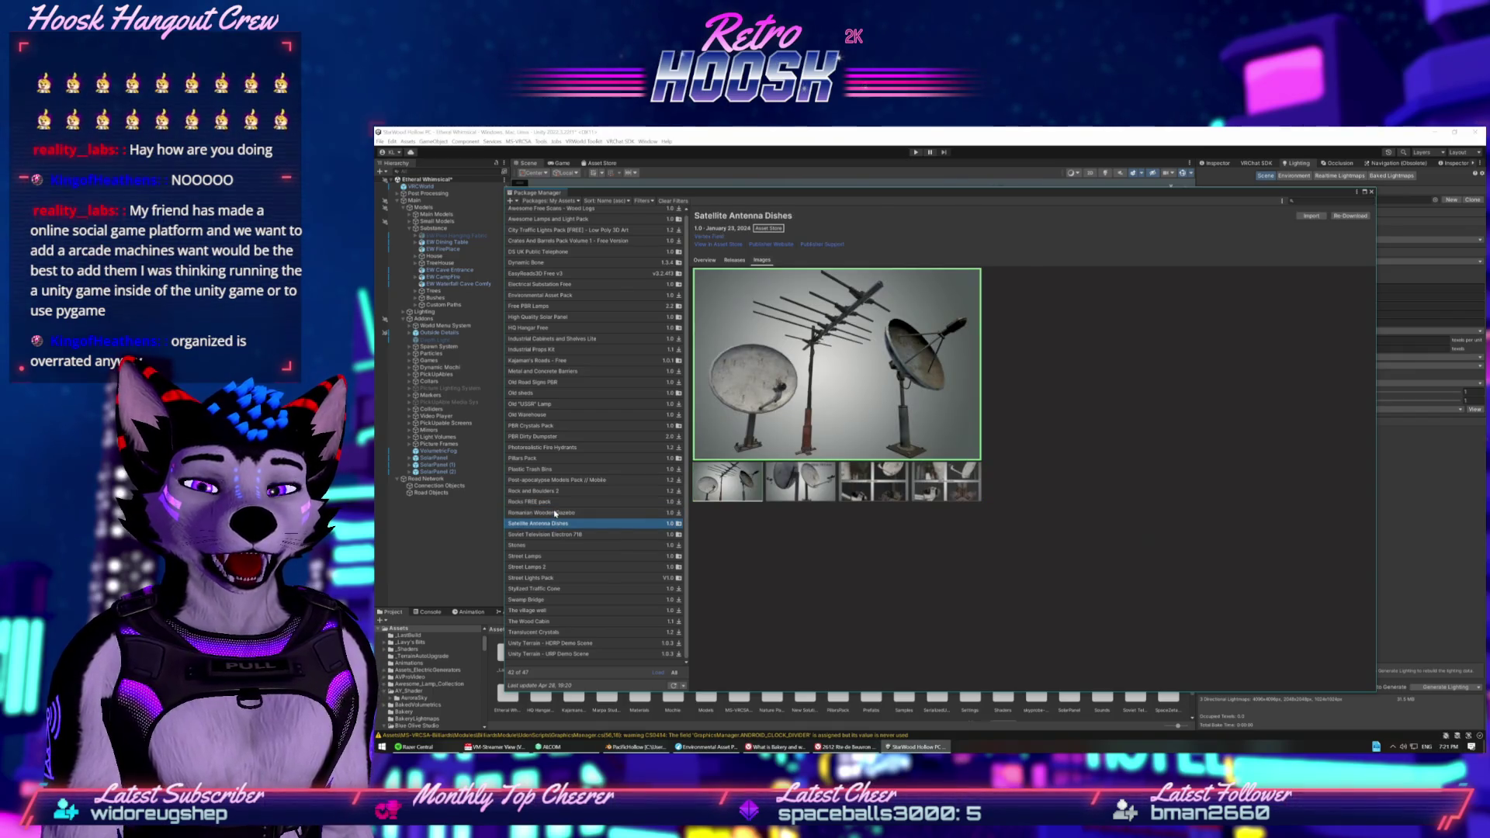
pyautogui.click(560, 502)
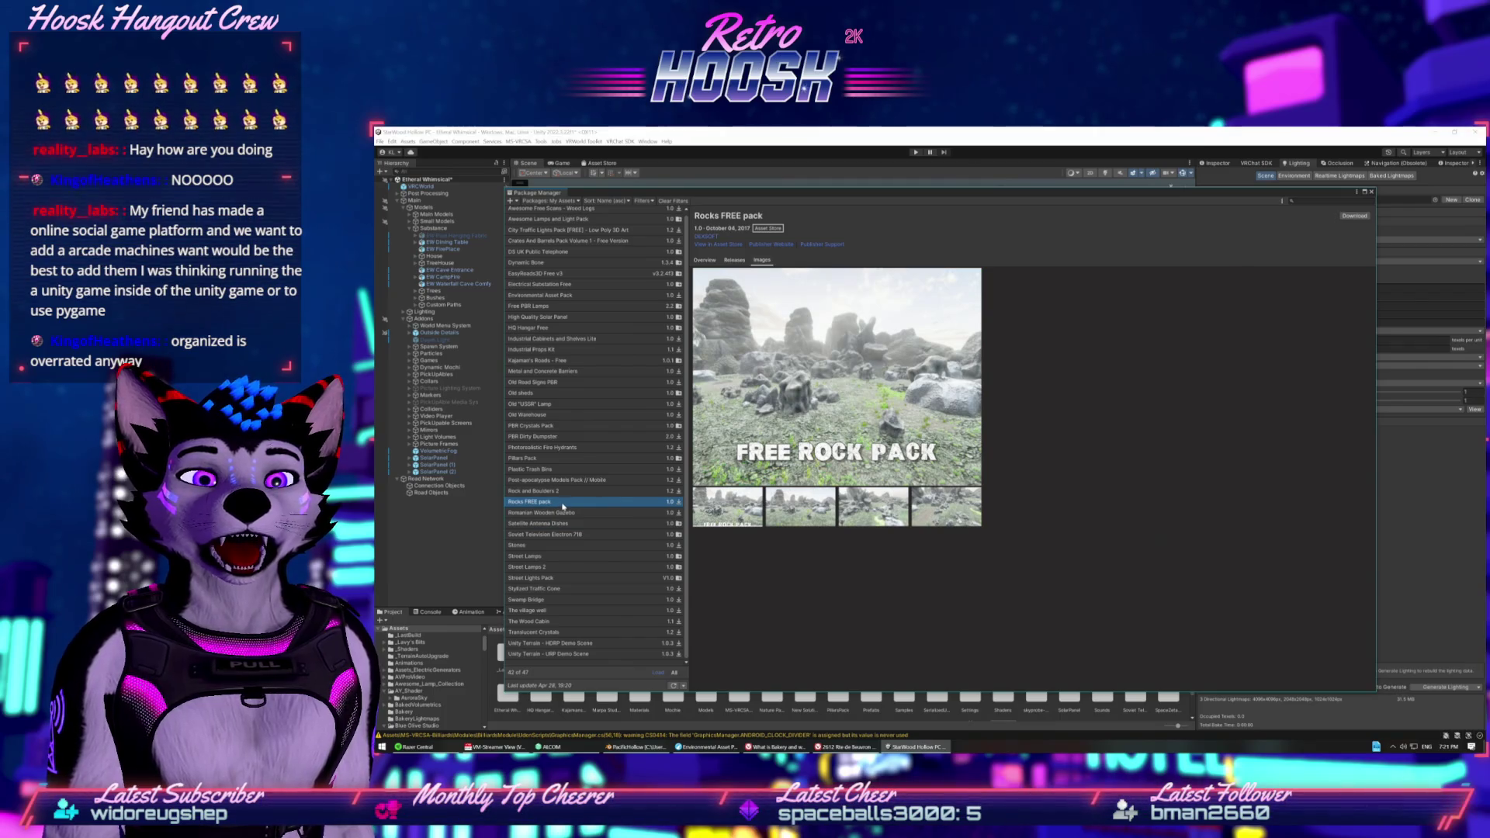
pyautogui.click(566, 492)
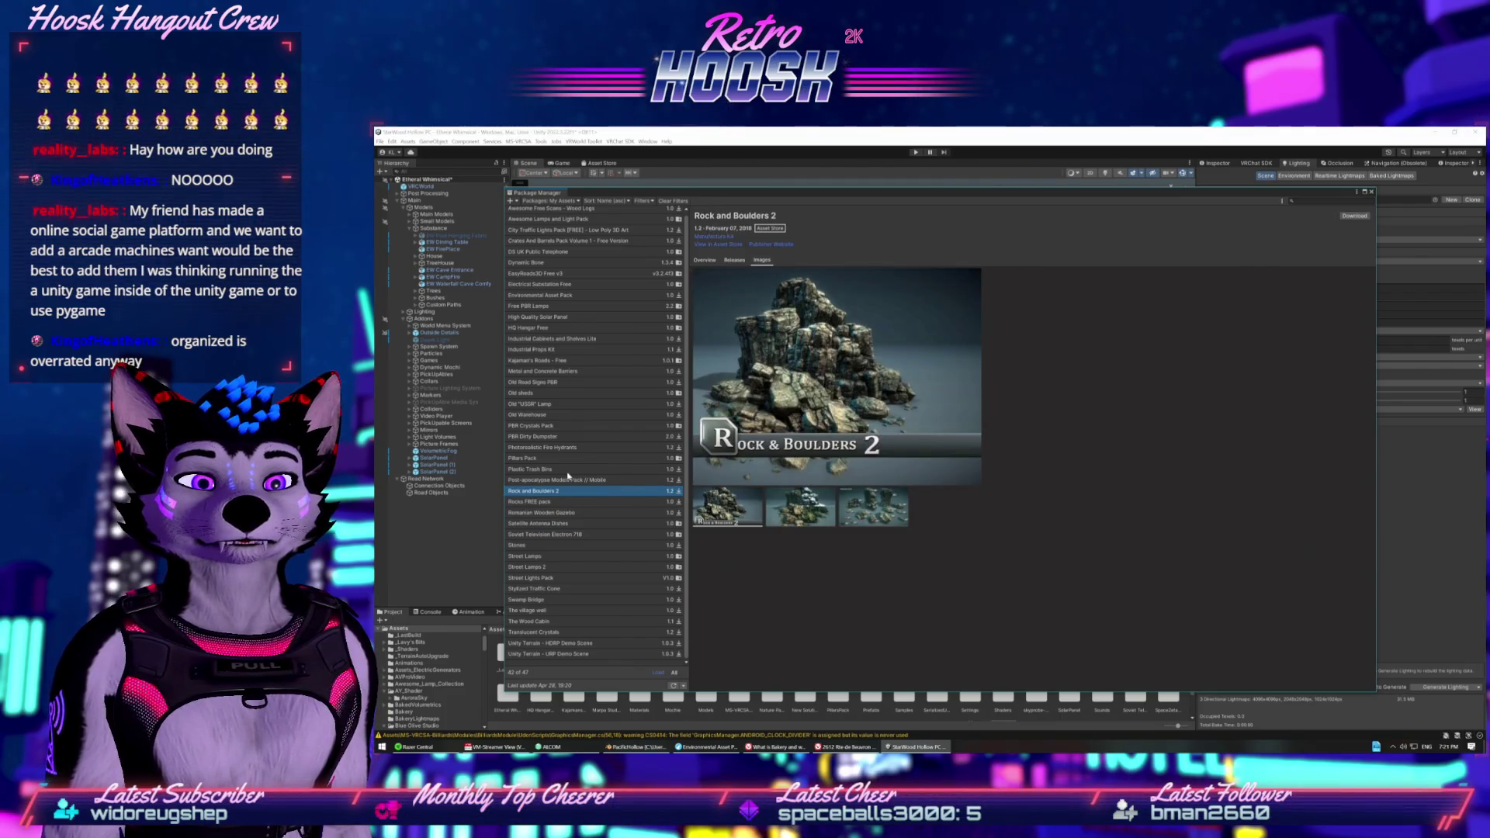
pyautogui.click(569, 469)
pyautogui.click(576, 459)
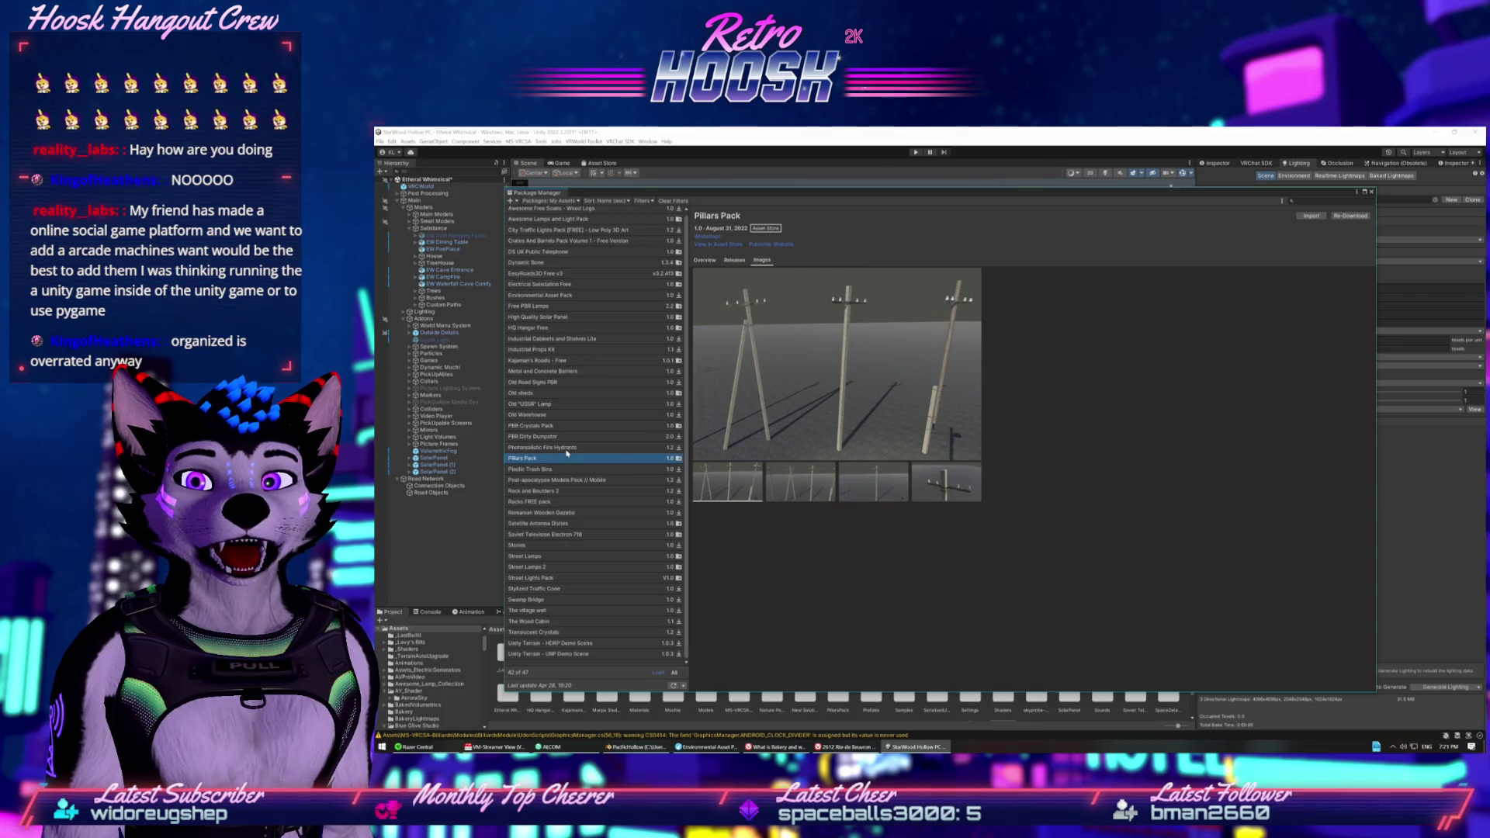
# Step up through PBR Dirty Dumpster, Old "USSR" Lamp and Old Road Signs PBR to Industrial Props Kit.
pyautogui.click(566, 449)
pyautogui.click(567, 426)
pyautogui.click(569, 439)
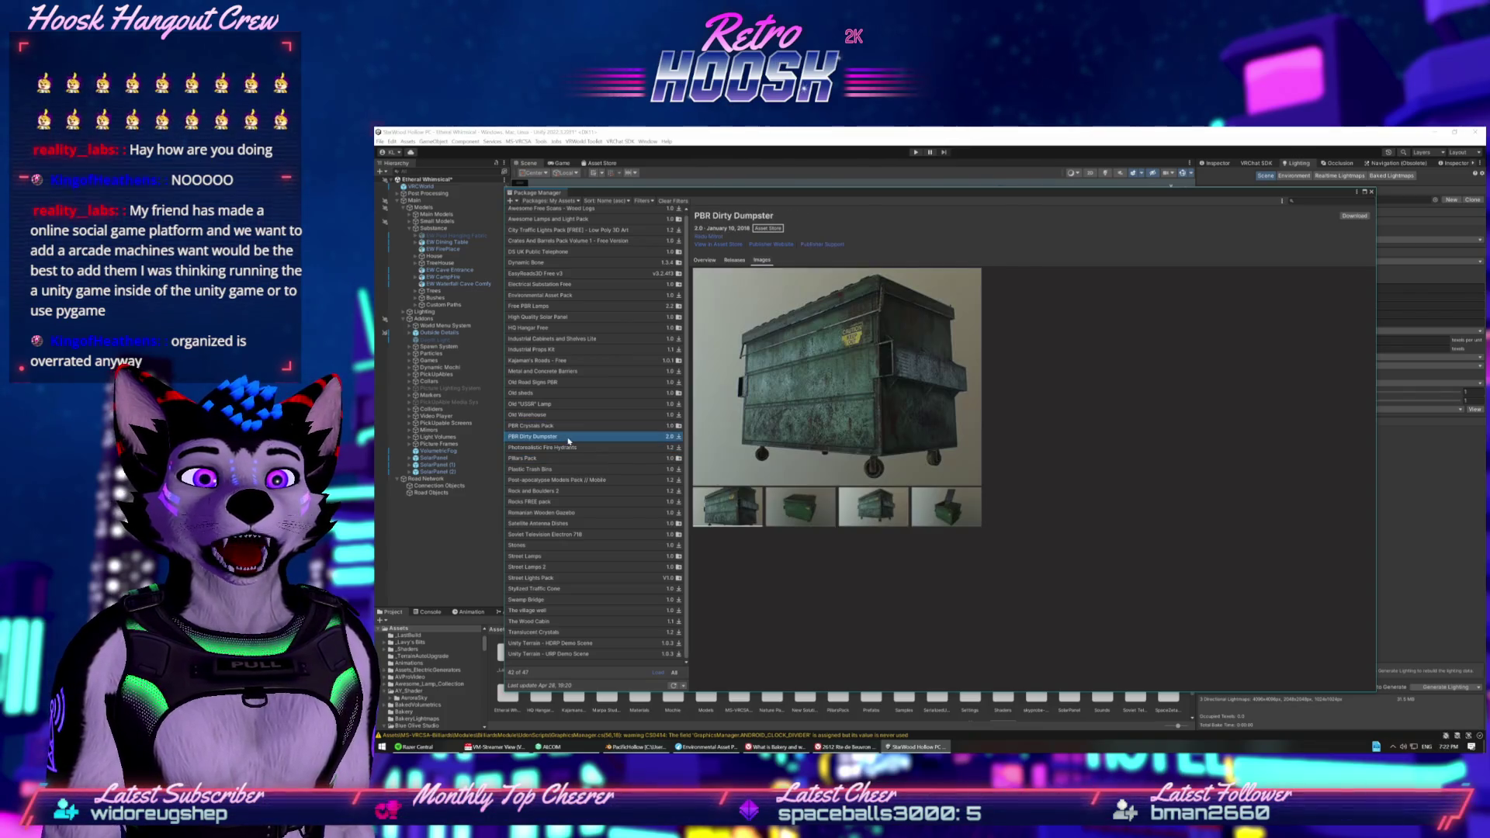
pyautogui.click(567, 415)
pyautogui.click(568, 426)
pyautogui.click(566, 404)
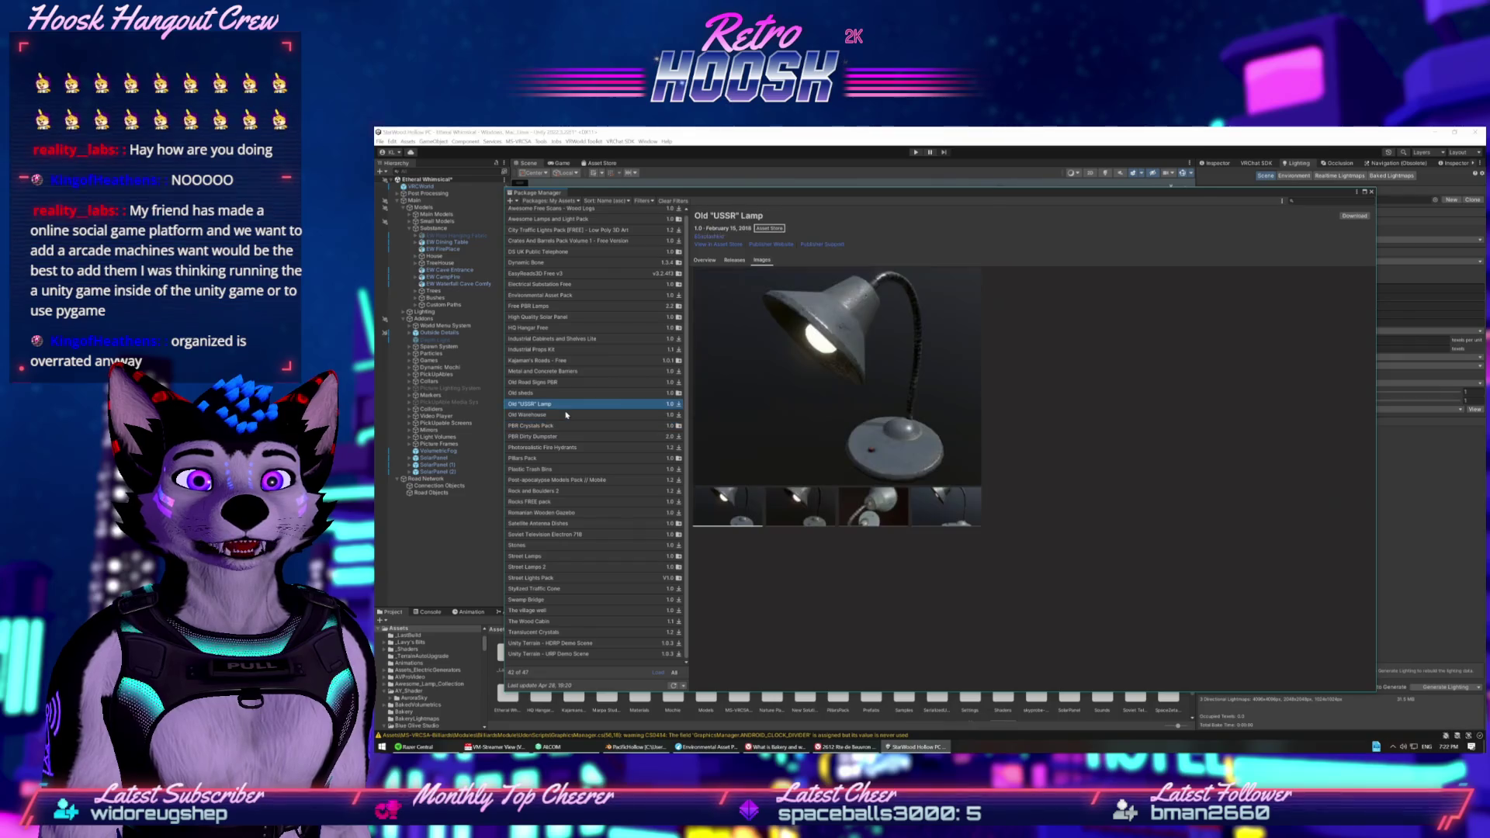
pyautogui.click(566, 395)
pyautogui.click(568, 386)
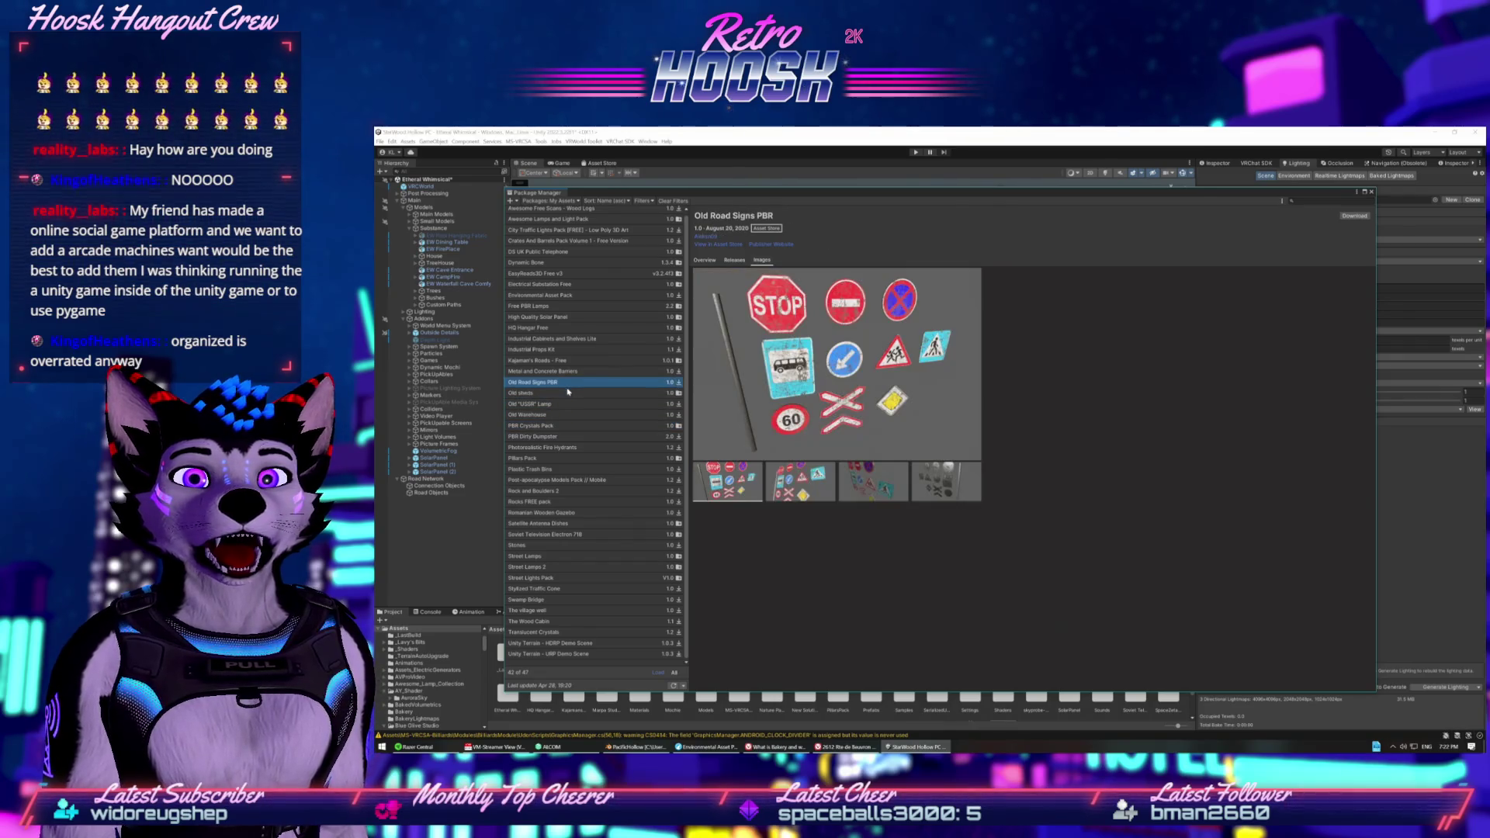
pyautogui.click(568, 361)
pyautogui.click(571, 372)
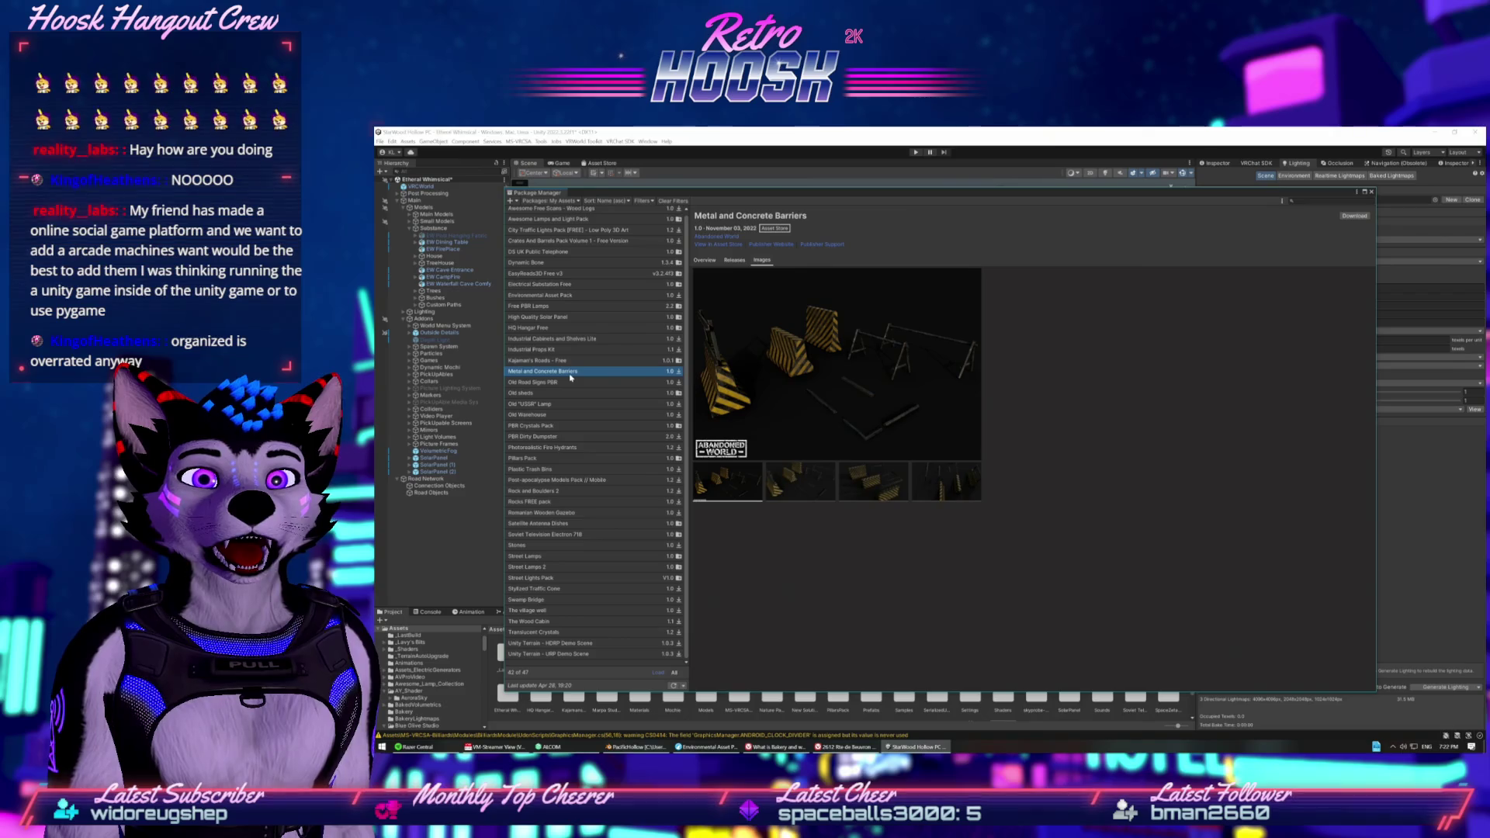
pyautogui.click(570, 360)
pyautogui.click(573, 351)
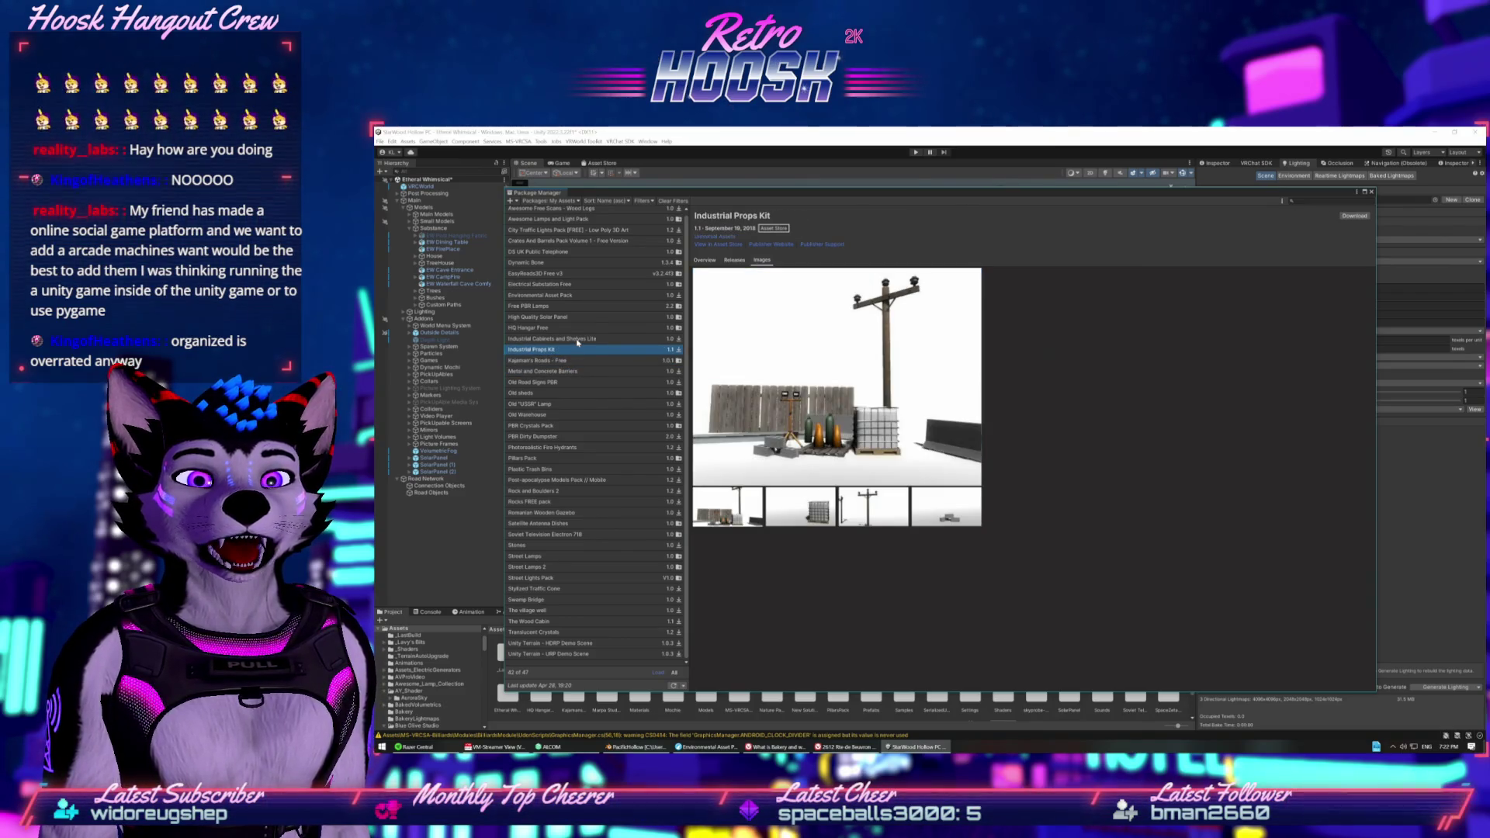
# Check HQ Hangar, Free PBR Lamps and Environmental Asset Pack previews, ending on EasyRoads3D Free v3.
pyautogui.click(577, 339)
pyautogui.click(579, 328)
pyautogui.click(577, 318)
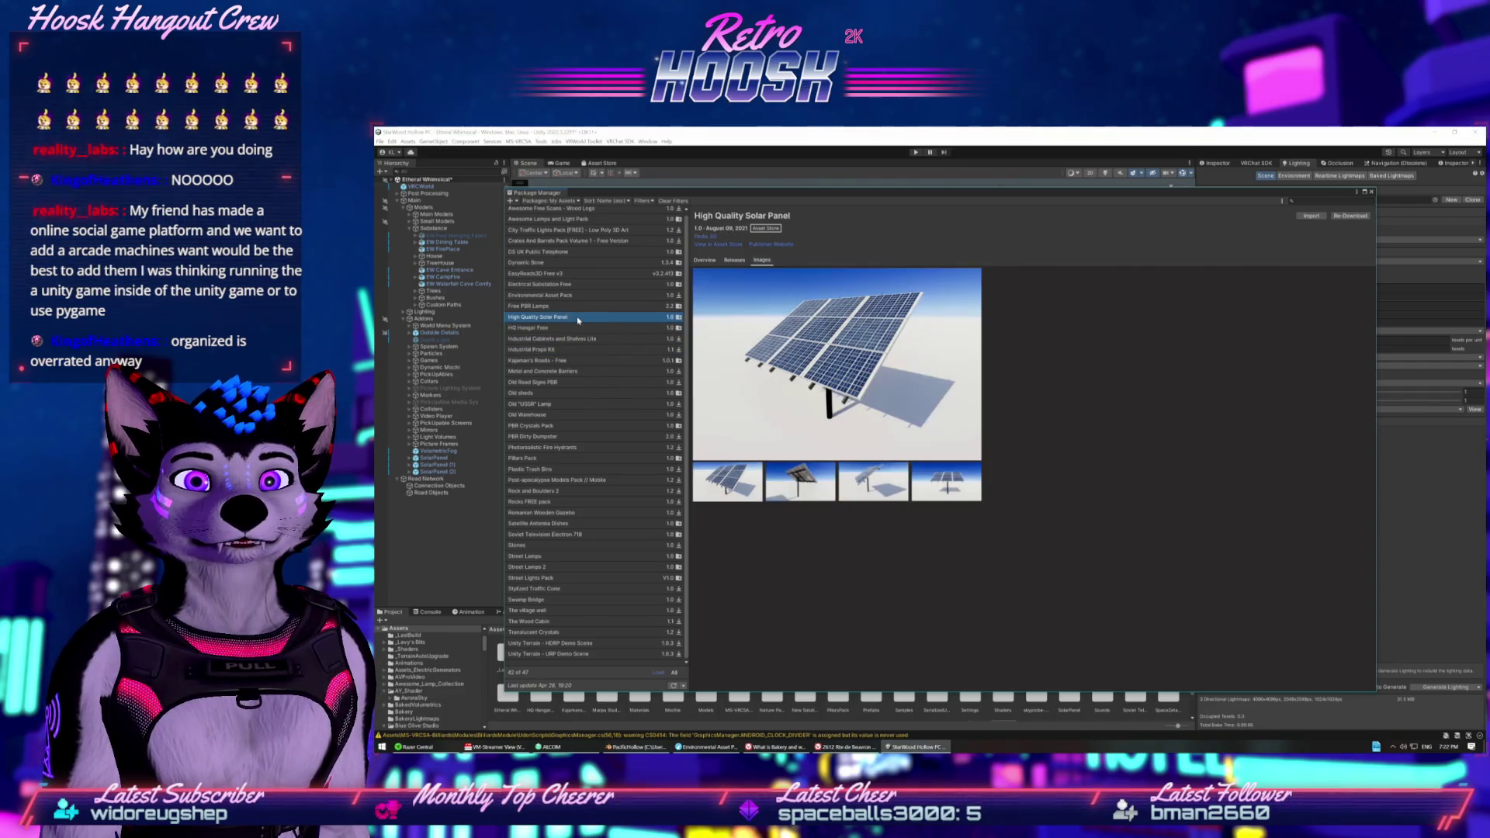
pyautogui.press('Down')
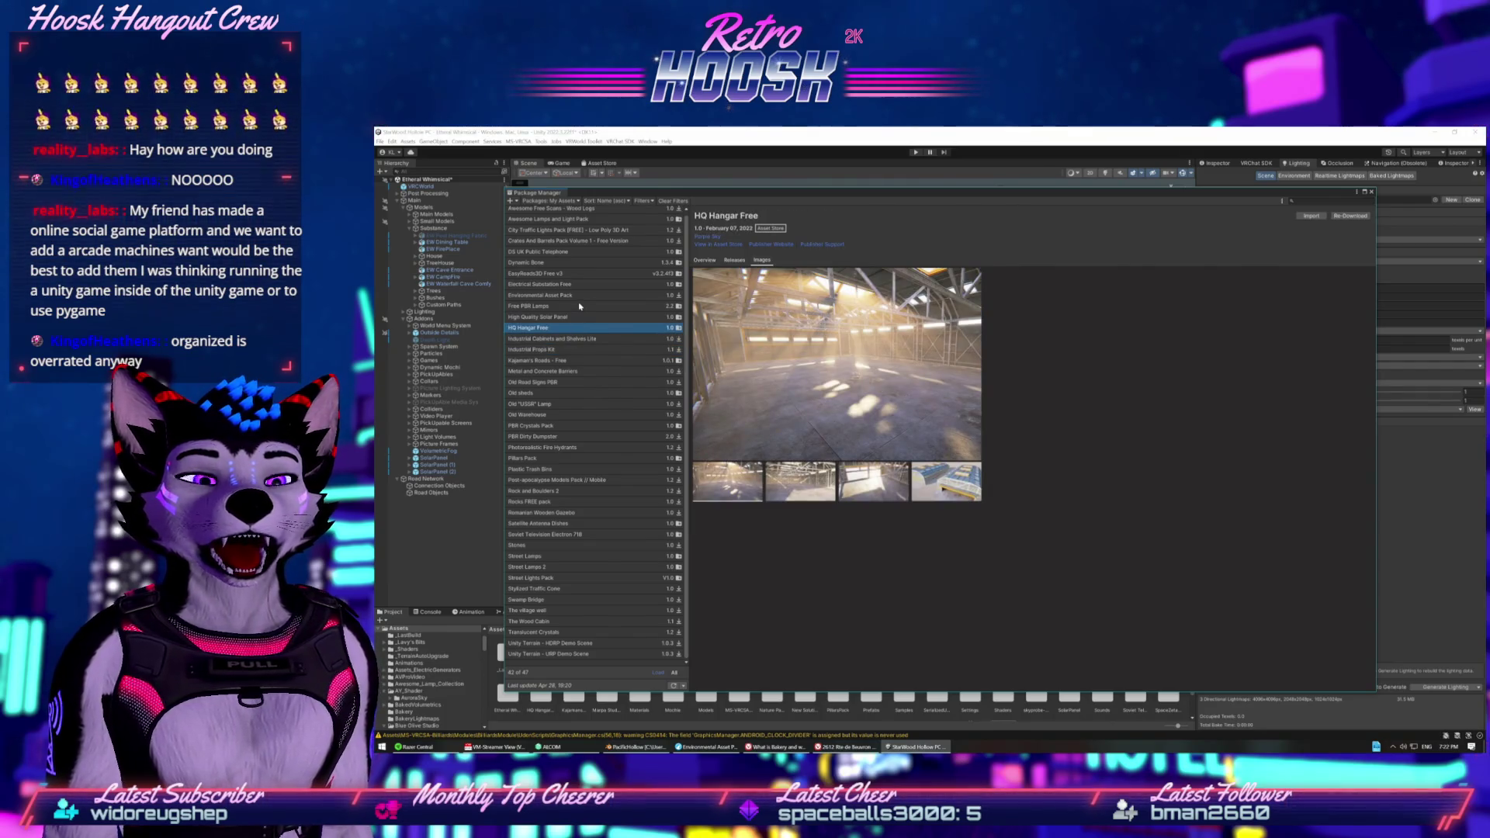
pyautogui.click(579, 306)
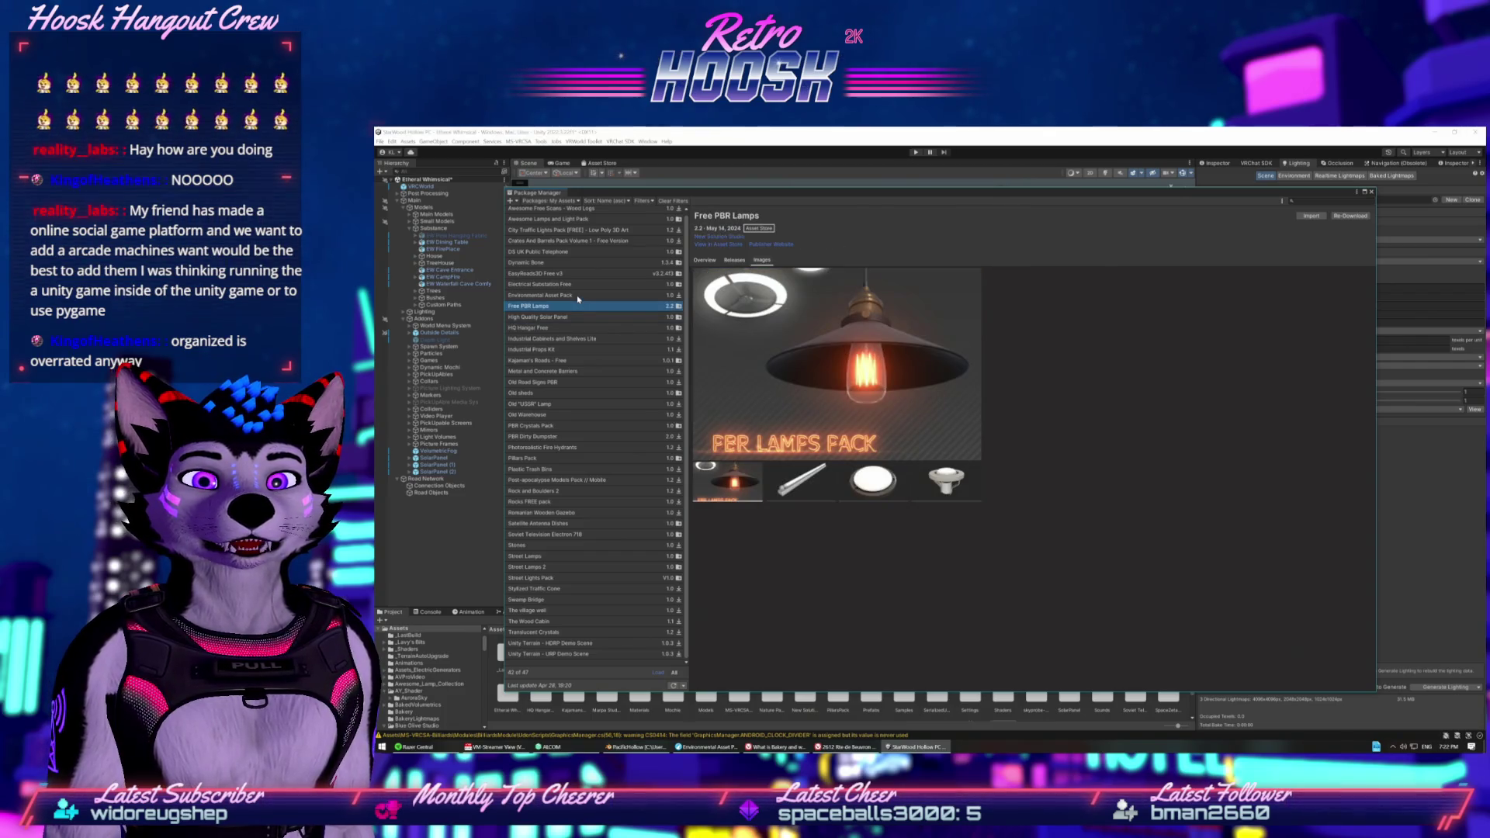
pyautogui.click(577, 296)
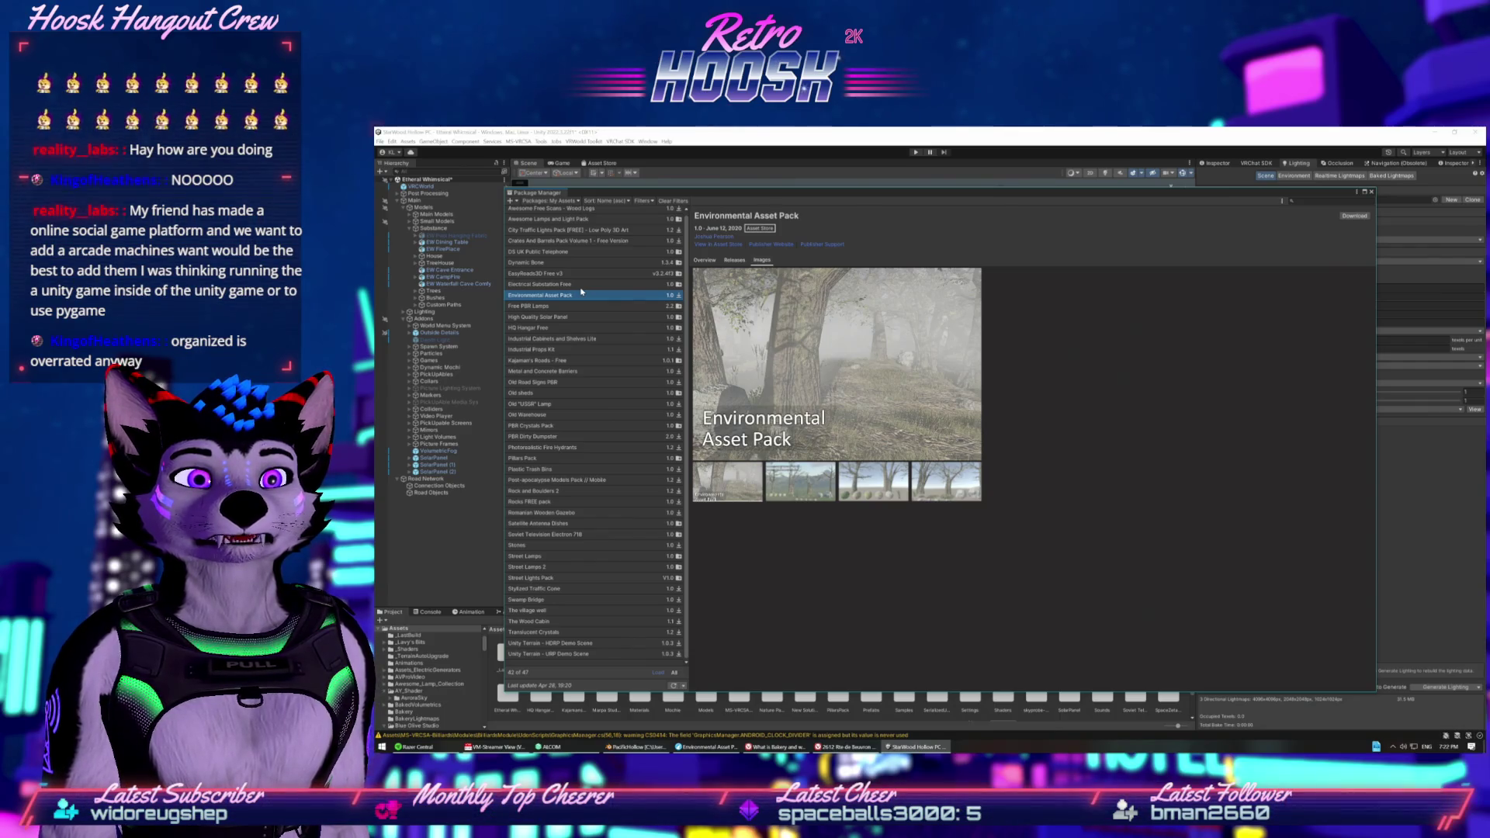
pyautogui.click(867, 501)
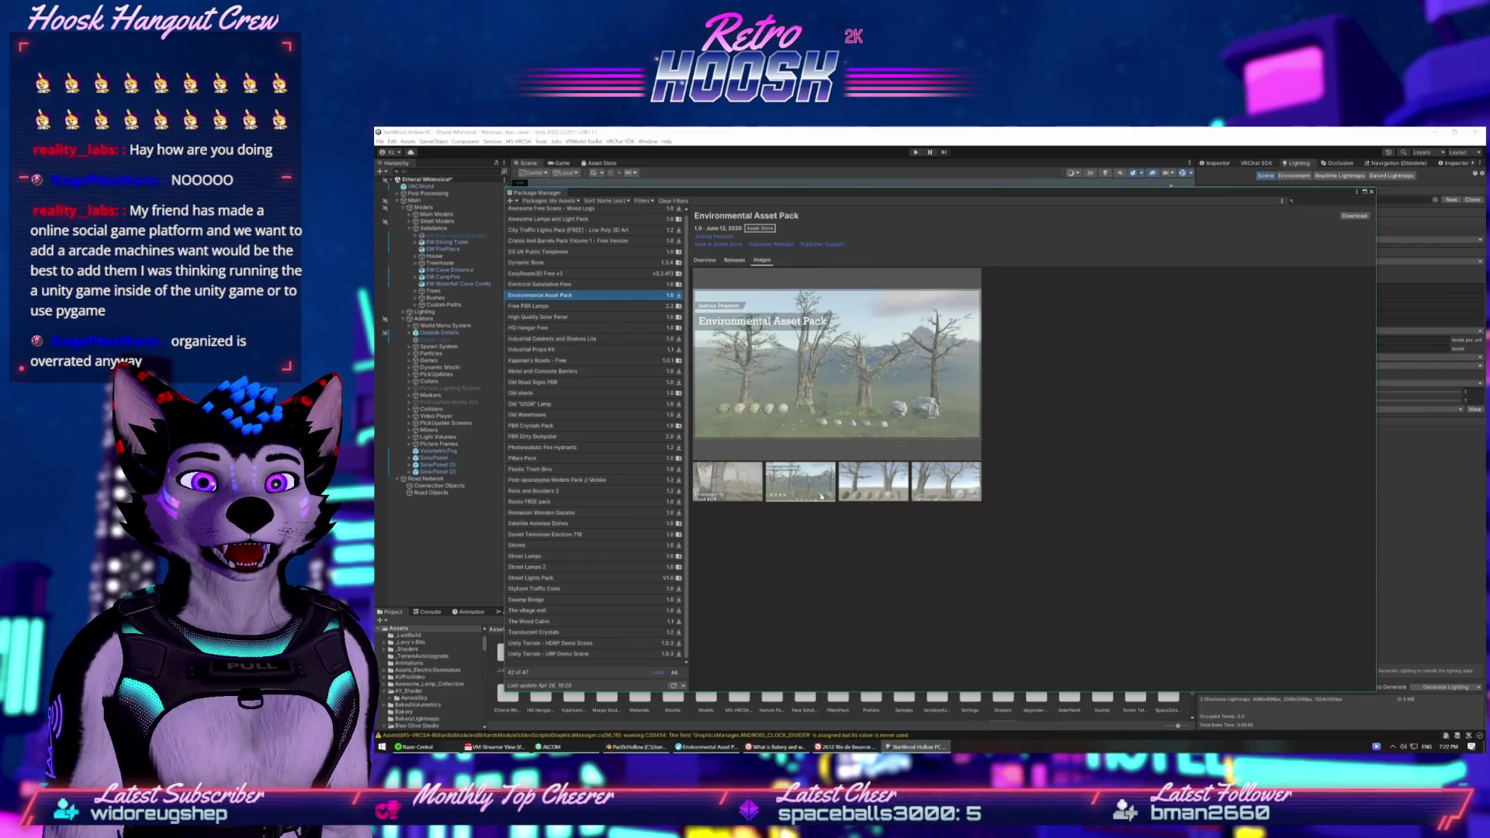
pyautogui.click(867, 501)
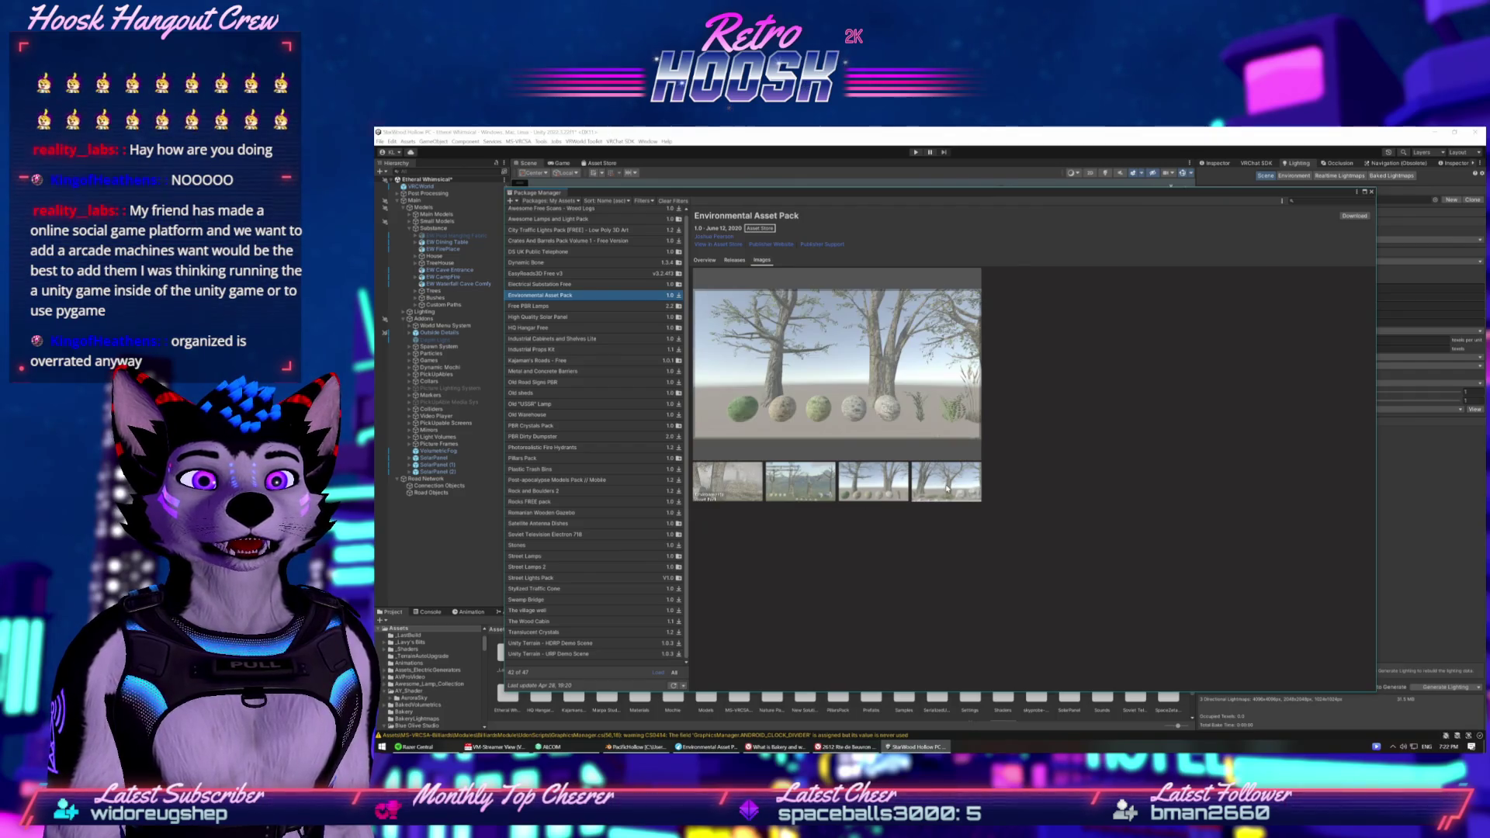
pyautogui.press('Up')
pyautogui.press('Up')
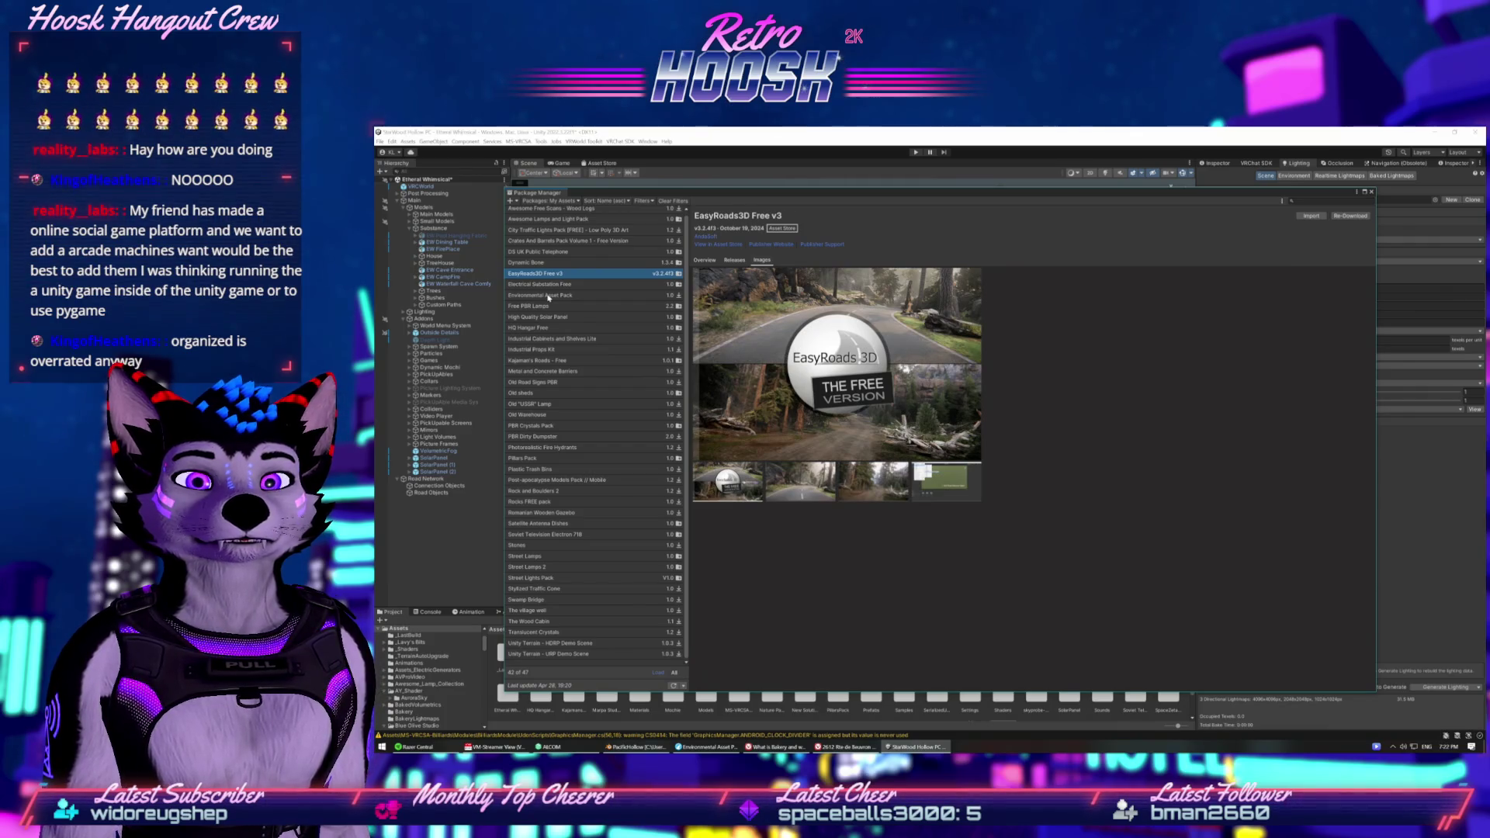
# Flip through all preview images of the Awesome Free Scans - Wood Logs package.
pyautogui.press('Up')
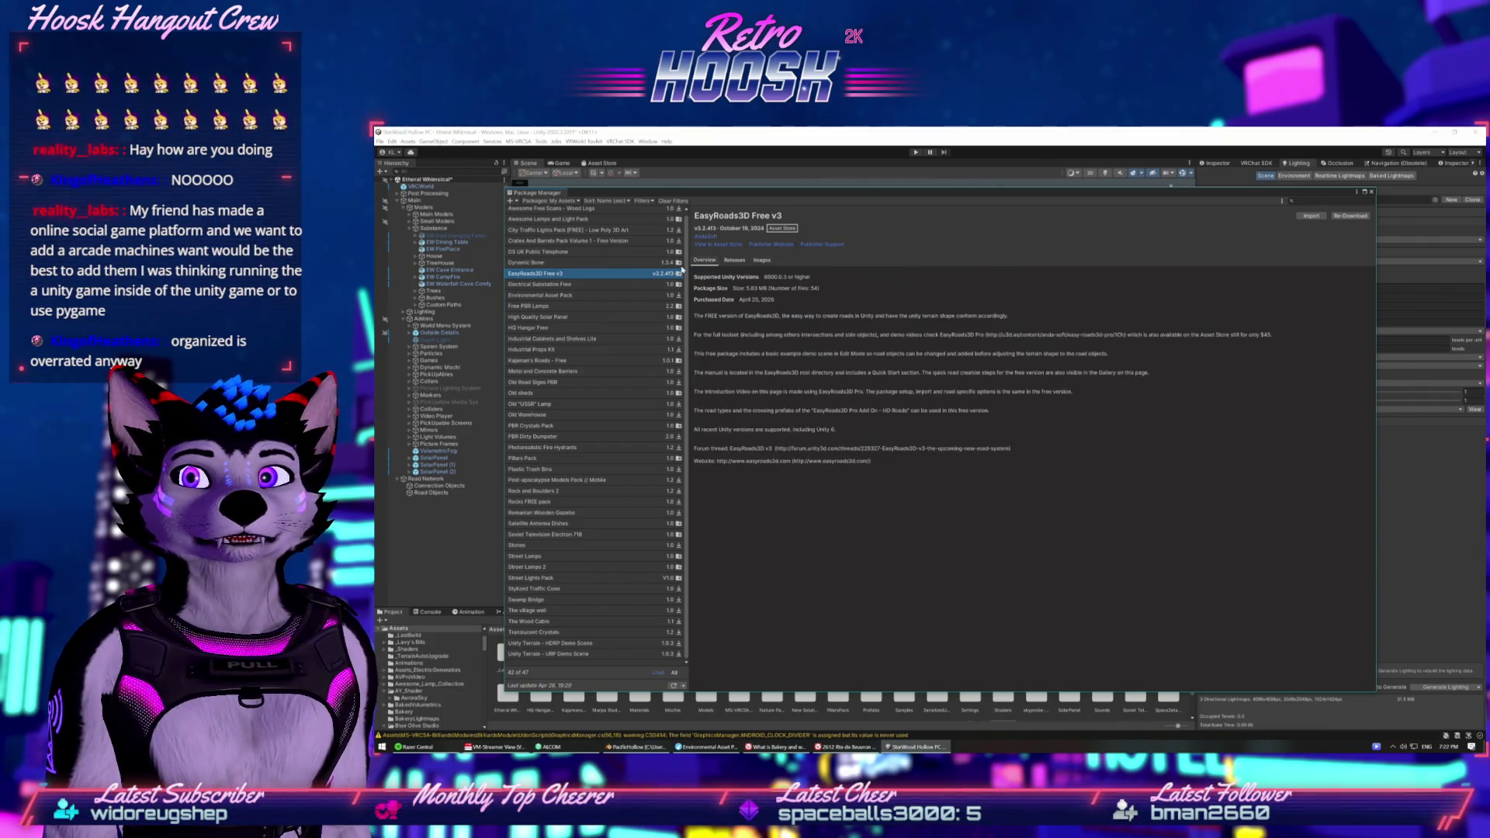
pyautogui.scroll(1, 557, 253)
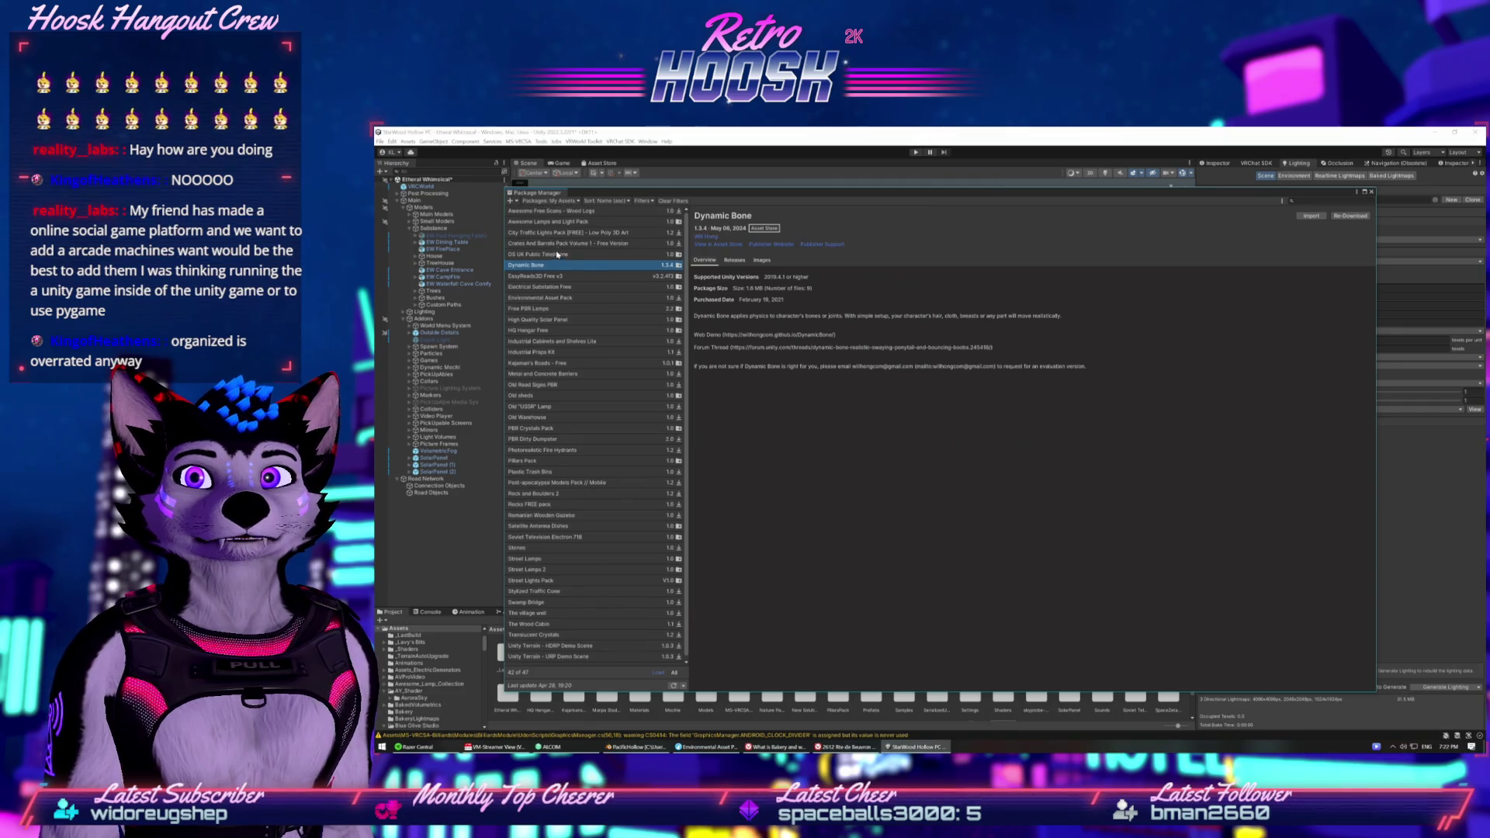
pyautogui.click(548, 212)
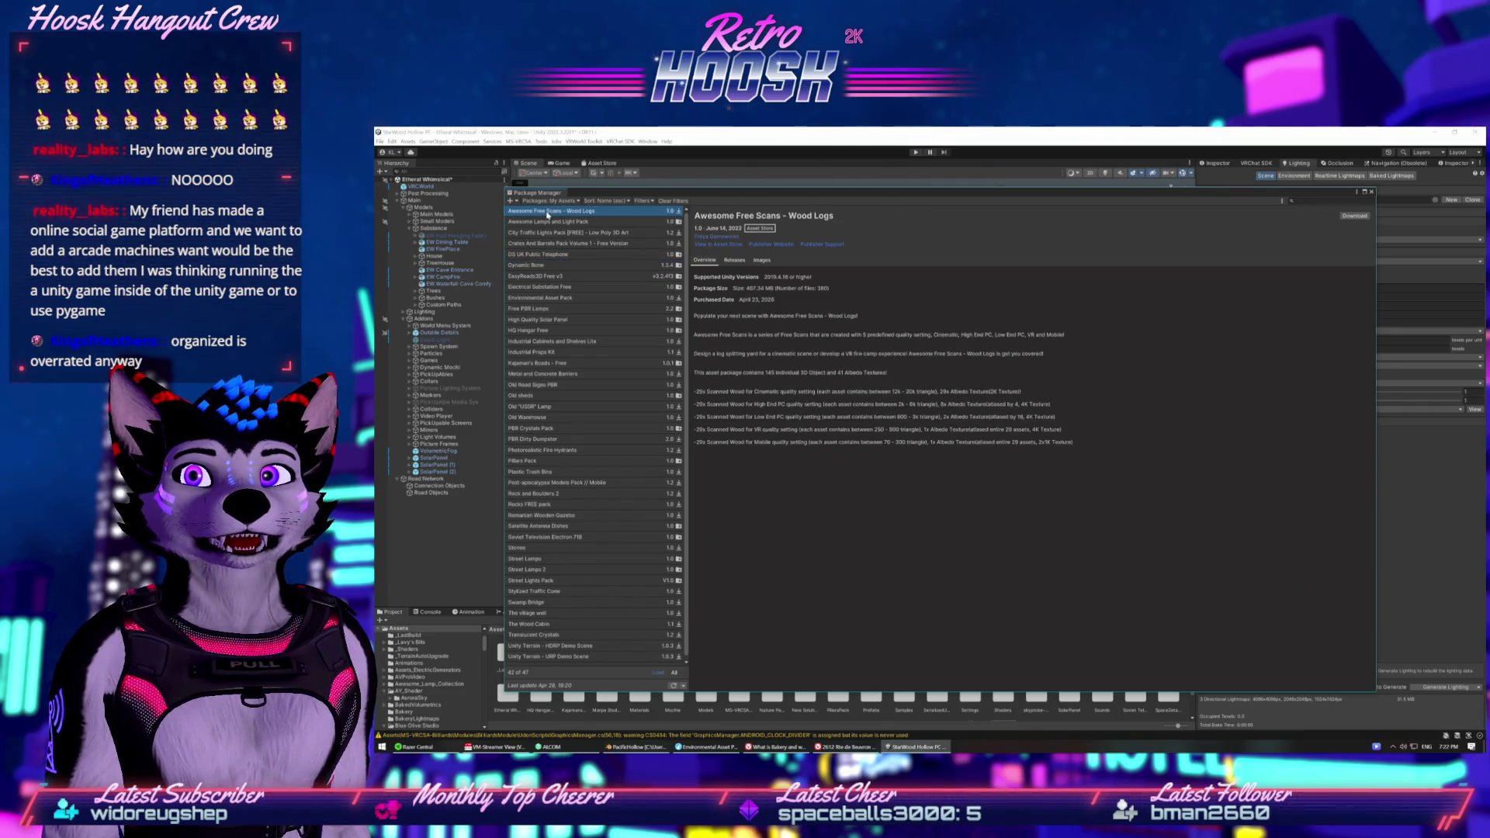
pyautogui.click(762, 260)
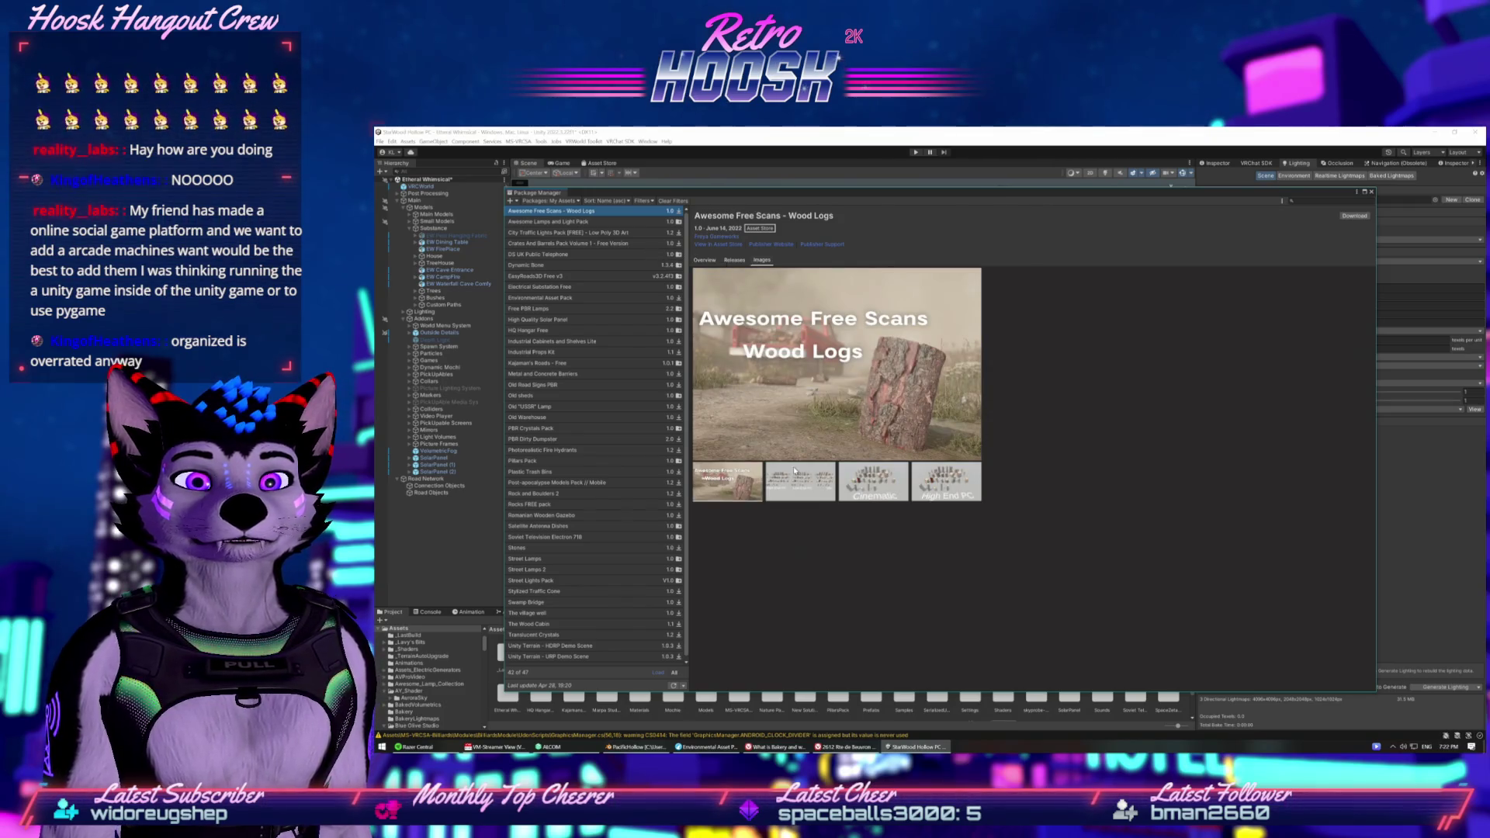
pyautogui.click(805, 485)
pyautogui.click(727, 482)
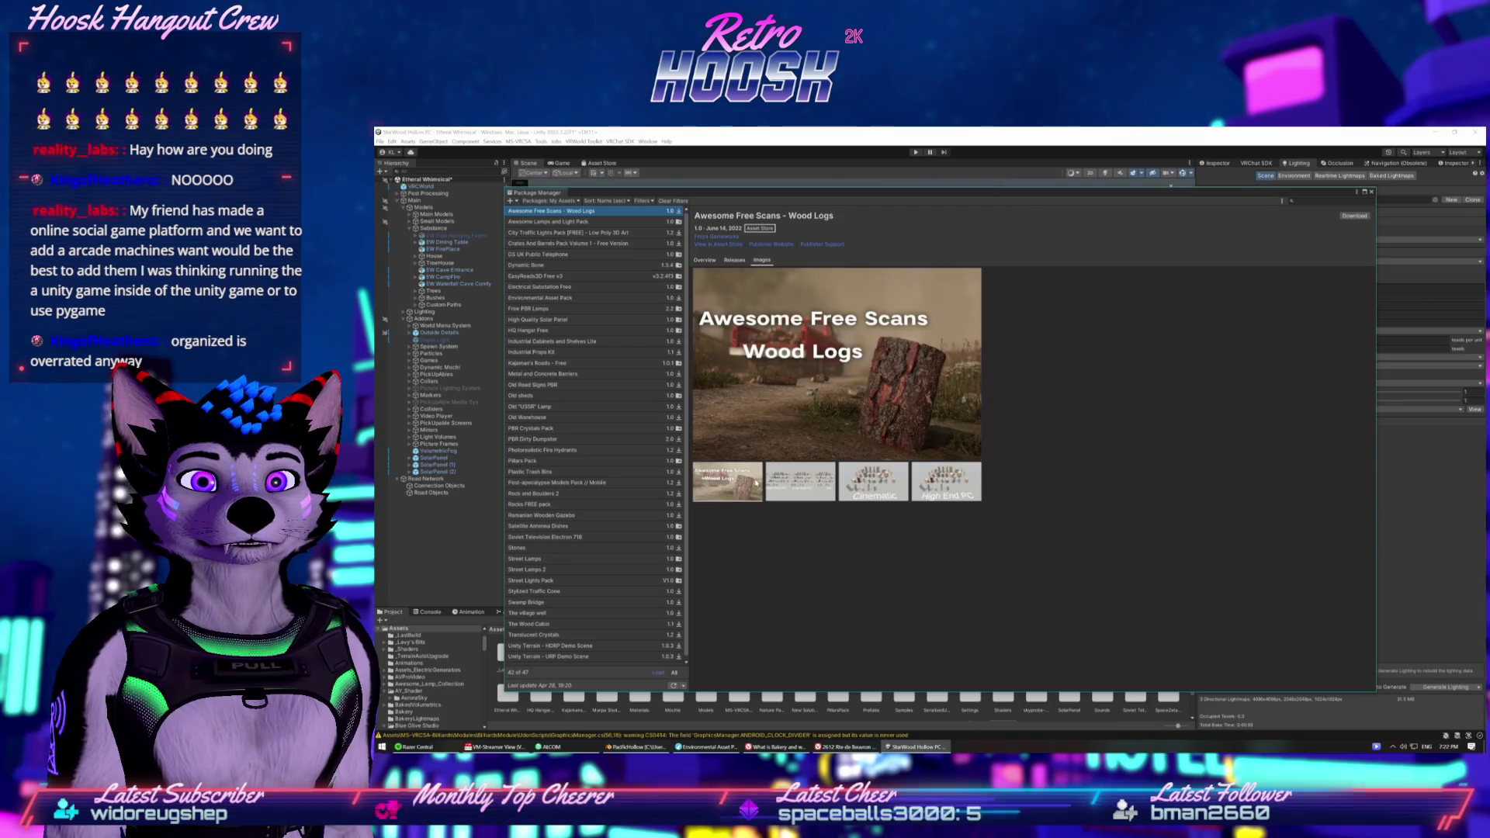
pyautogui.click(873, 481)
pyautogui.click(939, 488)
pyautogui.click(873, 481)
pyautogui.click(800, 481)
pyautogui.click(752, 483)
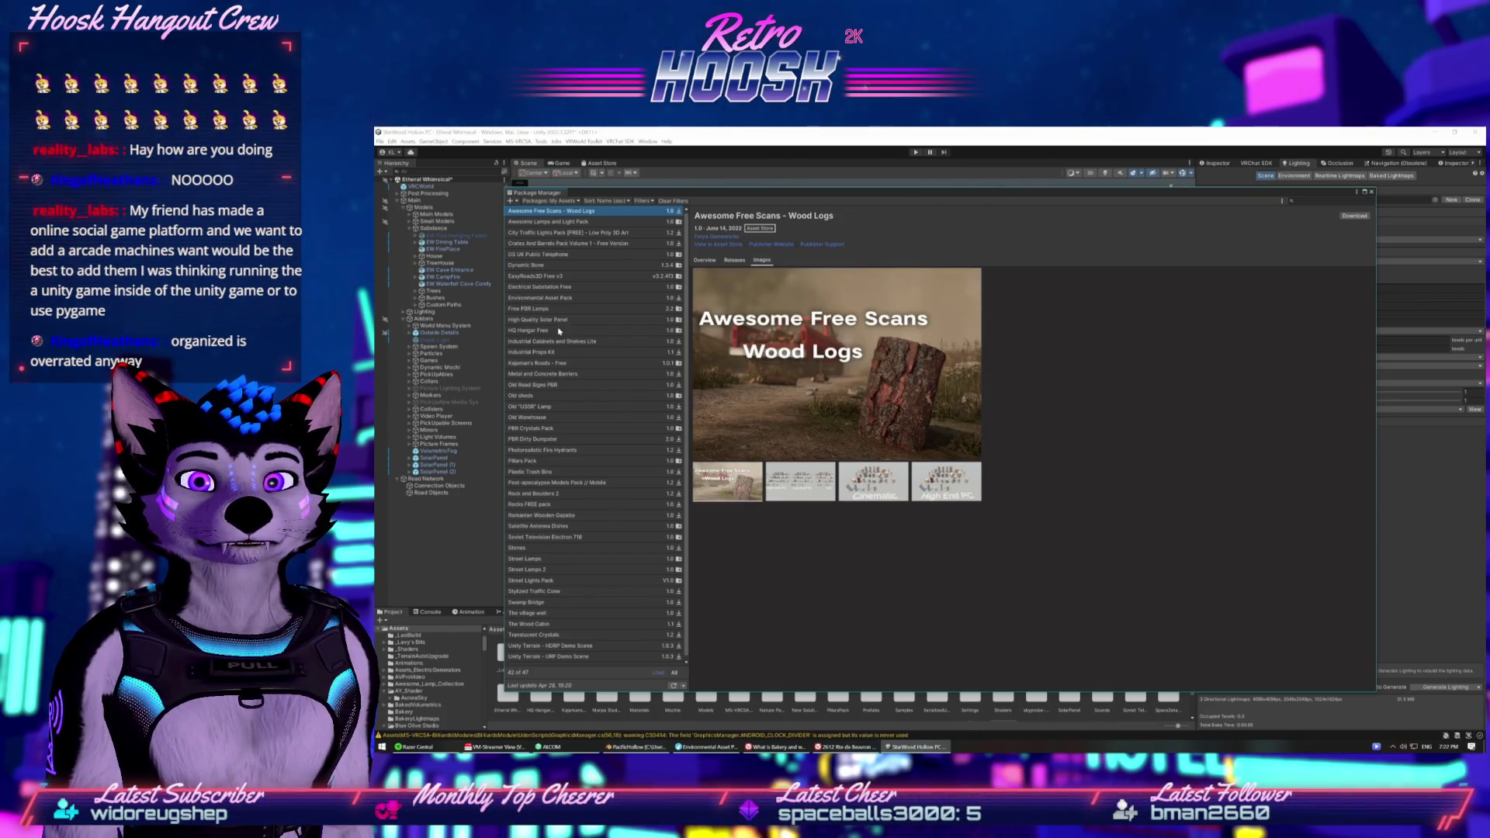
# Check the Unity Terrain demo scenes, Translucent Crystals, The village well and Swamp Bridge packages.
pyautogui.click(548, 657)
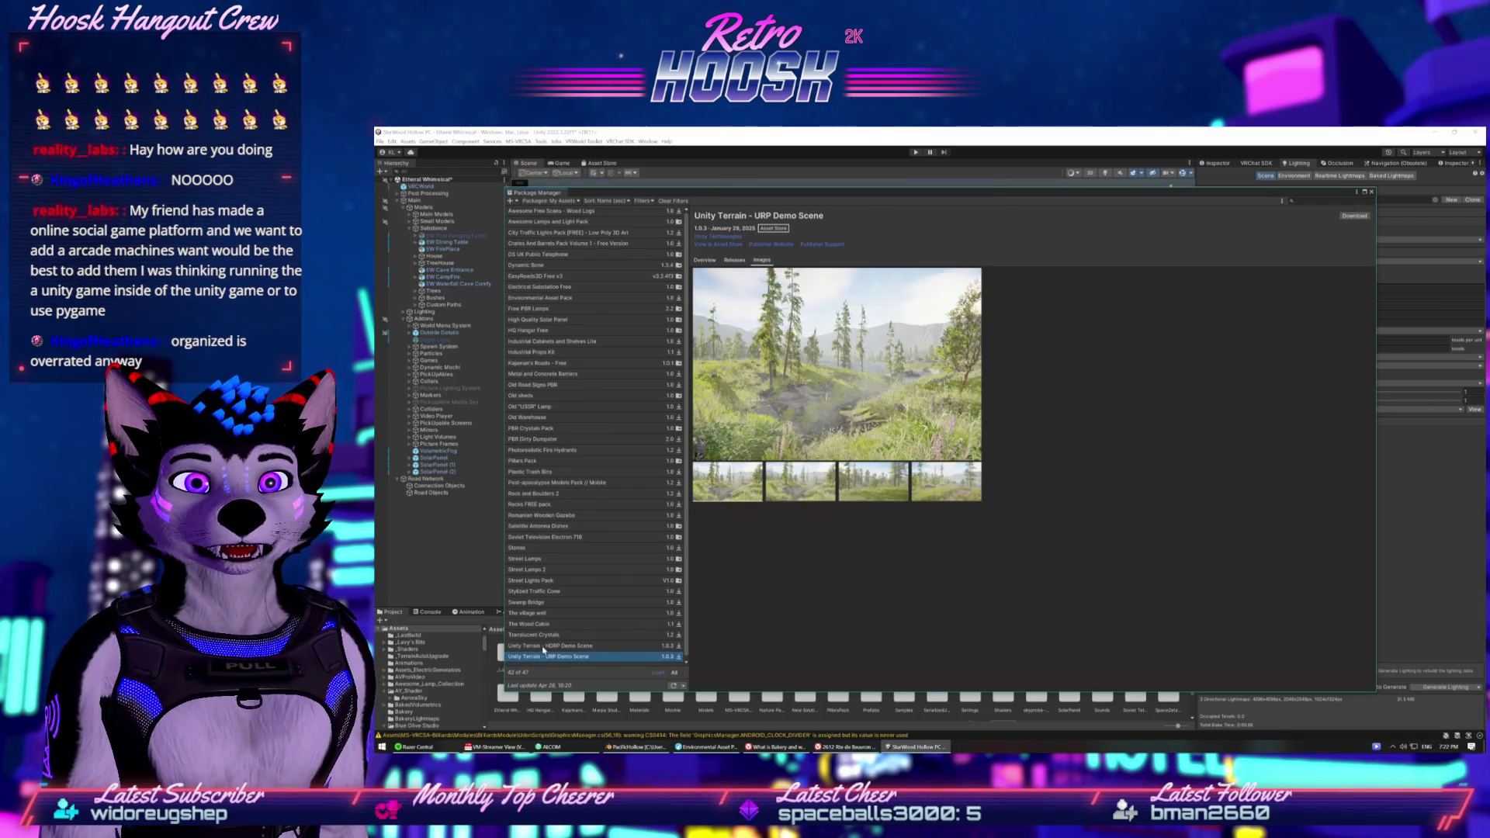
pyautogui.click(545, 644)
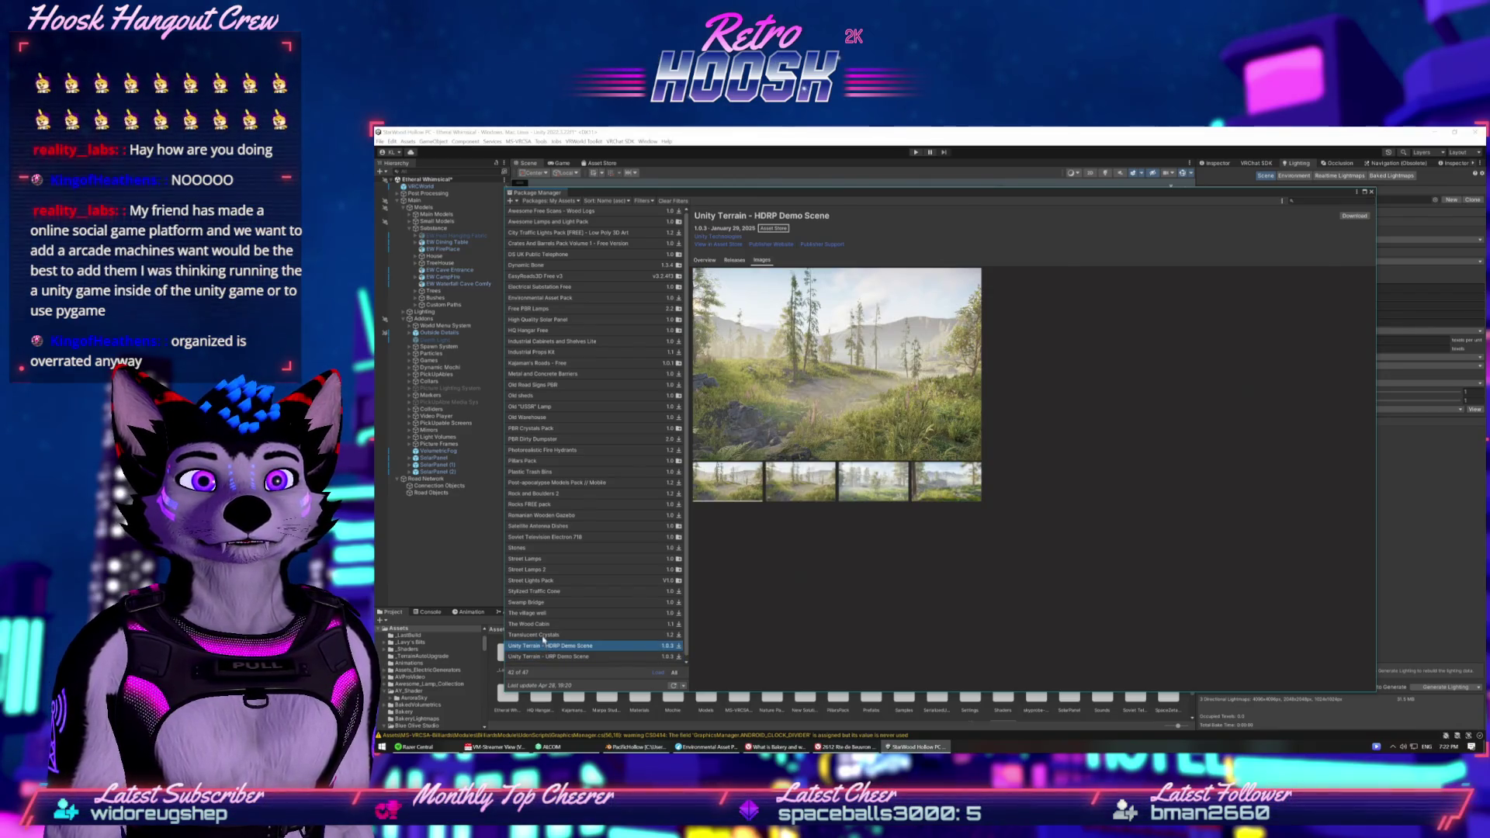
pyautogui.click(545, 634)
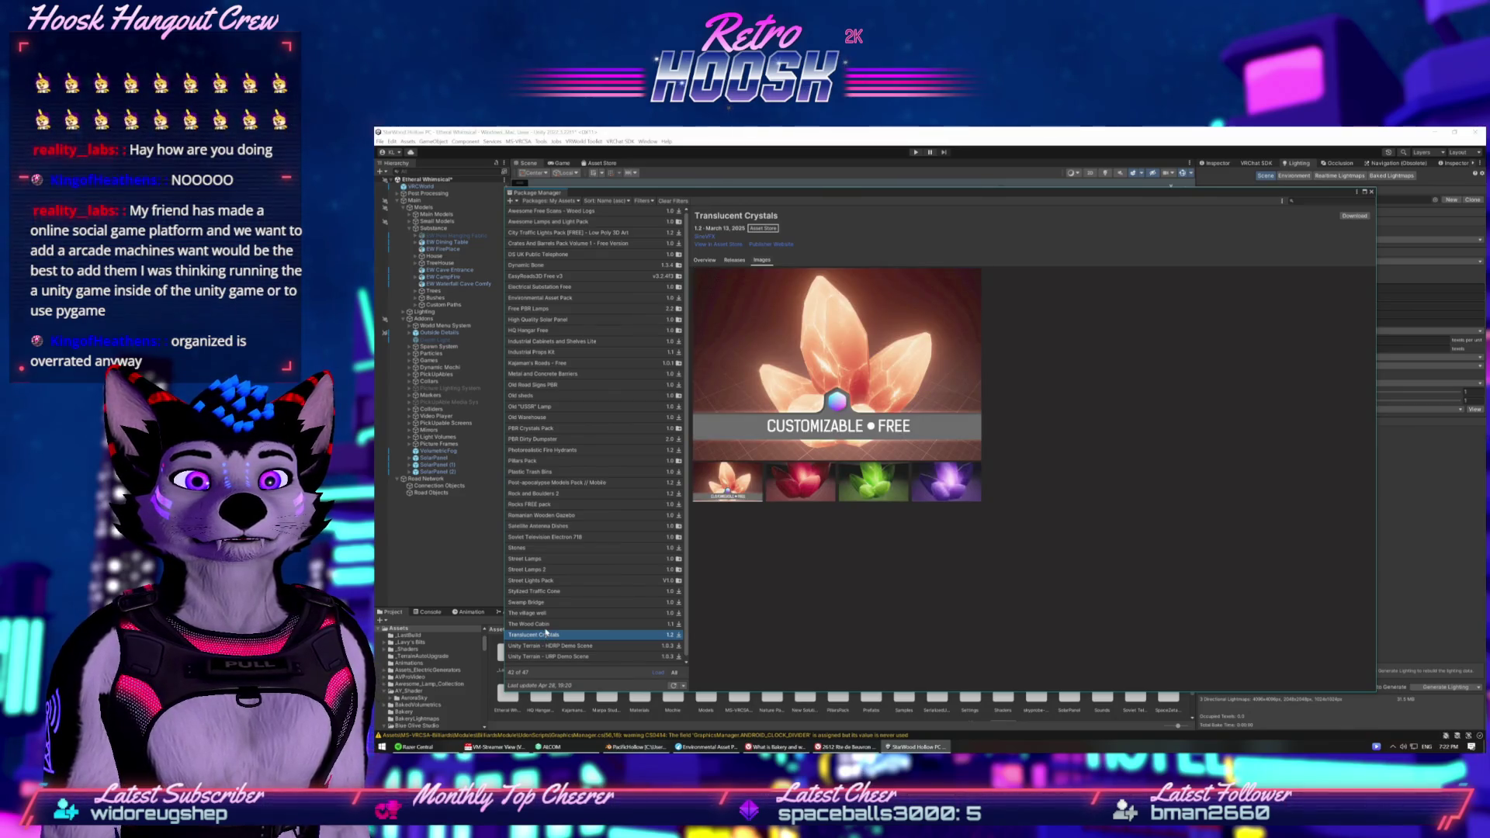
pyautogui.press('Up')
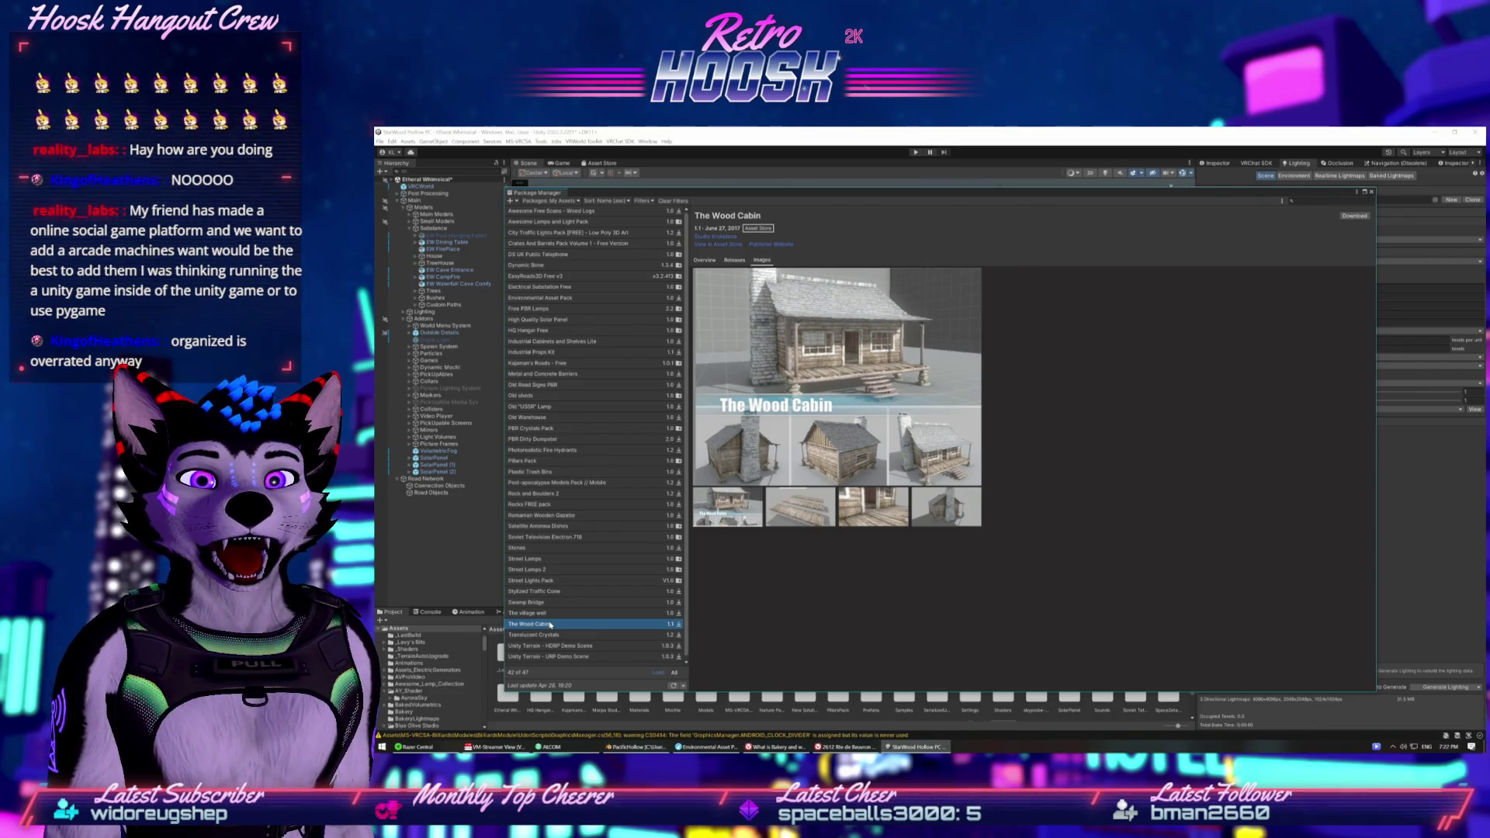
pyautogui.click(553, 616)
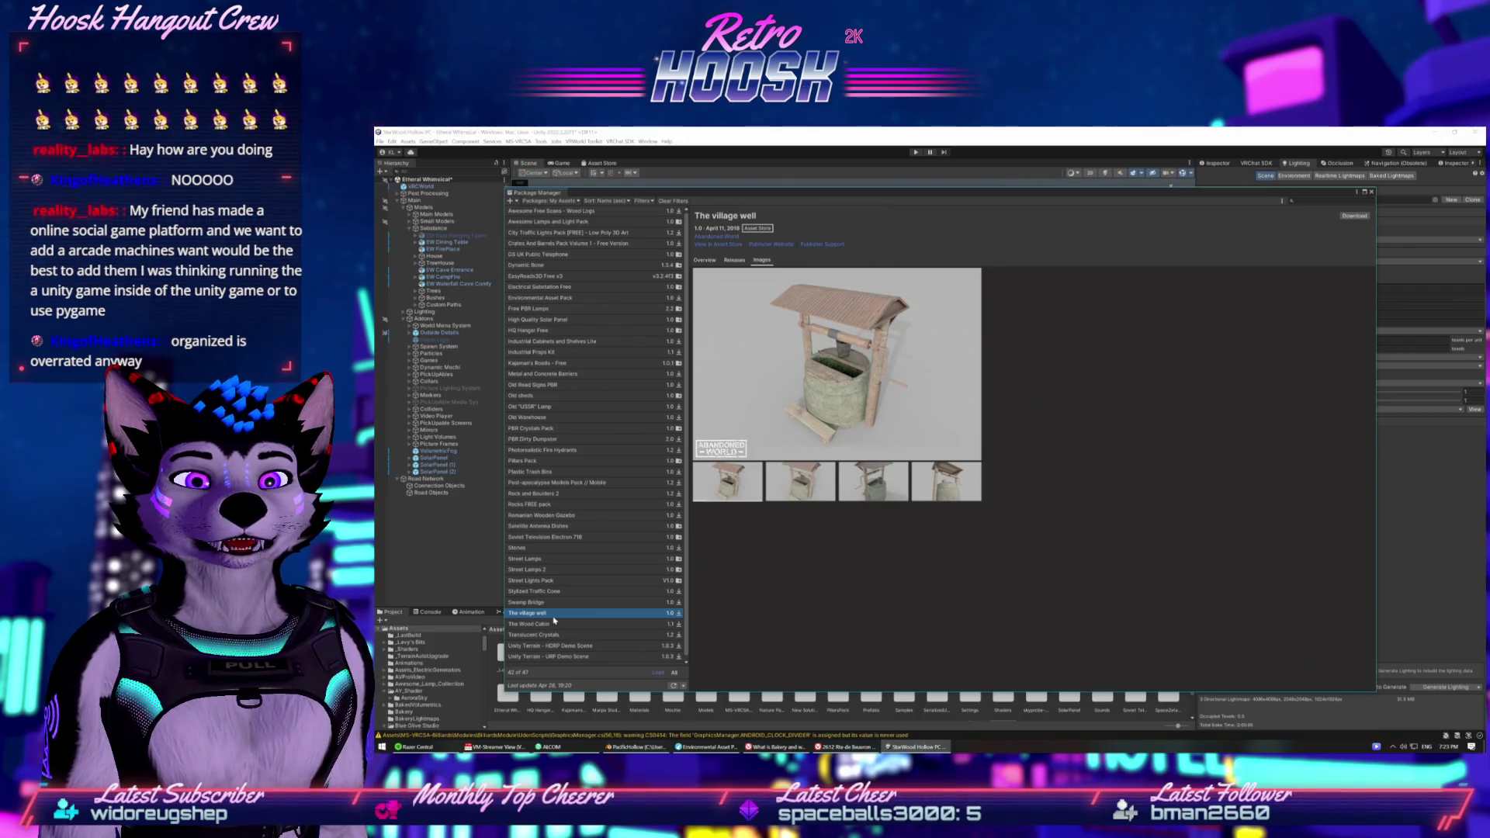
pyautogui.press('Up')
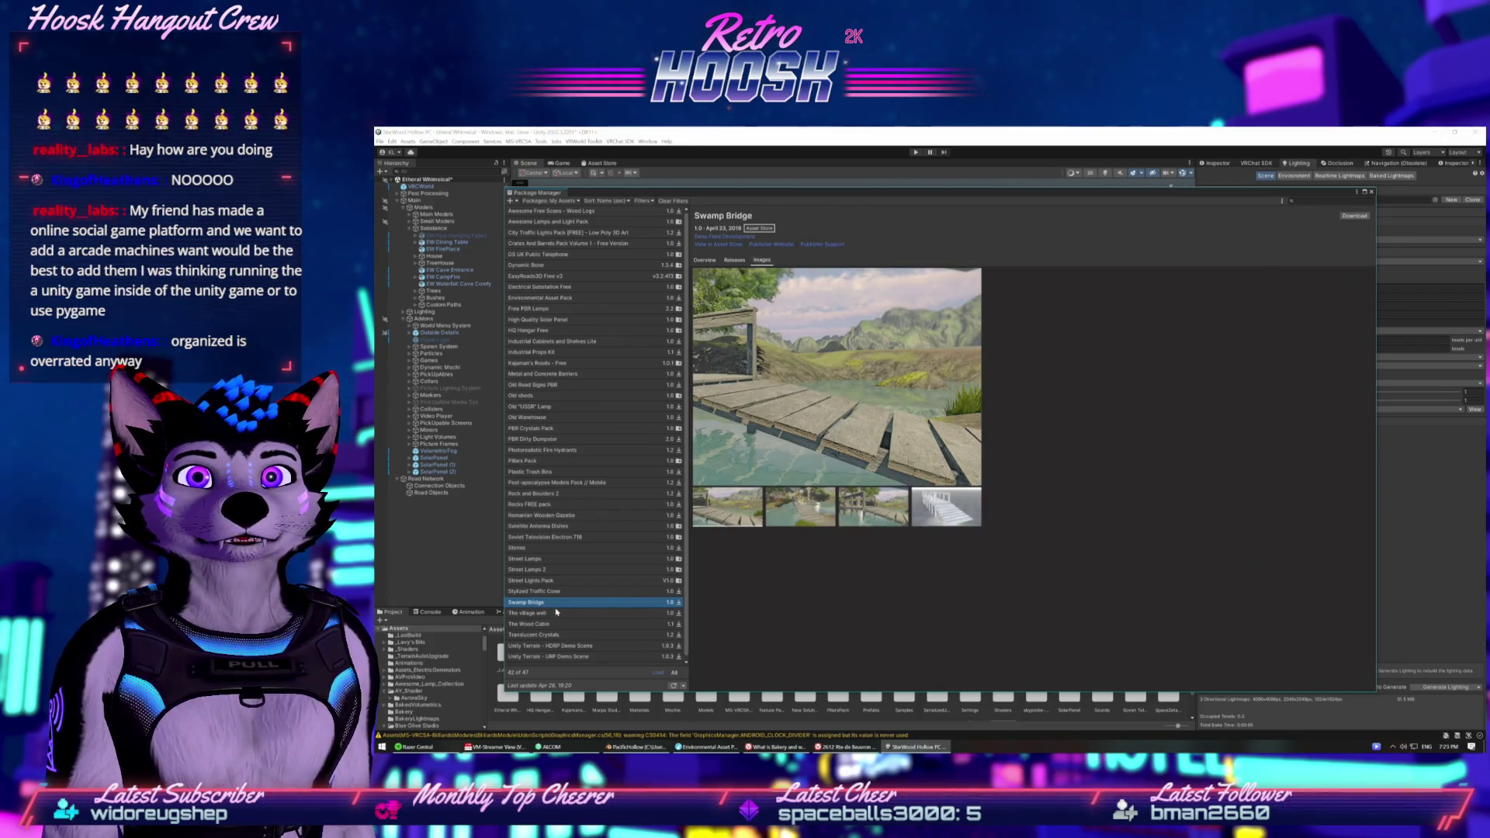
pyautogui.press('Up')
pyautogui.press('Up')
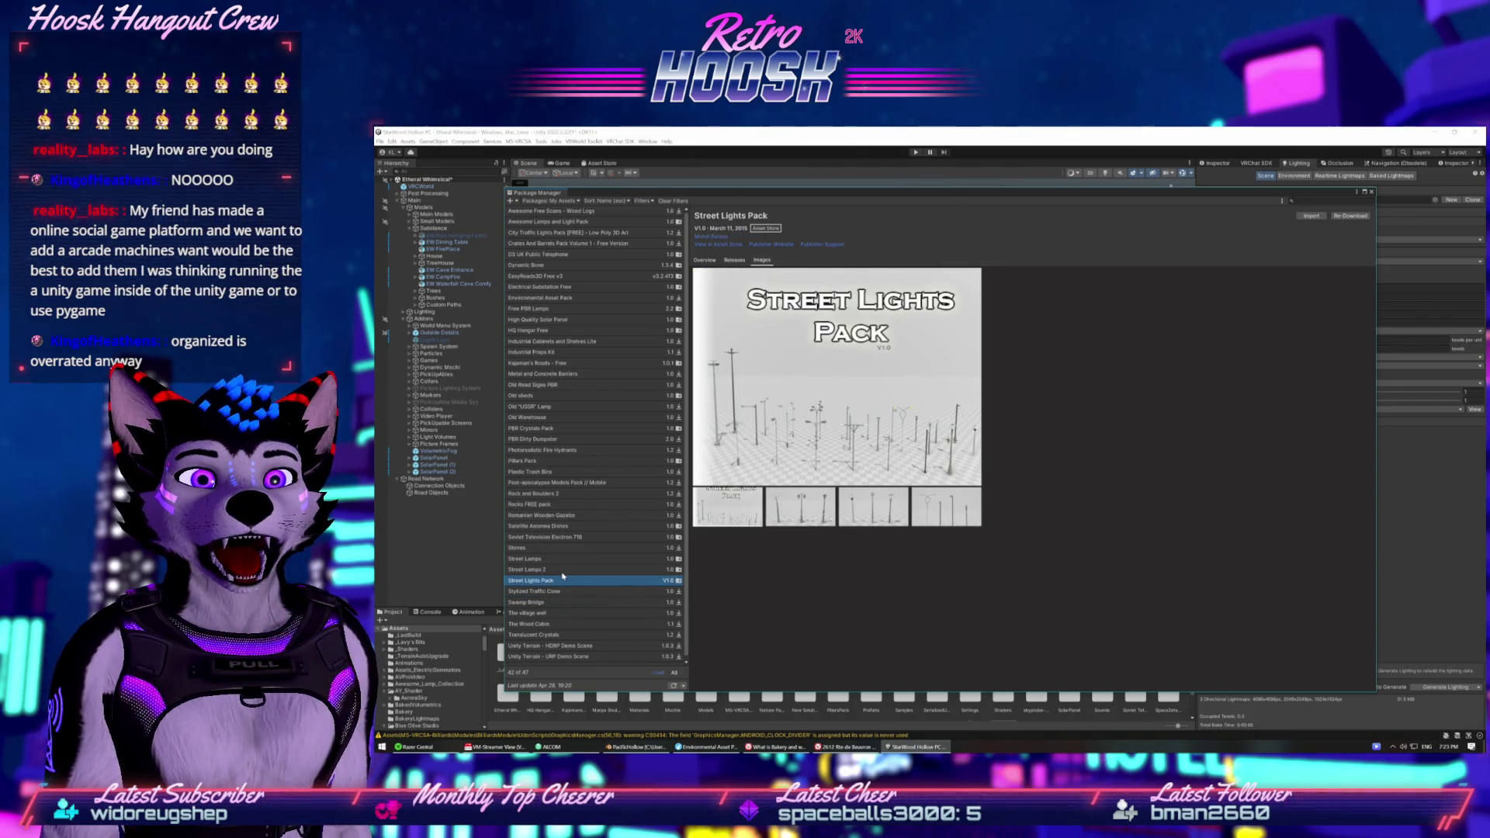
# Flip through the Street Lamps 2 preview images, including the curved lamps shot.
pyautogui.click(563, 569)
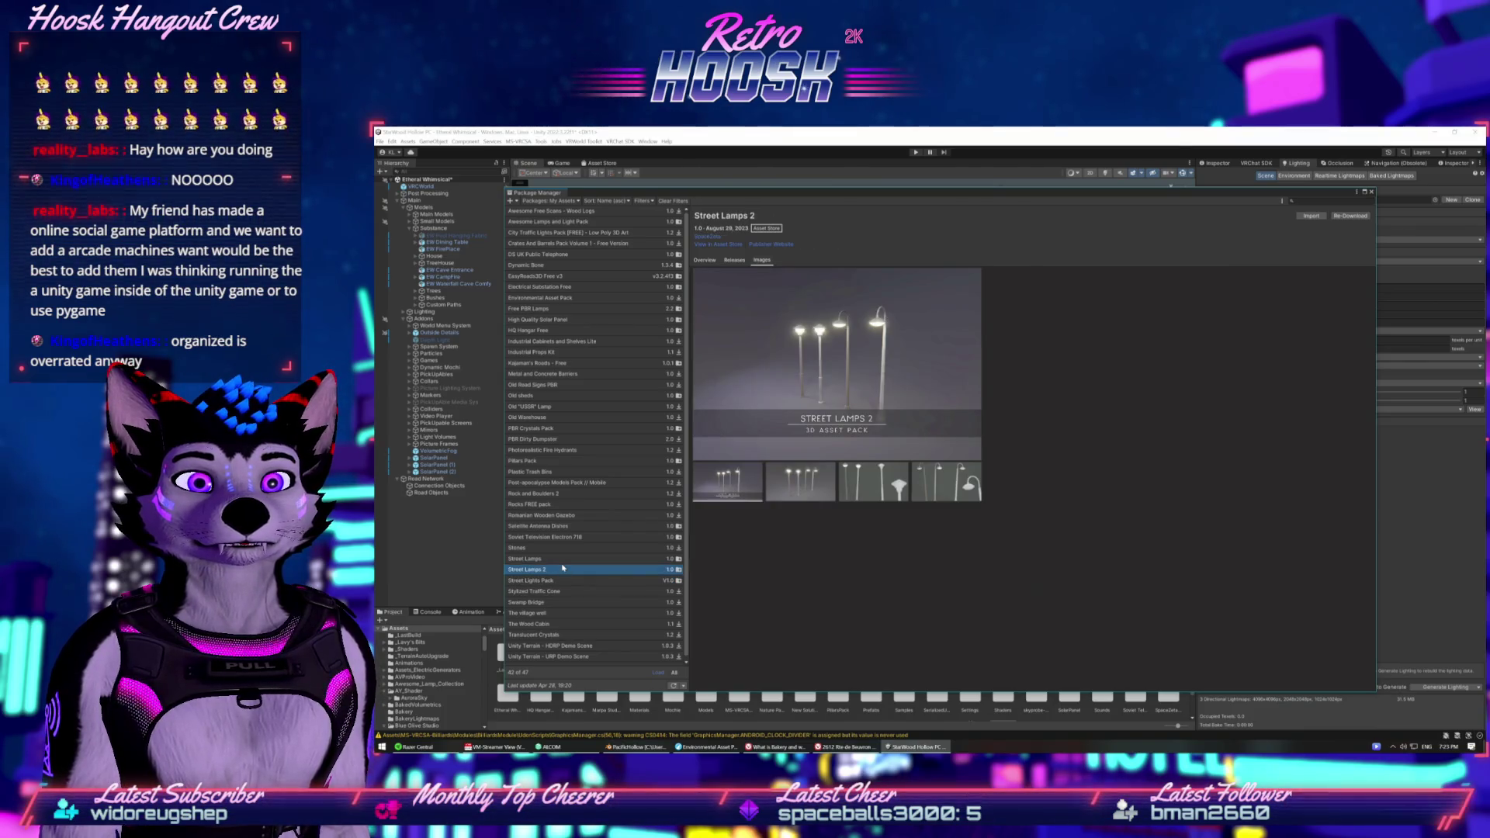
pyautogui.click(782, 467)
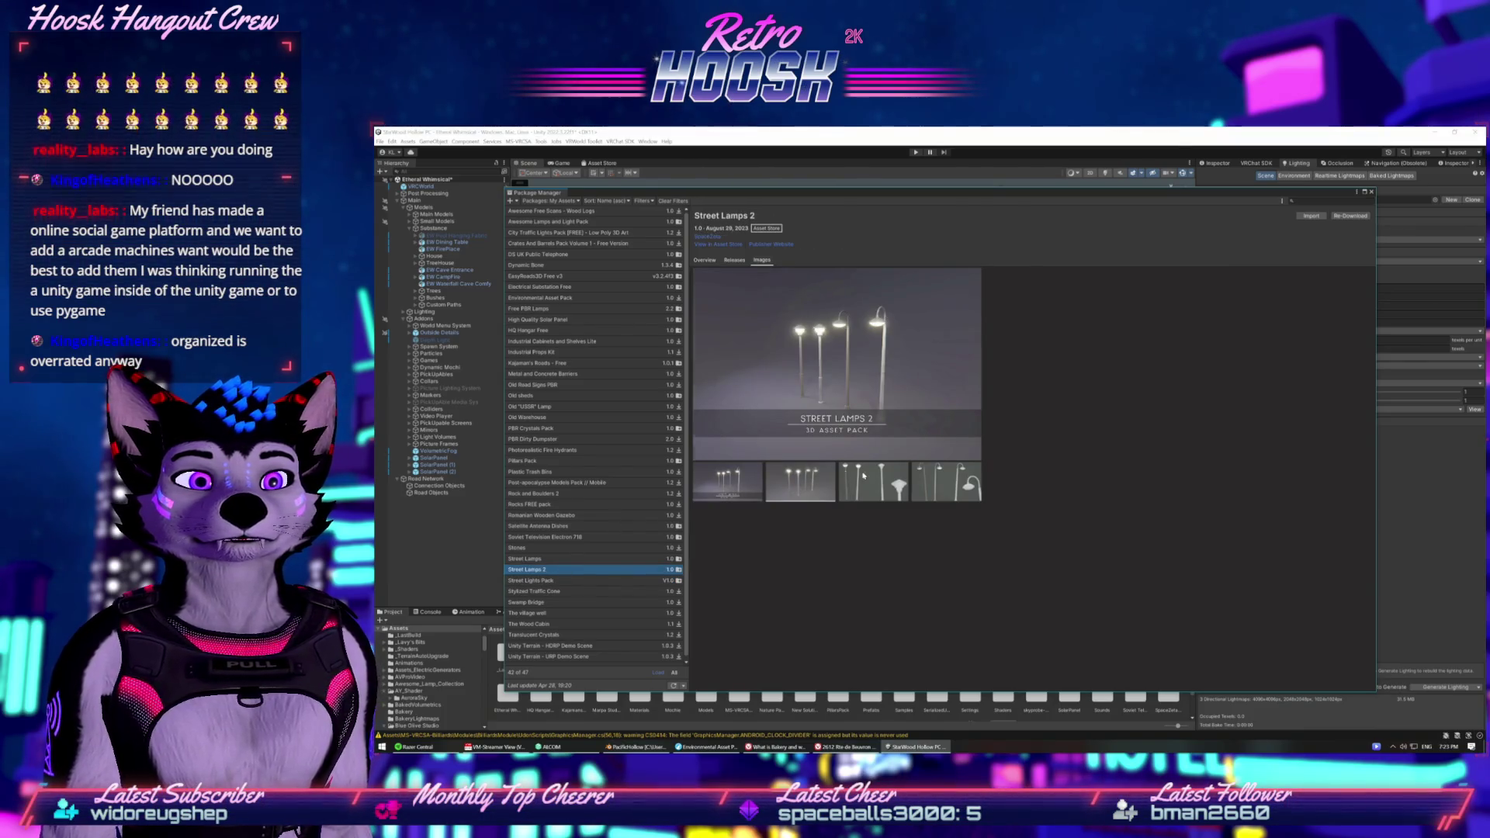
pyautogui.click(887, 483)
pyautogui.click(935, 487)
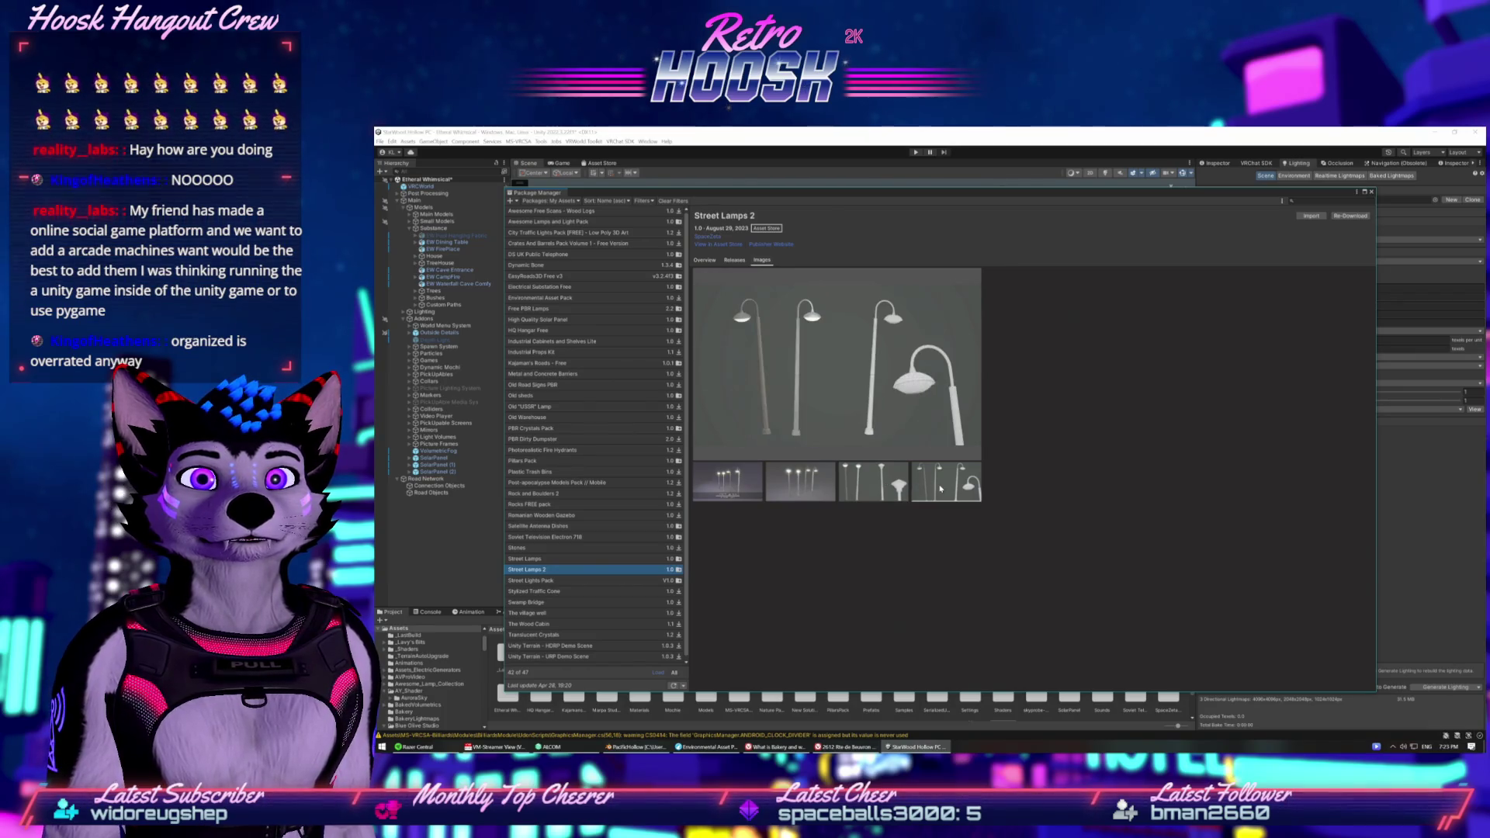
pyautogui.click(873, 485)
pyautogui.click(799, 485)
pyautogui.click(728, 487)
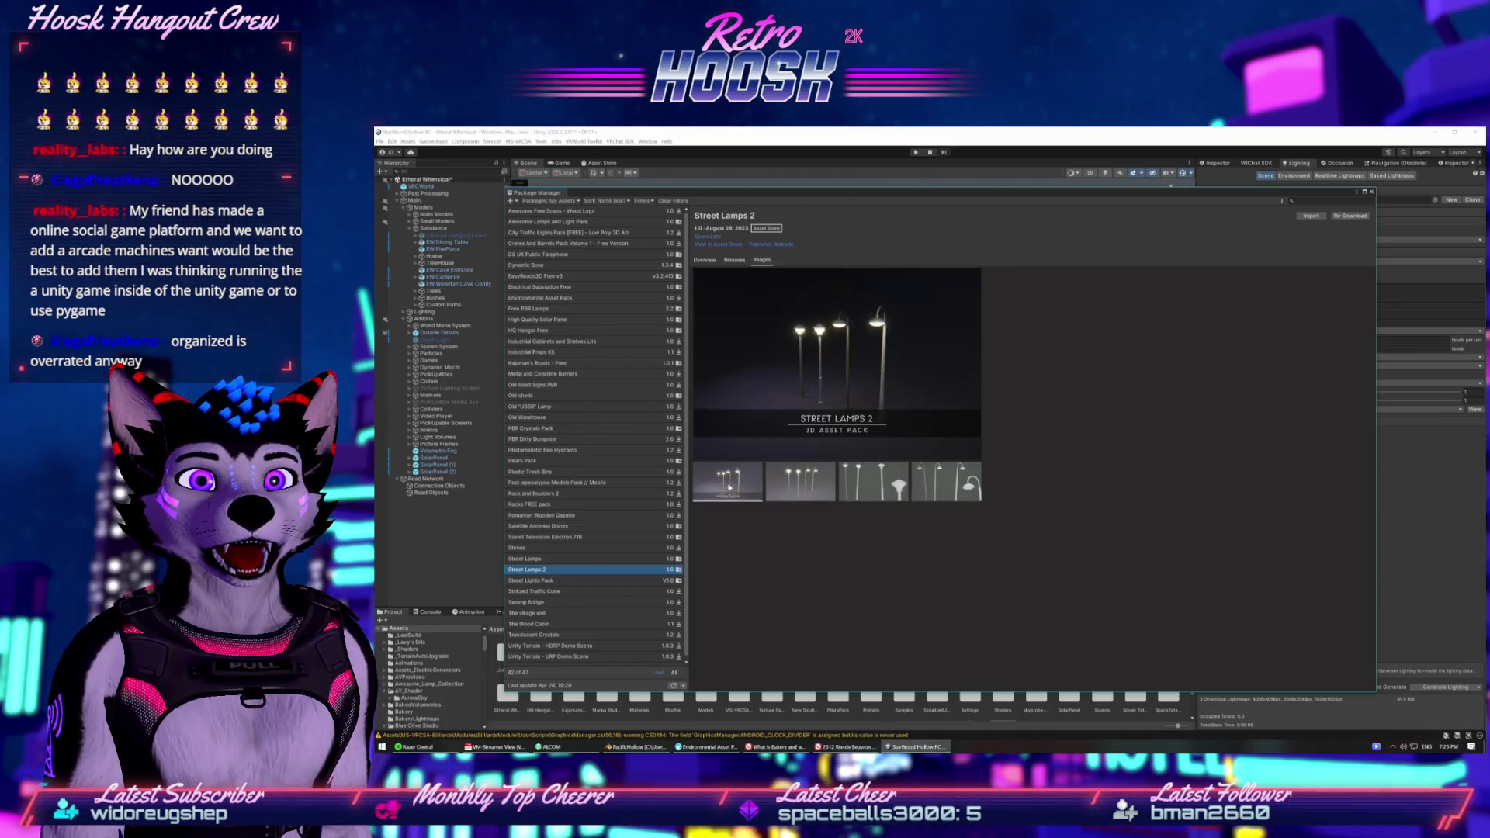
# Flip through the Street Lamps package previews, ending on the close-up lamp image.
pyautogui.click(534, 558)
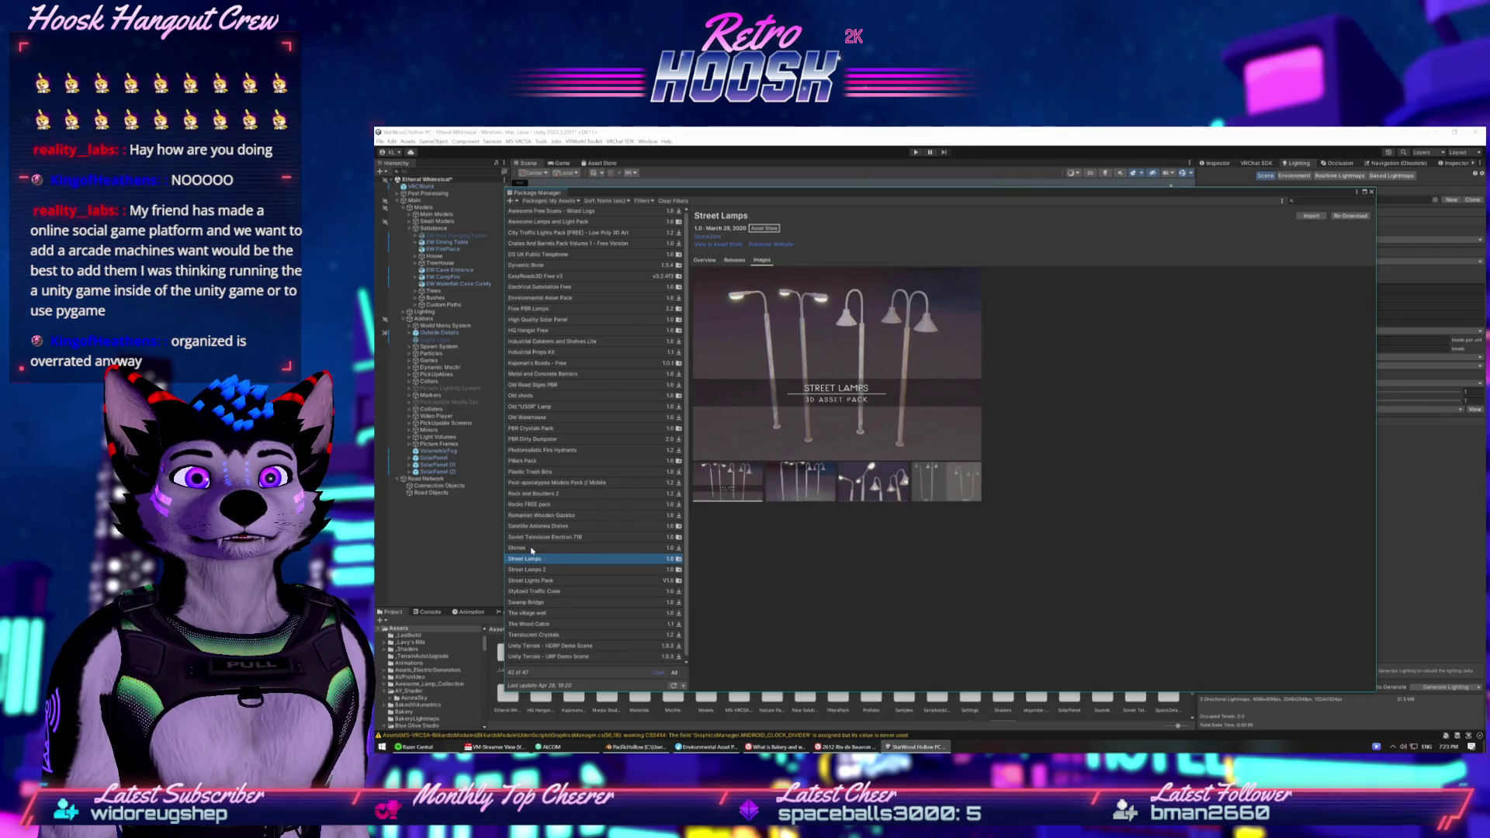
pyautogui.click(773, 493)
pyautogui.click(862, 476)
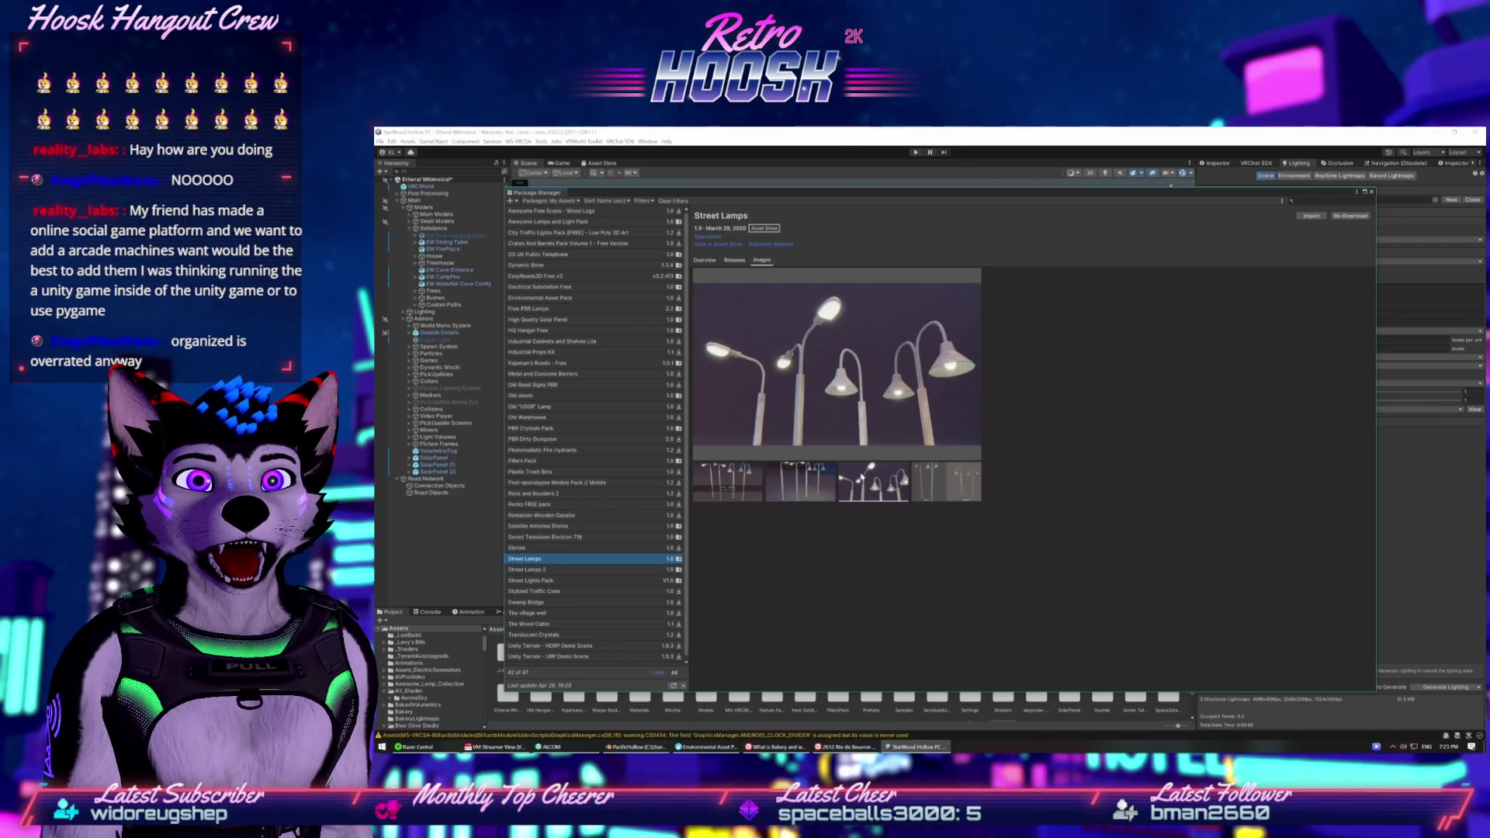
pyautogui.click(814, 481)
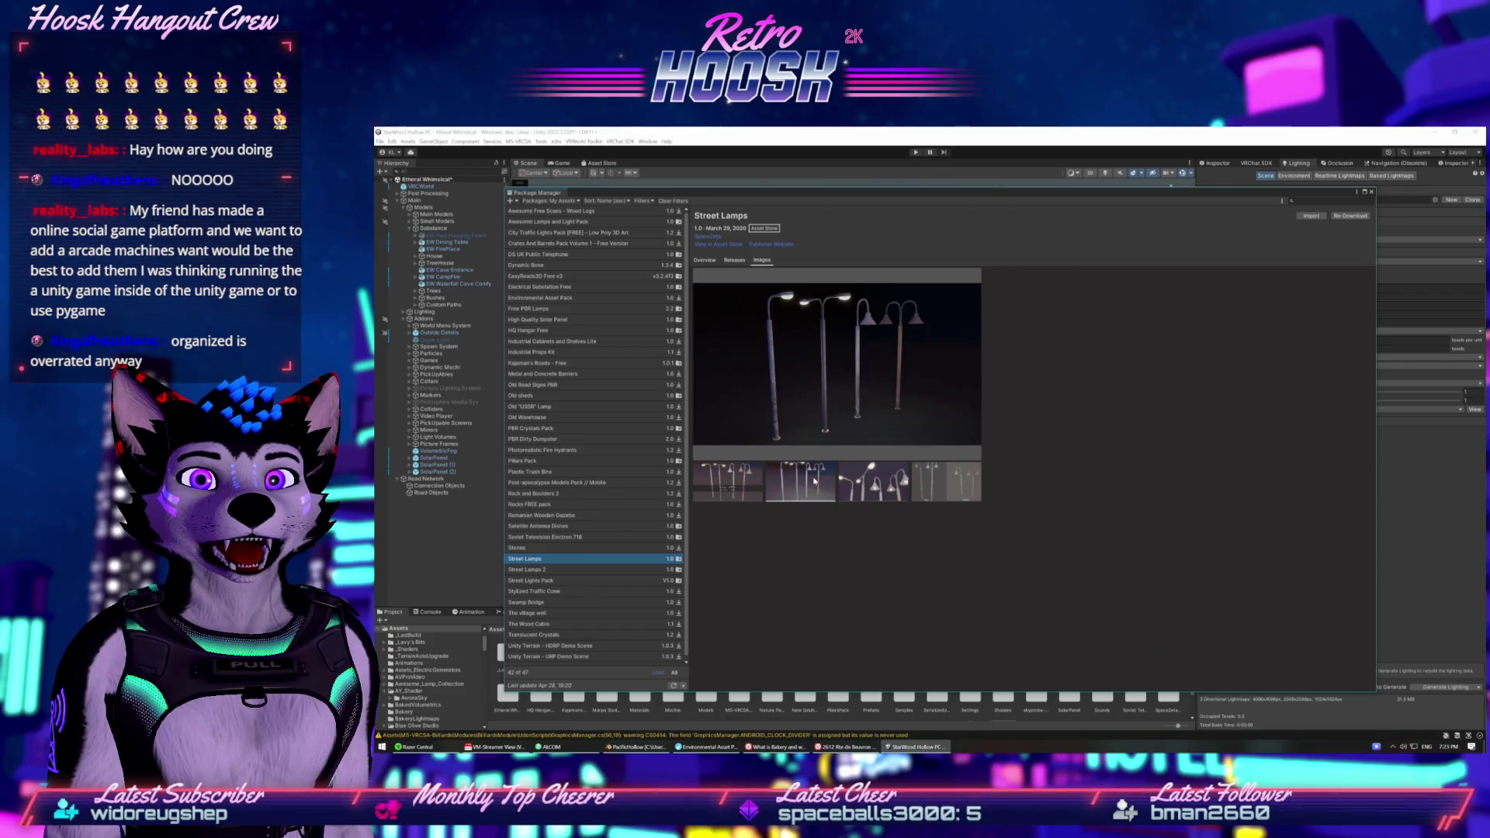
pyautogui.click(748, 489)
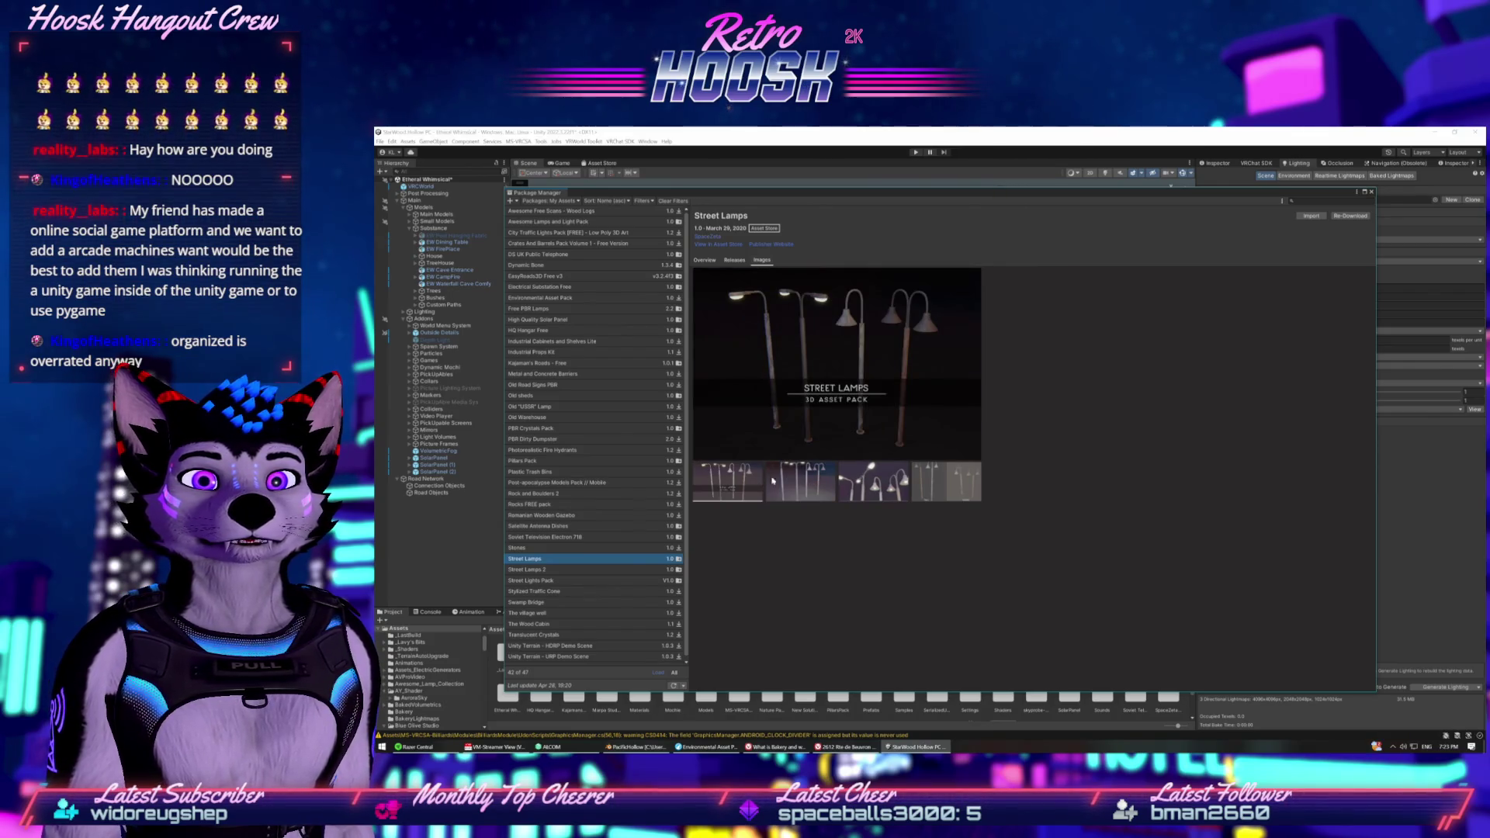
pyautogui.click(850, 487)
# Browse up from Soviet Television to Old sheds, then switch to the Street View browser window.
pyautogui.click(582, 537)
pyautogui.click(586, 548)
pyautogui.click(576, 527)
pyautogui.click(578, 515)
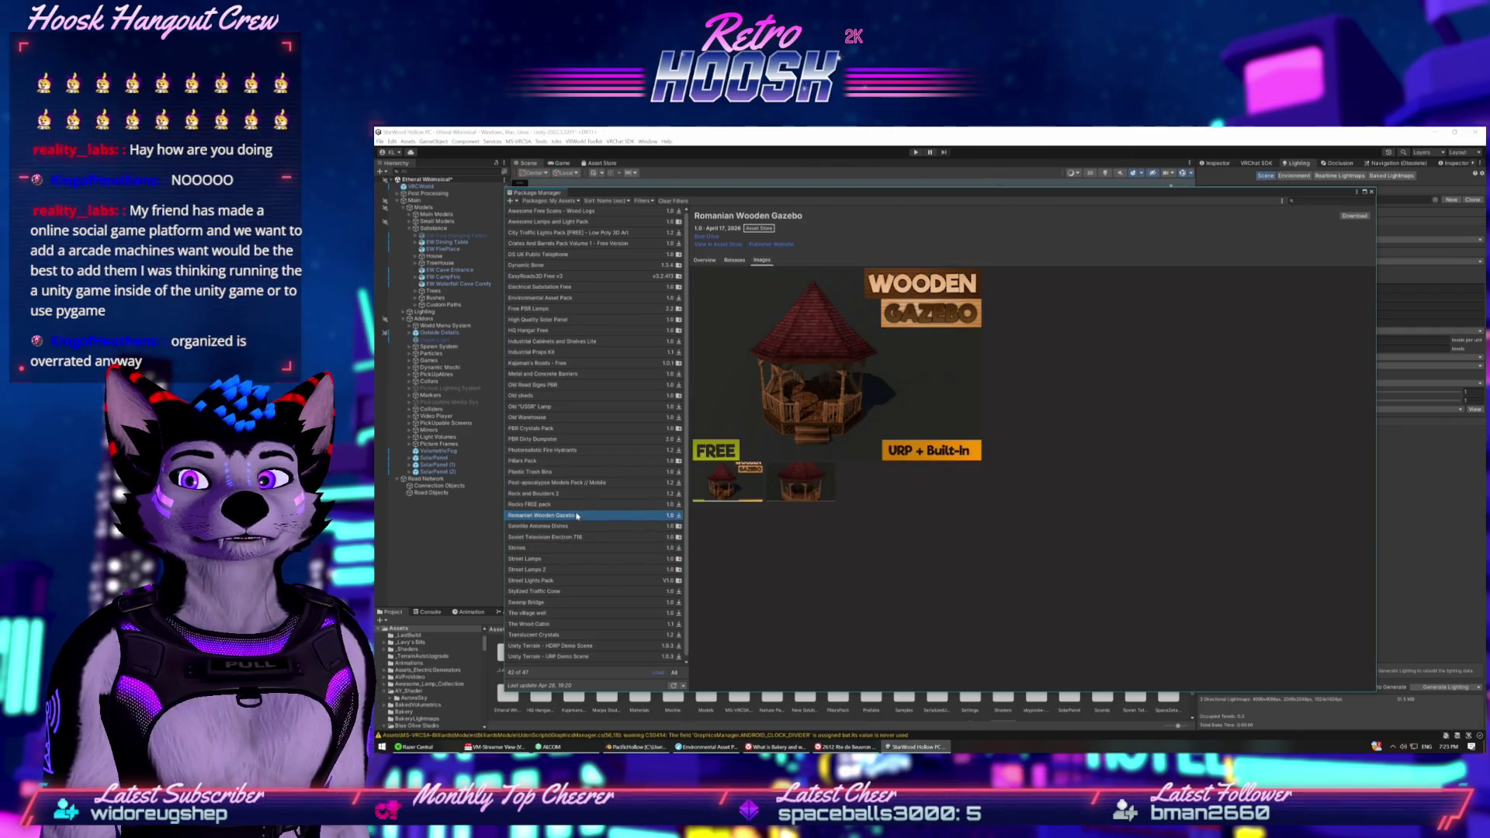
pyautogui.click(579, 504)
pyautogui.click(580, 492)
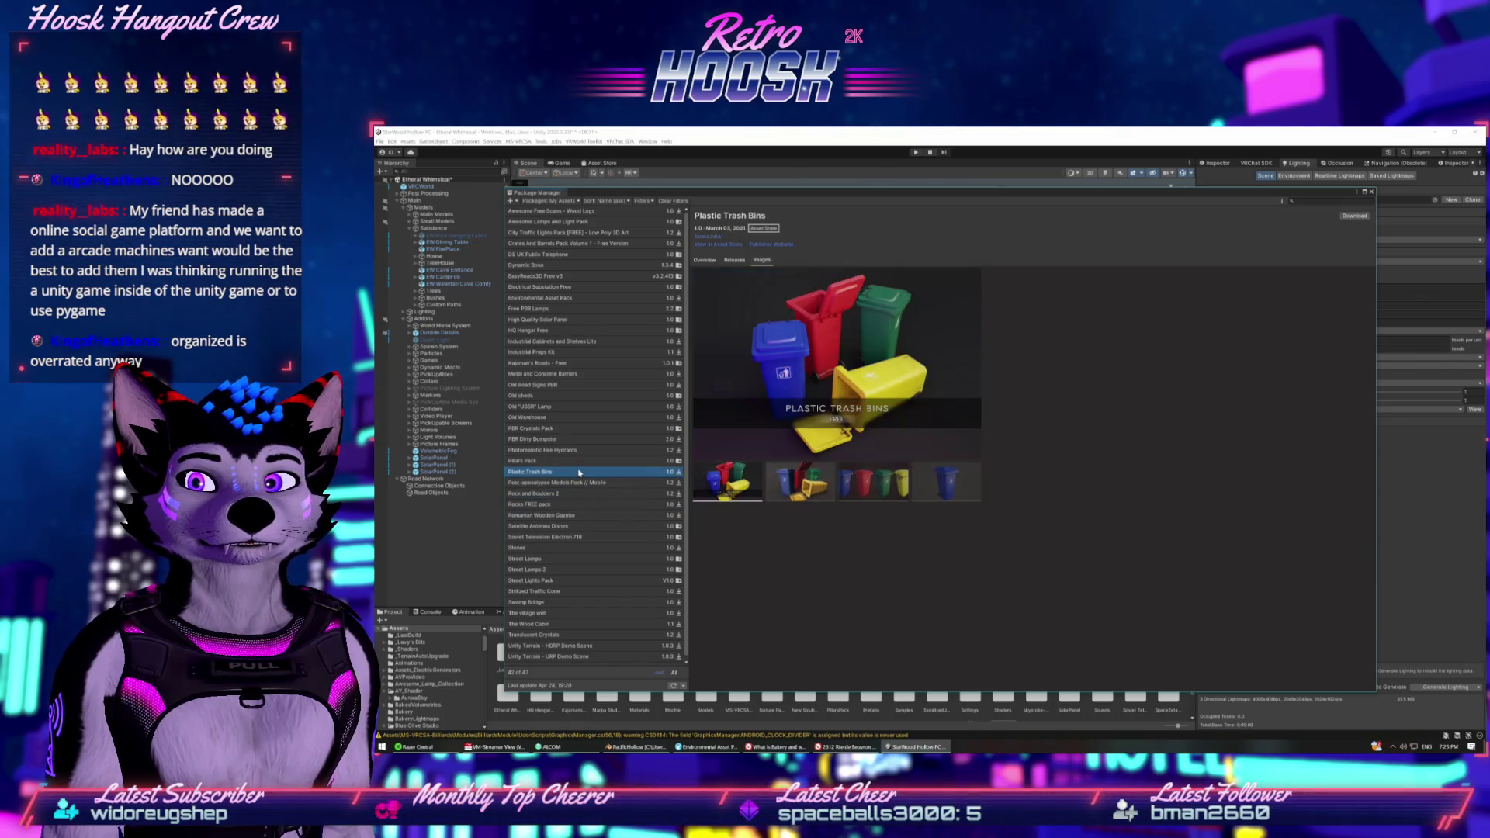
pyautogui.click(577, 471)
pyautogui.click(572, 461)
pyautogui.click(567, 438)
pyautogui.click(562, 428)
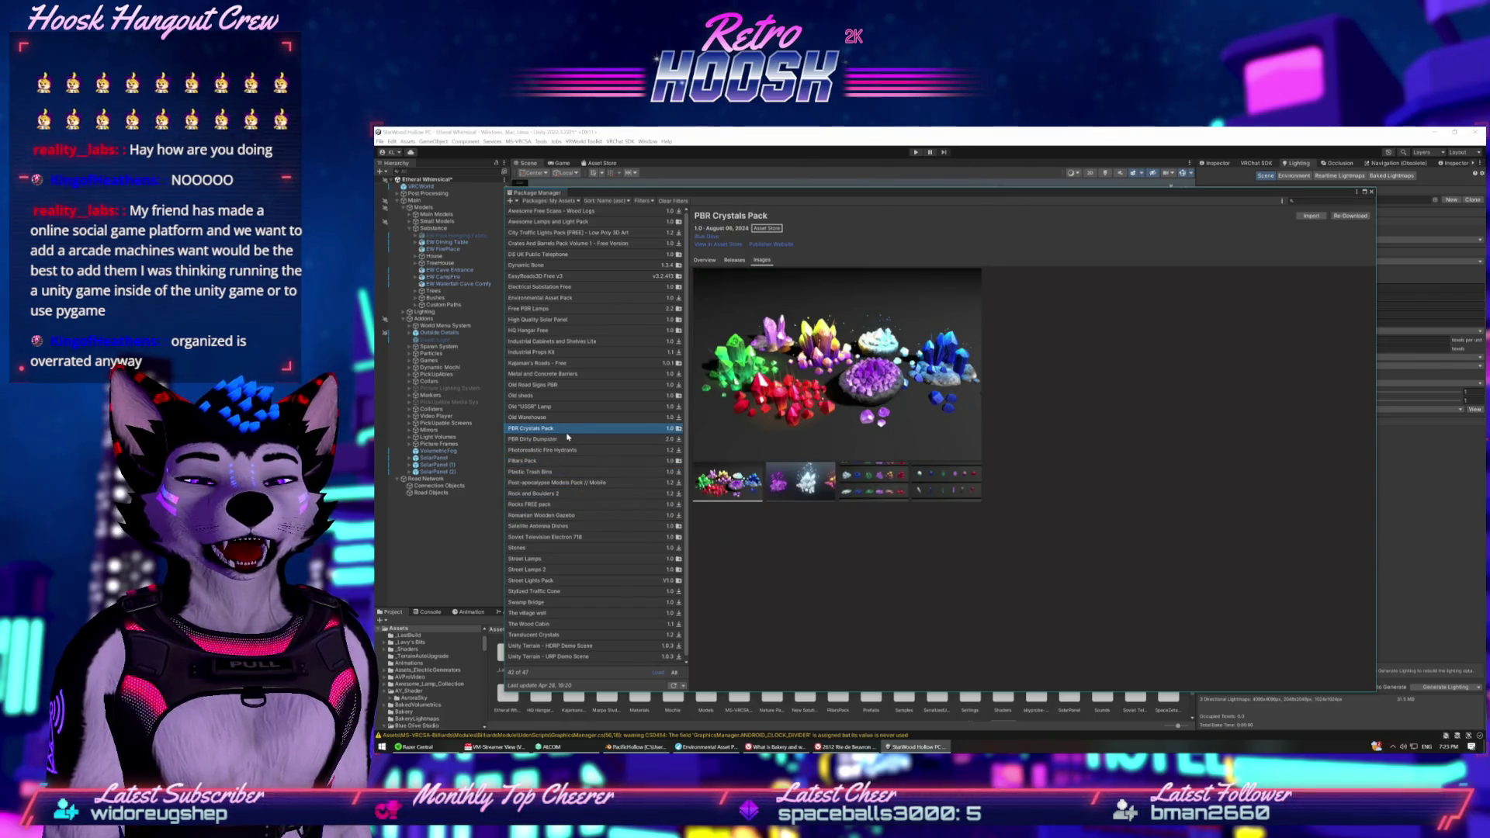
pyautogui.click(557, 416)
pyautogui.click(551, 406)
pyautogui.click(652, 396)
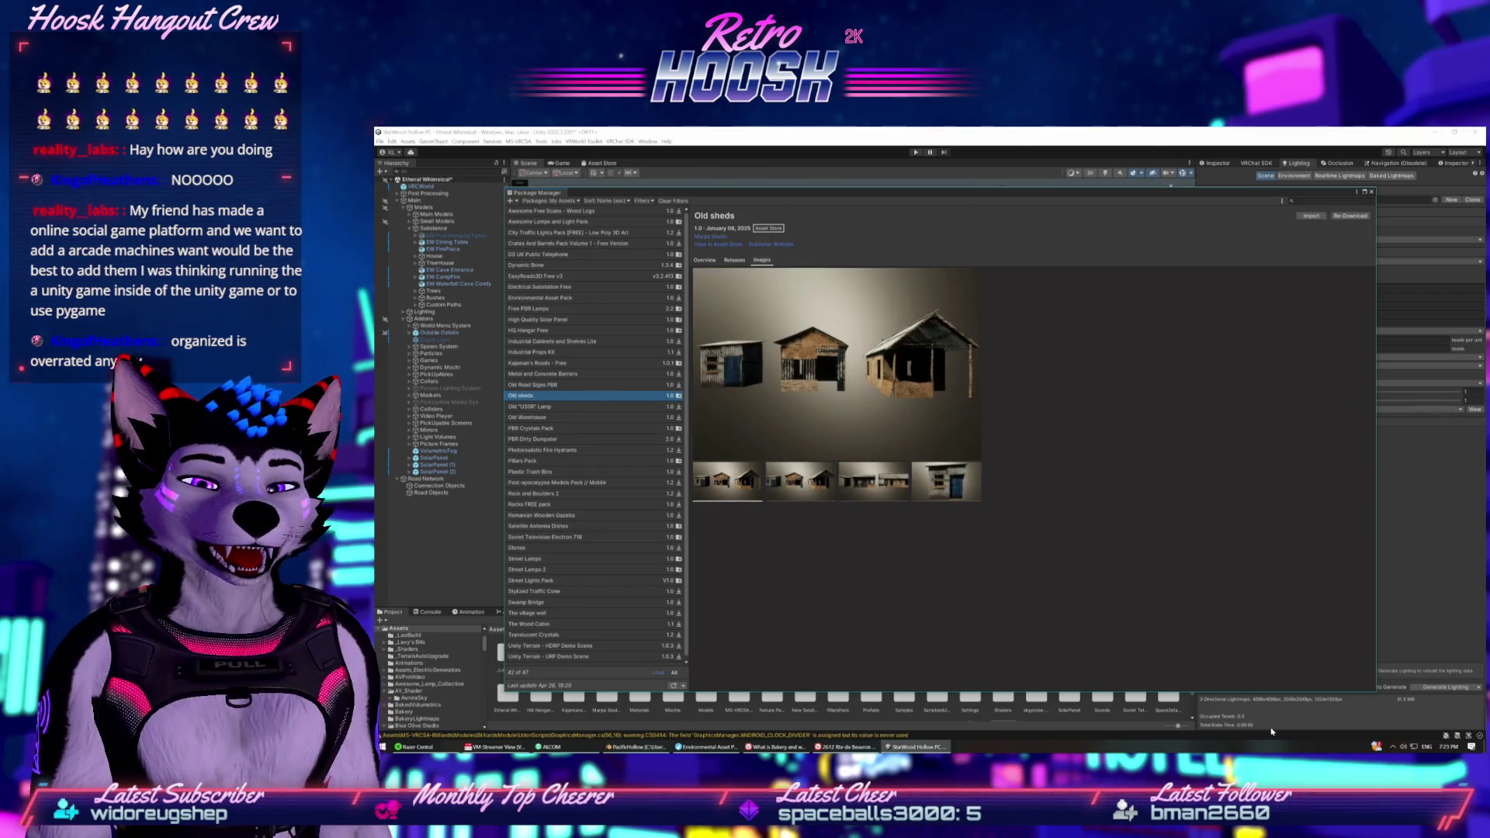
pyautogui.click(776, 747)
pyautogui.click(846, 746)
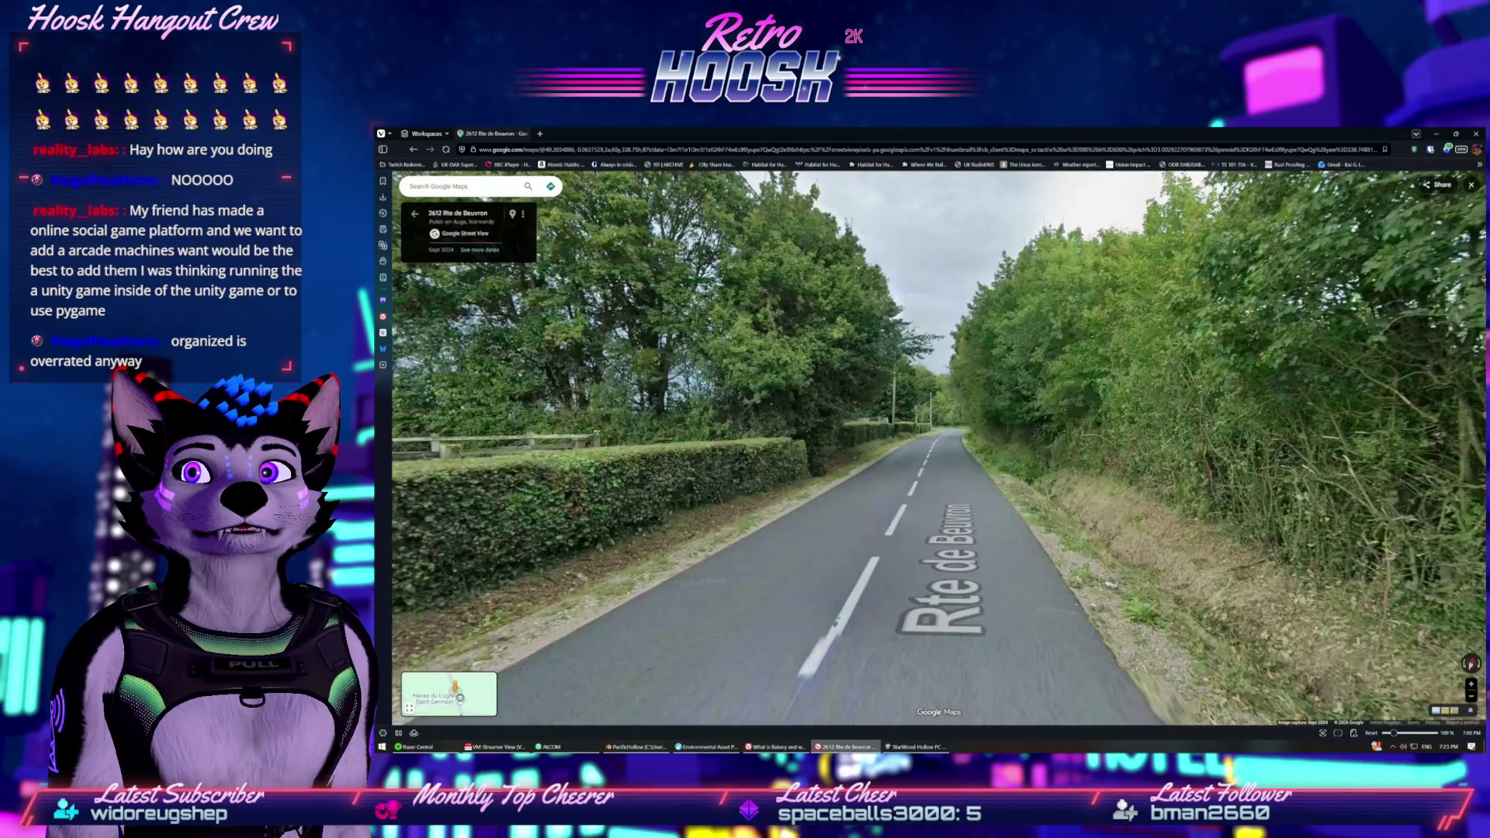
# Go to the suggested Unity Asset Store publisher page via 'unity asset' and scroll its assets.
pyautogui.click(632, 147)
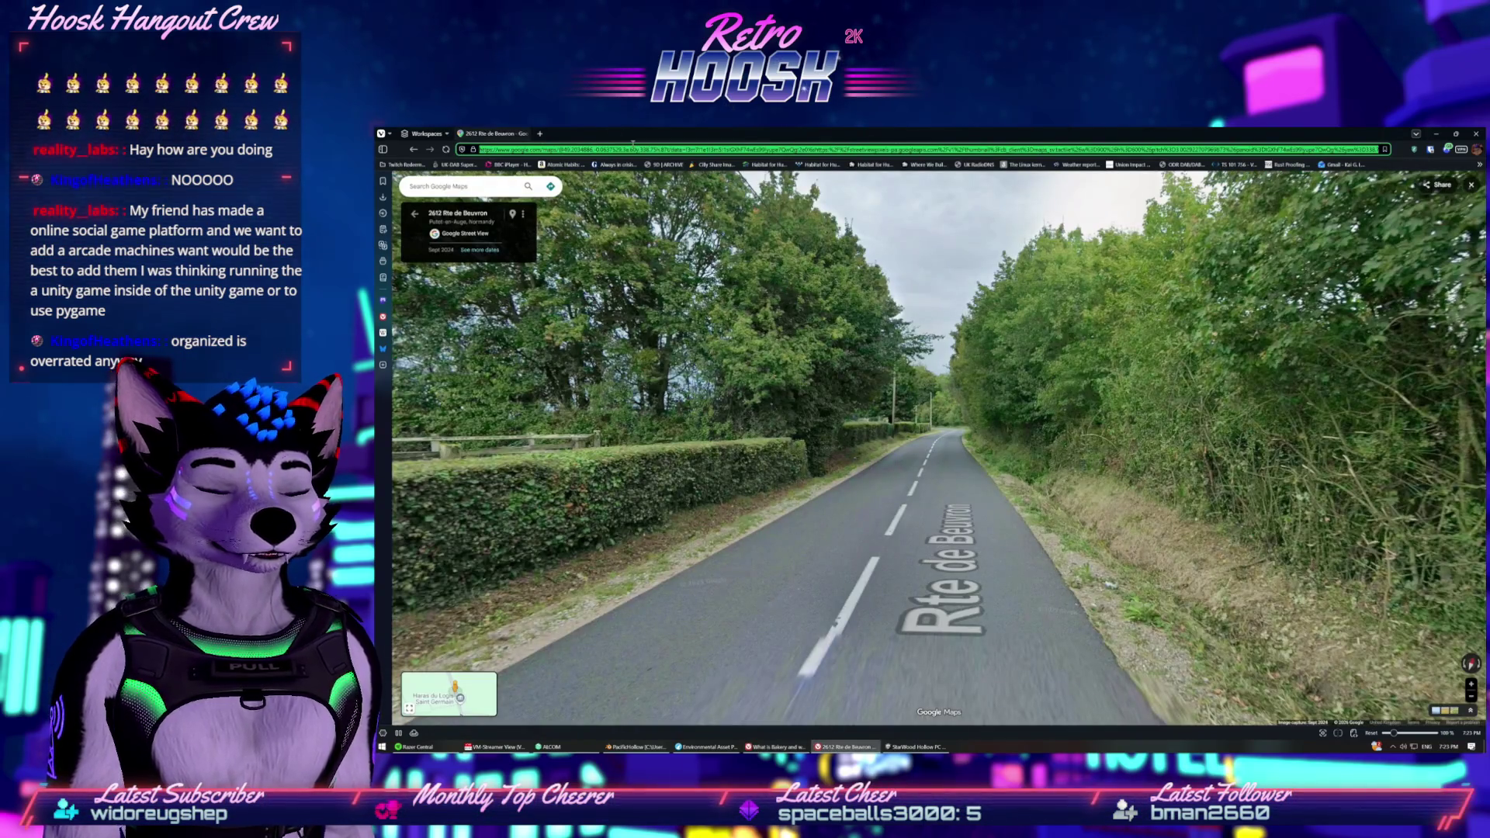
pyautogui.write('unity a')
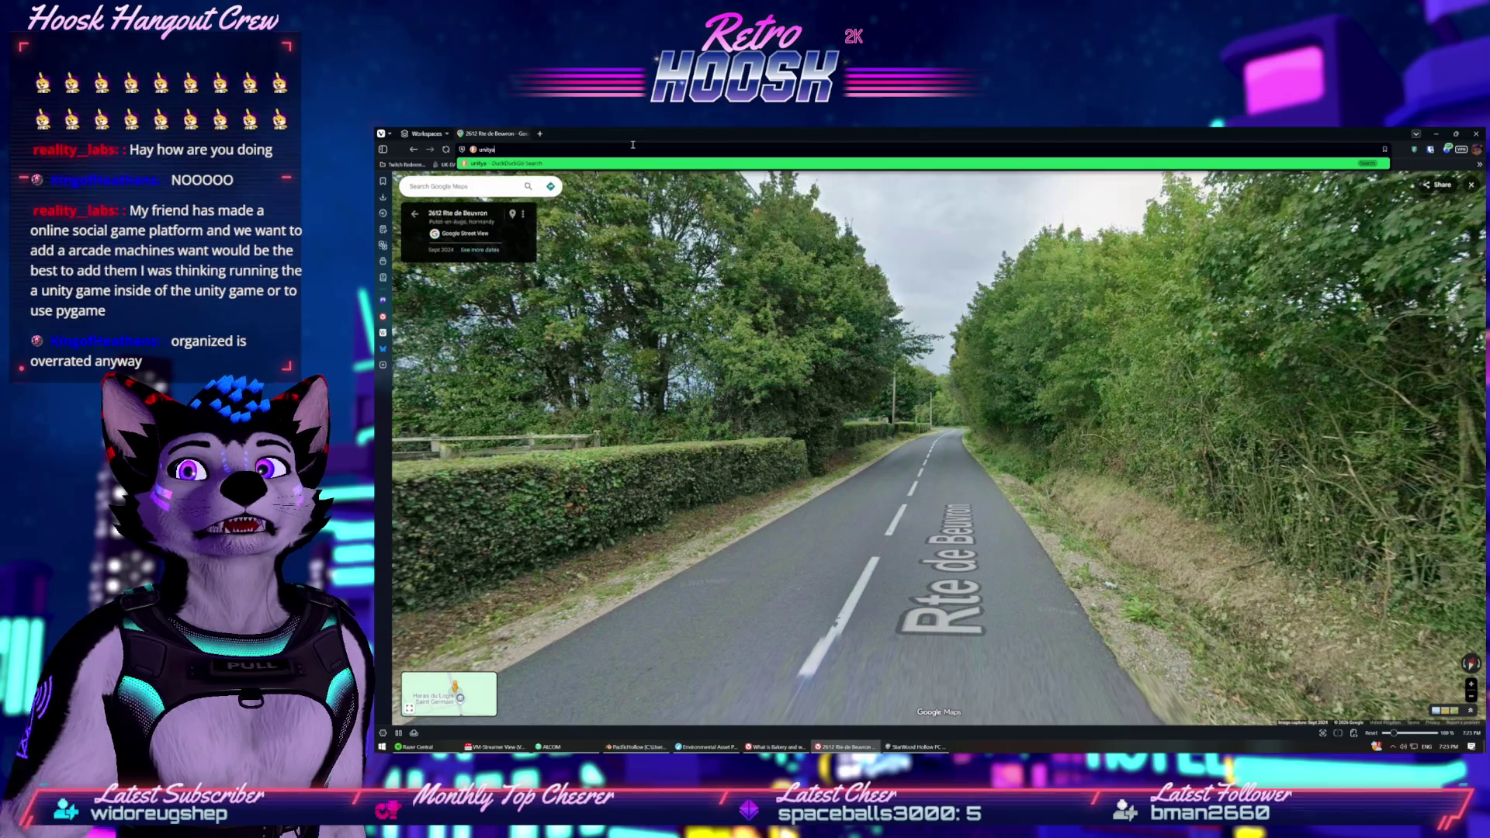
pyautogui.write('sset s')
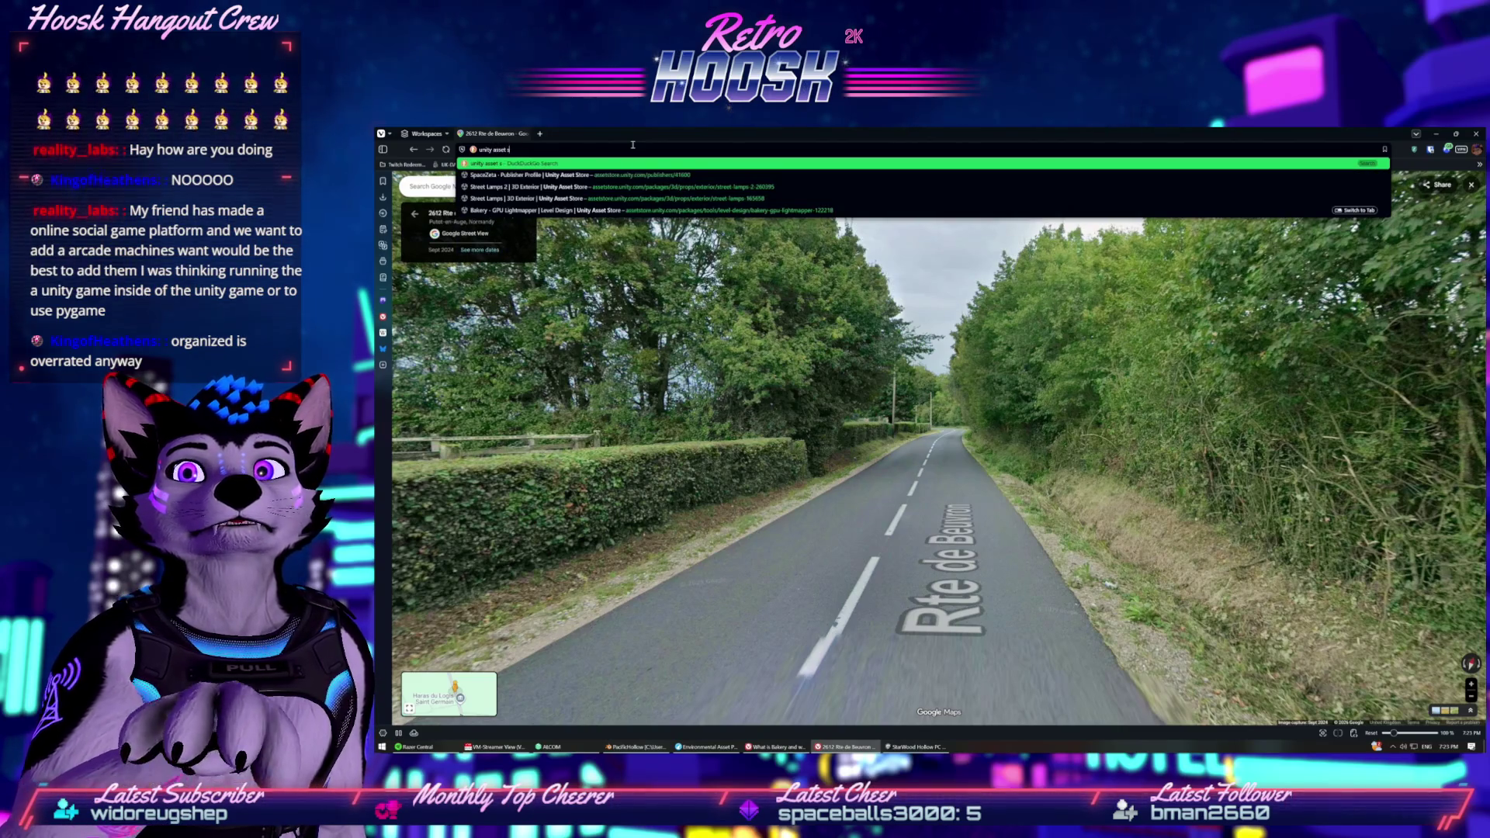
pyautogui.press('Down')
pyautogui.press('Return')
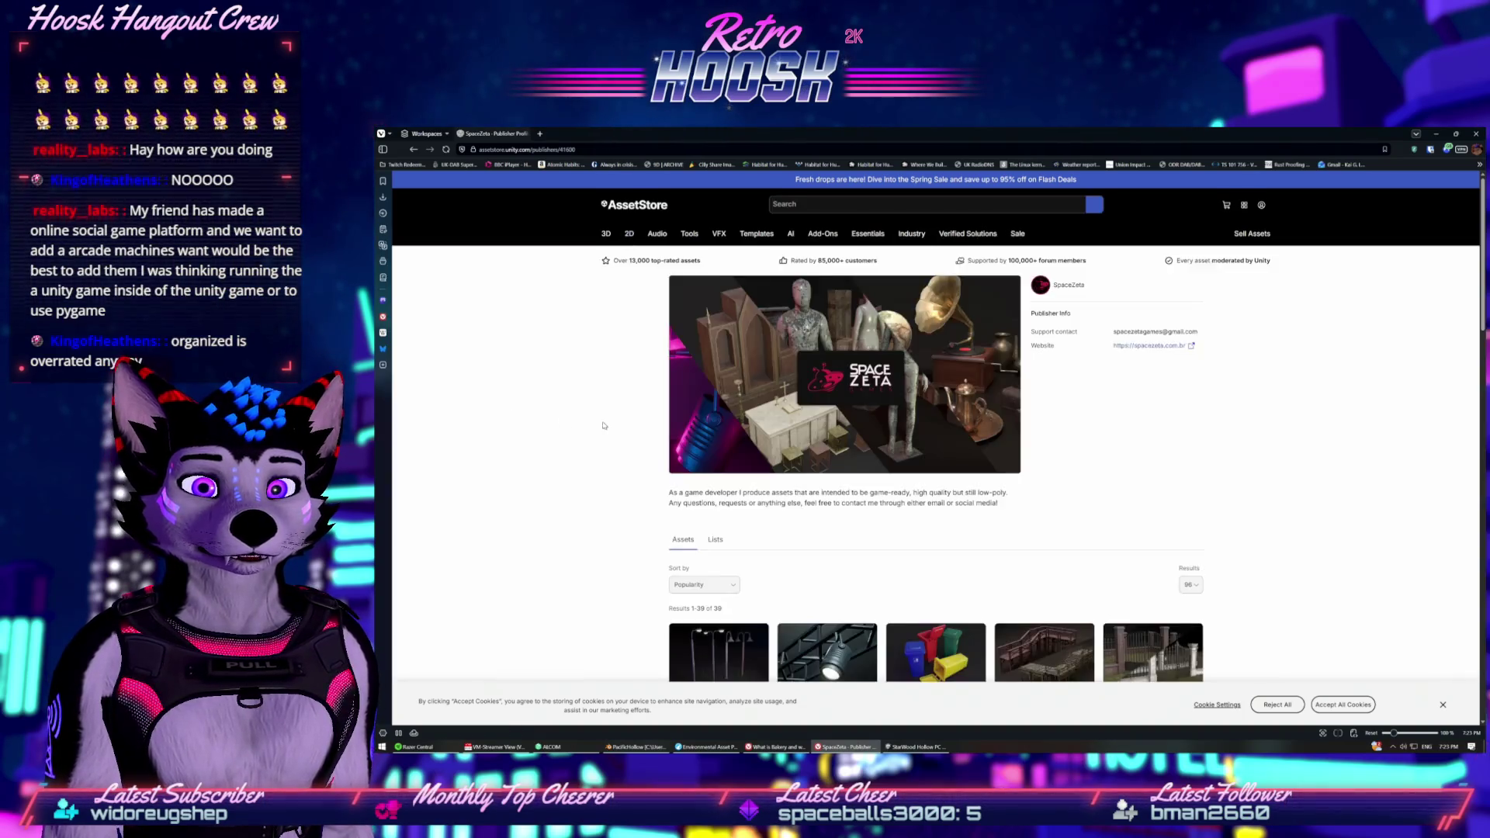
pyautogui.scroll(-2, 613, 412)
pyautogui.scroll(-2, 805, 452)
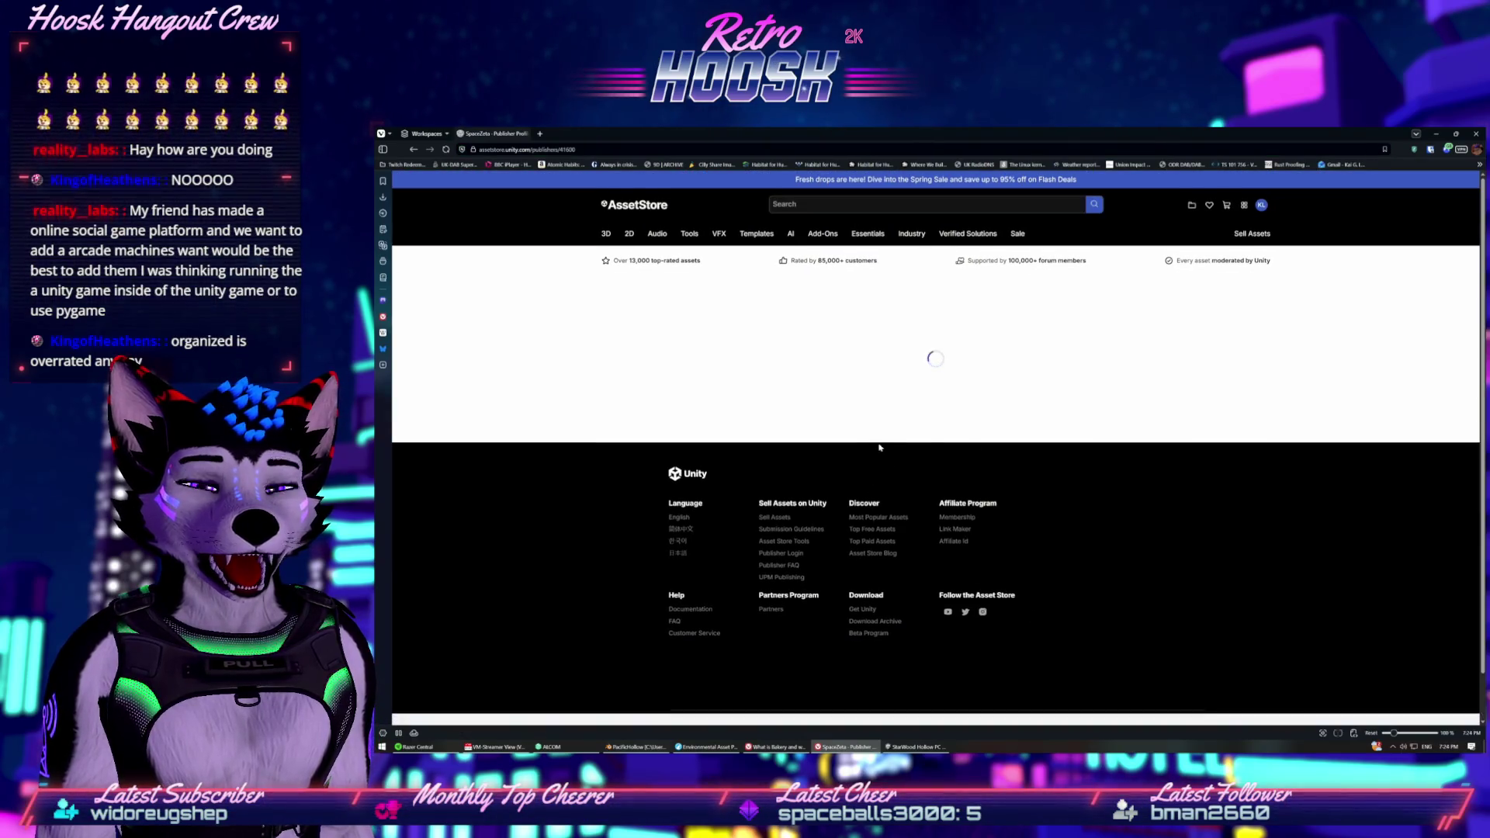
pyautogui.scroll(-5, 880, 448)
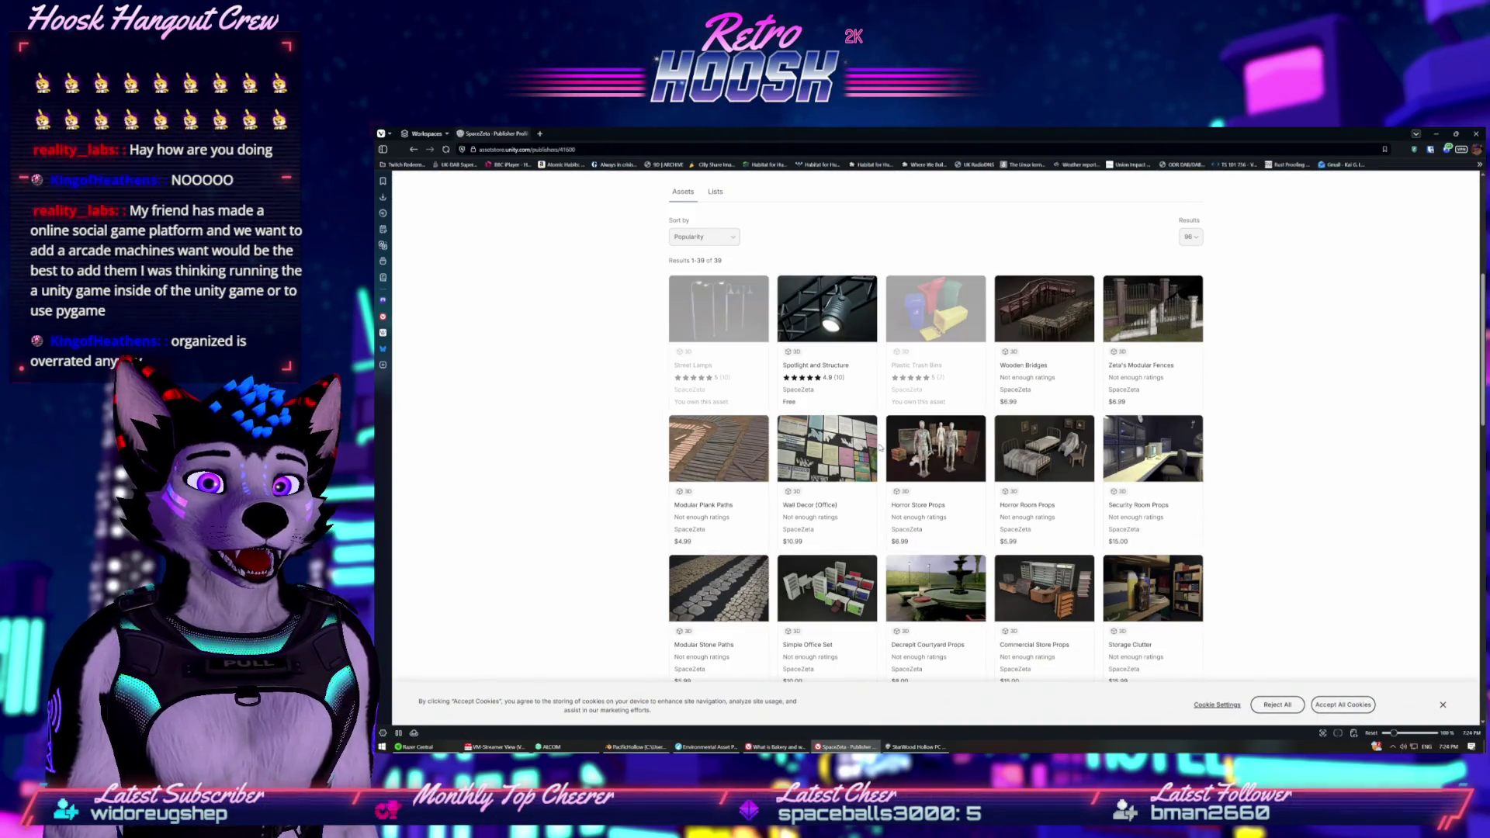
pyautogui.scroll(-1, 880, 447)
pyautogui.scroll(-2, 880, 448)
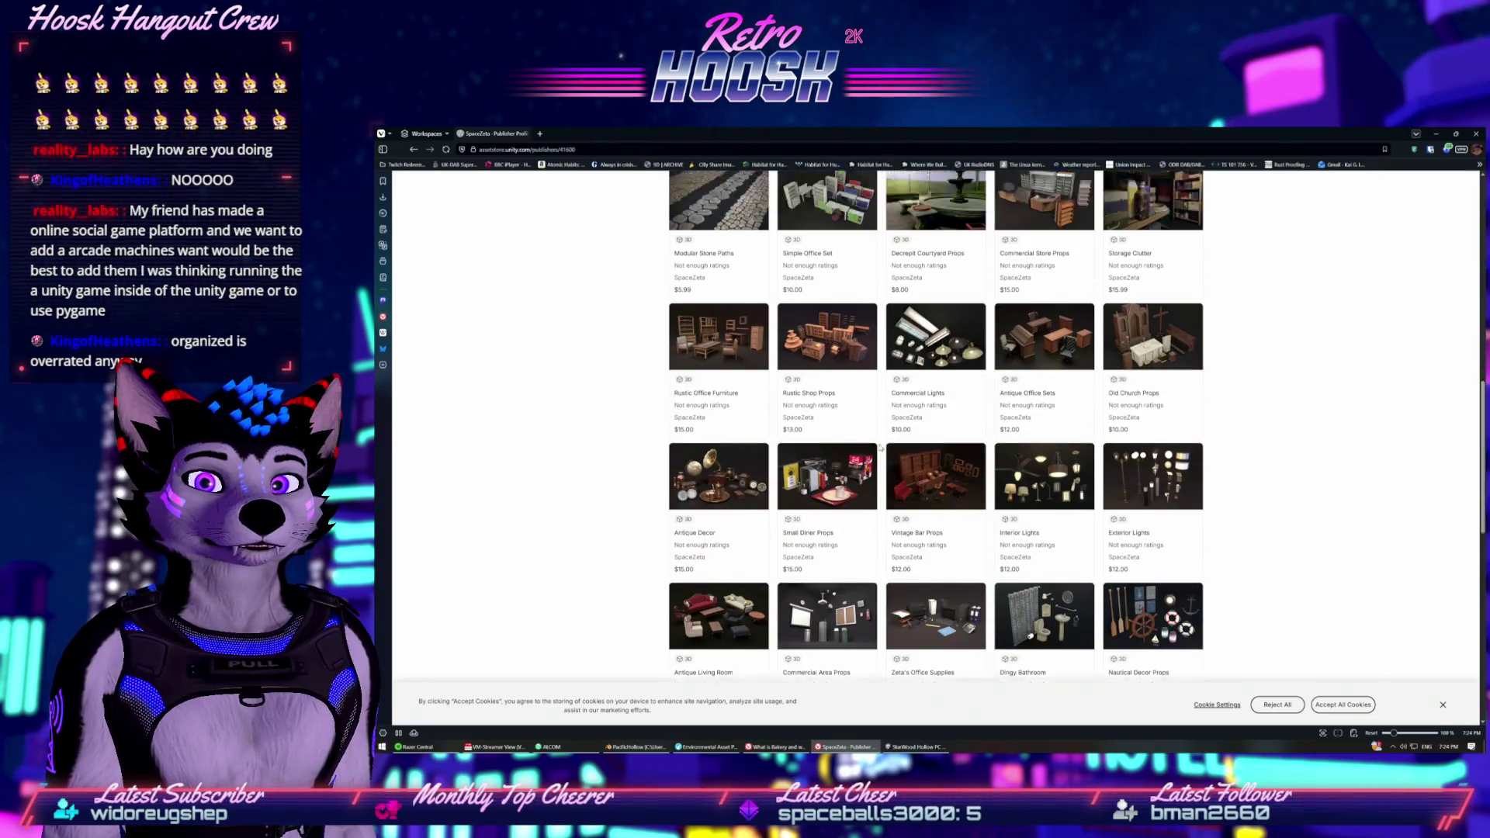
pyautogui.scroll(10, 931, 481)
# Sort SpaceZeta's assets by Price (Low to High), review them, and open the spring sale page.
pyautogui.click(706, 584)
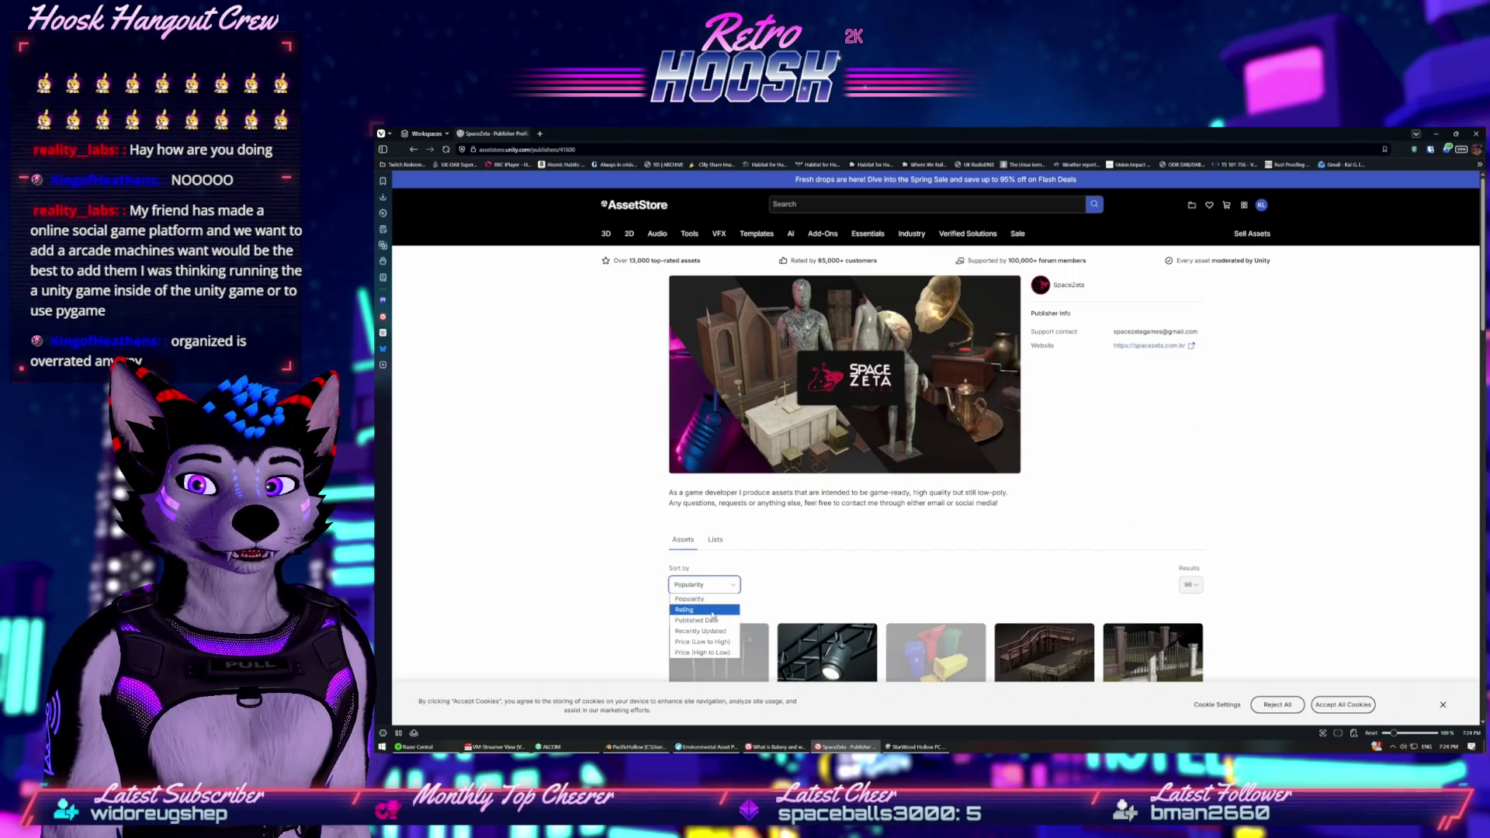
pyautogui.click(698, 649)
pyautogui.scroll(-3, 641, 548)
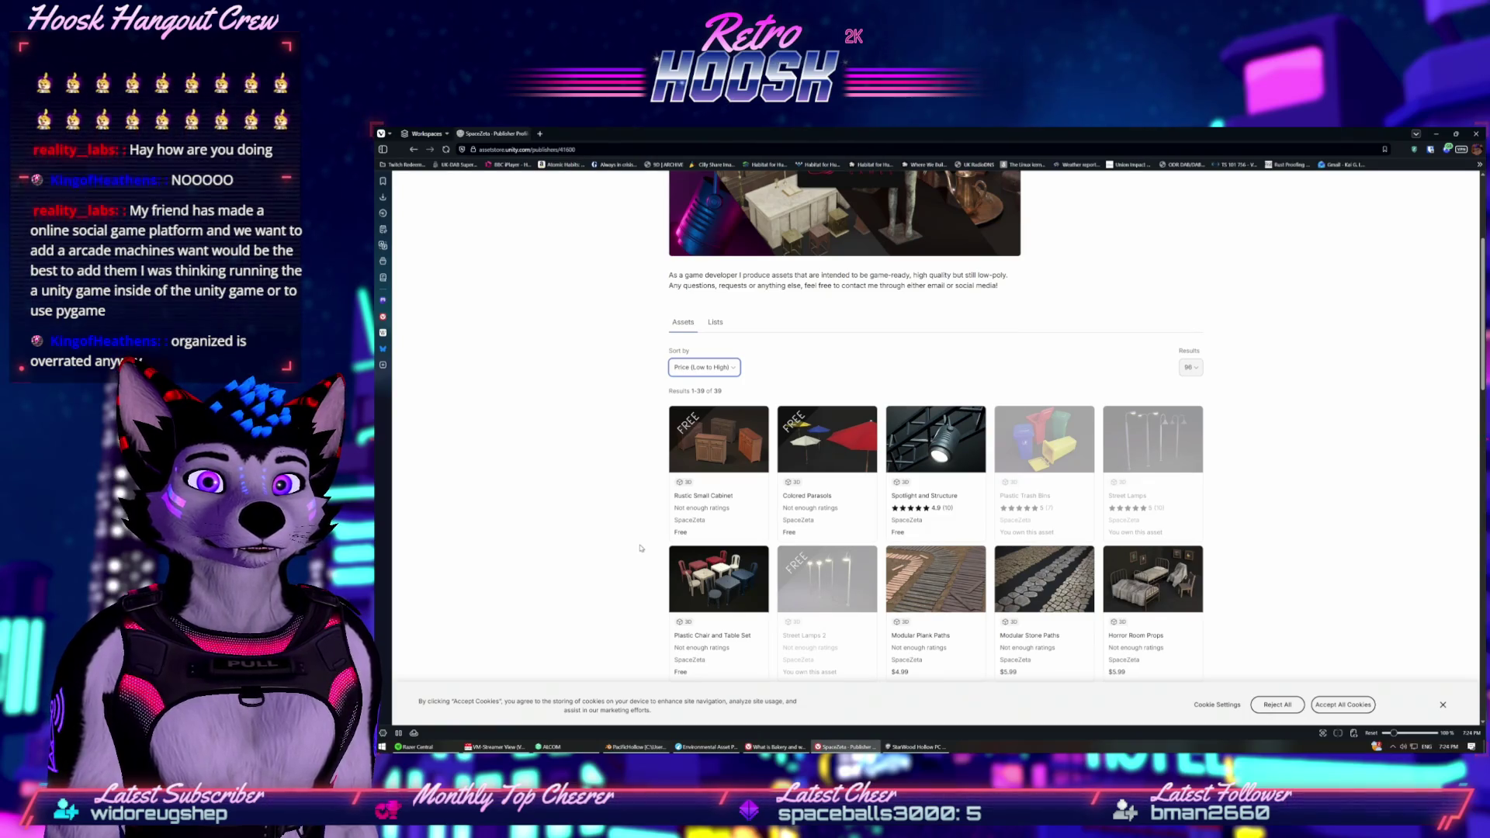
pyautogui.scroll(-1, 641, 548)
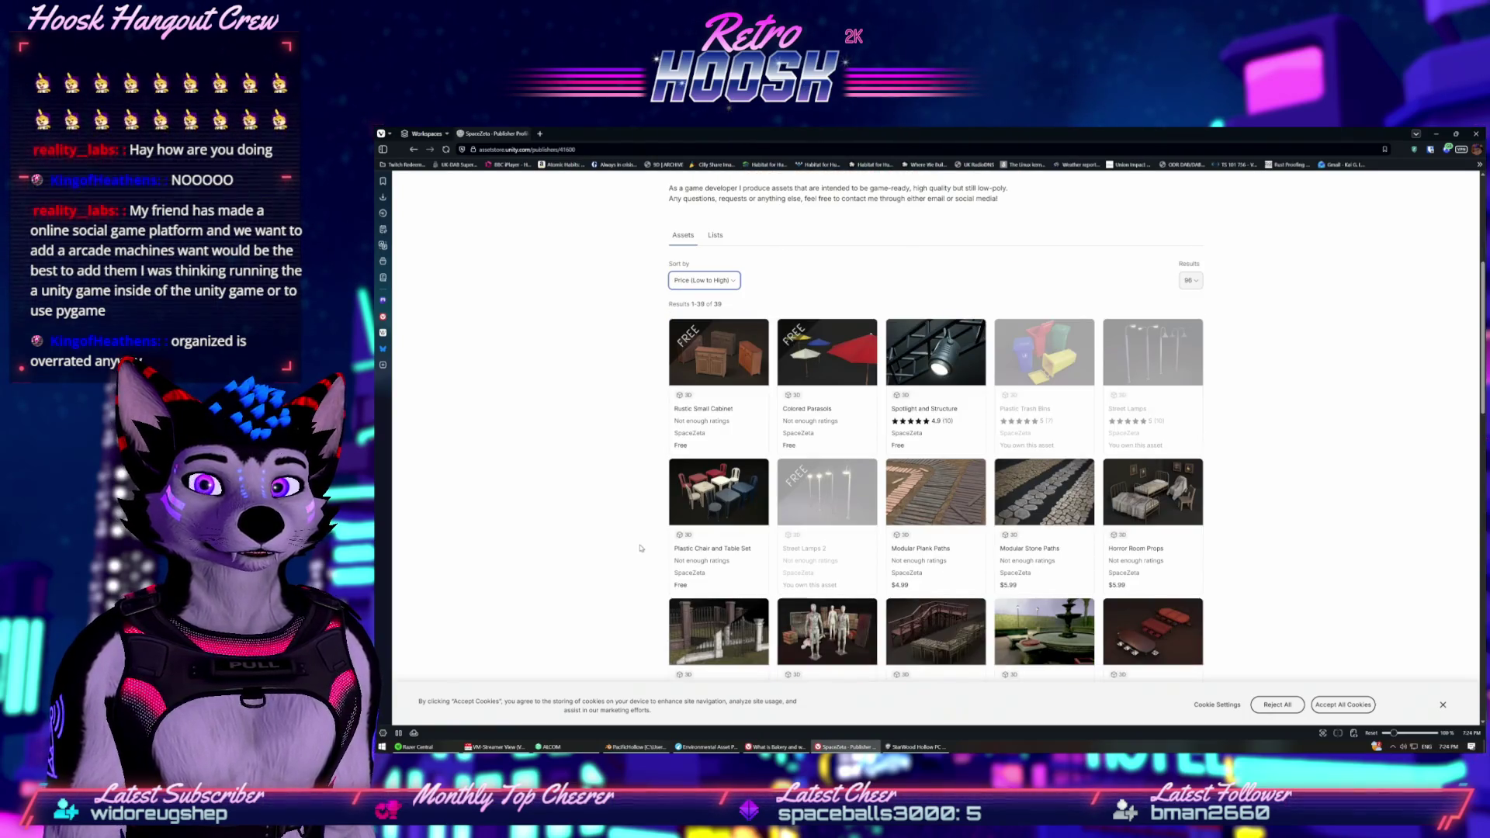
pyautogui.scroll(-2, 640, 548)
pyautogui.scroll(5, 641, 548)
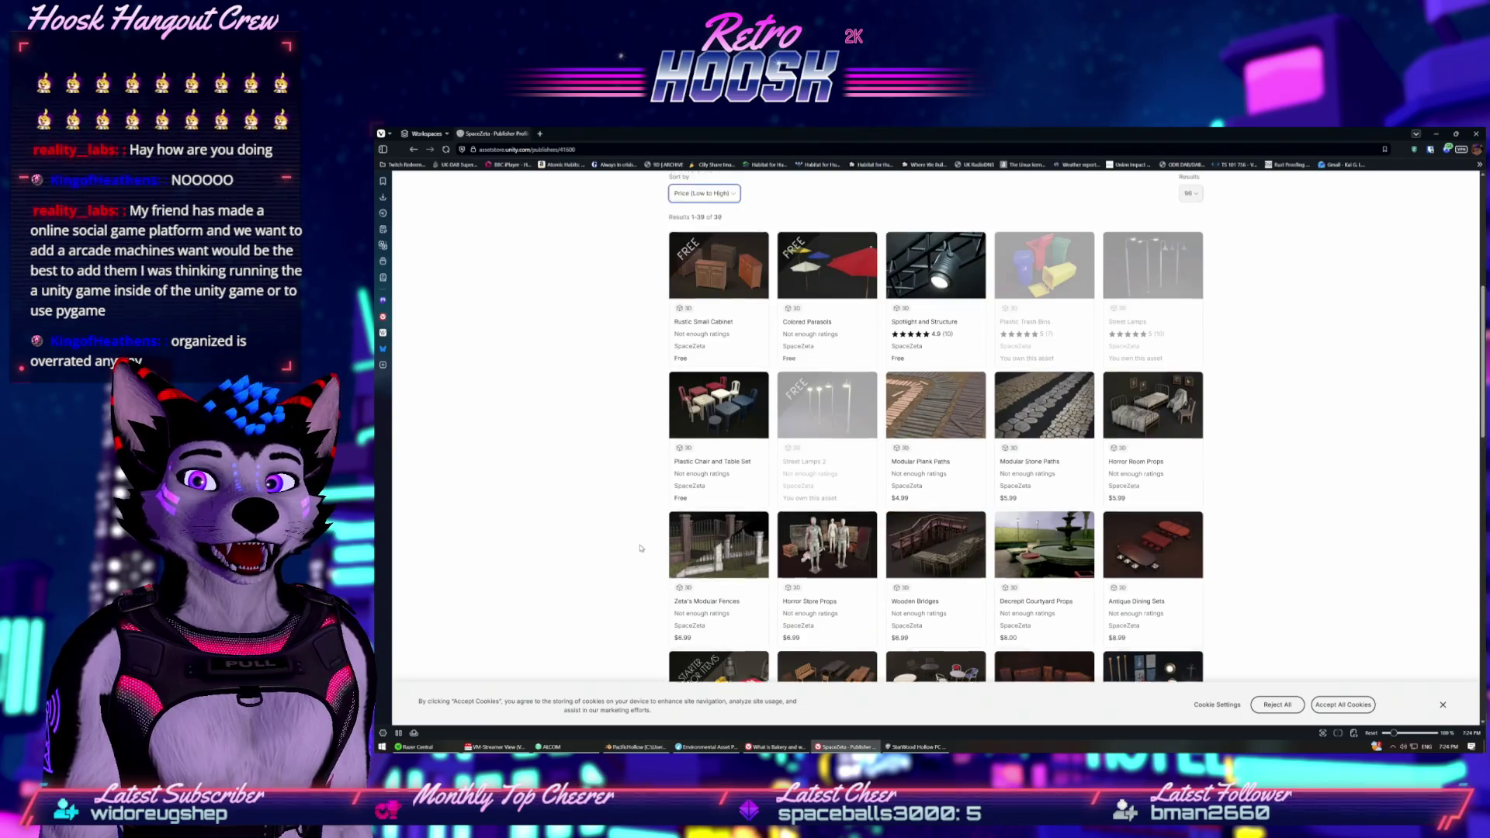
pyautogui.scroll(-6, 641, 547)
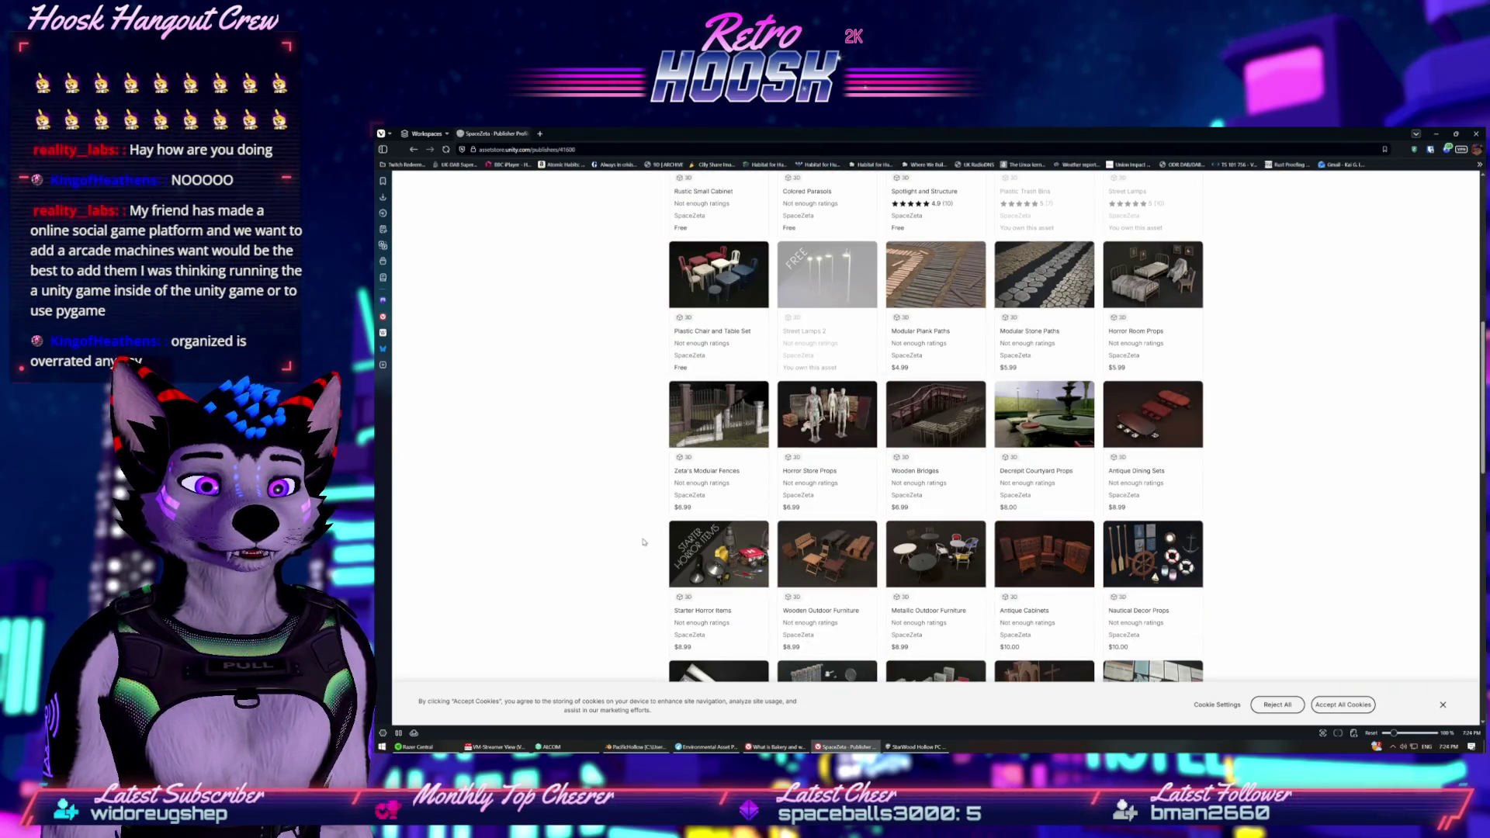
pyautogui.scroll(6, 641, 547)
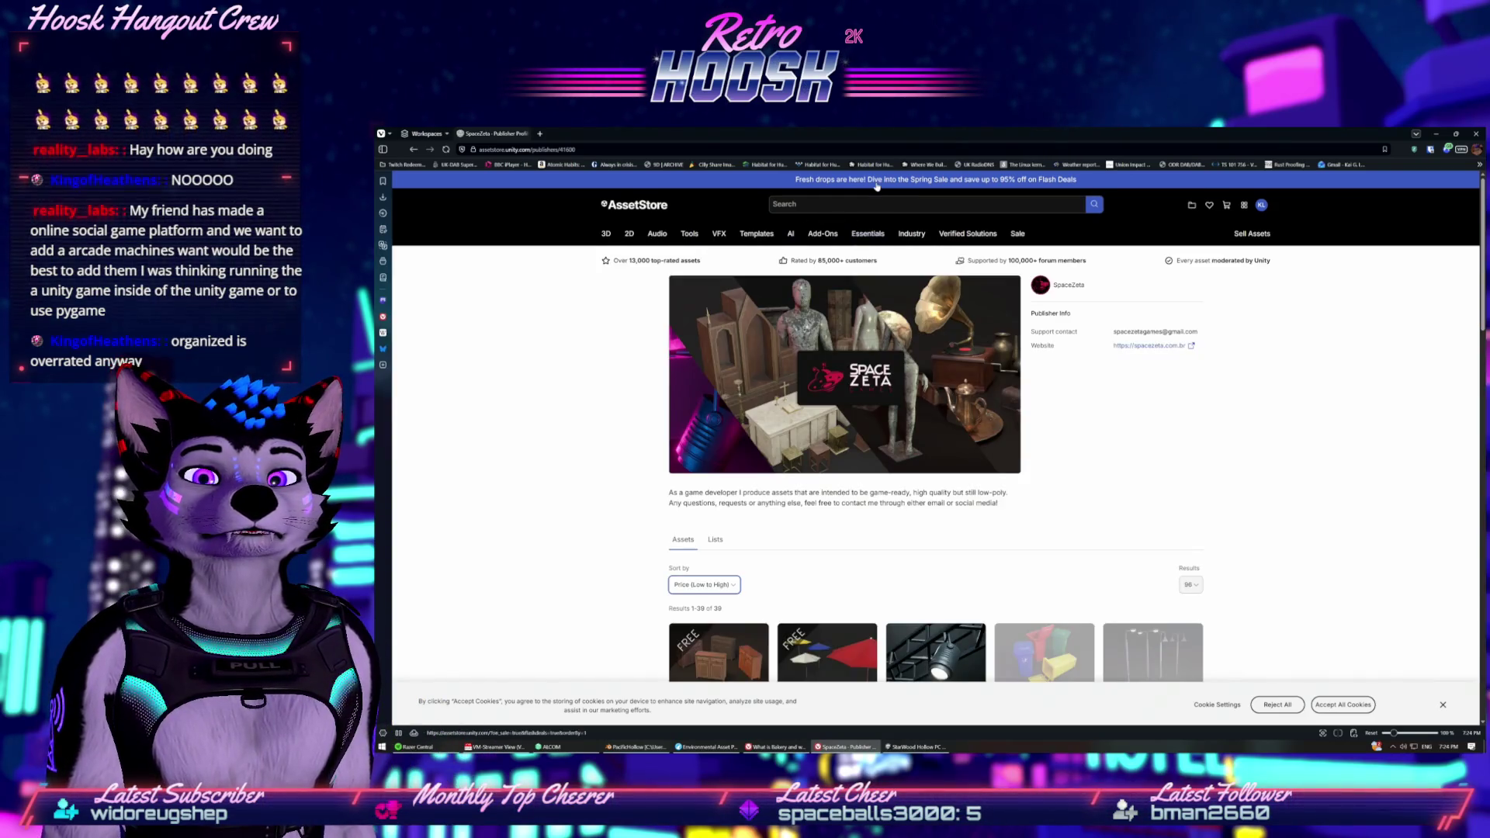
pyautogui.click(876, 186)
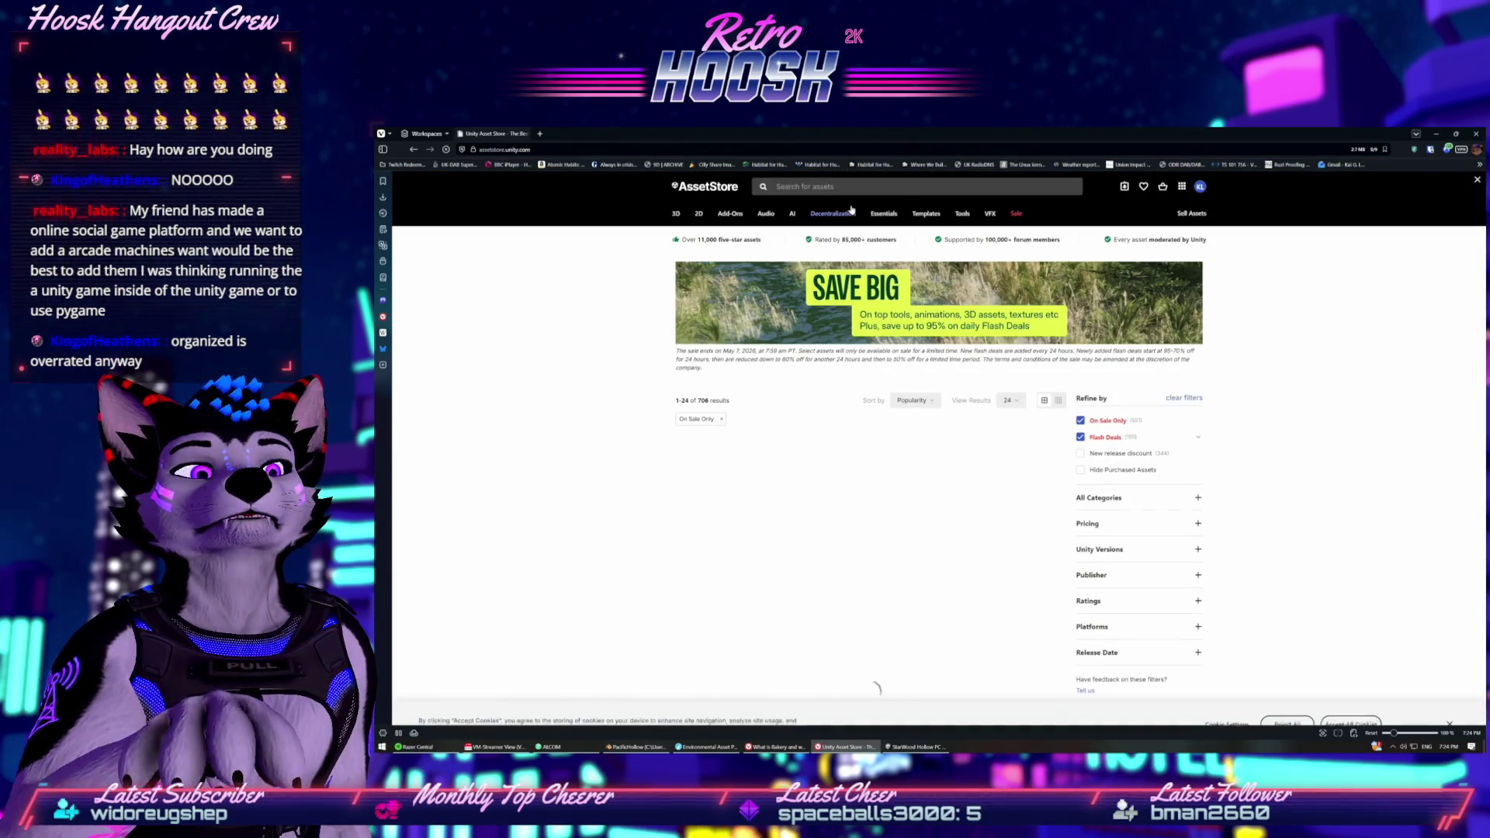
# Search the Asset Store for 'park bench' and open the Wooden Park Bench listing.
pyautogui.click(851, 205)
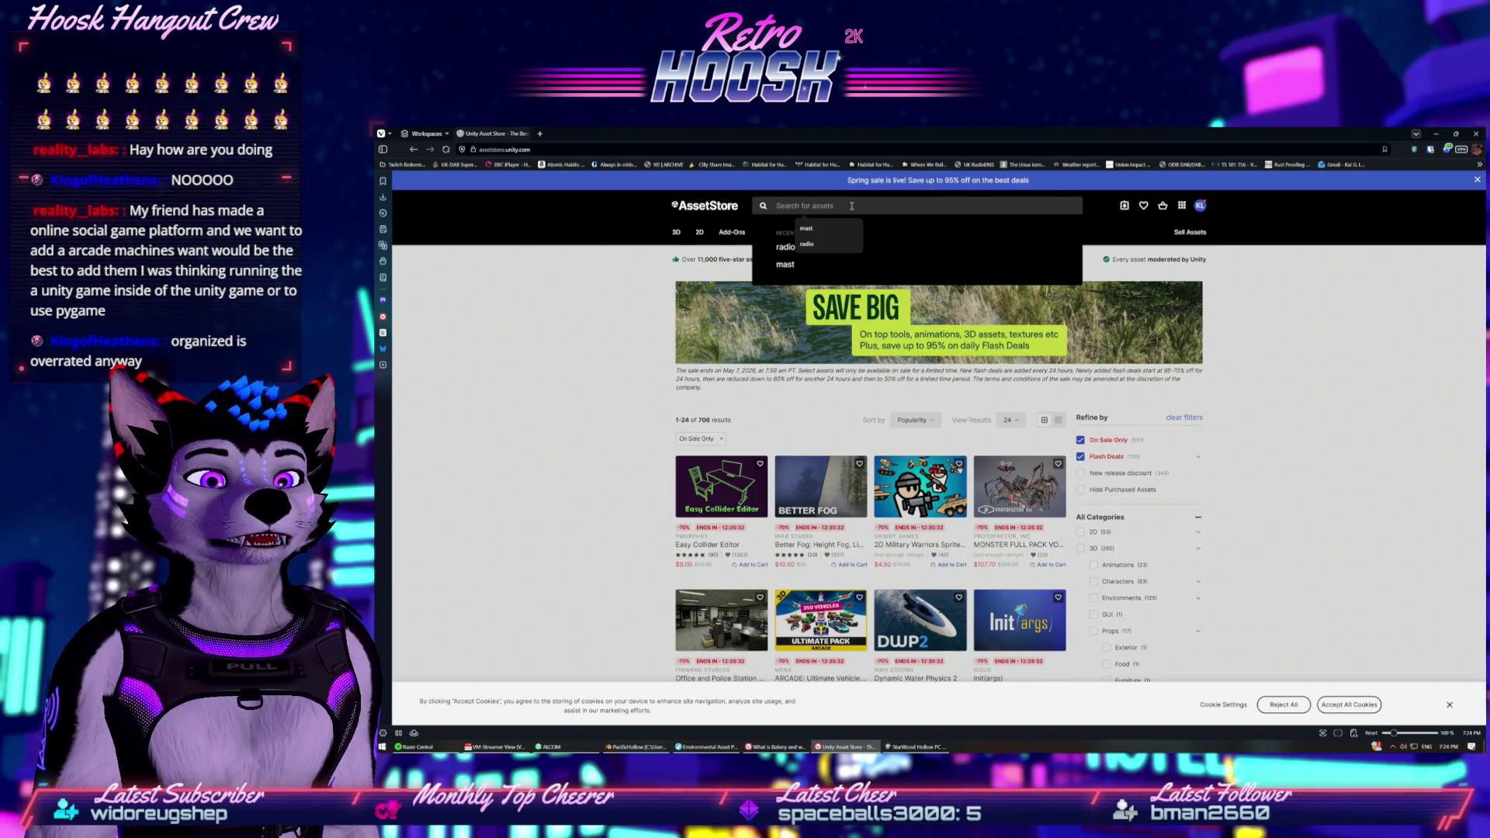
pyautogui.write('park bench')
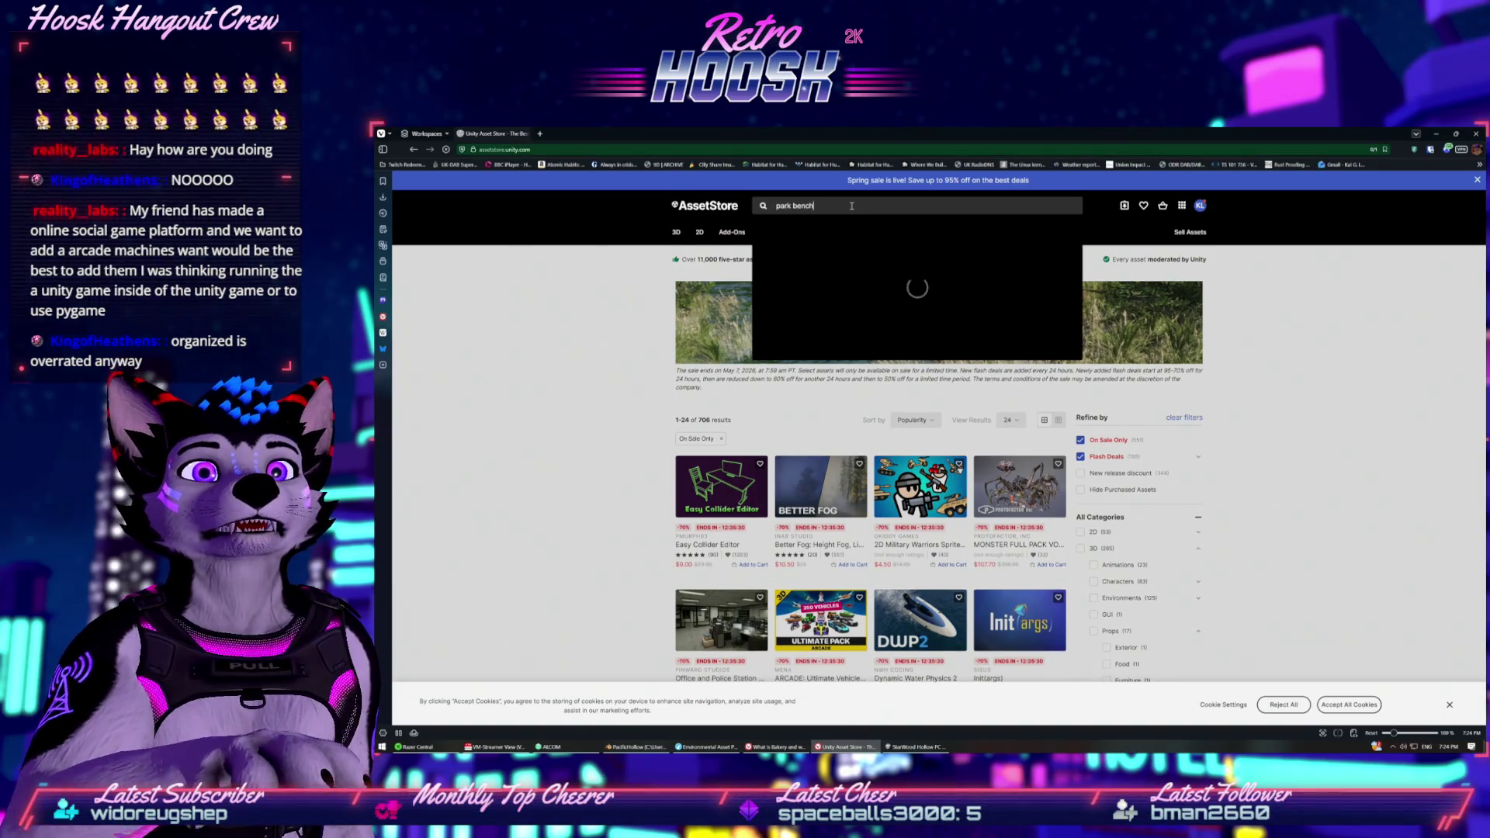
pyautogui.press('Return')
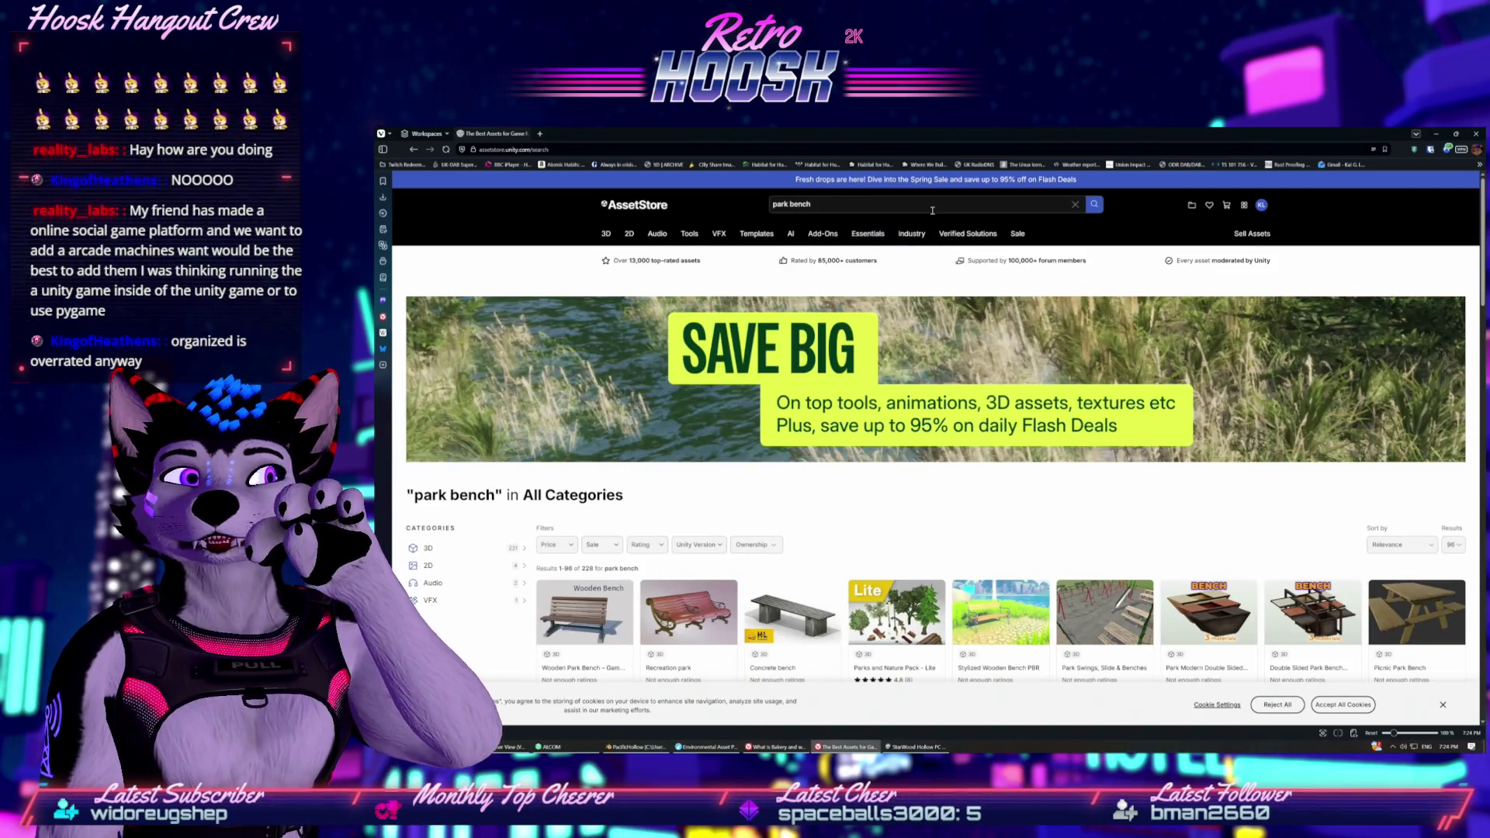
pyautogui.scroll(-1, 605, 602)
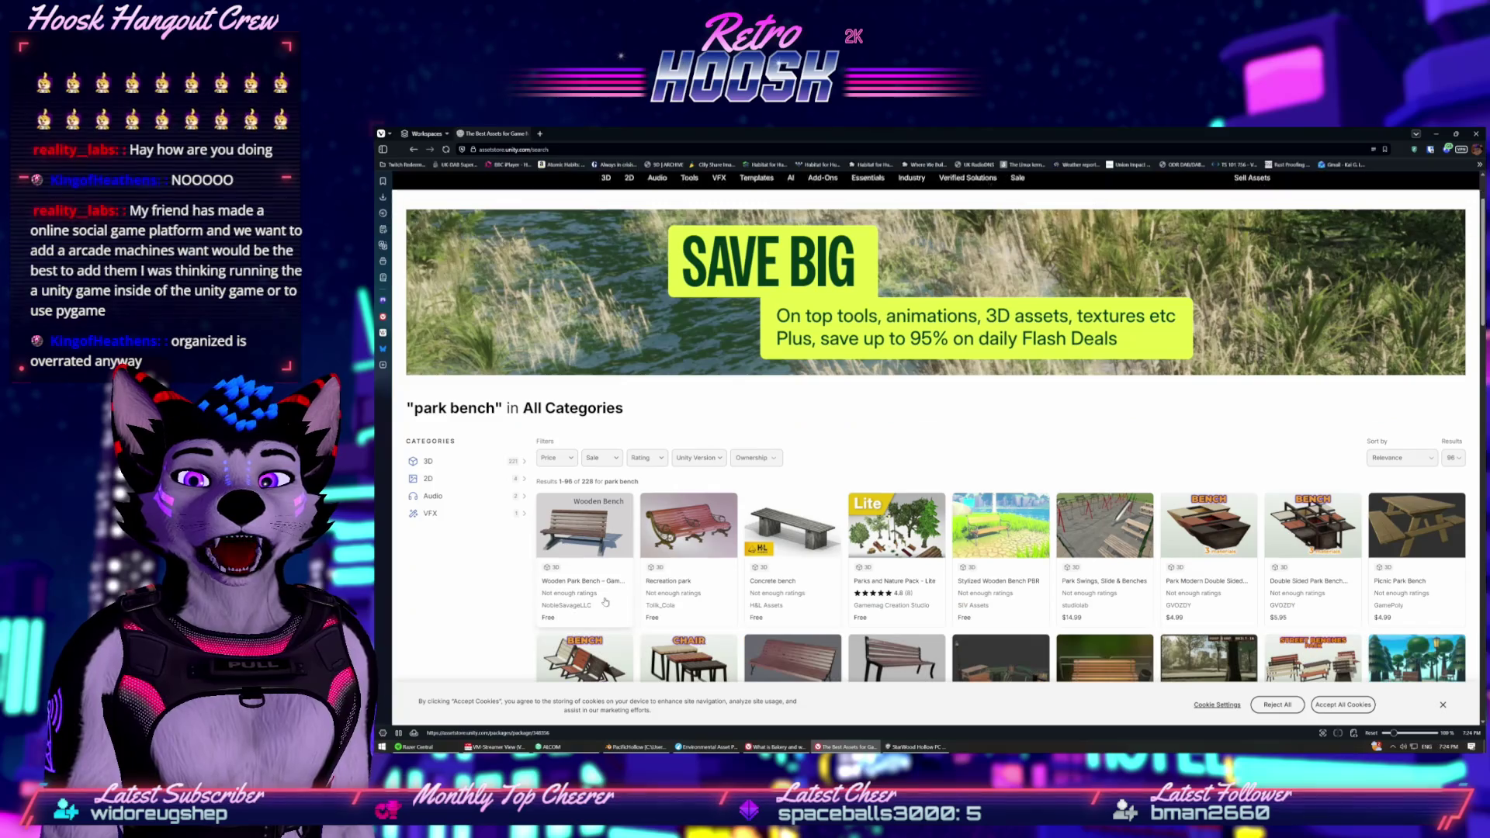
pyautogui.click(585, 574)
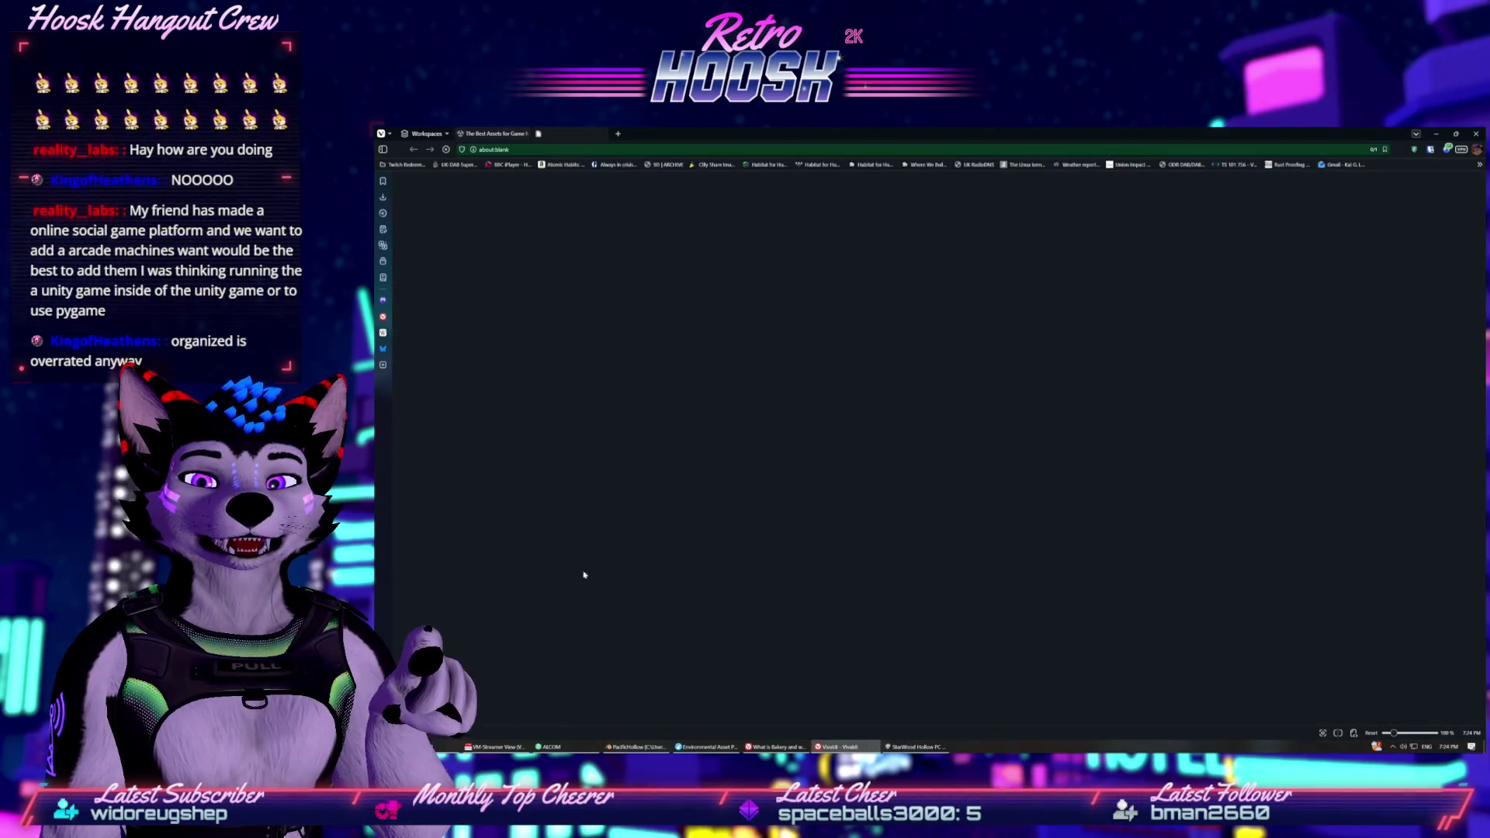
pyautogui.click(503, 133)
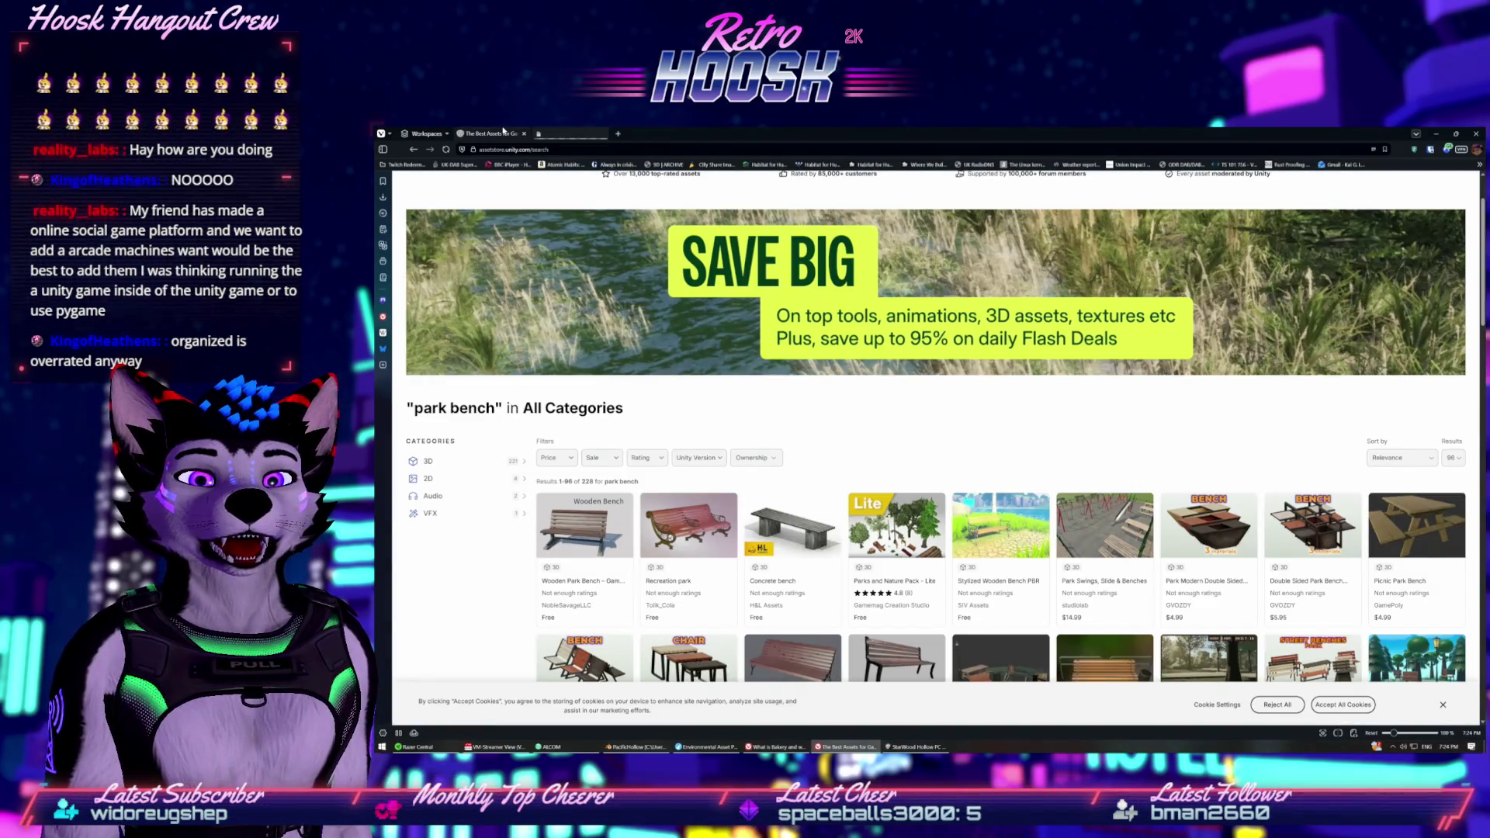
pyautogui.click(573, 132)
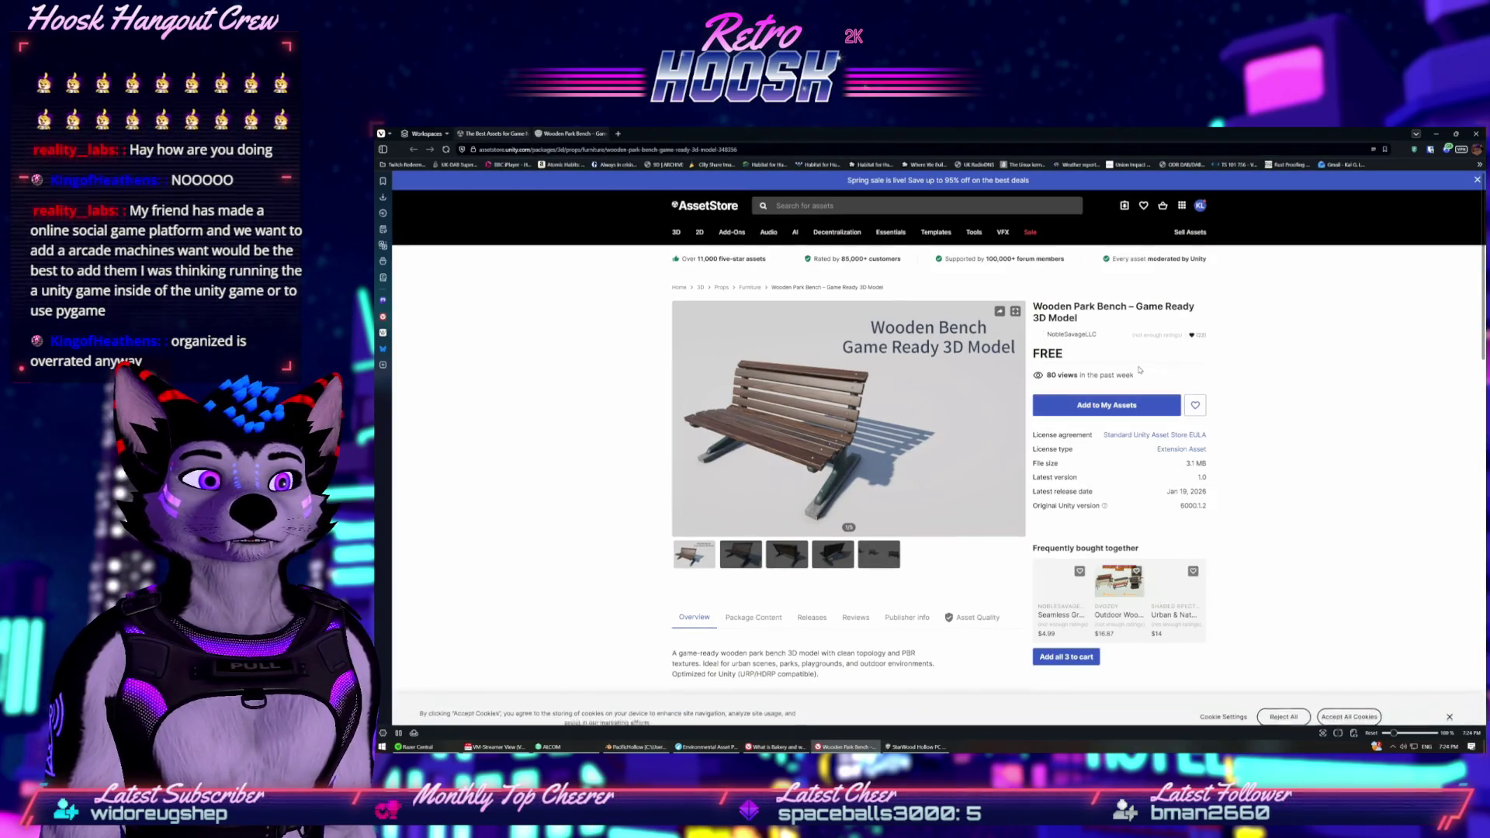
# Add Wooden Park Bench to My Assets, accept the terms, and return to the results.
pyautogui.click(1115, 405)
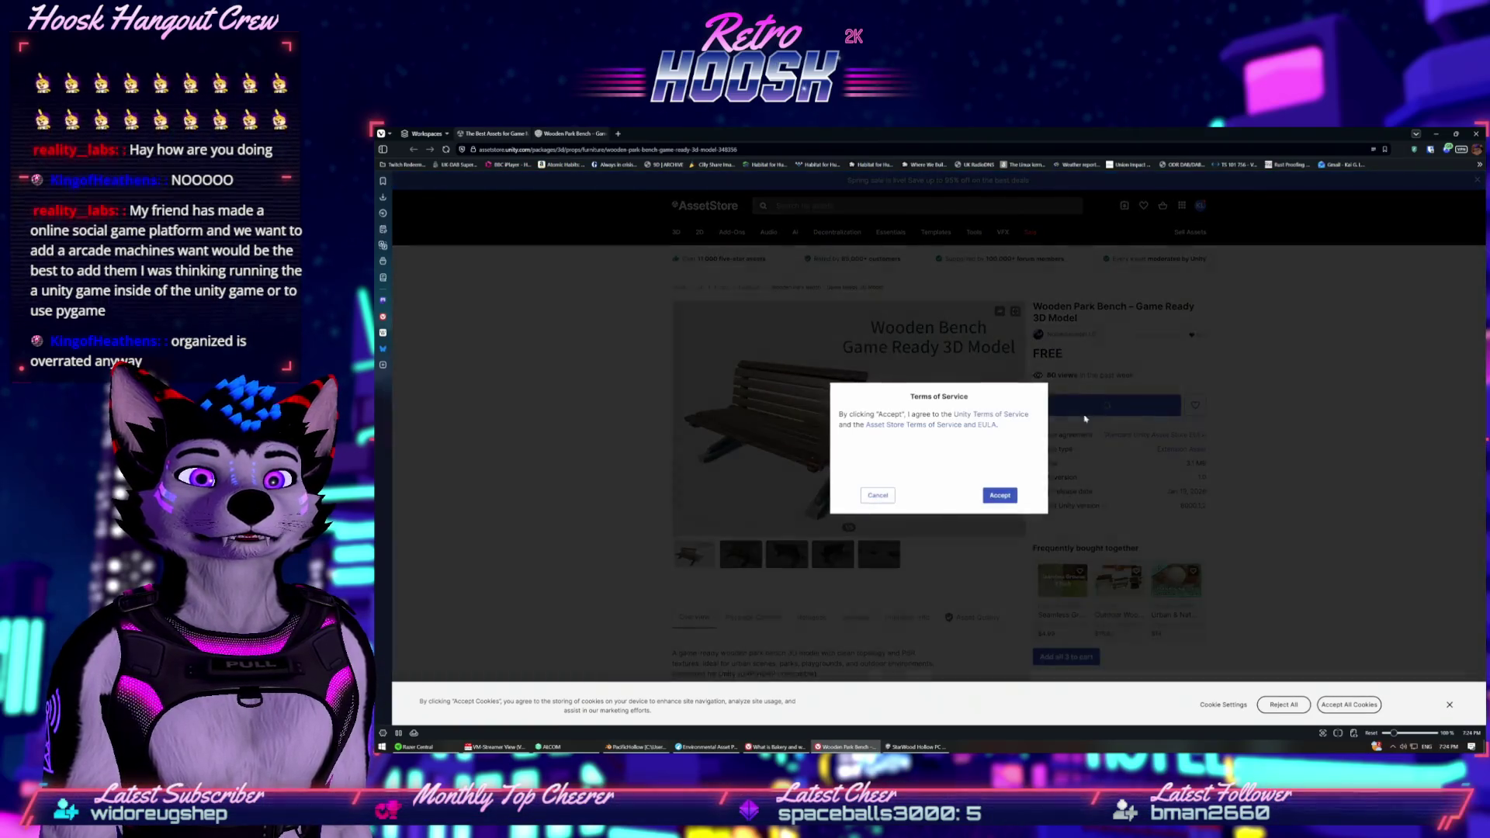
pyautogui.click(999, 494)
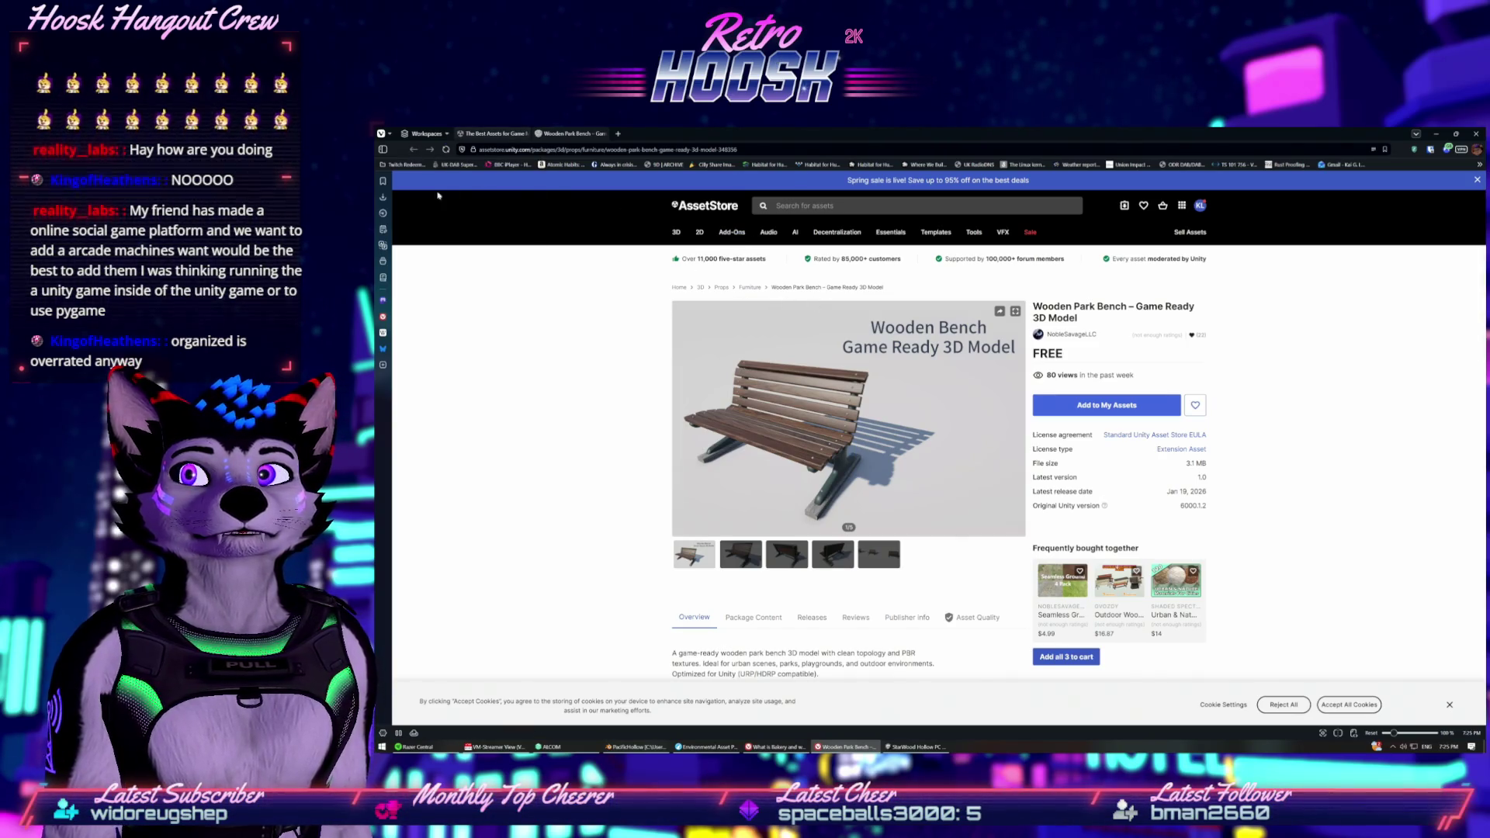
pyautogui.click(415, 150)
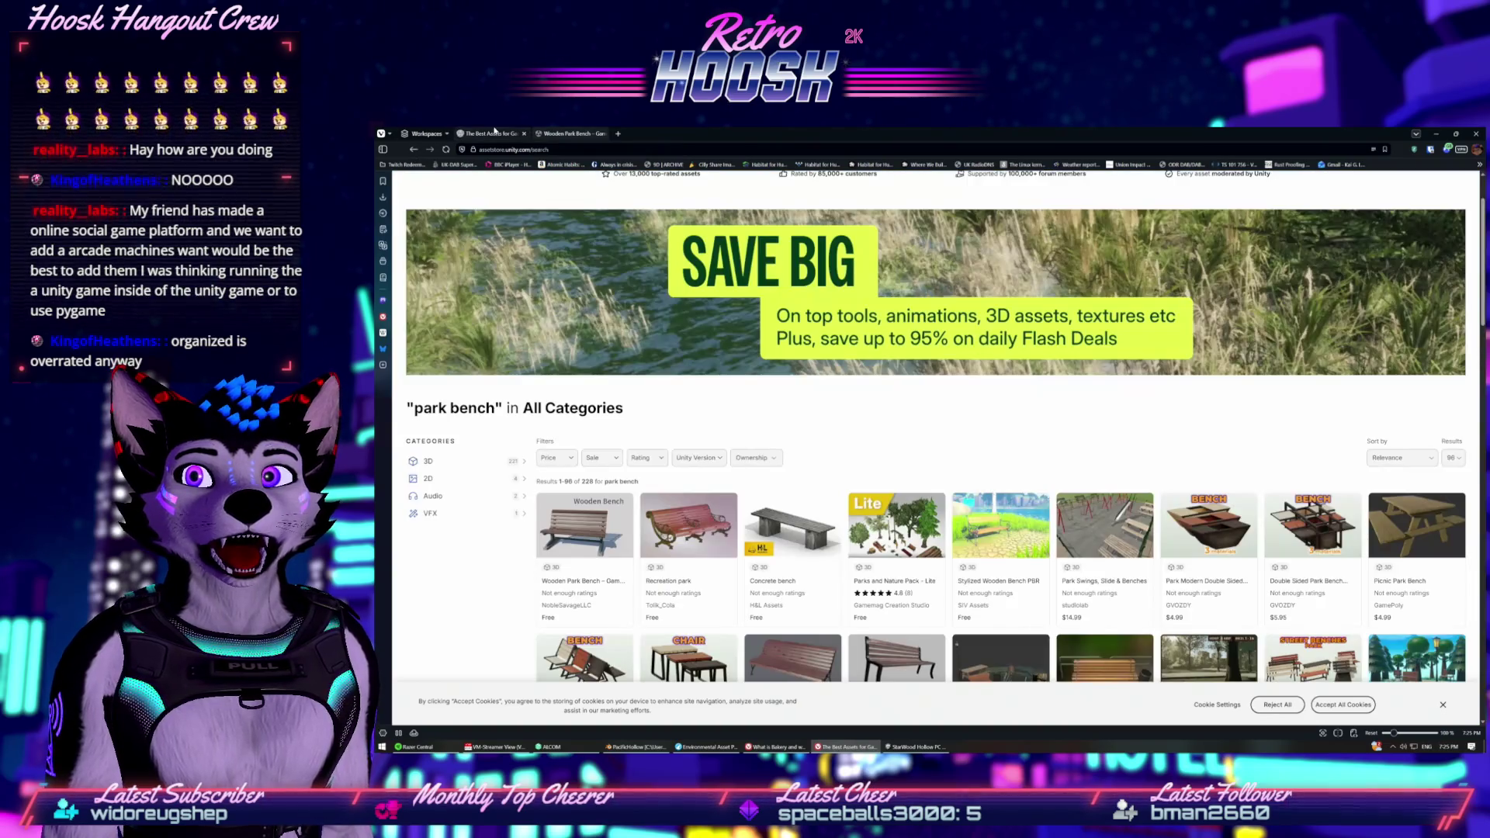
# Filter the park bench results to Free only, then bring up the Environmental Asset Pack page.
pyautogui.scroll(-1, 1178, 427)
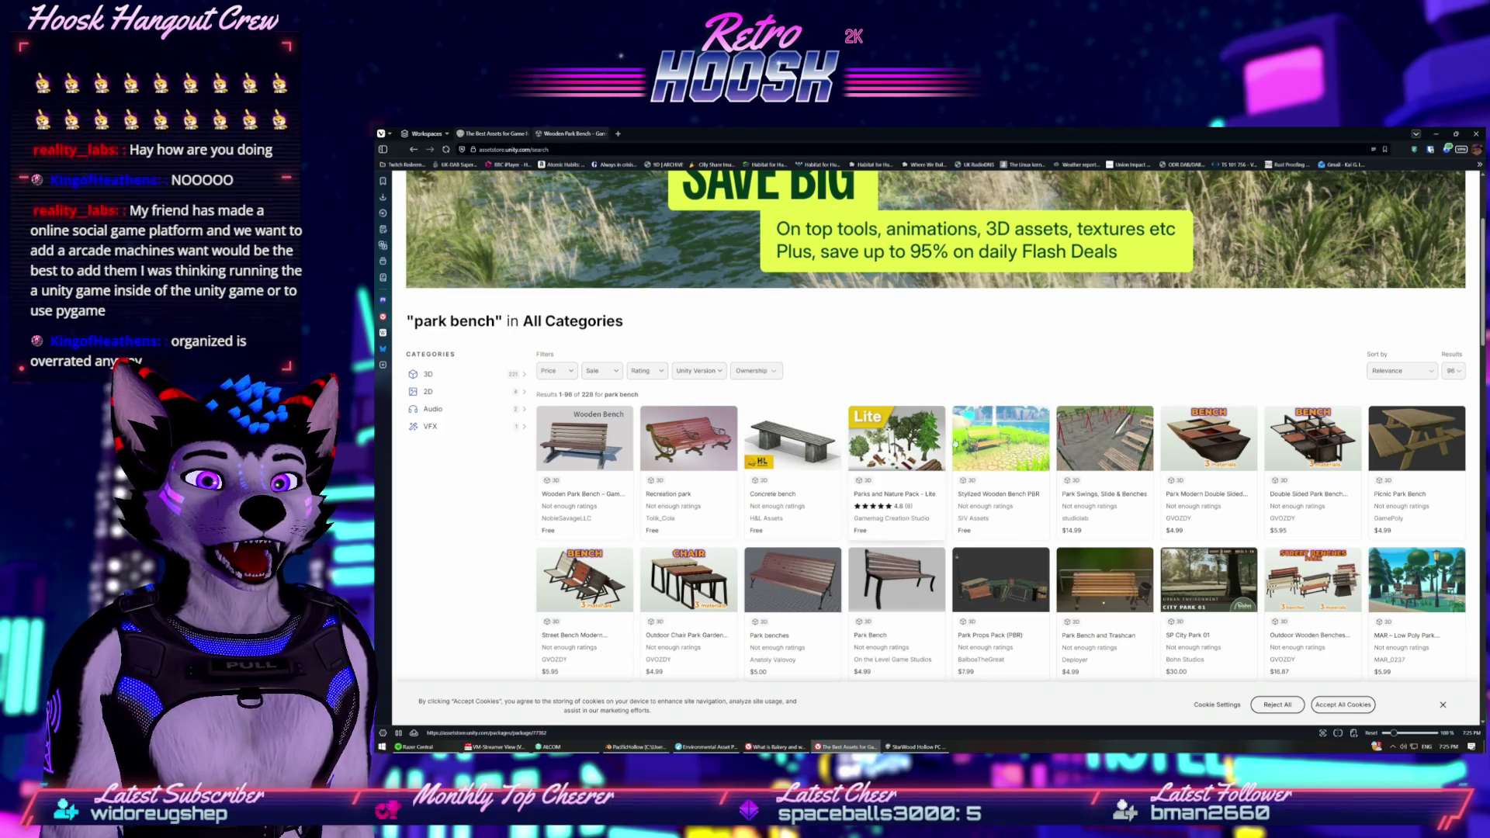
pyautogui.scroll(-1, 959, 457)
pyautogui.scroll(1, 658, 397)
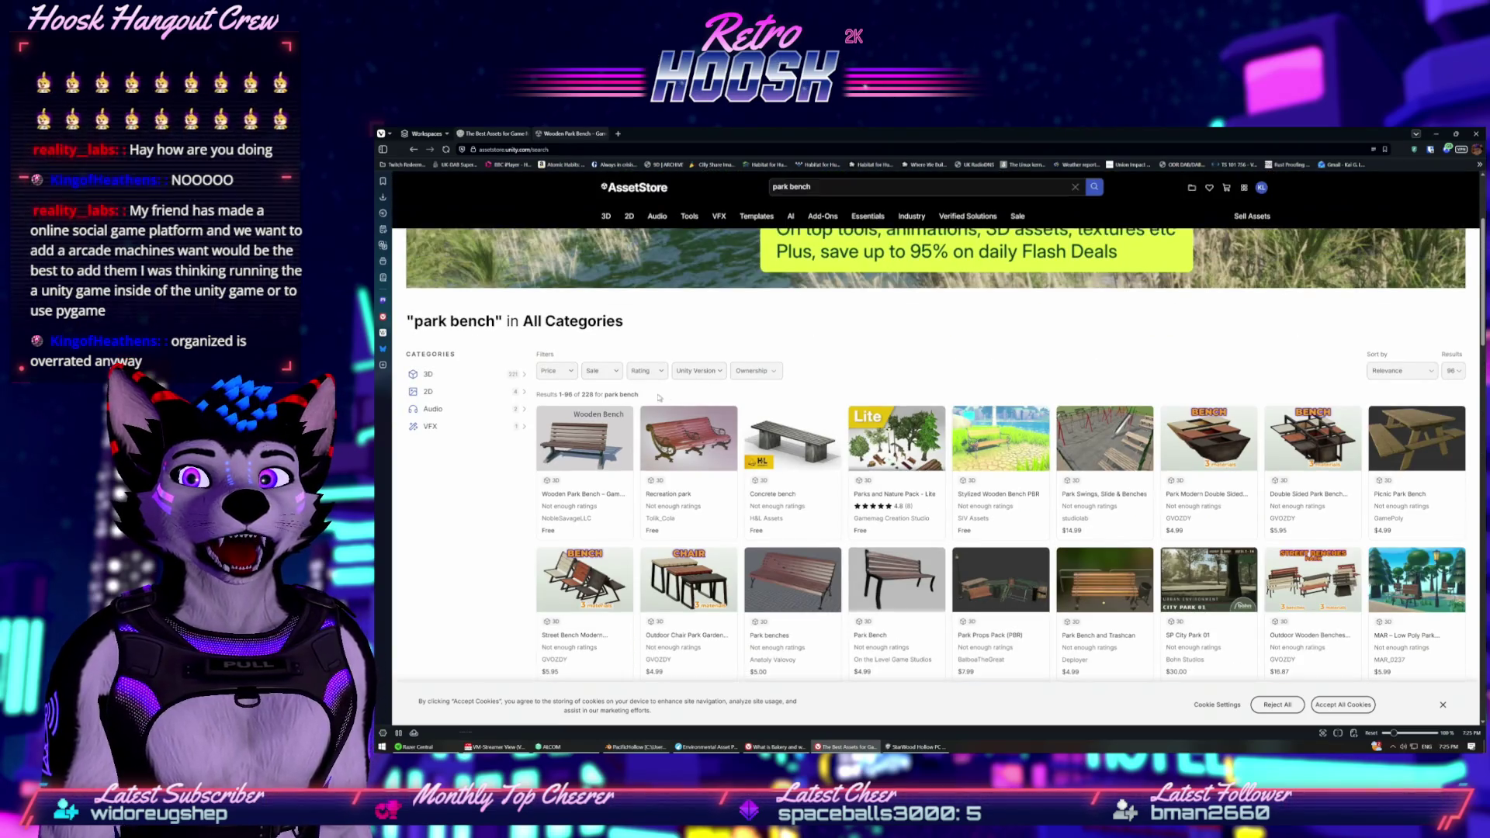
pyautogui.click(553, 372)
pyautogui.click(545, 394)
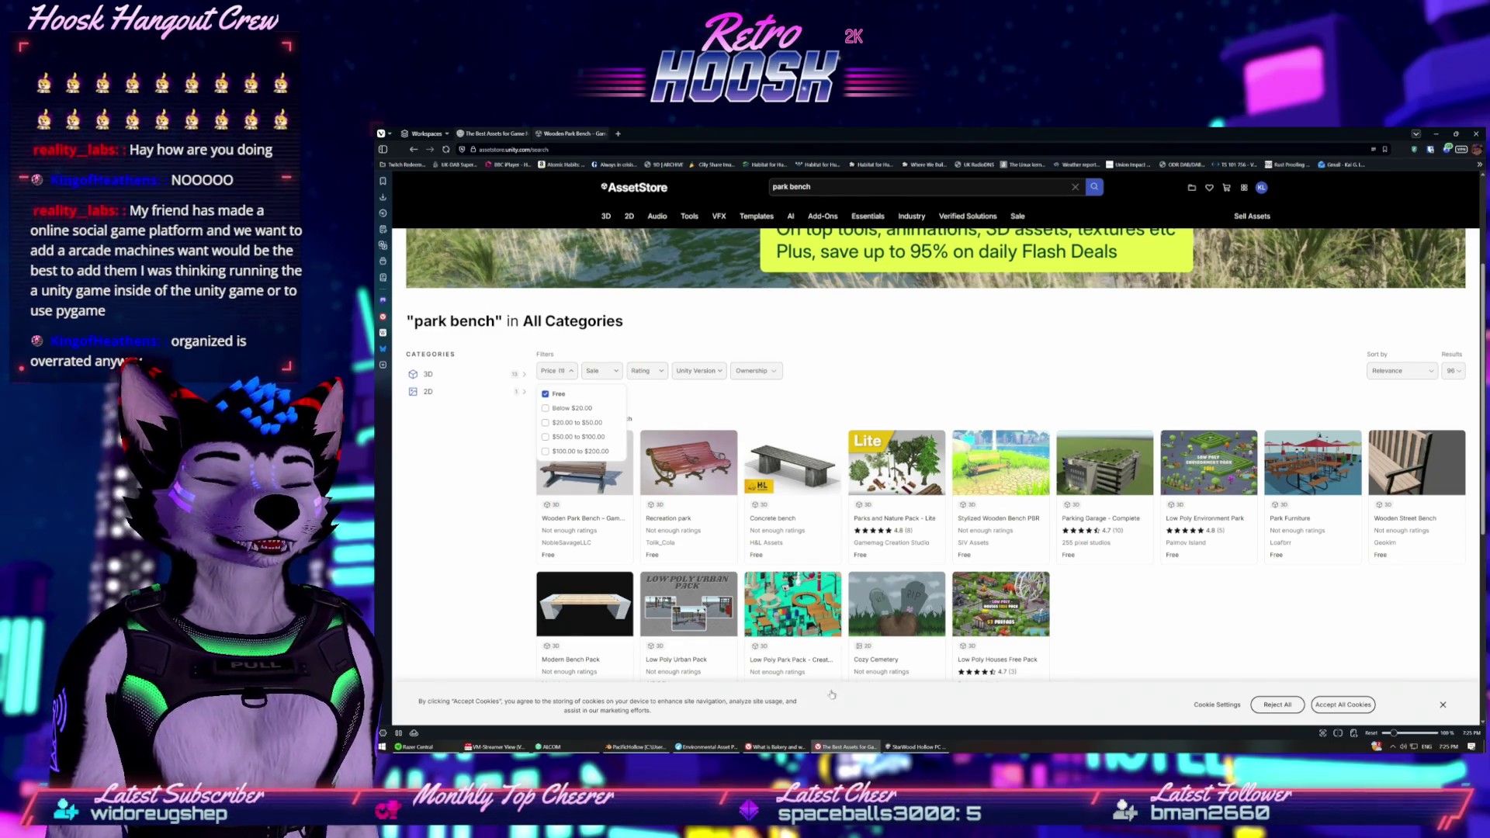
pyautogui.click(706, 747)
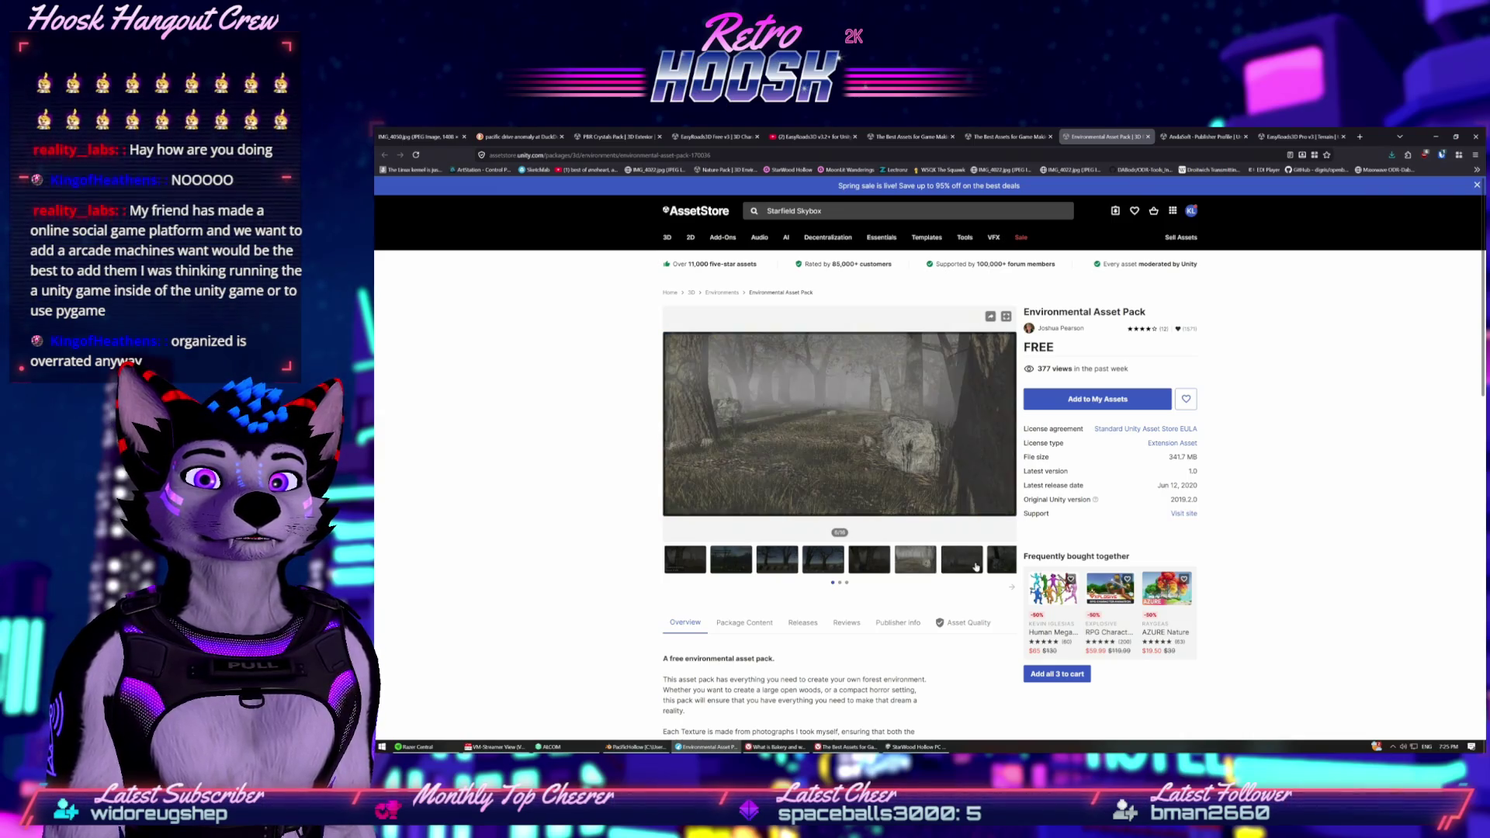
# Extract tva-pylon-pack-2.zip from recent downloads into its own suggested folder.
pyautogui.click(1390, 156)
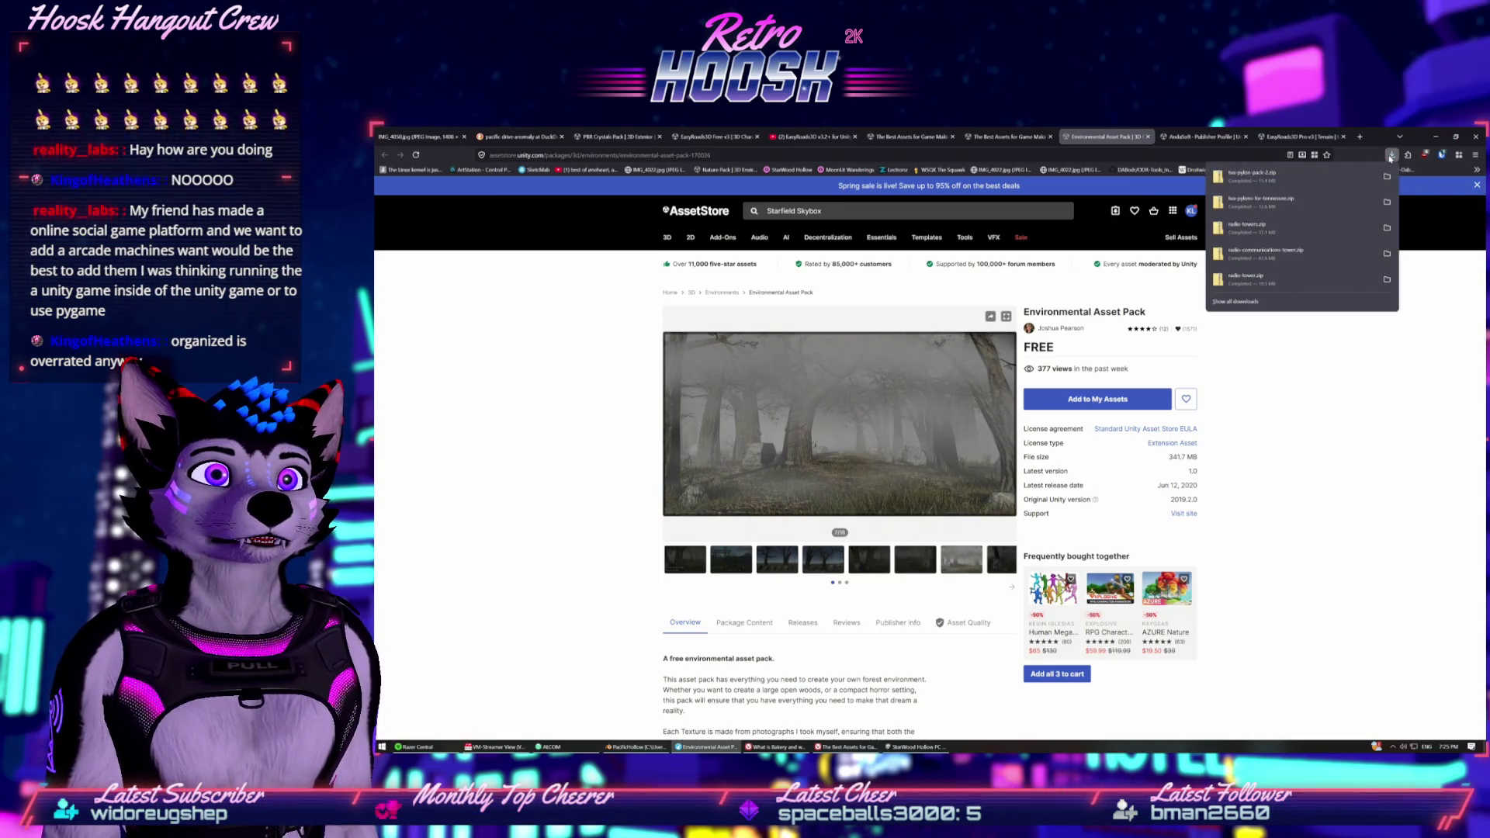
pyautogui.click(1342, 179)
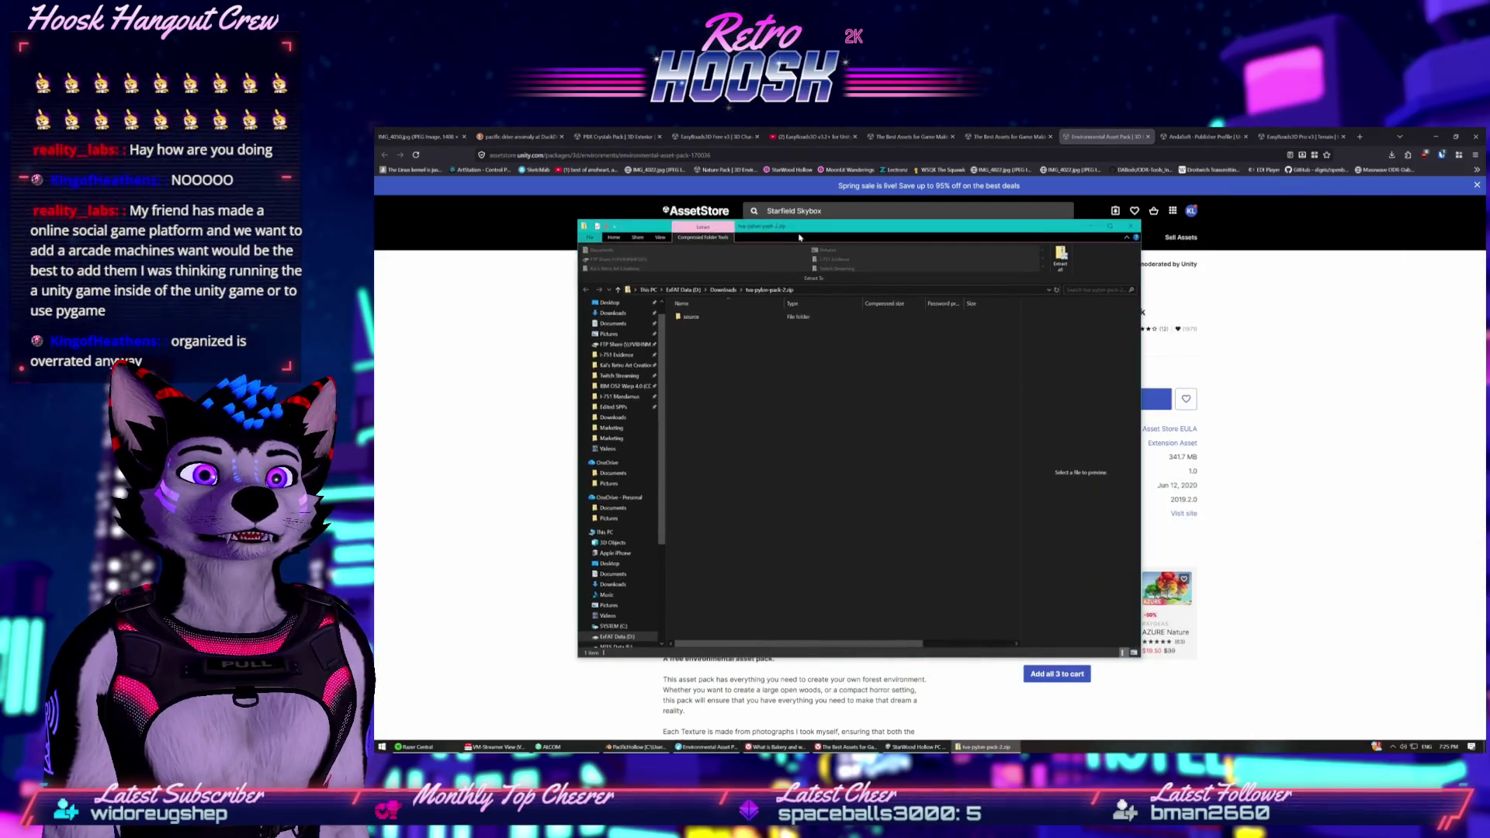
pyautogui.click(1069, 257)
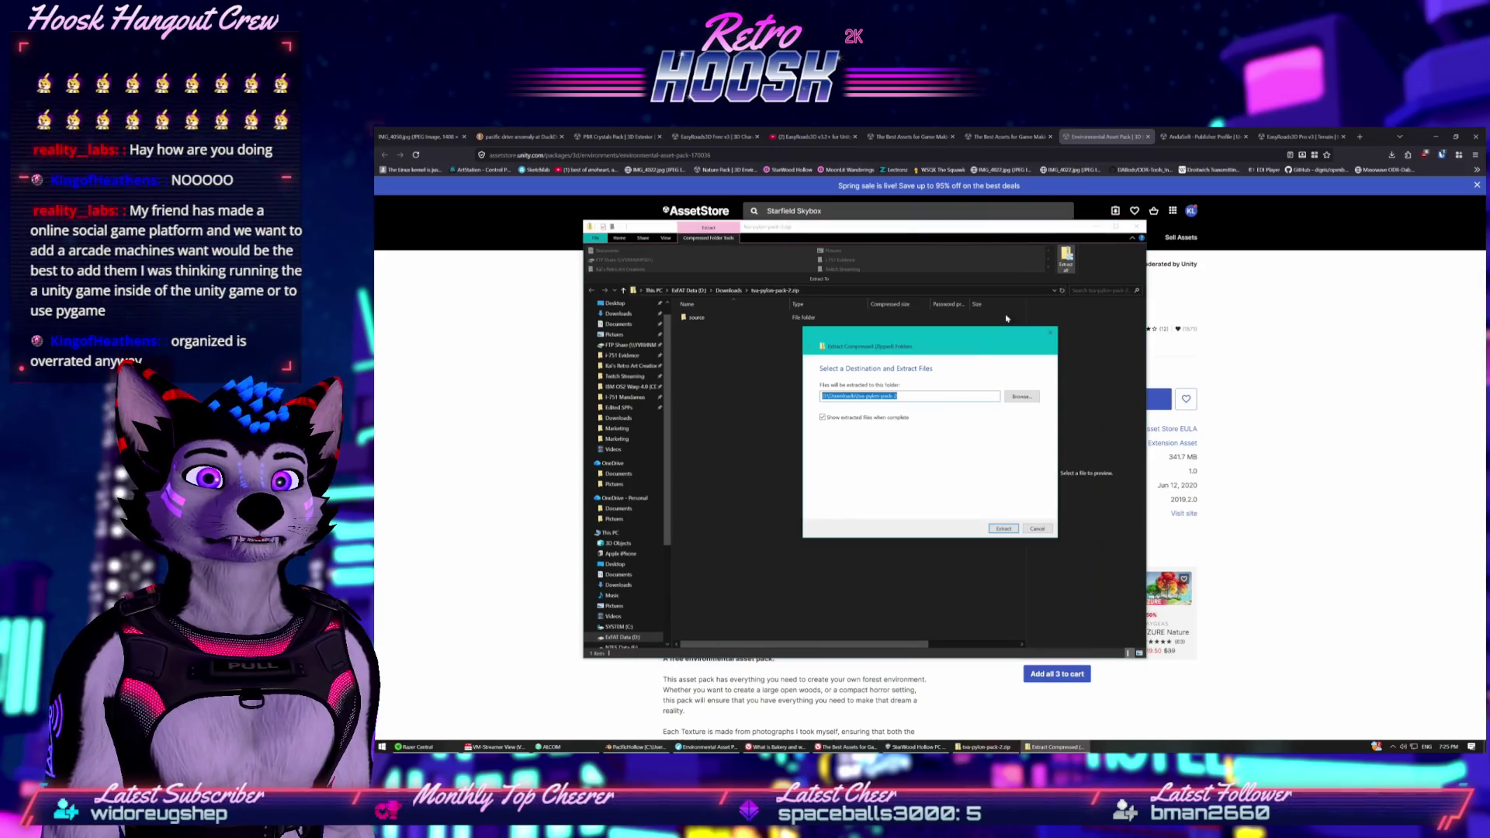
pyautogui.click(1002, 528)
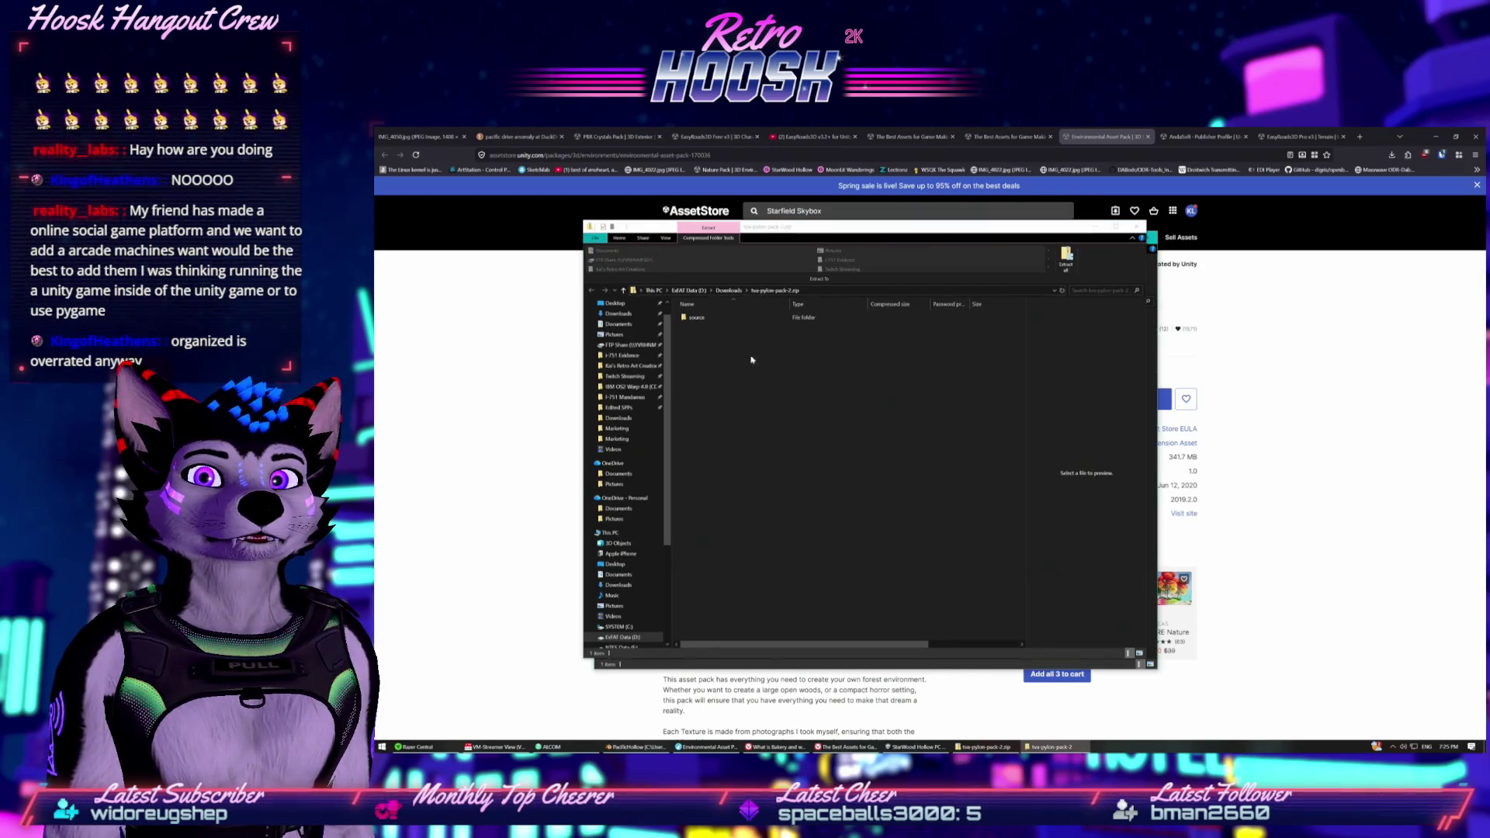
# Inspect TVA Assets 7.zip in the source folder, then close the Downloads window.
pyautogui.doubleClick(693, 318)
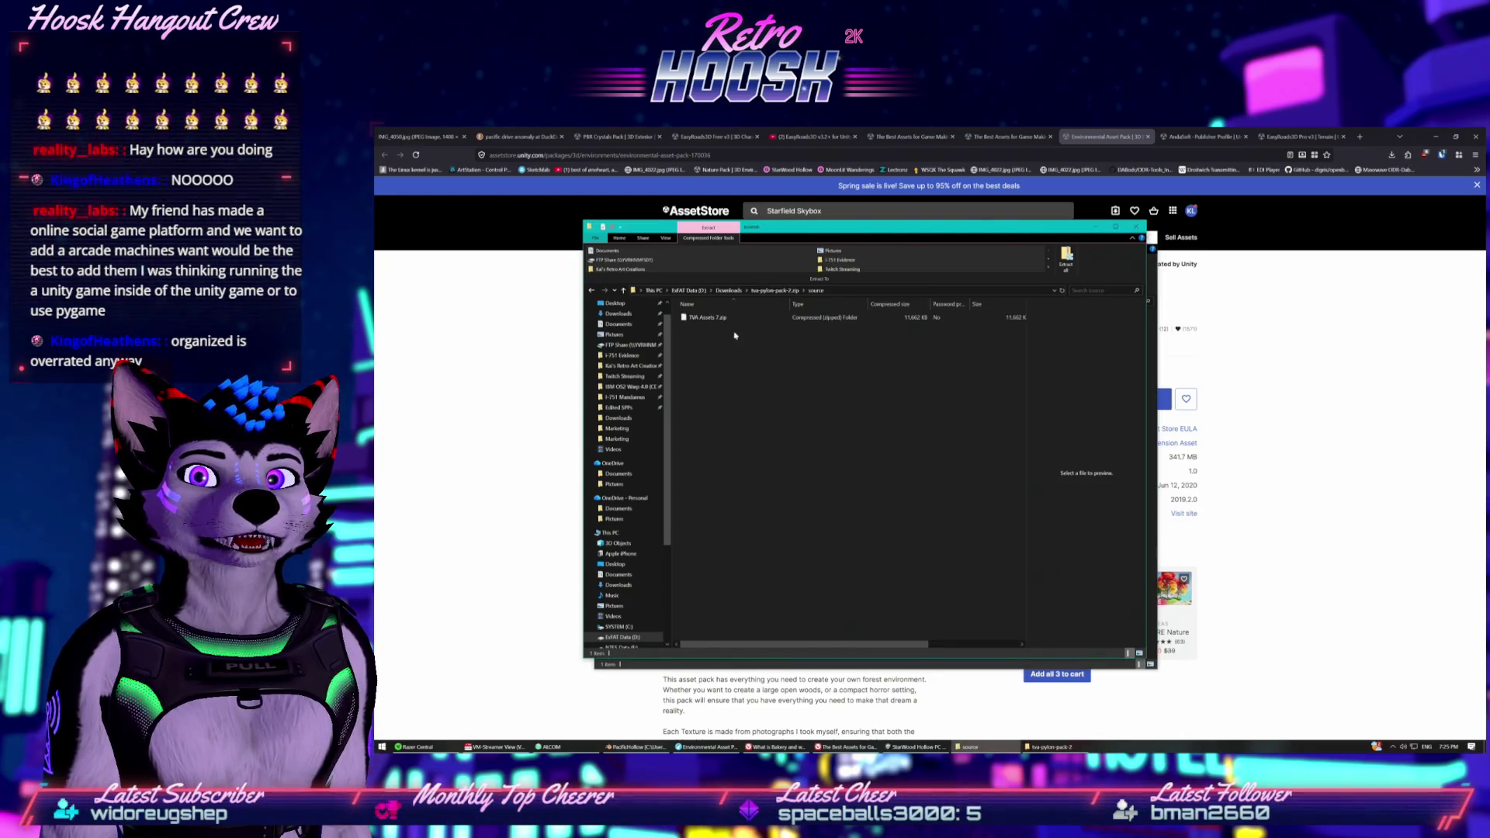
pyautogui.rightClick(697, 318)
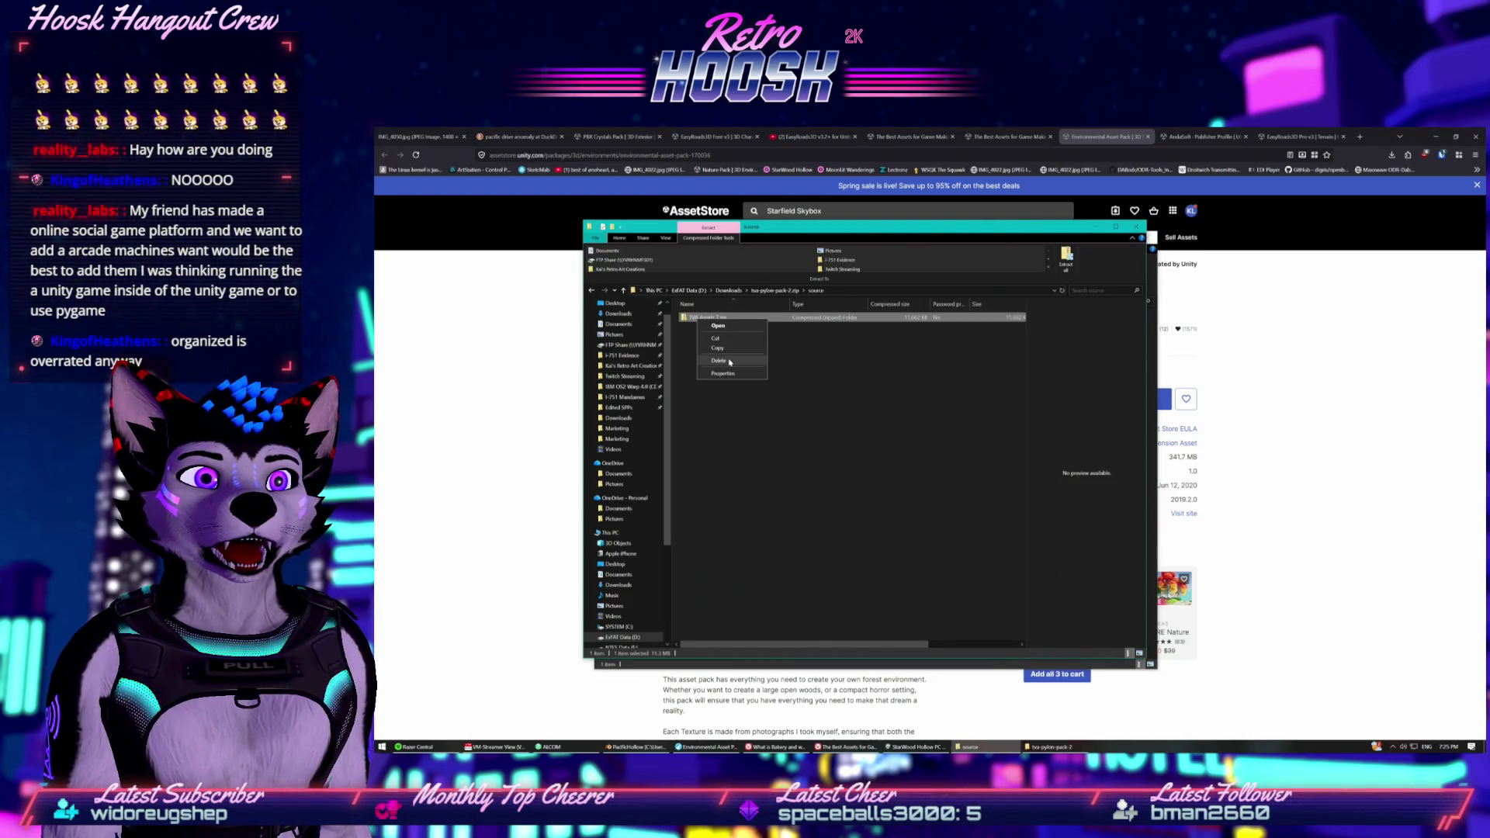
pyautogui.click(730, 361)
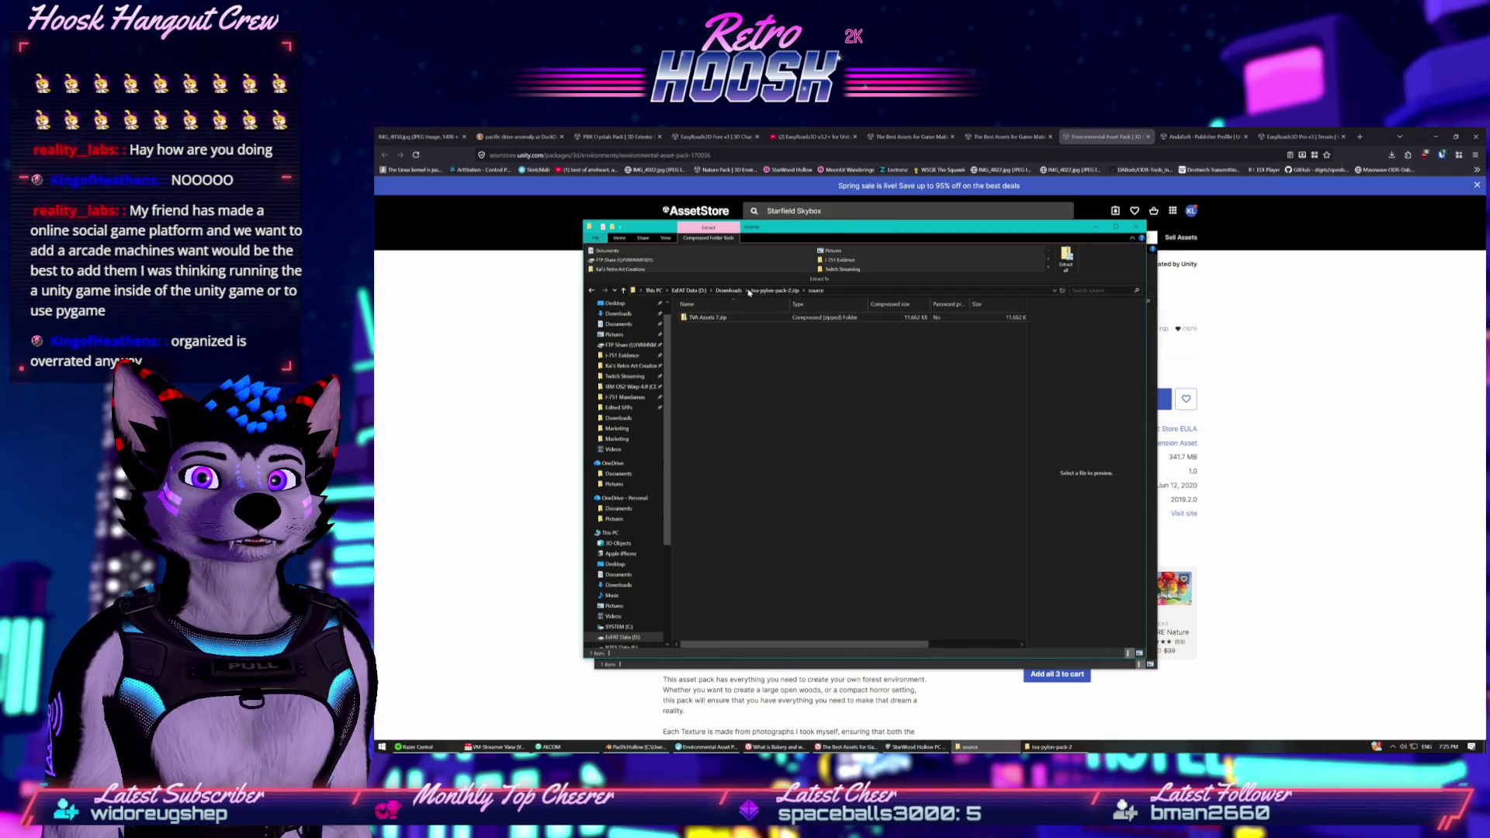
pyautogui.click(856, 317)
pyautogui.rightClick(729, 317)
pyautogui.click(765, 292)
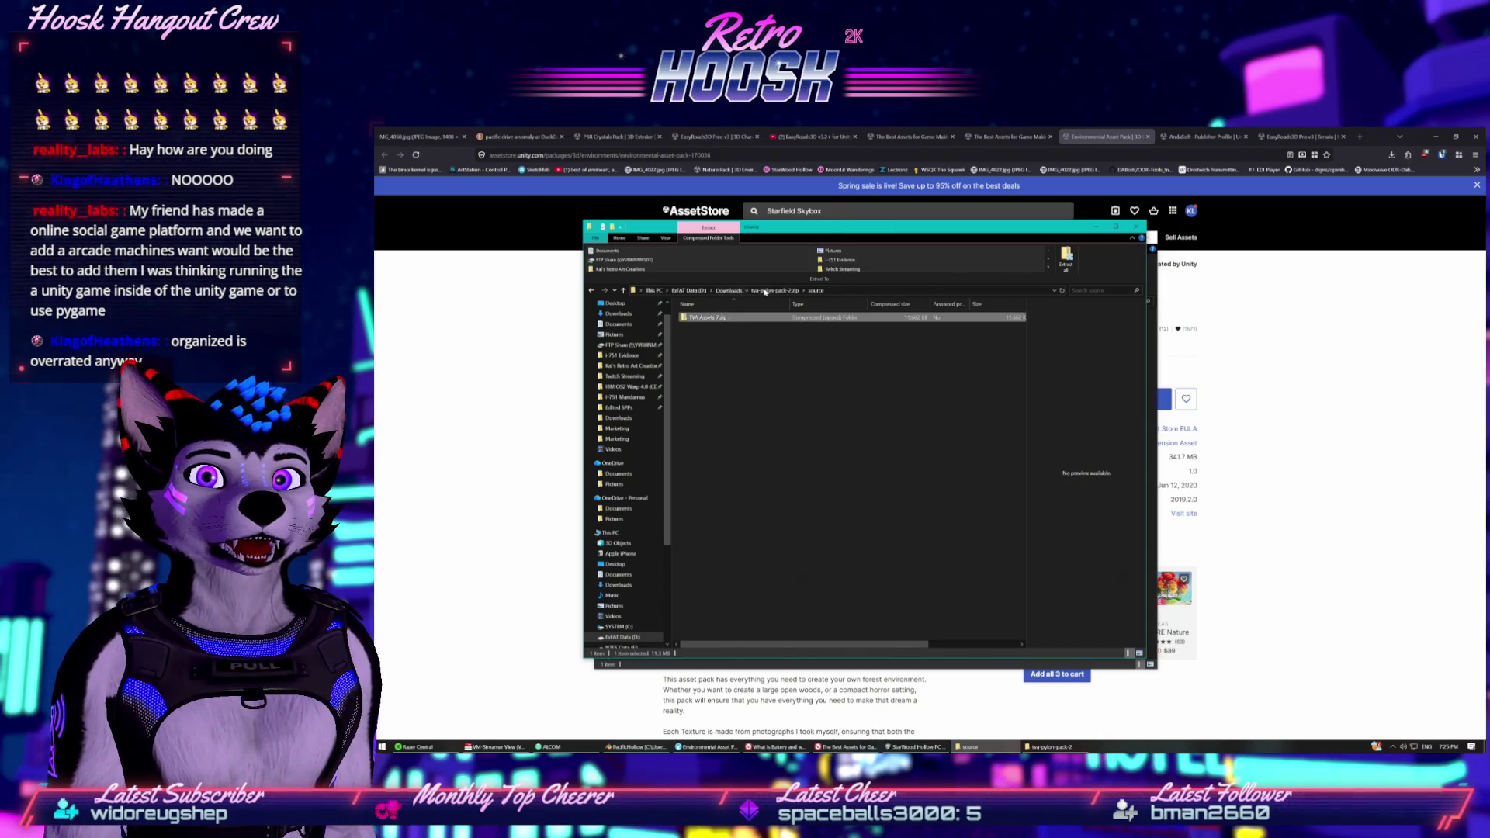
pyautogui.click(729, 291)
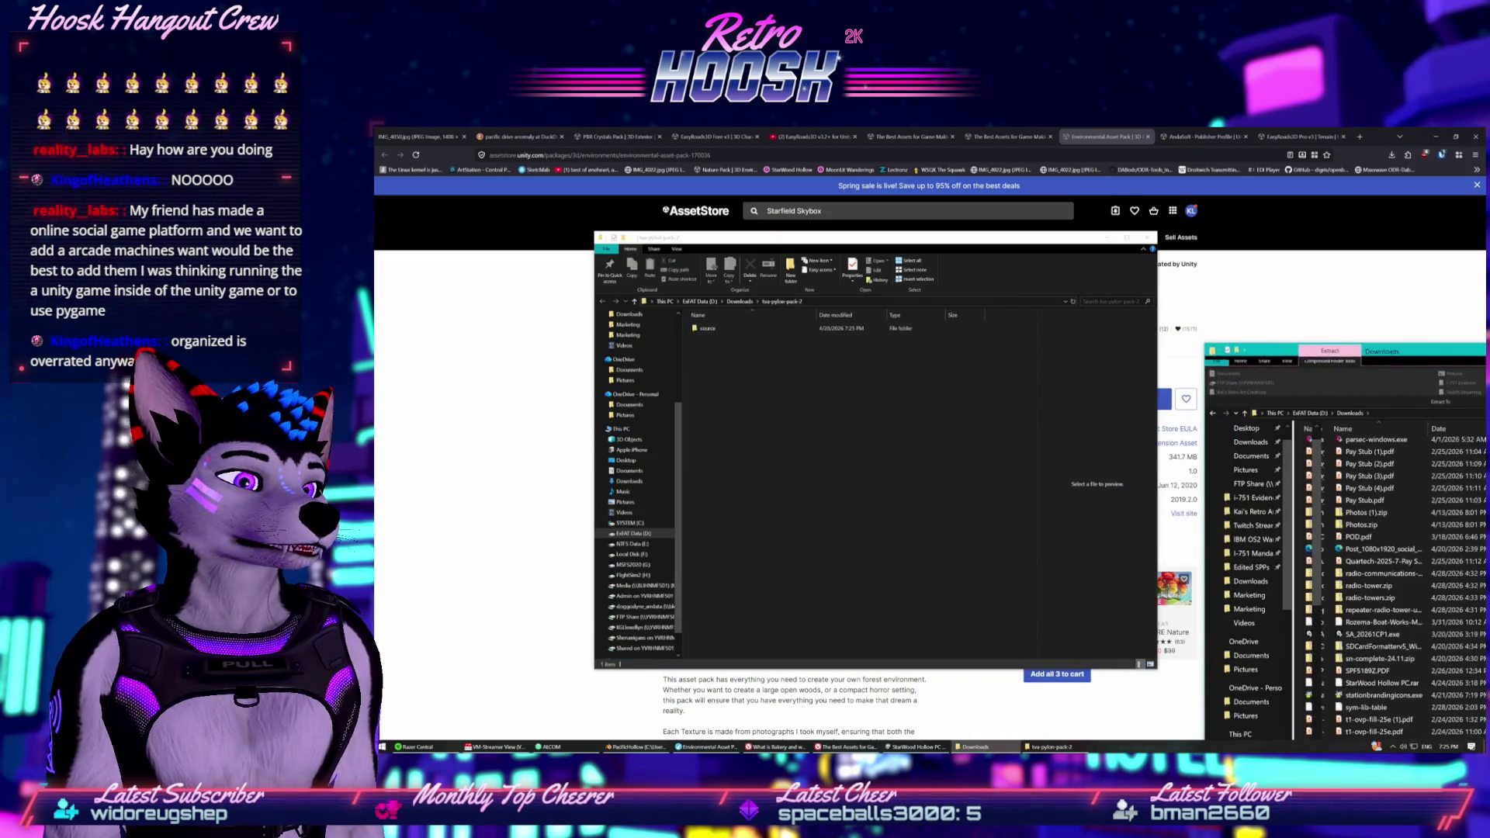
pyautogui.hotkey('ctrl', 'w')
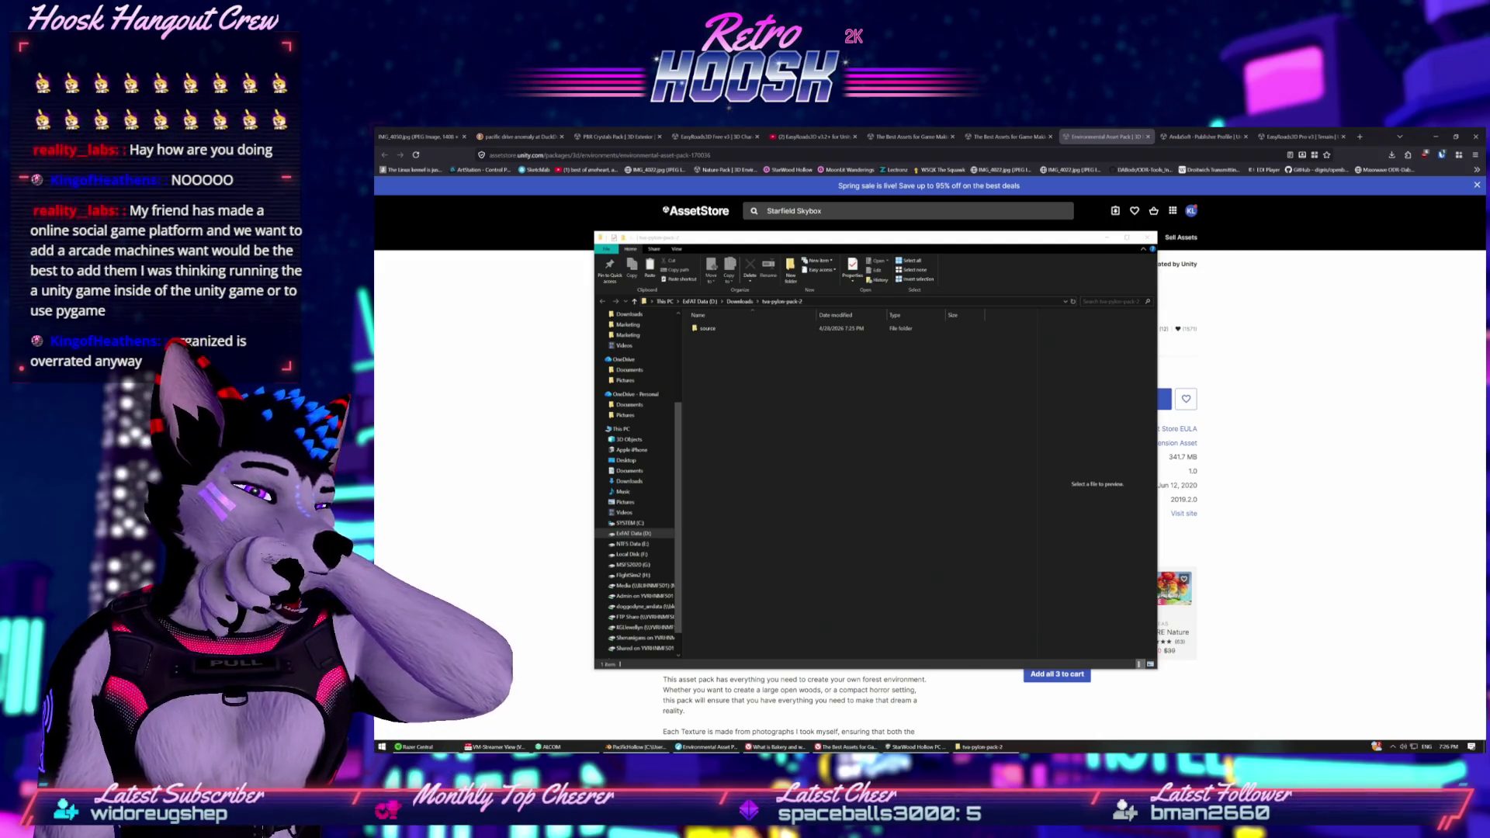
# Extract the Sketchfab zips in place, then delete the stray source and textures folders.
pyautogui.moveTo(1486, 233)
pyautogui.mouseDown()
pyautogui.moveTo(672, 227)
pyautogui.moveTo(701, 227)
pyautogui.mouseUp()
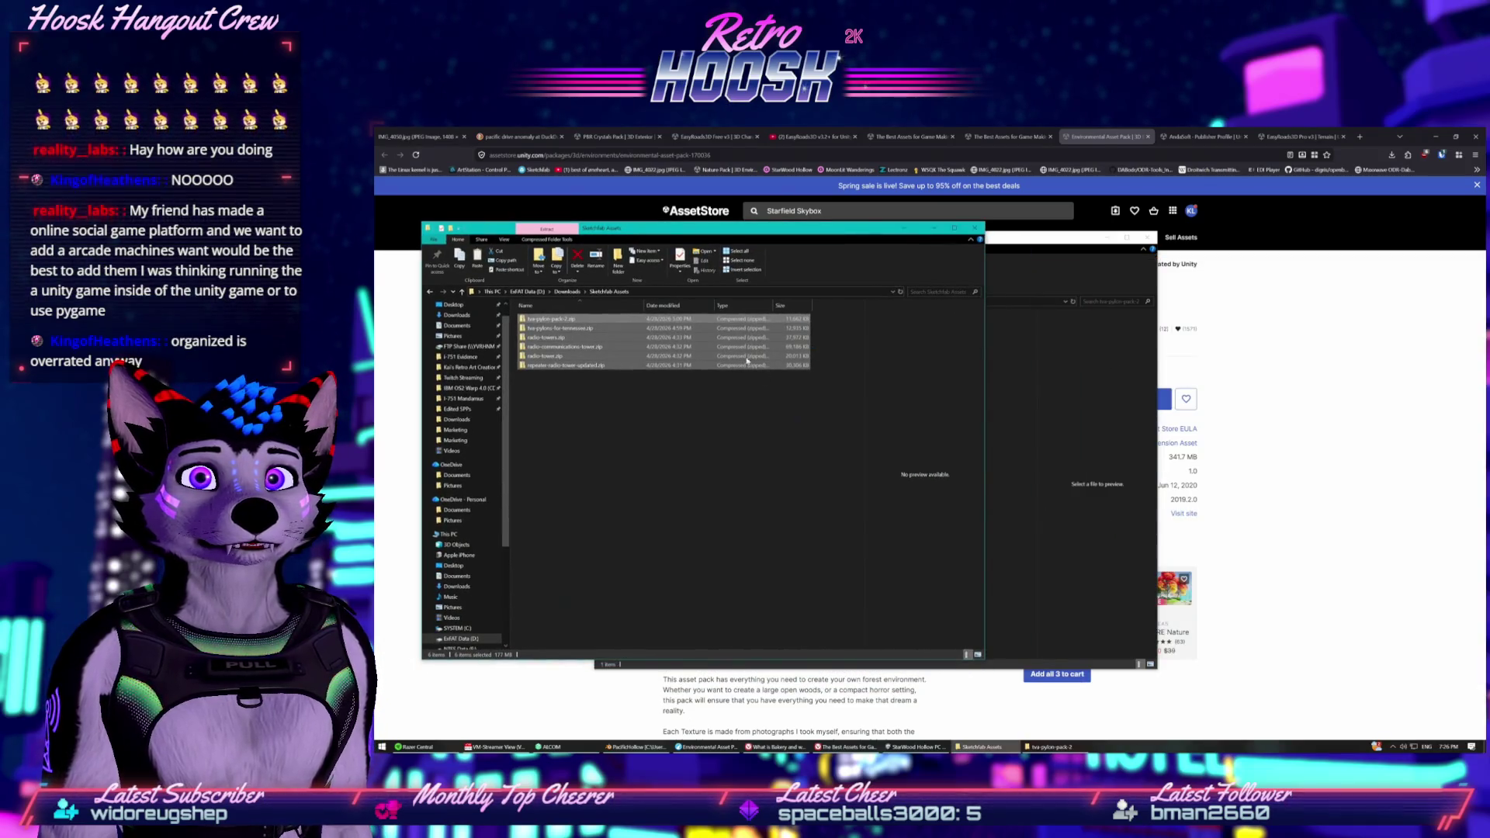
pyautogui.rightClick(729, 338)
pyautogui.moveTo(784, 387)
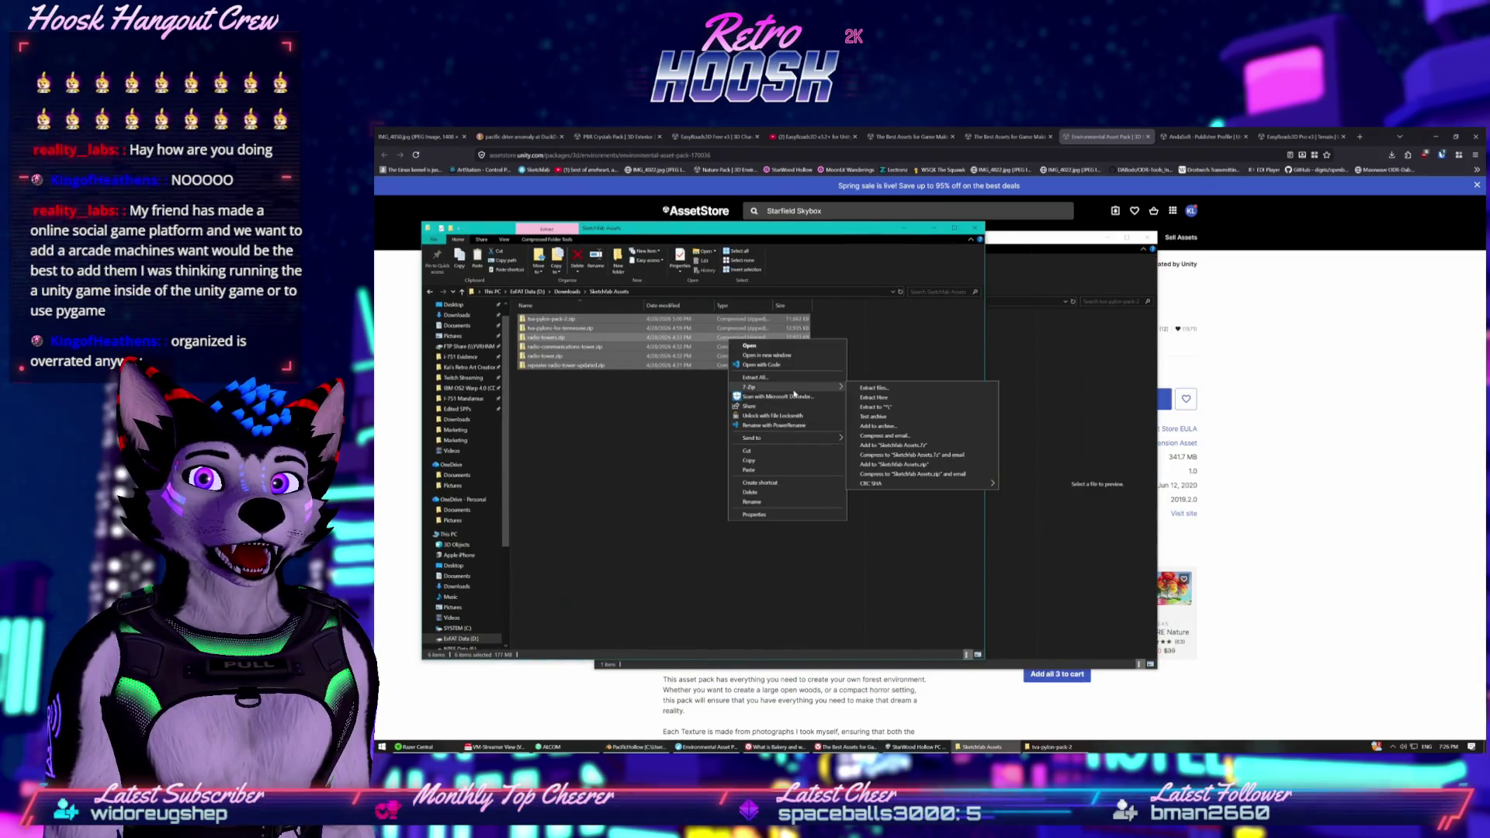
pyautogui.click(898, 397)
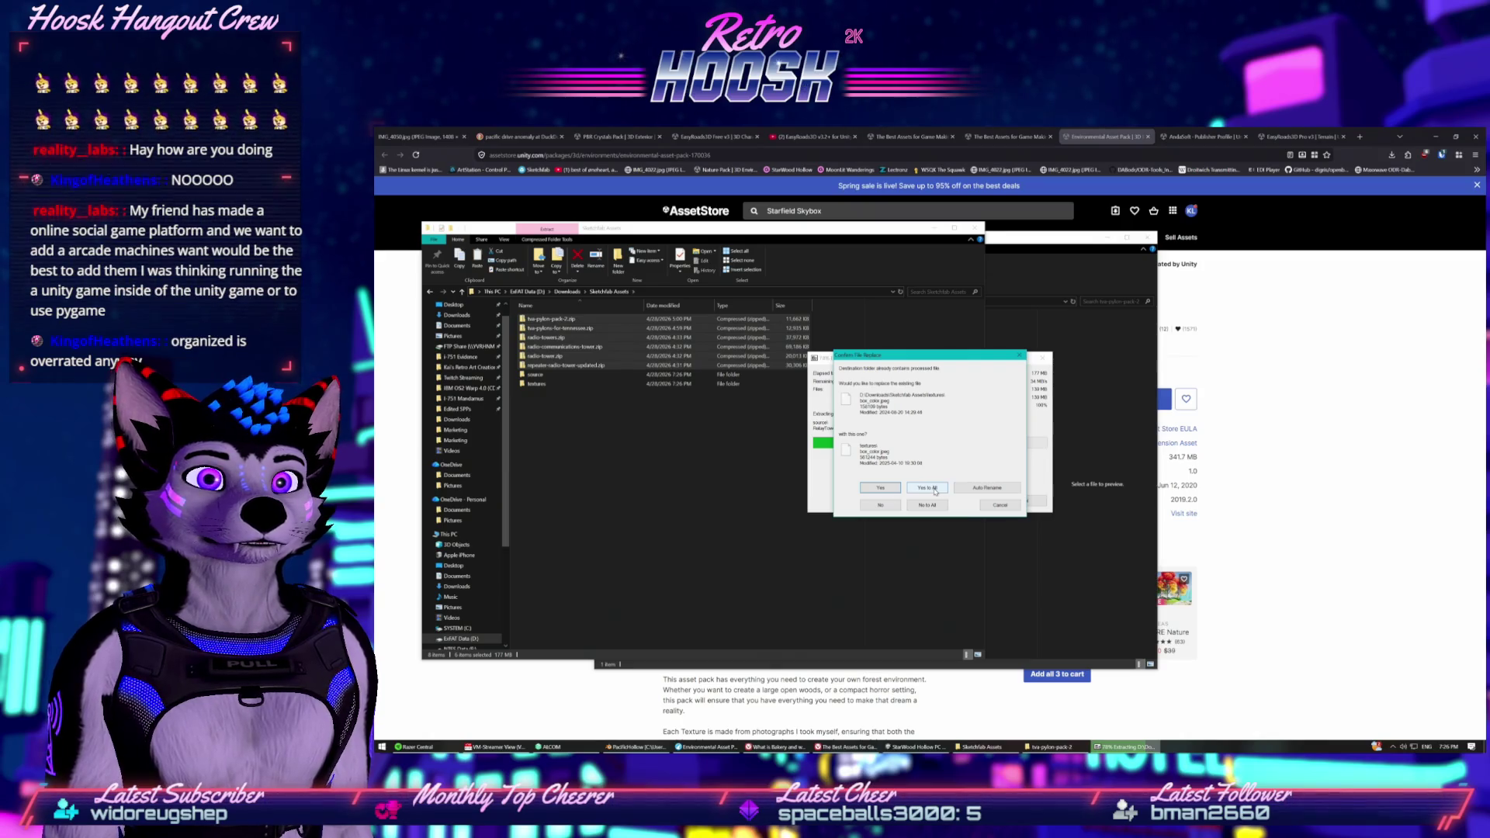
pyautogui.click(977, 505)
pyautogui.moveTo(731, 435); pyautogui.dragTo(570, 372)
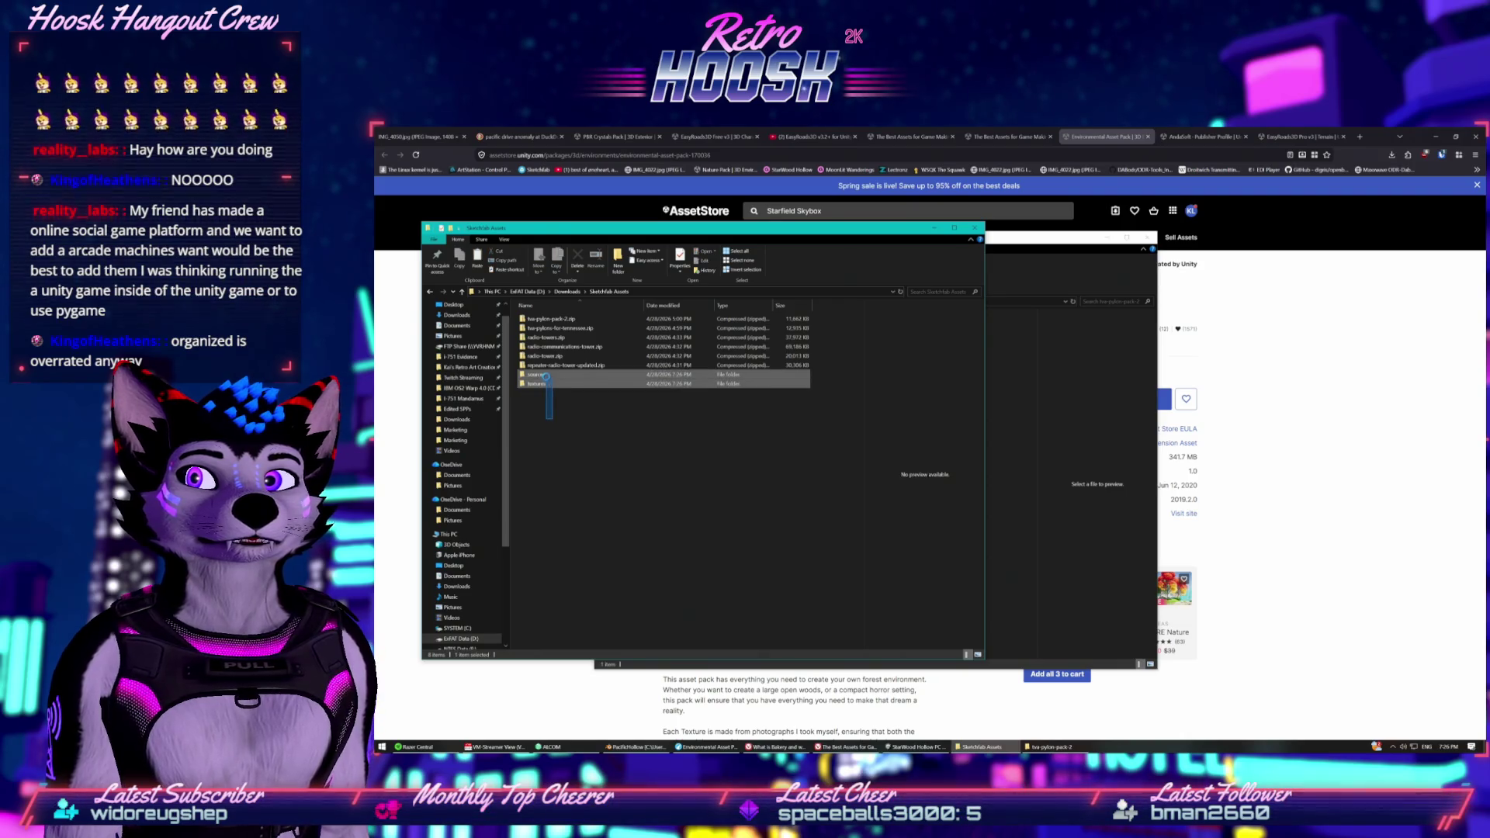
pyautogui.rightClick(546, 378)
pyautogui.click(606, 571)
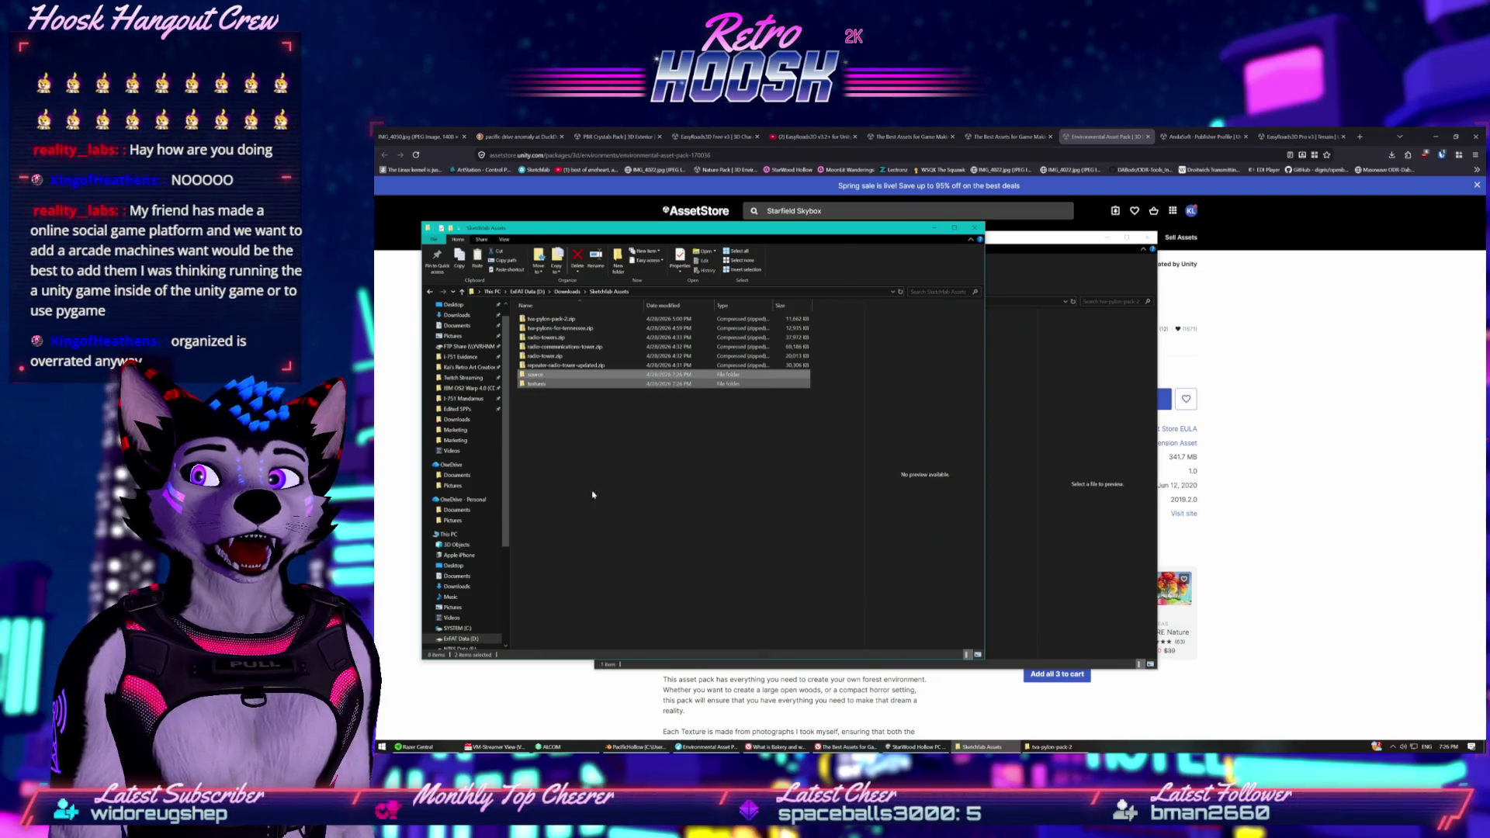
# Extract all six Sketchfab zips into their own folders with 7-Zip.
pyautogui.moveTo(842, 381); pyautogui.dragTo(630, 317)
pyautogui.rightClick(648, 348)
pyautogui.moveTo(698, 412)
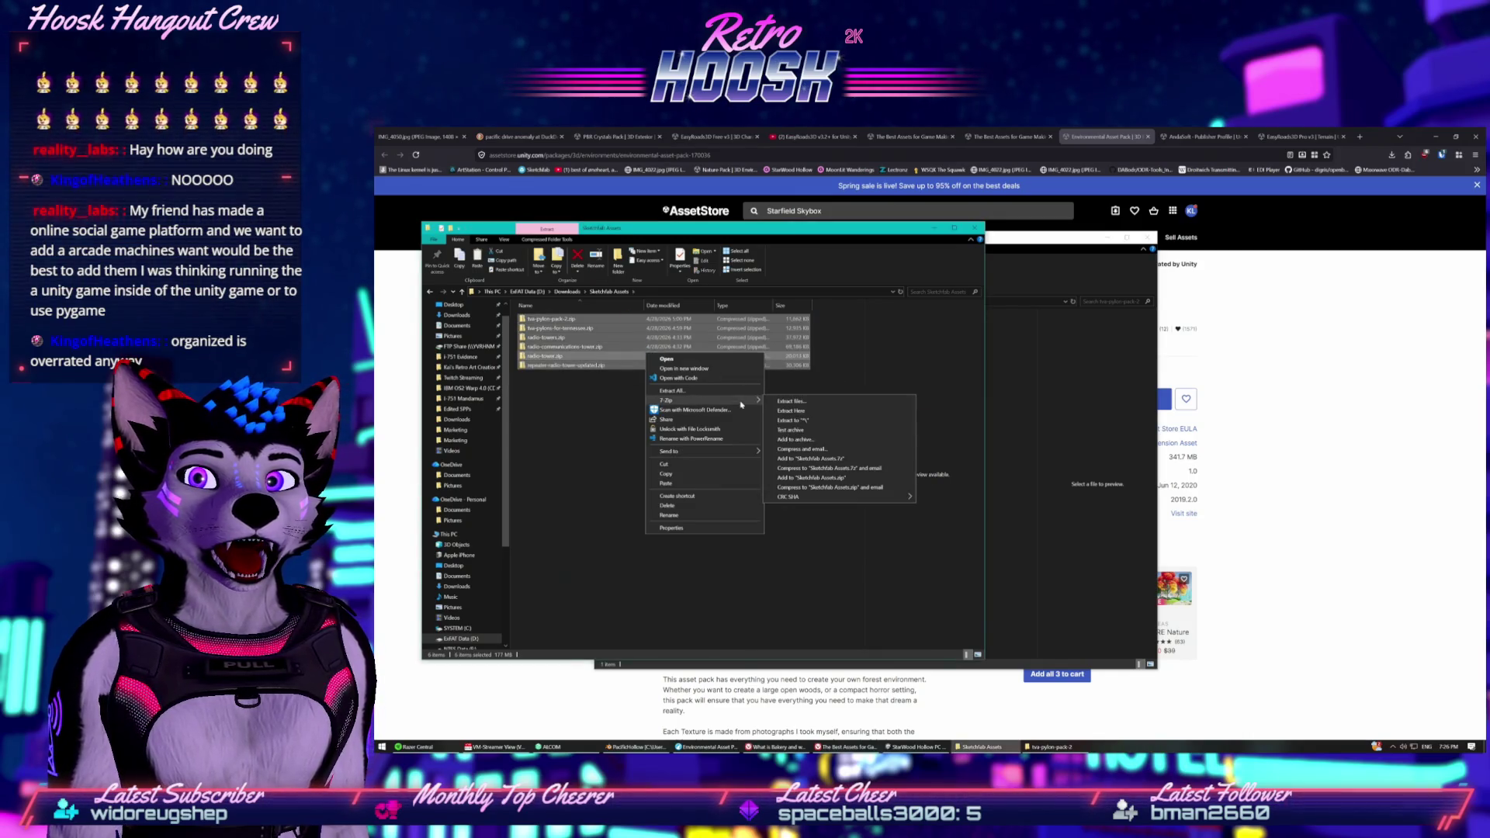
pyautogui.click(821, 423)
# Locate Tower.fbx in the radio-communications-tower source folder.
pyautogui.click(540, 376)
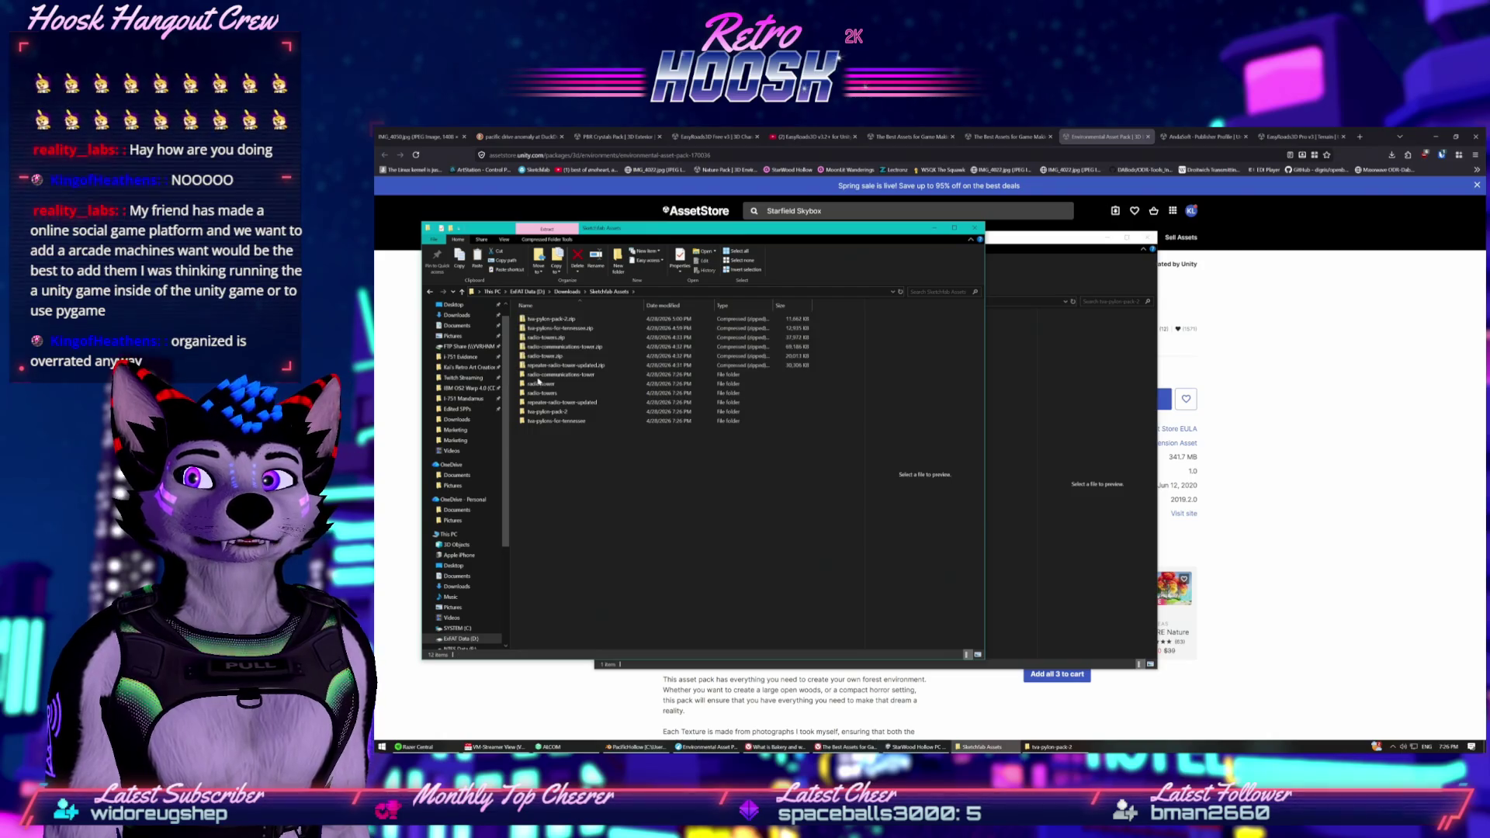
pyautogui.doubleClick(539, 377)
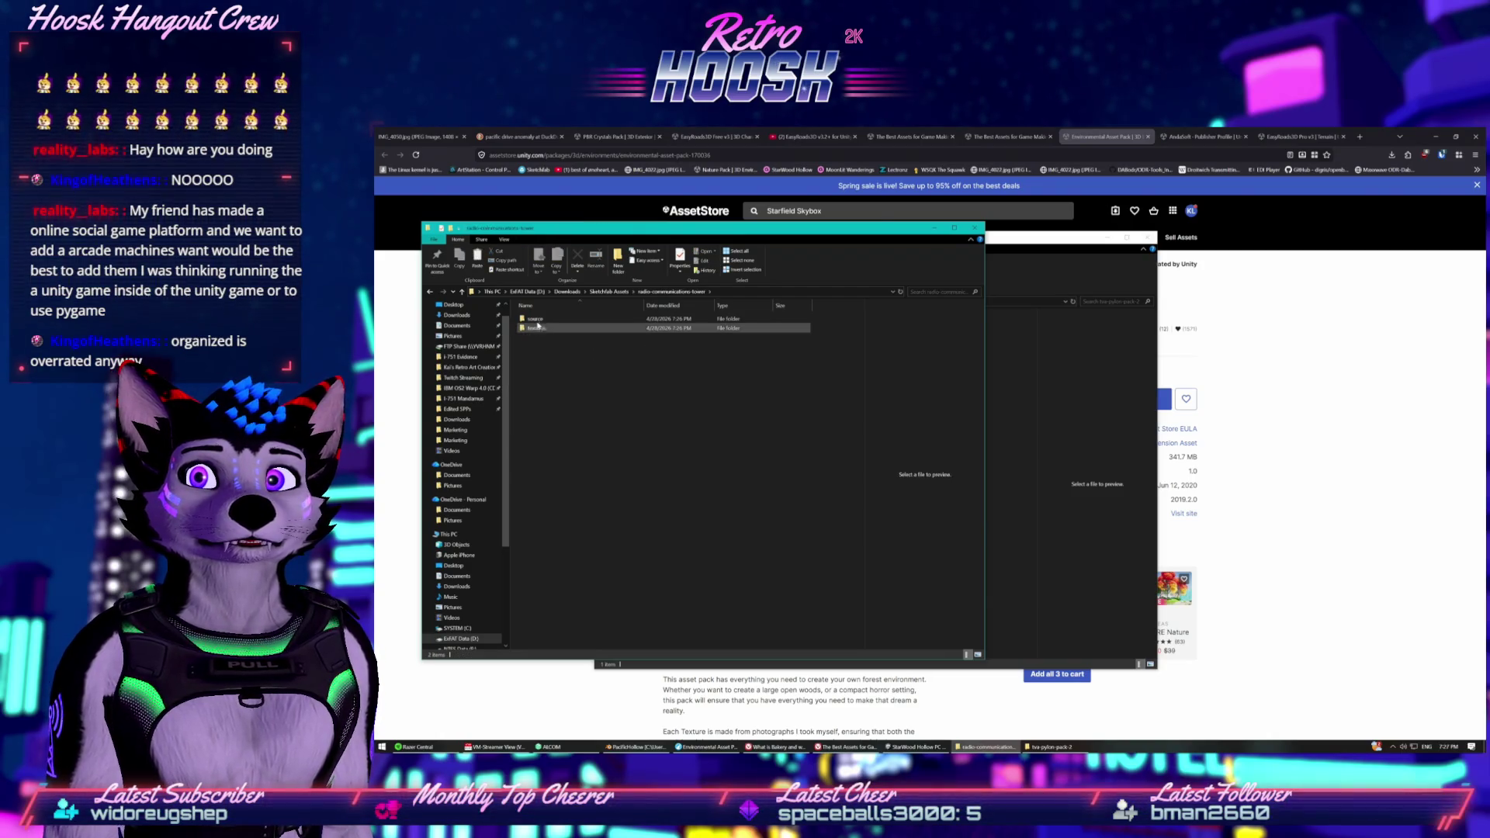
pyautogui.doubleClick(535, 318)
pyautogui.click(542, 319)
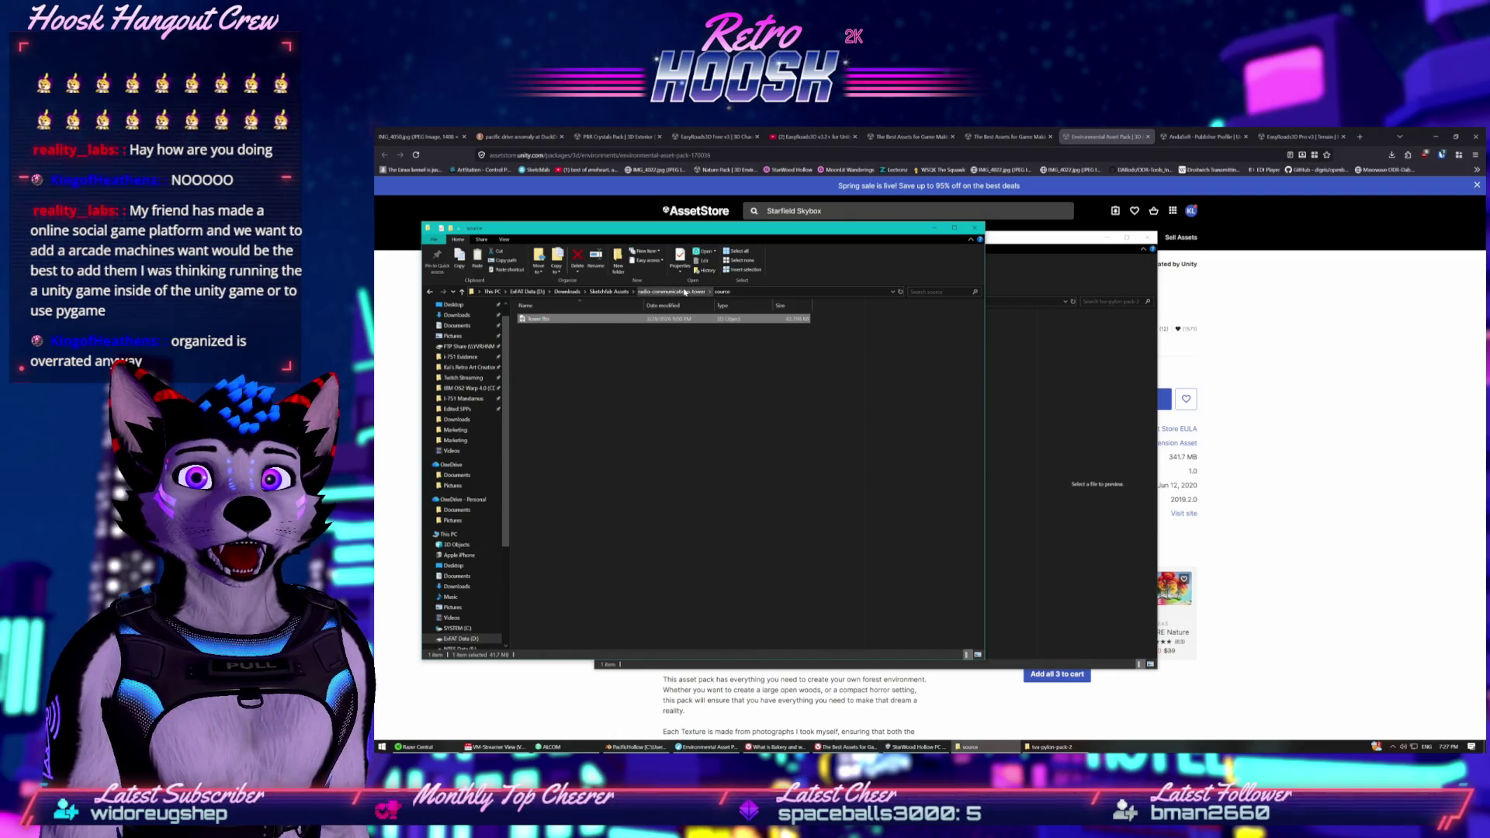
pyautogui.click(680, 292)
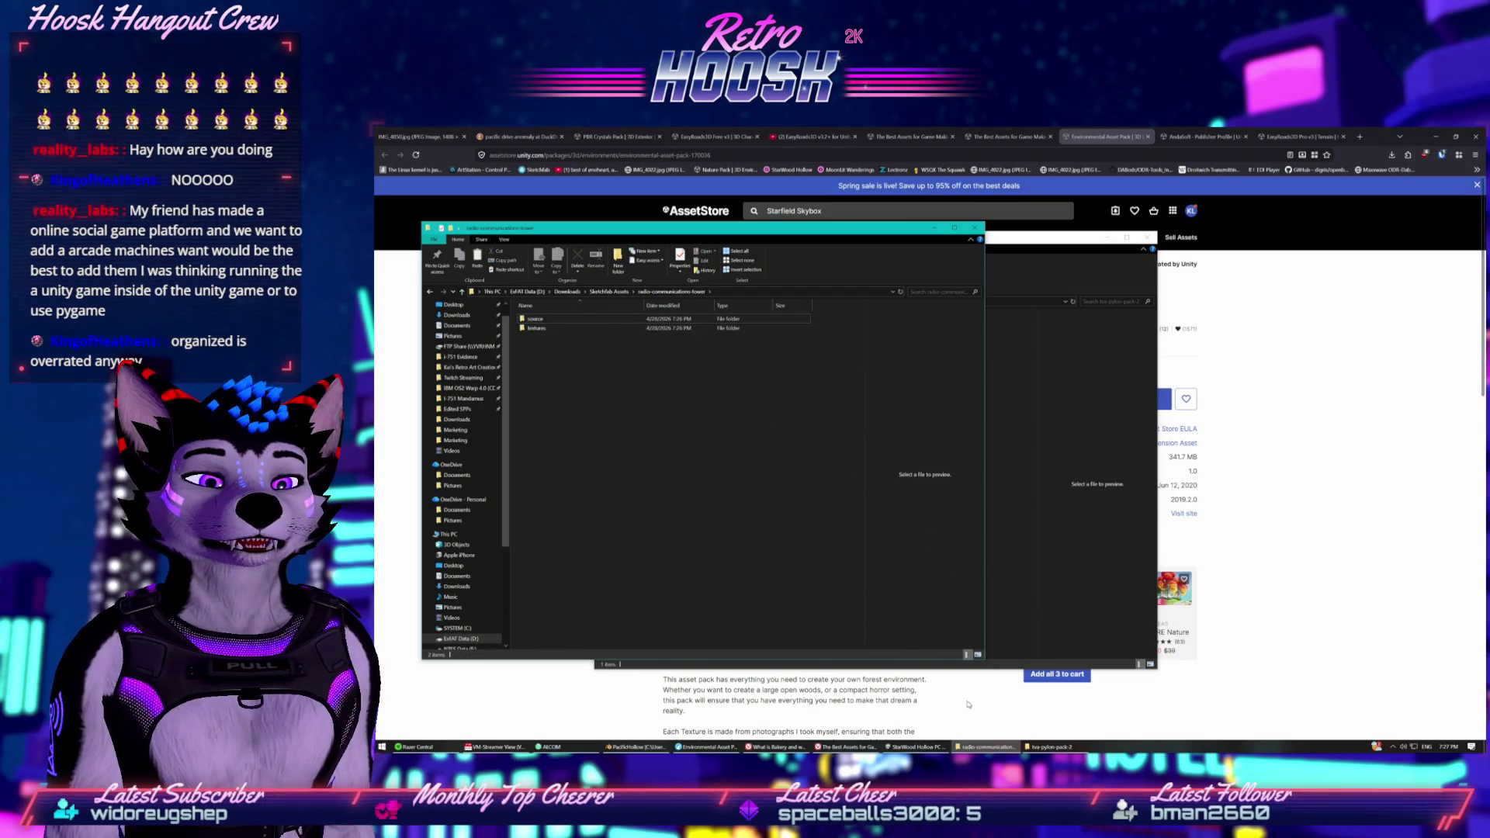
pyautogui.click(916, 747)
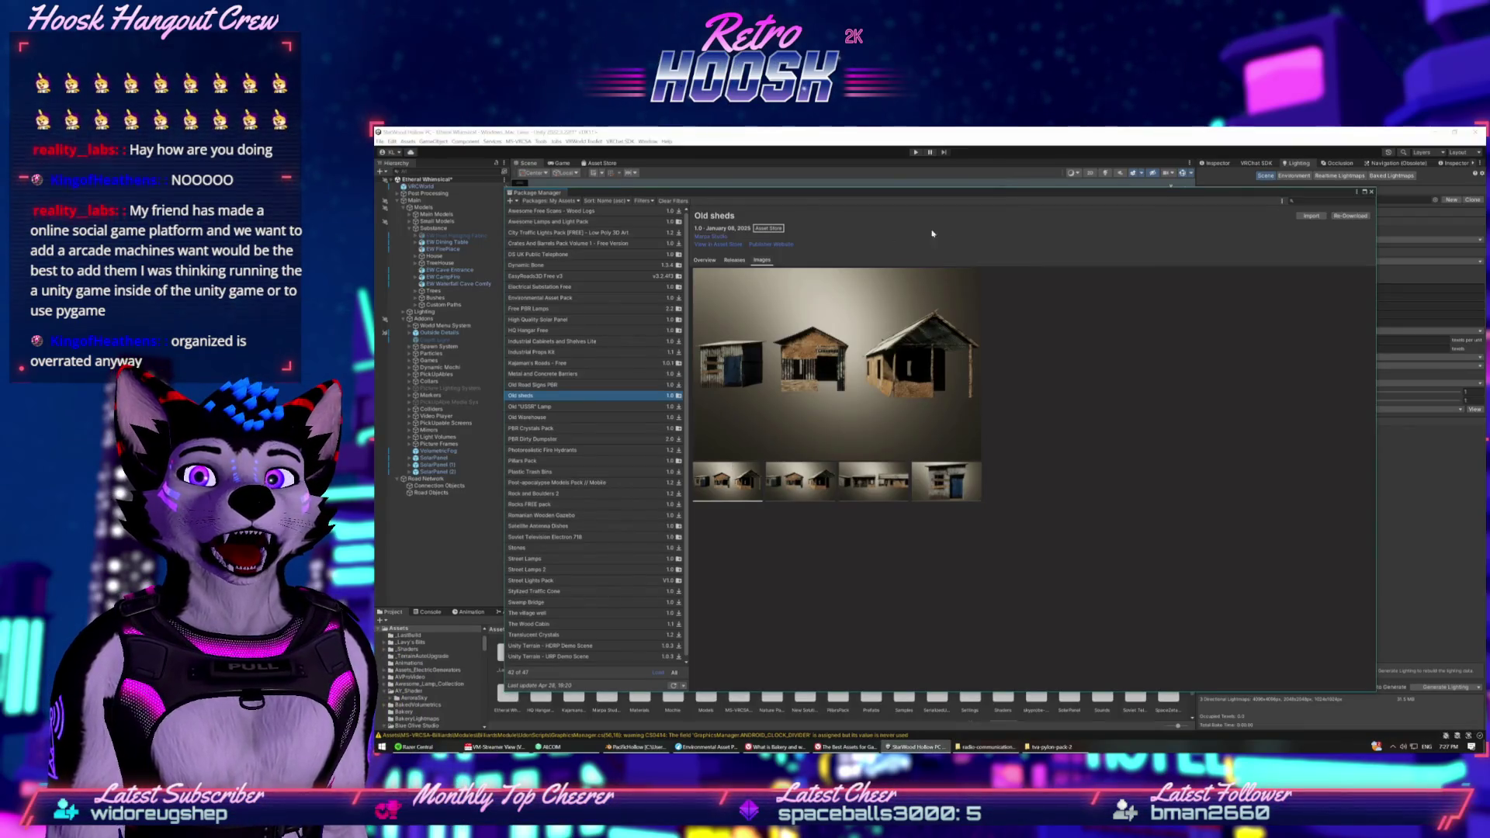
# Close Package Manager, then create and open a 'Sketchfab Assets' folder under Assets.
pyautogui.click(1369, 193)
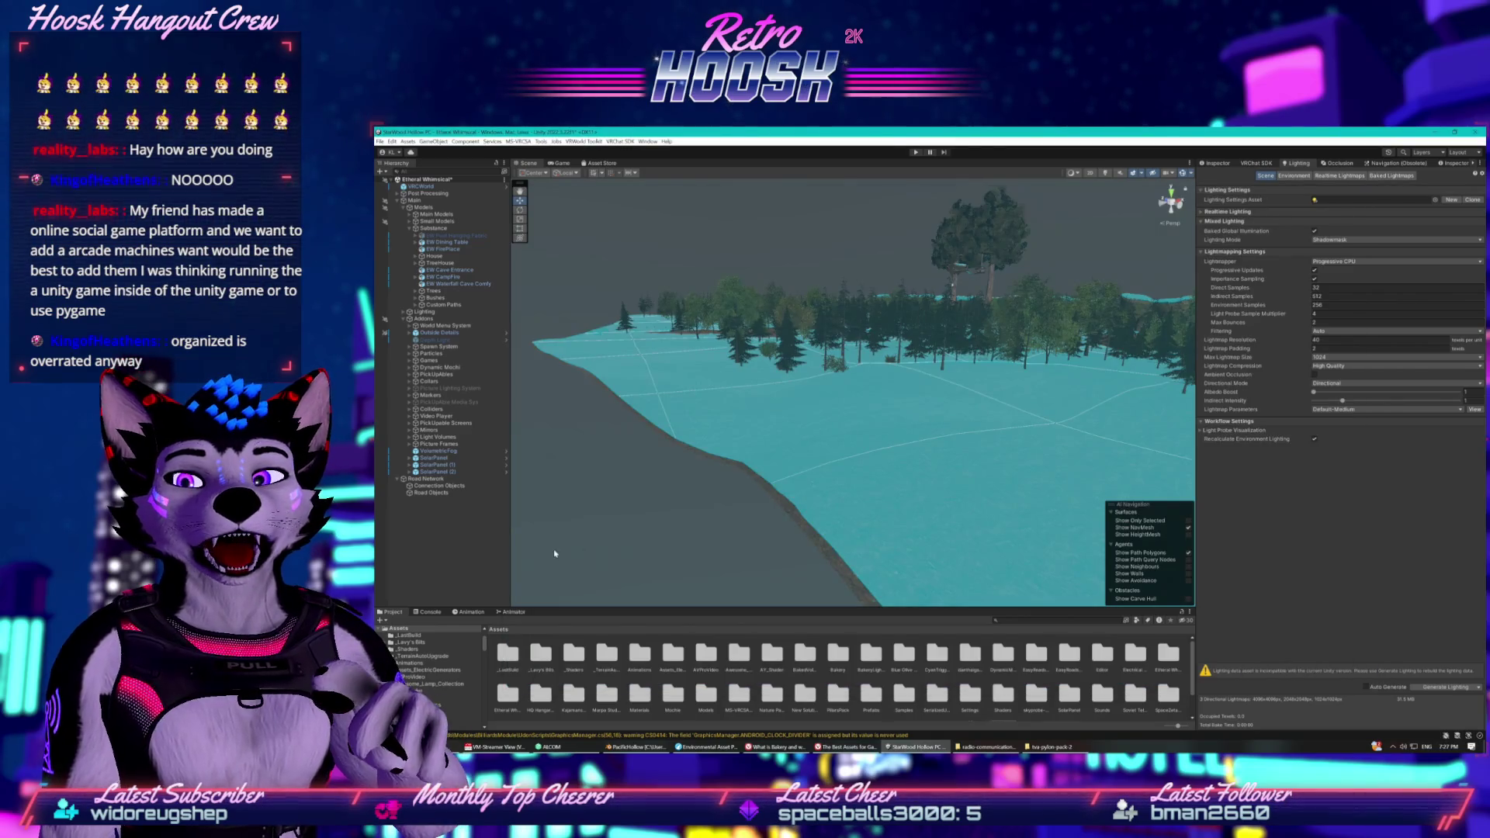
pyautogui.rightClick(409, 683)
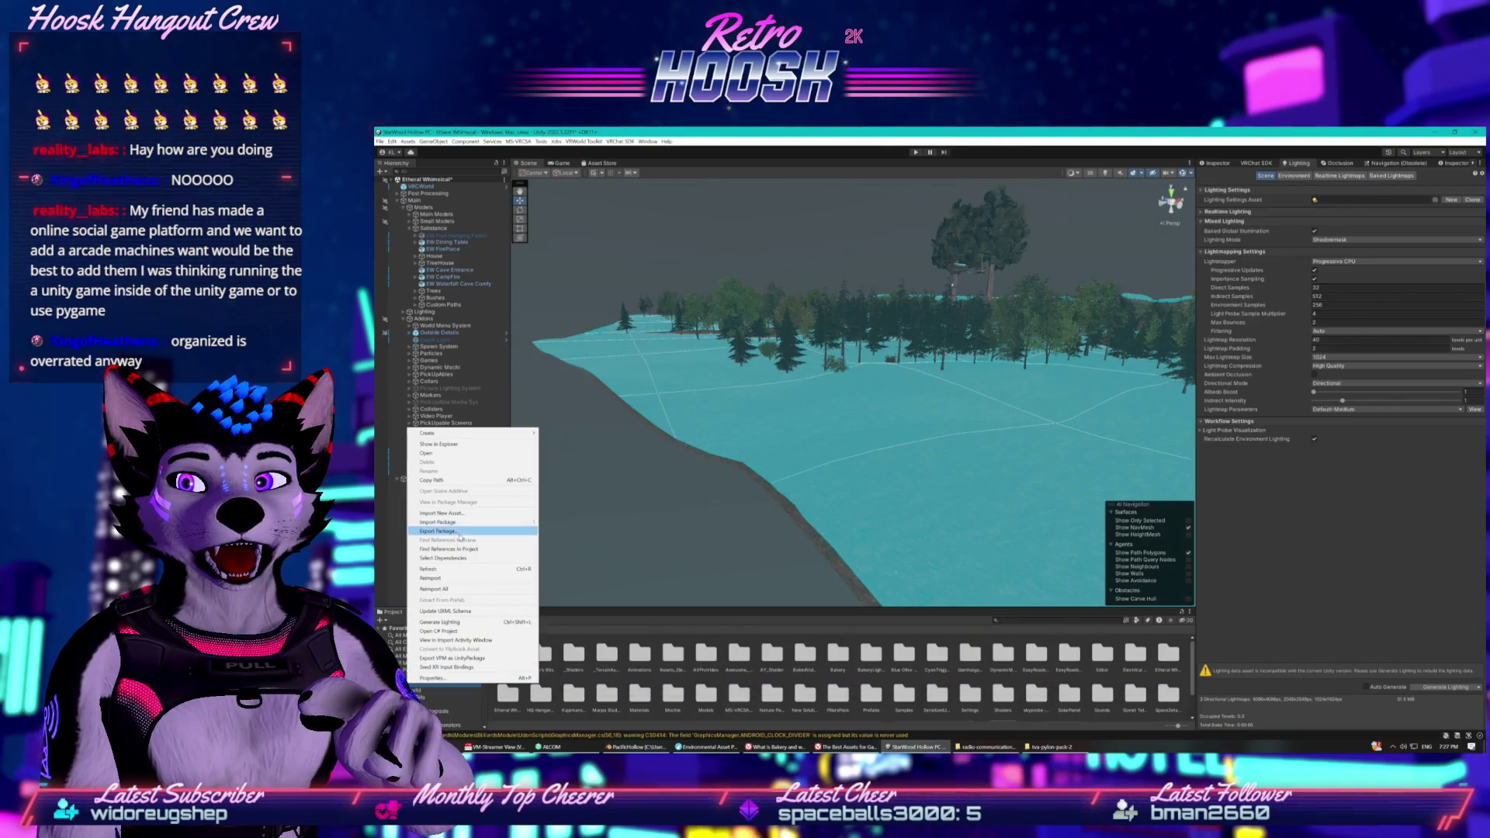
pyautogui.moveTo(466, 433)
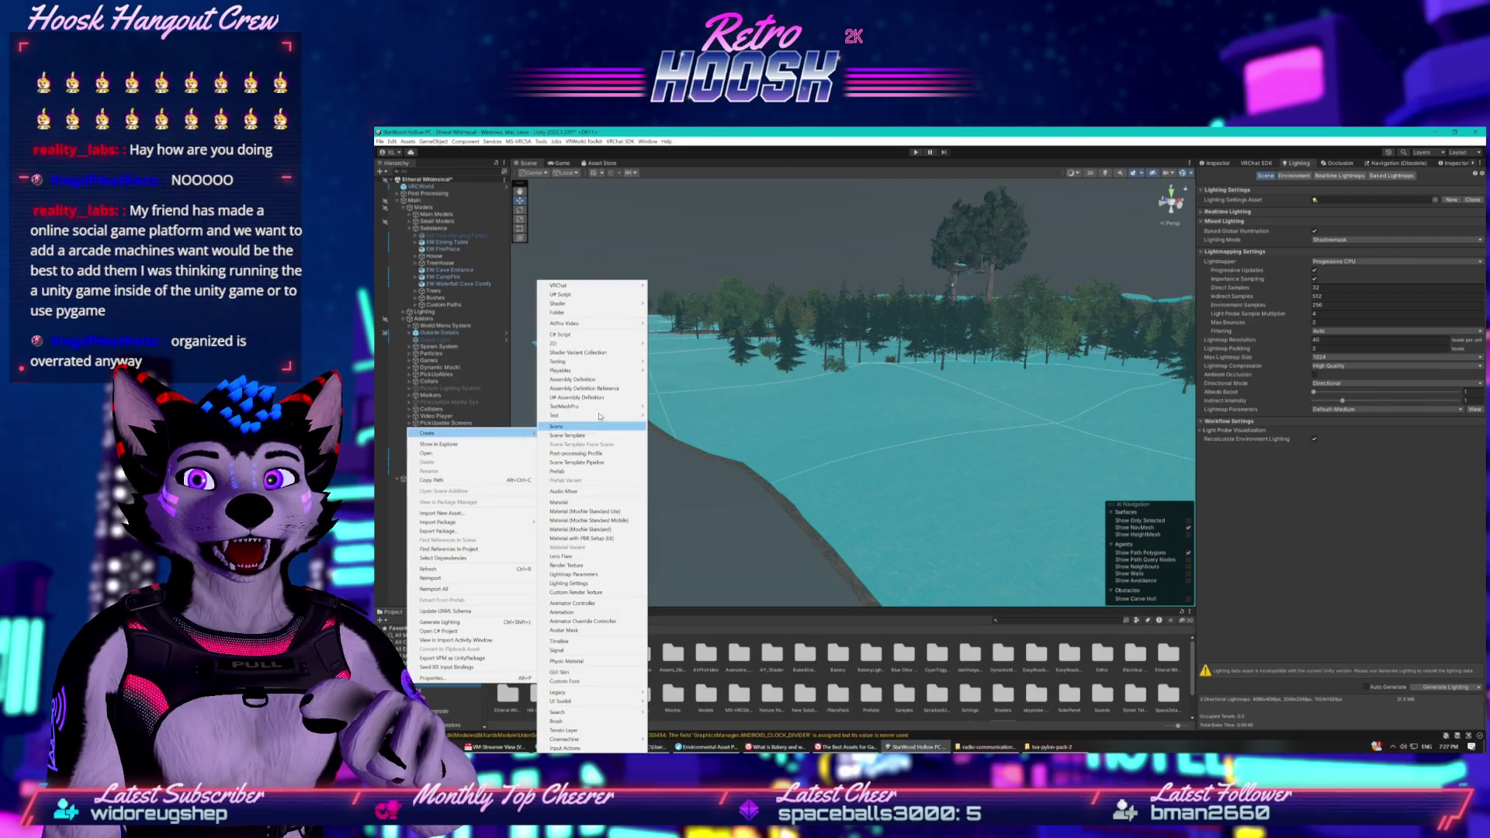
pyautogui.click(575, 312)
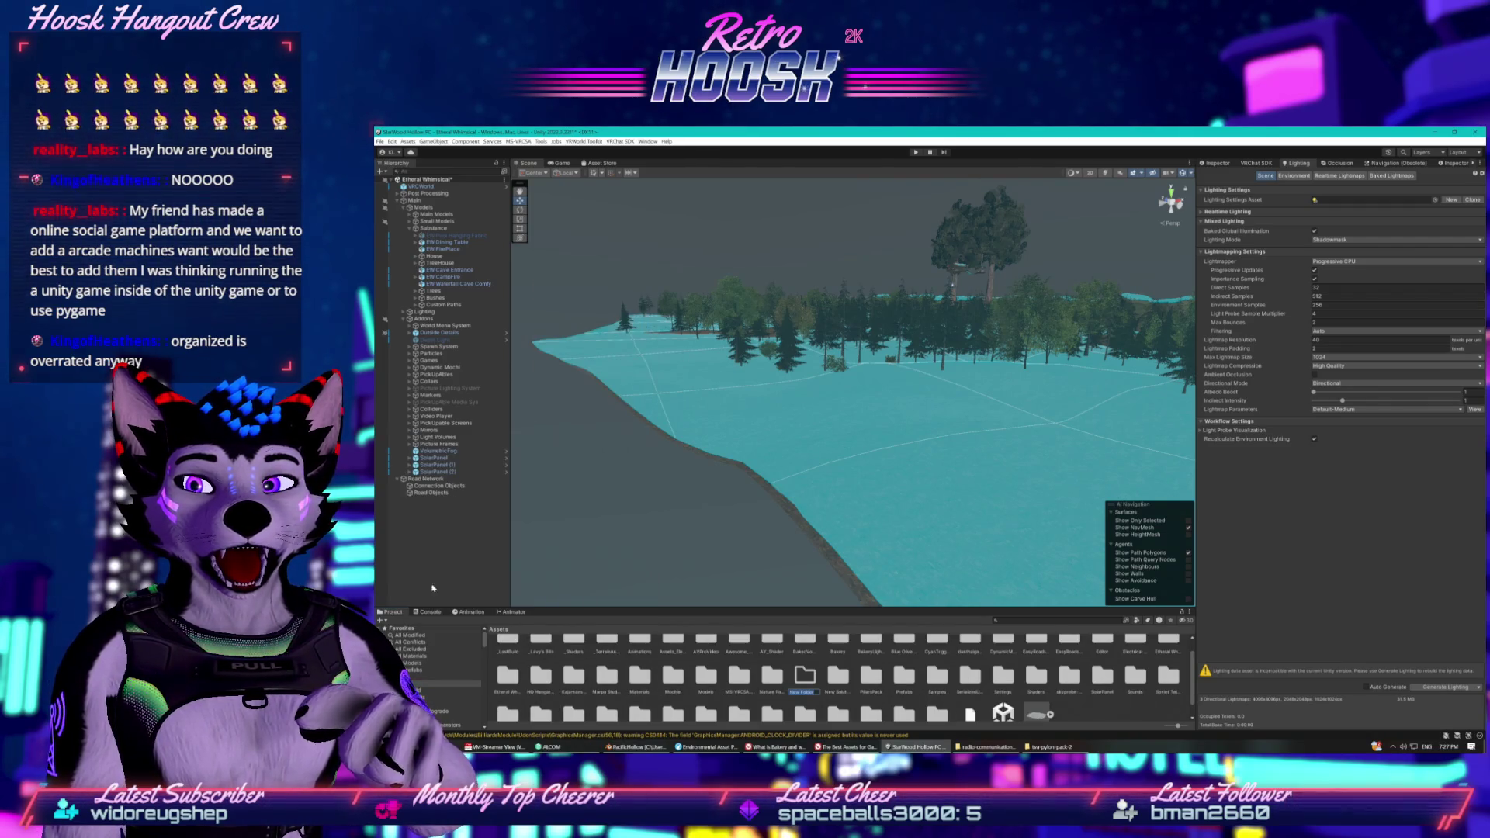
pyautogui.press('BackSpace')
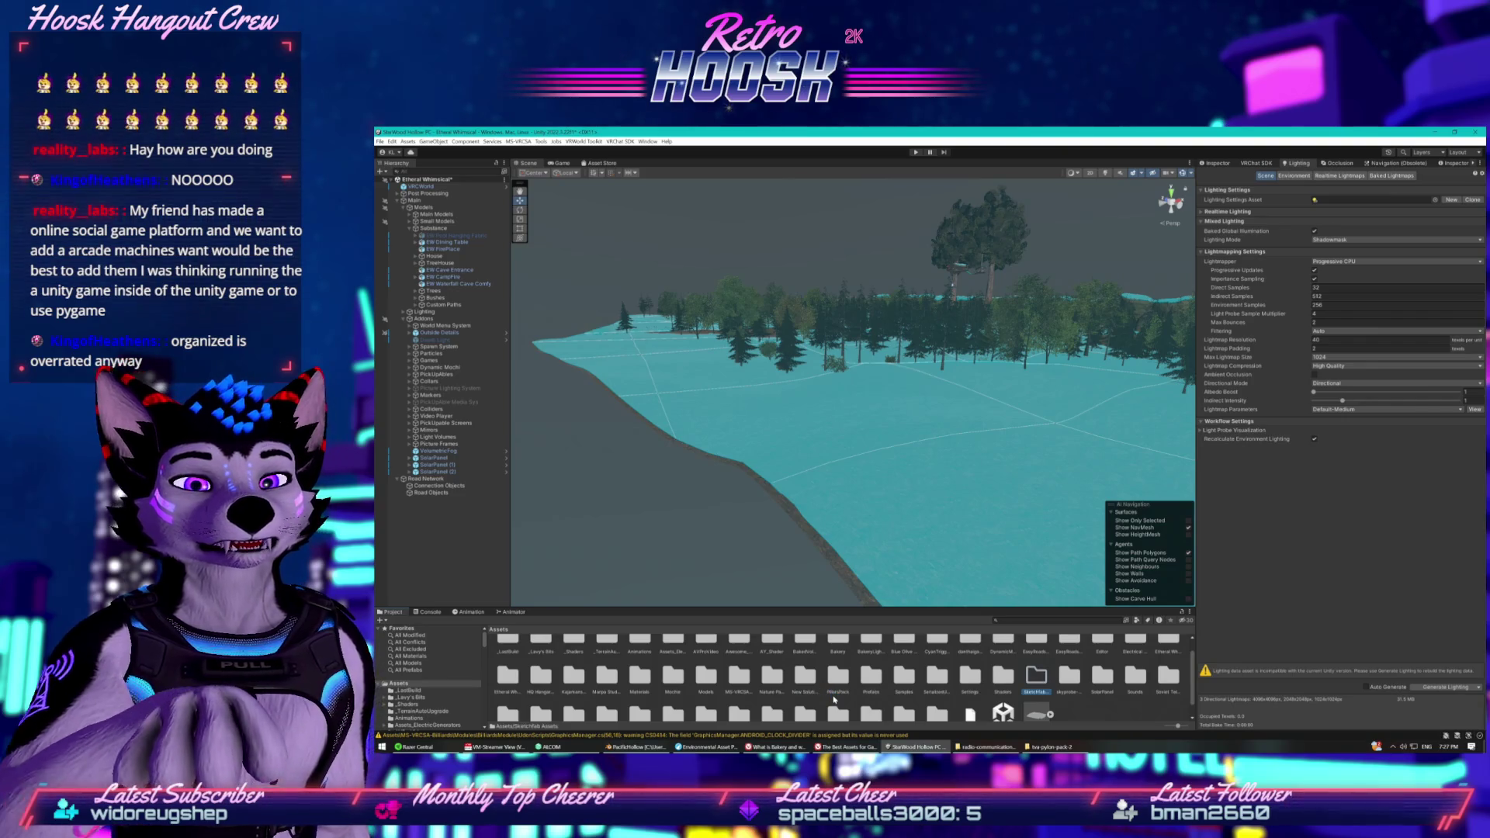
pyautogui.doubleClick(1039, 677)
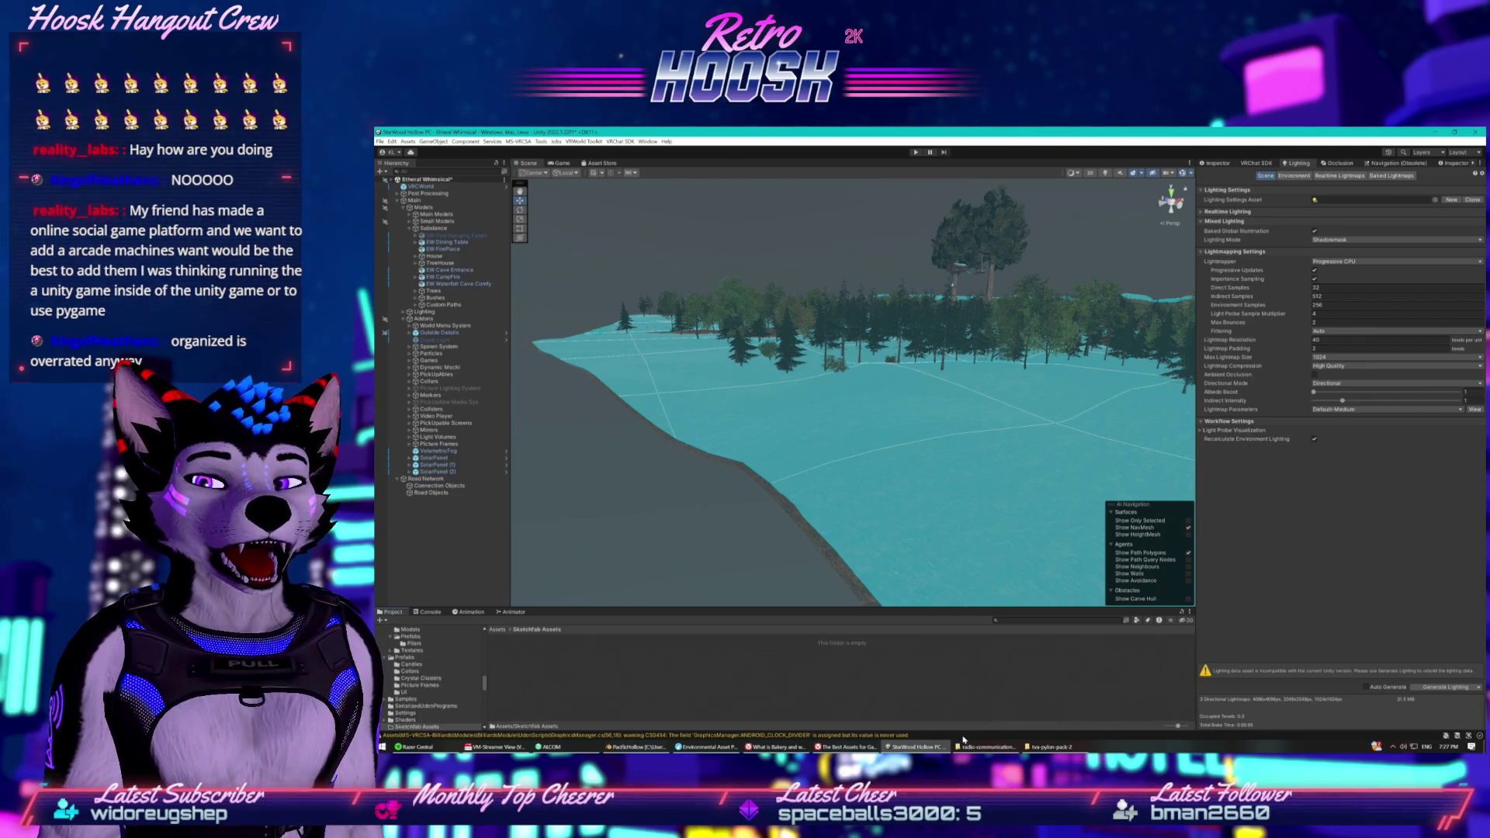
pyautogui.click(985, 747)
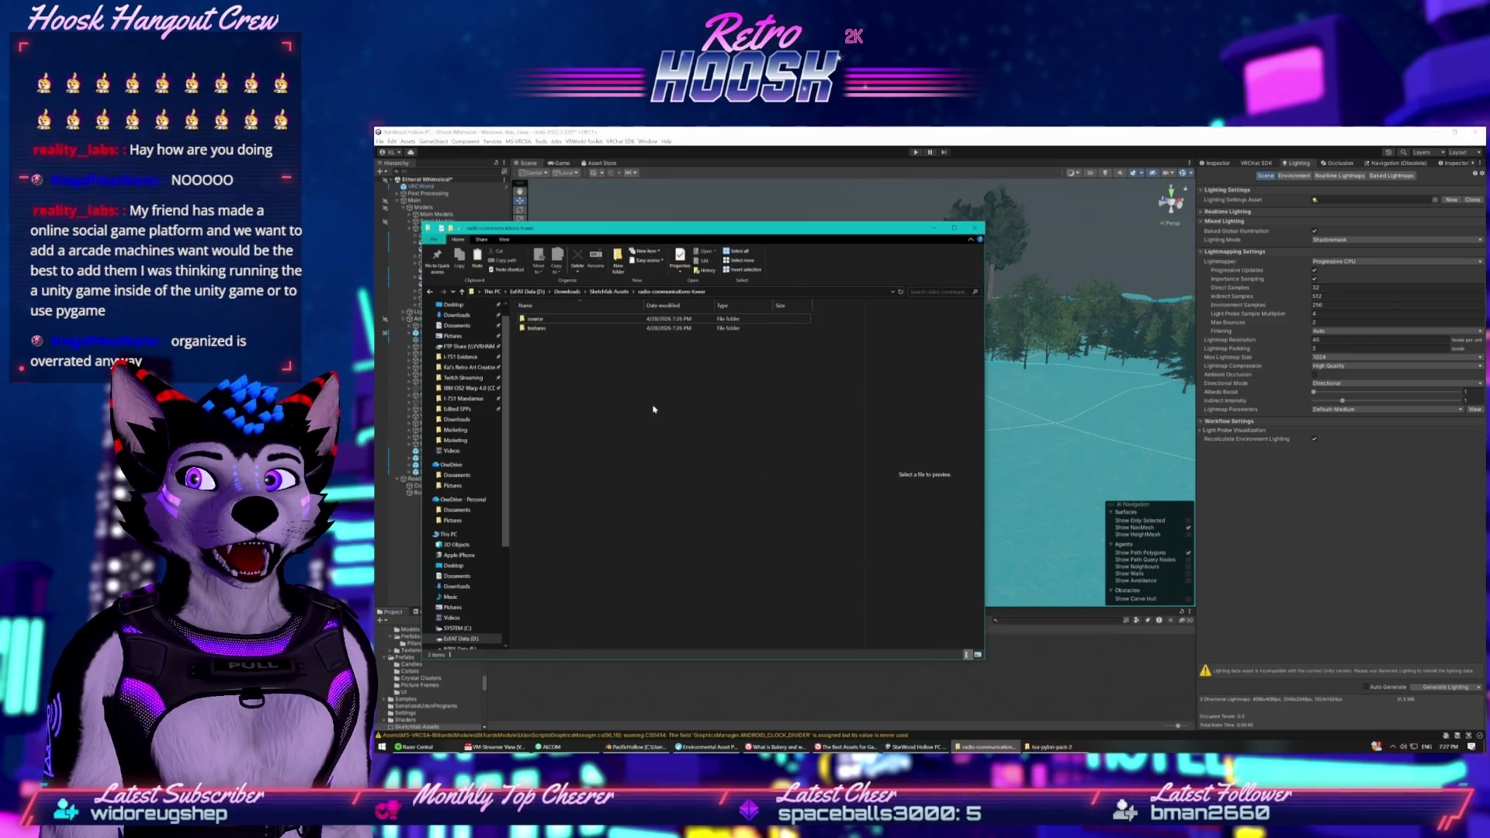
# Drag the six extracted model folders from Explorer into Unity's Sketchfab Assets folder.
pyautogui.press('BackSpace')
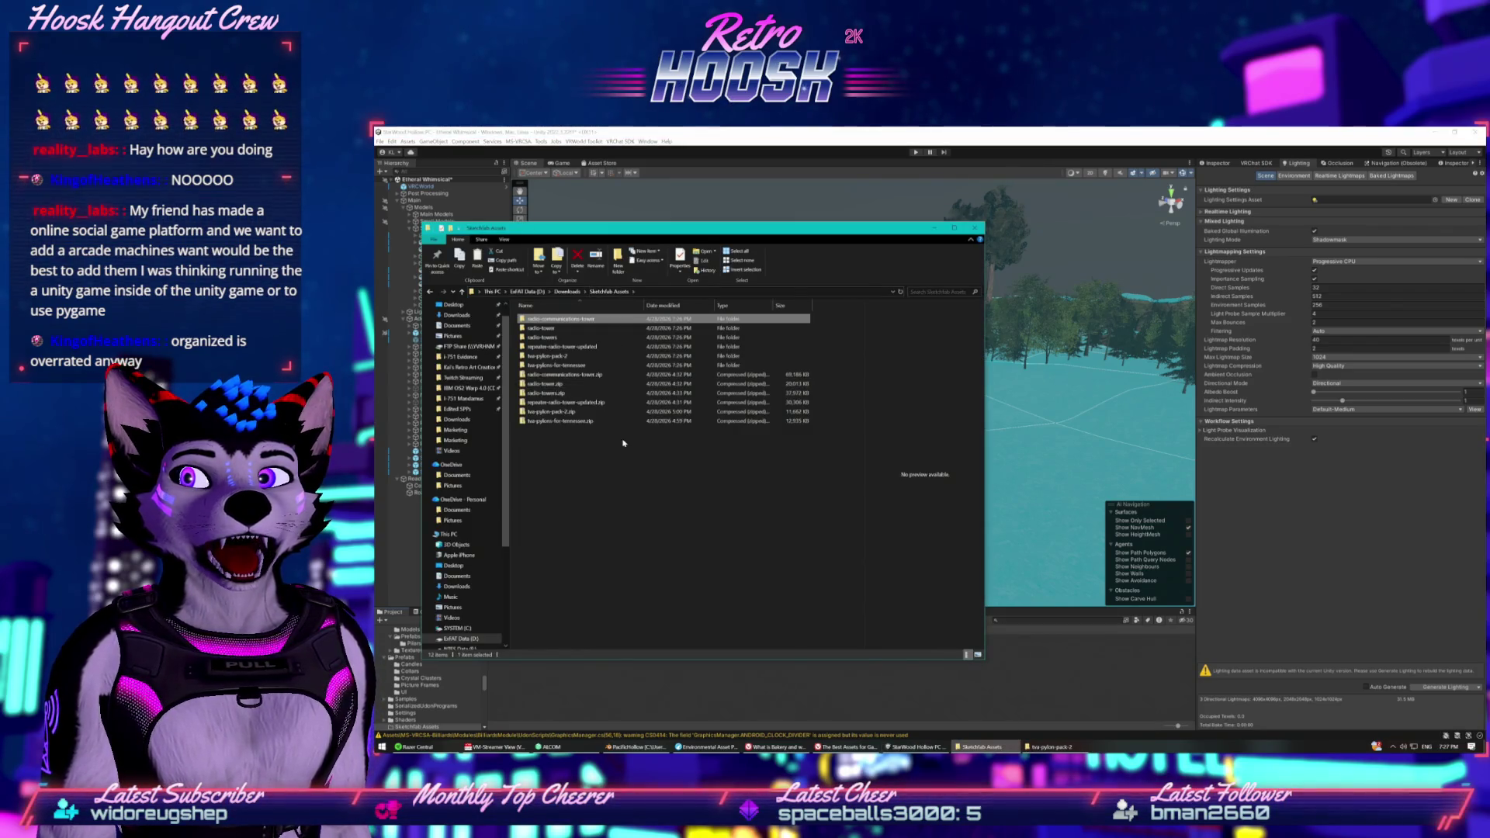
pyautogui.moveTo(841, 366); pyautogui.dragTo(683, 329)
pyautogui.moveTo(593, 320); pyautogui.dragTo(593, 315)
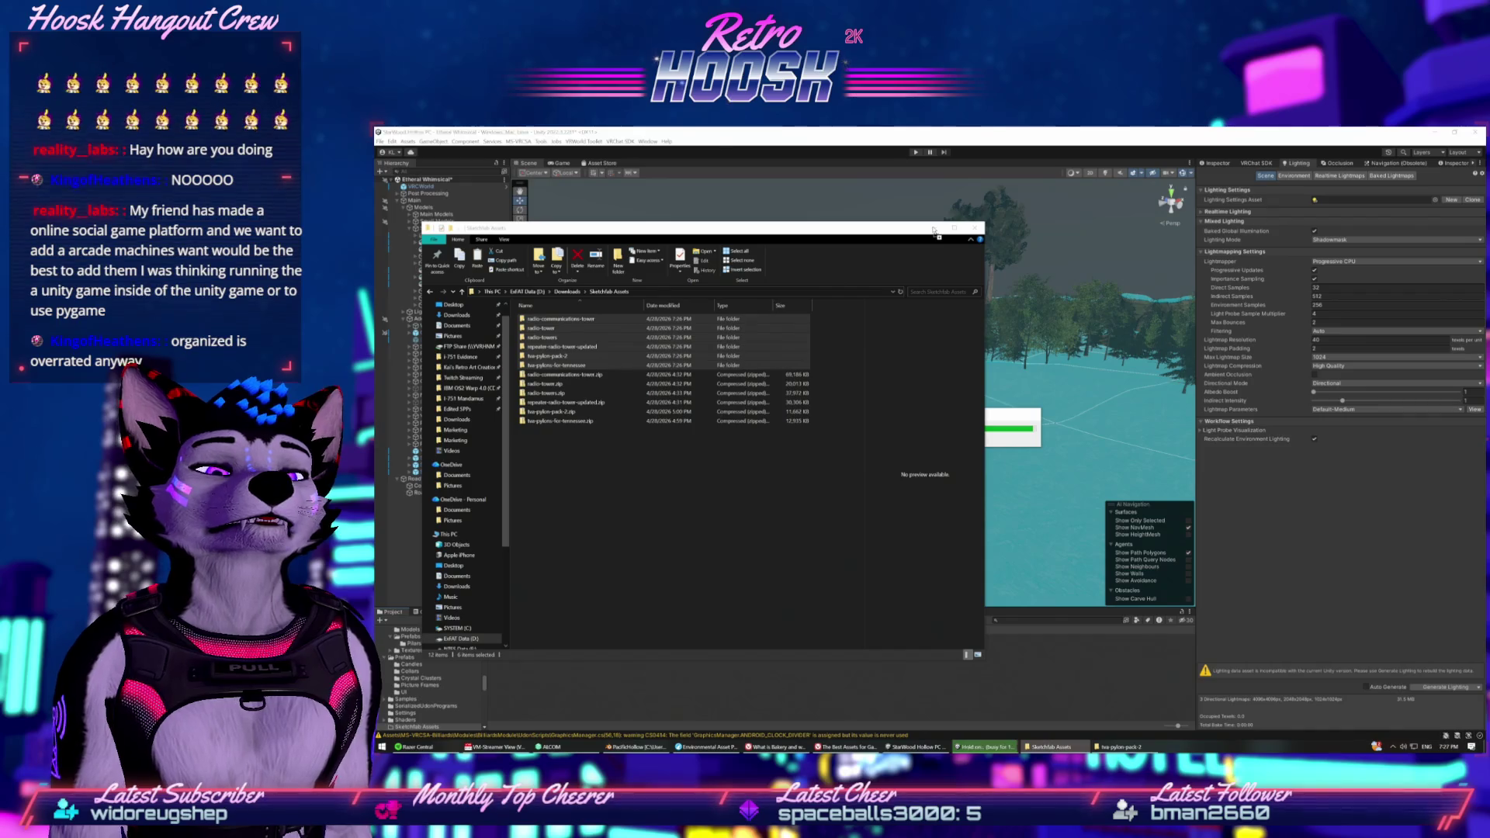
pyautogui.click(933, 230)
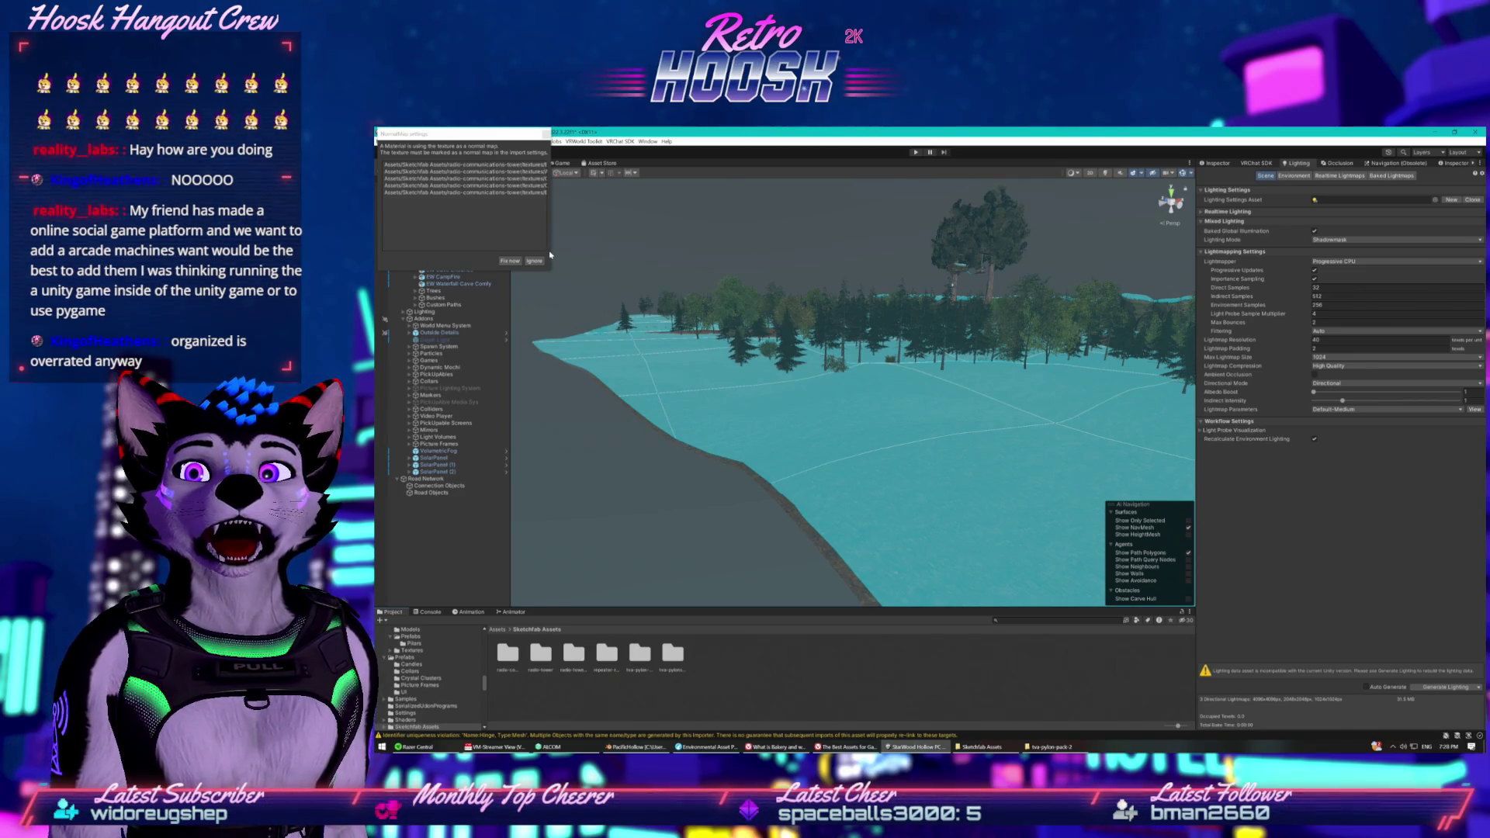
# Open radio-communications-tower's source folder and inspect the Tower model's import settings and preview.
pyautogui.moveTo(550, 249); pyautogui.dragTo(618, 261)
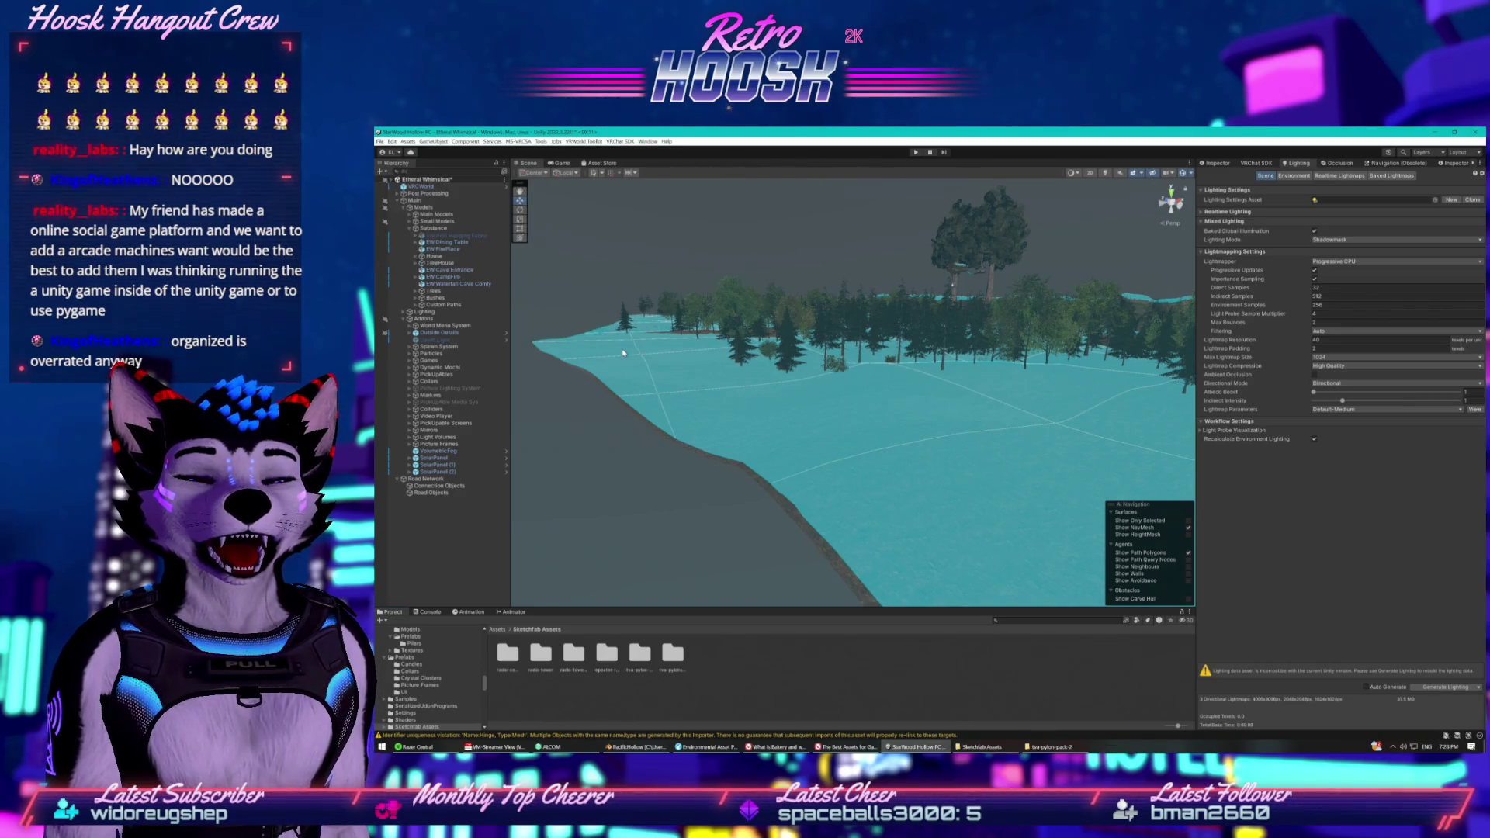
pyautogui.doubleClick(507, 654)
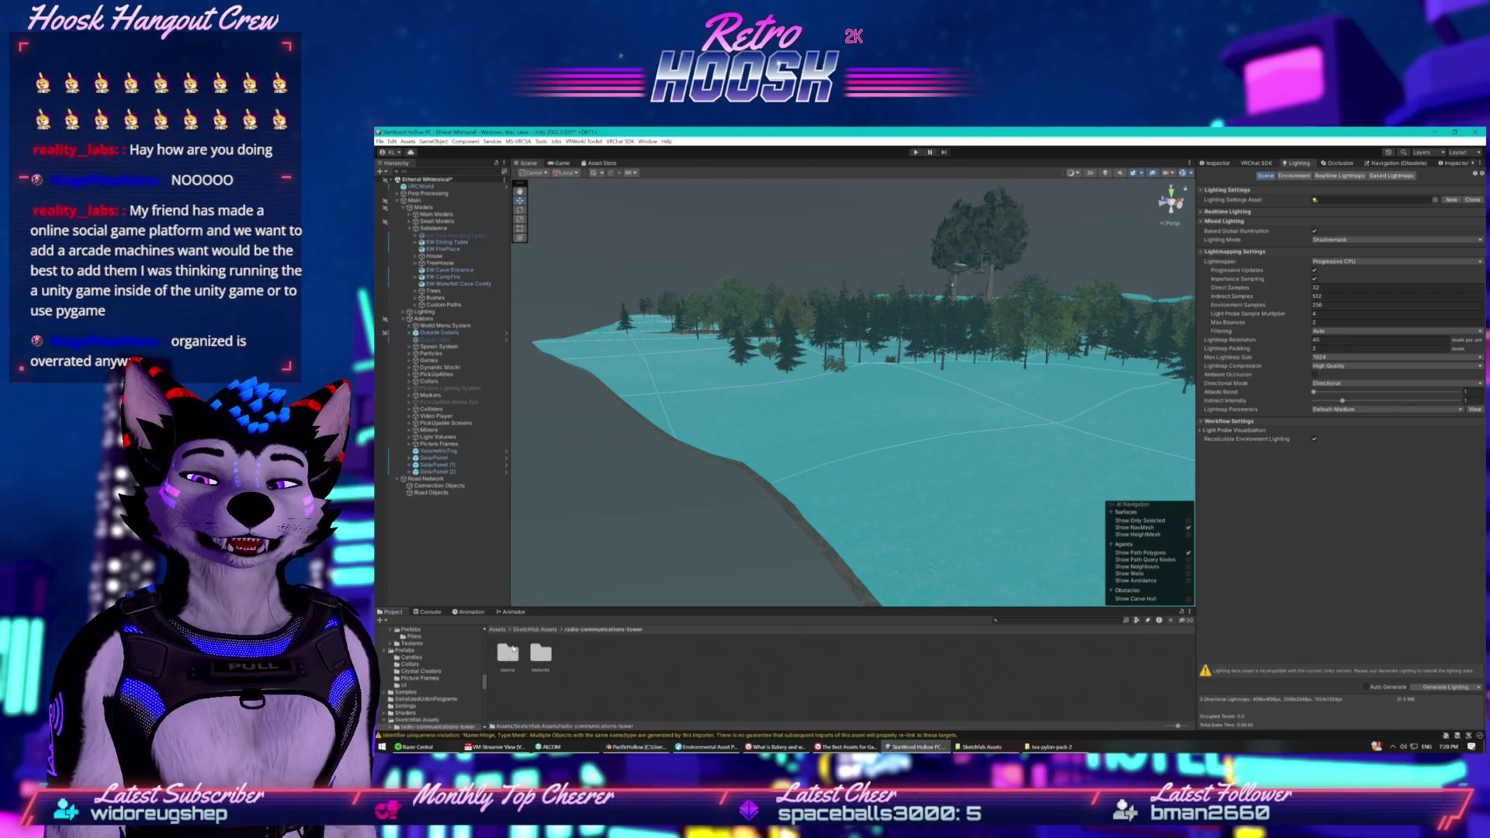
pyautogui.doubleClick(509, 651)
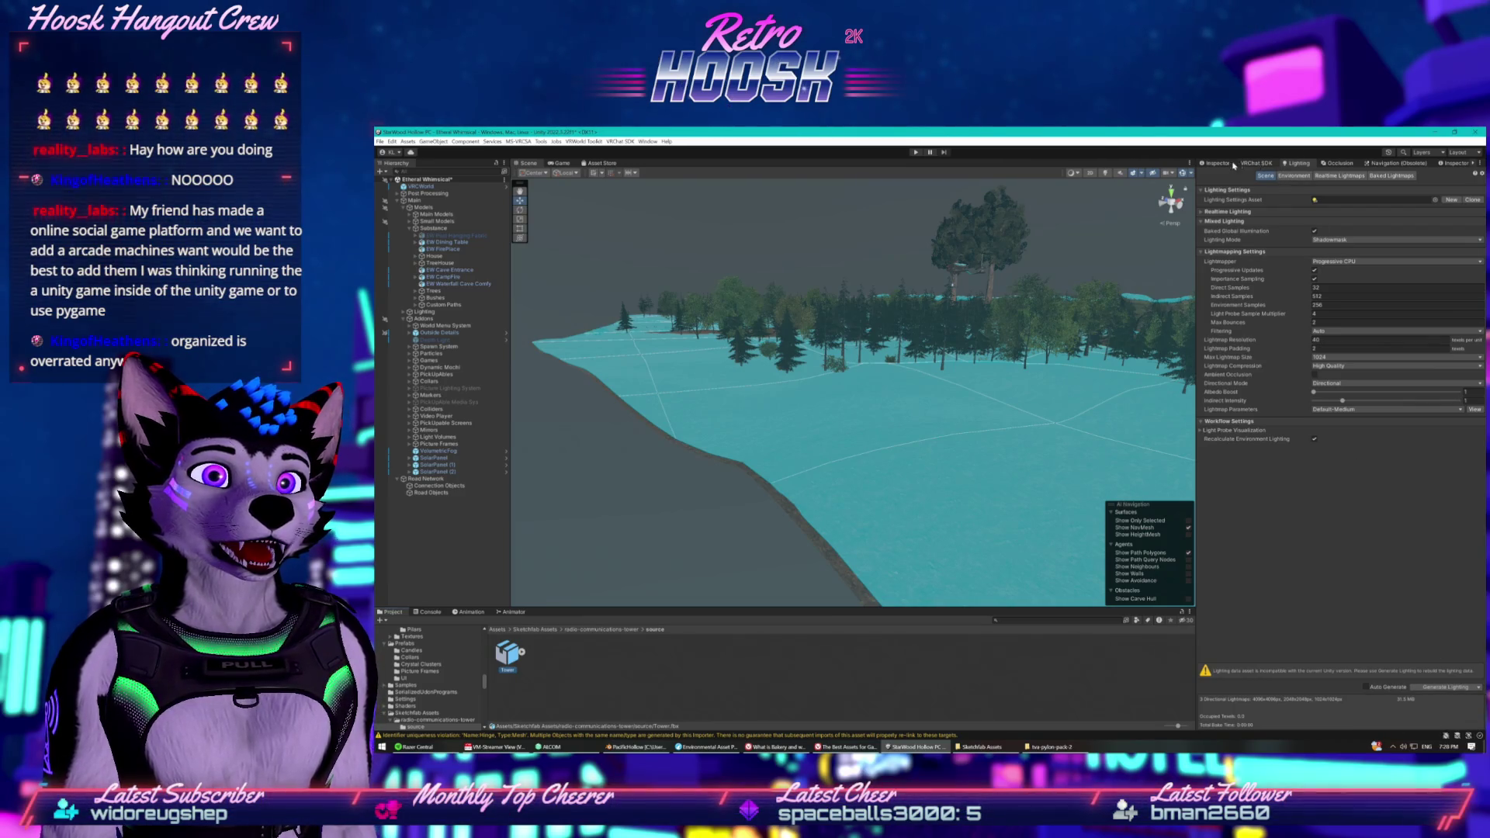
pyautogui.click(1256, 163)
pyautogui.click(1214, 164)
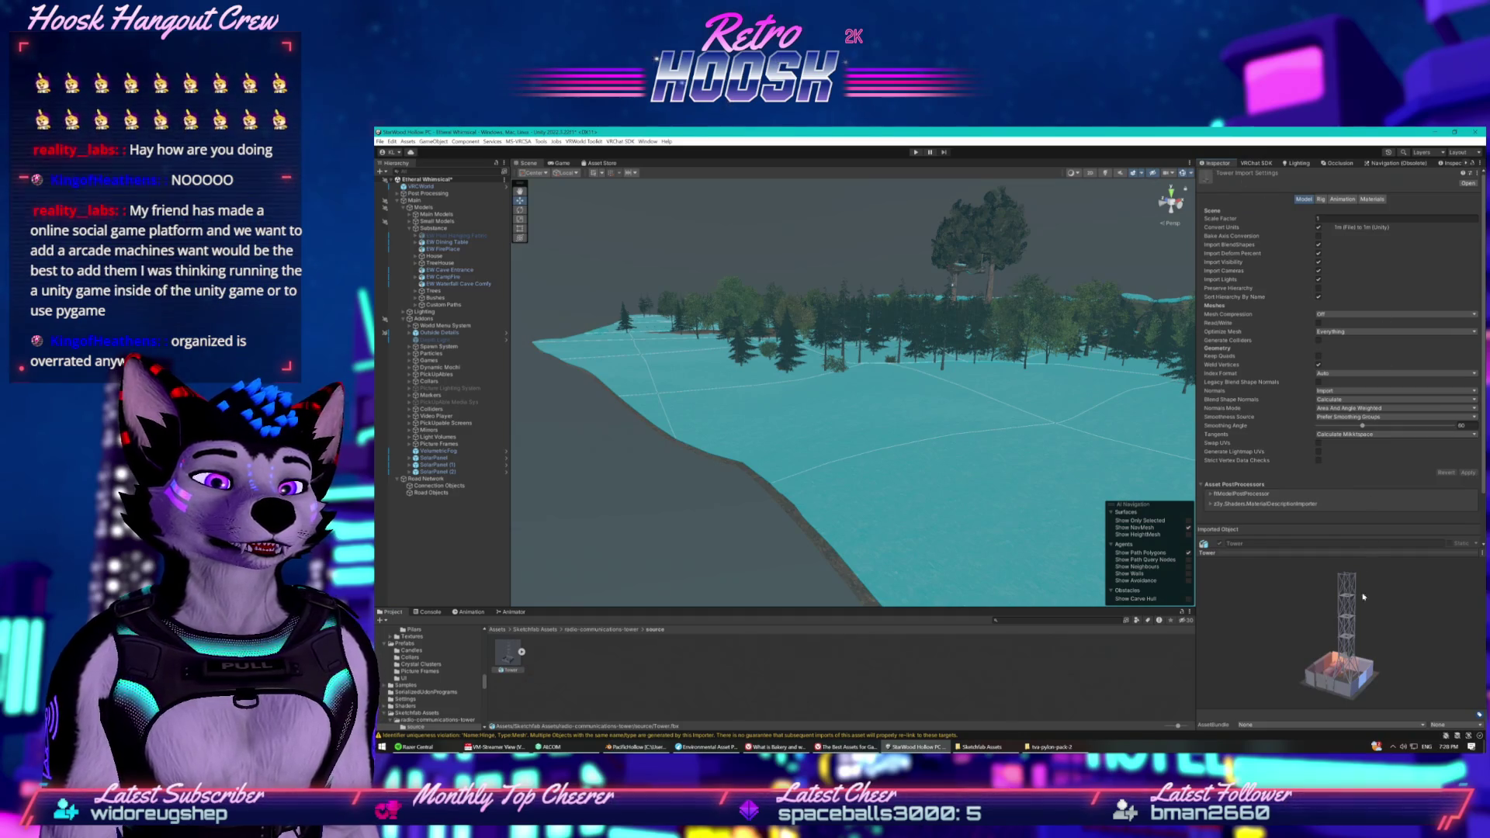
pyautogui.moveTo(1345, 693)
pyautogui.mouseDown()
pyautogui.moveTo(1303, 675)
pyautogui.moveTo(1338, 666)
pyautogui.moveTo(1287, 667)
pyautogui.moveTo(1412, 665)
pyautogui.mouseUp()
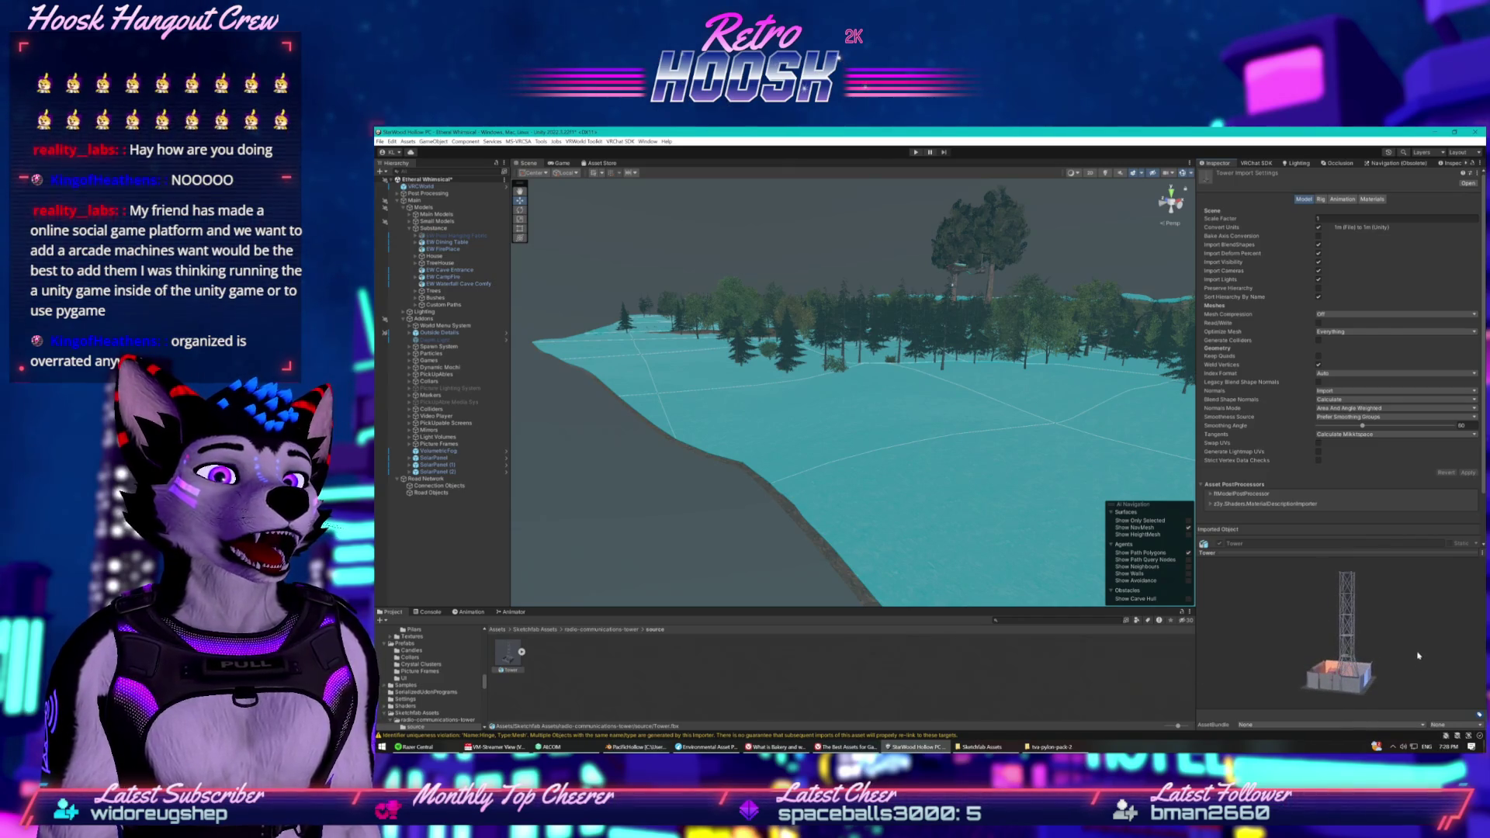
pyautogui.scroll(-2, 1311, 536)
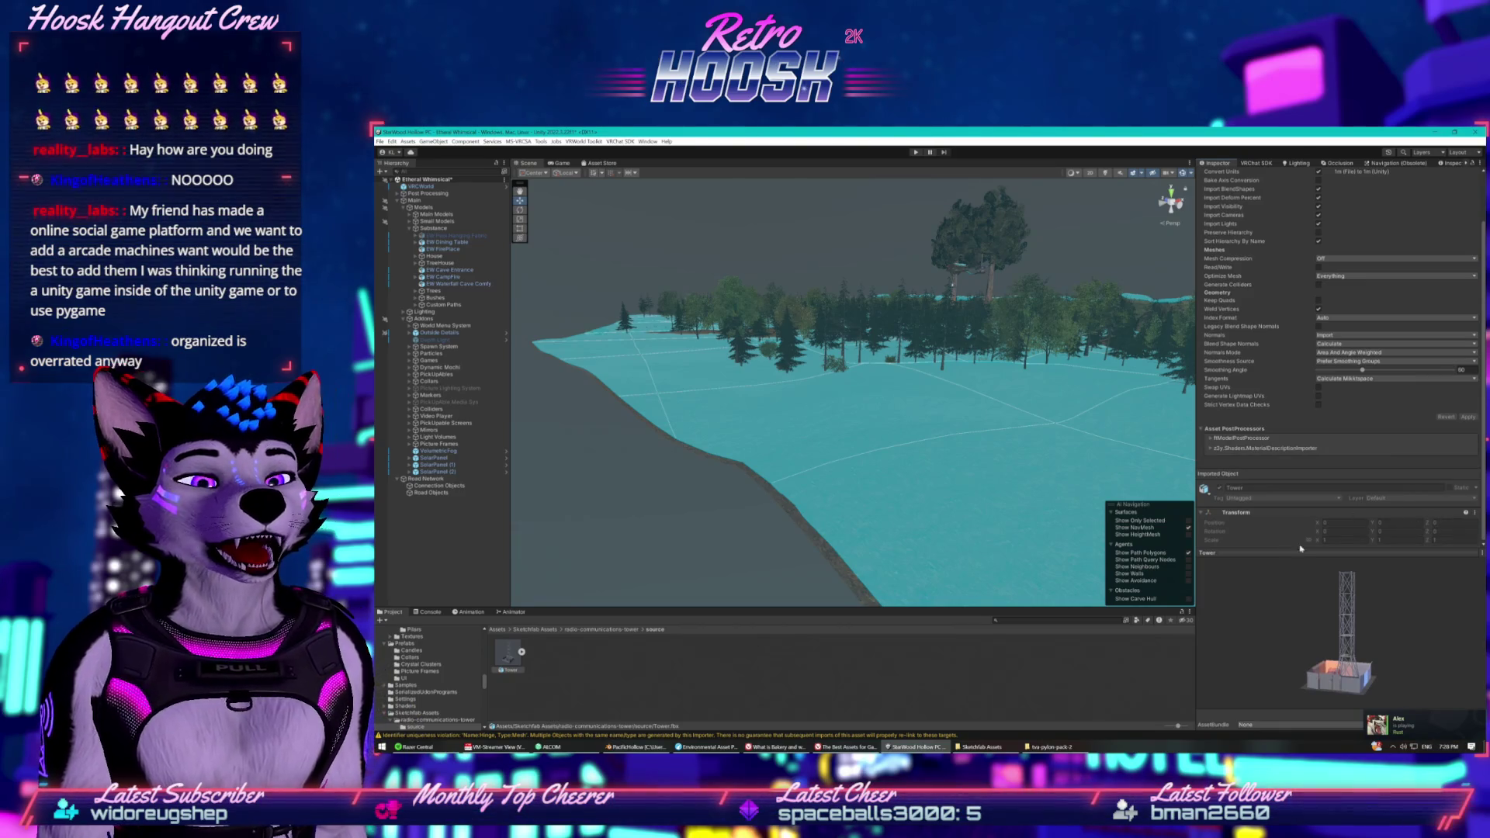
# Return to Sketchfab Assets and reopen the radio-tower source folder.
pyautogui.click(621, 630)
pyautogui.click(553, 630)
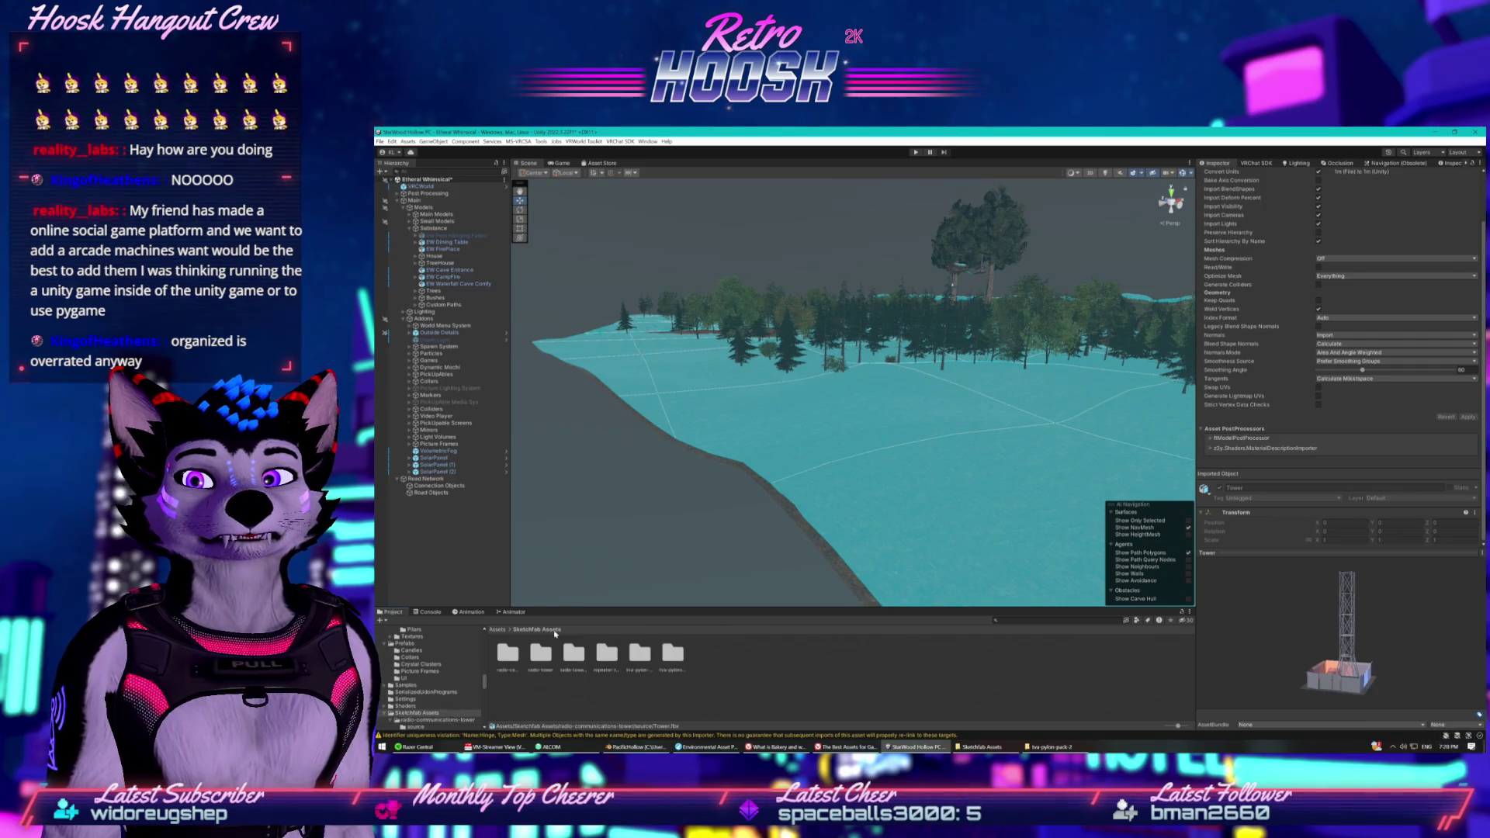
pyautogui.click(509, 656)
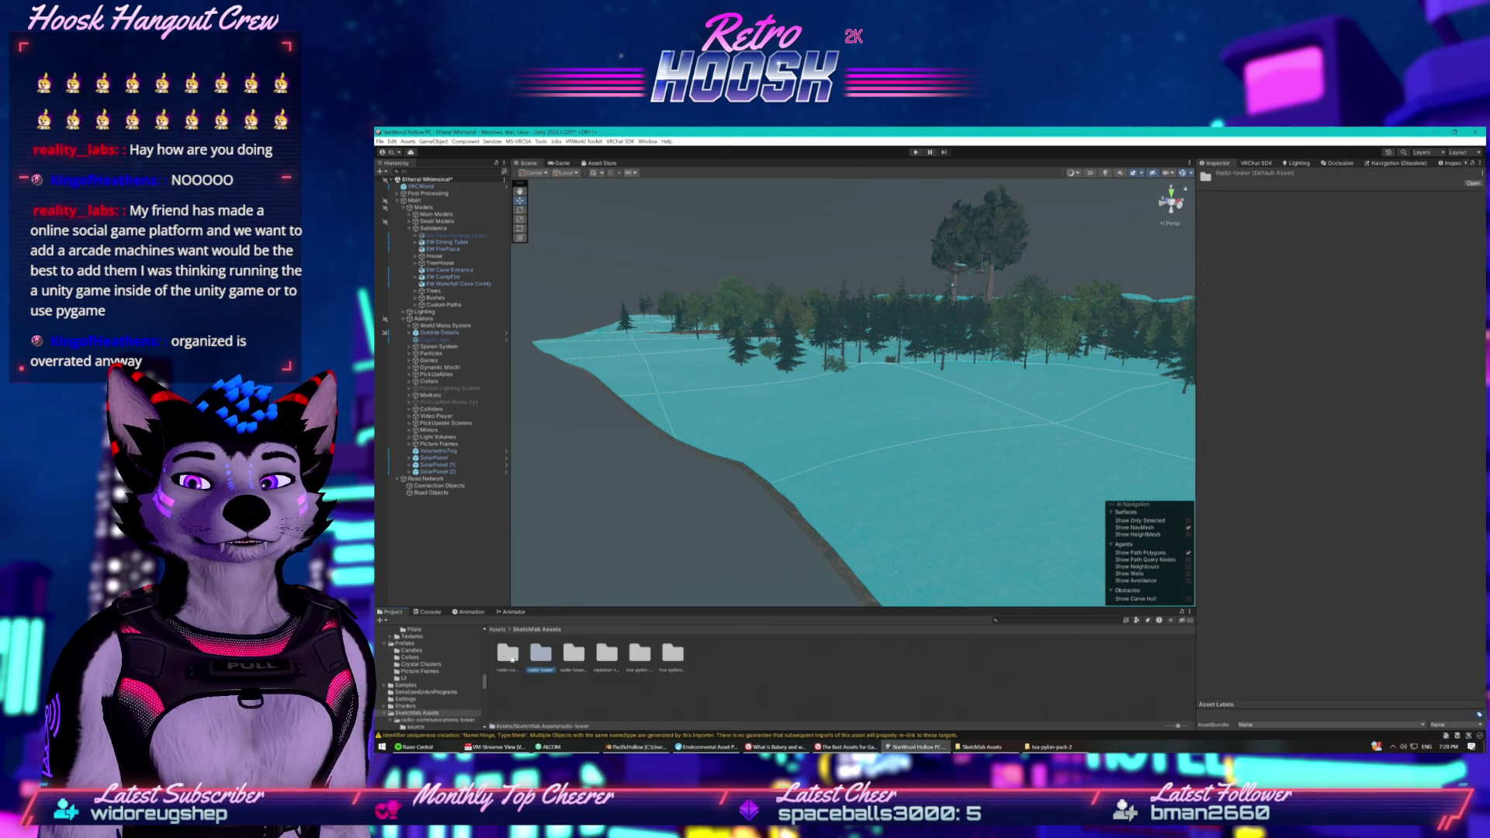
pyautogui.doubleClick(508, 656)
pyautogui.doubleClick(508, 656)
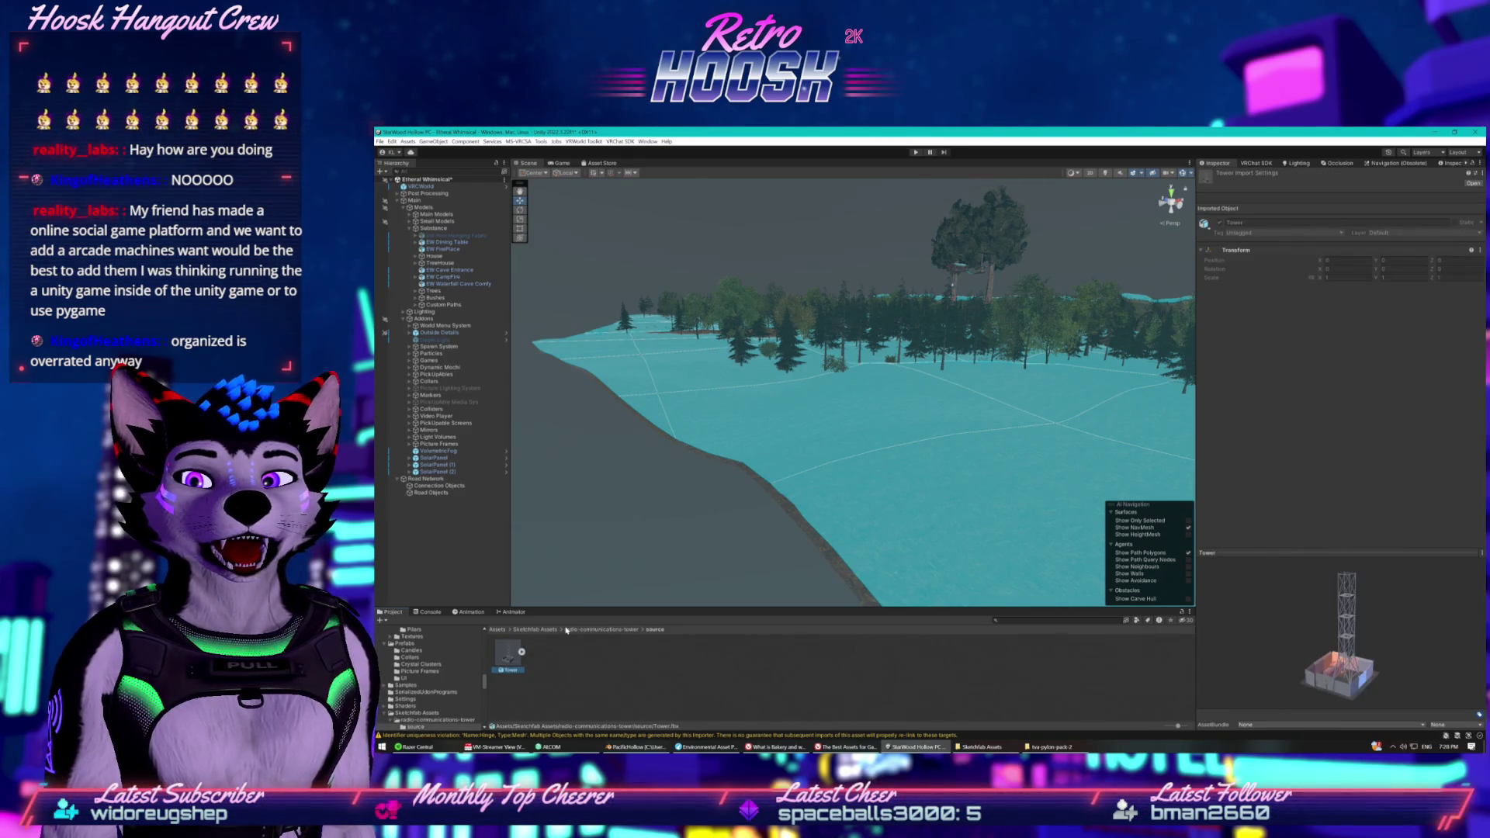
pyautogui.click(542, 630)
pyautogui.doubleClick(543, 656)
pyautogui.doubleClick(512, 658)
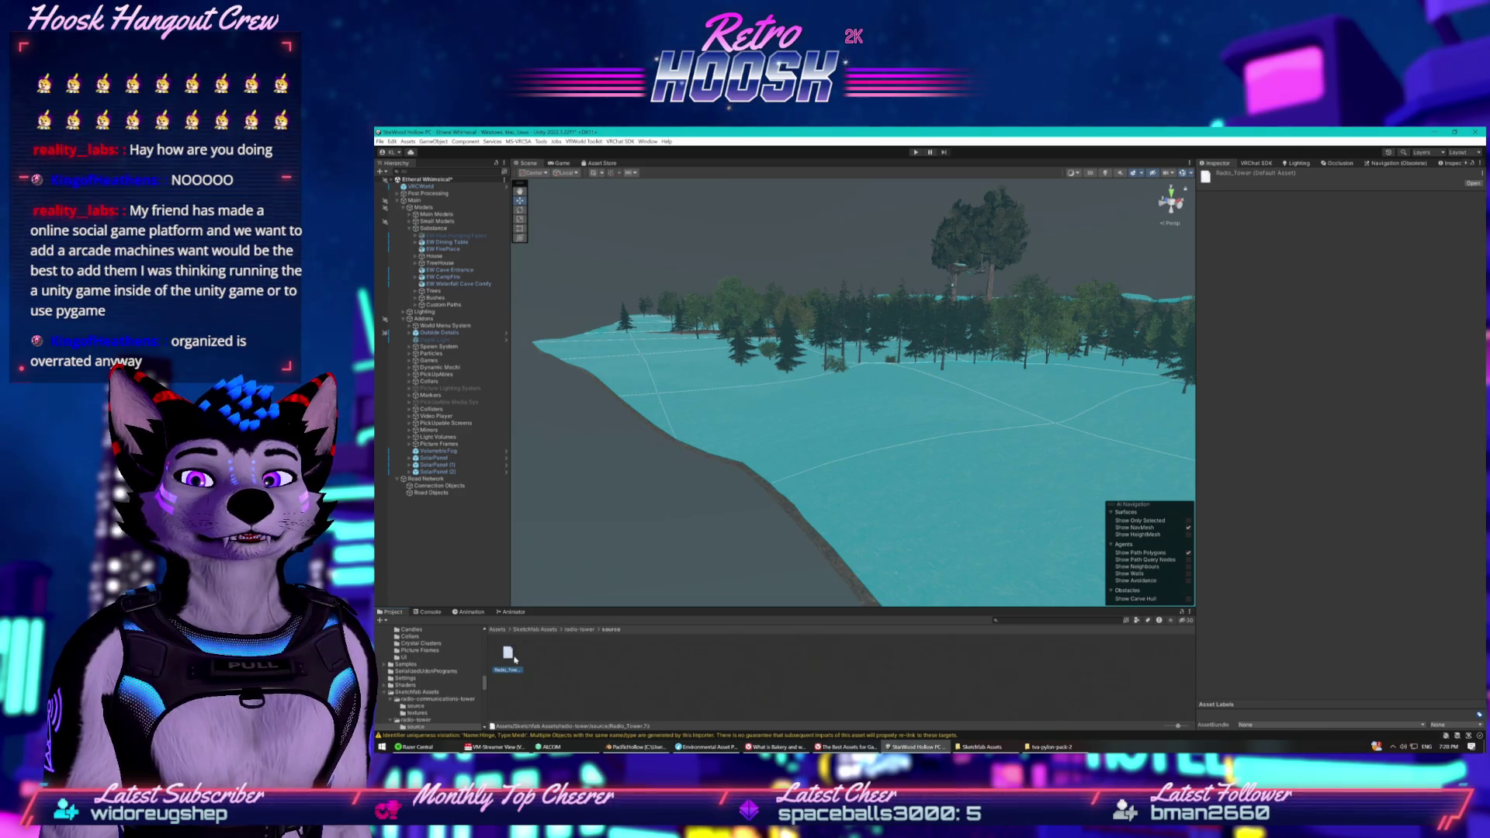
# Extract Radio_Tower.7z in its source folder via Explorer, then accept Unity's normal-map fix.
pyautogui.rightClick(633, 688)
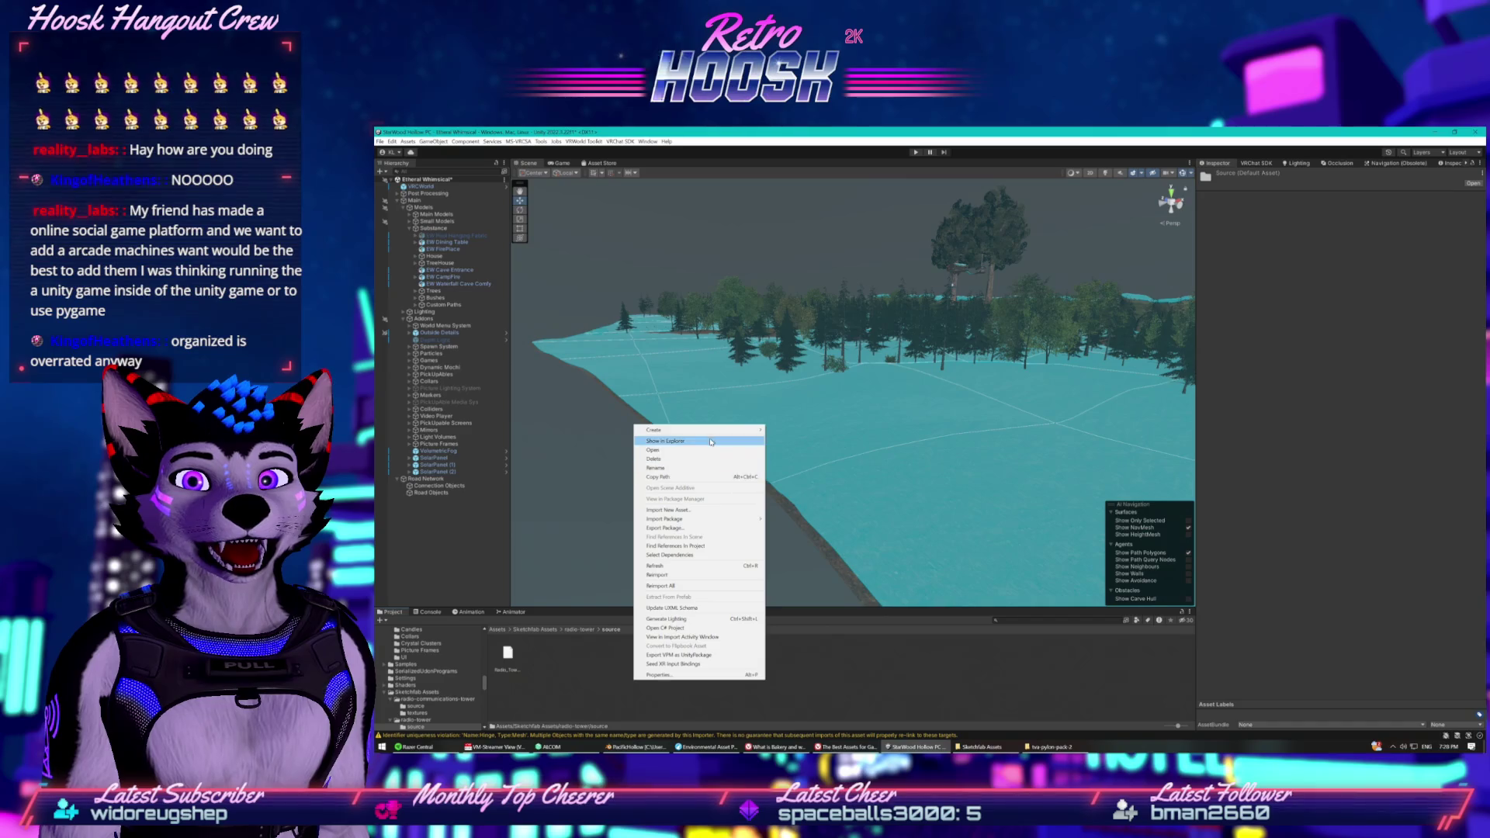
pyautogui.click(659, 441)
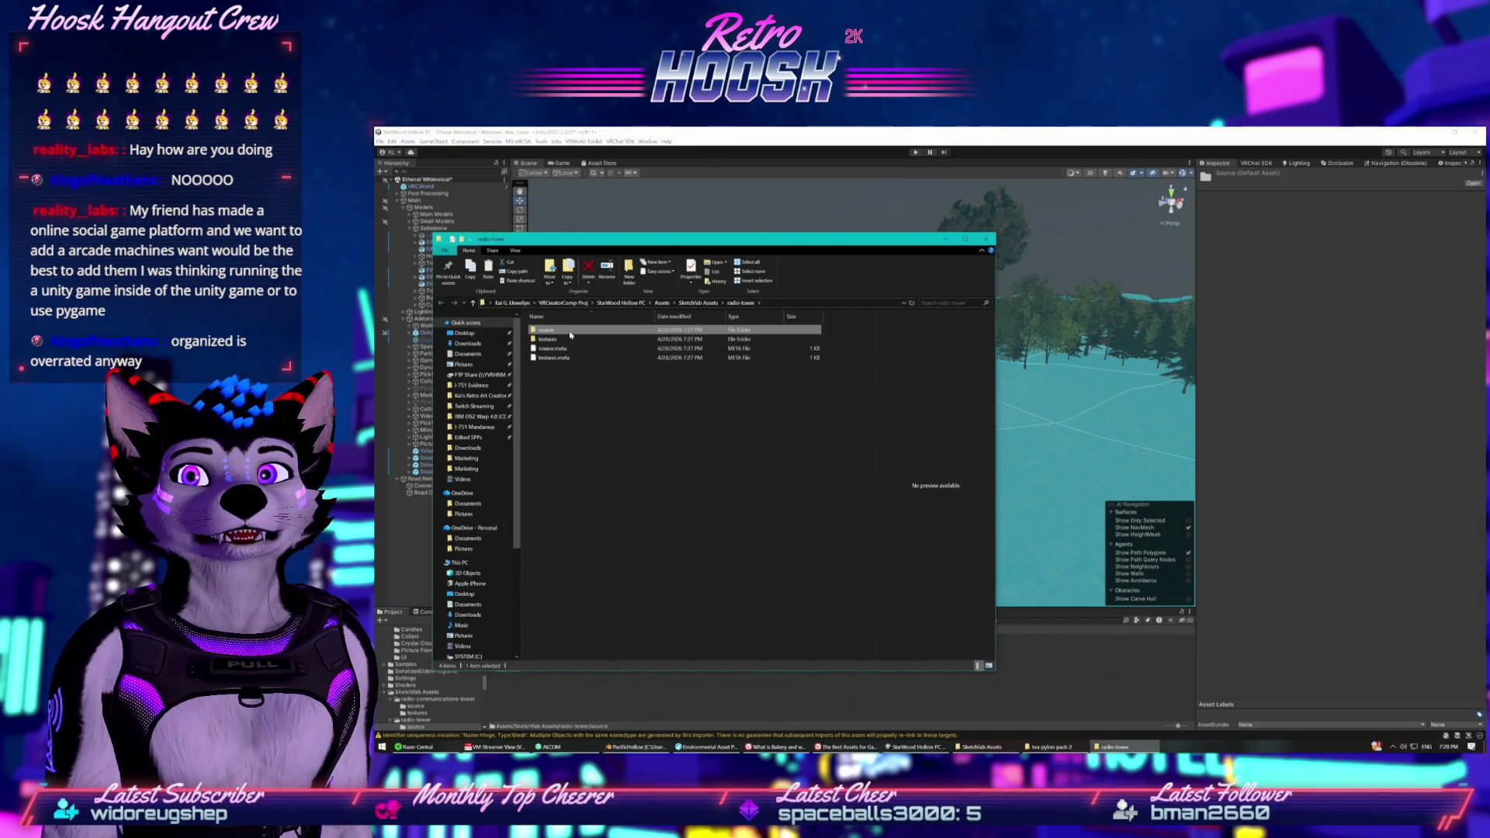
pyautogui.doubleClick(569, 331)
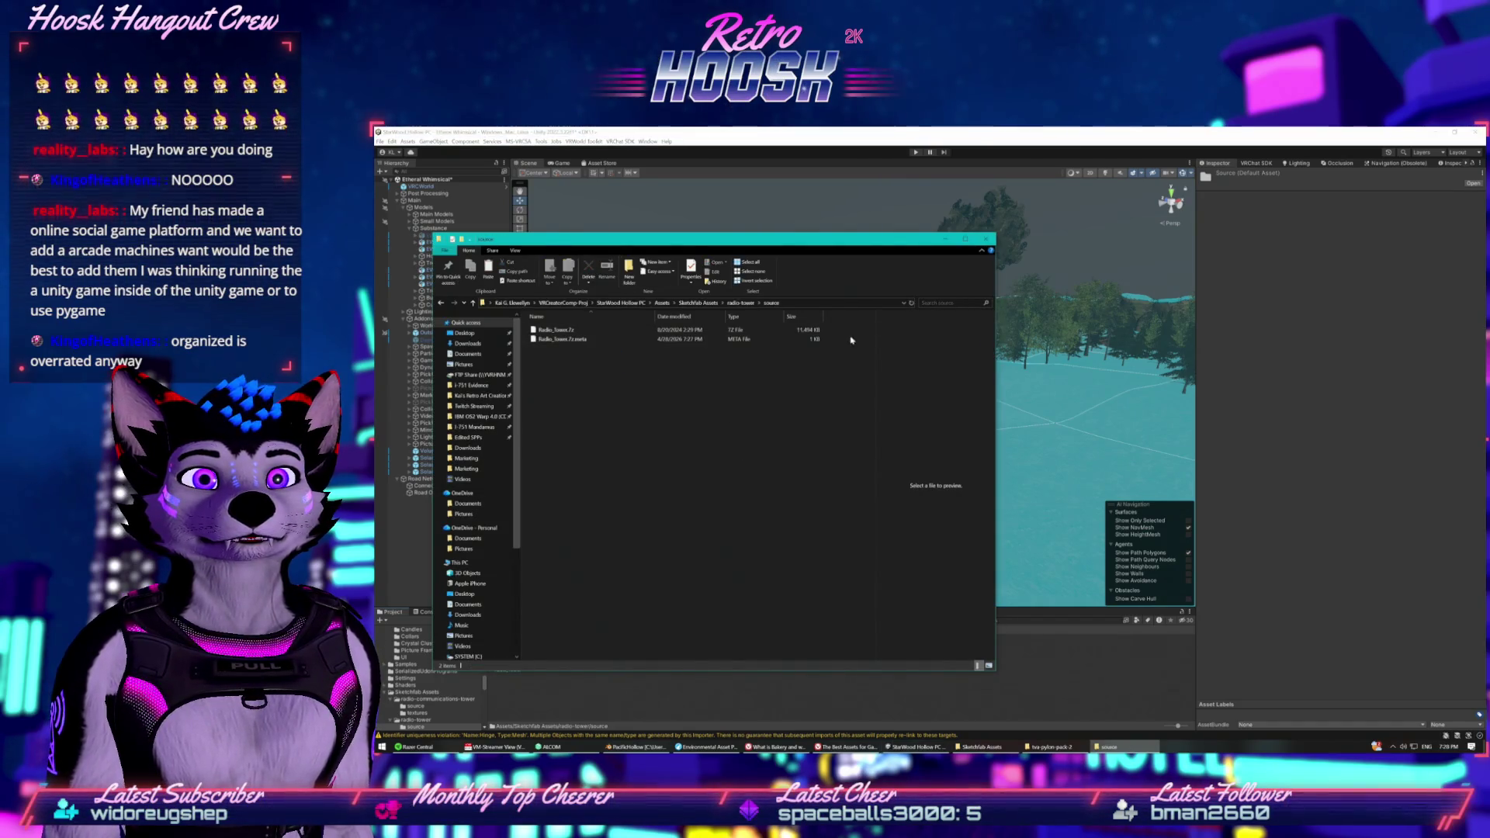
pyautogui.rightClick(780, 333)
pyautogui.moveTo(838, 361)
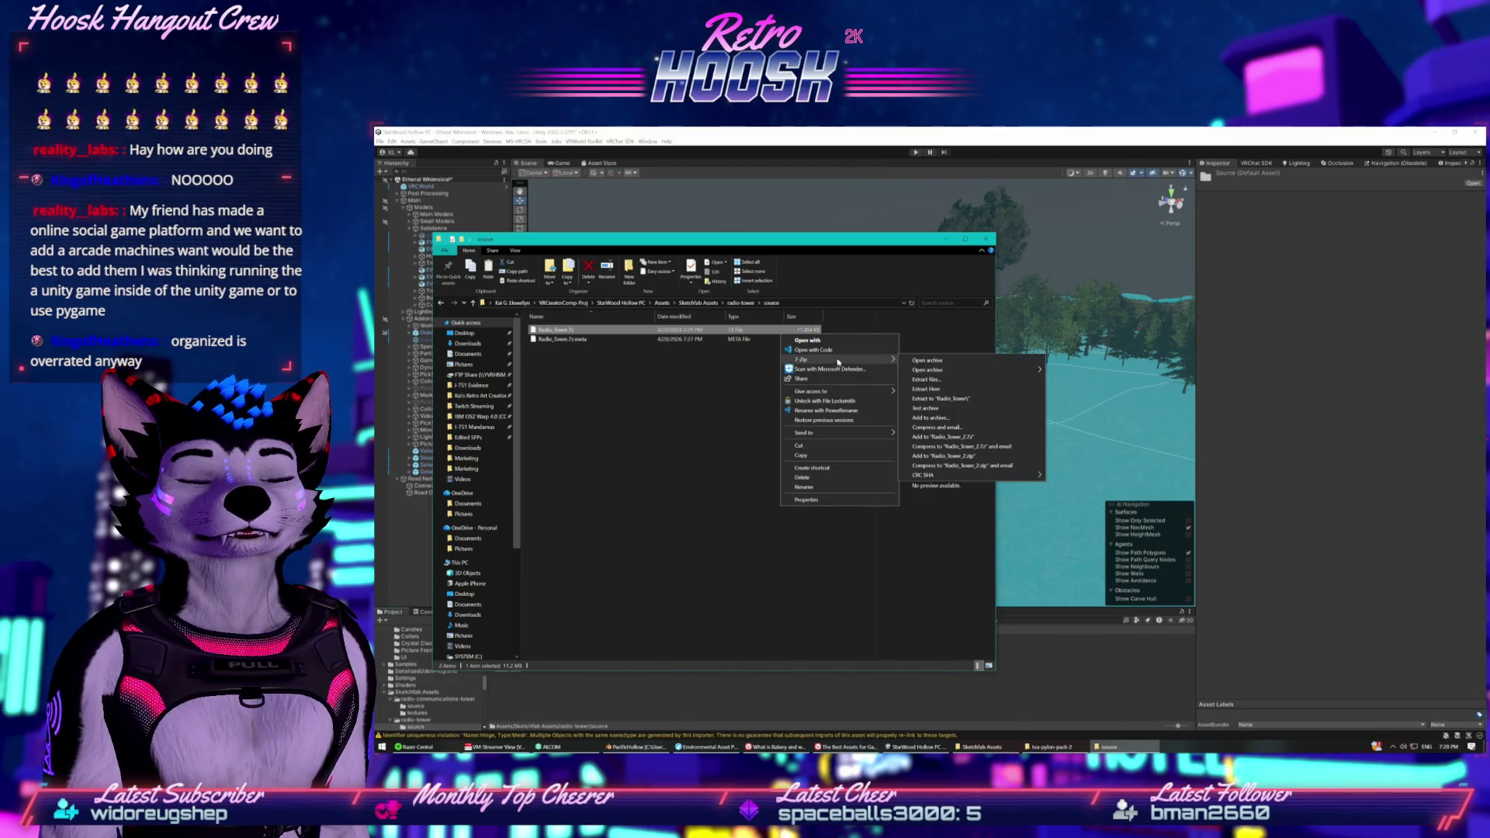
pyautogui.click(946, 388)
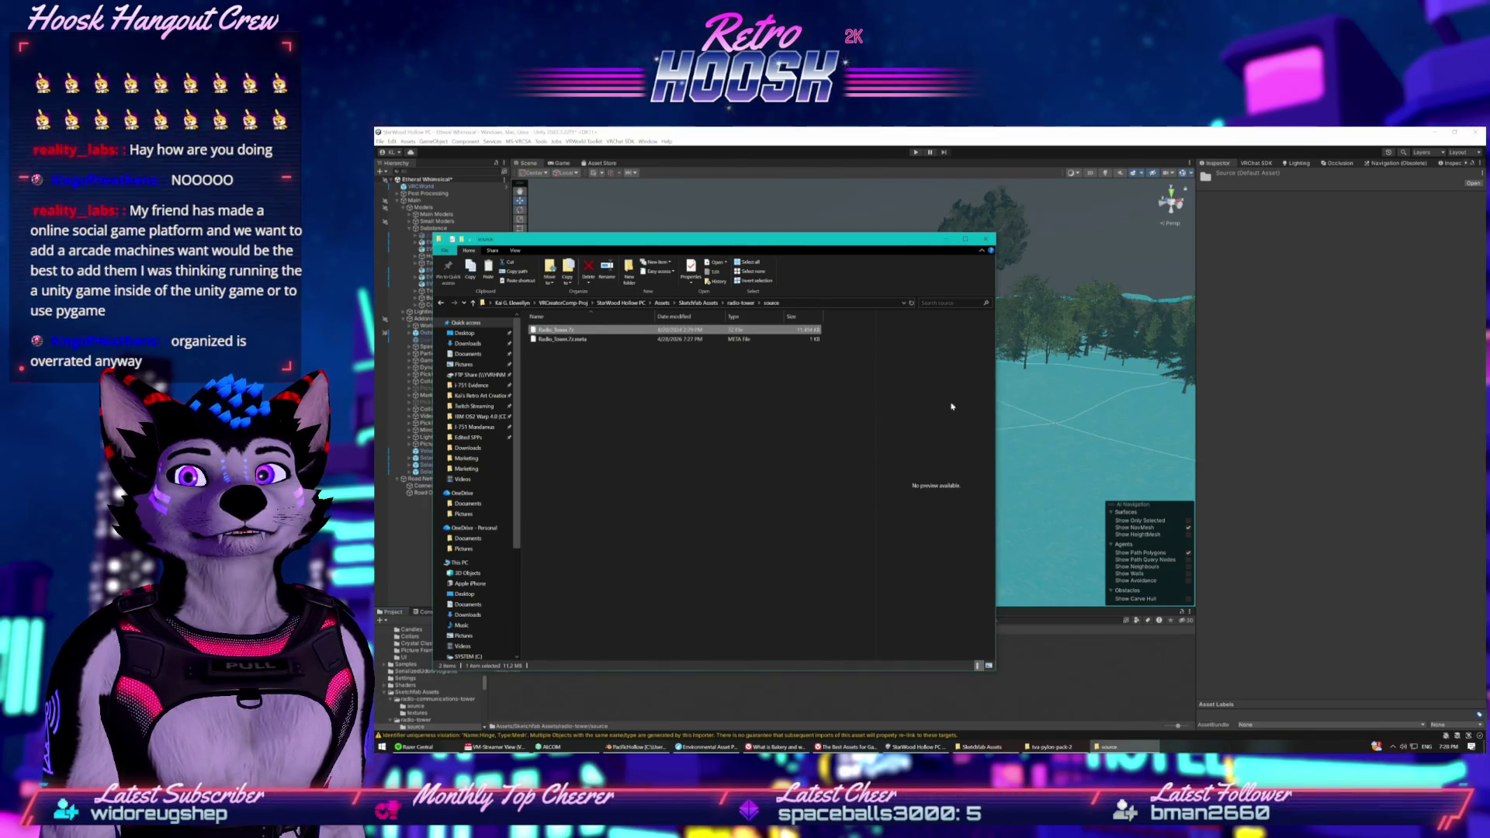
pyautogui.click(582, 683)
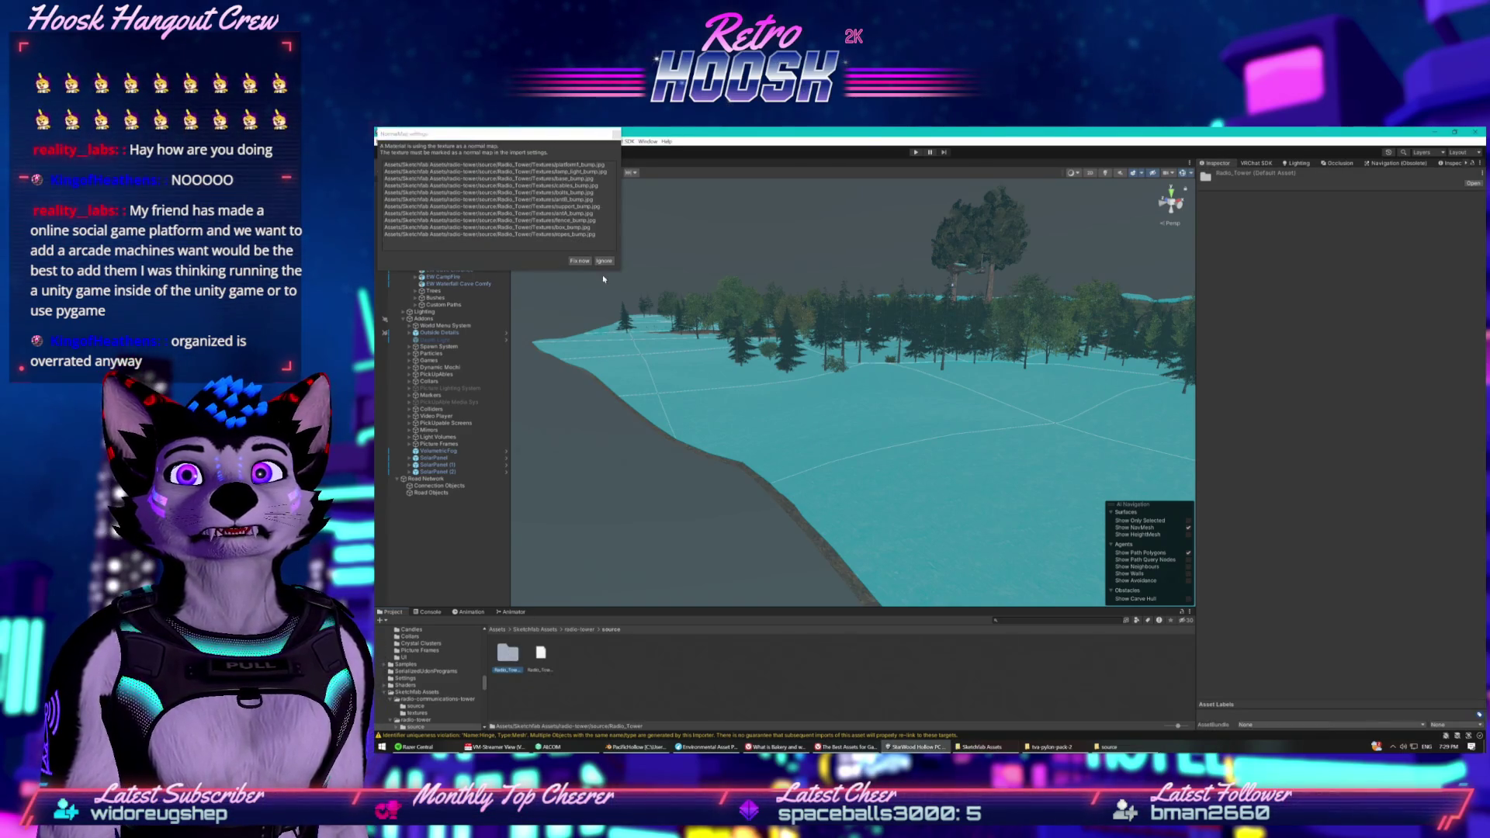
pyautogui.click(586, 264)
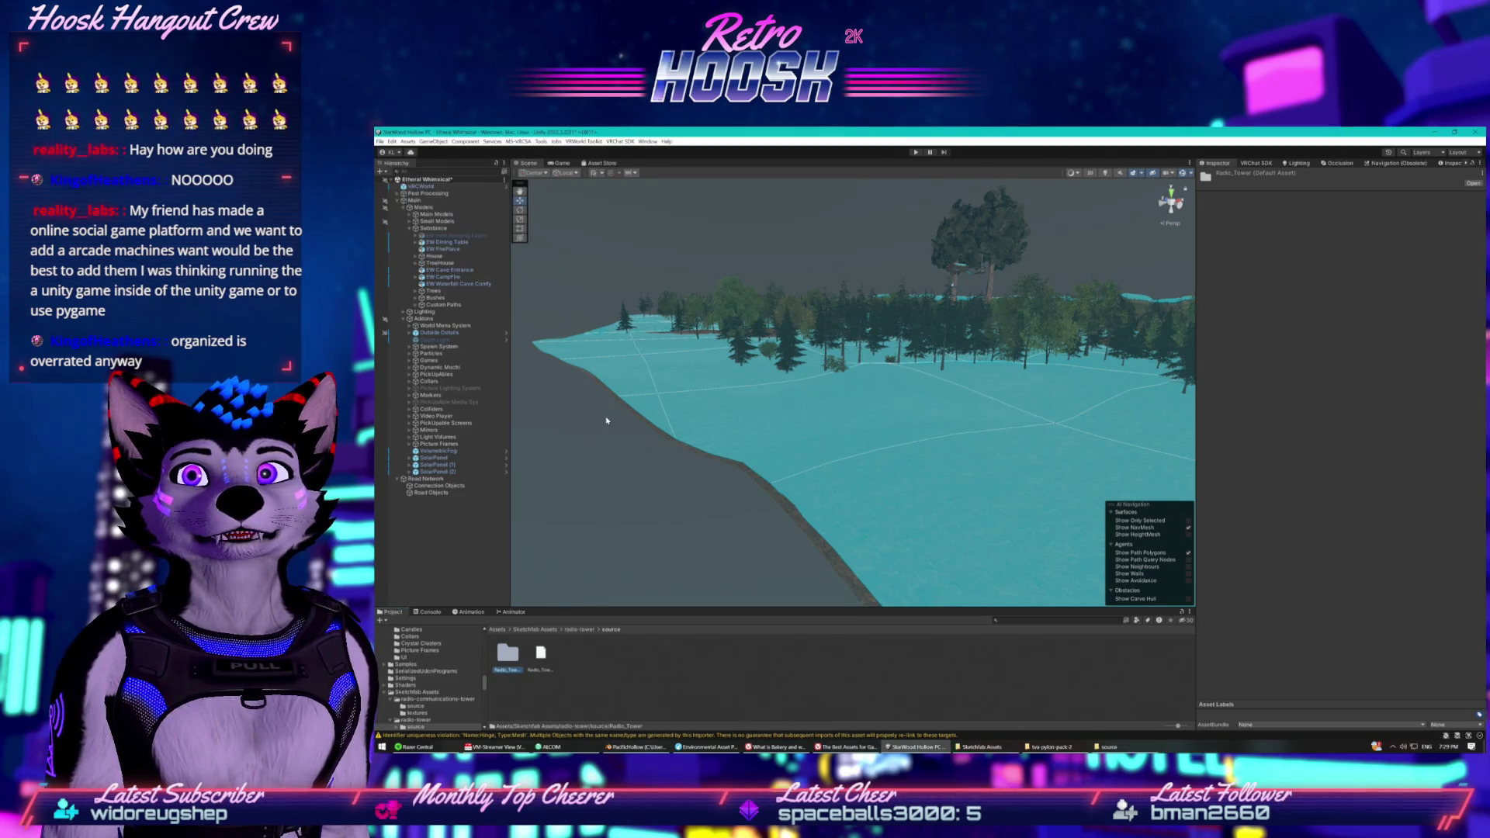
# Preview the RadioTower model, fly toward the cliff edge, and drop it into the scene.
pyautogui.click(541, 659)
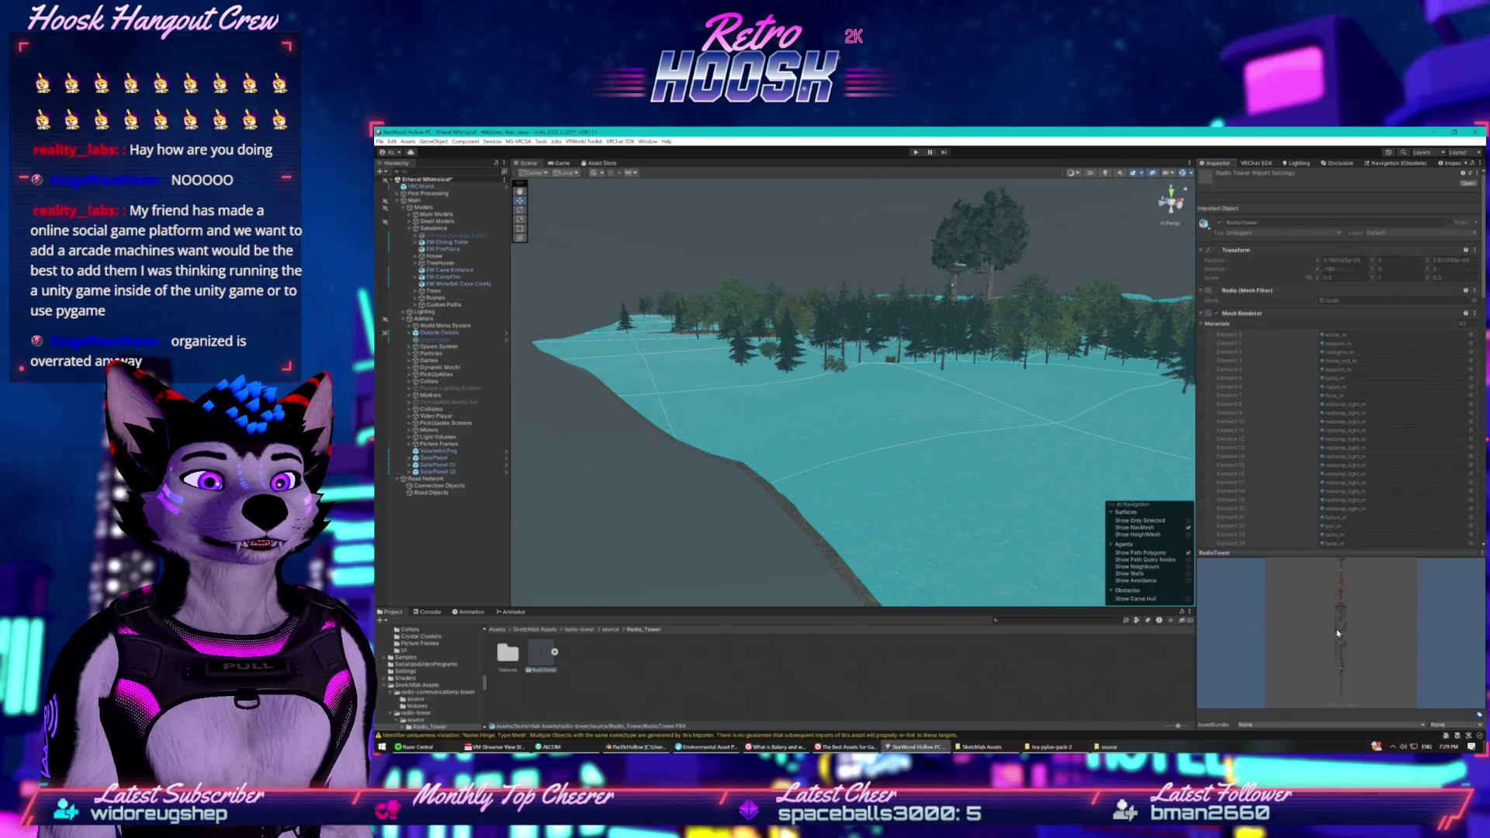
pyautogui.moveTo(1340, 631); pyautogui.dragTo(1287, 632)
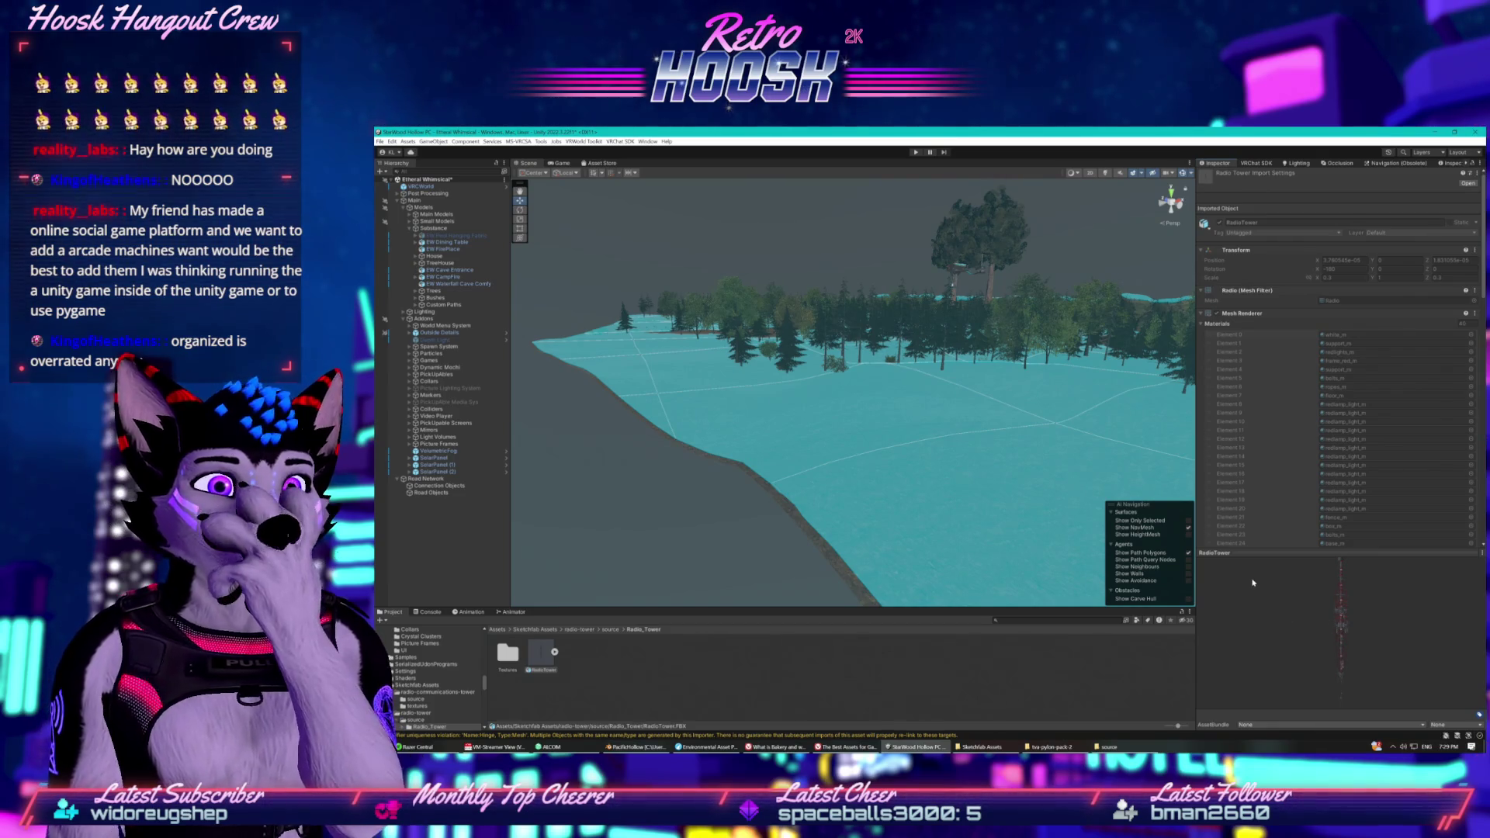
pyautogui.press('w')
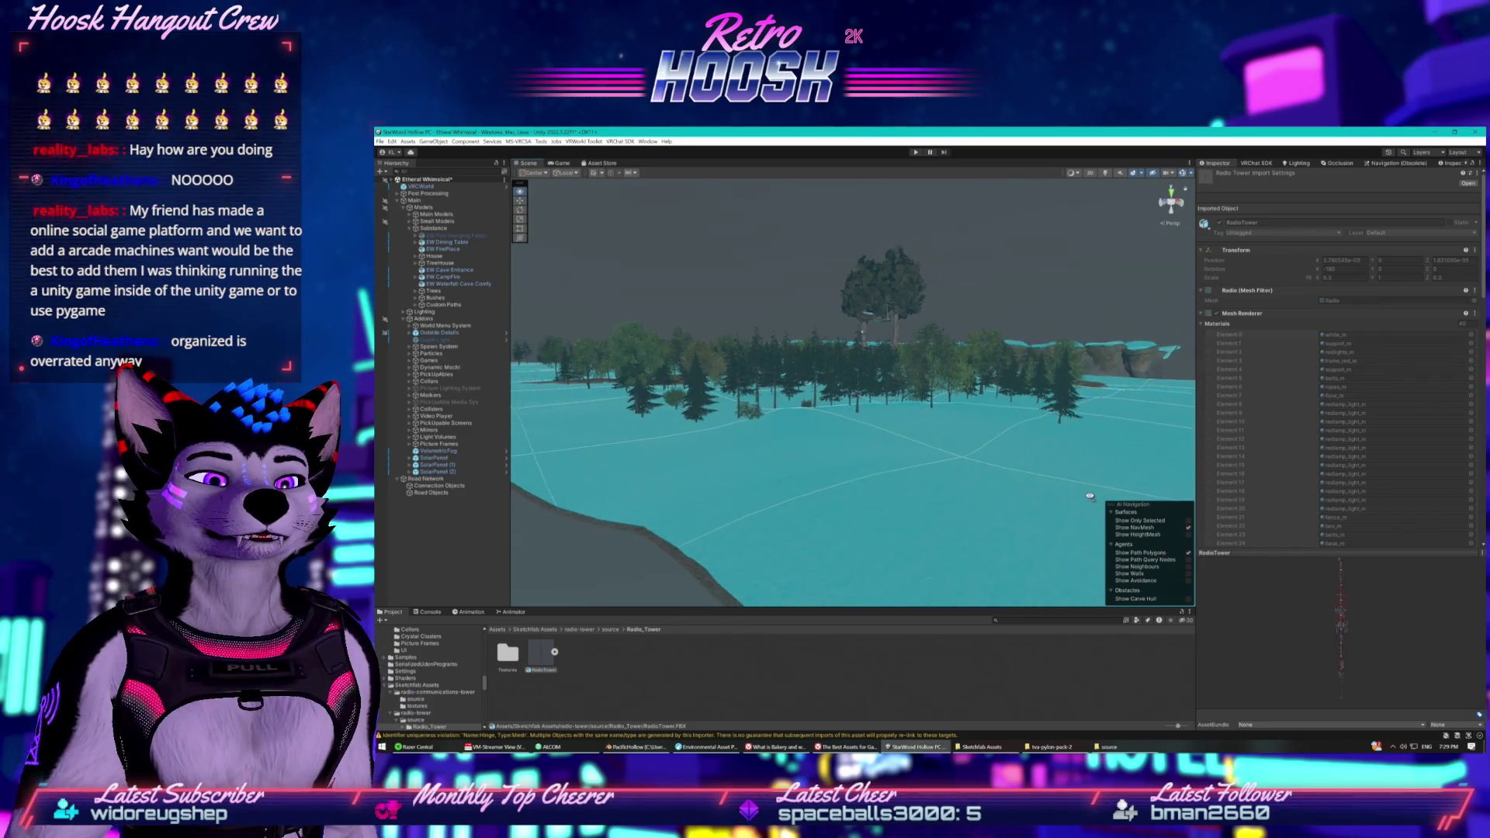
pyautogui.press('w')
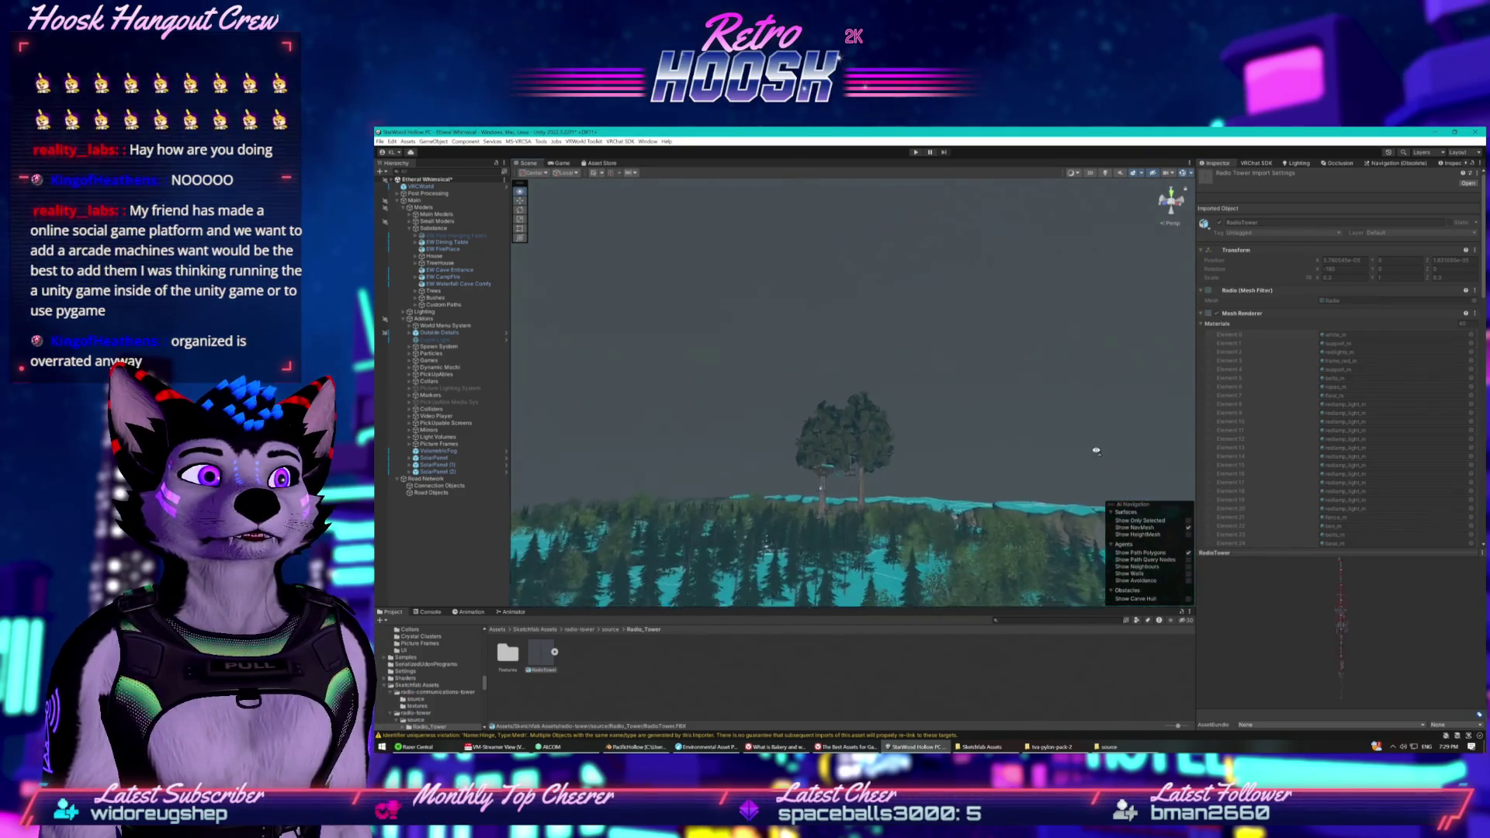
pyautogui.press('w')
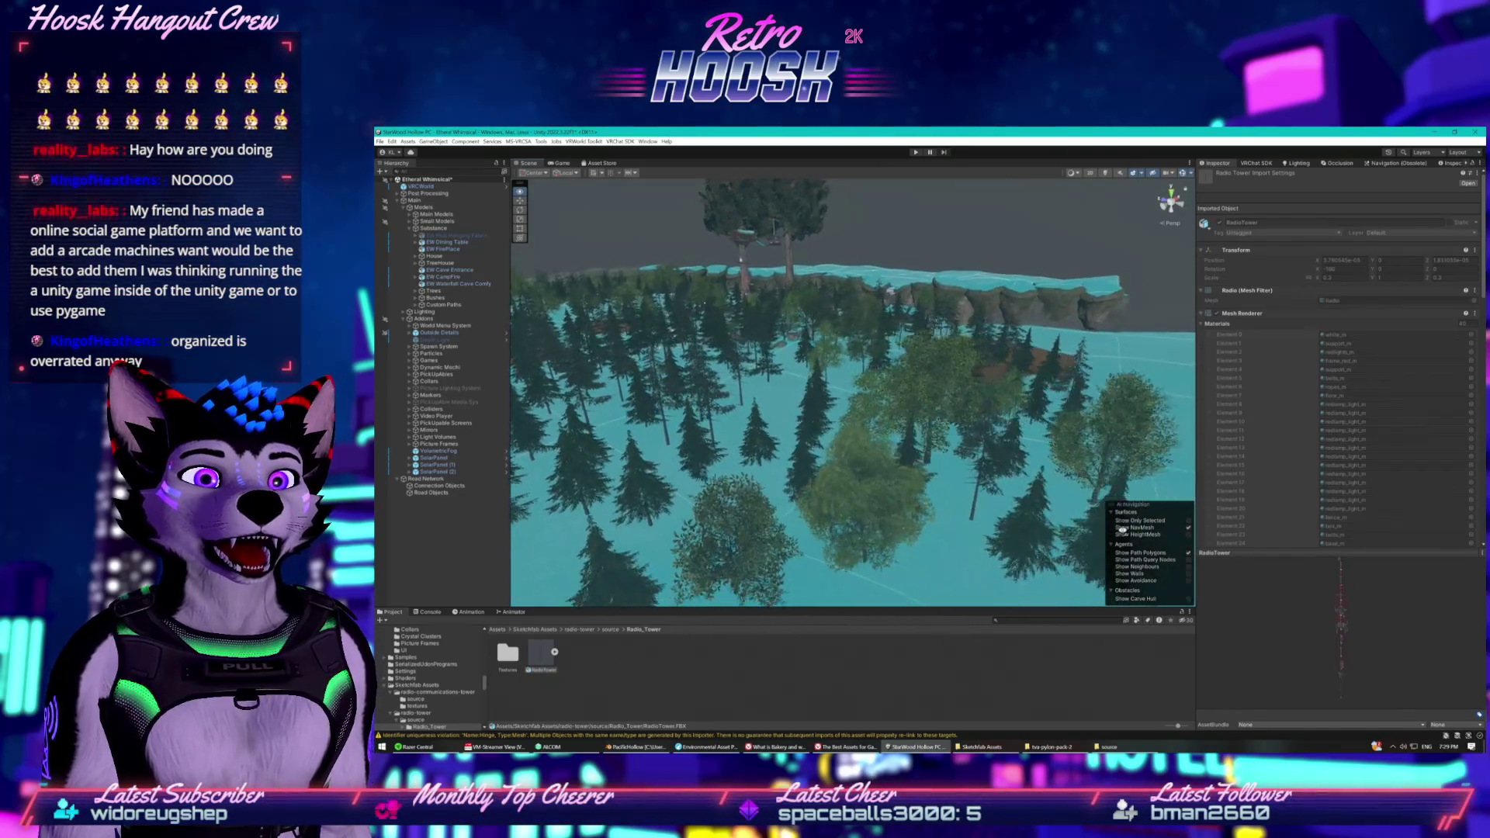
pyautogui.press('w')
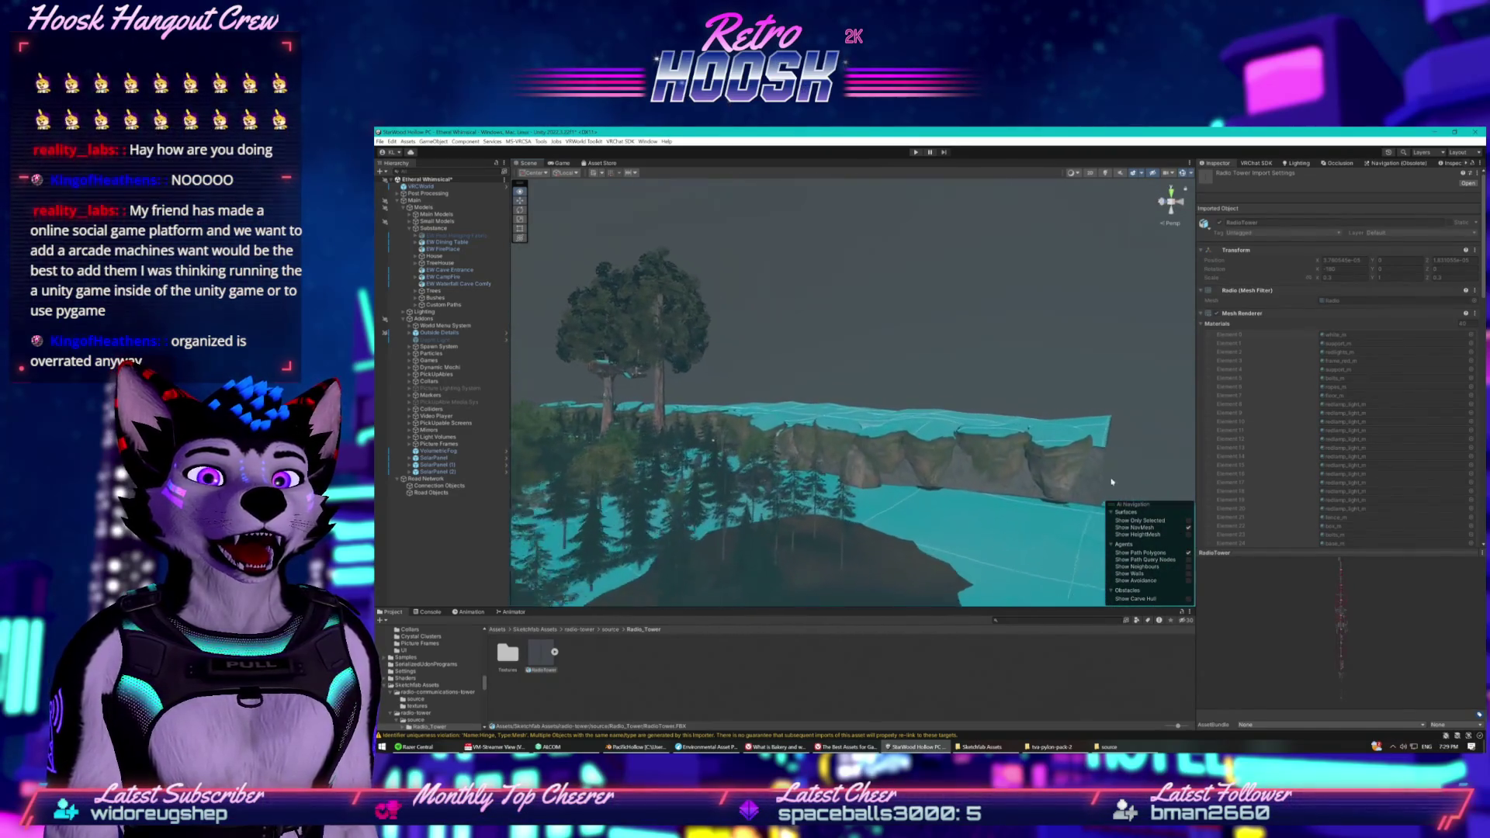
pyautogui.moveTo(1042, 556); pyautogui.dragTo(989, 557)
# Raise and frame the RadioTower, orbit to check its placement, then undo it.
pyautogui.press('w')
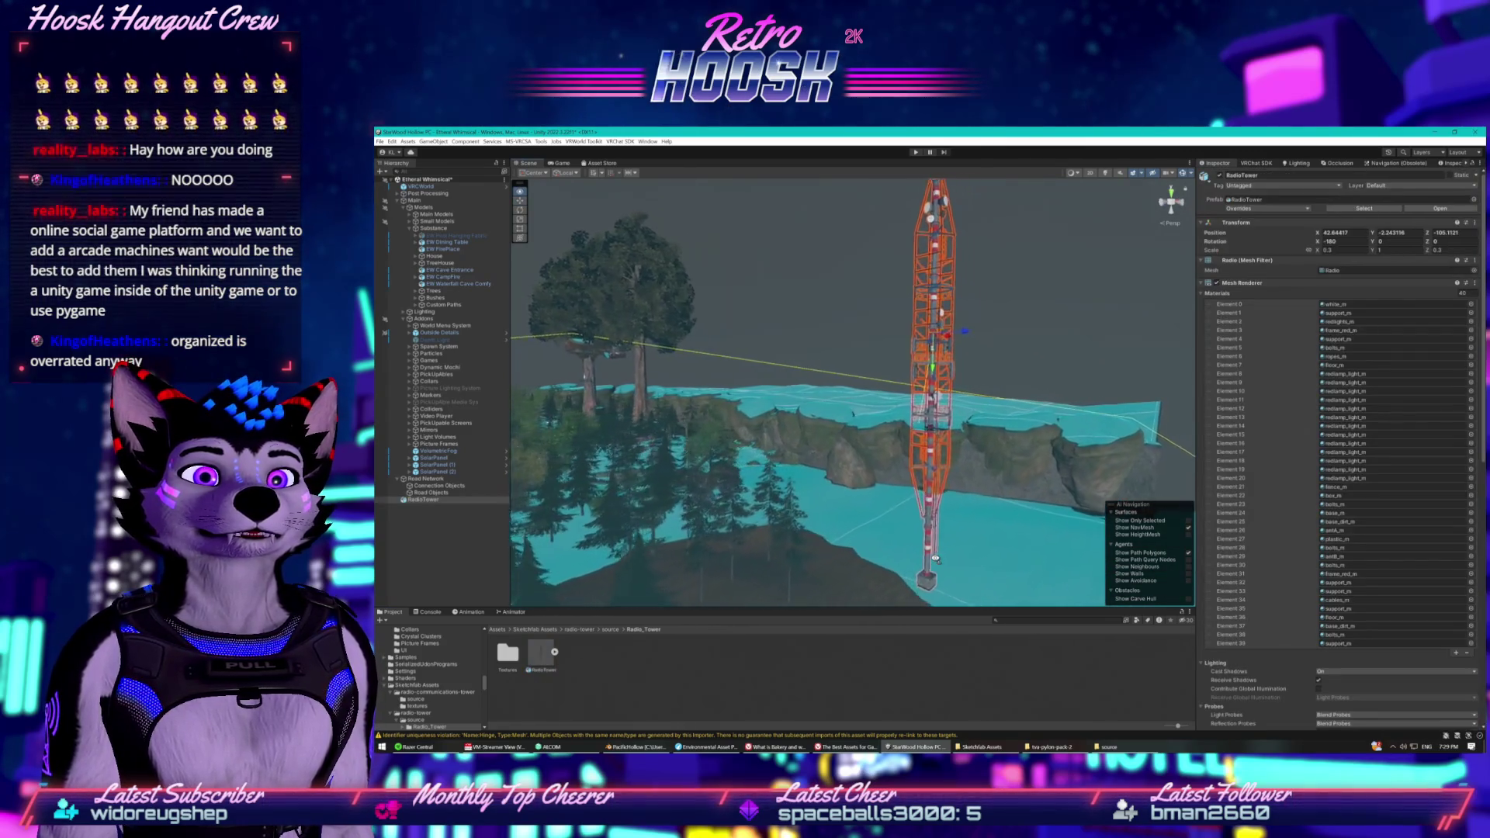
pyautogui.moveTo(877, 516)
pyautogui.mouseDown()
pyautogui.moveTo(862, 466)
pyautogui.moveTo(807, 604)
pyautogui.moveTo(798, 557)
pyautogui.mouseUp()
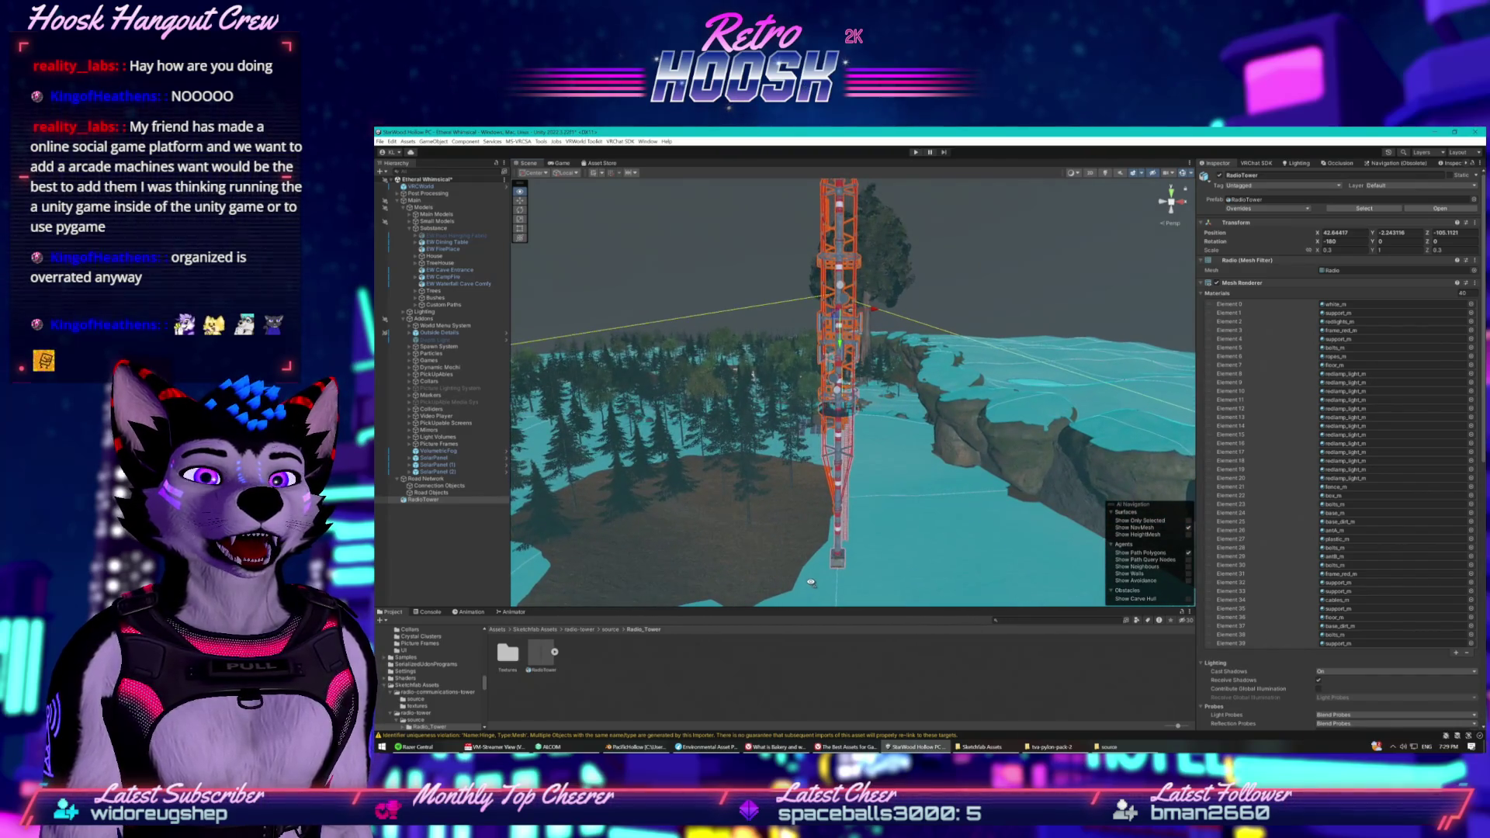
pyautogui.moveTo(871, 528)
pyautogui.mouseDown()
pyautogui.moveTo(843, 537)
pyautogui.moveTo(900, 528)
pyautogui.moveTo(826, 506)
pyautogui.moveTo(881, 502)
pyautogui.moveTo(886, 458)
pyautogui.moveTo(885, 571)
pyautogui.moveTo(864, 537)
pyautogui.moveTo(872, 505)
pyautogui.moveTo(870, 521)
pyautogui.moveTo(893, 496)
pyautogui.moveTo(986, 471)
pyautogui.moveTo(1048, 501)
pyautogui.moveTo(931, 466)
pyautogui.moveTo(931, 444)
pyautogui.moveTo(1110, 464)
pyautogui.moveTo(1136, 405)
pyautogui.moveTo(1068, 417)
pyautogui.mouseUp()
pyautogui.press('f')
pyautogui.moveTo(1048, 442)
pyautogui.mouseDown()
pyautogui.moveTo(1033, 347)
pyautogui.moveTo(902, 378)
pyautogui.moveTo(708, 360)
pyautogui.mouseUp()
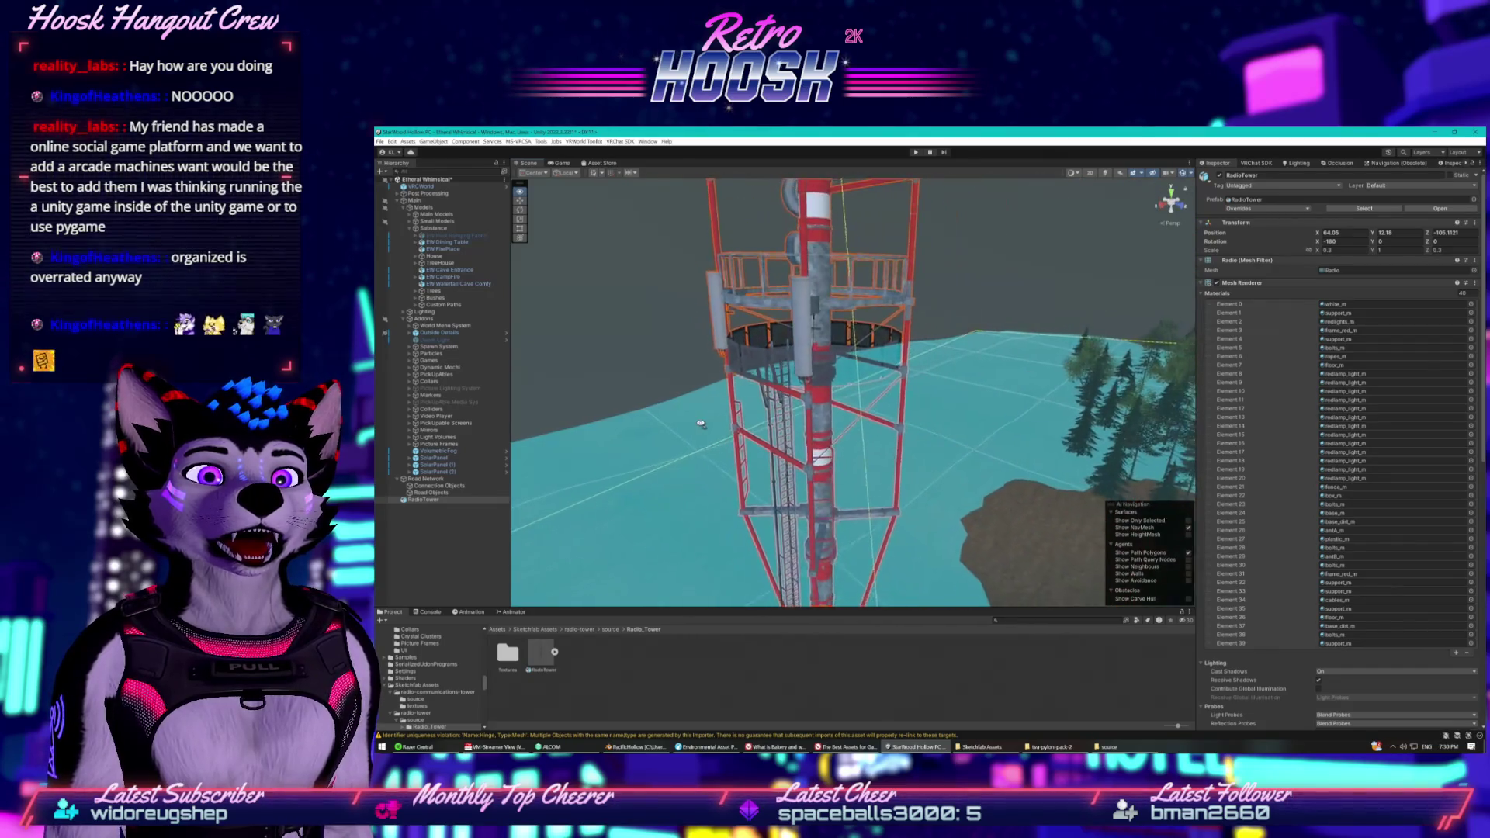
pyautogui.moveTo(686, 339)
pyautogui.mouseDown()
pyautogui.moveTo(709, 326)
pyautogui.moveTo(880, 507)
pyautogui.moveTo(743, 483)
pyautogui.moveTo(615, 421)
pyautogui.moveTo(975, 423)
pyautogui.moveTo(919, 361)
pyautogui.moveTo(891, 583)
pyautogui.moveTo(883, 250)
pyautogui.moveTo(889, 273)
pyautogui.moveTo(894, 292)
pyautogui.moveTo(842, 286)
pyautogui.moveTo(810, 260)
pyautogui.moveTo(977, 161)
pyautogui.moveTo(890, 252)
pyautogui.moveTo(610, 305)
pyautogui.moveTo(842, 300)
pyautogui.mouseUp()
pyautogui.hotkey('ctrl', 'z')
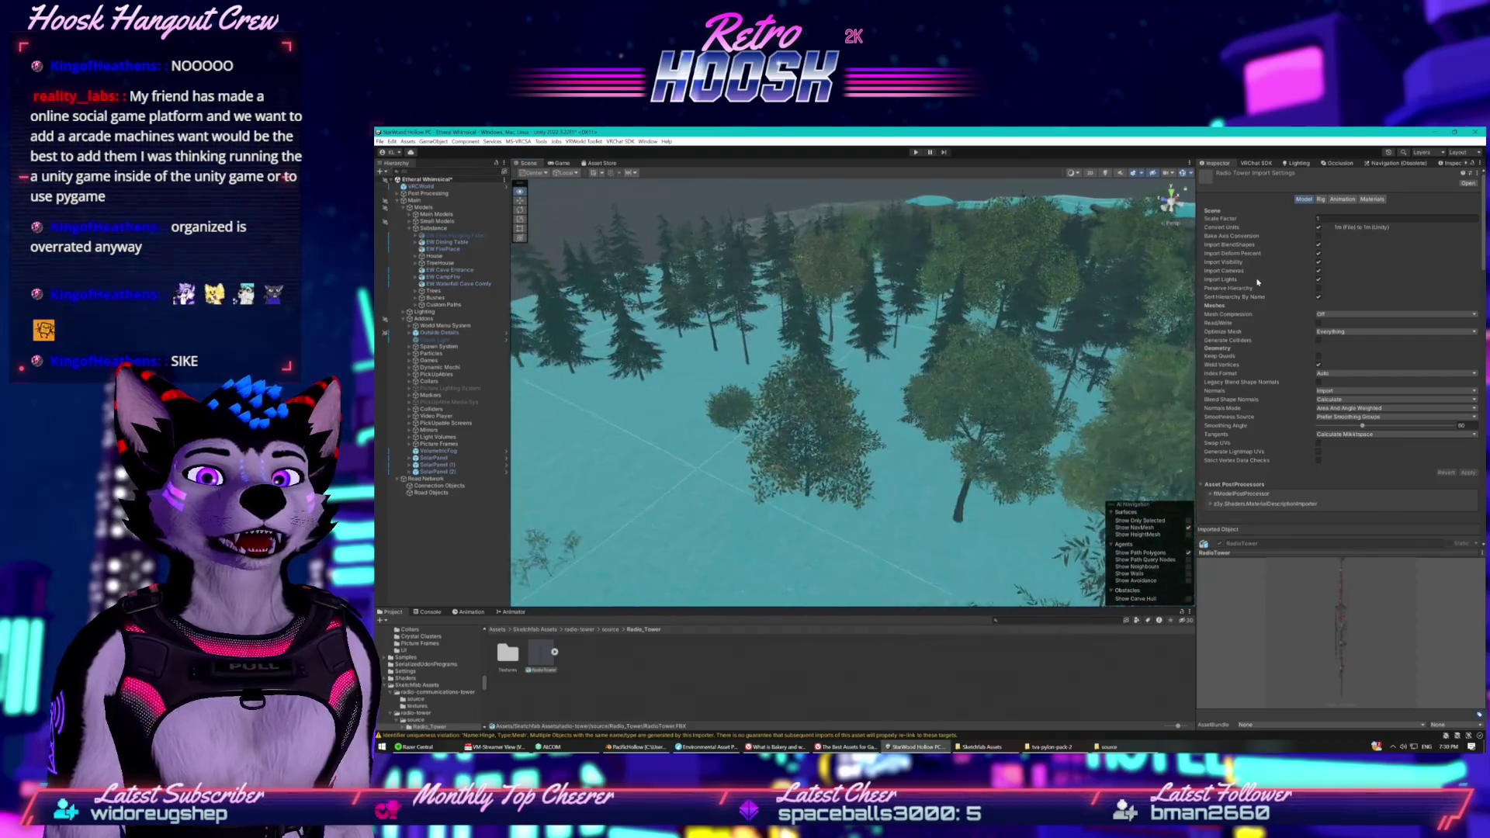
# Drop the RadioTower among the pines and orbit around its base, ladder and platform.
pyautogui.moveTo(553, 651)
pyautogui.mouseDown()
pyautogui.moveTo(698, 403)
pyautogui.moveTo(838, 419)
pyautogui.mouseUp()
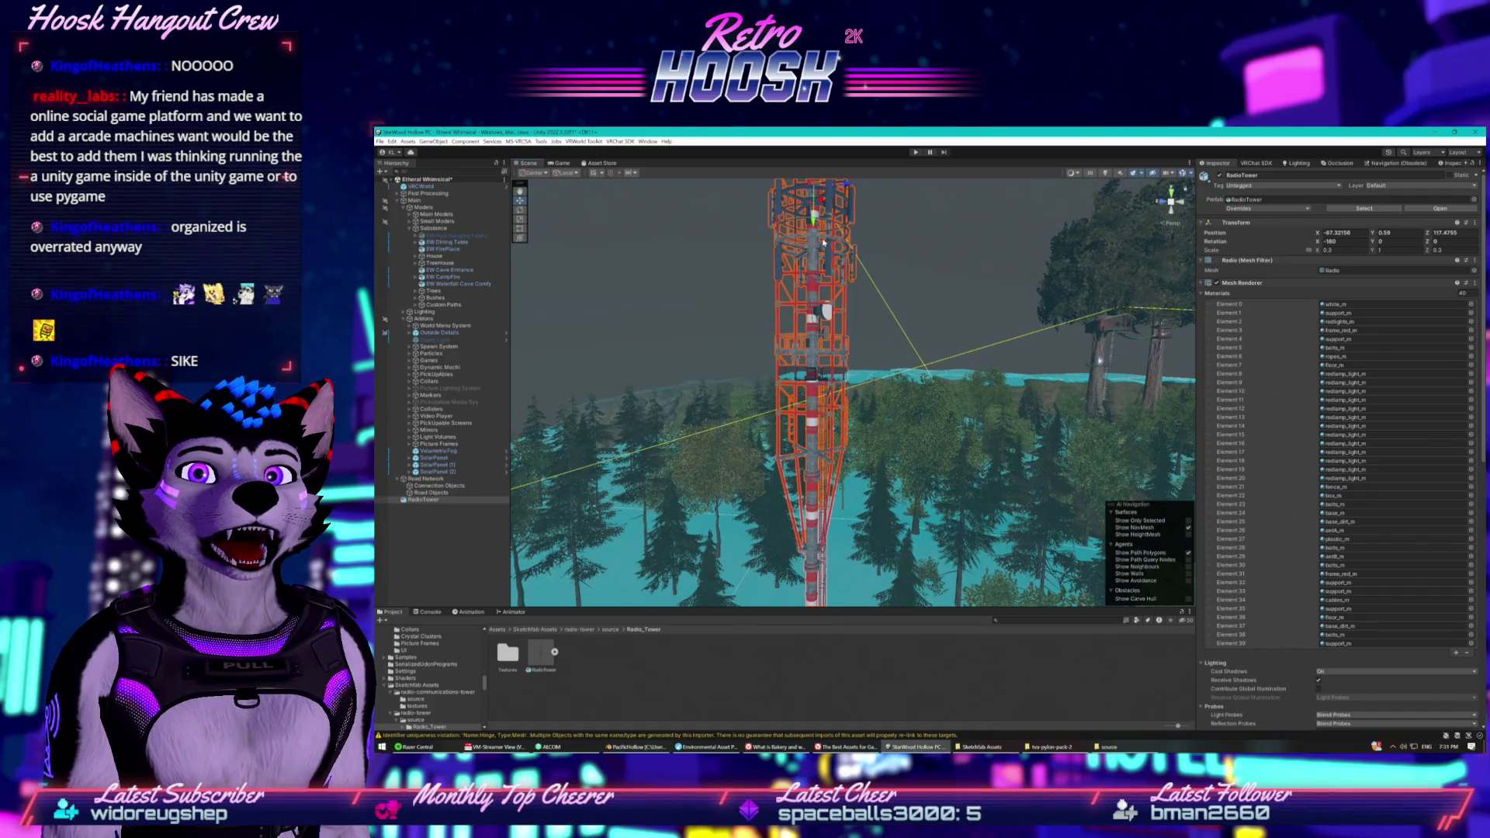
pyautogui.moveTo(825, 311)
pyautogui.mouseDown()
pyautogui.moveTo(723, 293)
pyautogui.moveTo(742, 256)
pyautogui.moveTo(771, 466)
pyautogui.mouseUp()
pyautogui.moveTo(863, 444); pyautogui.dragTo(877, 476)
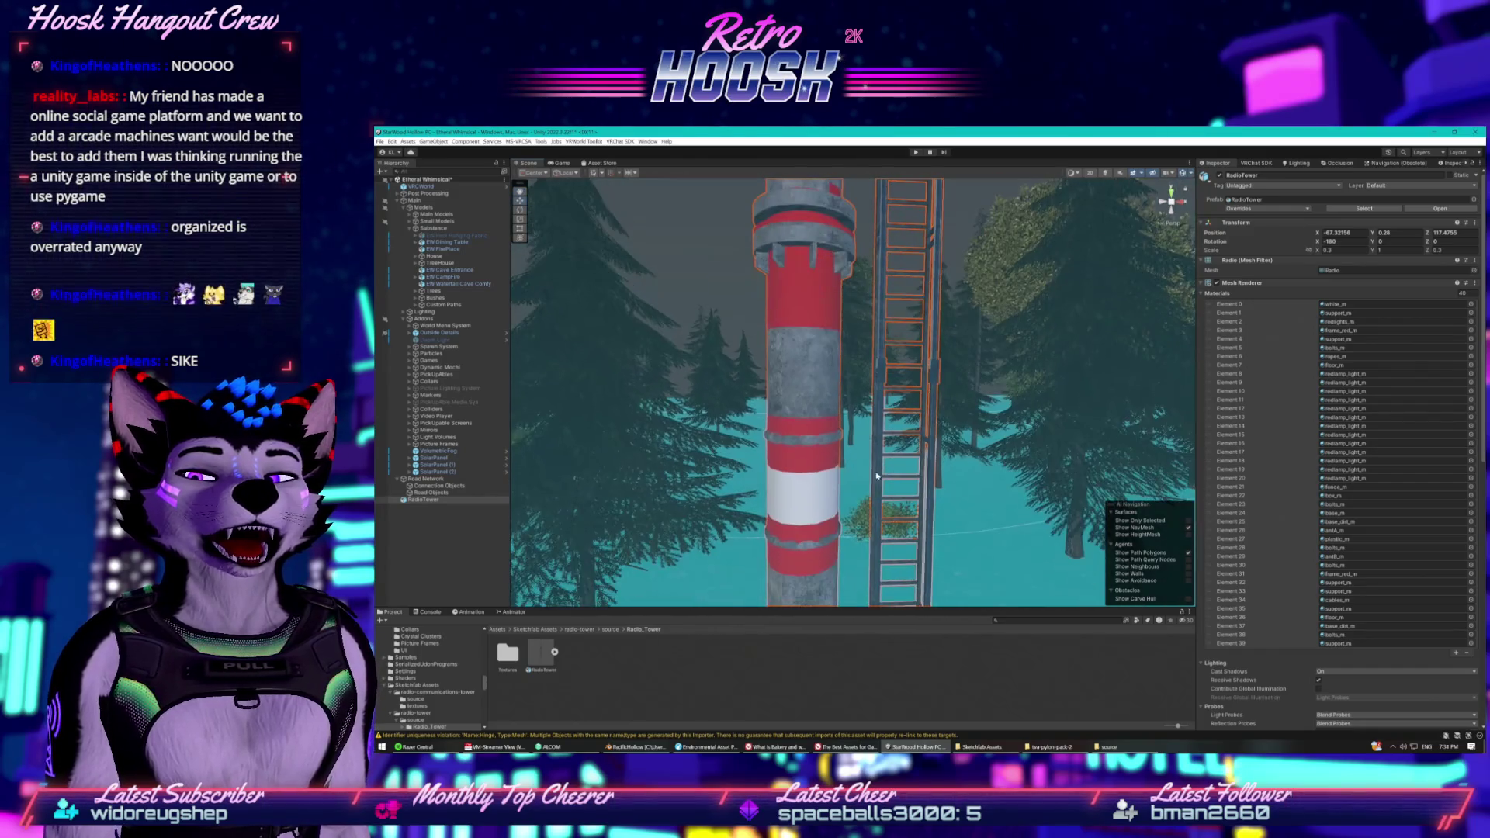
pyautogui.moveTo(893, 575)
pyautogui.mouseDown()
pyautogui.moveTo(962, 610)
pyautogui.moveTo(903, 463)
pyautogui.mouseUp()
pyautogui.moveTo(907, 620)
pyautogui.mouseDown()
pyautogui.moveTo(884, 364)
pyautogui.moveTo(799, 335)
pyautogui.moveTo(755, 502)
pyautogui.moveTo(870, 597)
pyautogui.moveTo(961, 464)
pyautogui.mouseUp()
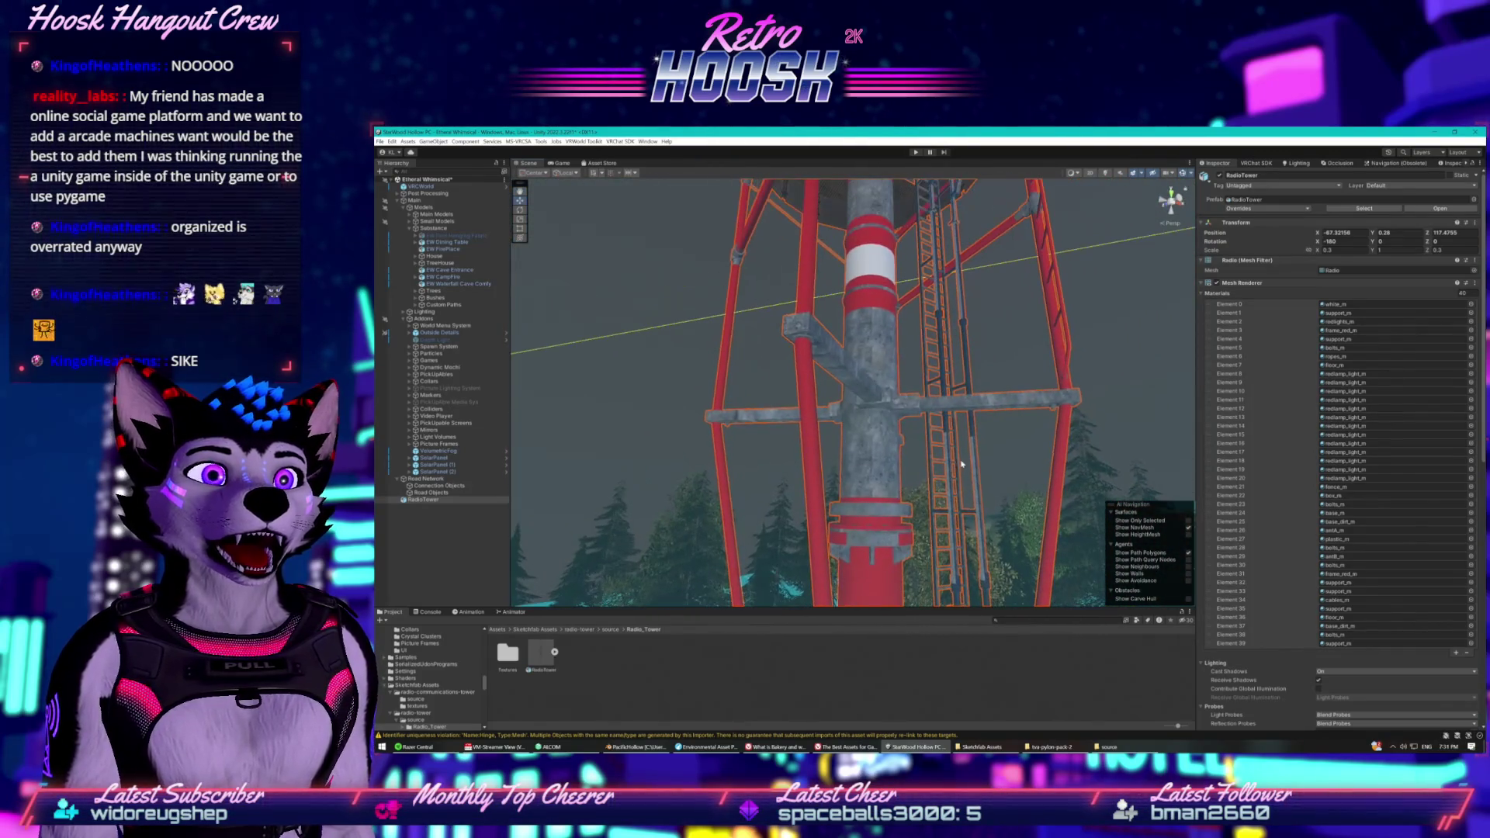
# Collapse the Mesh Renderer and Mesh Filter components and bring up Add Component.
pyautogui.click(1202, 284)
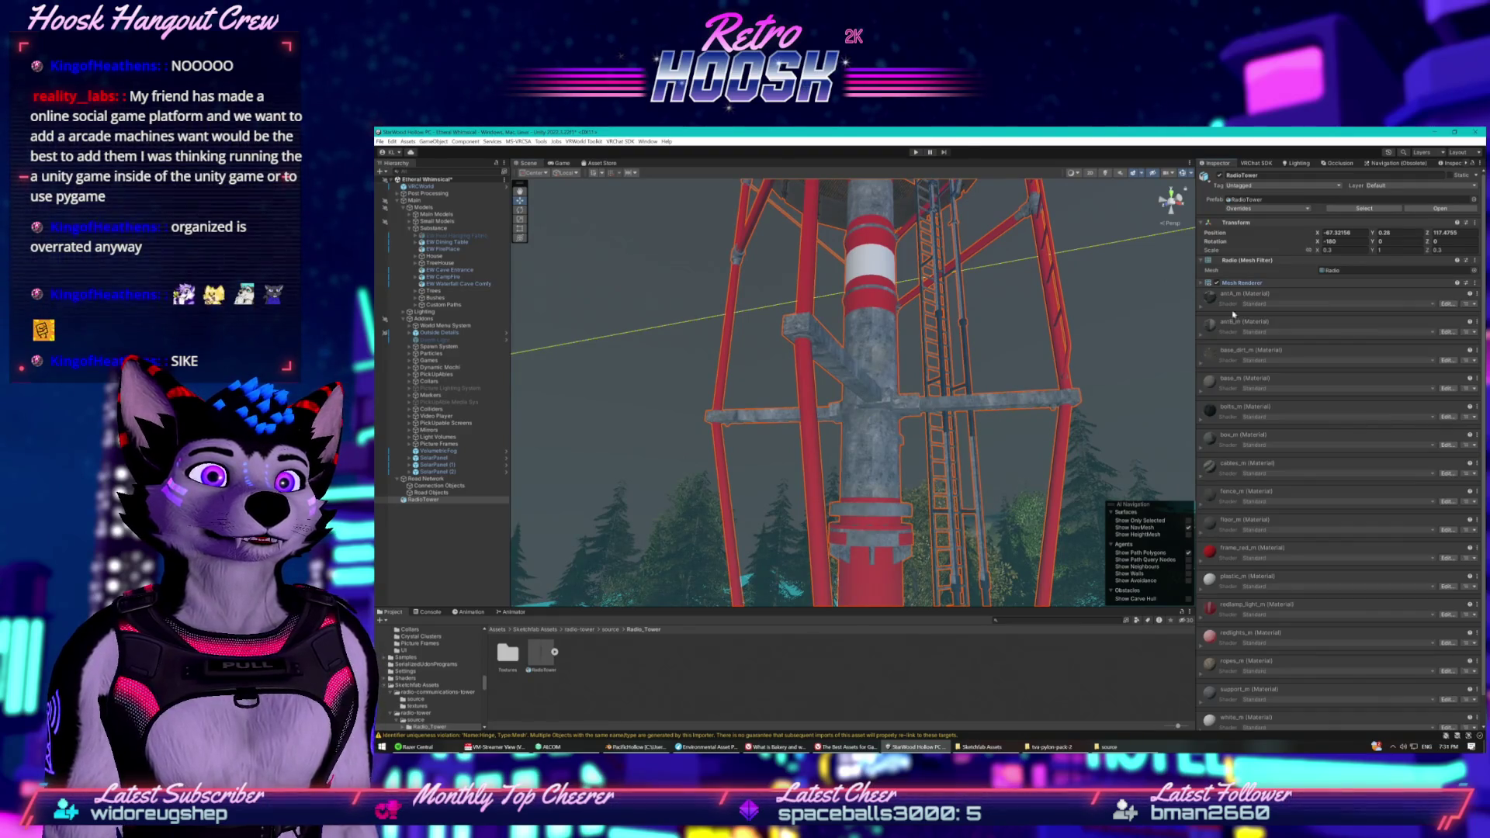
pyautogui.click(1199, 262)
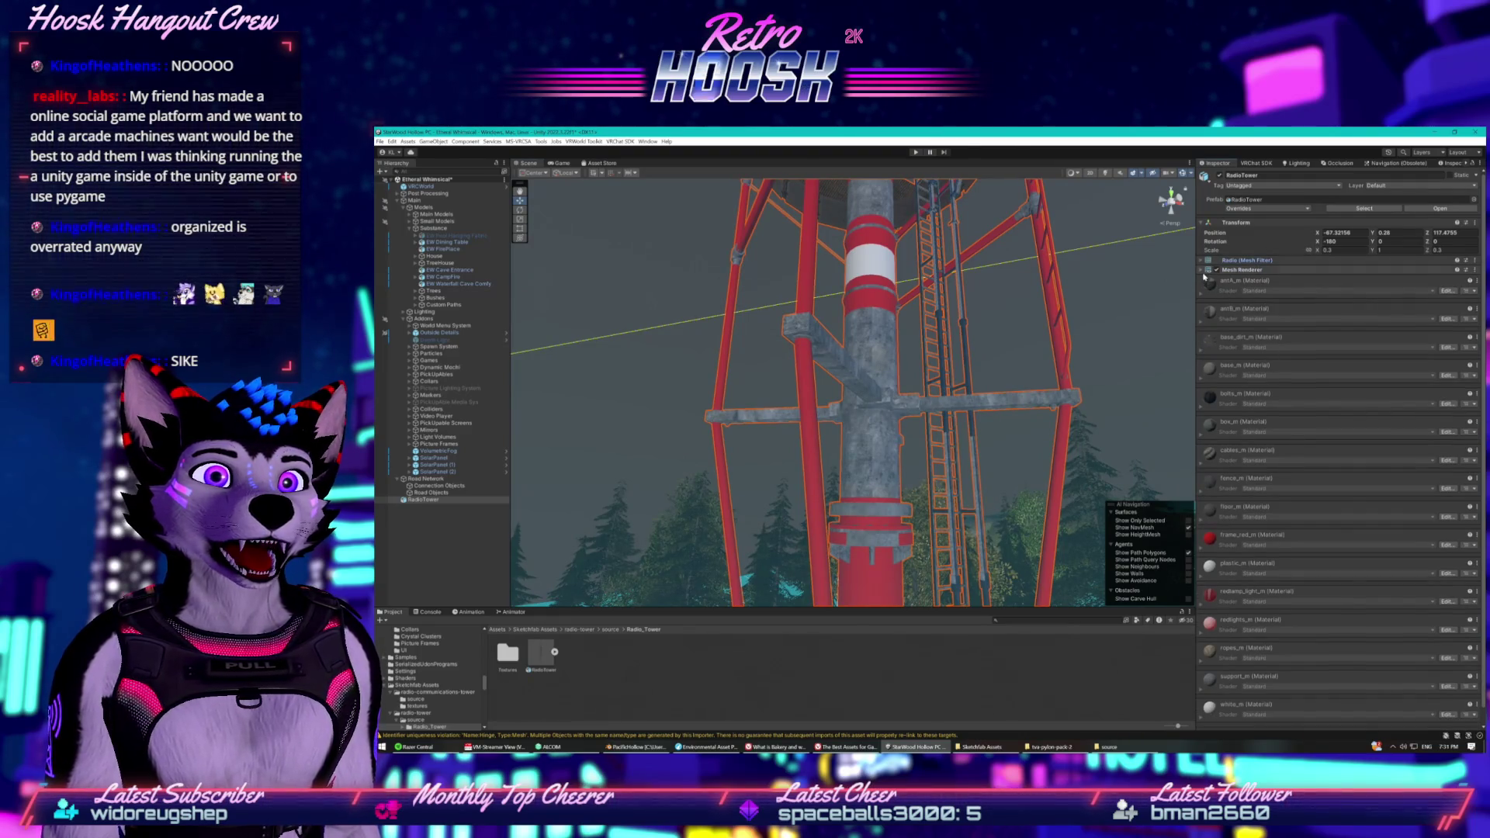
pyautogui.scroll(-1, 1217, 373)
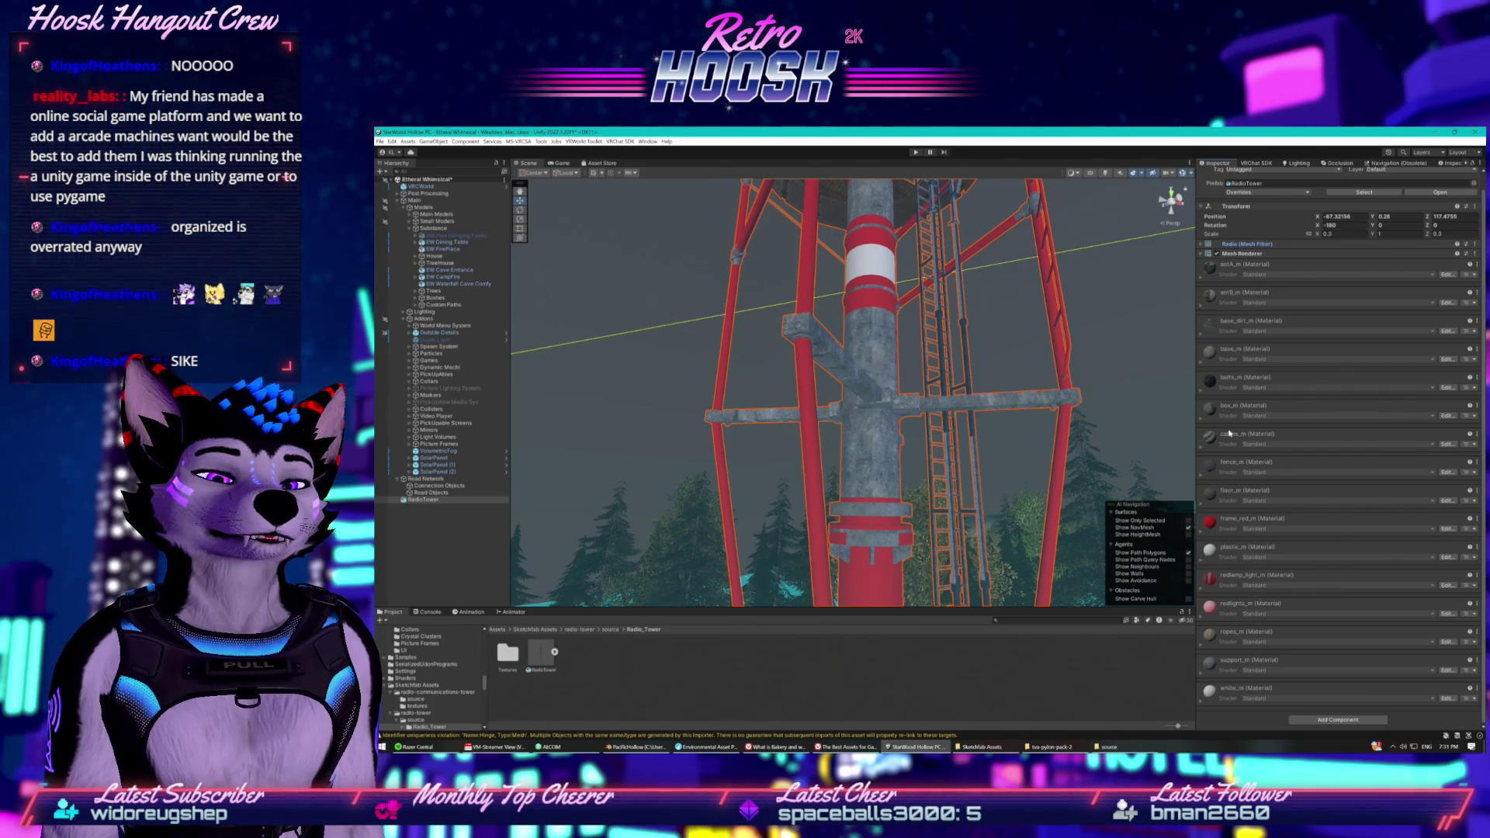
pyautogui.click(1347, 717)
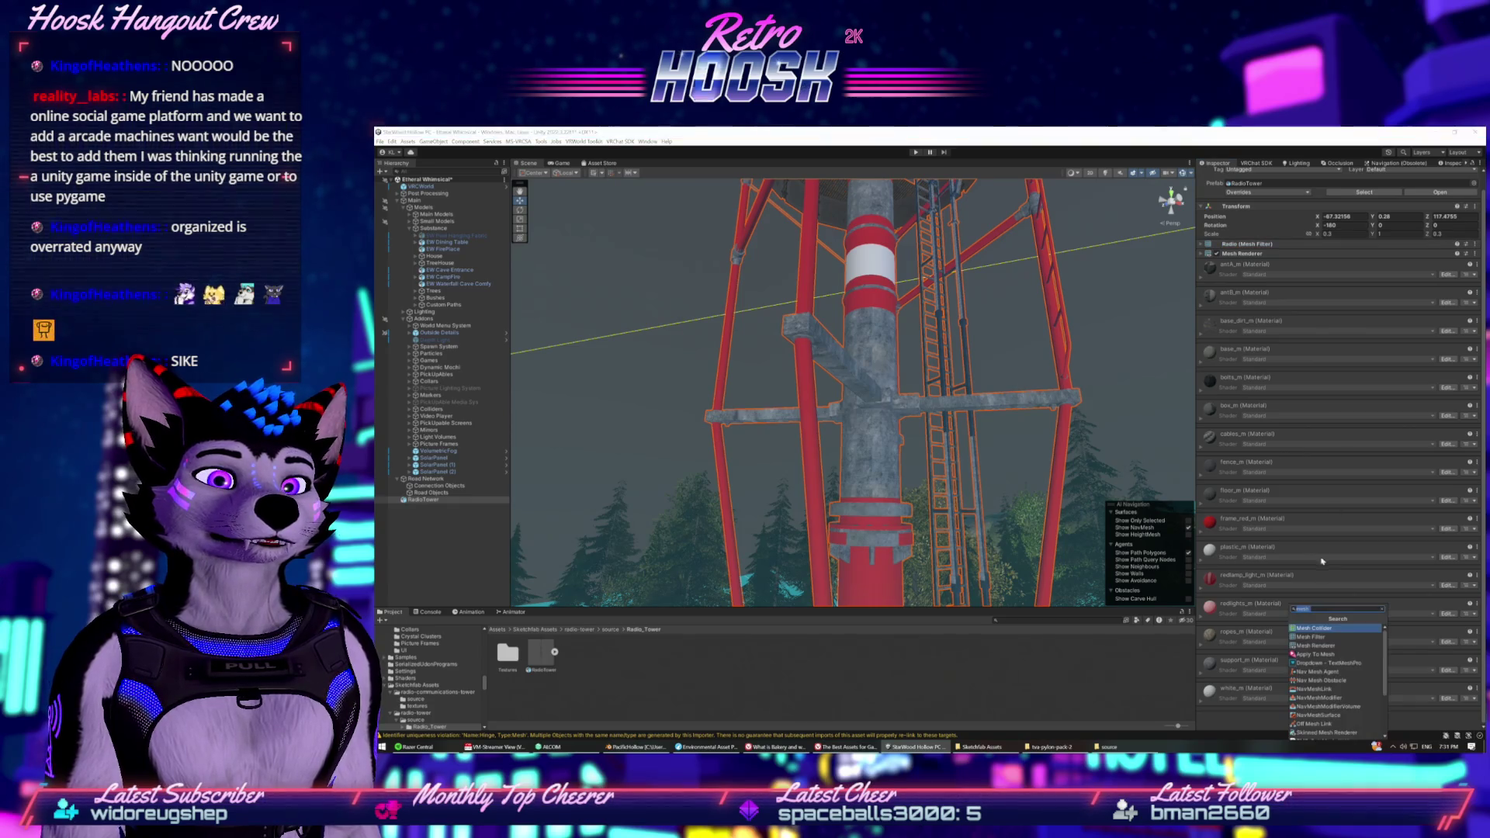
# Add a Mesh Collider to the RadioTower, frame the red tower, and switch to the Game view.
pyautogui.click(1325, 639)
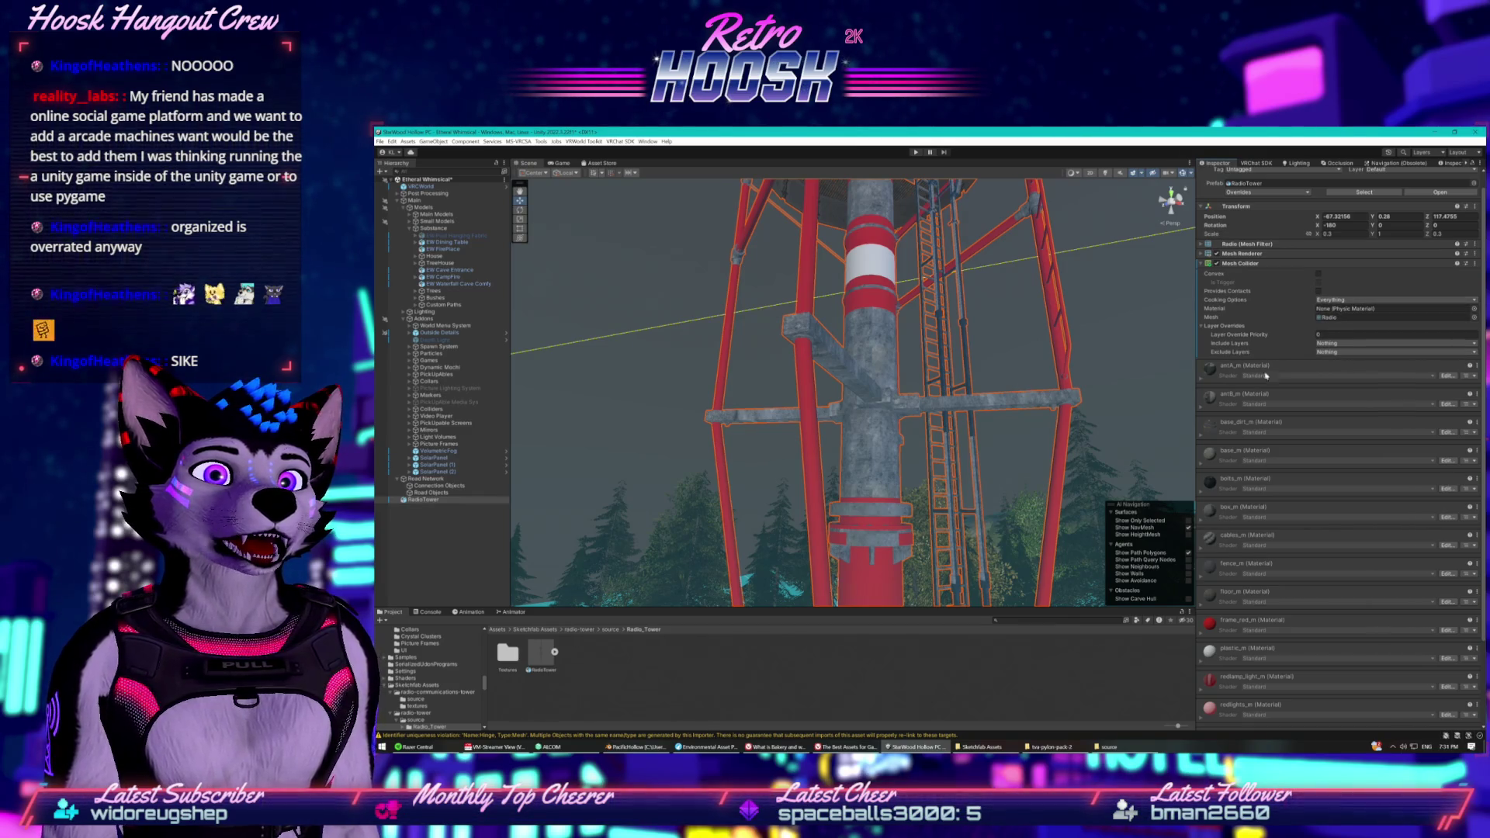
pyautogui.moveTo(999, 401); pyautogui.dragTo(1054, 447)
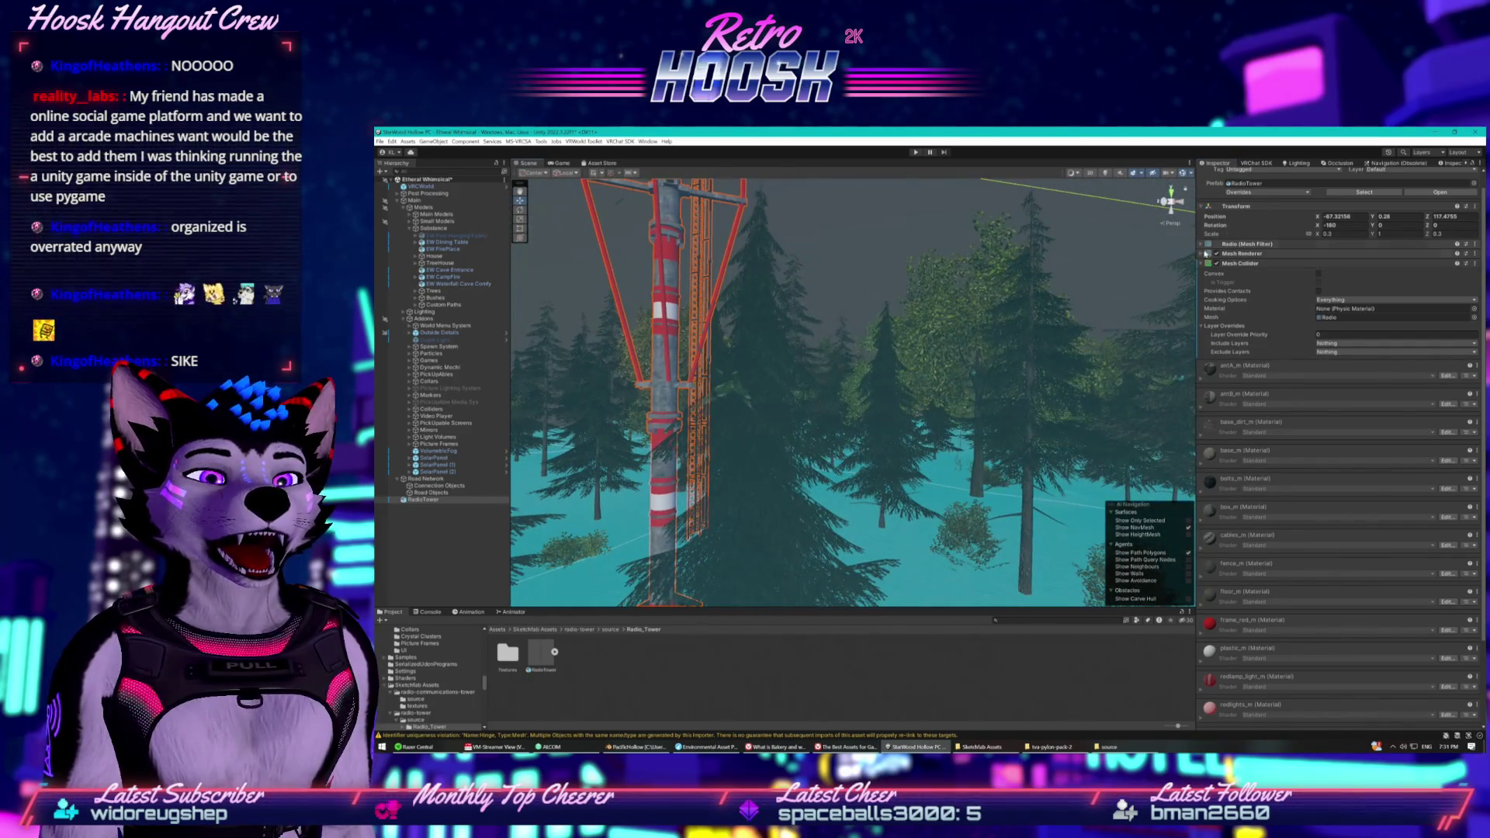
pyautogui.moveTo(1021, 232); pyautogui.dragTo(792, 184)
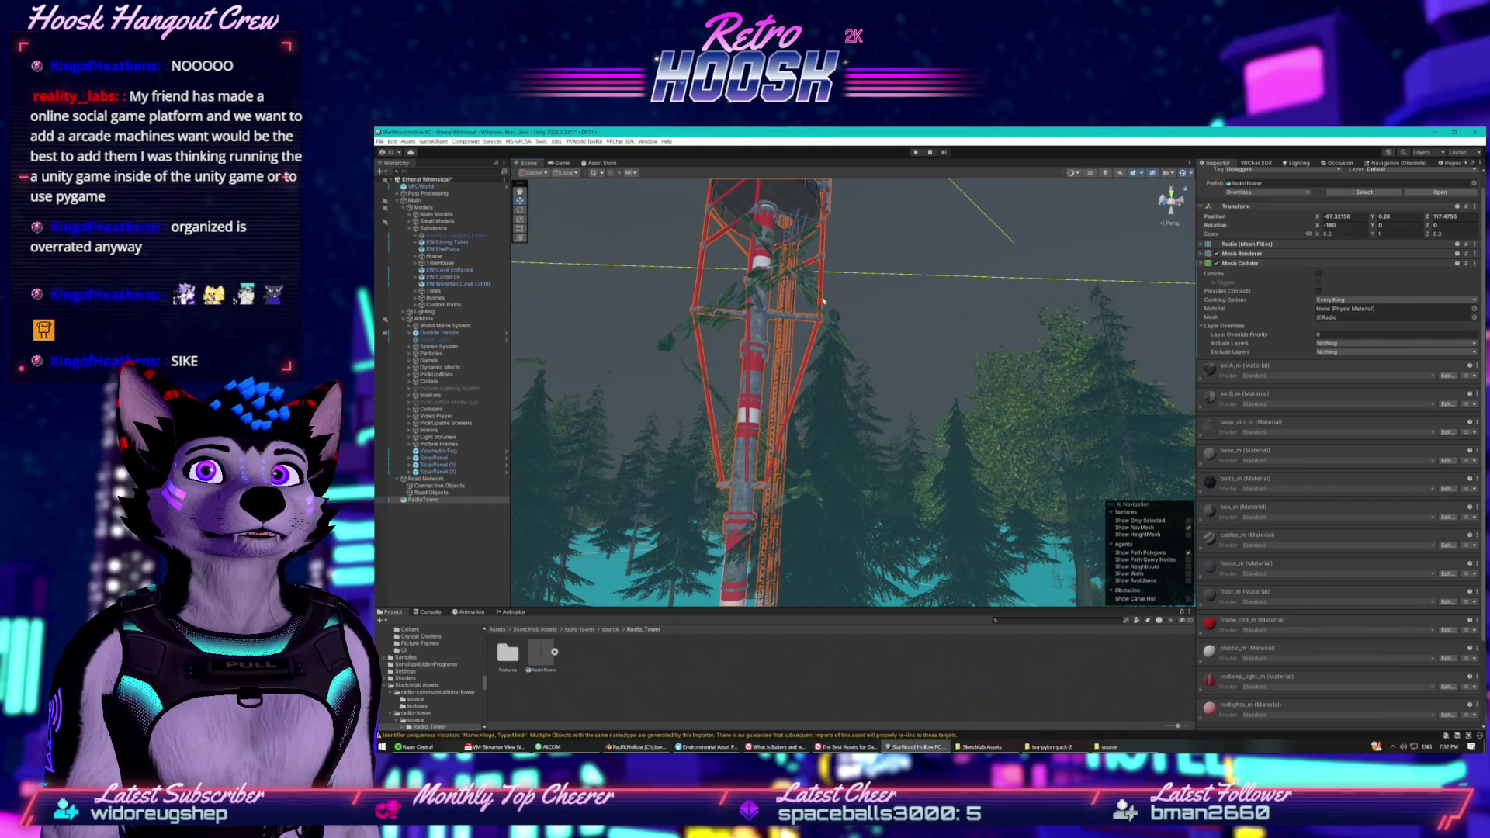
pyautogui.click(561, 163)
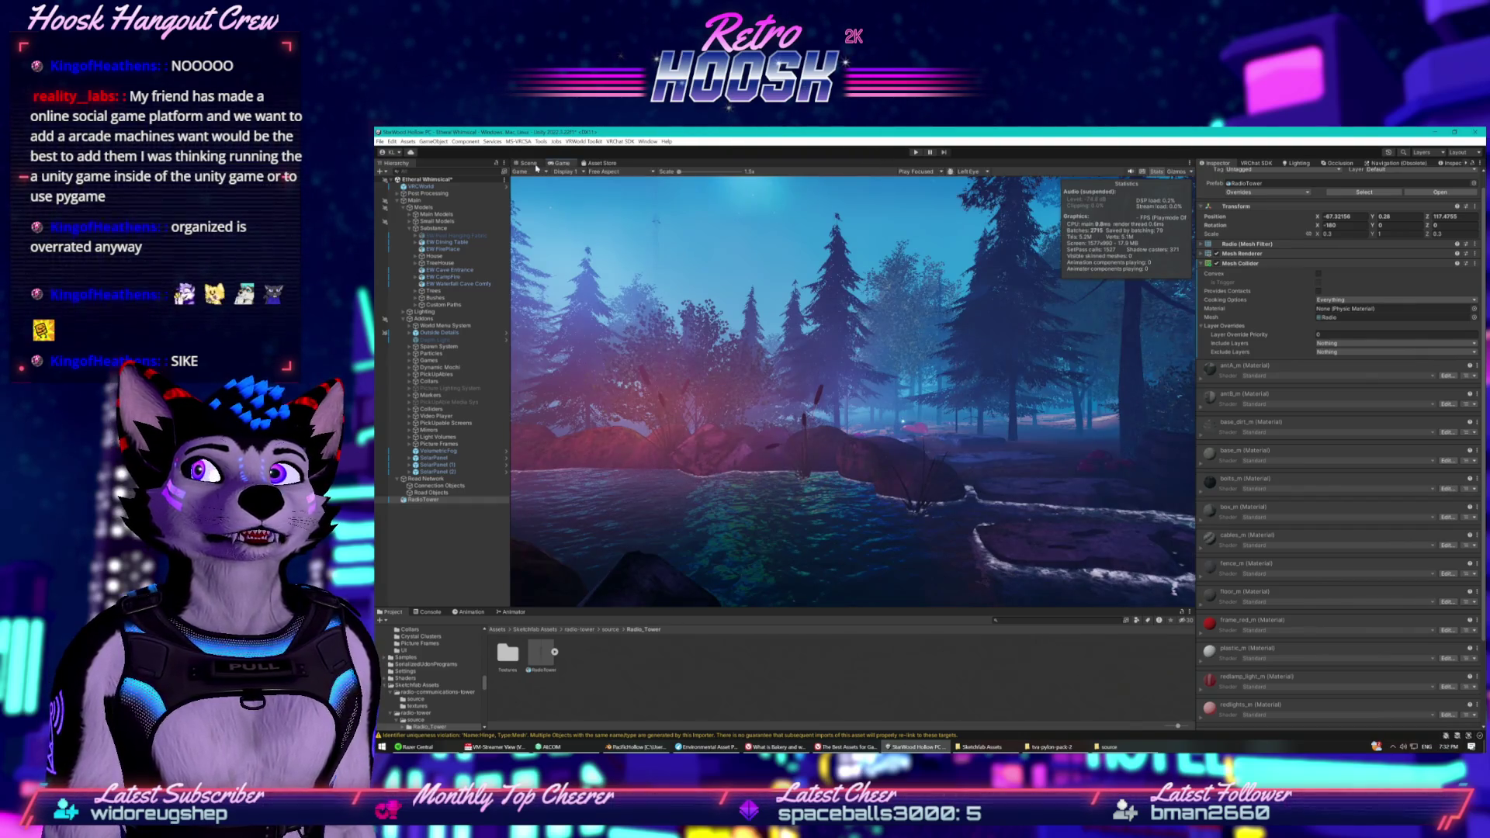
# Go back to the Scene view and enter Play mode to run the forest world.
pyautogui.click(528, 163)
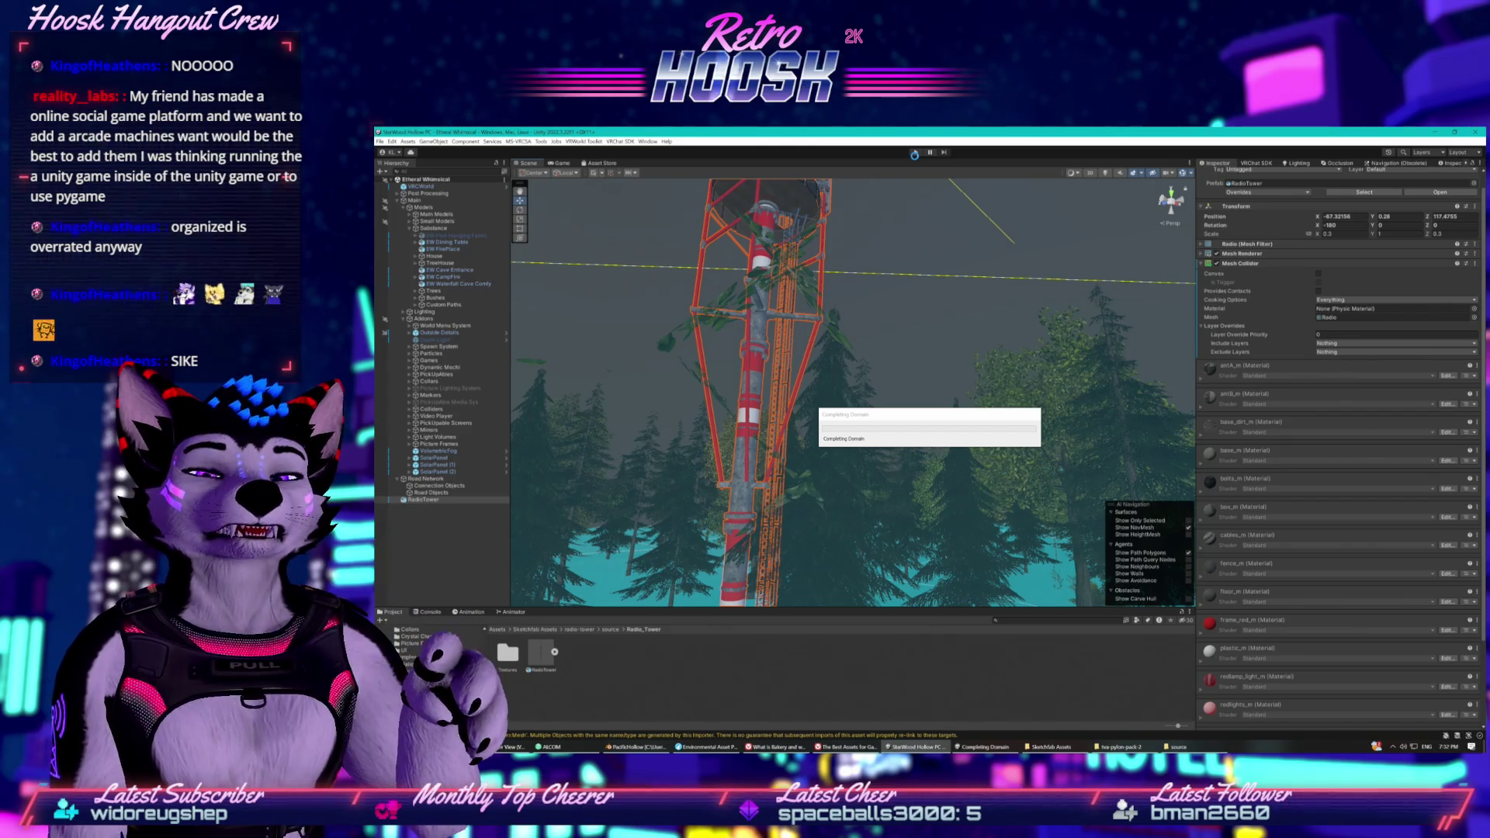
pyautogui.click(915, 154)
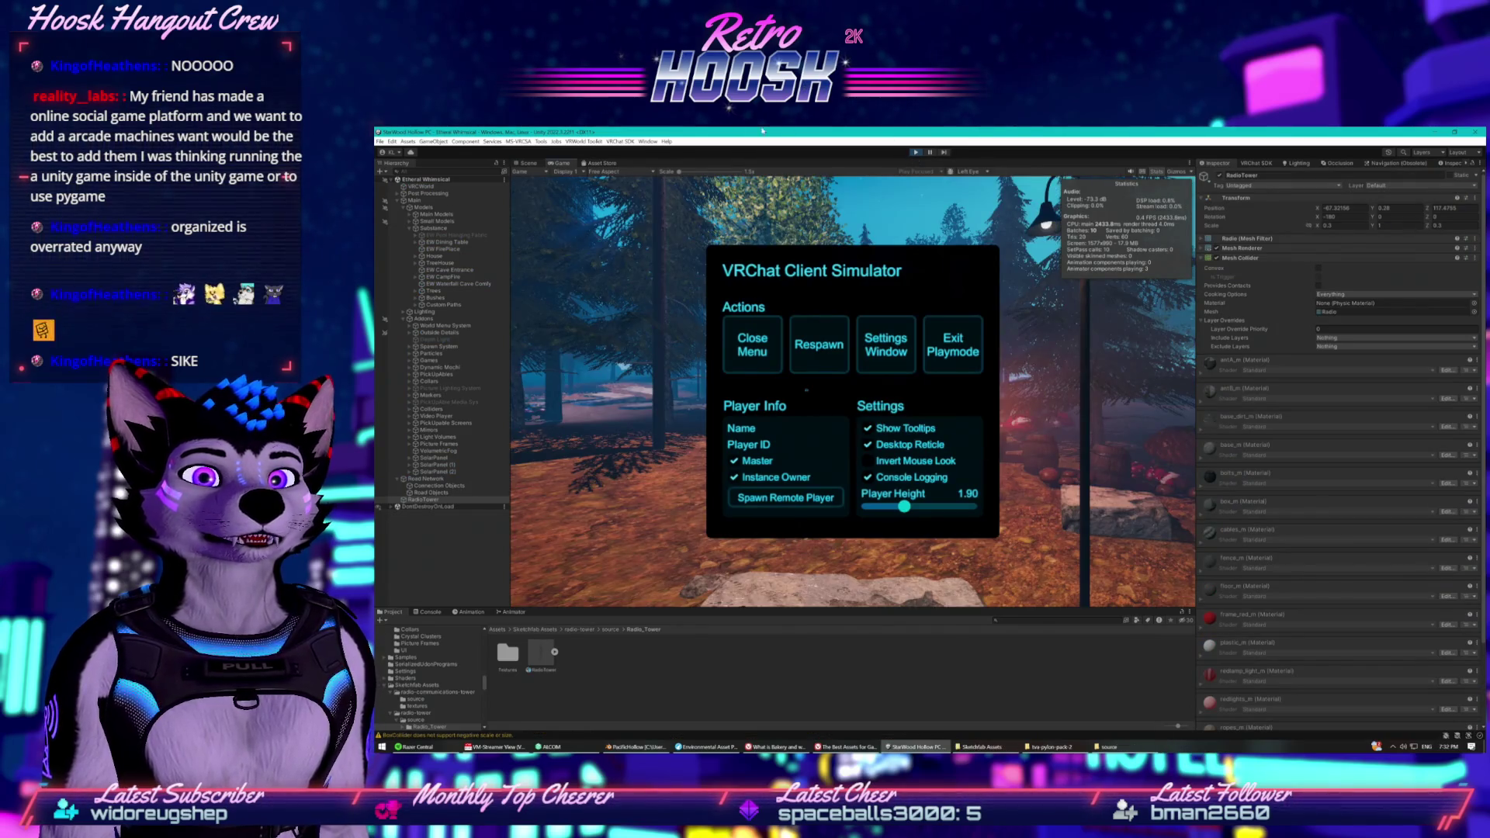
# Dismiss the simulator overlay and walk past the stone arch toward the radio tower.
pyautogui.press('Escape')
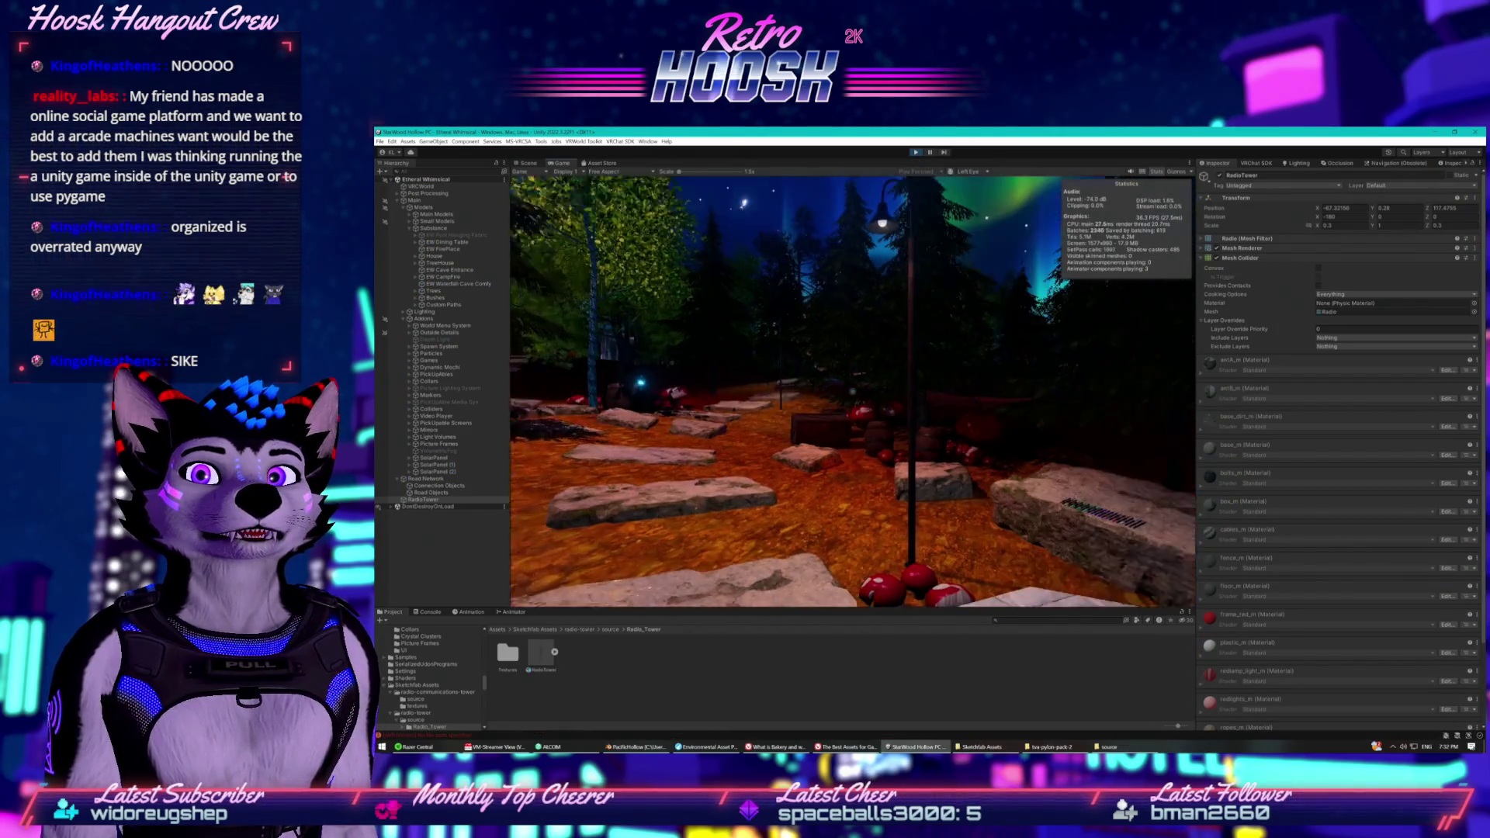
pyautogui.press('w')
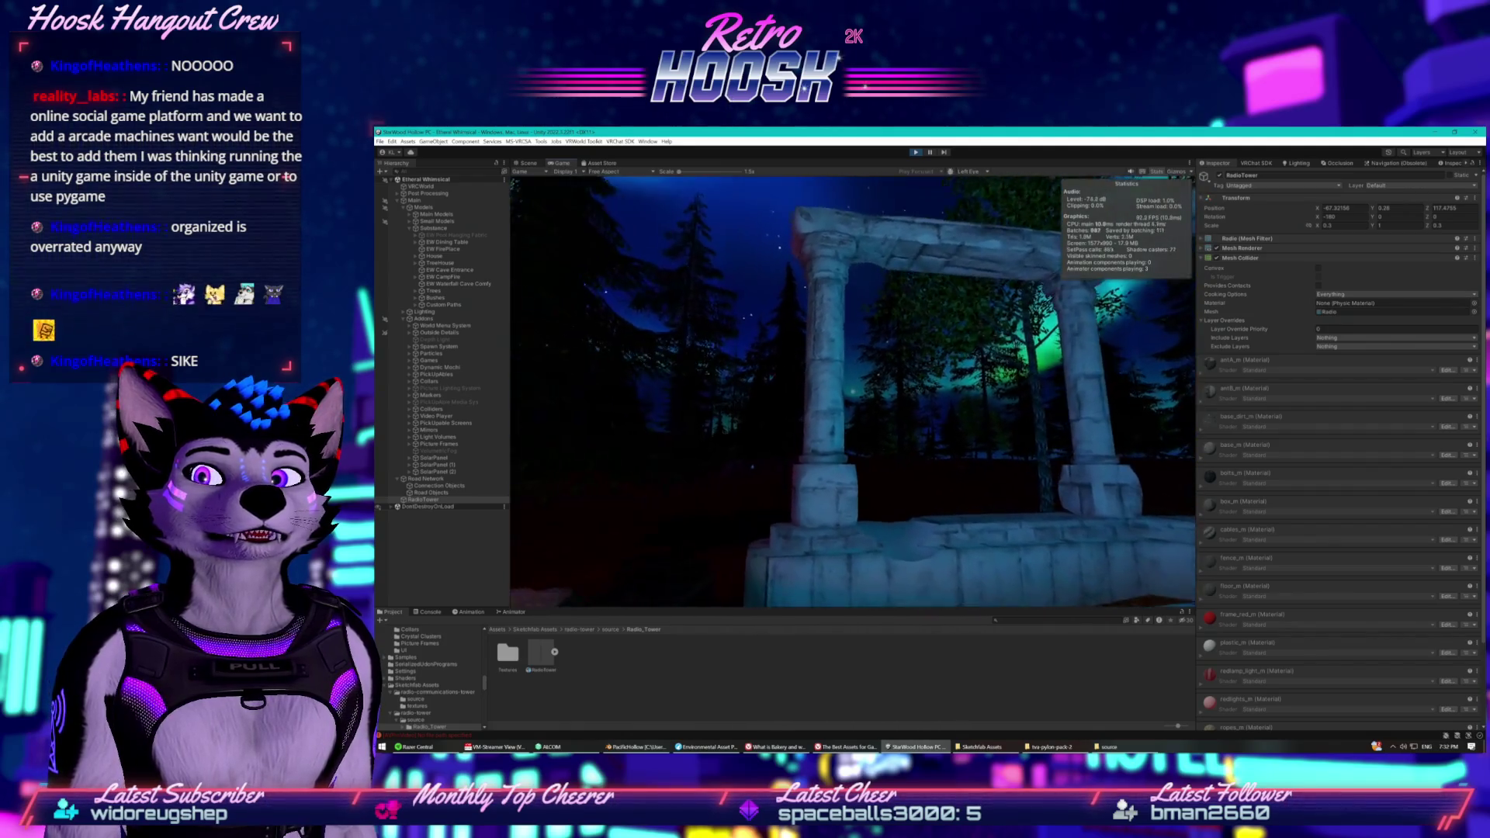
pyautogui.press('w')
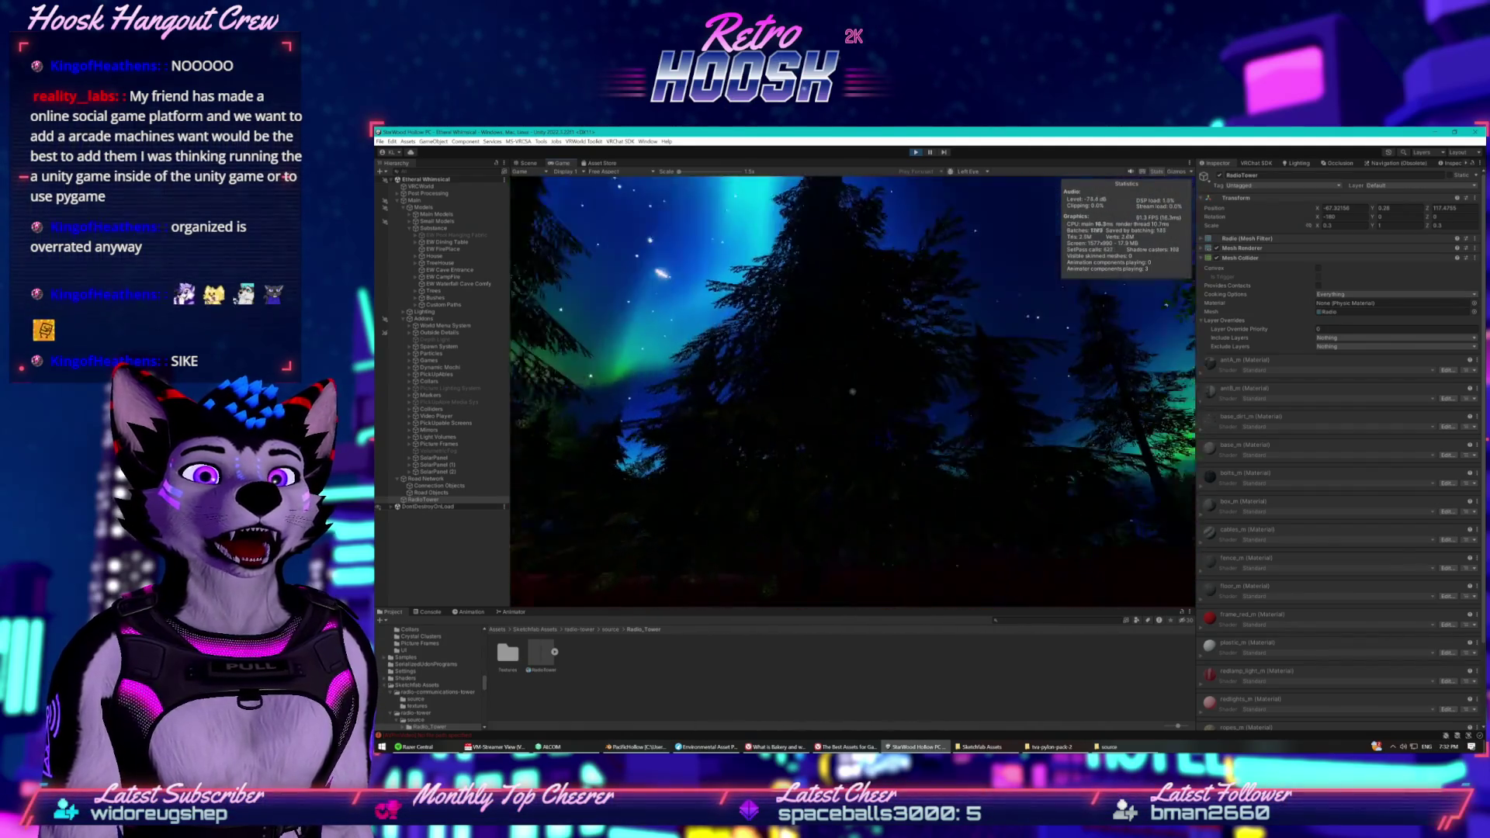
pyautogui.press('w')
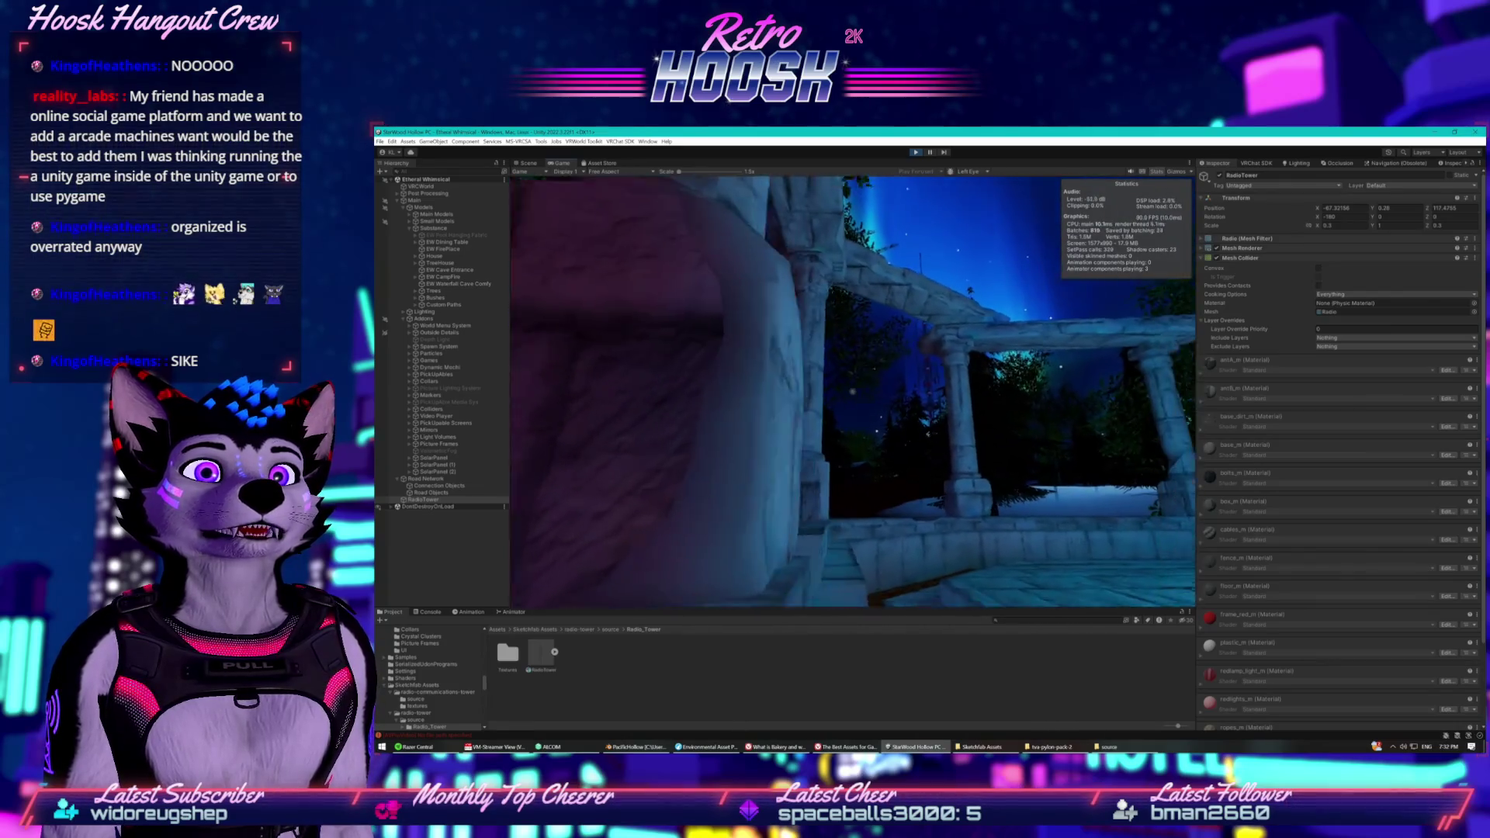
pyautogui.press('w')
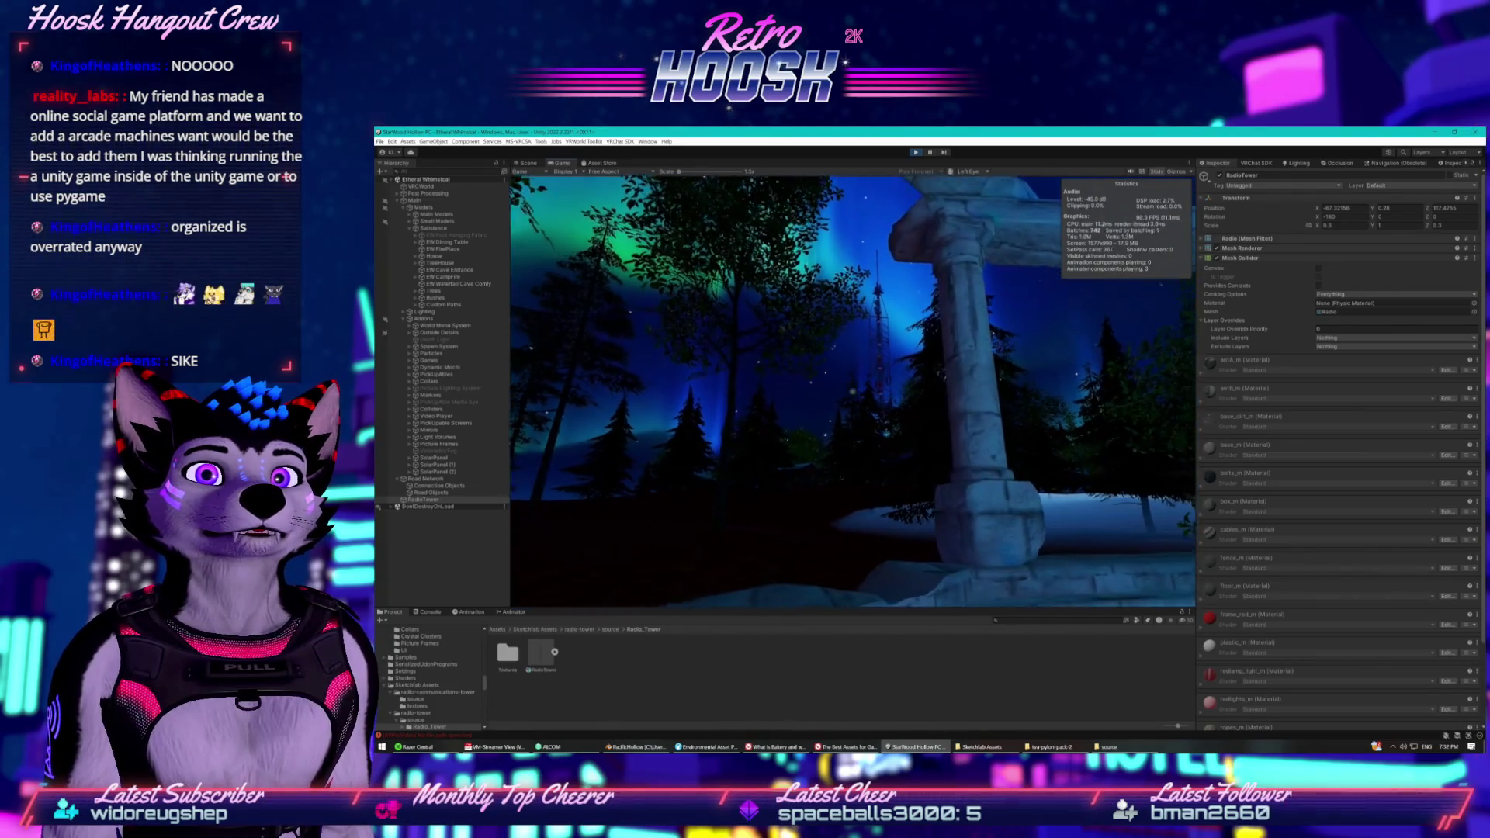
pyautogui.press('w')
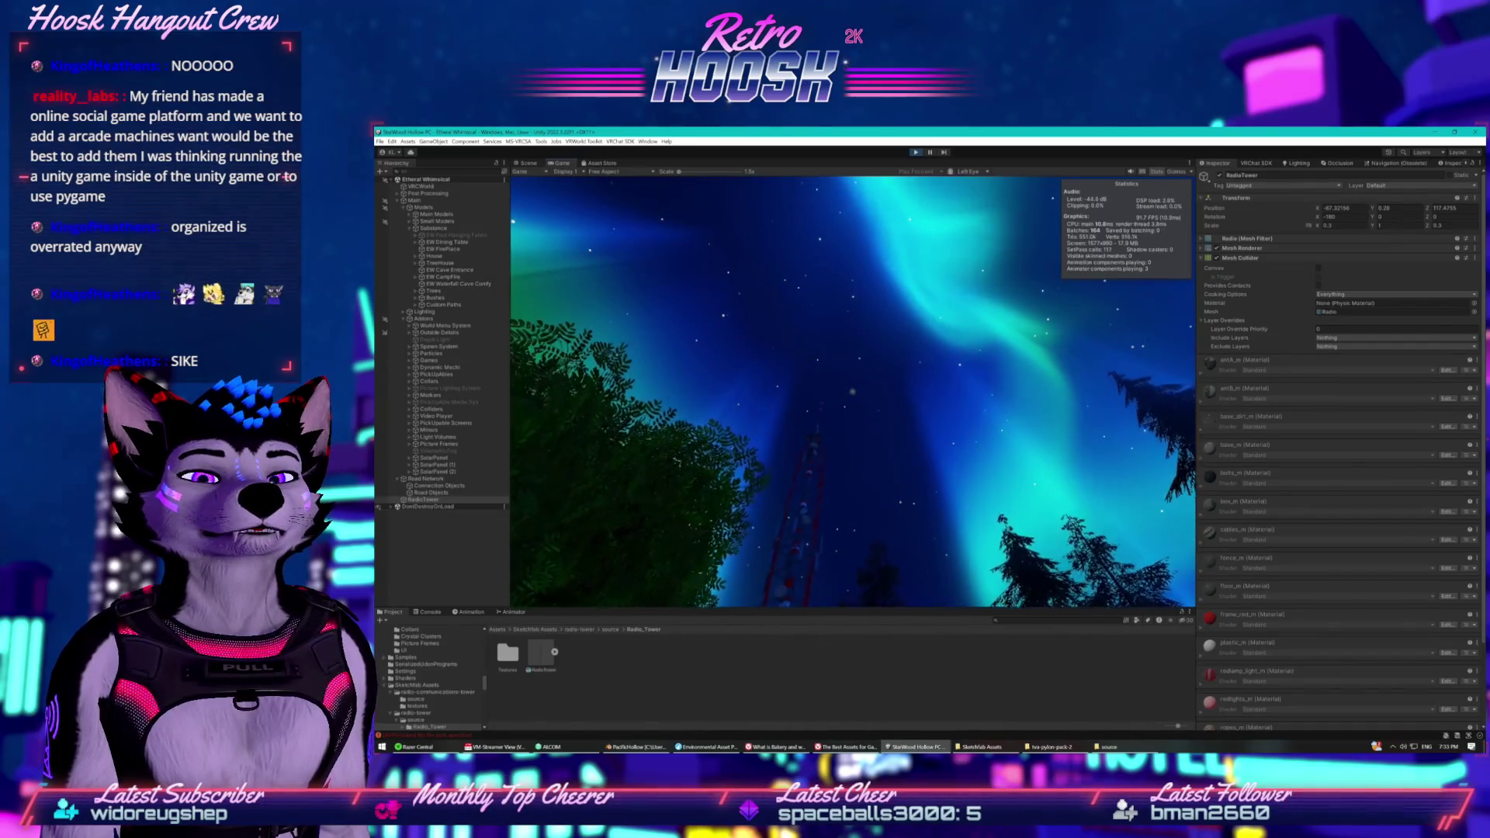
# Refocus the editor and stop Play mode.
pyautogui.press('super')
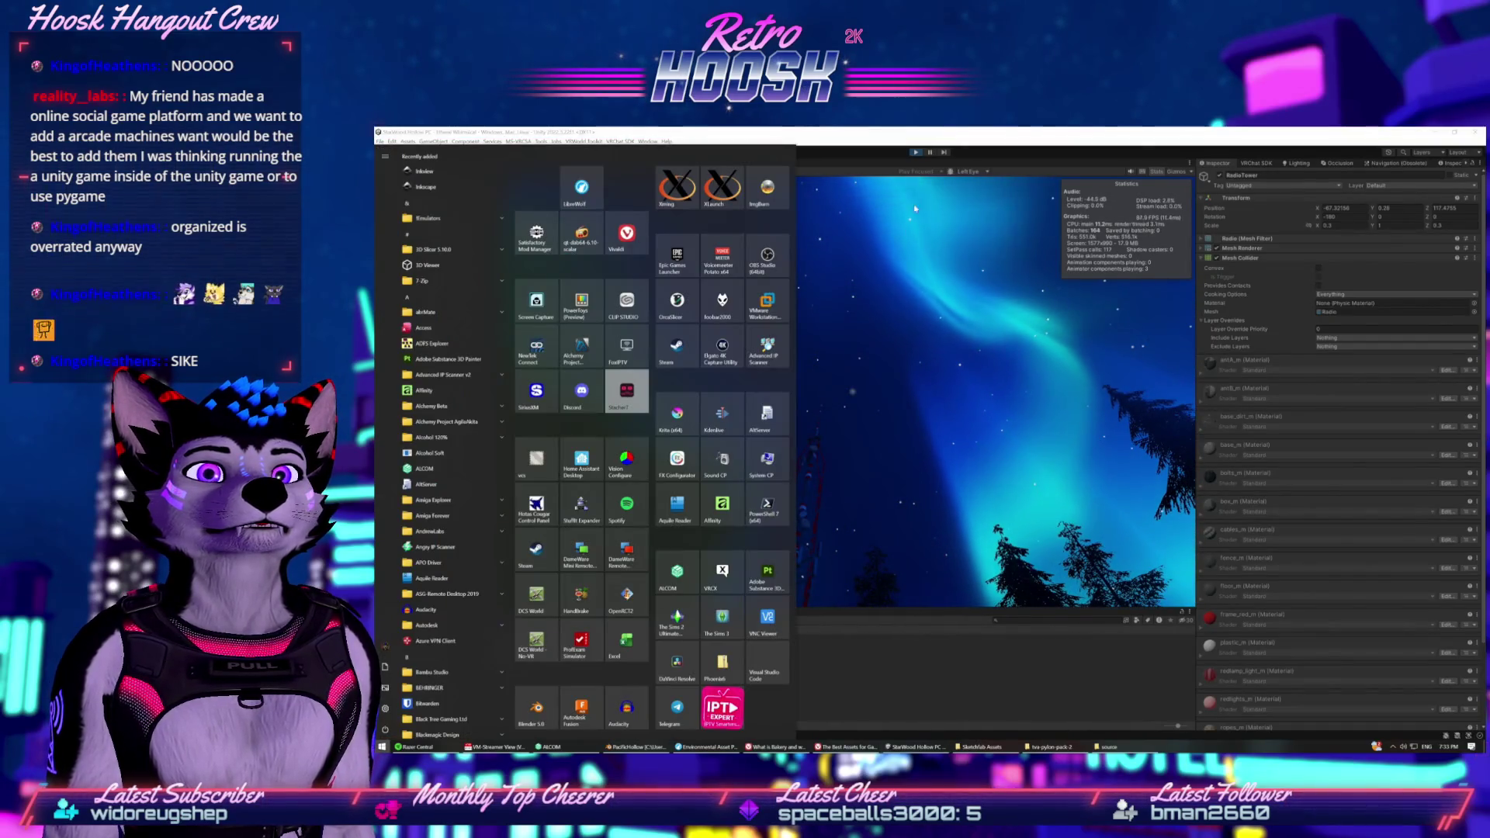
pyautogui.press('super')
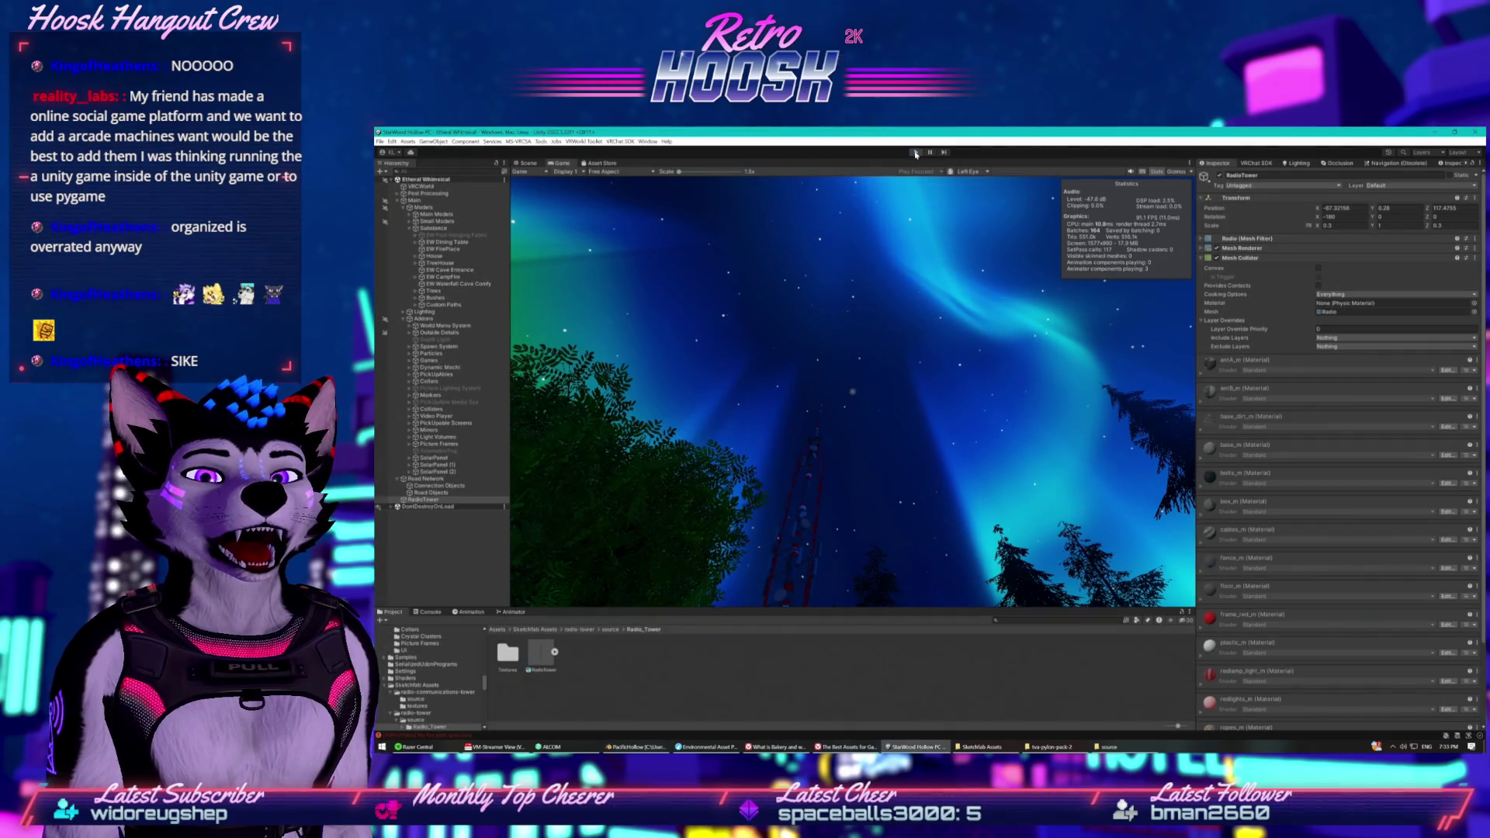
pyautogui.click(916, 152)
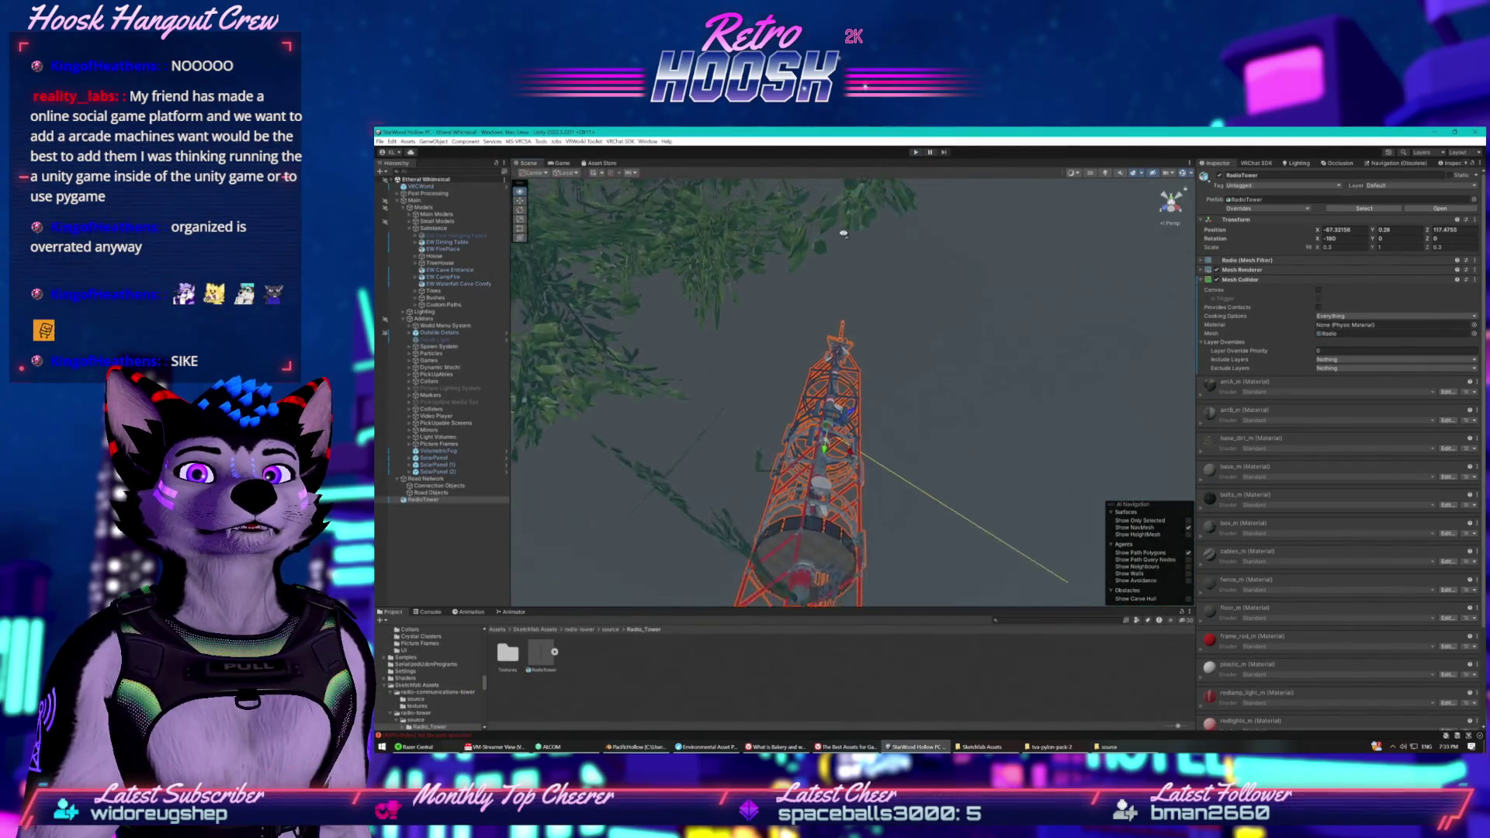
# Move the Scene view close to the antenna pole and select the RadioTower.
pyautogui.moveTo(848, 209)
pyautogui.mouseDown()
pyautogui.moveTo(827, 264)
pyautogui.moveTo(688, 432)
pyautogui.moveTo(686, 465)
pyautogui.moveTo(861, 399)
pyautogui.mouseUp()
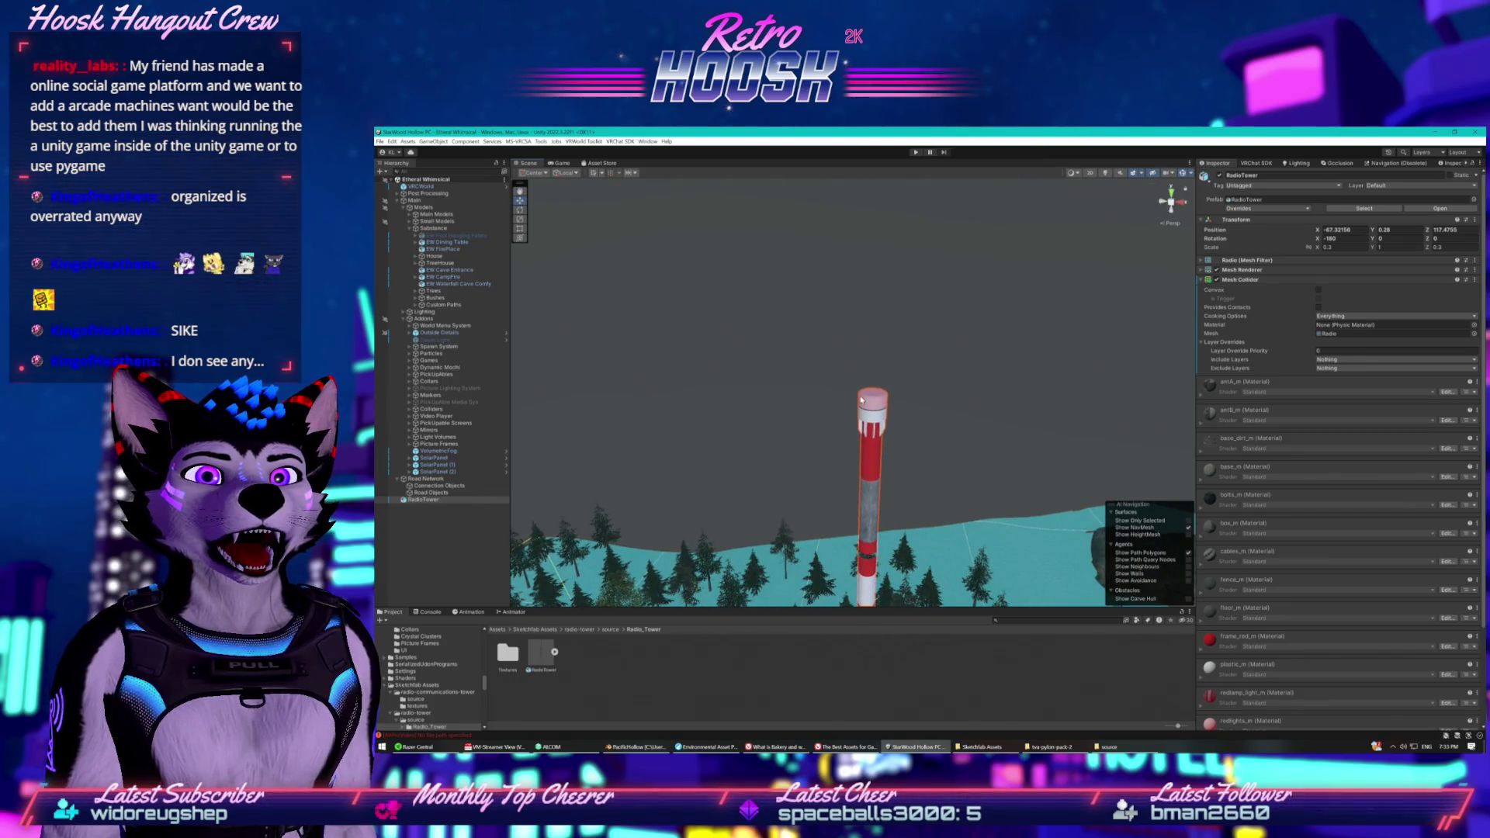
pyautogui.click(951, 424)
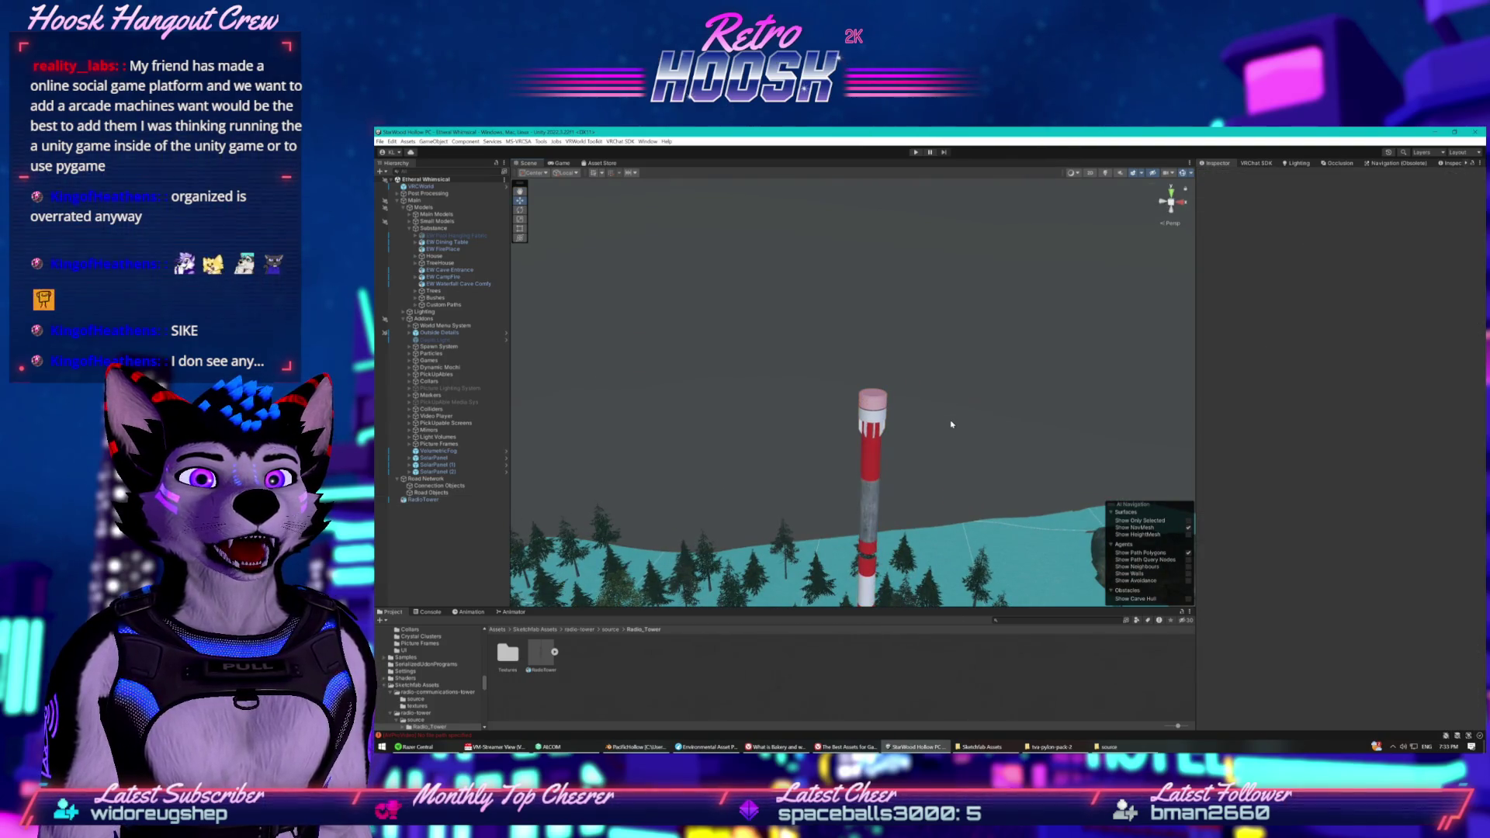
pyautogui.click(872, 412)
pyautogui.scroll(-3, 1248, 654)
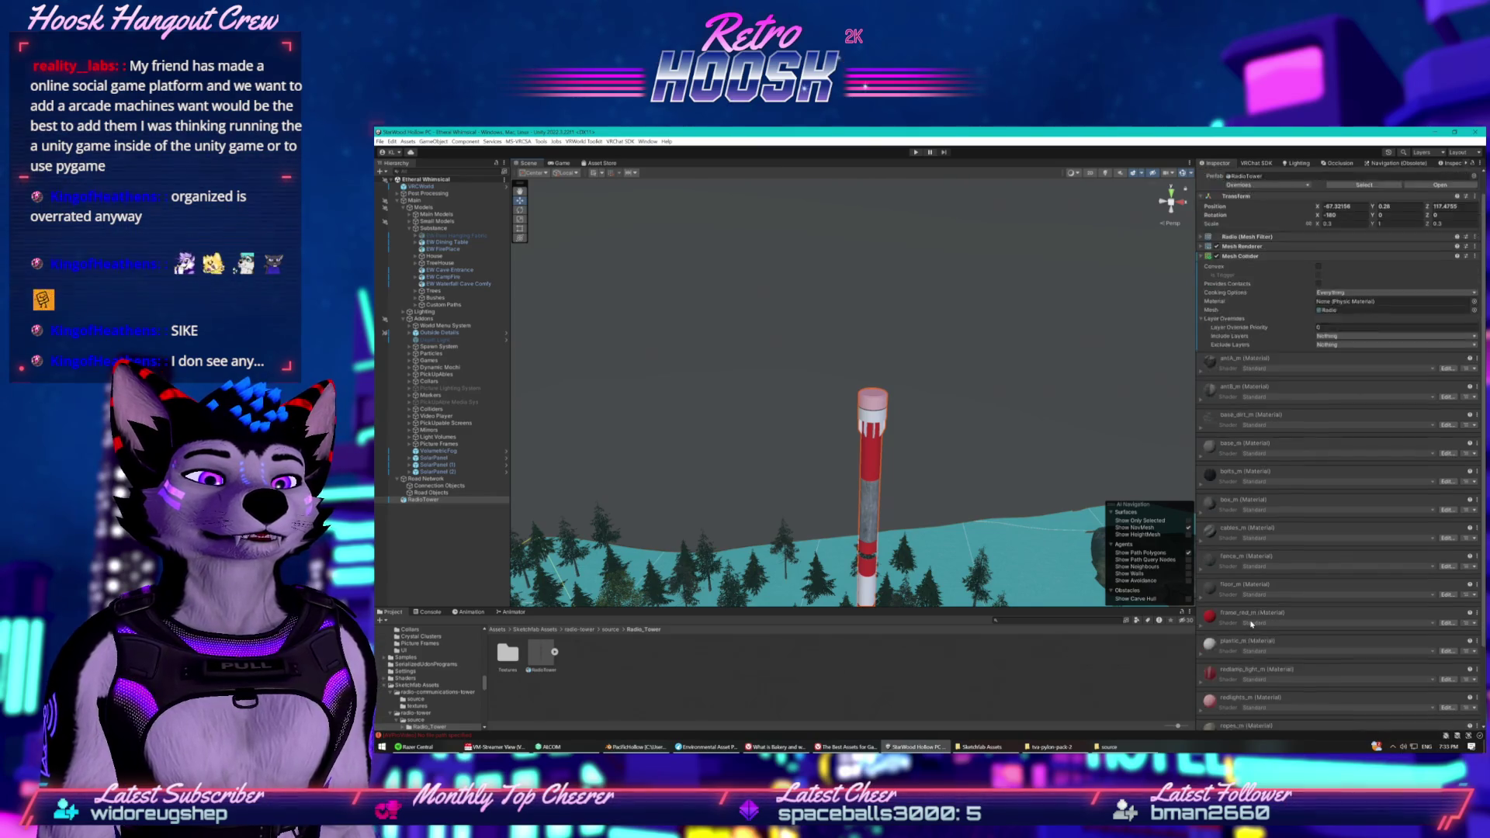
# Expand the redlamp_light_m material in the Inspector to inspect its properties.
pyautogui.click(1205, 635)
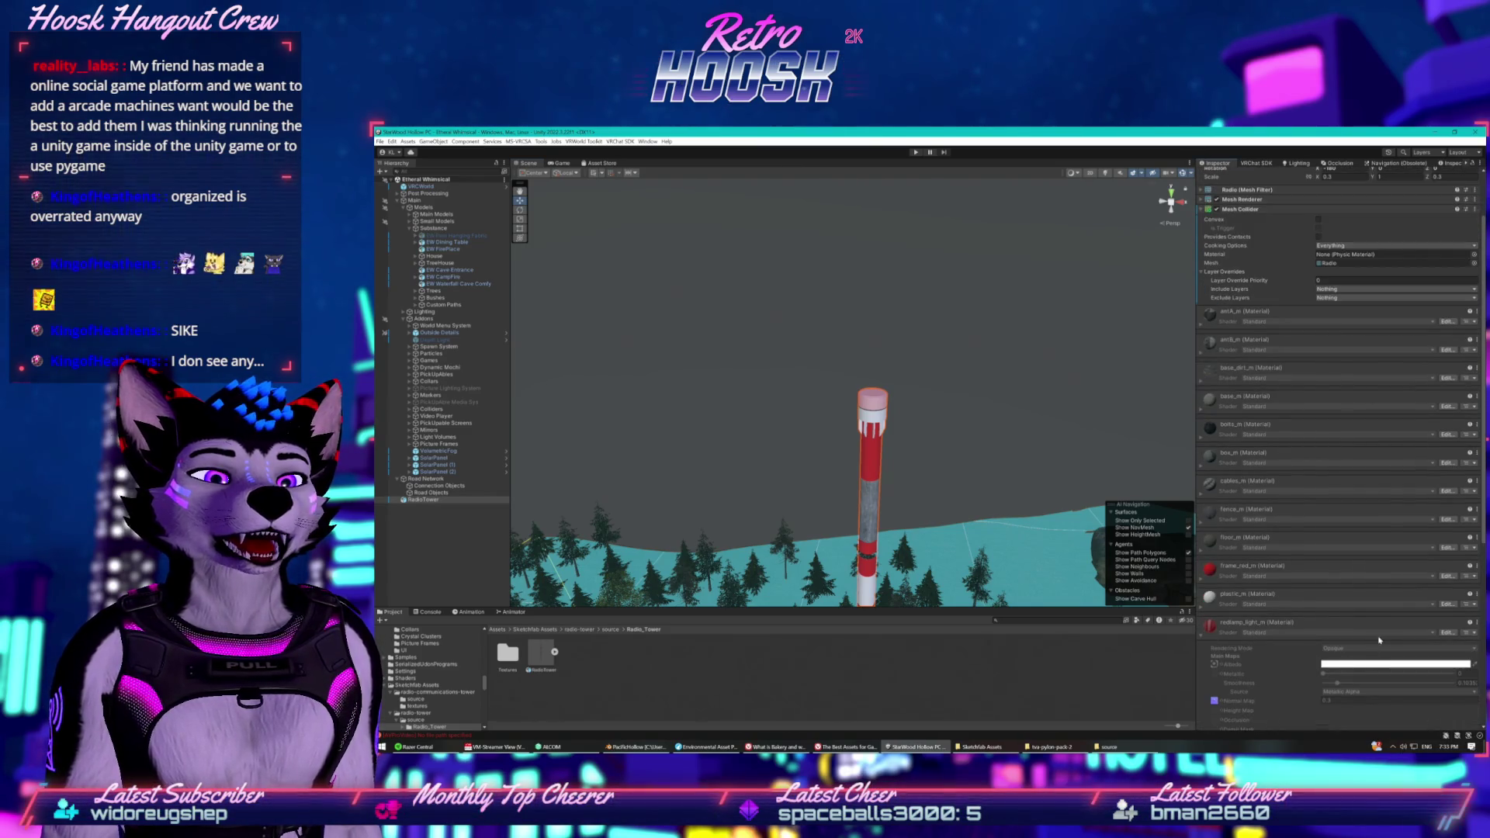
pyautogui.scroll(-6, 1246, 665)
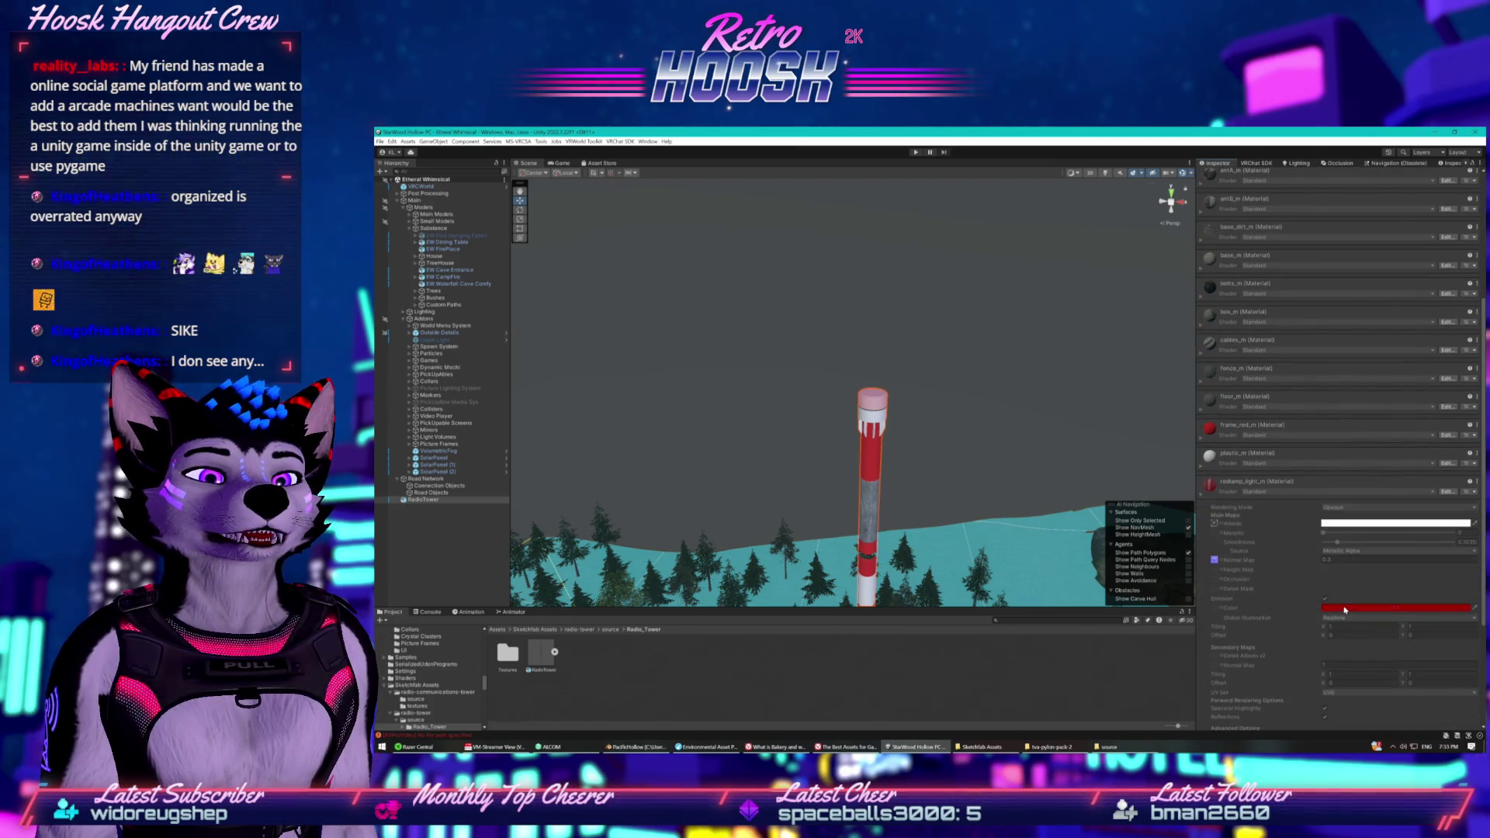
pyautogui.click(1211, 487)
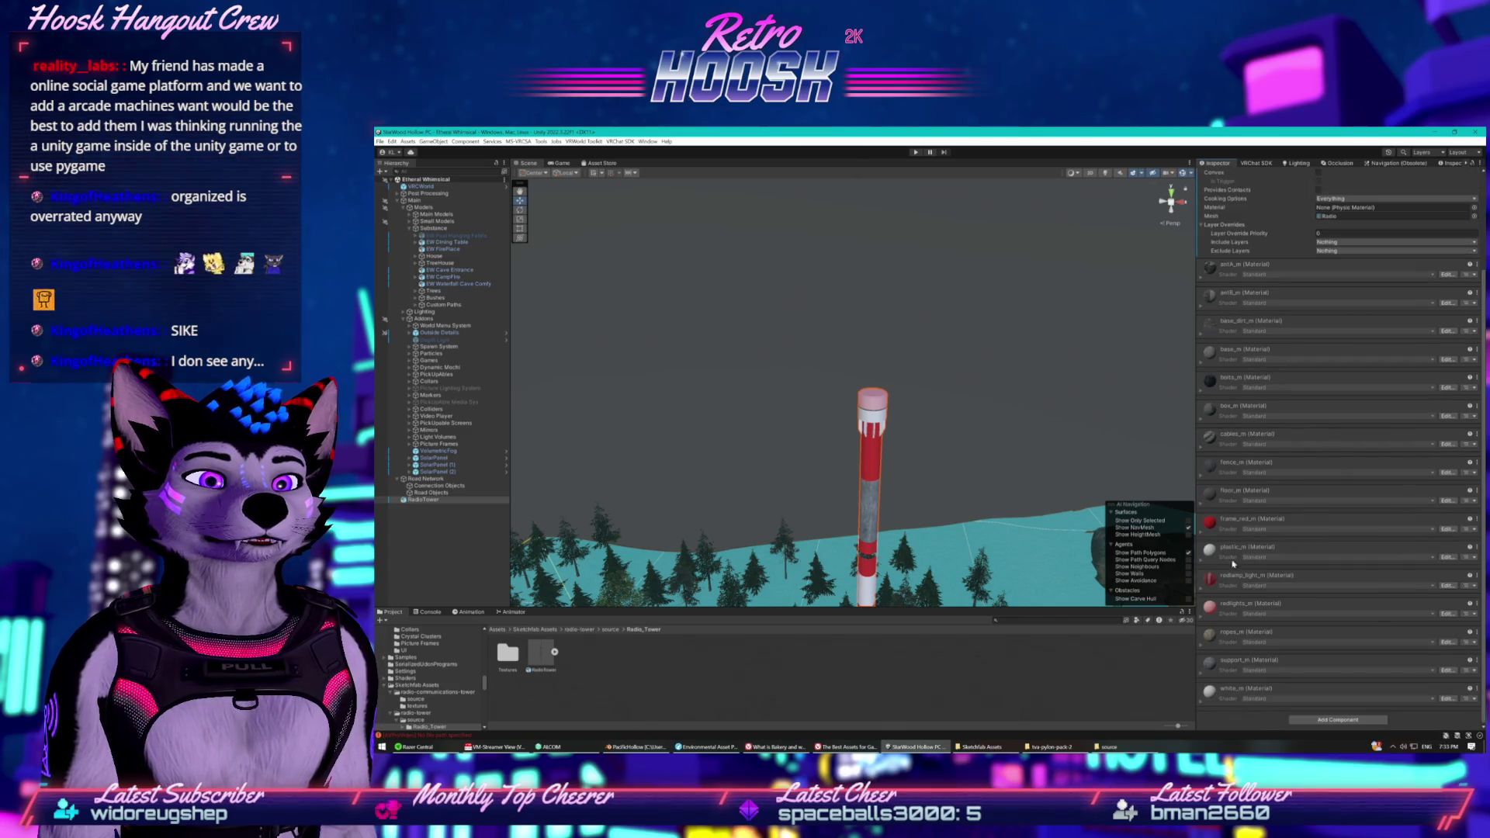
pyautogui.click(1208, 578)
pyautogui.scroll(-10, 1241, 590)
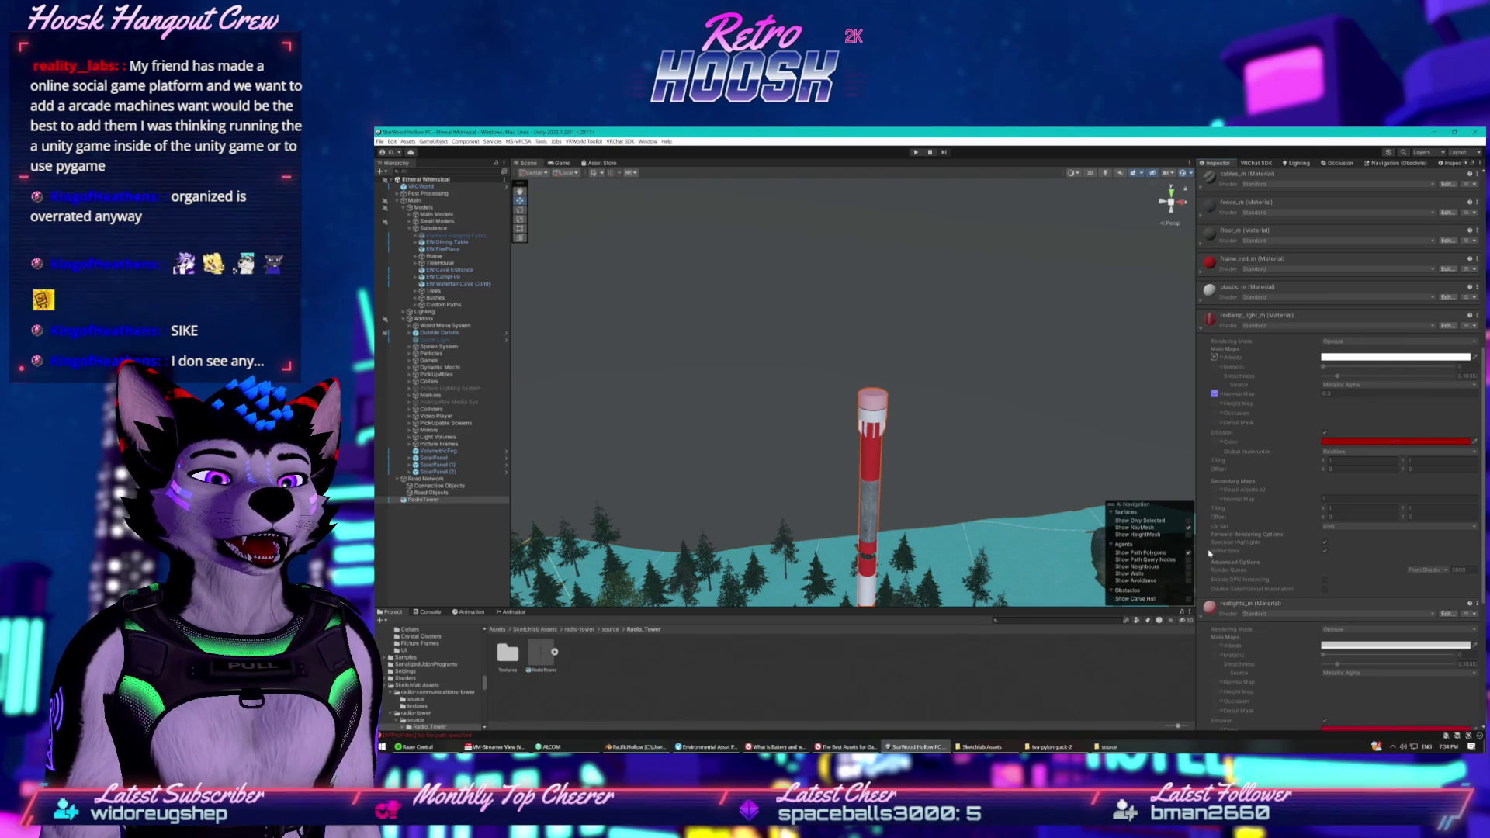
# Expand the redlights_m material and scroll through its settings.
pyautogui.click(1241, 603)
pyautogui.scroll(-4, 1285, 582)
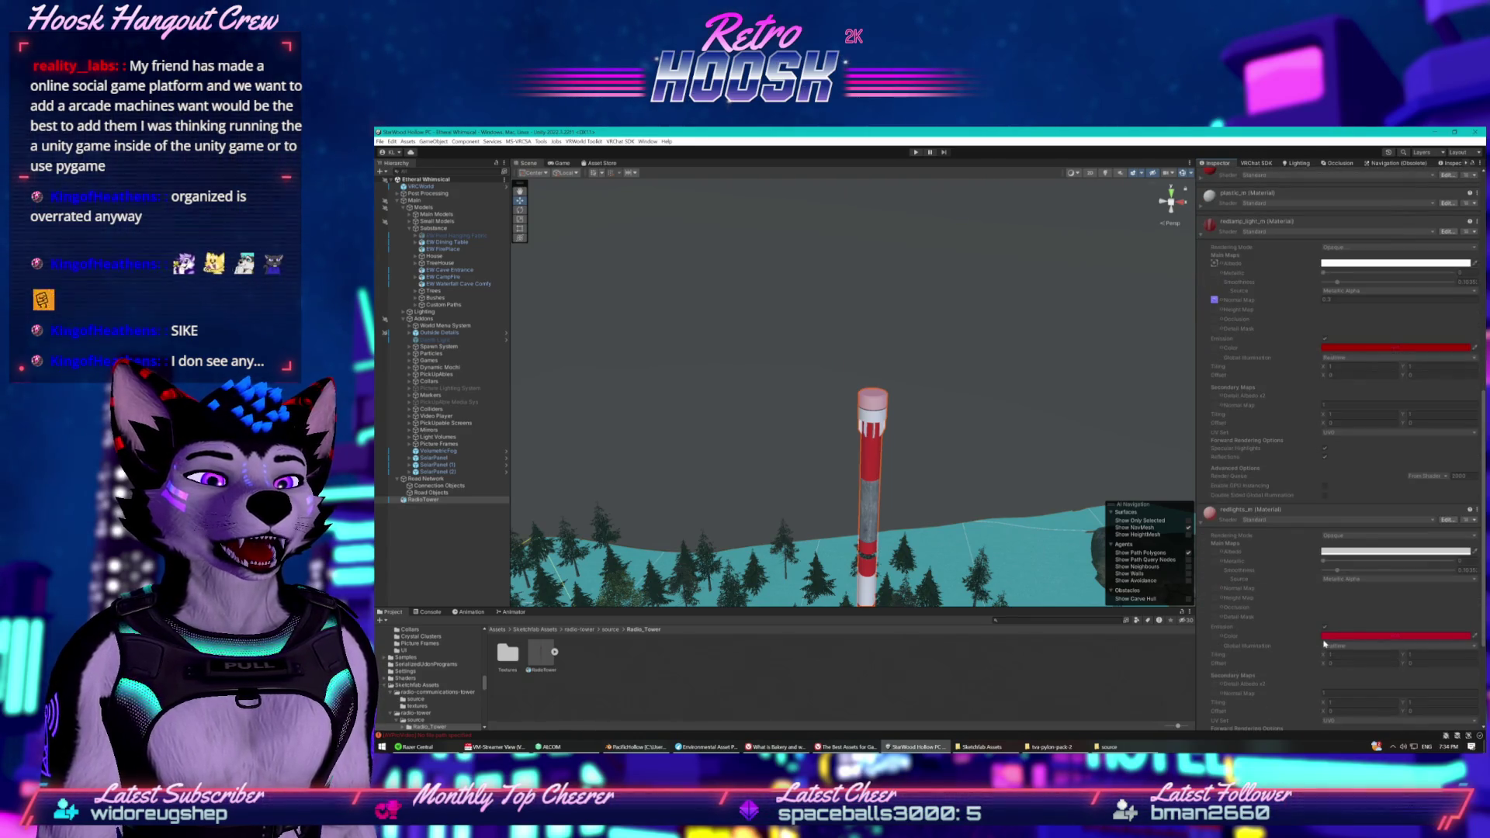
pyautogui.scroll(-5, 1327, 636)
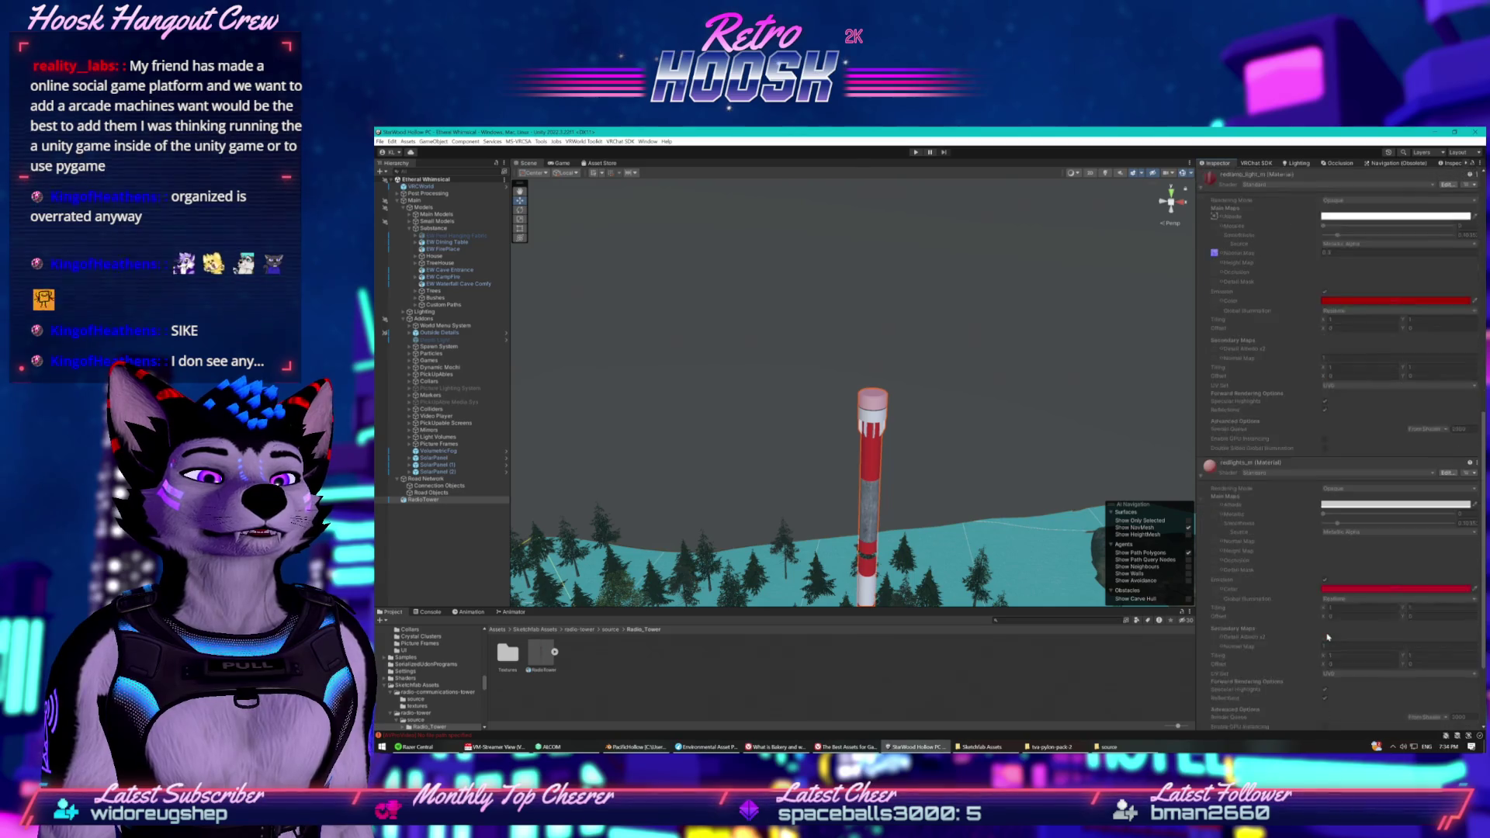
pyautogui.scroll(6, 1327, 621)
pyautogui.scroll(15, 1292, 347)
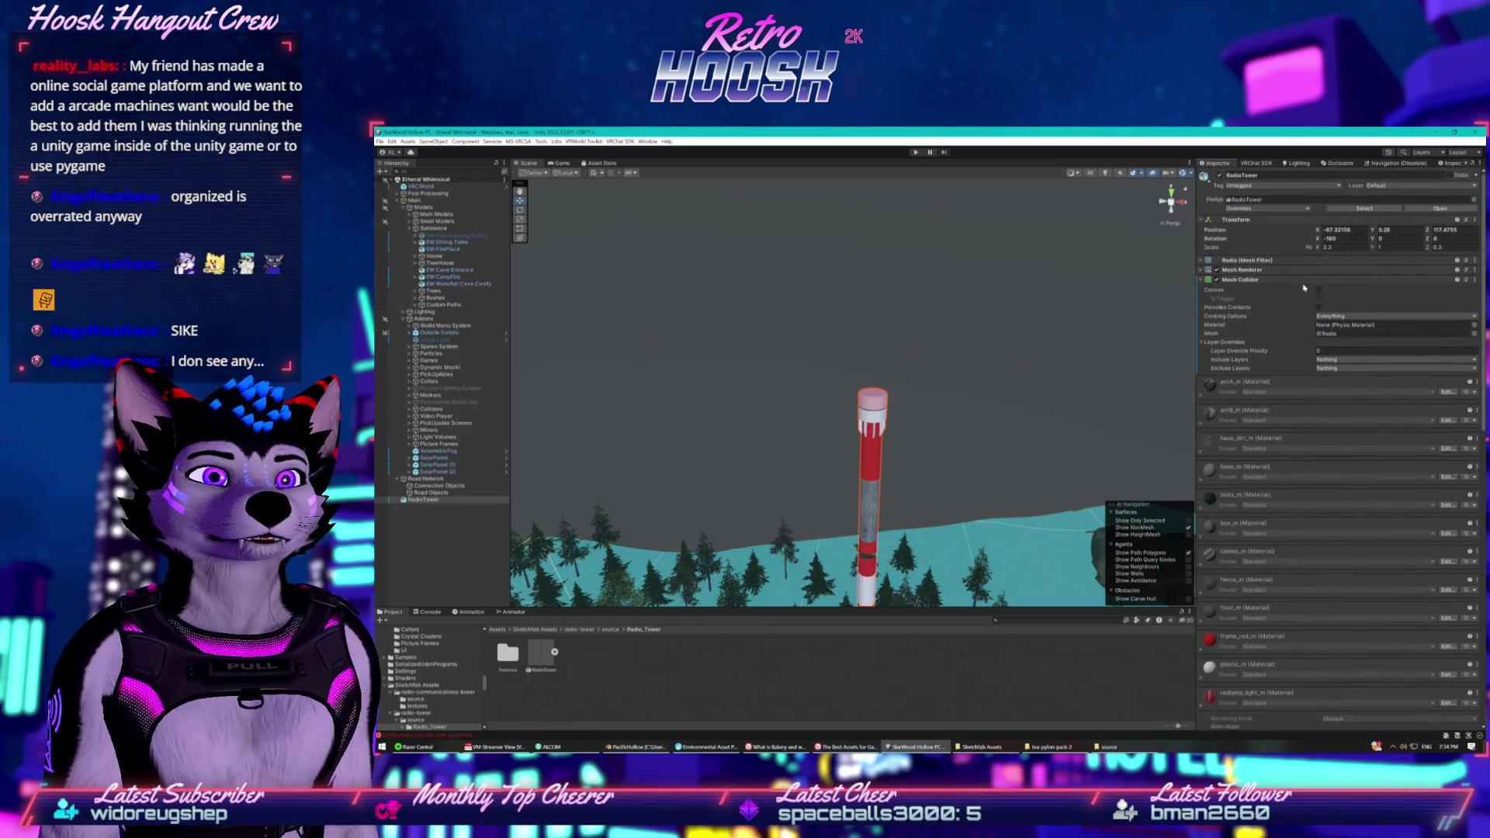
pyautogui.scroll(-7, 1327, 373)
# Open the redlamp_light_m shader settings, then reselect the RadioTower.
pyautogui.click(1284, 540)
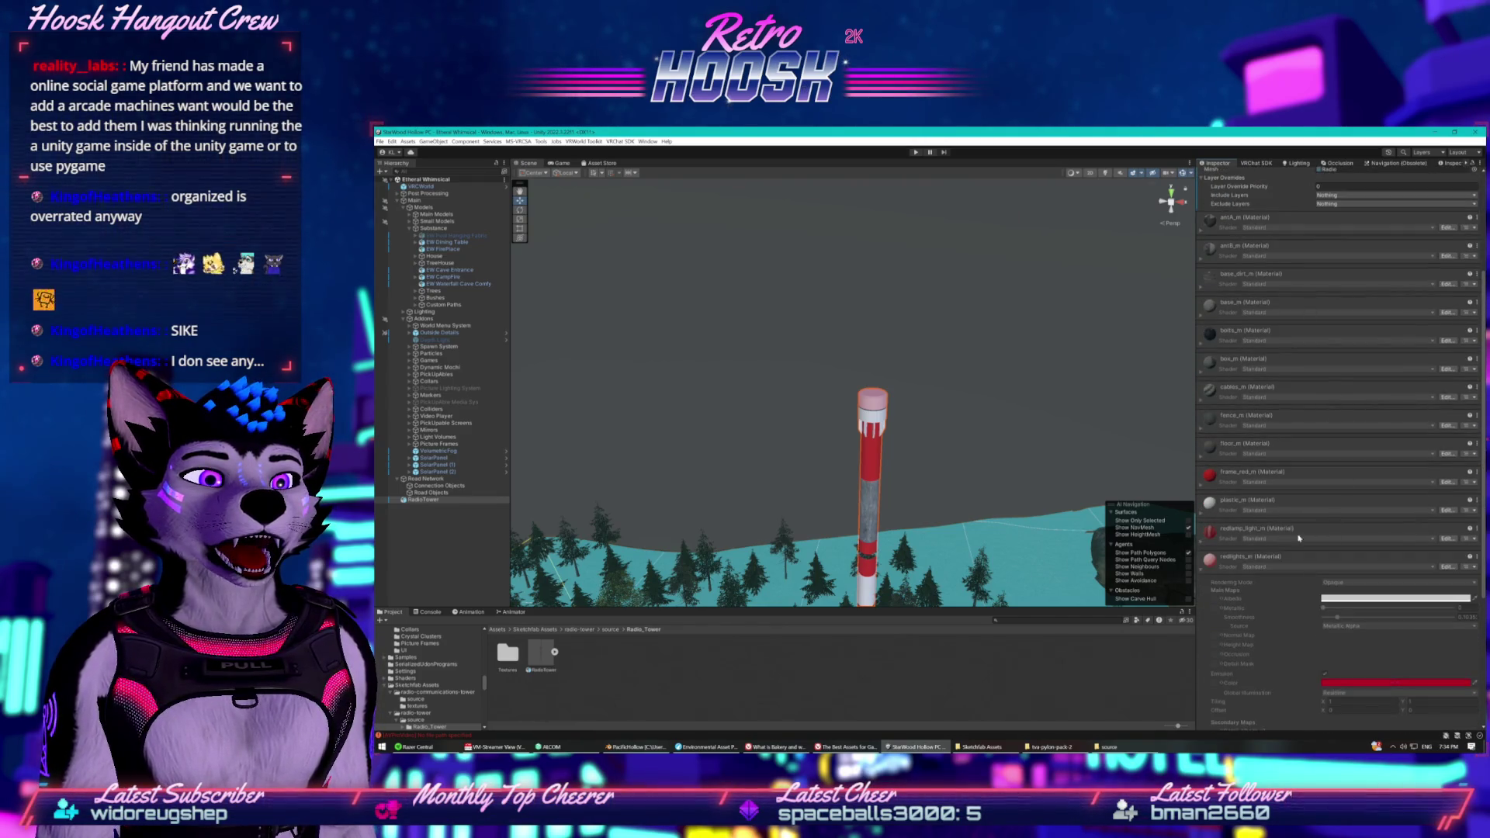
pyautogui.click(1444, 539)
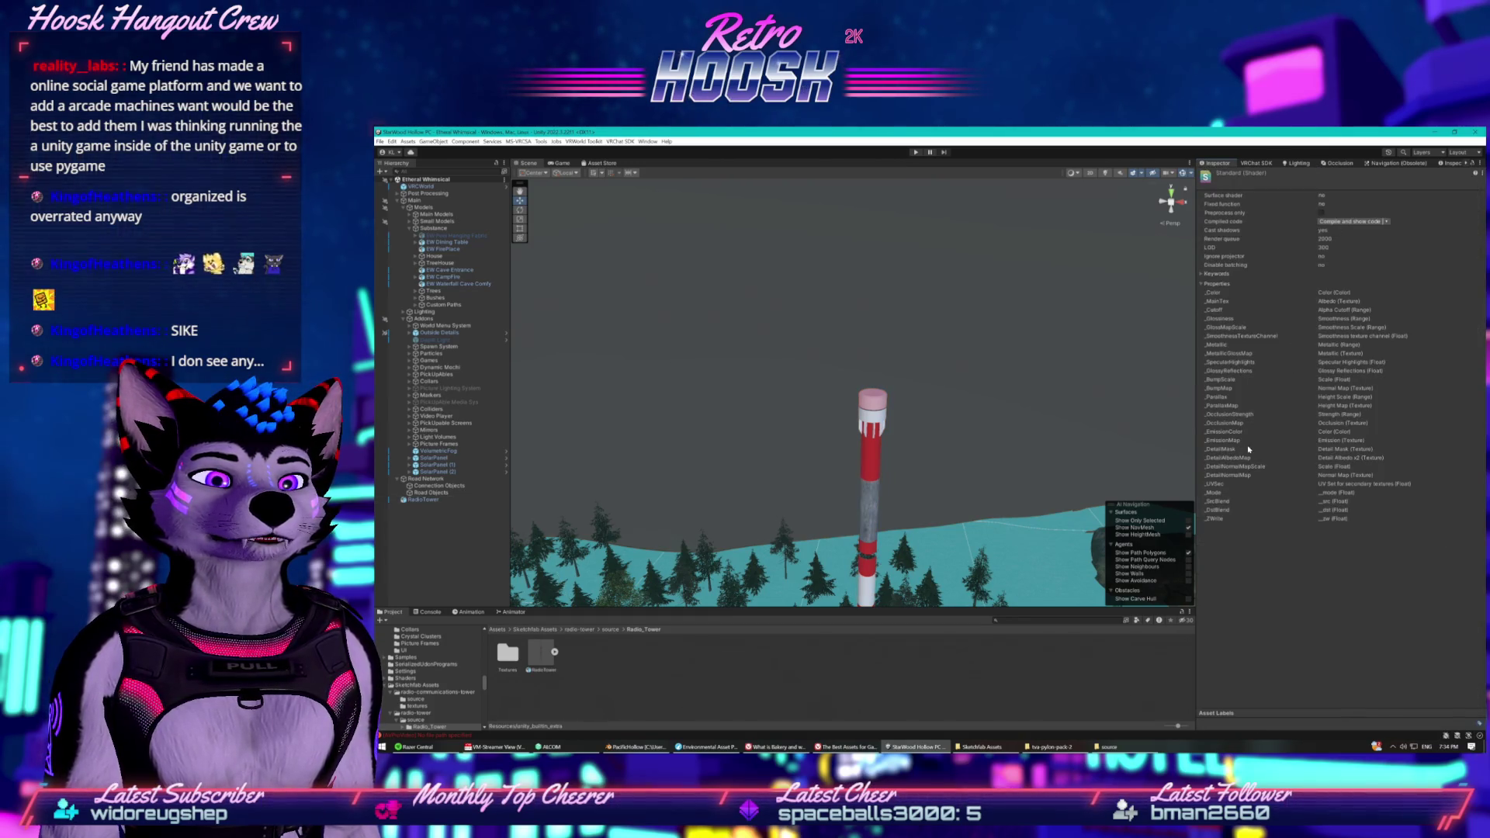
pyautogui.click(421, 501)
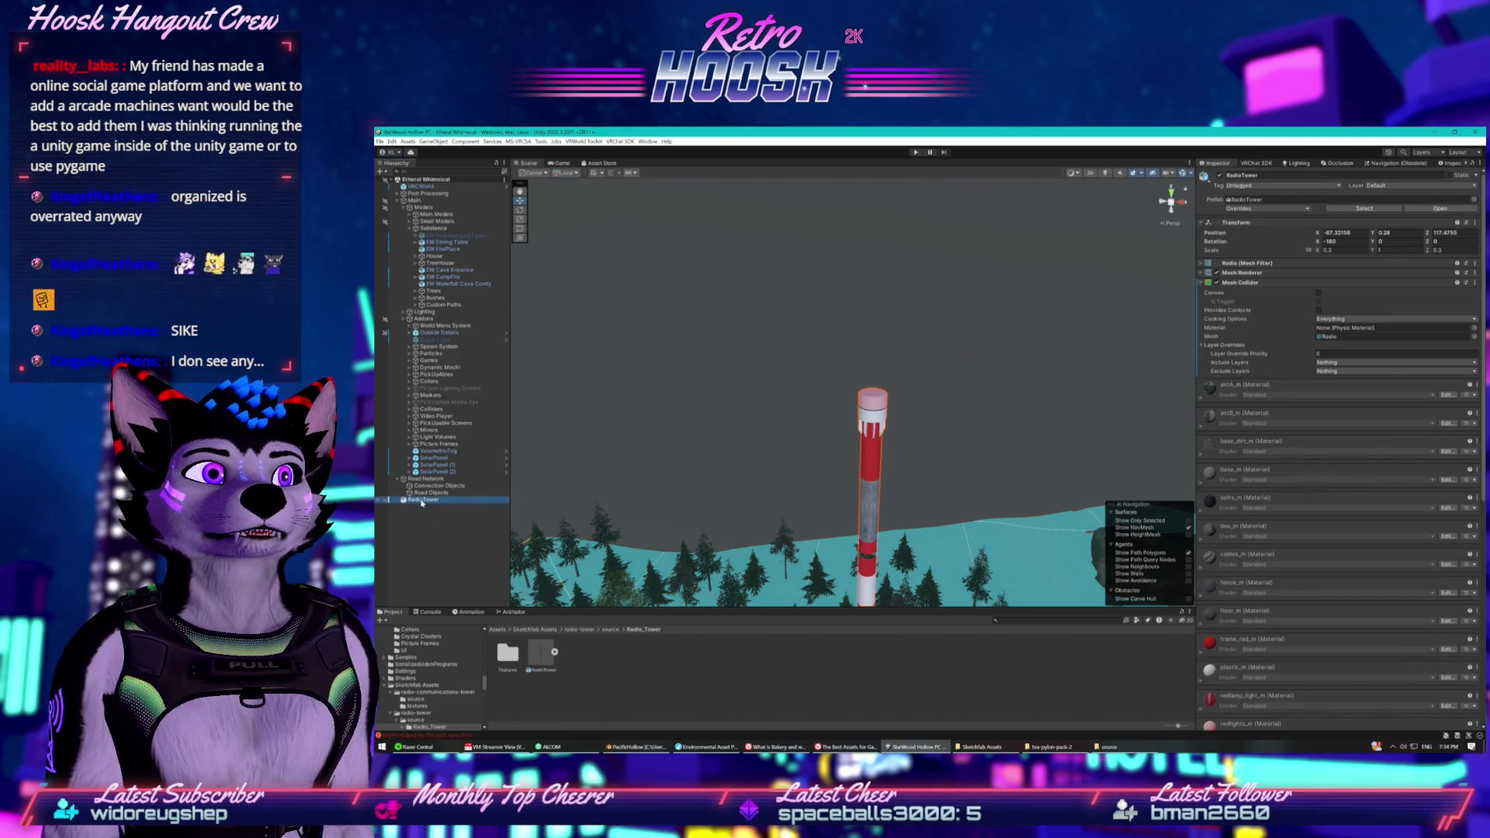
# Unpack the RadioTower prefab into ordinary objects.
pyautogui.rightClick(421, 501)
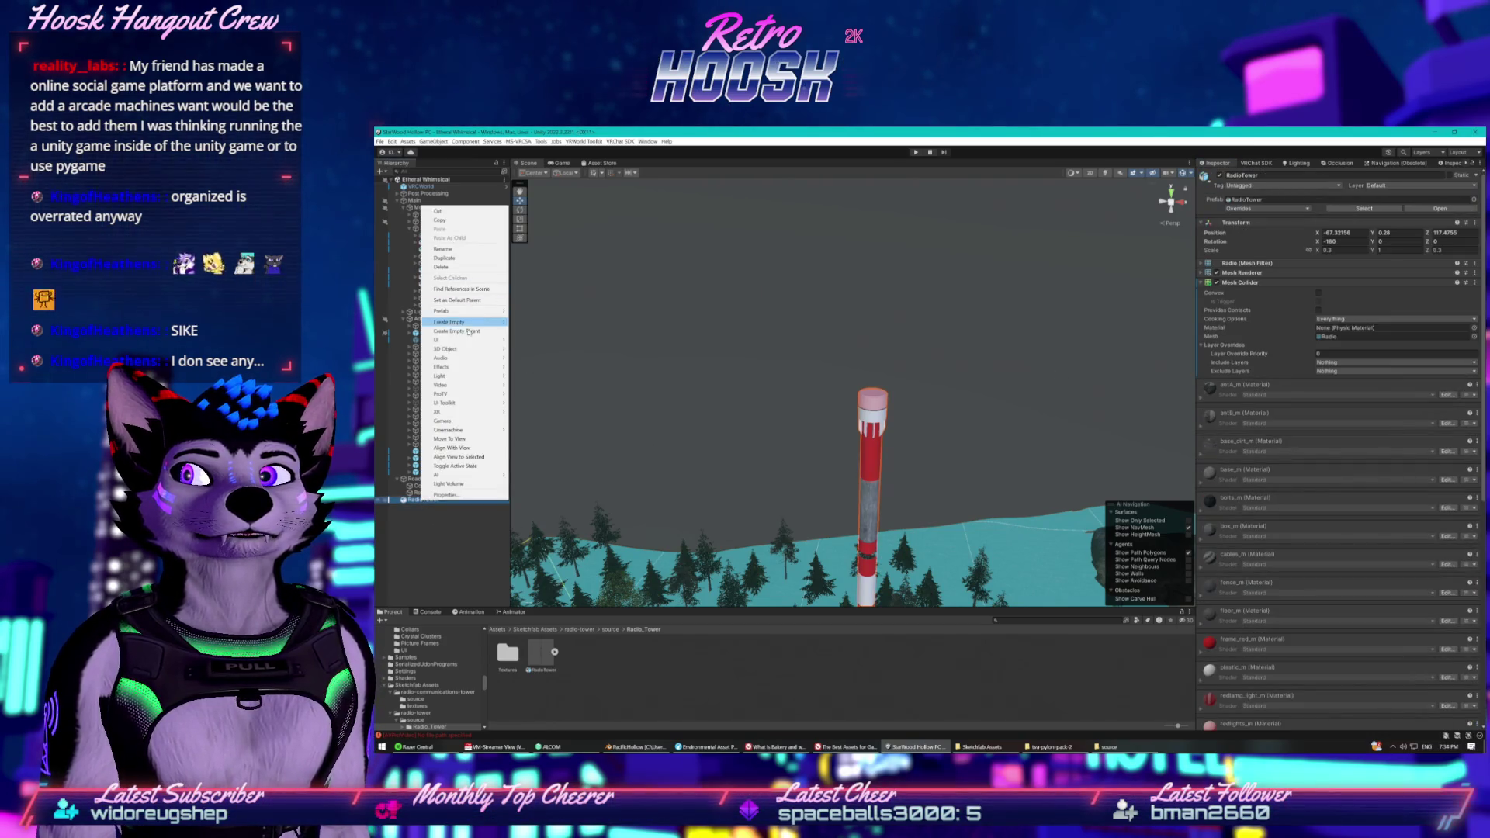
pyautogui.moveTo(461, 313)
pyautogui.click(575, 372)
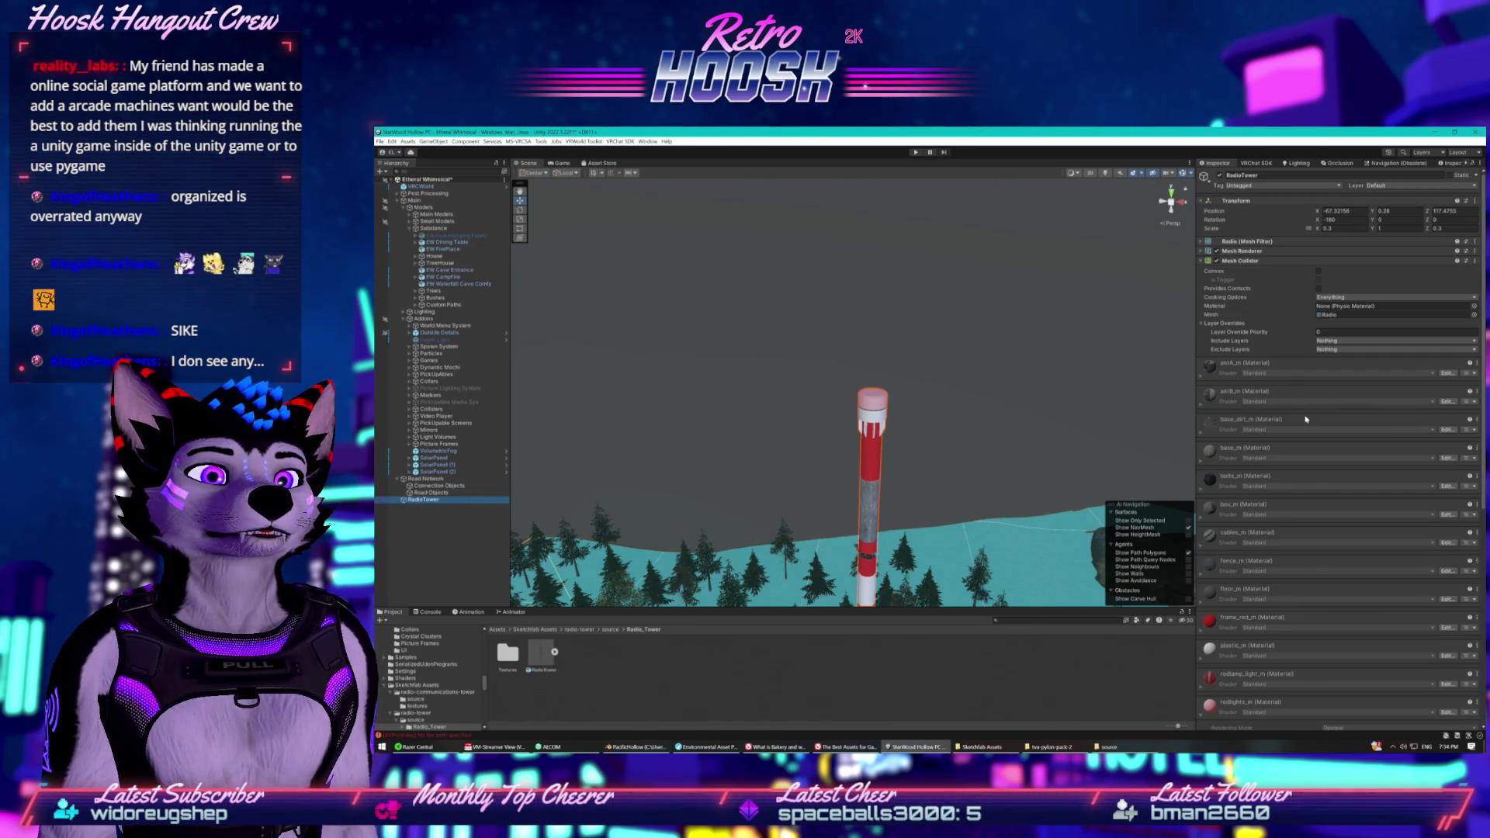
pyautogui.scroll(-5, 1309, 417)
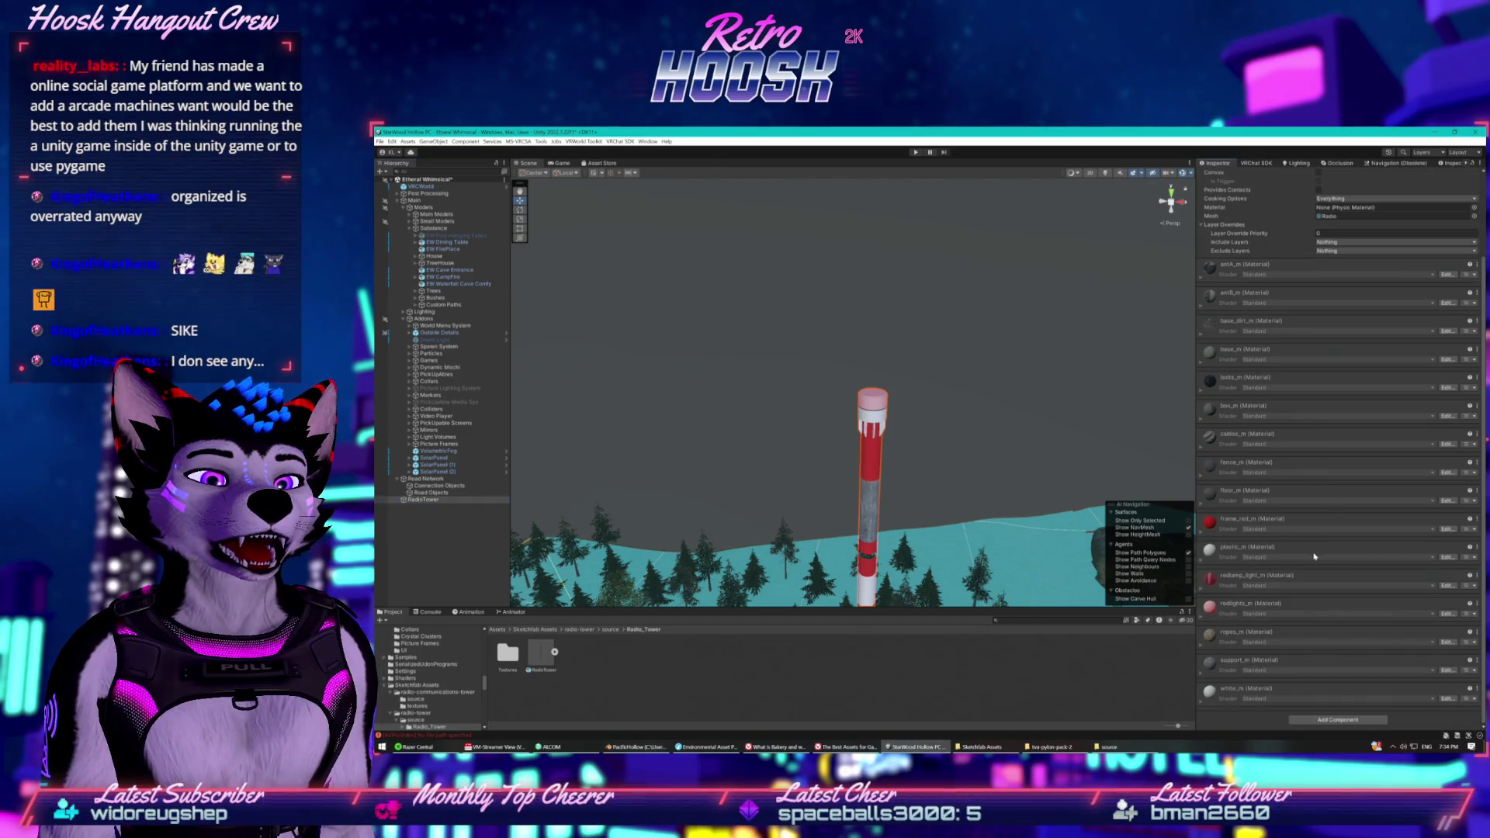
pyautogui.scroll(5, 1288, 292)
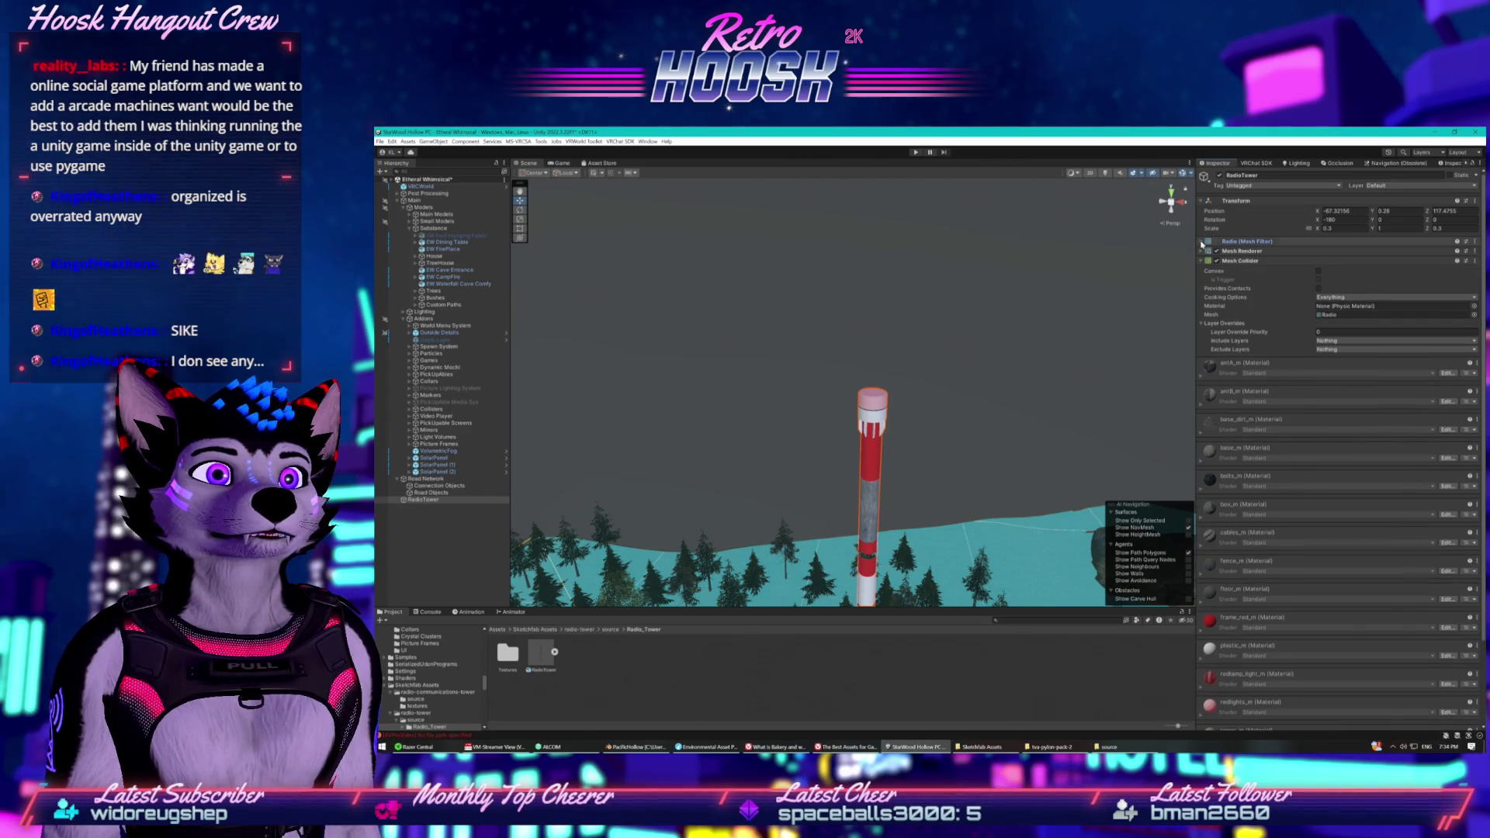
# Expand the frame_red_m, plastic_m and redlights_m materials, then open the Textures folder.
pyautogui.click(1468, 375)
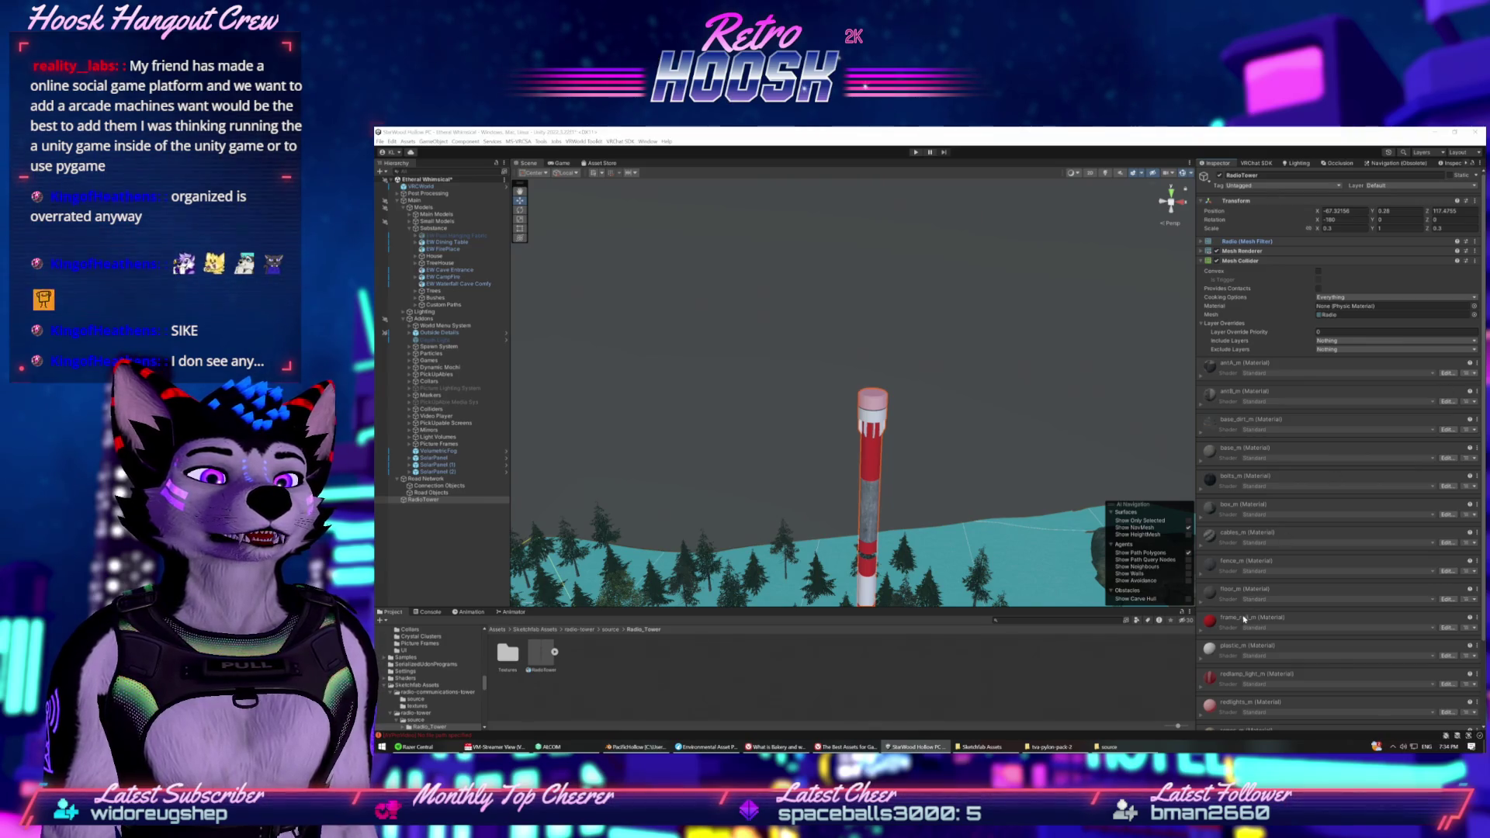
pyautogui.click(1211, 632)
pyautogui.scroll(-3, 1325, 547)
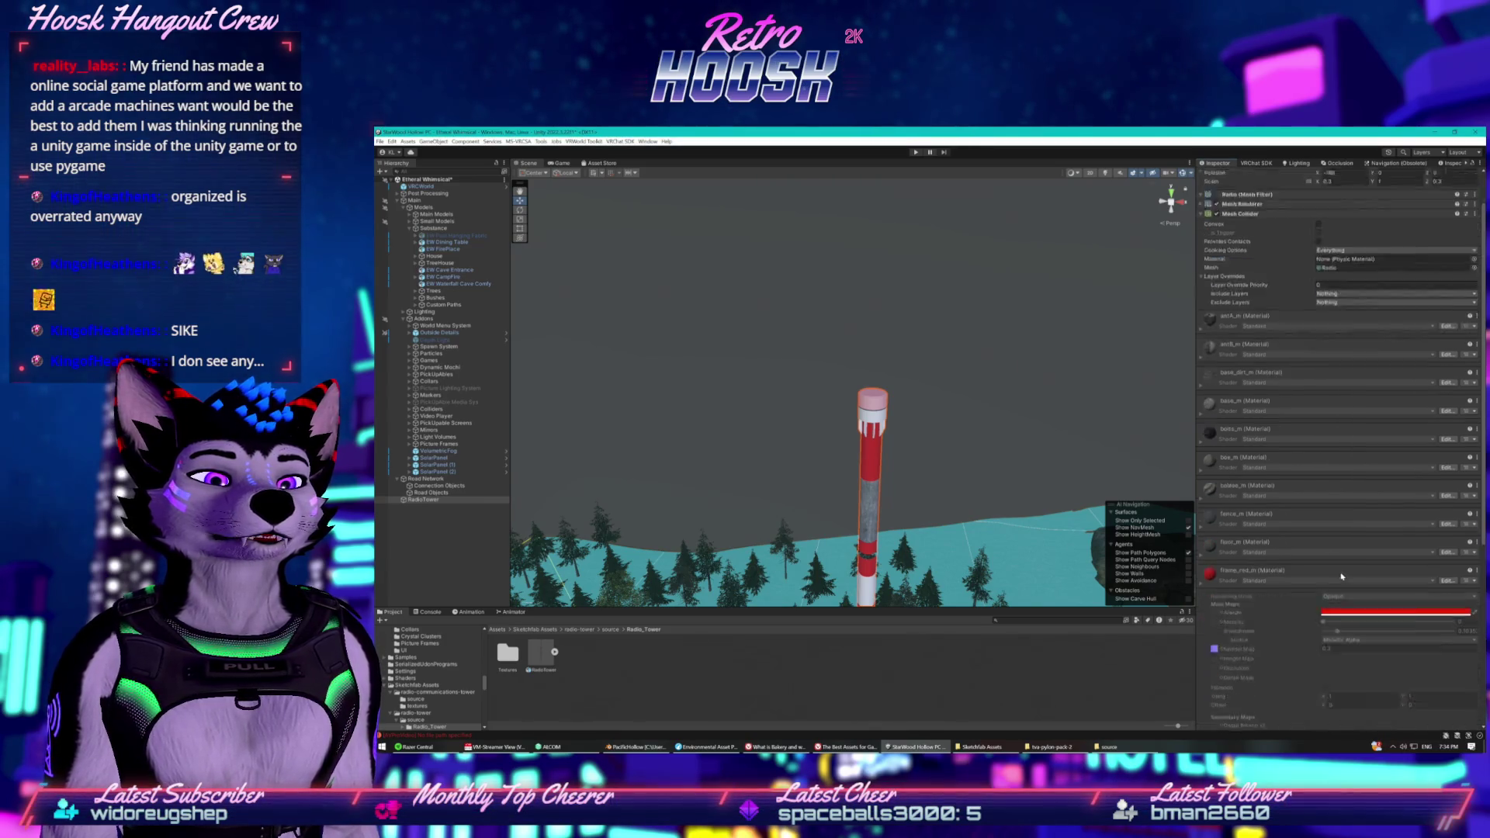
pyautogui.scroll(-6, 1325, 547)
pyautogui.click(1210, 552)
pyautogui.scroll(-5, 1215, 573)
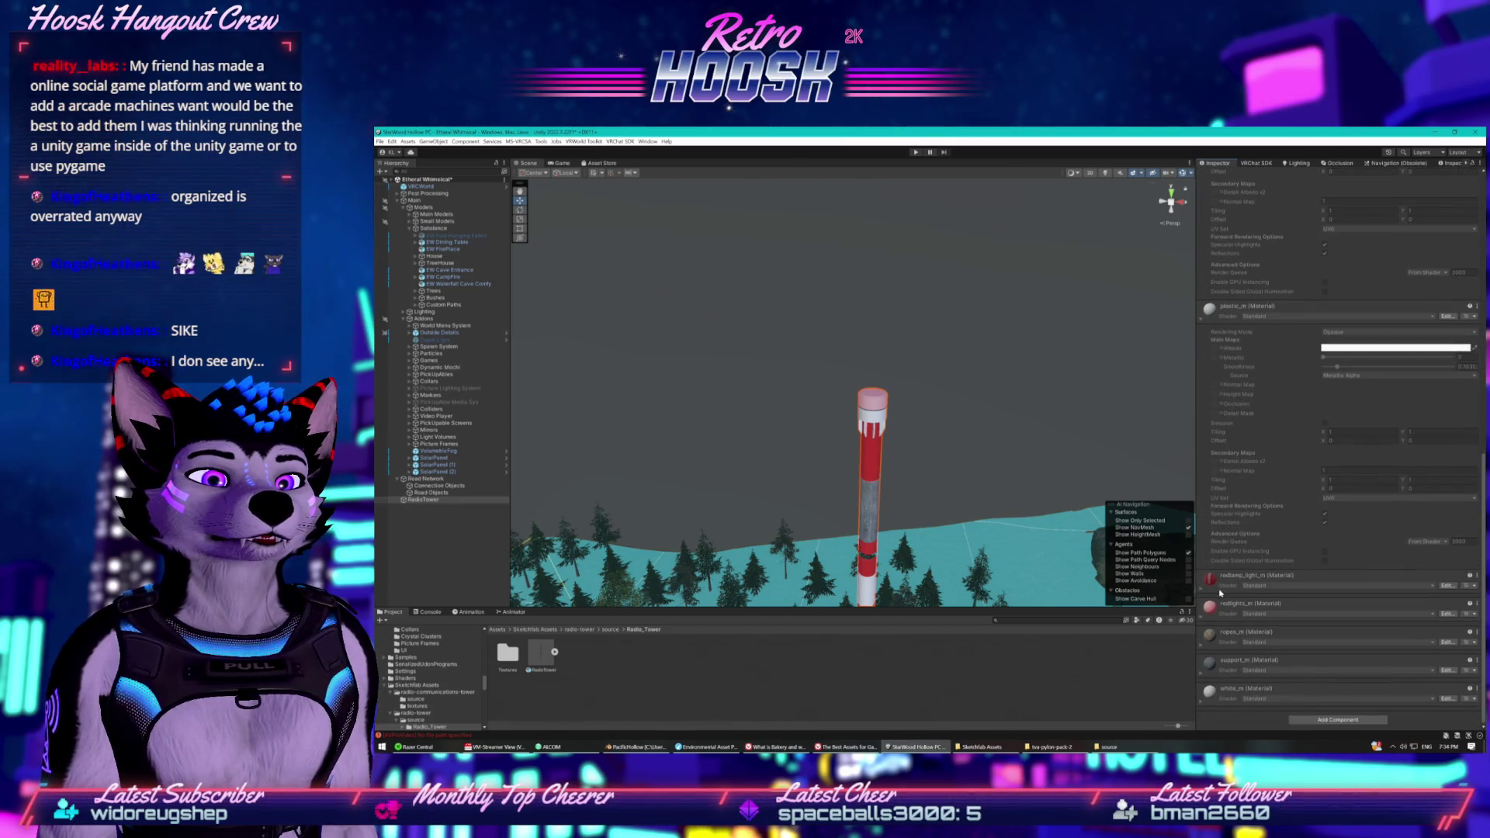
pyautogui.scroll(-3, 1220, 560)
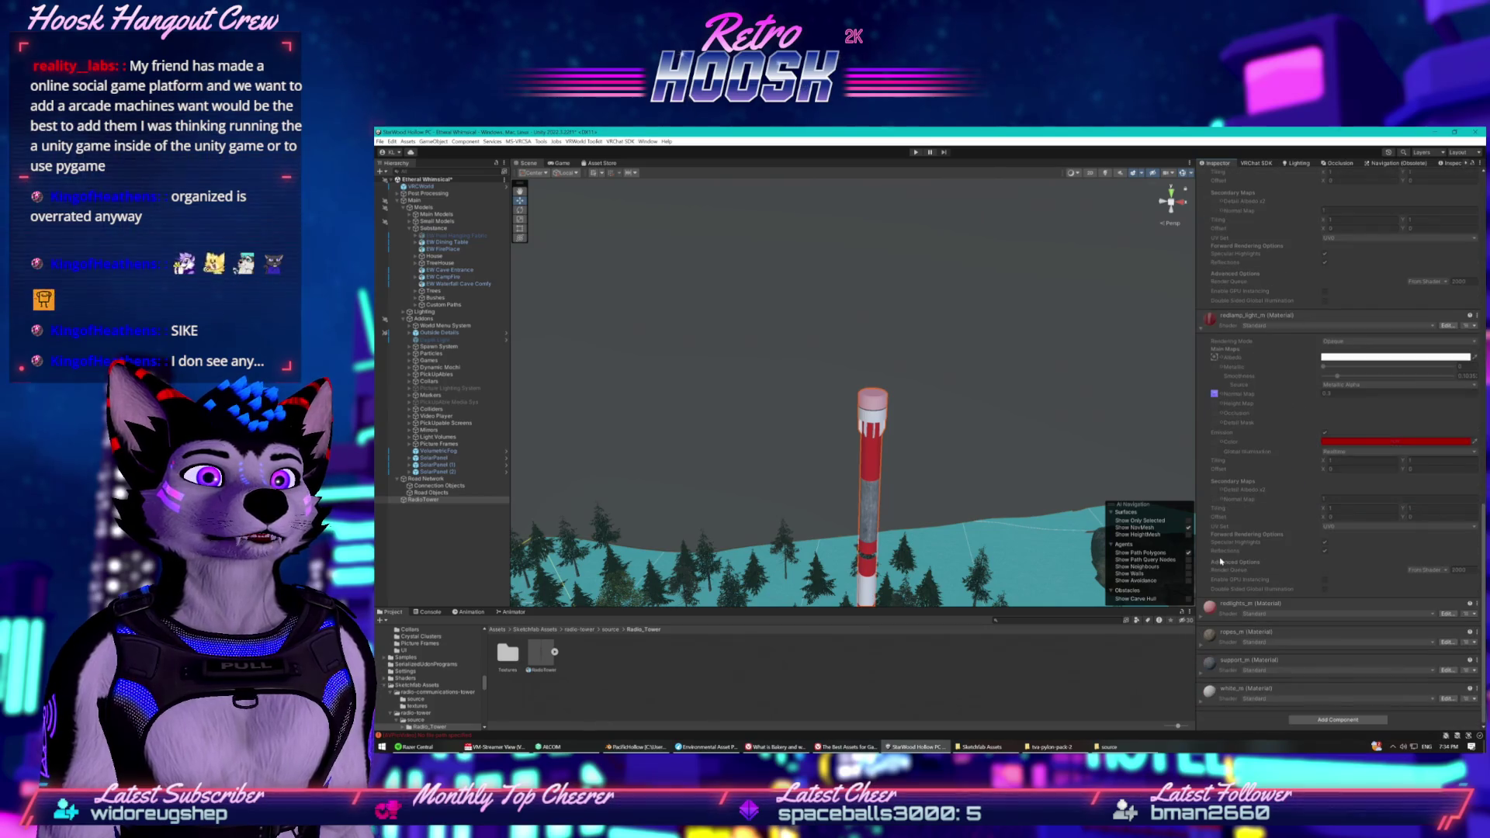
pyautogui.click(1226, 604)
pyautogui.scroll(-4, 1222, 578)
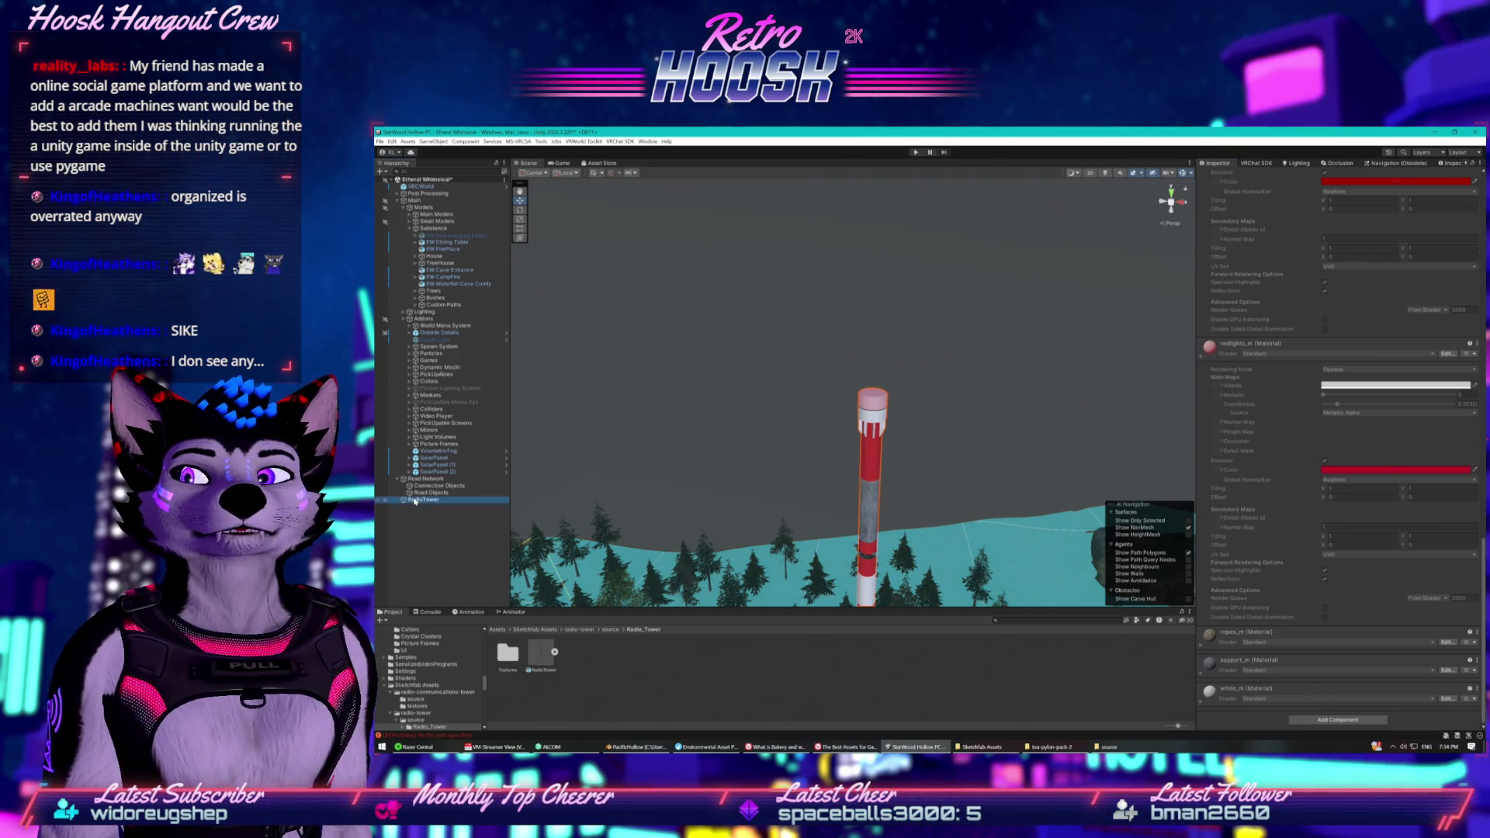
pyautogui.doubleClick(504, 669)
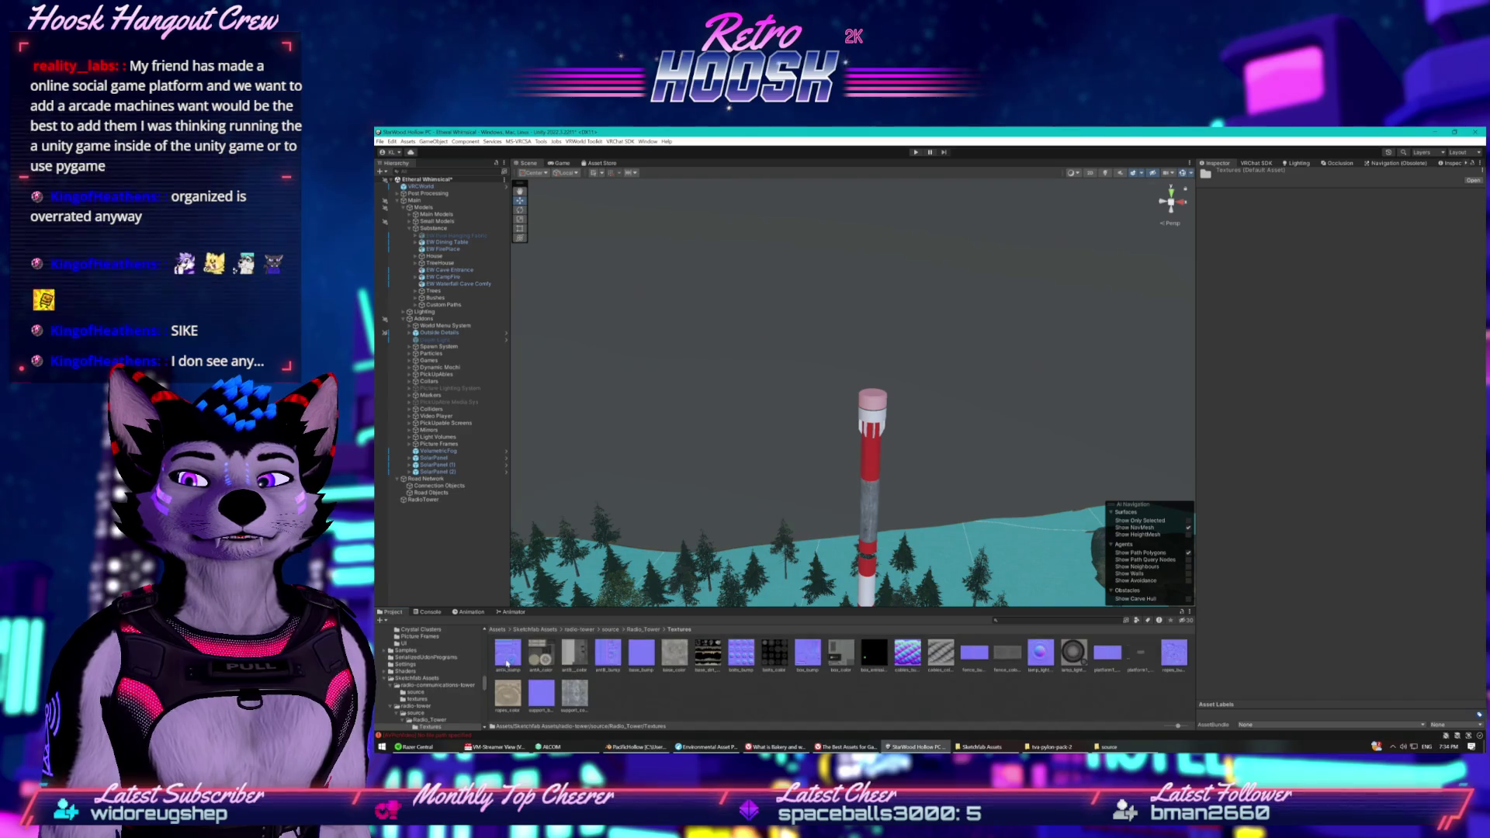
# Check the cables_bump texture, then open radio-towers/source and show the model asset in Explorer.
pyautogui.click(907, 653)
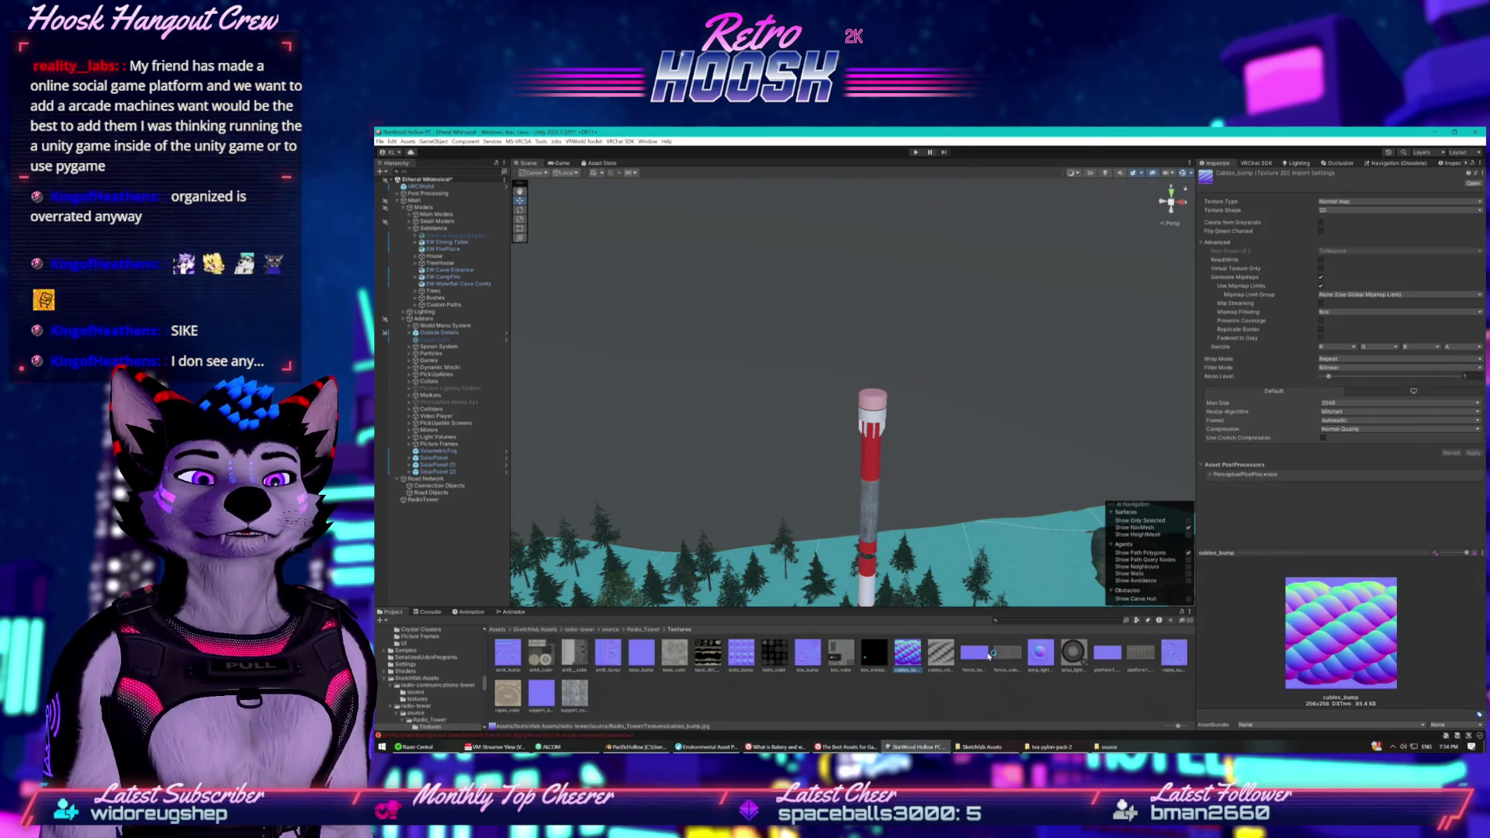
pyautogui.moveTo(885, 535)
pyautogui.mouseDown()
pyautogui.moveTo(910, 579)
pyautogui.moveTo(587, 622)
pyautogui.mouseUp()
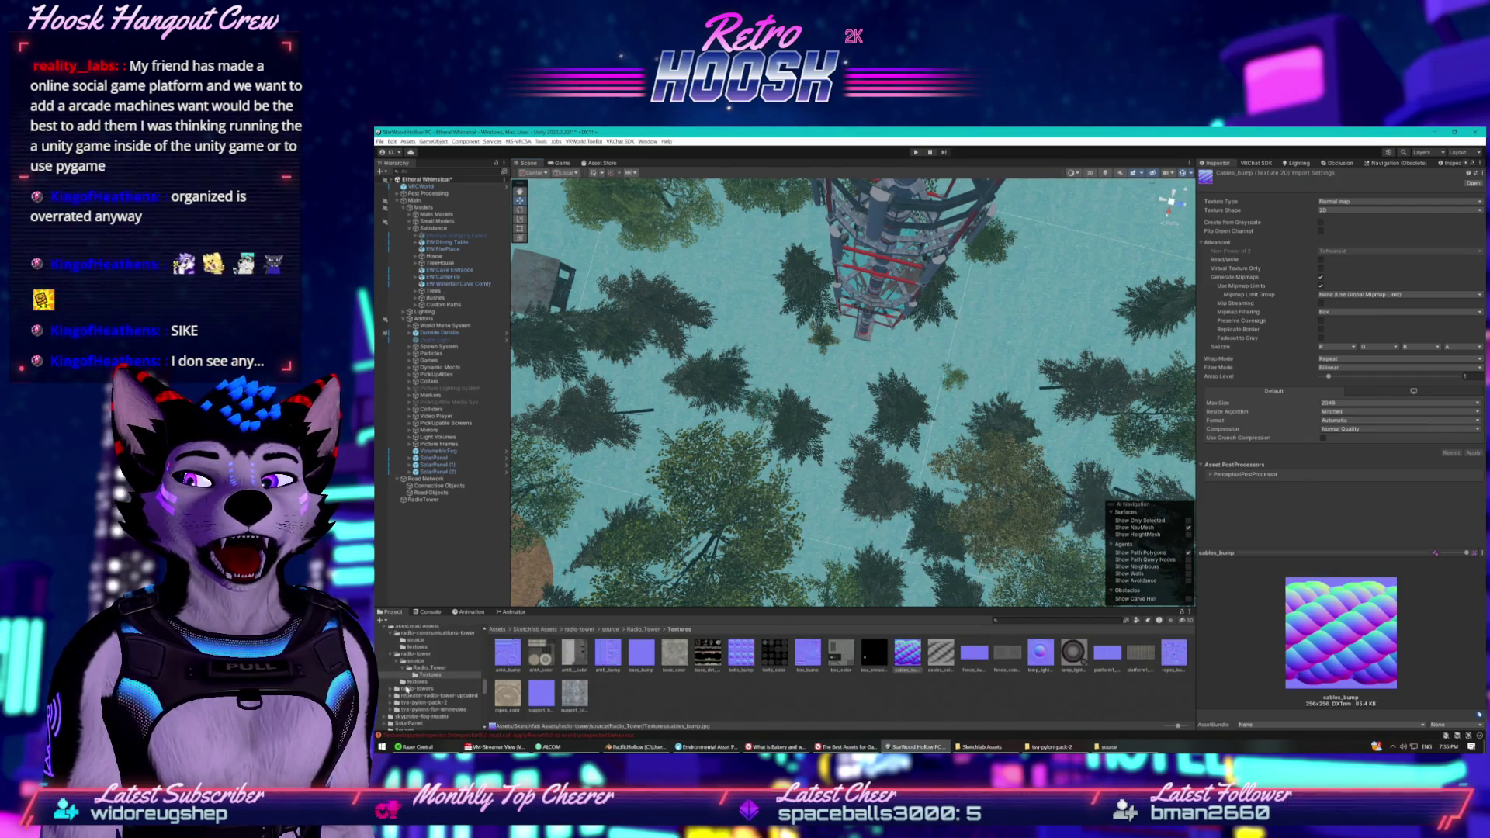
pyautogui.click(416, 689)
pyautogui.click(538, 665)
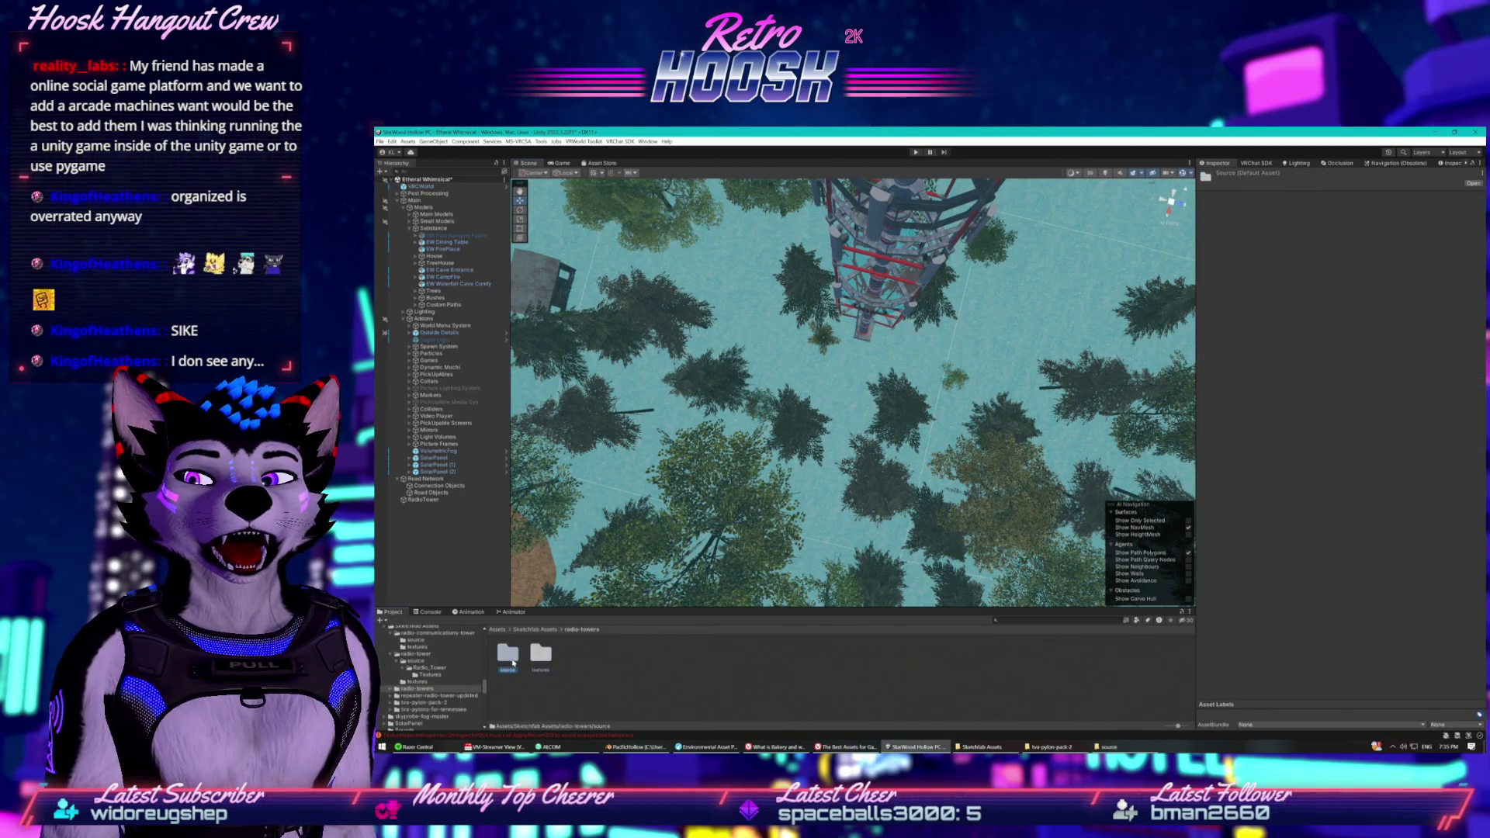
pyautogui.doubleClick(509, 655)
pyautogui.rightClick(517, 658)
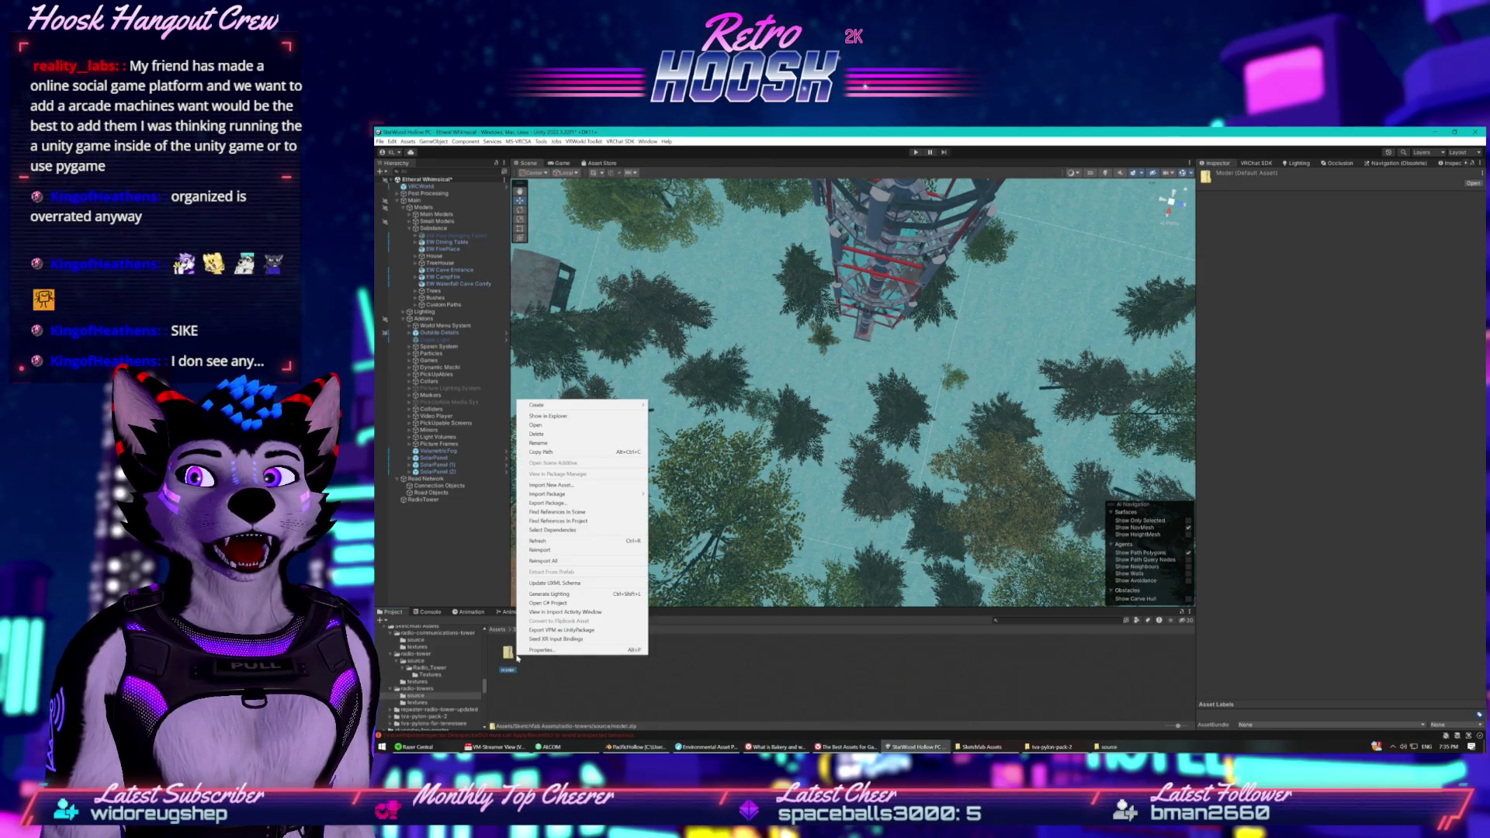
pyautogui.click(552, 416)
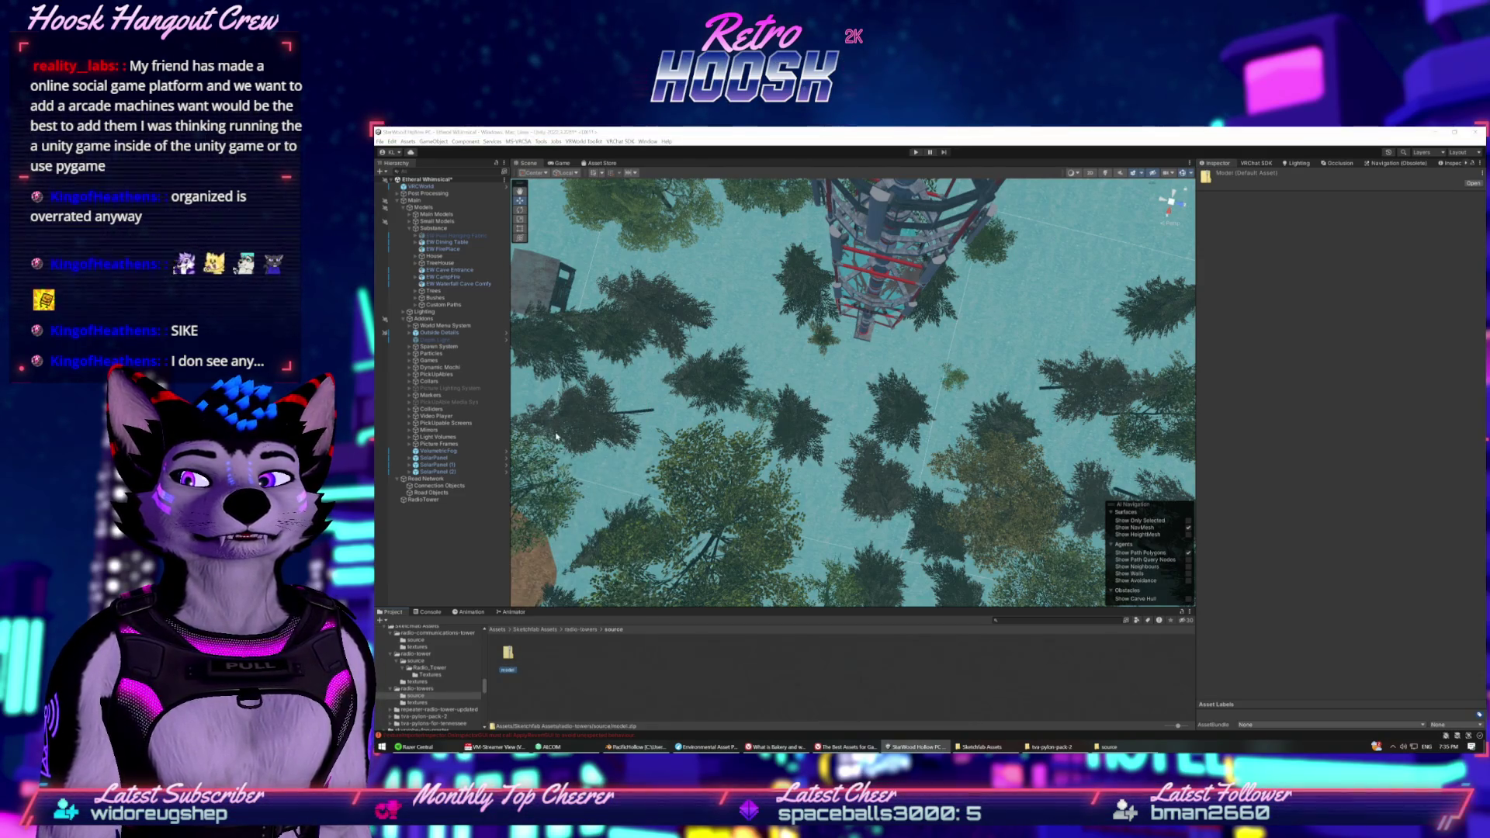
# Extract model.zip in place with 7-Zip and switch back to Unity.
pyautogui.rightClick(572, 343)
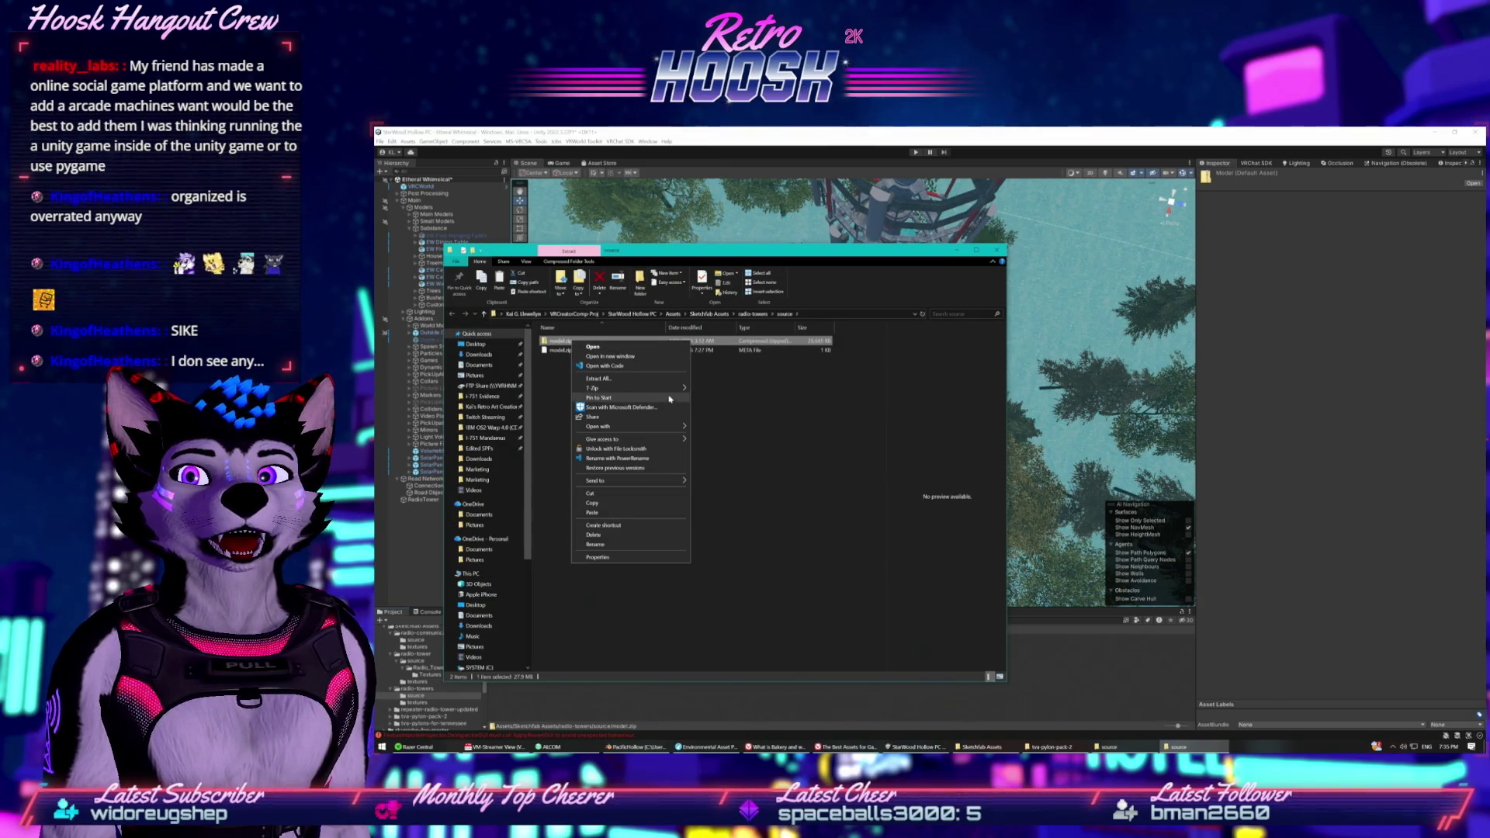
pyautogui.moveTo(659, 388)
pyautogui.click(736, 418)
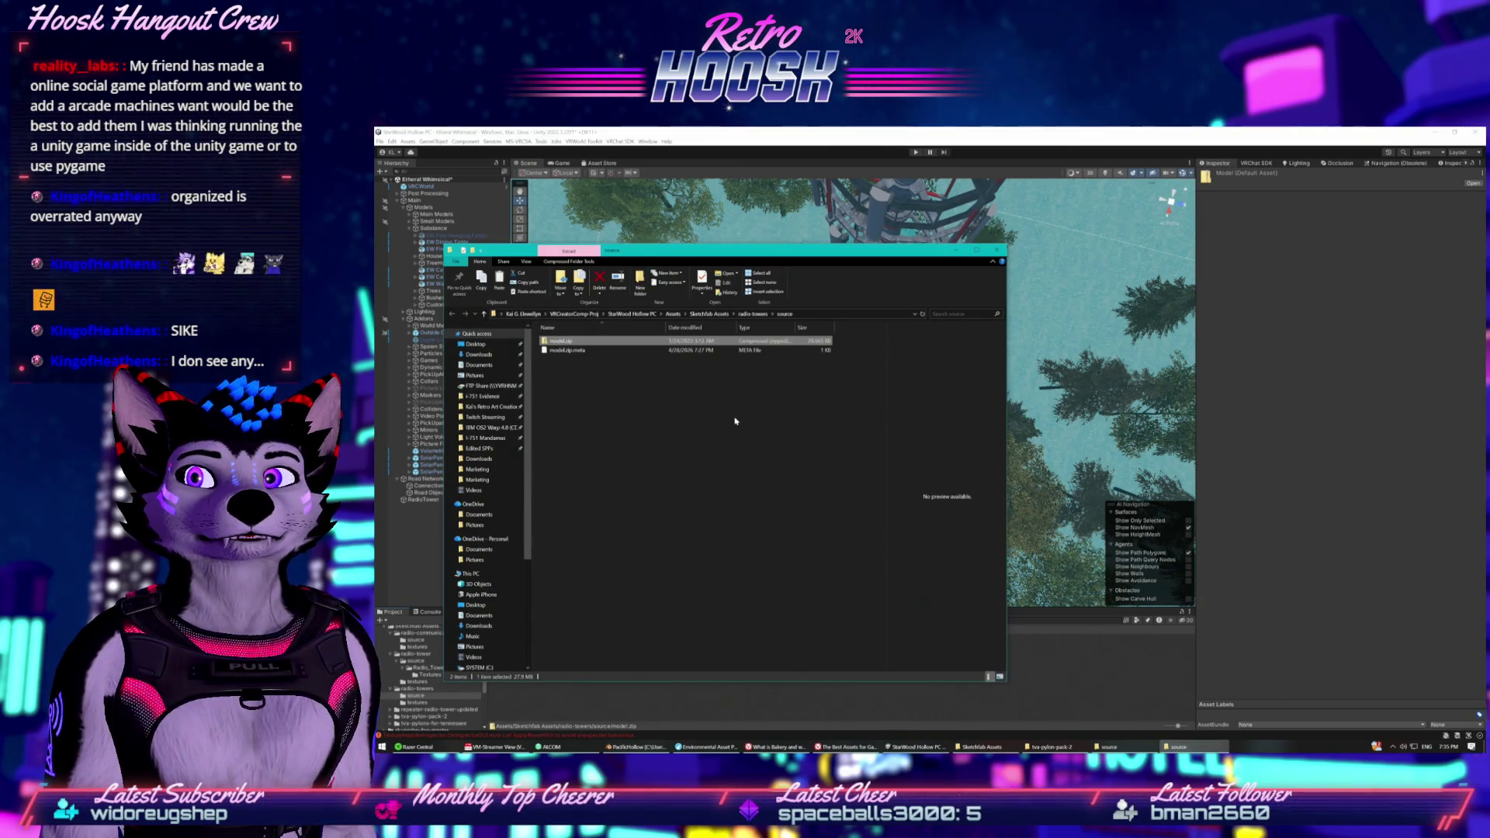
pyautogui.click(780, 696)
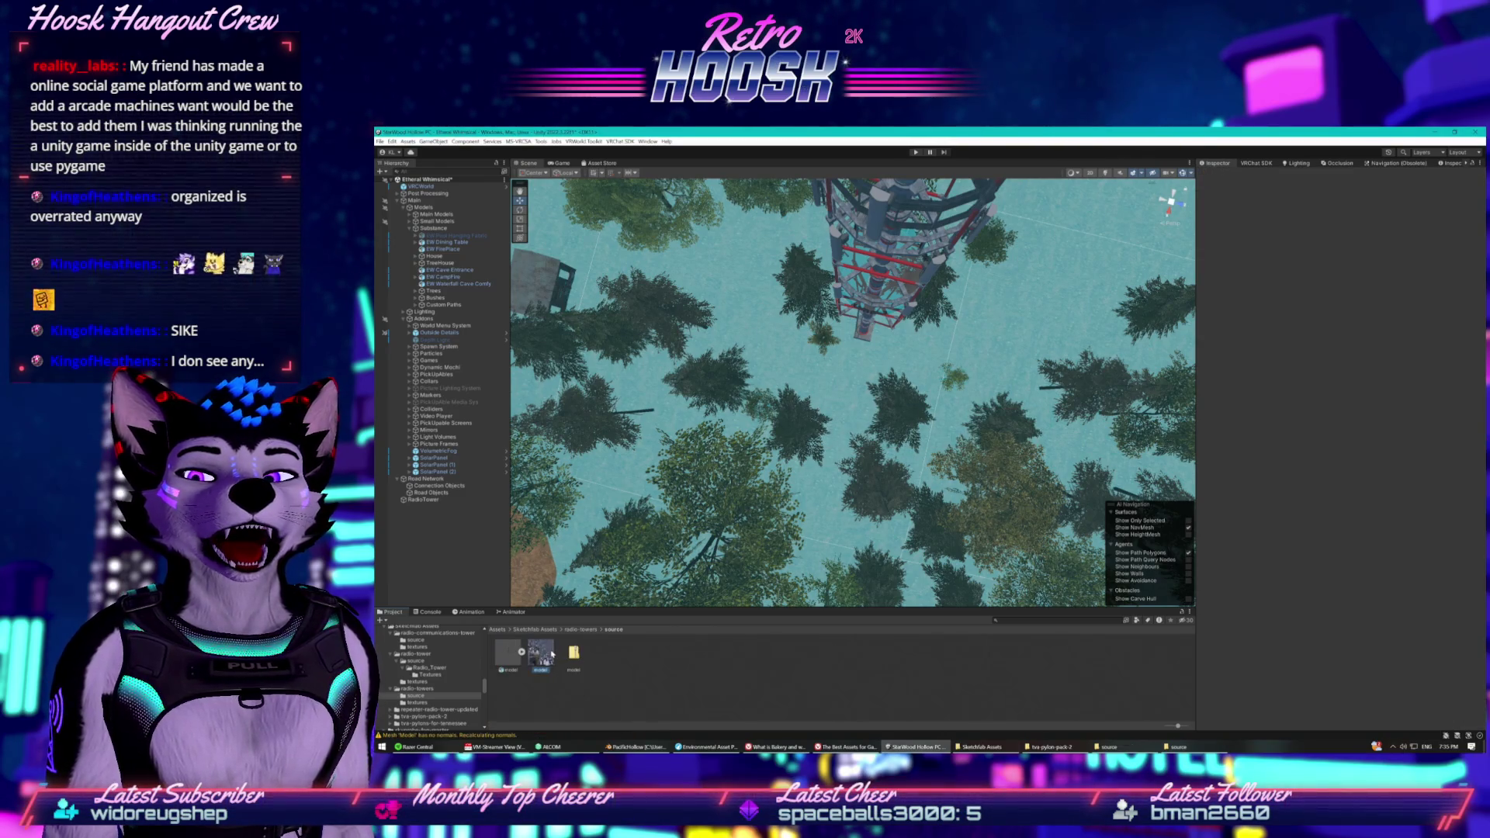
# Drag the extracted model.fbx into the forest scene and orbit around the placed tower.
pyautogui.click(514, 662)
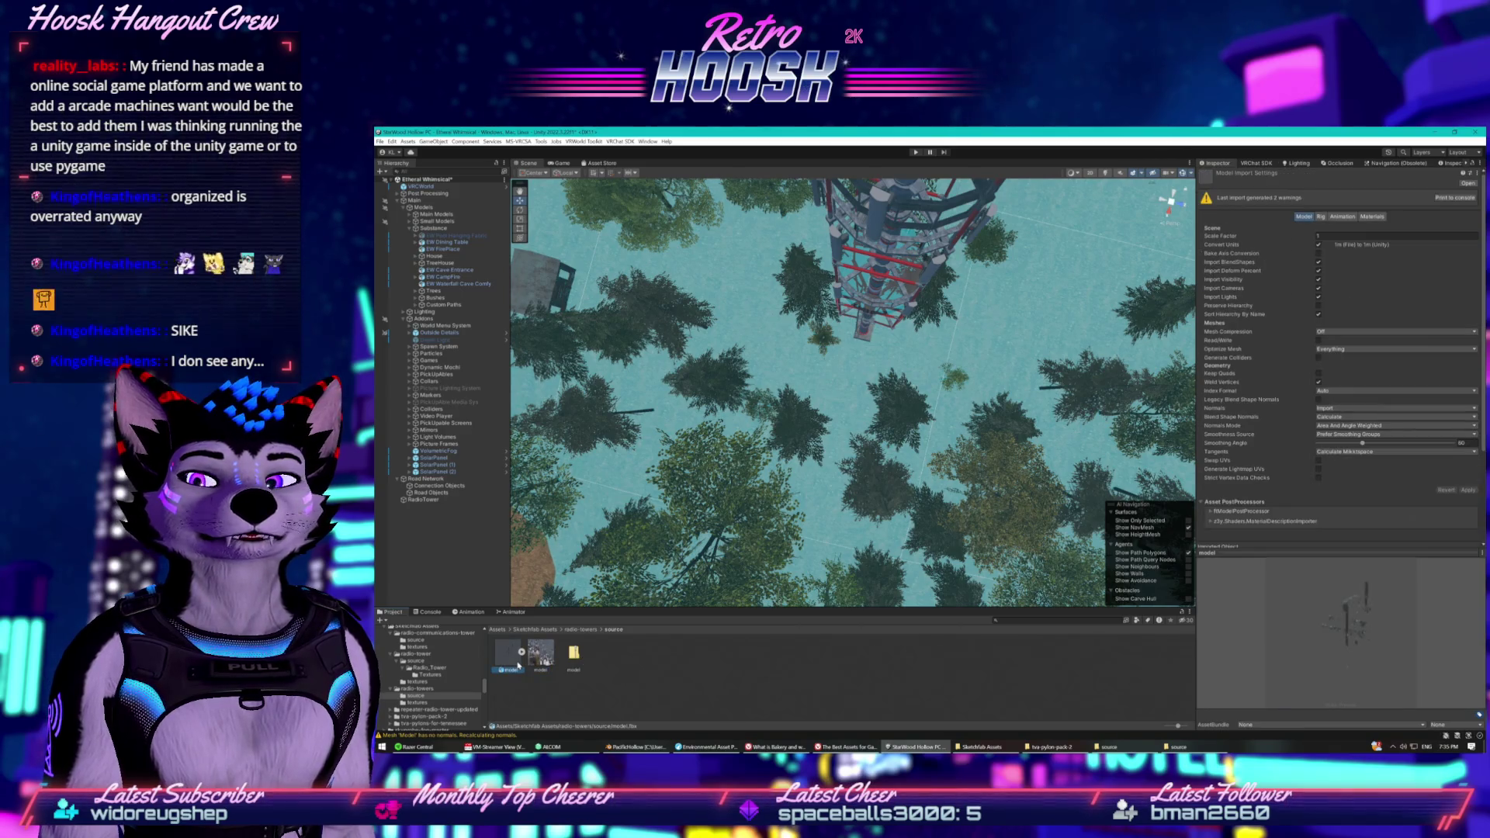
pyautogui.moveTo(841, 545)
pyautogui.mouseDown()
pyautogui.moveTo(577, 361)
pyautogui.moveTo(669, 355)
pyautogui.mouseUp()
pyautogui.moveTo(508, 663)
pyautogui.mouseDown()
pyautogui.moveTo(683, 435)
pyautogui.moveTo(722, 442)
pyautogui.moveTo(751, 294)
pyautogui.moveTo(970, 287)
pyautogui.moveTo(855, 333)
pyautogui.moveTo(802, 284)
pyautogui.moveTo(854, 305)
pyautogui.moveTo(564, 406)
pyautogui.moveTo(745, 529)
pyautogui.moveTo(595, 305)
pyautogui.mouseUp()
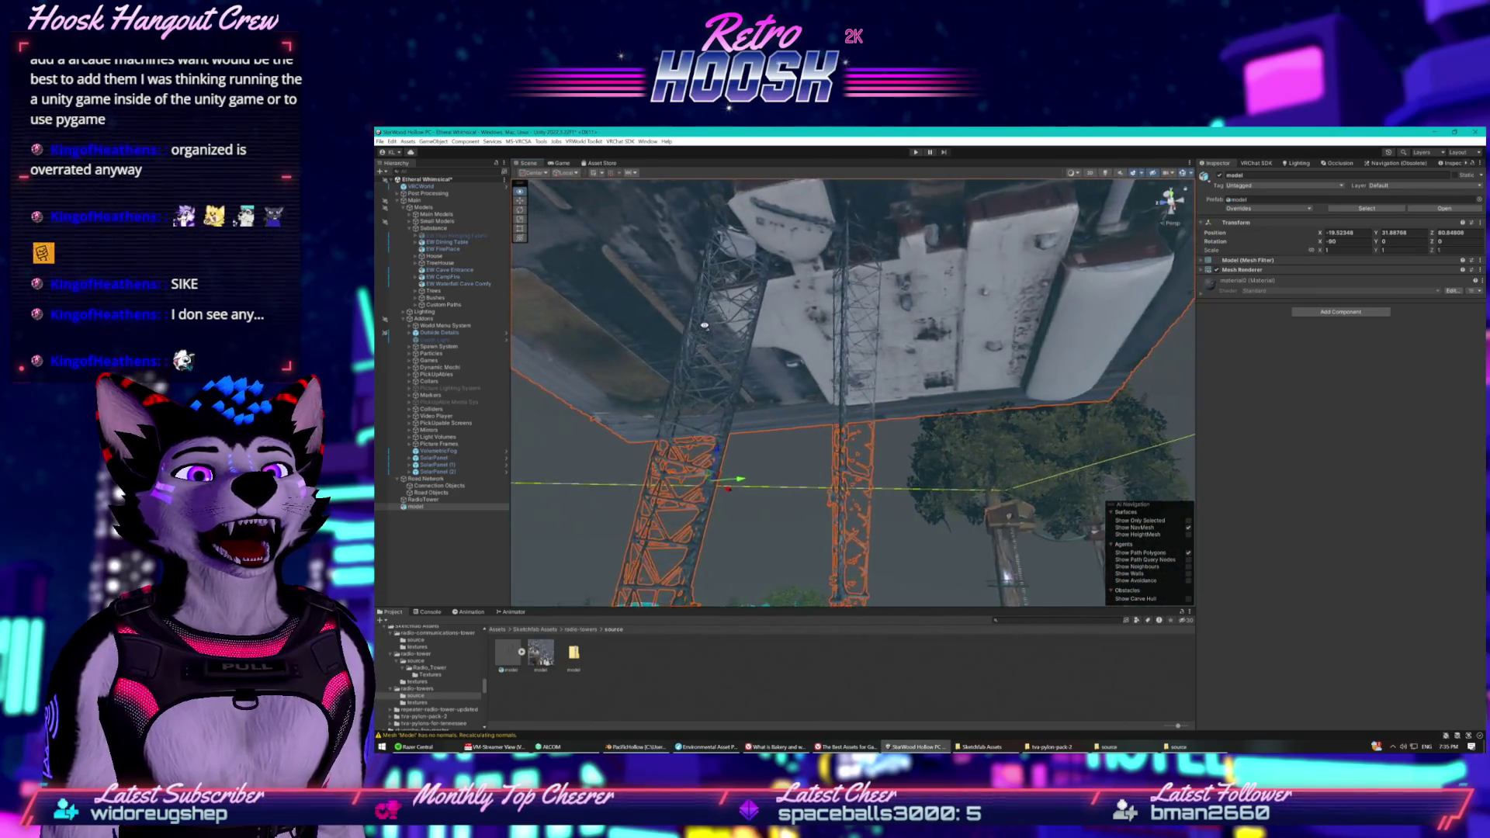
pyautogui.moveTo(772, 301); pyautogui.dragTo(834, 232)
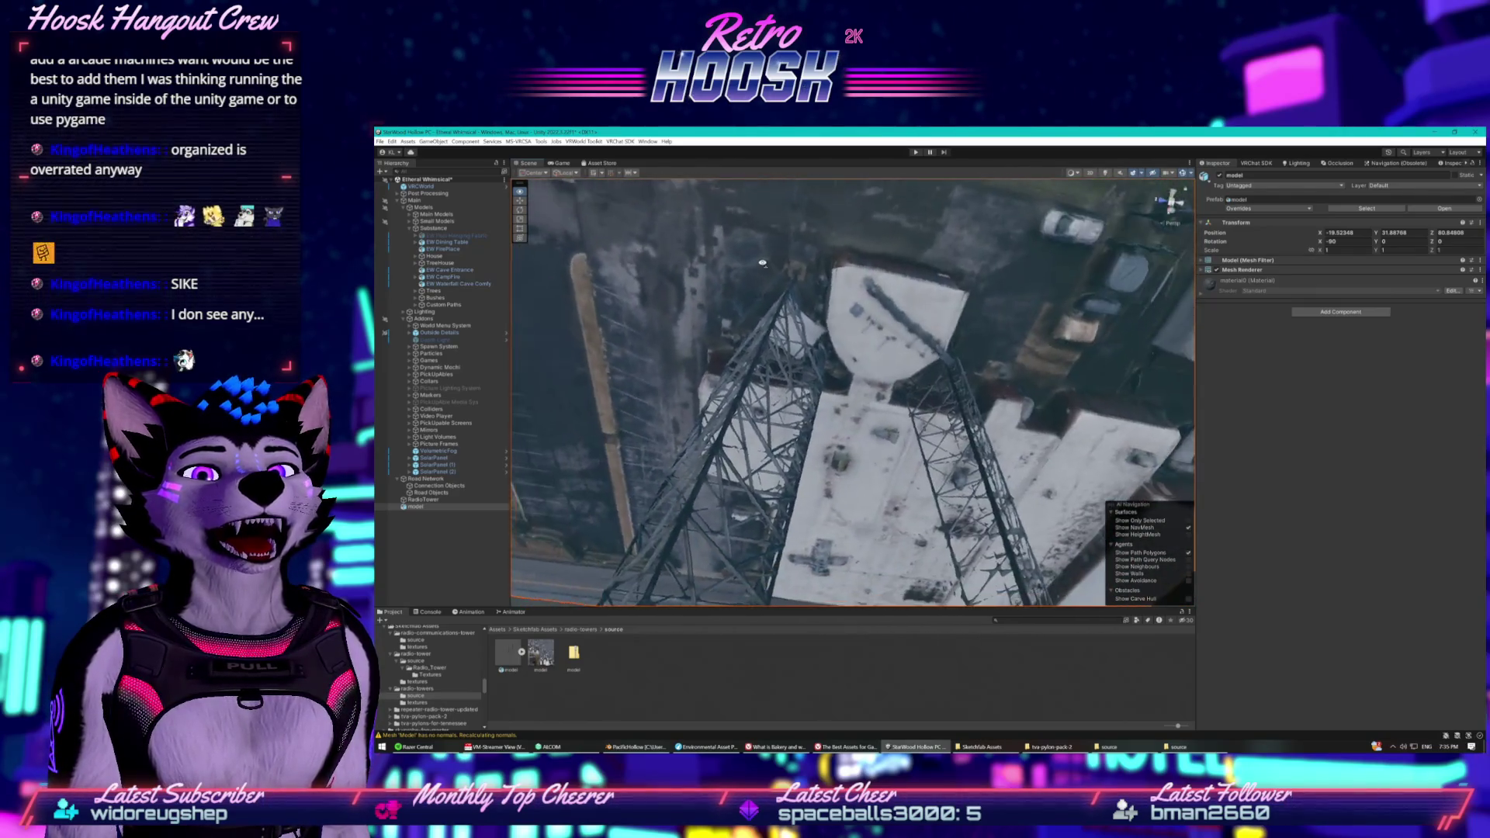
pyautogui.moveTo(764, 263); pyautogui.dragTo(726, 392)
pyautogui.moveTo(841, 420); pyautogui.dragTo(918, 362)
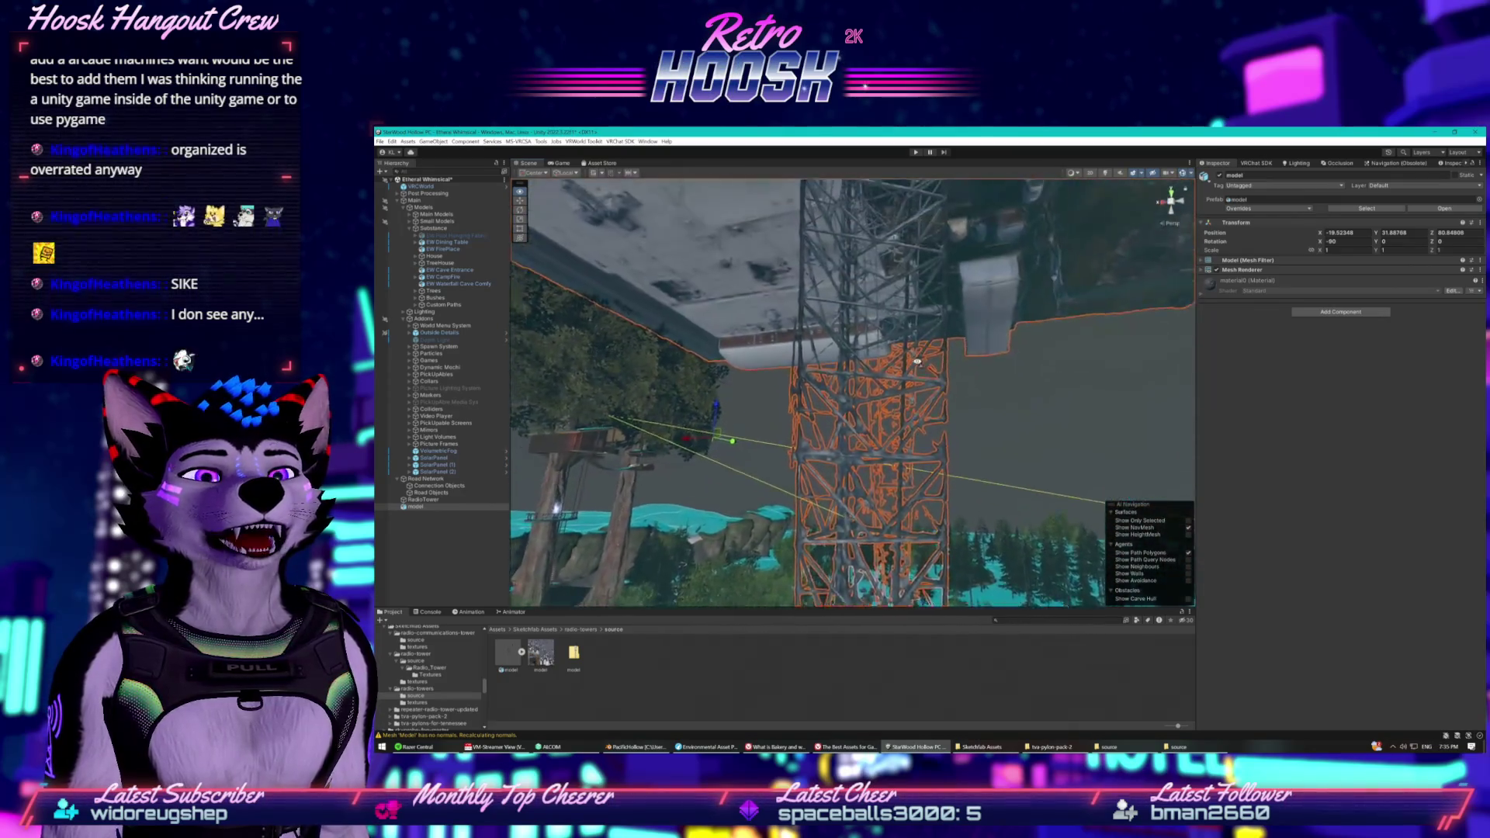
pyautogui.moveTo(912, 309)
pyautogui.mouseDown()
pyautogui.moveTo(888, 350)
pyautogui.moveTo(874, 330)
pyautogui.moveTo(932, 313)
pyautogui.moveTo(921, 303)
pyautogui.mouseUp()
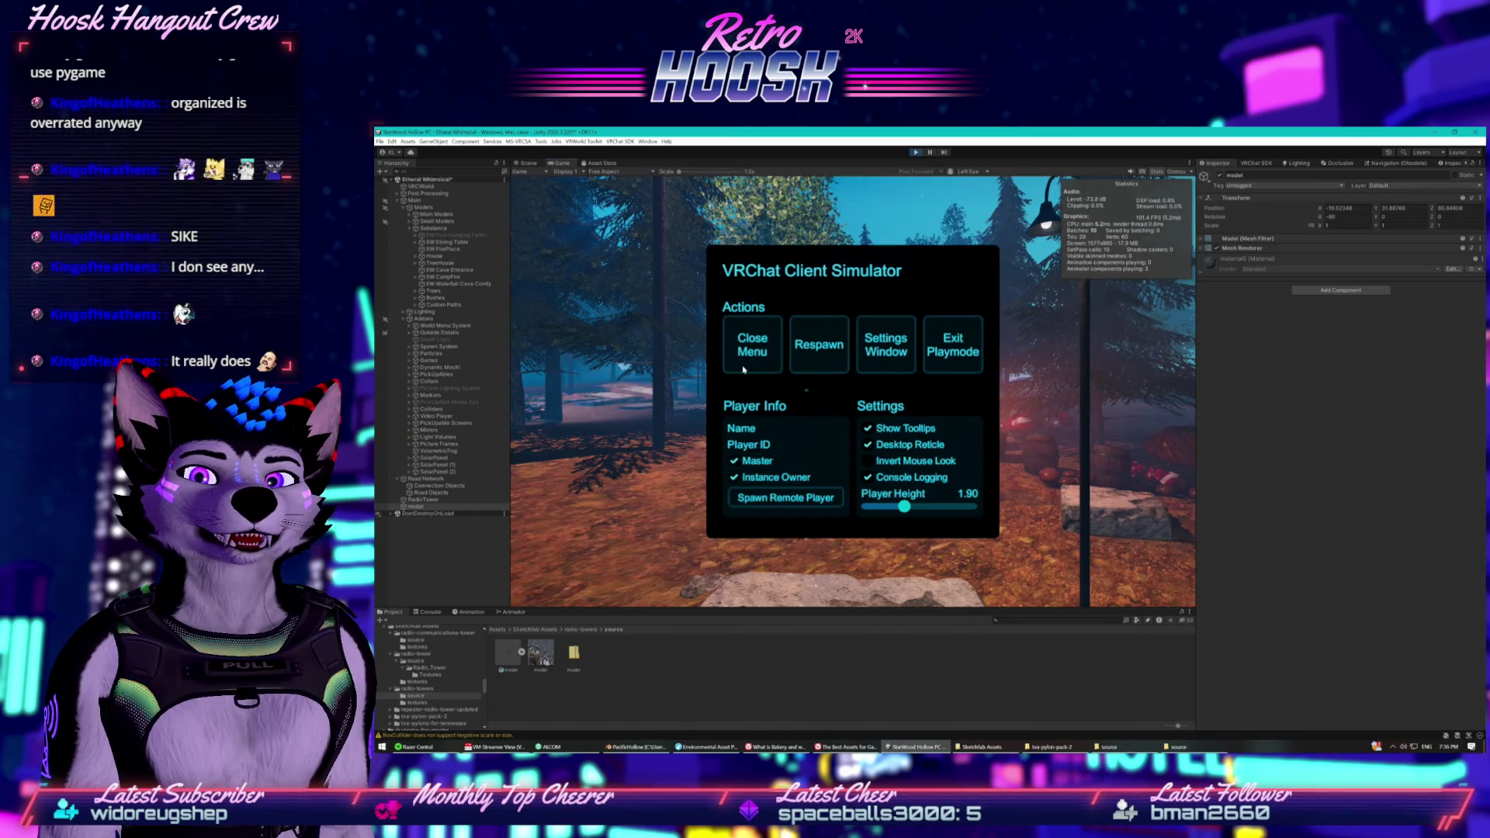
# Close the simulator menu, look at the imported tower, and exit Play mode with Ctrl+P.
pyautogui.click(745, 370)
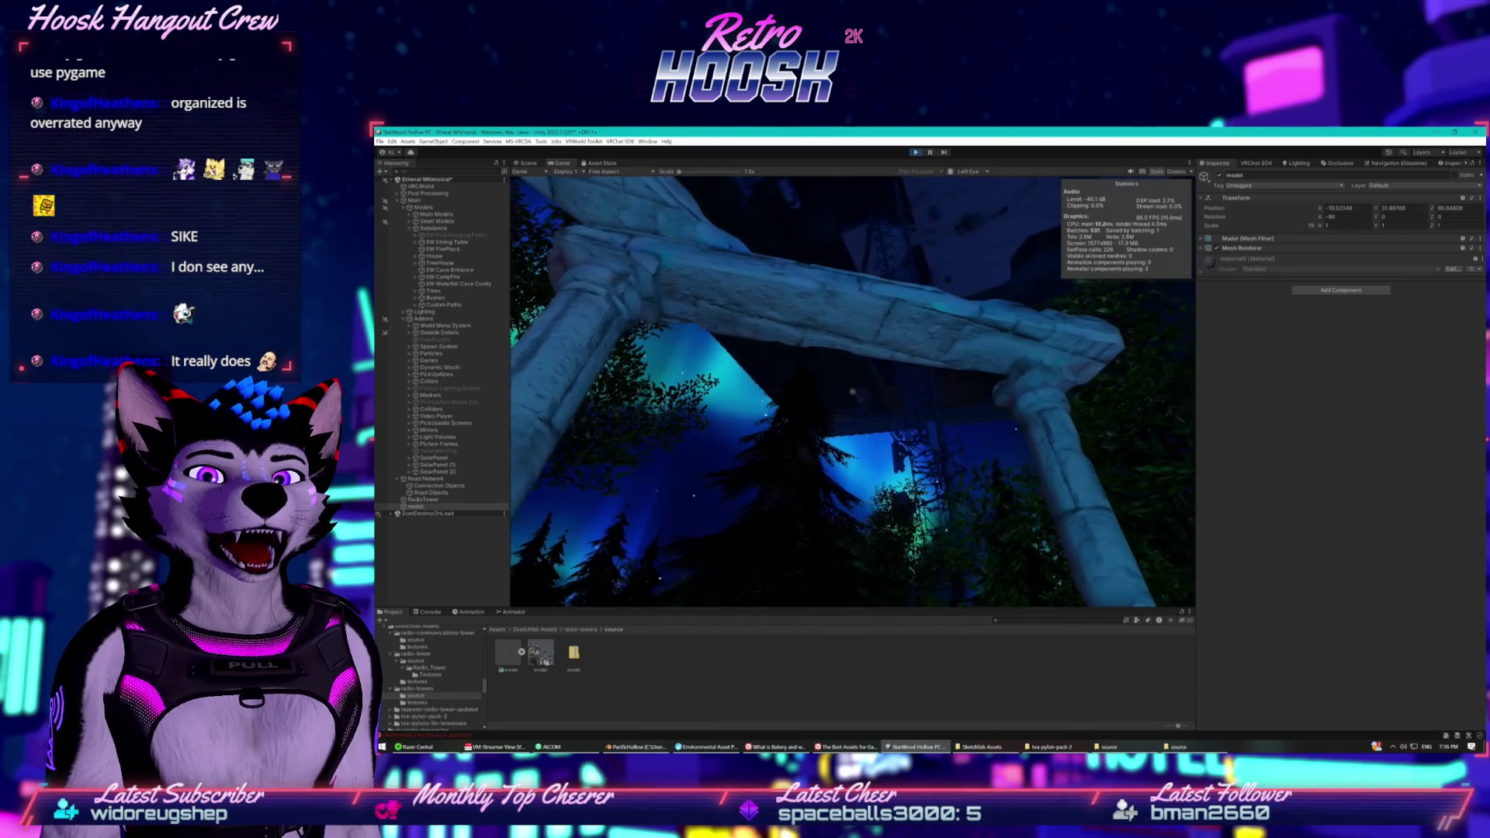
pyautogui.press('super')
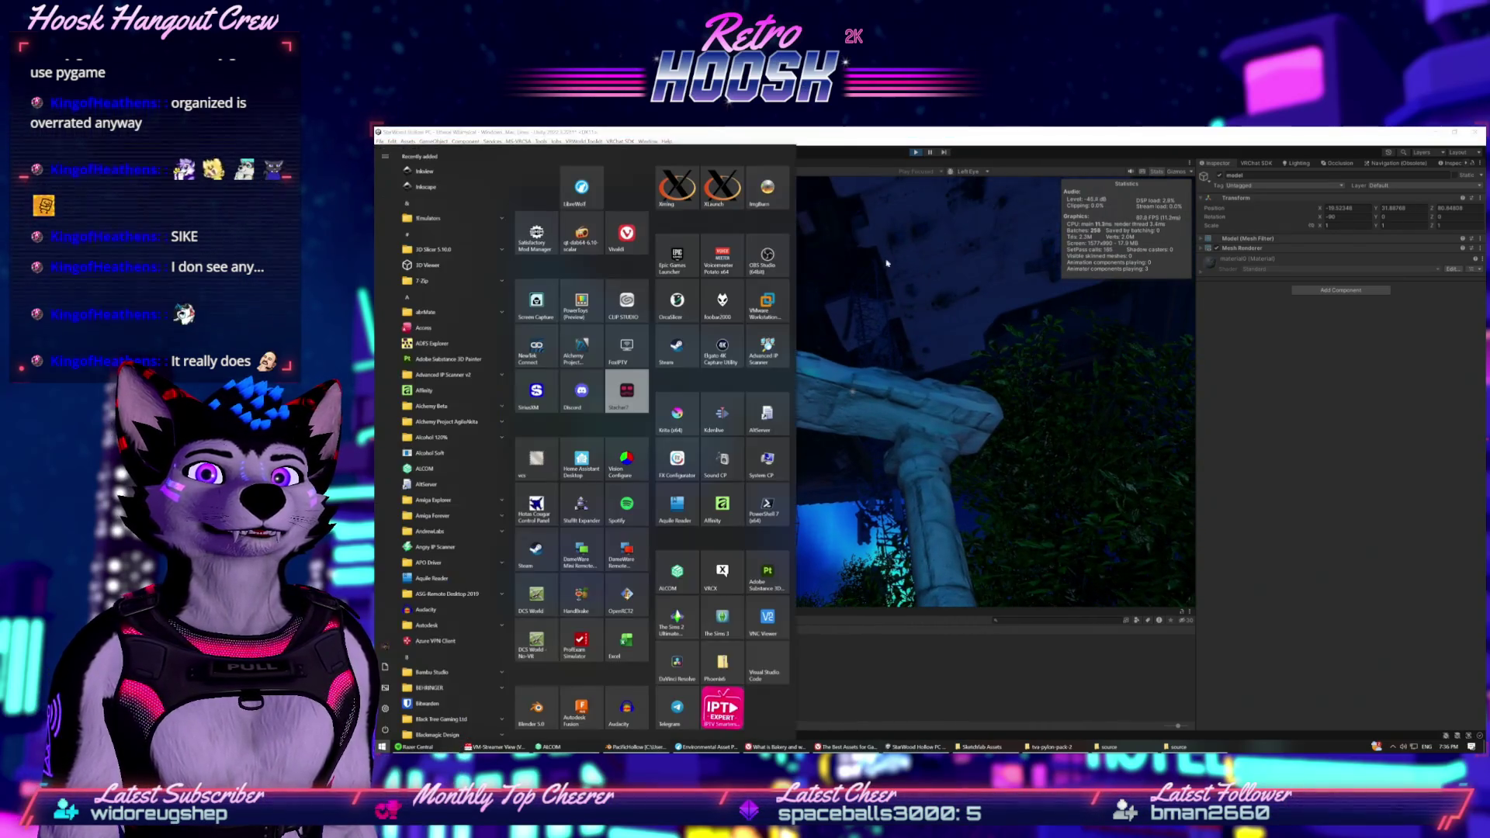
pyautogui.press('super')
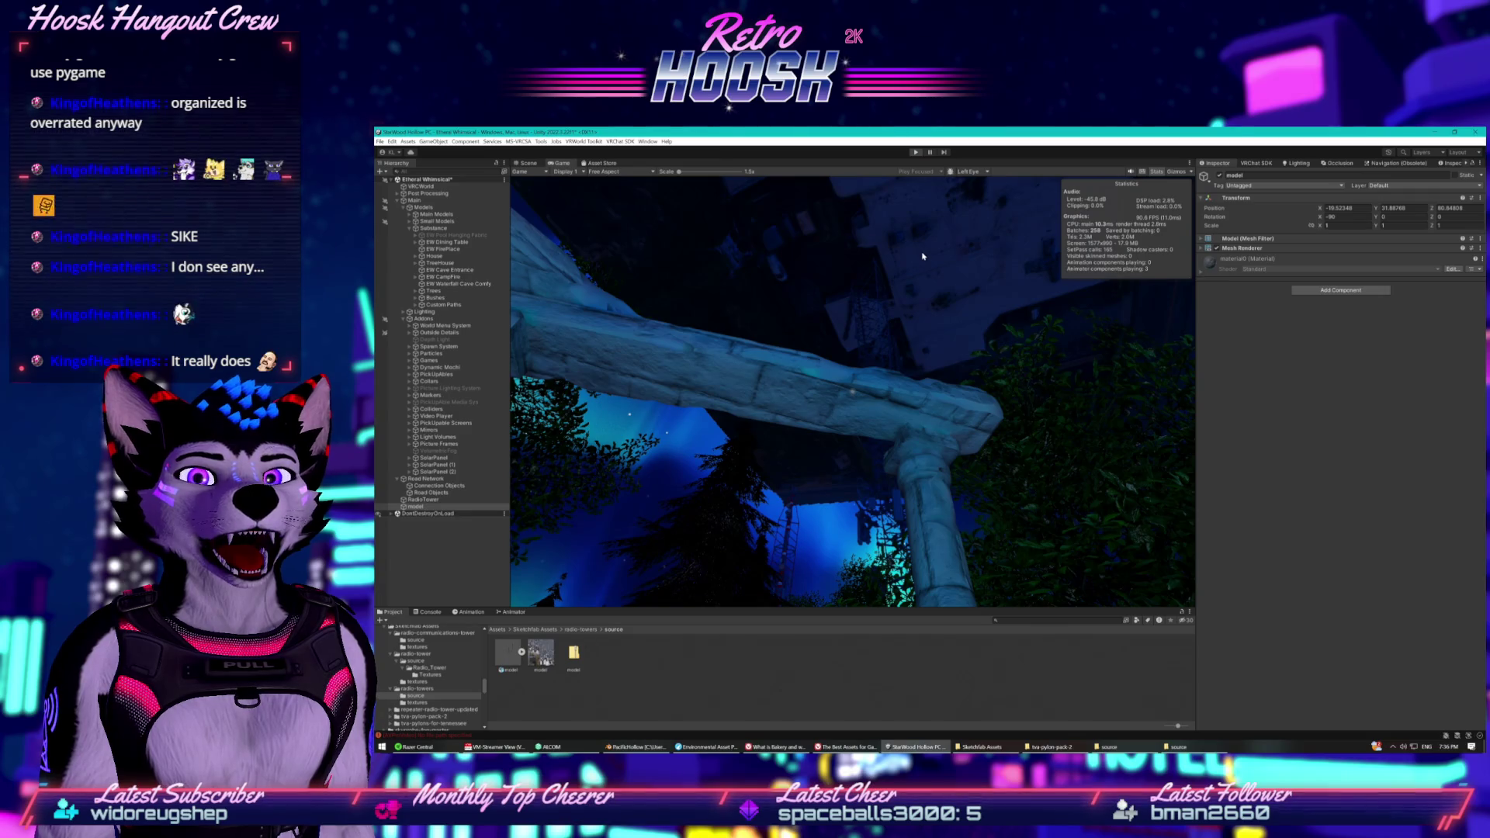
pyautogui.hotkey('ctrl', 'p')
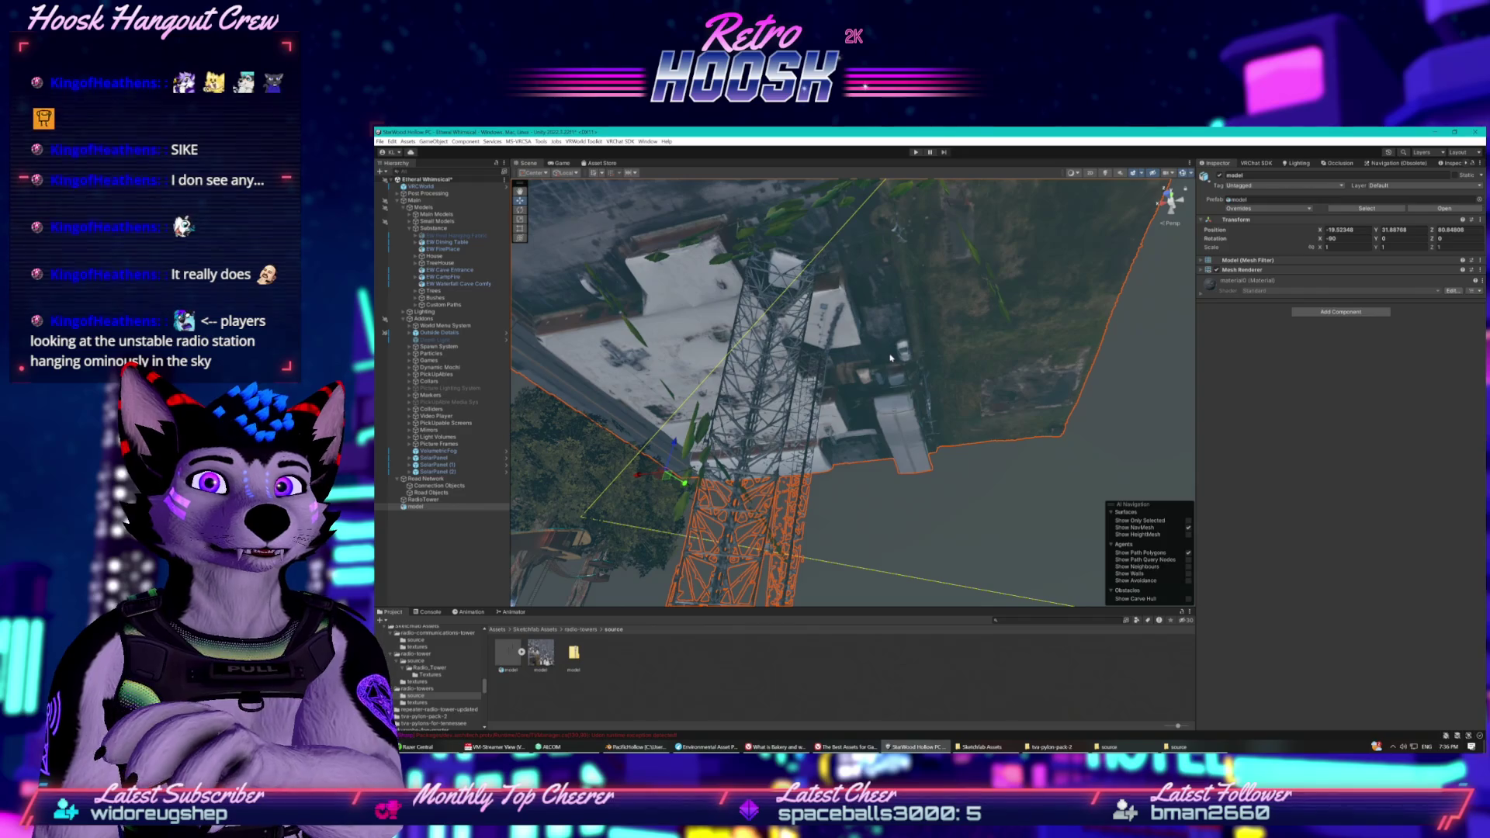
# Delete the placed tower model and show repeater-radio-tower-updated/source in File Explorer.
pyautogui.moveTo(890, 358); pyautogui.dragTo(775, 511)
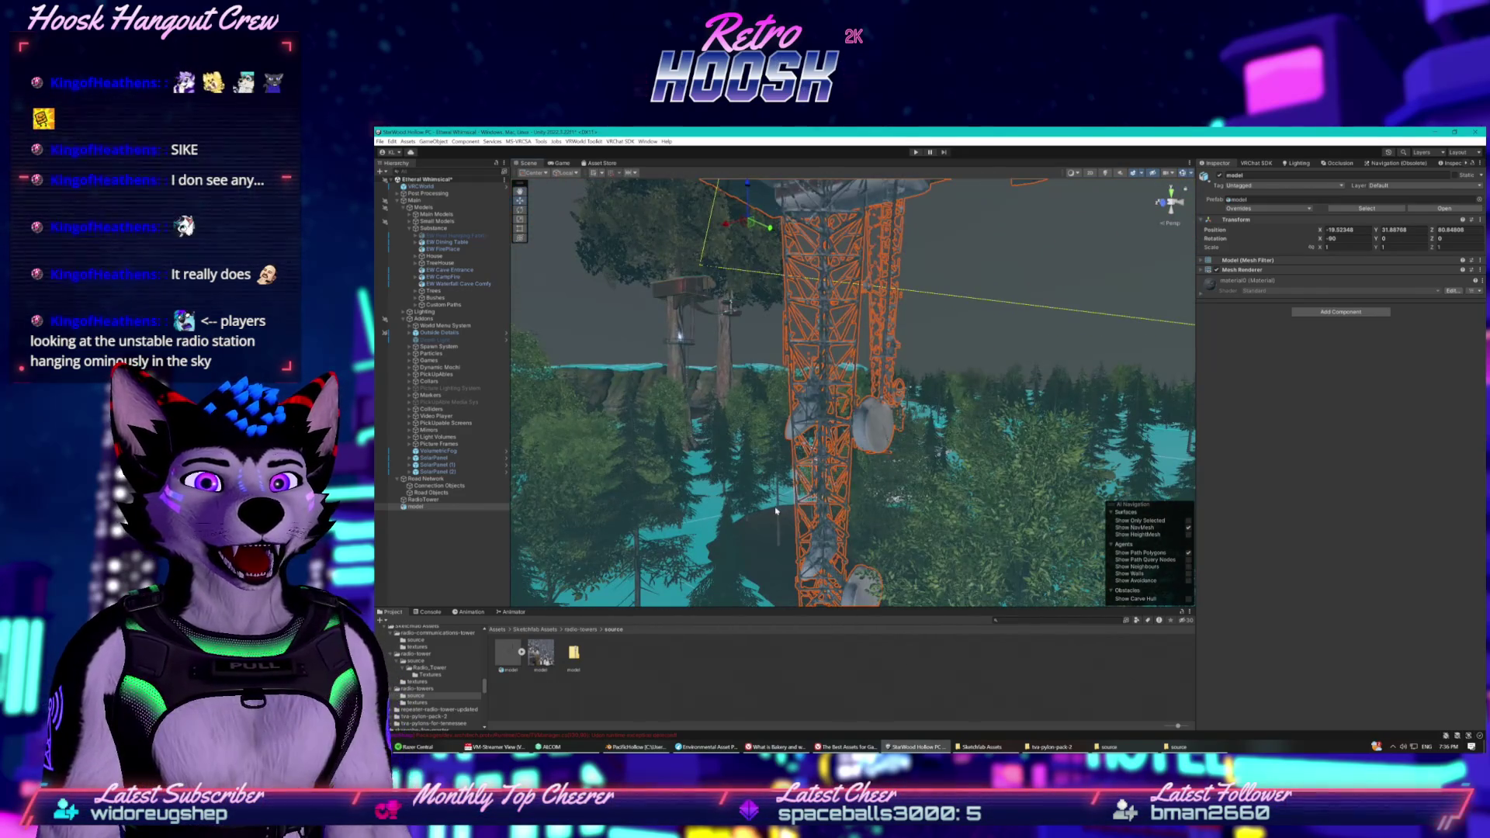
pyautogui.press('Delete')
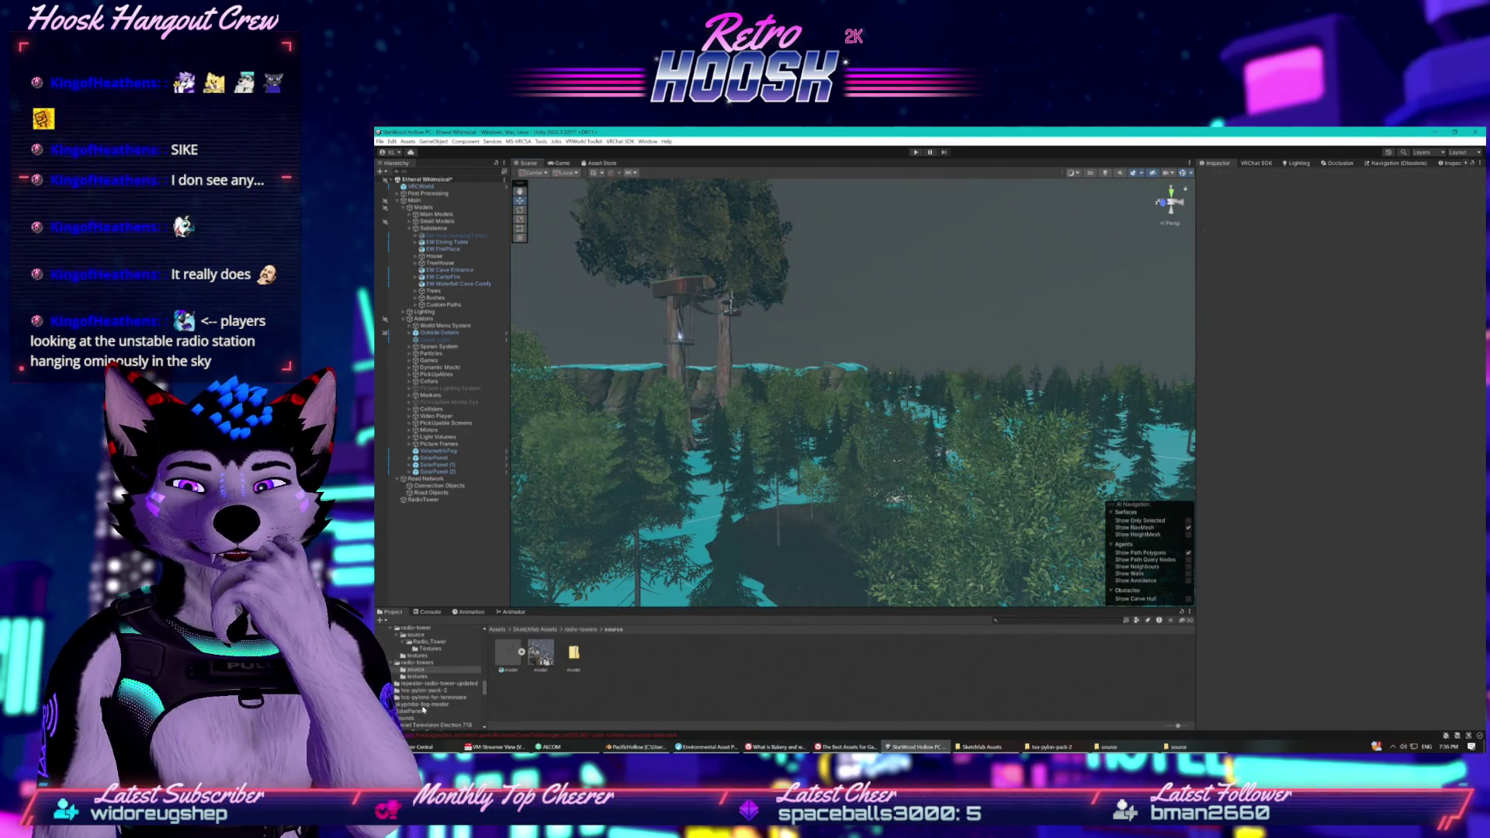
pyautogui.click(425, 683)
pyautogui.doubleClick(516, 660)
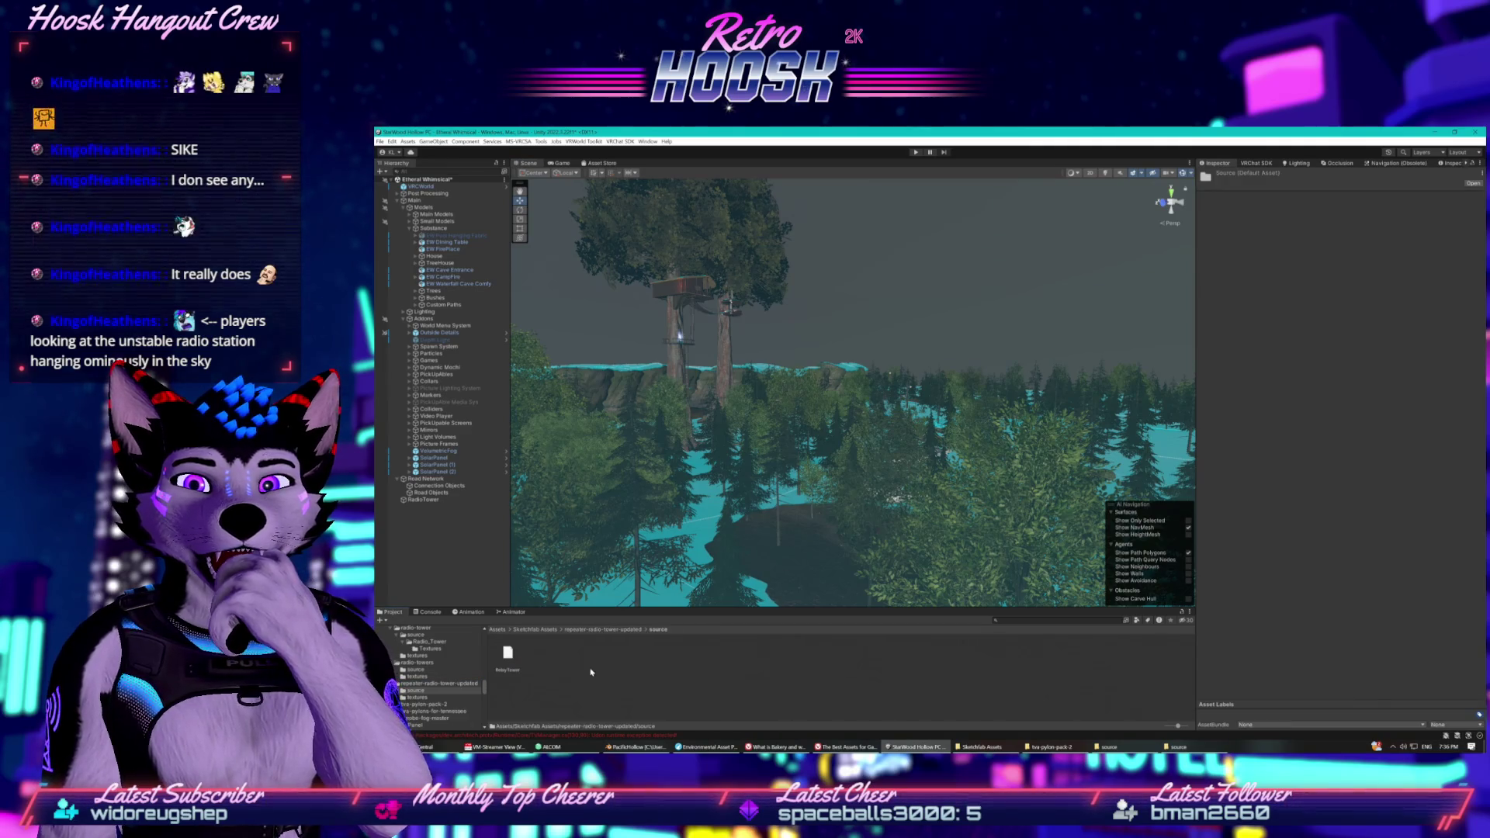
pyautogui.rightClick(567, 665)
pyautogui.click(613, 423)
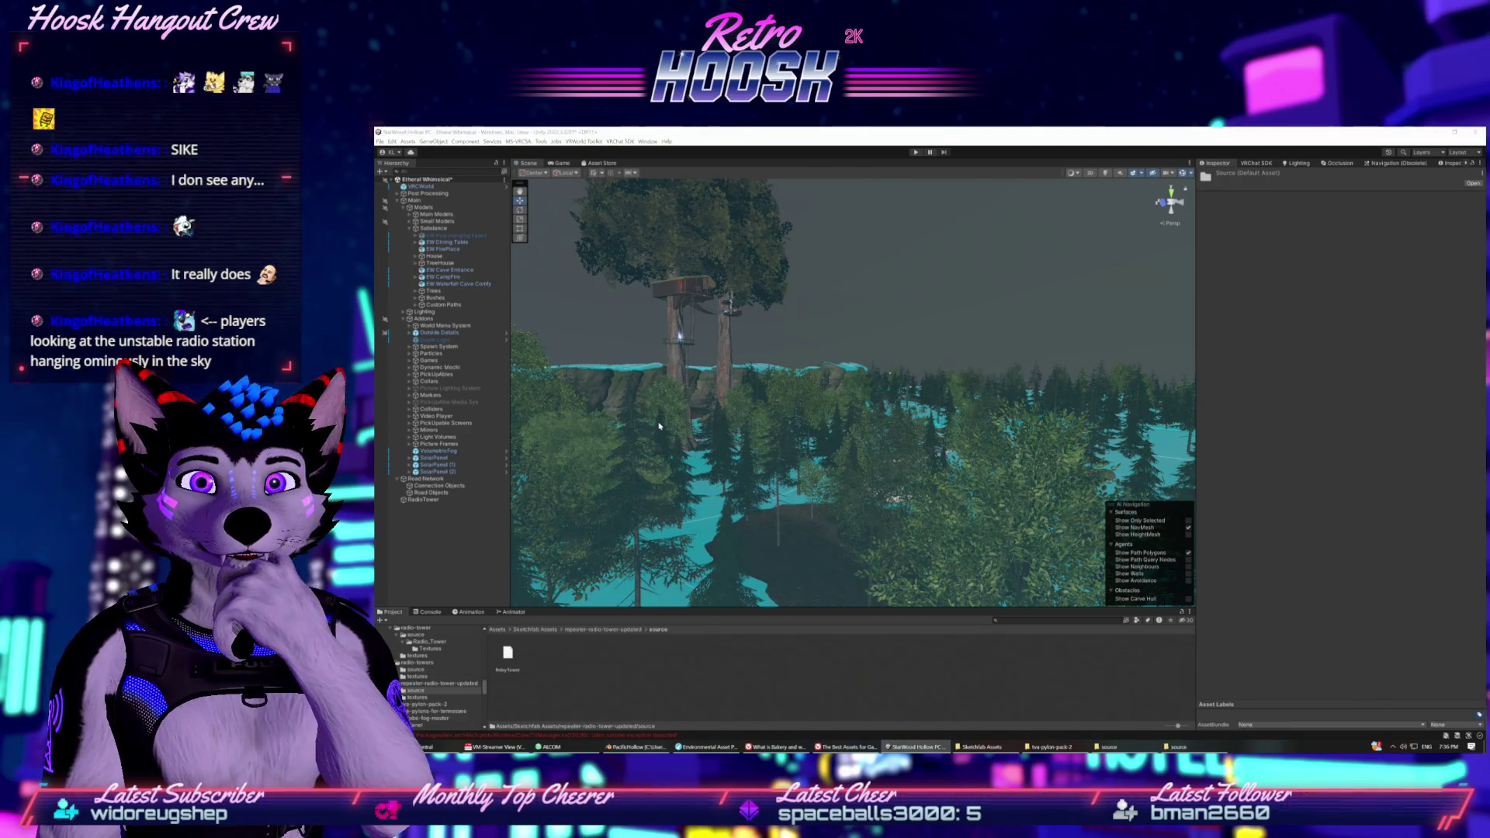
# Extract RelayTower.7z in place with 7-Zip and return to Unity for import.
pyautogui.doubleClick(574, 353)
pyautogui.click(577, 354)
pyautogui.rightClick(577, 356)
pyautogui.moveTo(620, 377)
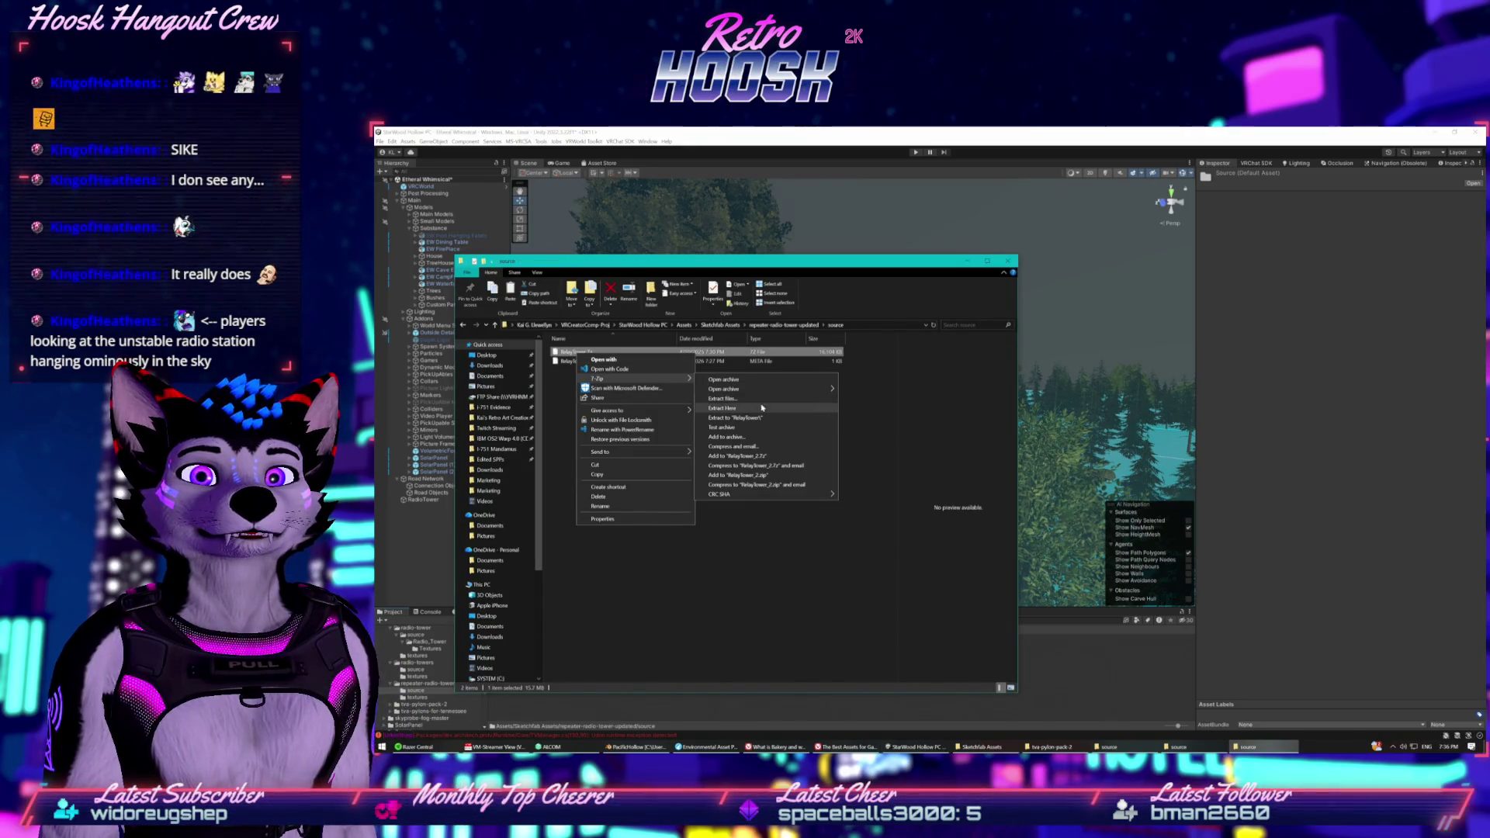
pyautogui.click(761, 409)
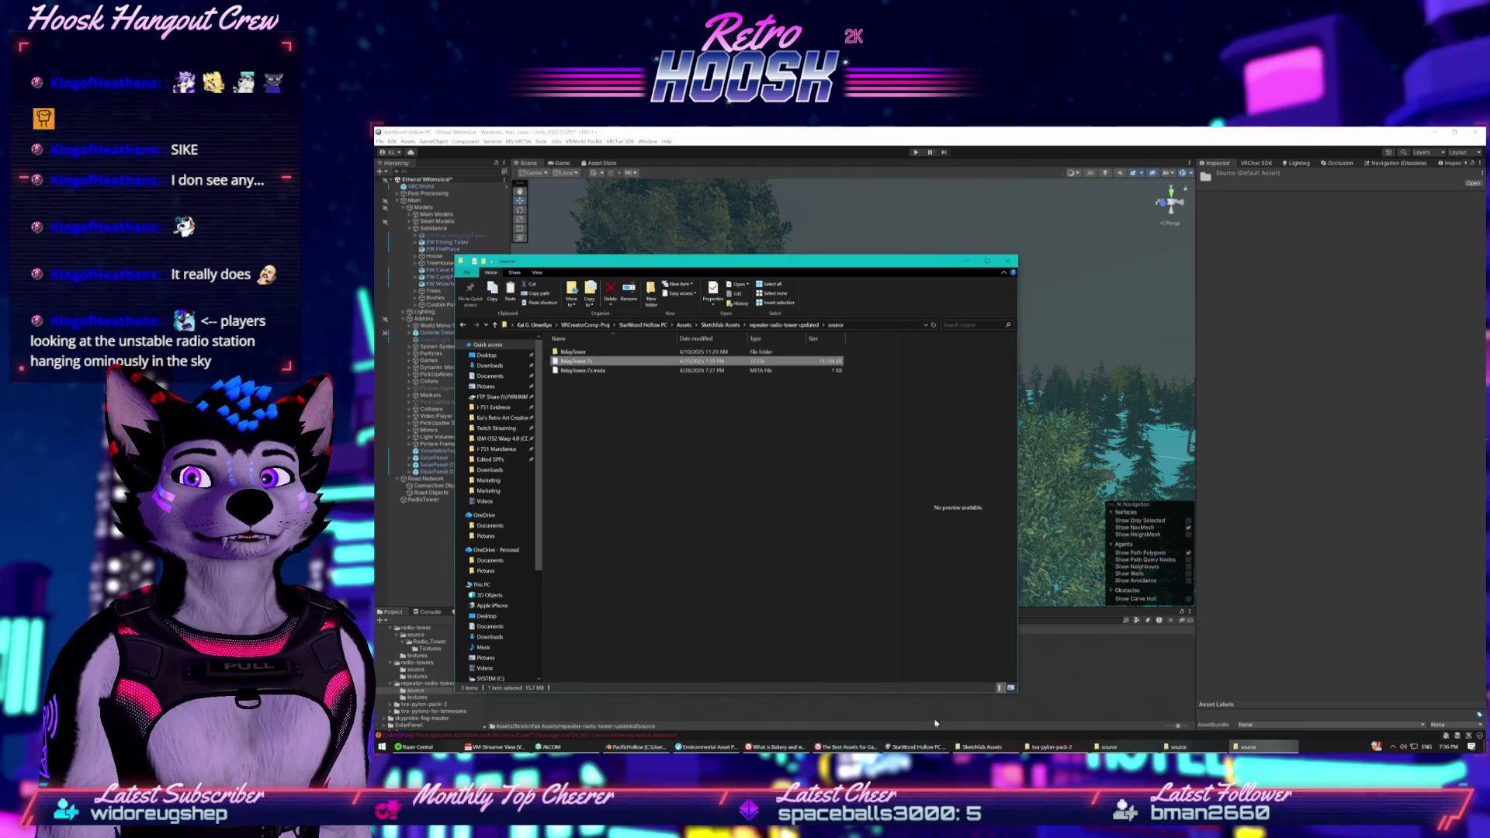
pyautogui.click(1014, 714)
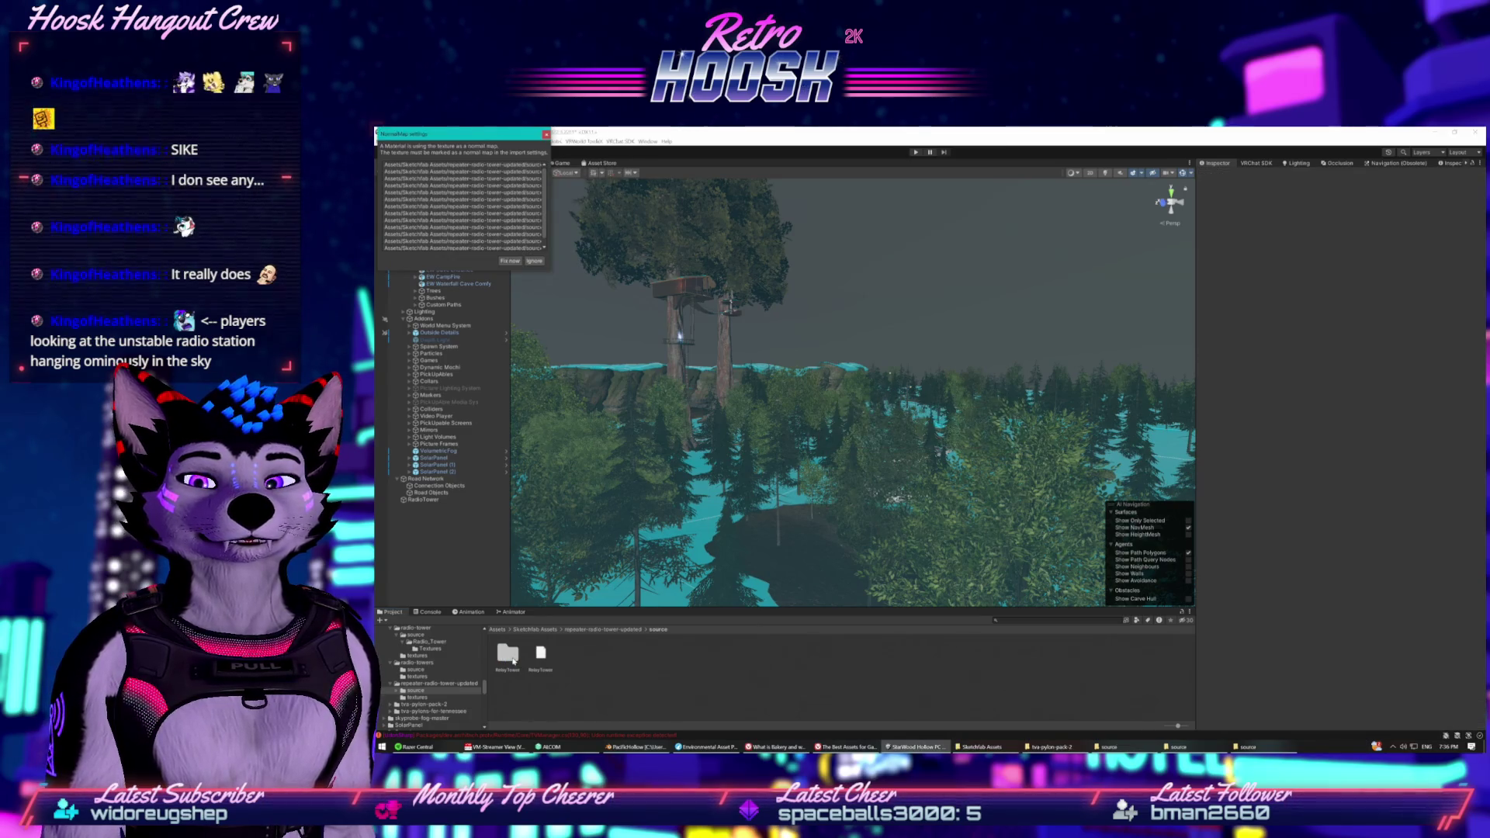
# Dismiss the normal map warning, open the RelayTower folder, and turn the view toward the forest and water.
pyautogui.press('Return')
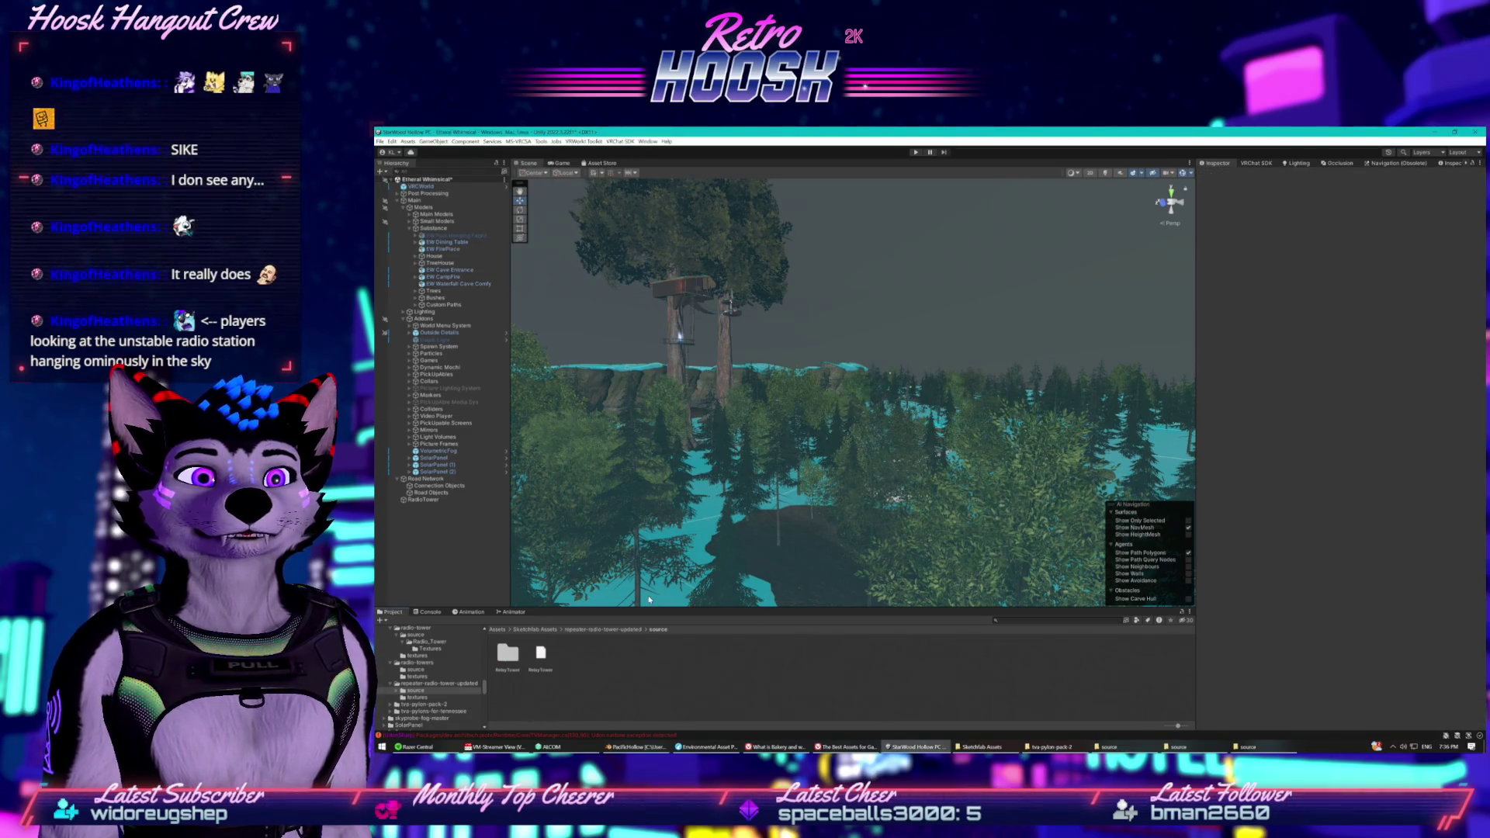
pyautogui.doubleClick(512, 656)
pyautogui.click(539, 656)
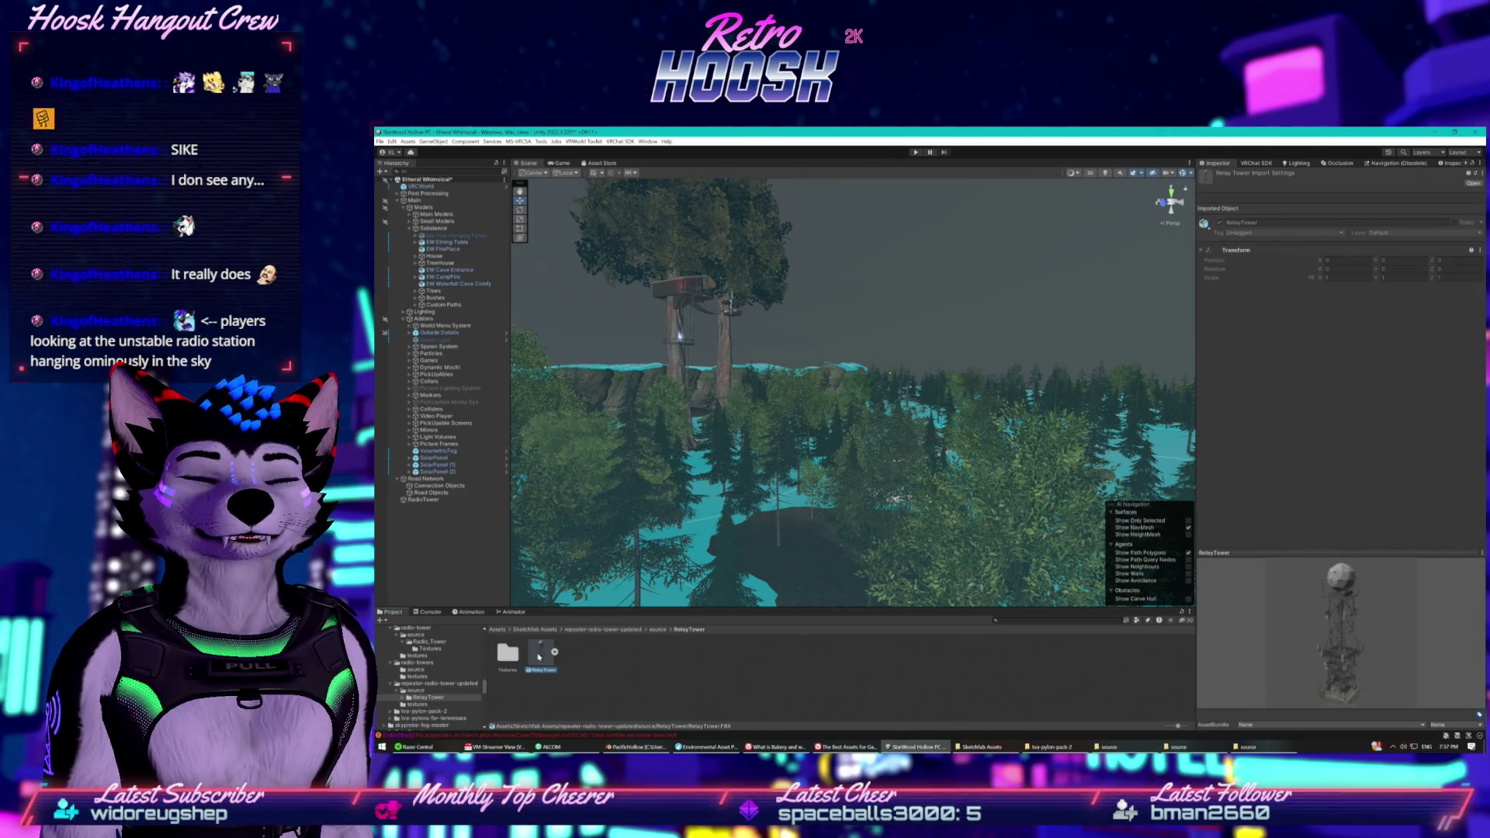
pyautogui.scroll(5, 719, 512)
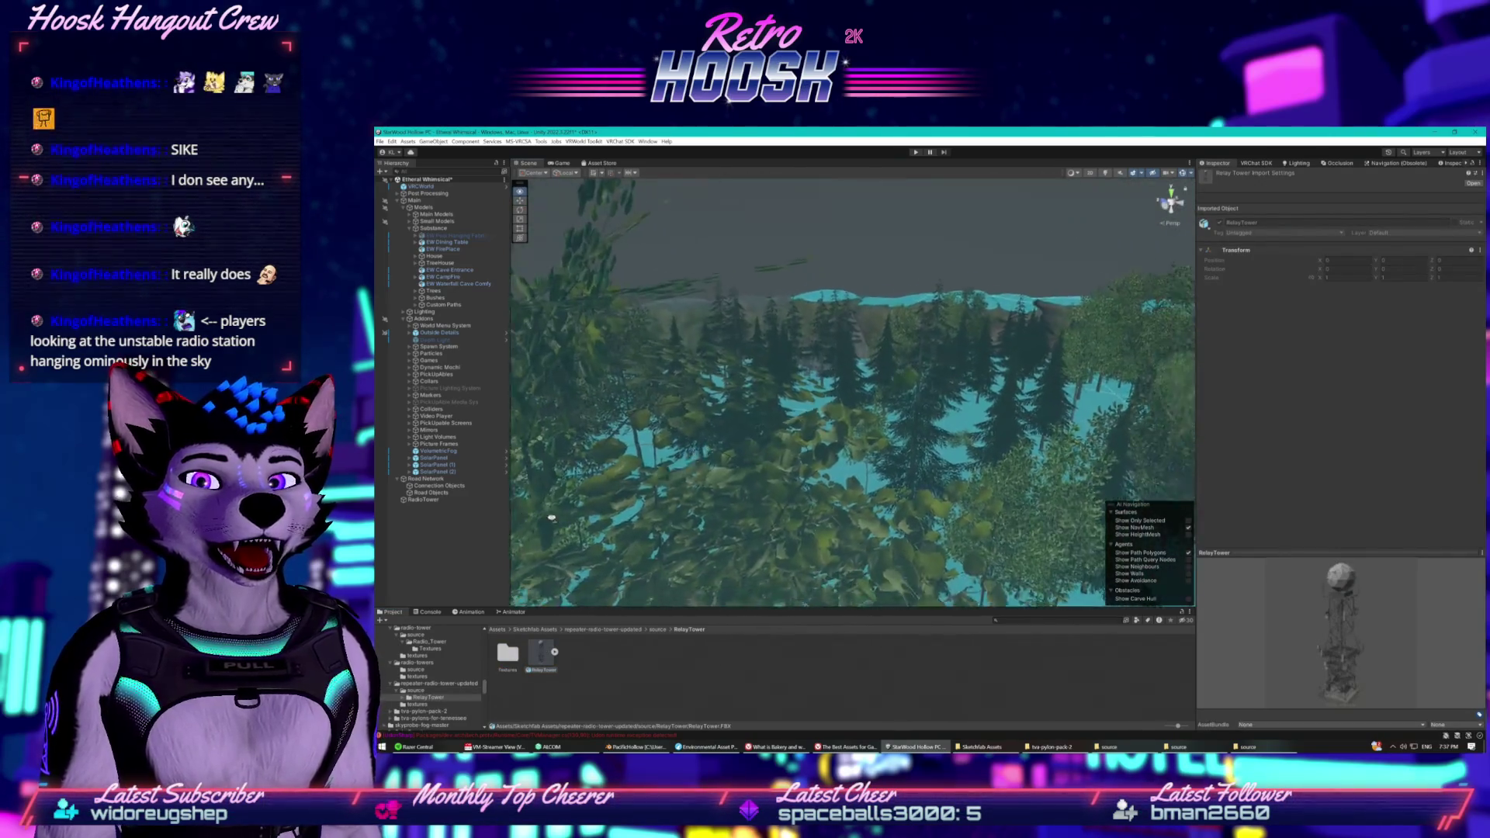
pyautogui.scroll(6, 718, 512)
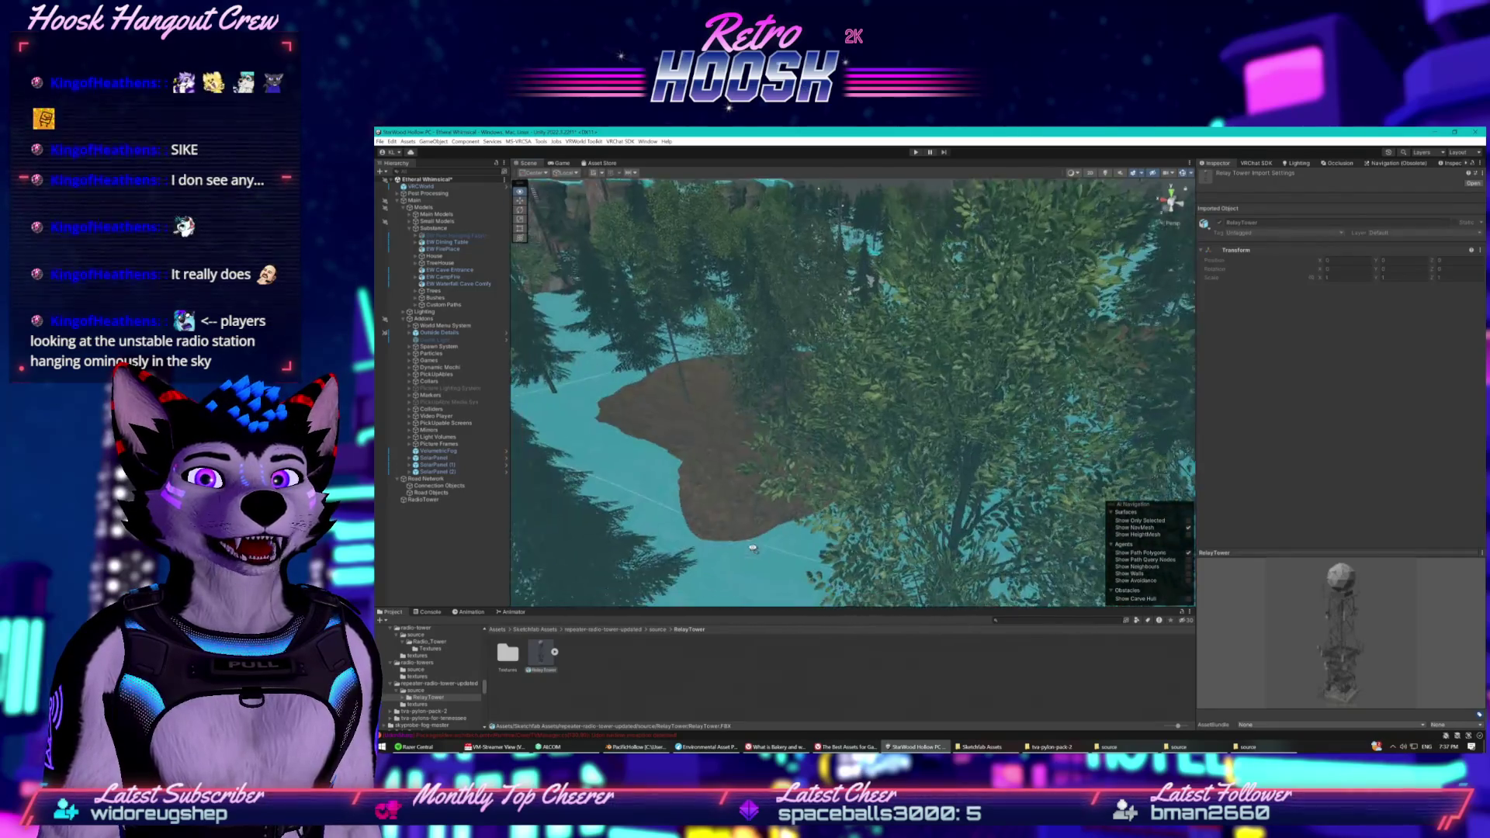
pyautogui.scroll(-8, 885, 482)
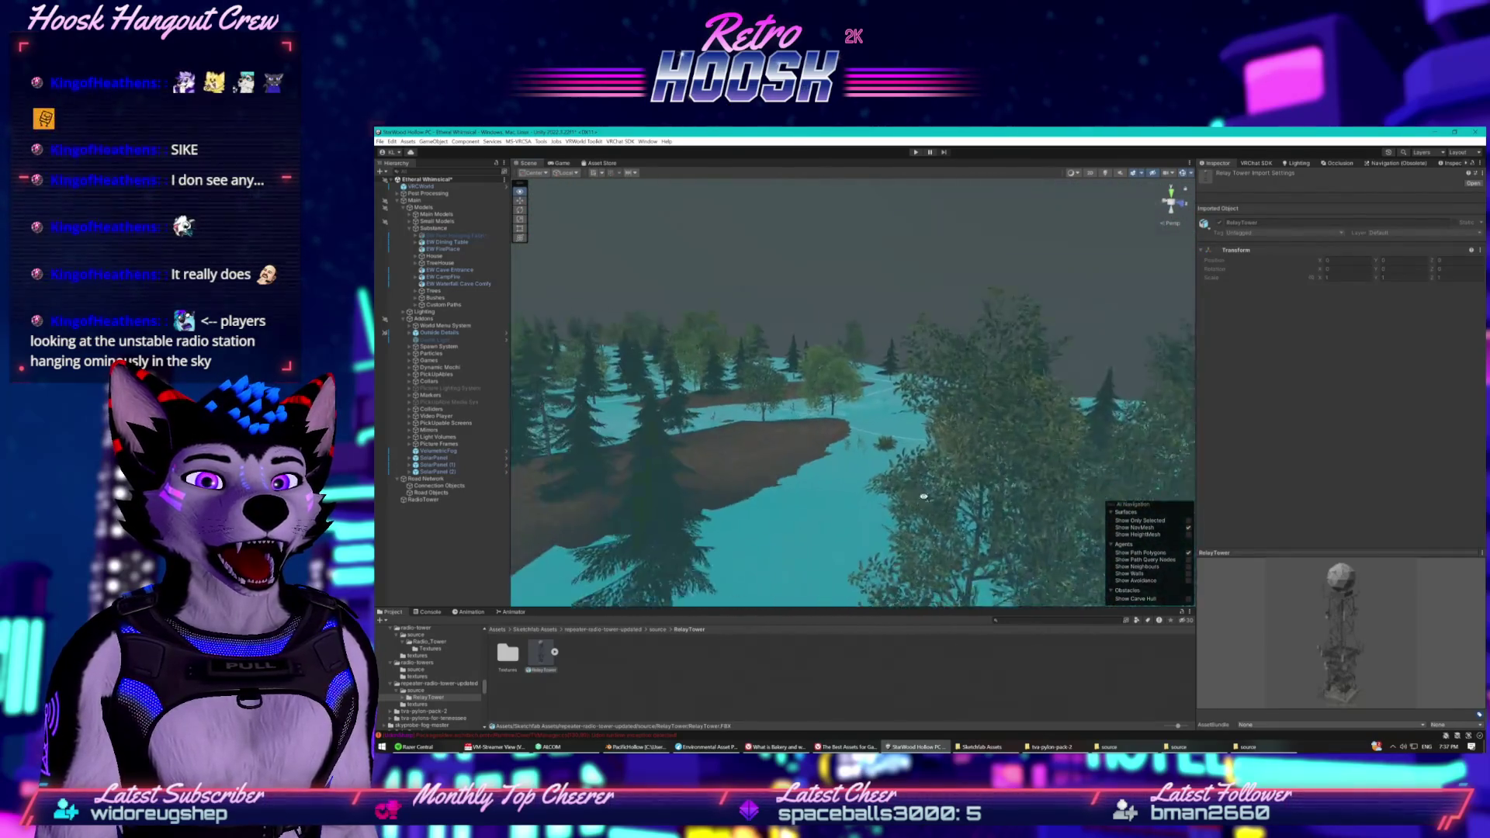
pyautogui.moveTo(907, 490); pyautogui.dragTo(1073, 478)
pyautogui.scroll(5, 1073, 478)
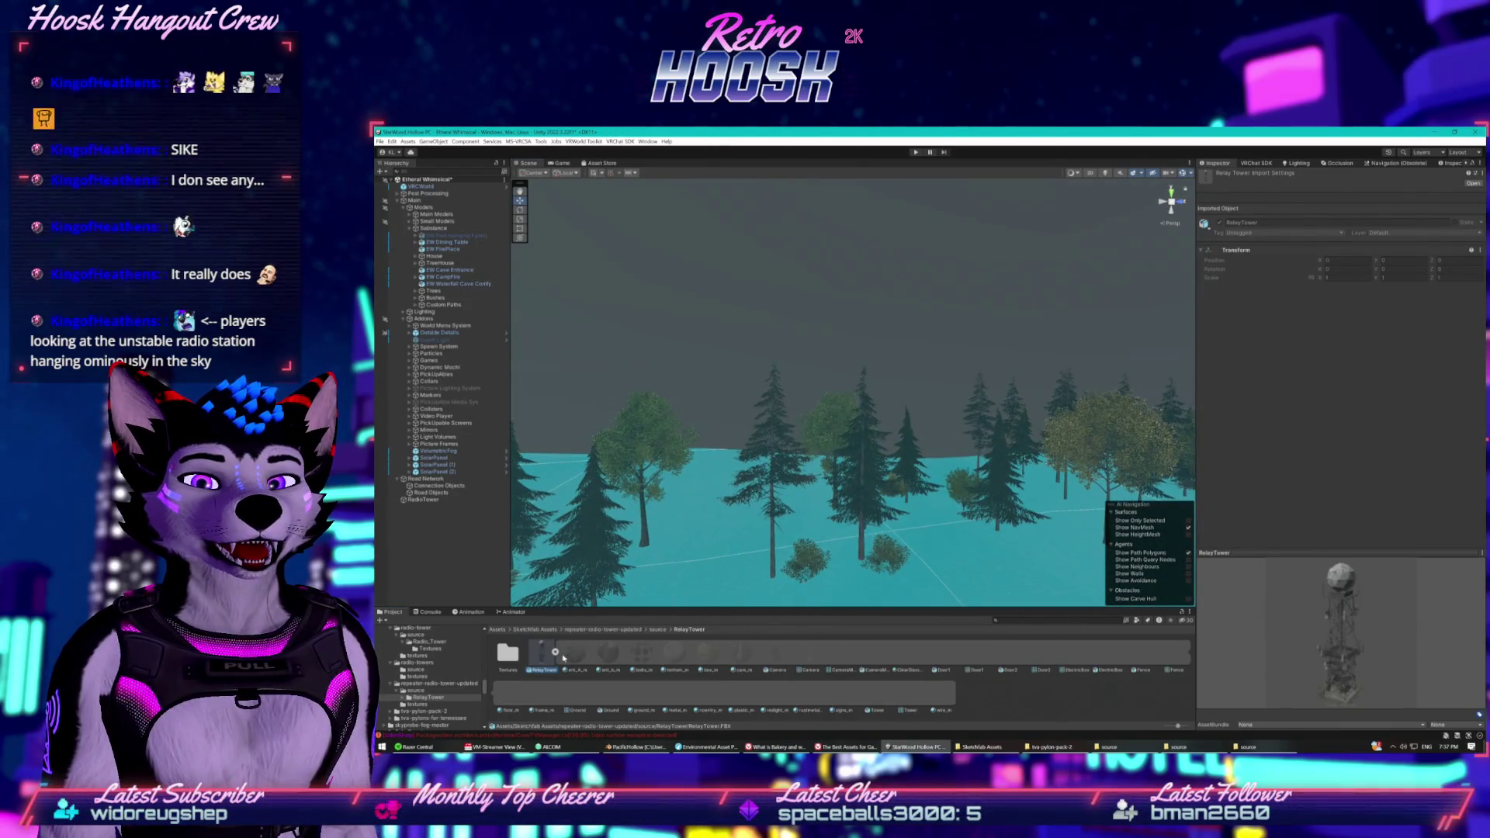
# Collapse the RelayTower asset and drag the model into the scene beside the red radio tower.
pyautogui.click(554, 652)
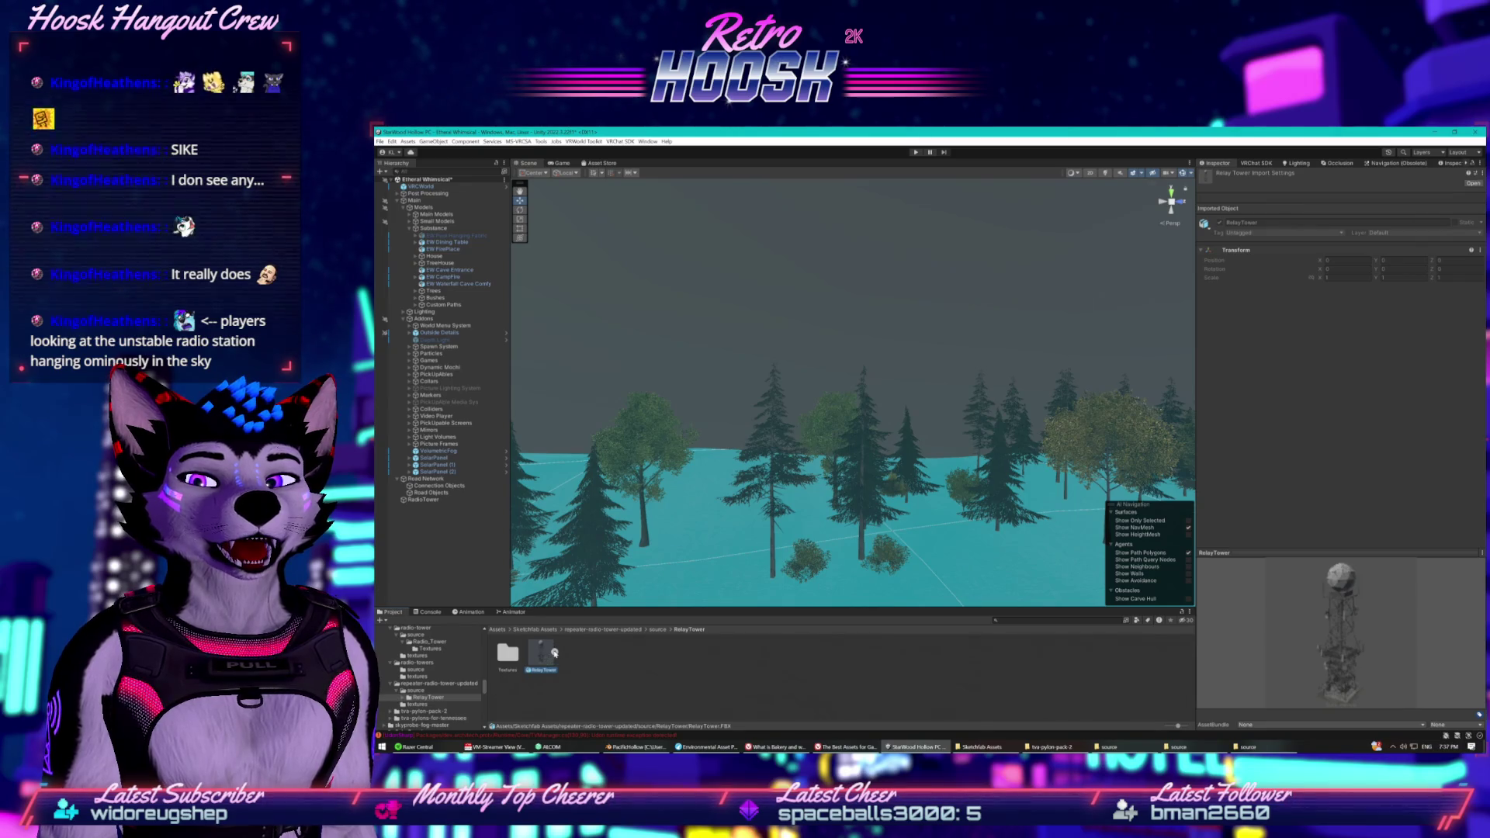
pyautogui.moveTo(672, 602)
pyautogui.mouseDown()
pyautogui.moveTo(892, 468)
pyautogui.moveTo(991, 469)
pyautogui.moveTo(983, 614)
pyautogui.moveTo(883, 526)
pyautogui.moveTo(811, 560)
pyautogui.moveTo(826, 348)
pyautogui.moveTo(808, 504)
pyautogui.moveTo(495, 437)
pyautogui.moveTo(852, 530)
pyautogui.moveTo(1135, 535)
pyautogui.moveTo(1052, 550)
pyautogui.mouseUp()
pyautogui.scroll(8, 878, 488)
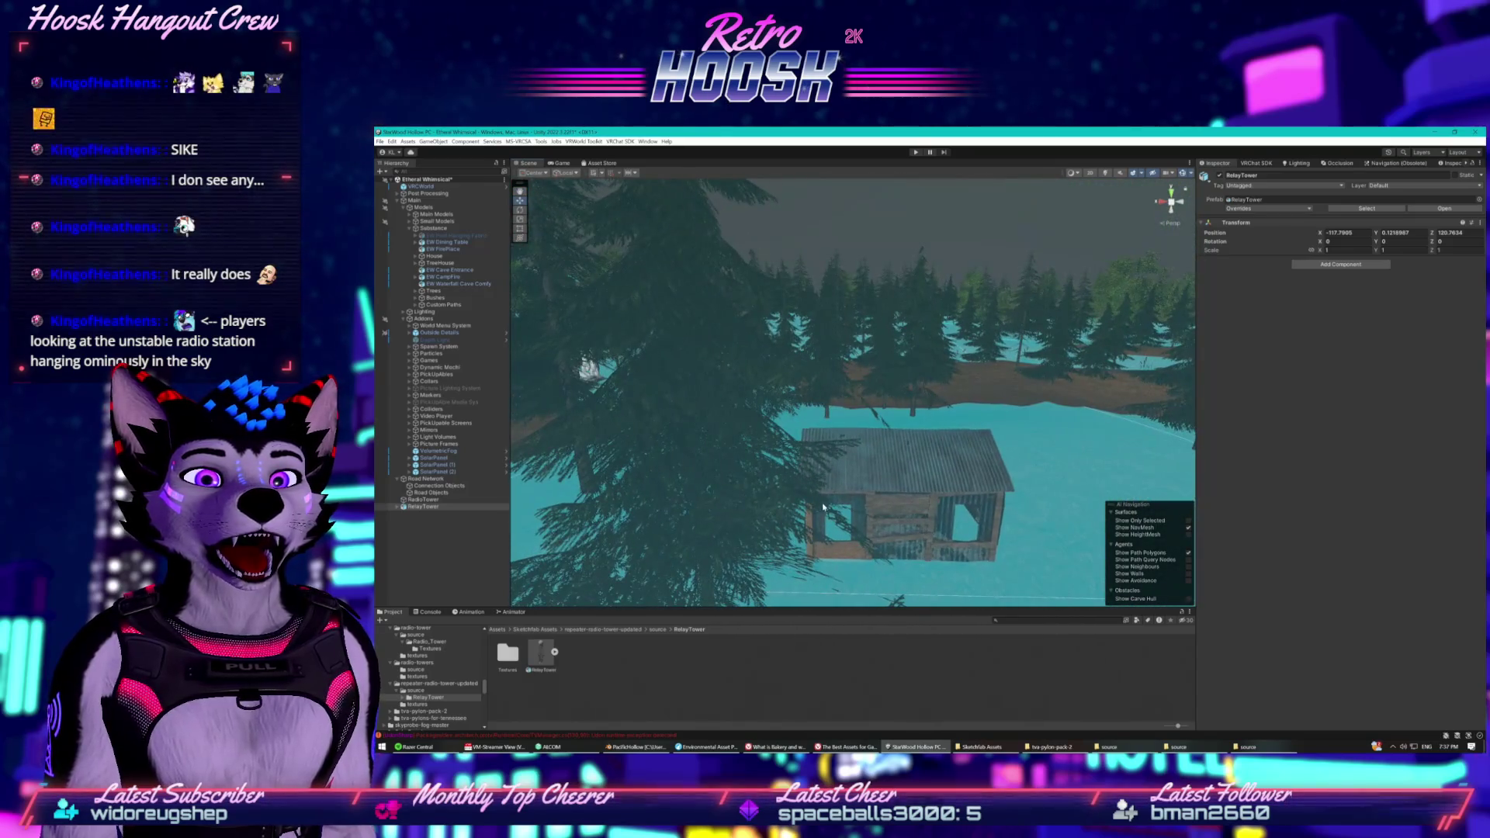
pyautogui.click(852, 529)
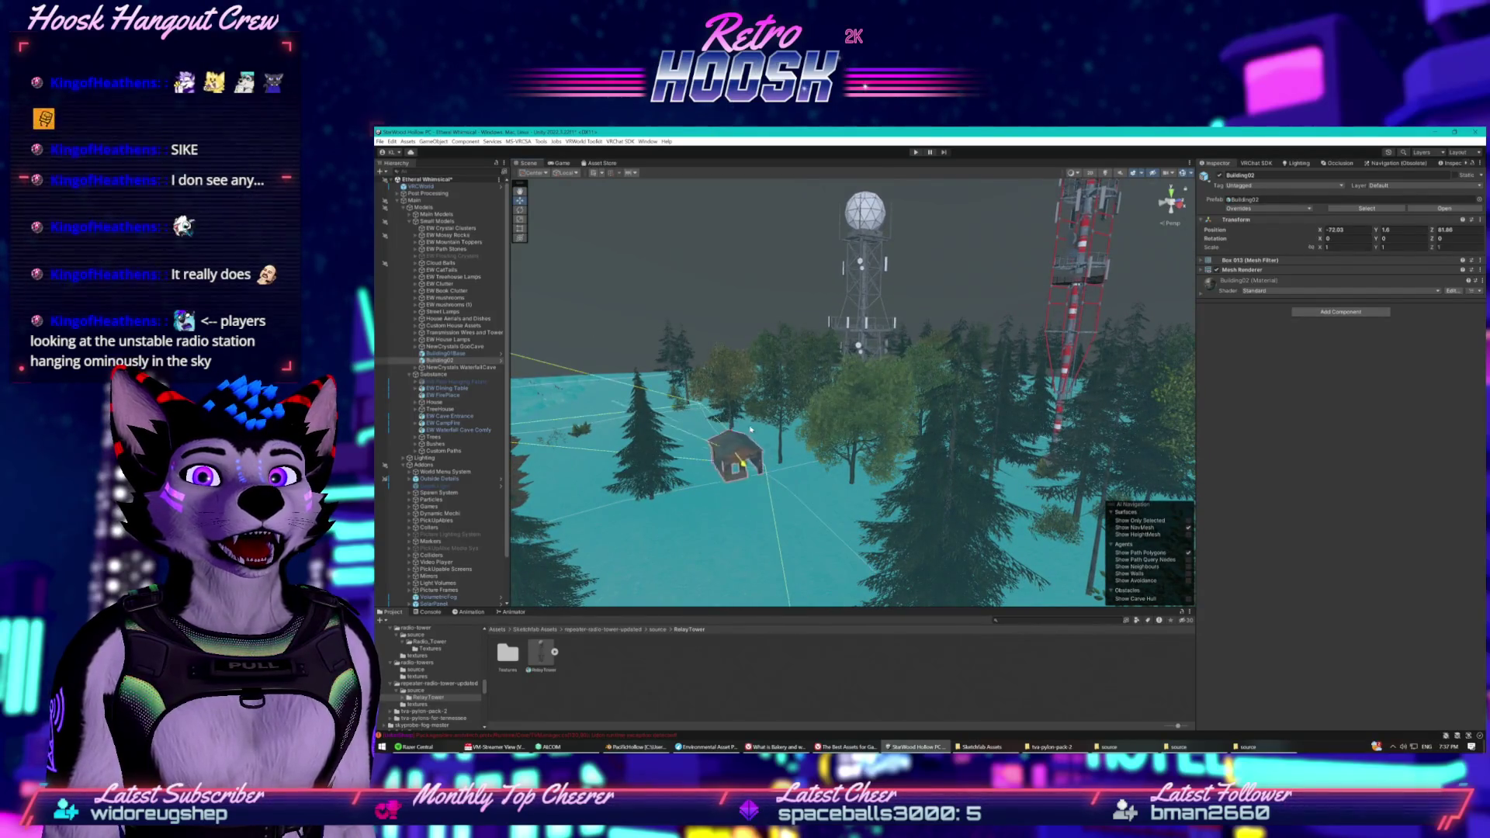
# Fly to the Building02 cabin and shift it a few units along Z.
pyautogui.moveTo(731, 398); pyautogui.dragTo(782, 381)
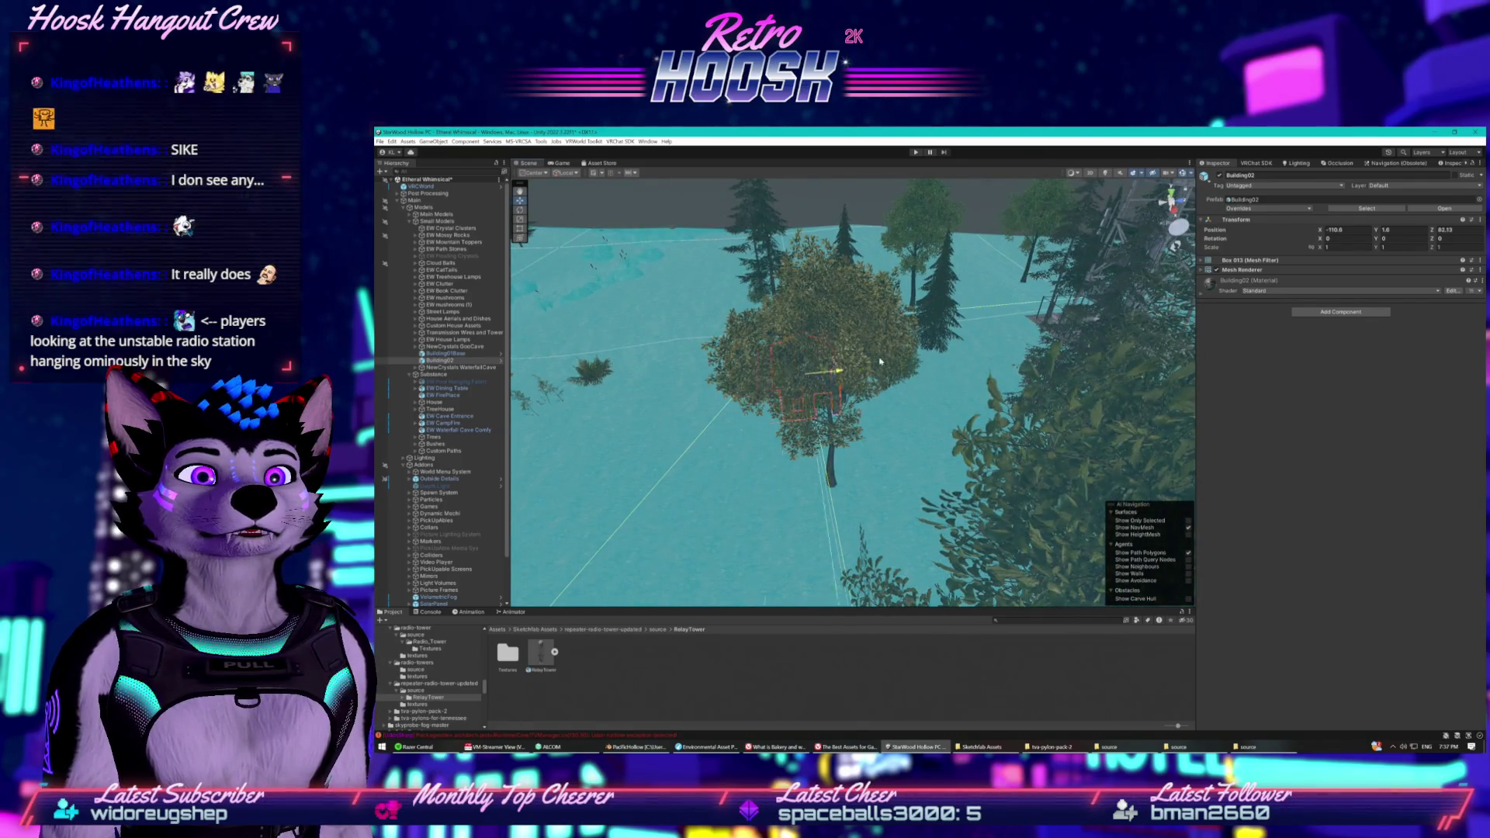
pyautogui.moveTo(1013, 341); pyautogui.dragTo(883, 358)
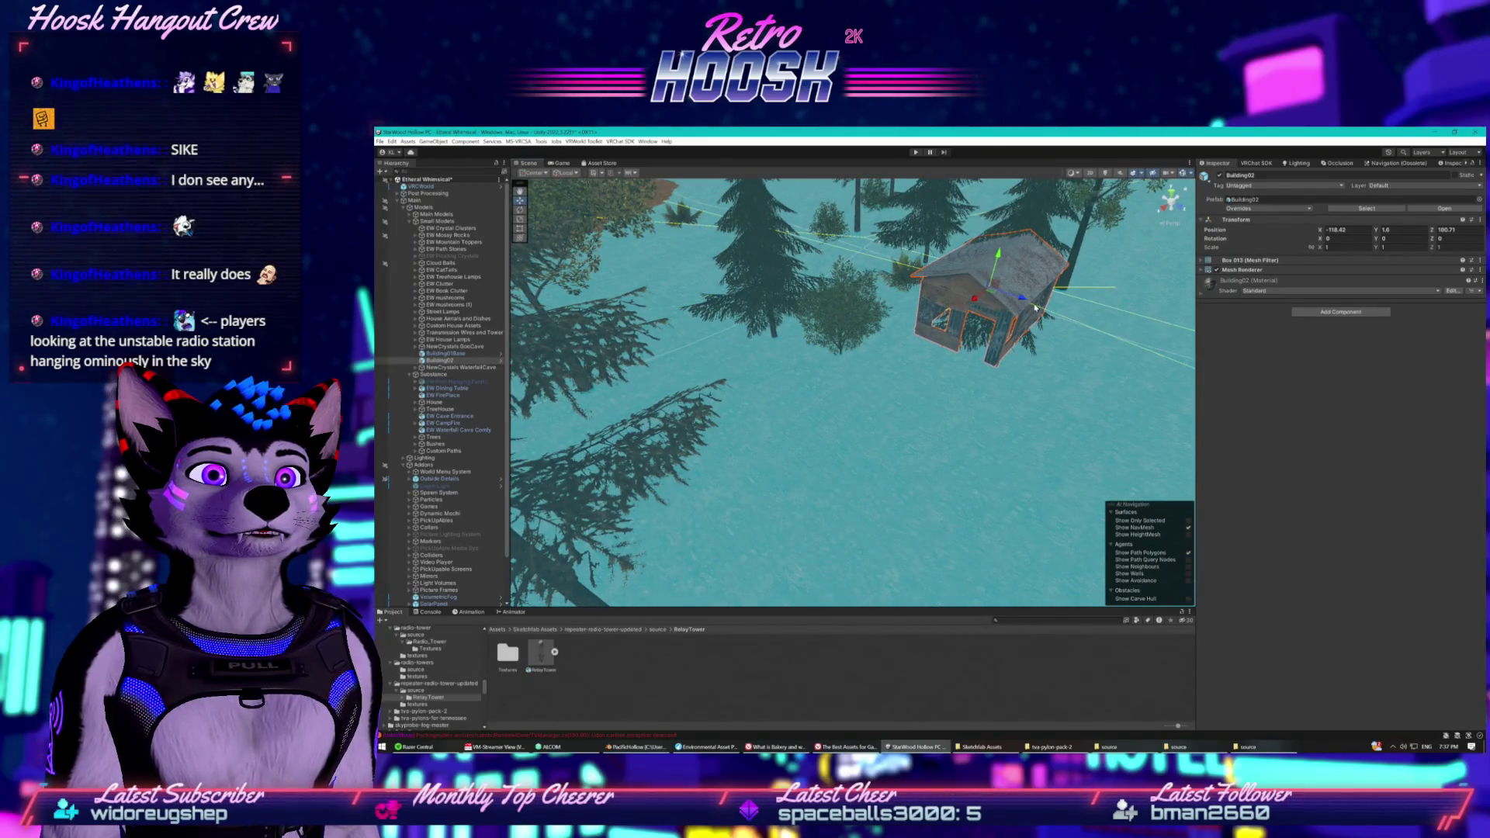
pyautogui.moveTo(1105, 335); pyautogui.dragTo(991, 329)
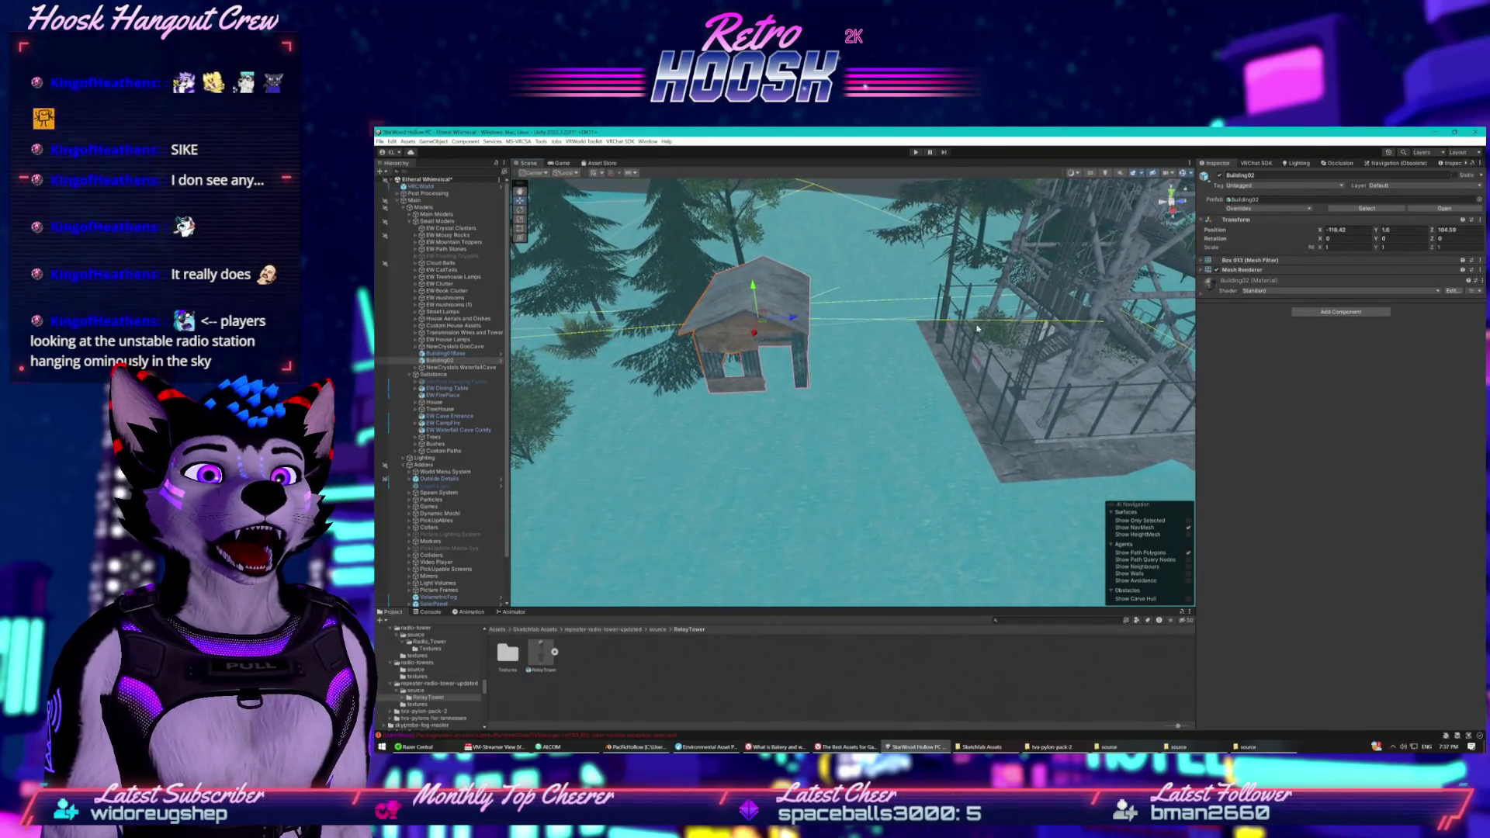
pyautogui.moveTo(789, 318)
pyautogui.mouseDown()
pyautogui.moveTo(842, 314)
pyautogui.moveTo(955, 204)
pyautogui.moveTo(952, 172)
pyautogui.moveTo(920, 357)
pyautogui.mouseUp()
# Fly to the tower's fenced base, then select RelayTower to show its import settings.
pyautogui.moveTo(830, 383)
pyautogui.mouseDown()
pyautogui.moveTo(978, 365)
pyautogui.moveTo(976, 345)
pyautogui.mouseUp()
pyautogui.moveTo(782, 445)
pyautogui.mouseDown()
pyautogui.moveTo(644, 407)
pyautogui.moveTo(1088, 405)
pyautogui.moveTo(851, 417)
pyautogui.mouseUp()
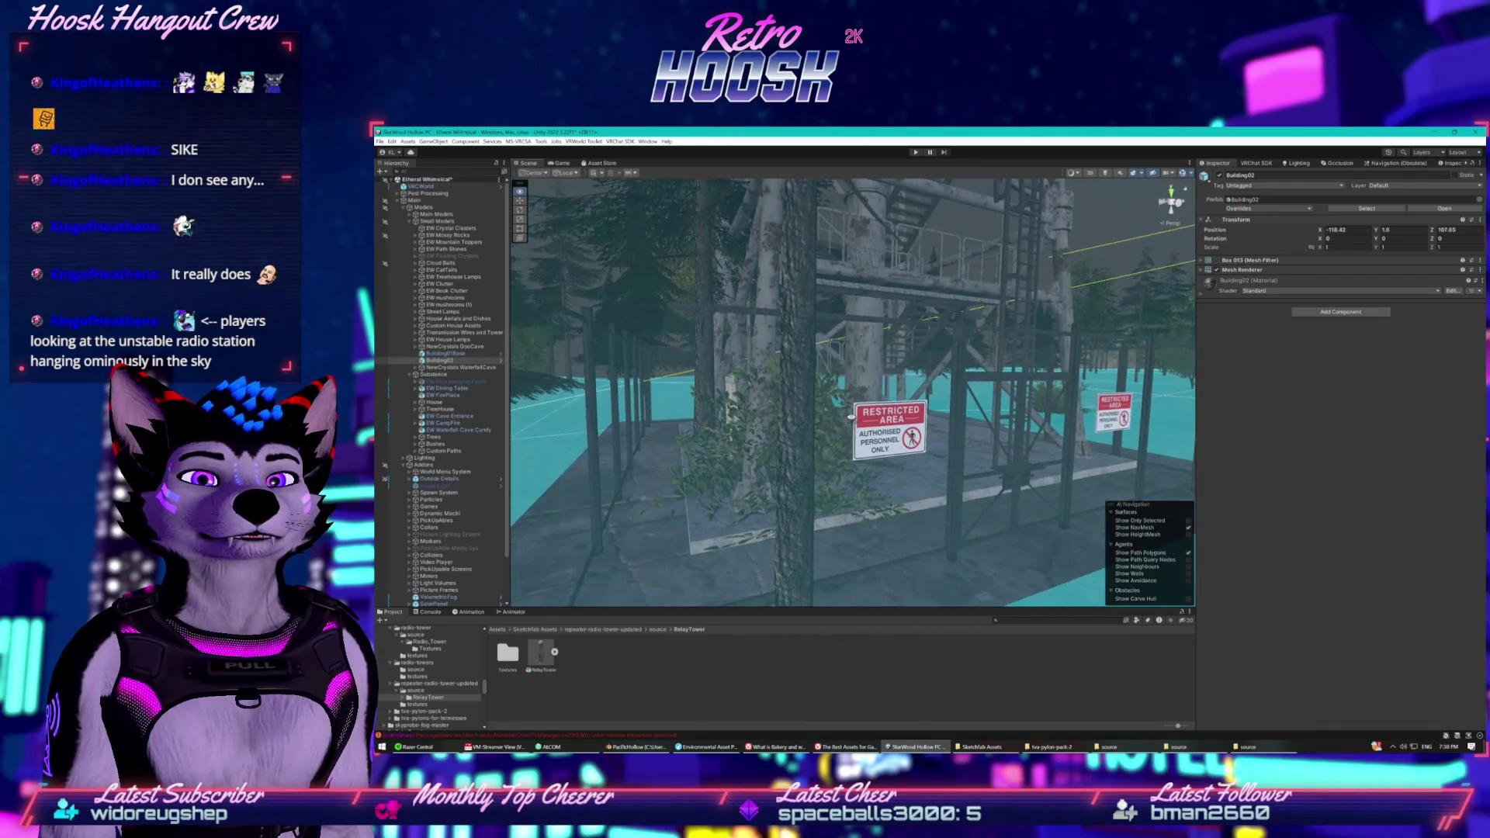
pyautogui.moveTo(541, 653); pyautogui.dragTo(942, 379)
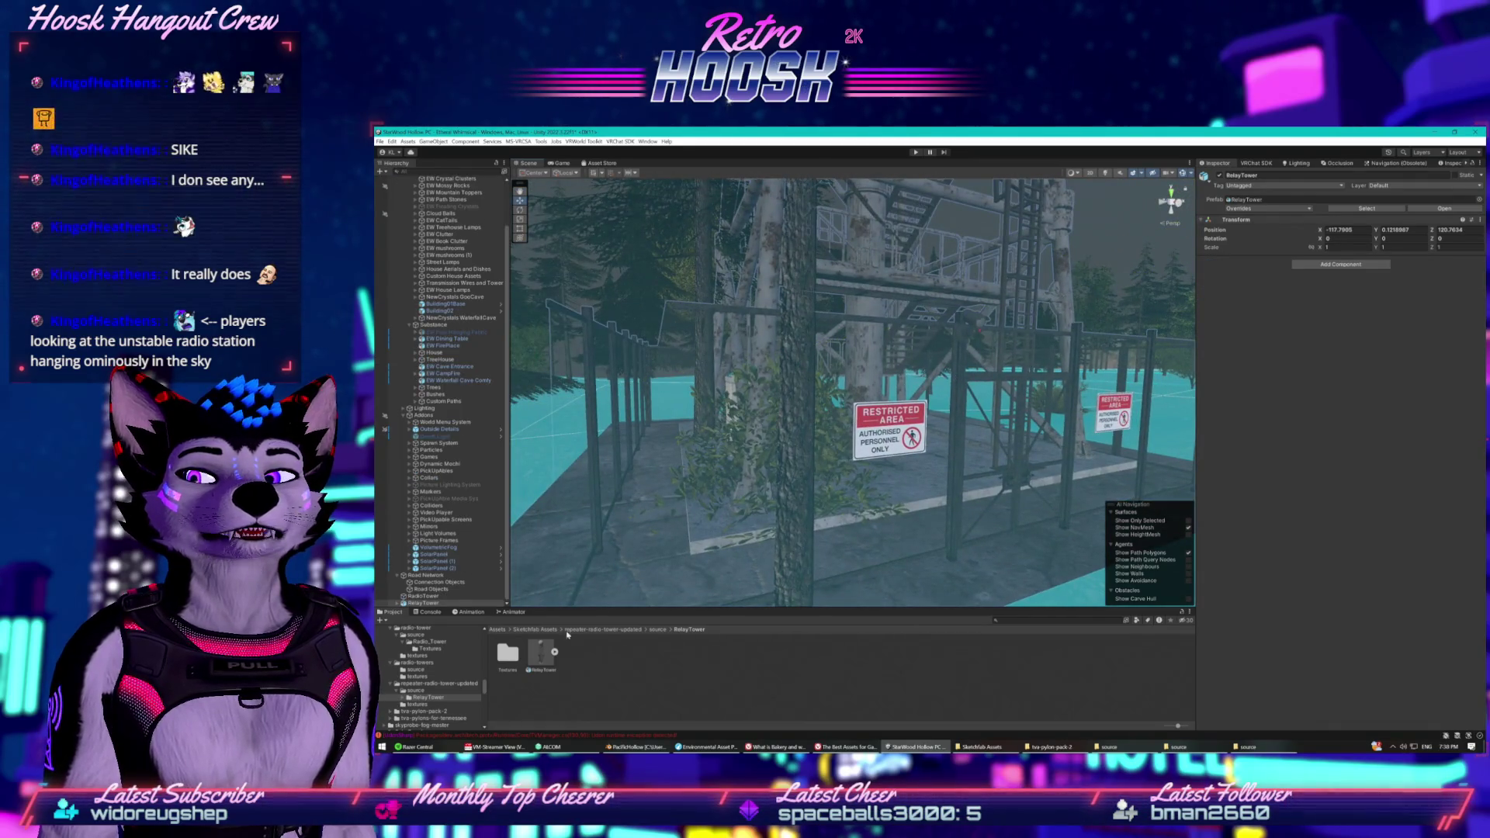
pyautogui.click(536, 655)
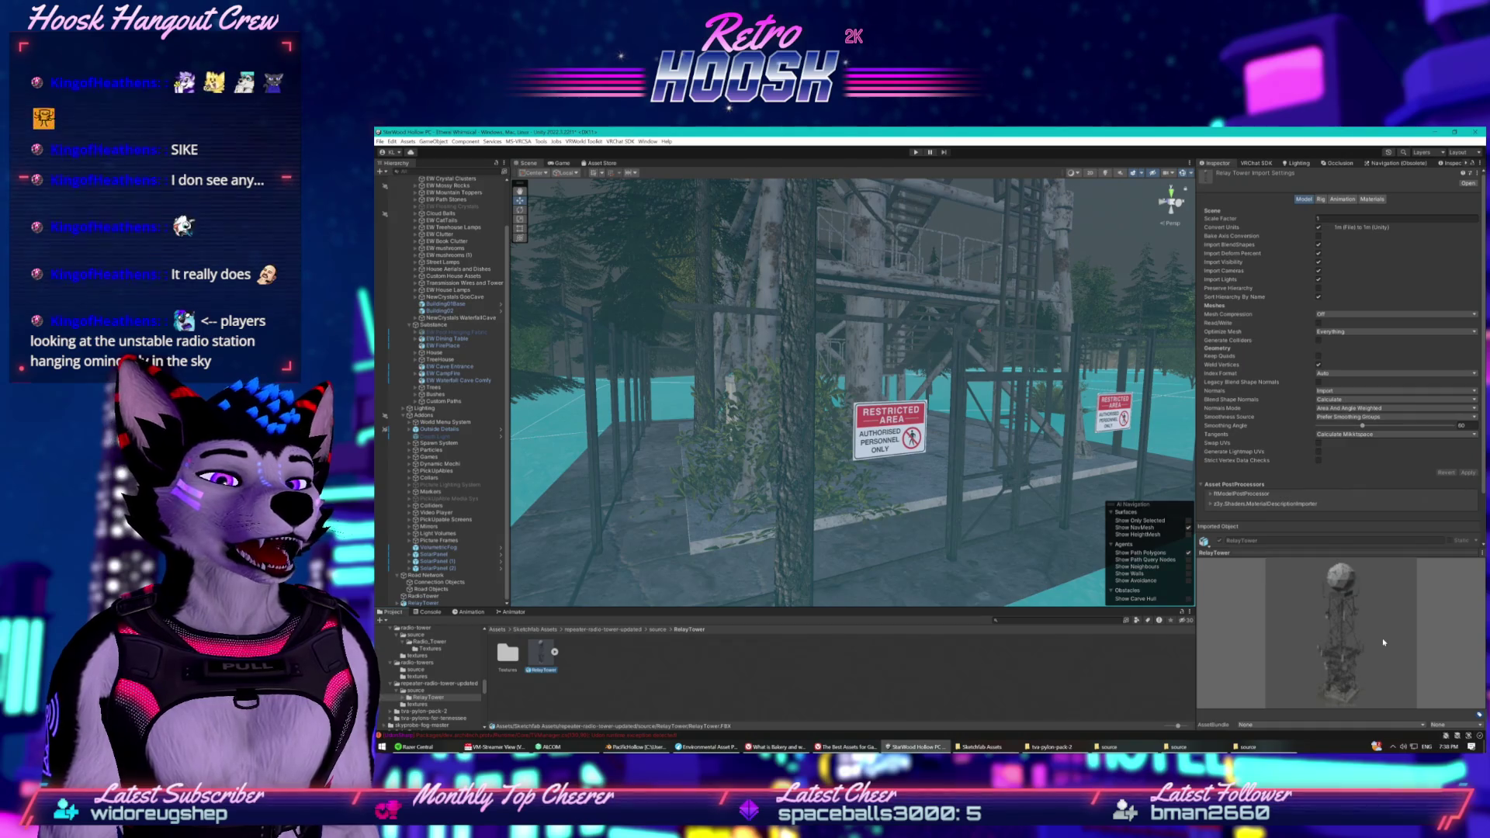
# Rotate the RelayTower model preview in the Inspector.
pyautogui.moveTo(1383, 642); pyautogui.dragTo(1333, 648)
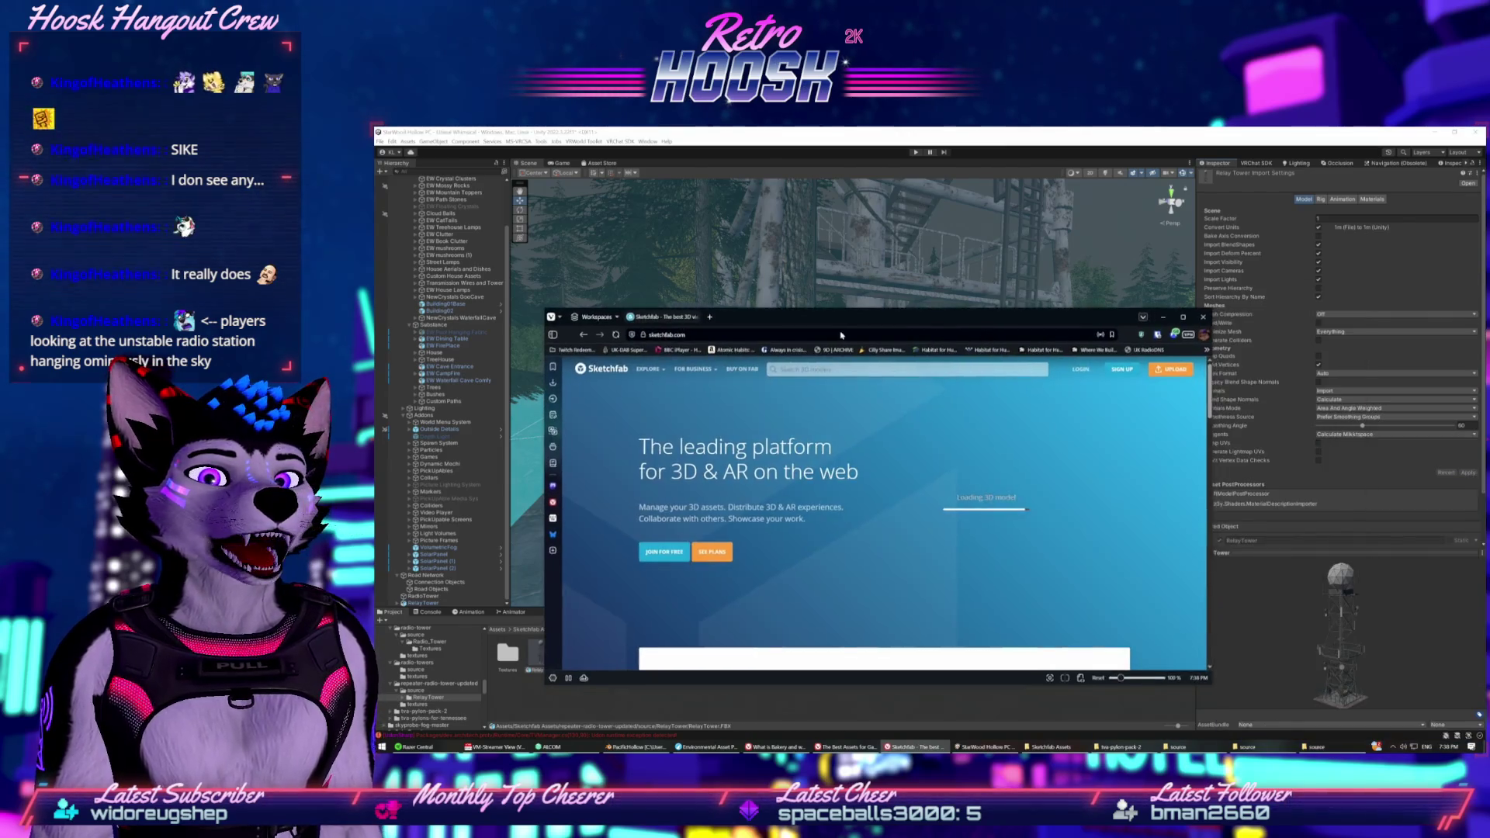
# Search Sketchfab for 'radio to', view the Repeater Radio Tower (updated) page maximized, then return to Unity.
pyautogui.click(846, 363)
pyautogui.write('ra')
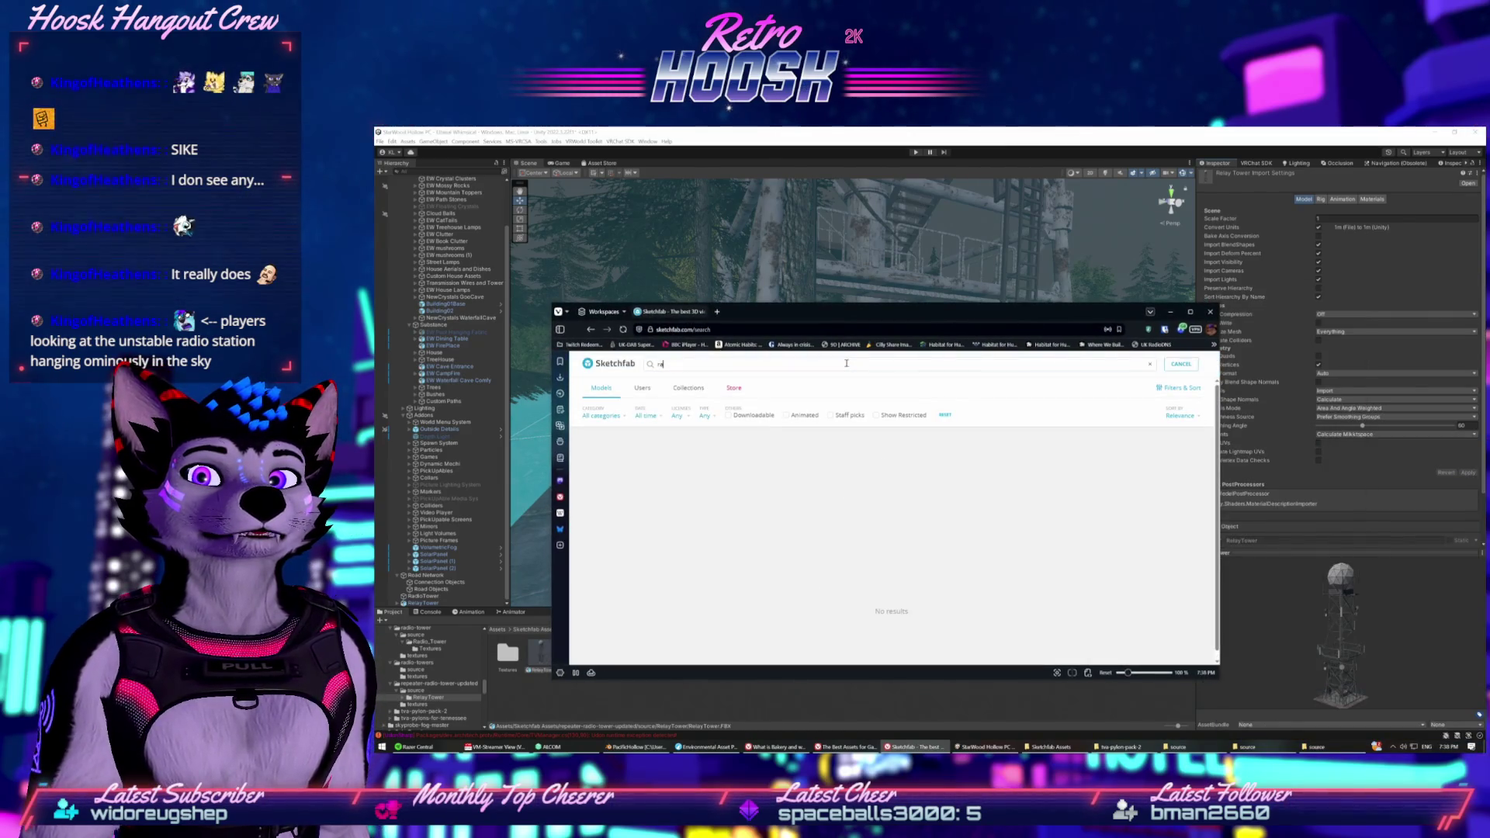
pyautogui.write('dio tower')
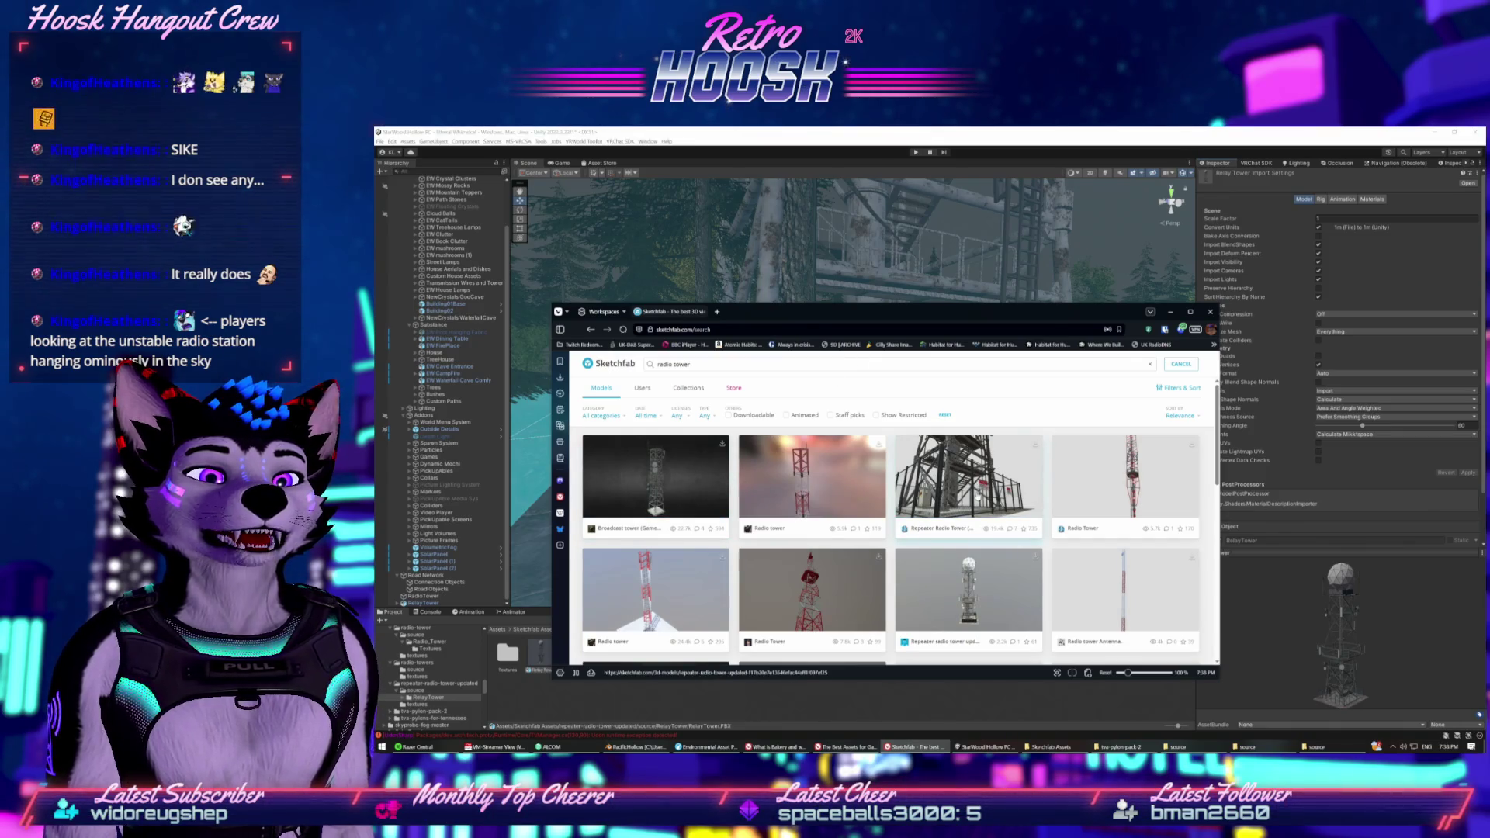
pyautogui.click(977, 495)
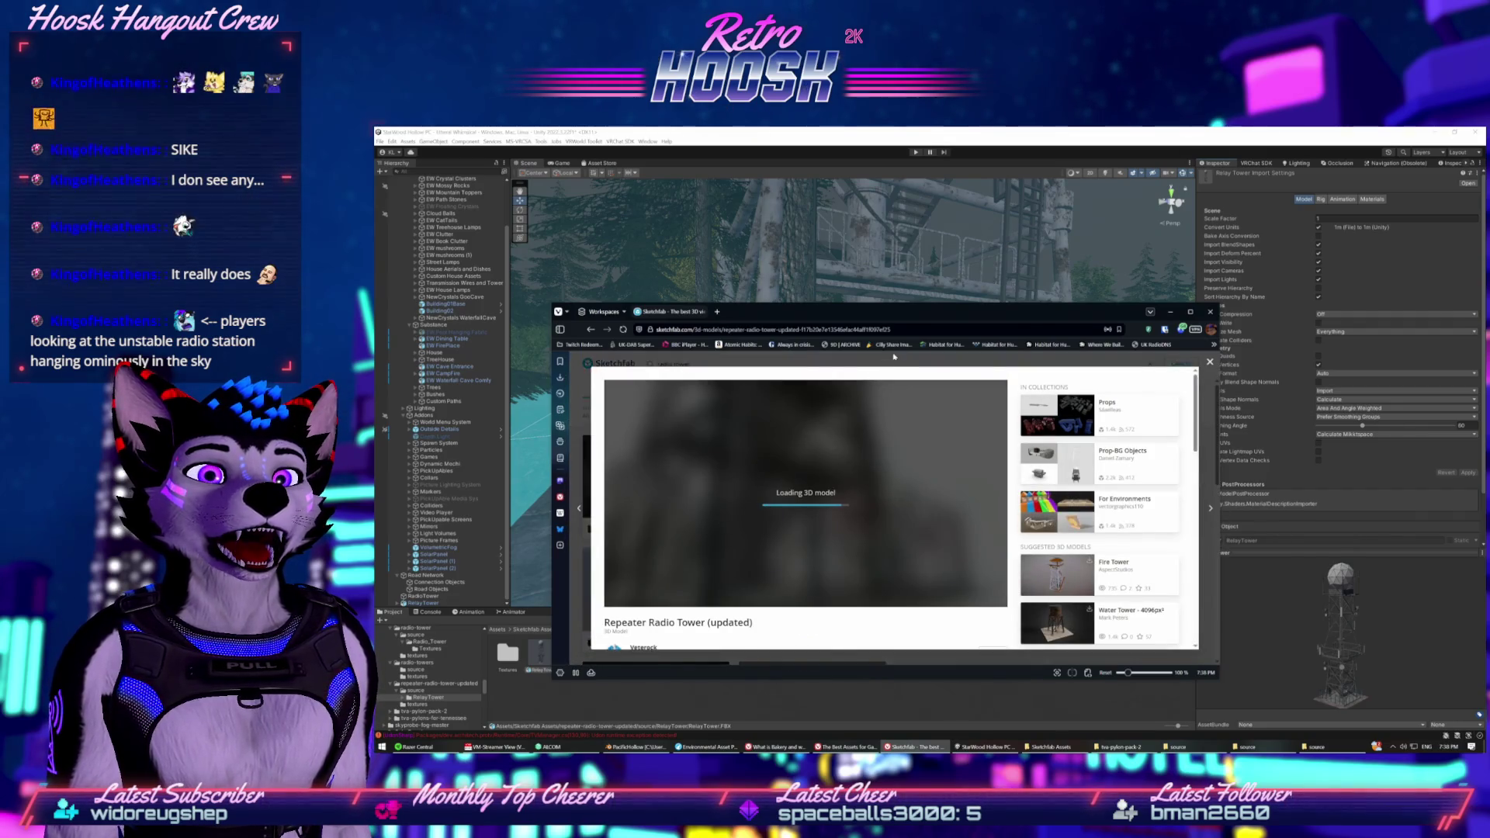
pyautogui.press('super+Up')
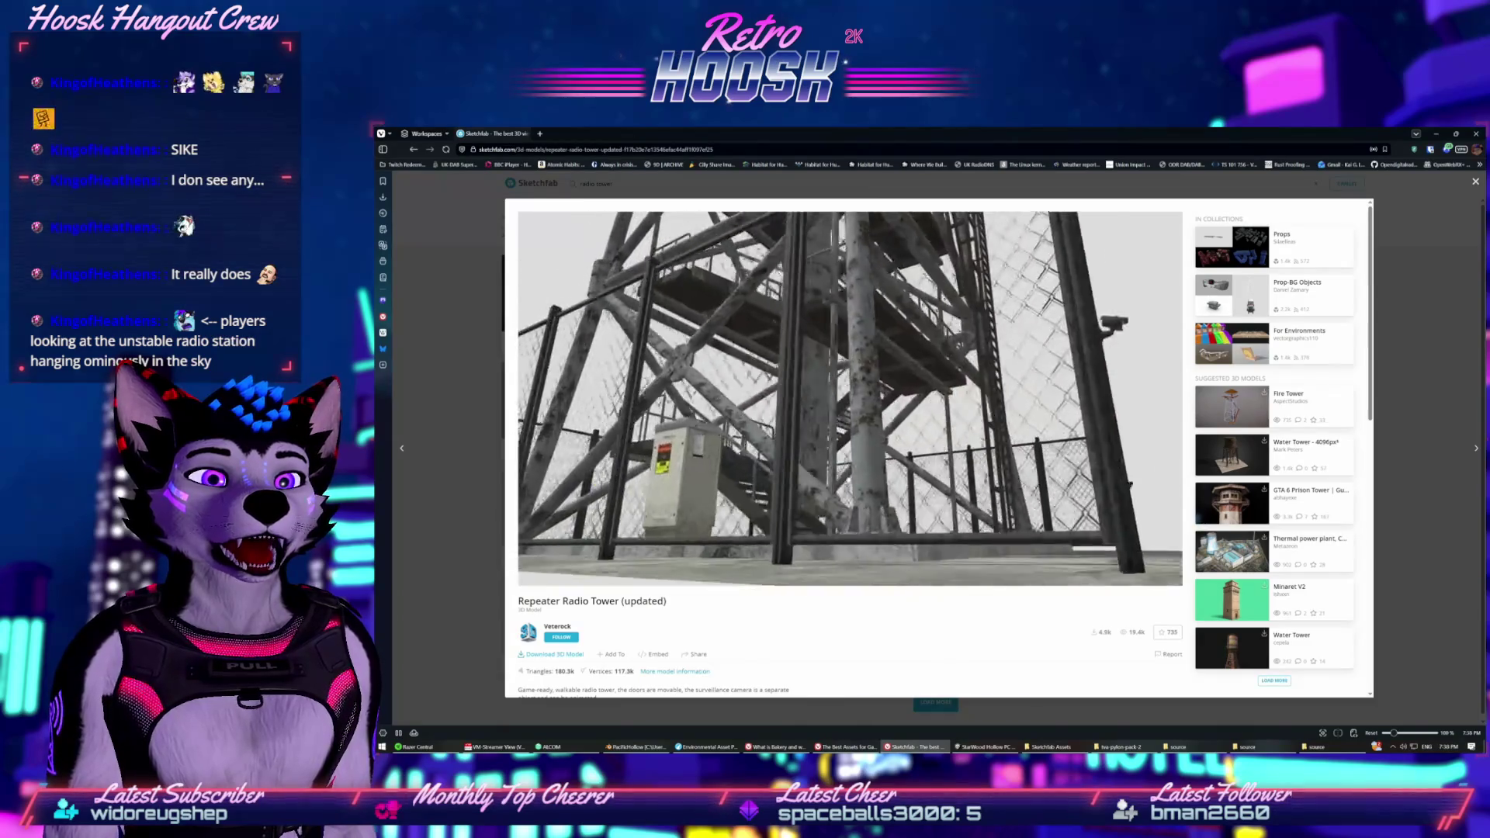
pyautogui.hotkey('alt', 'Tab')
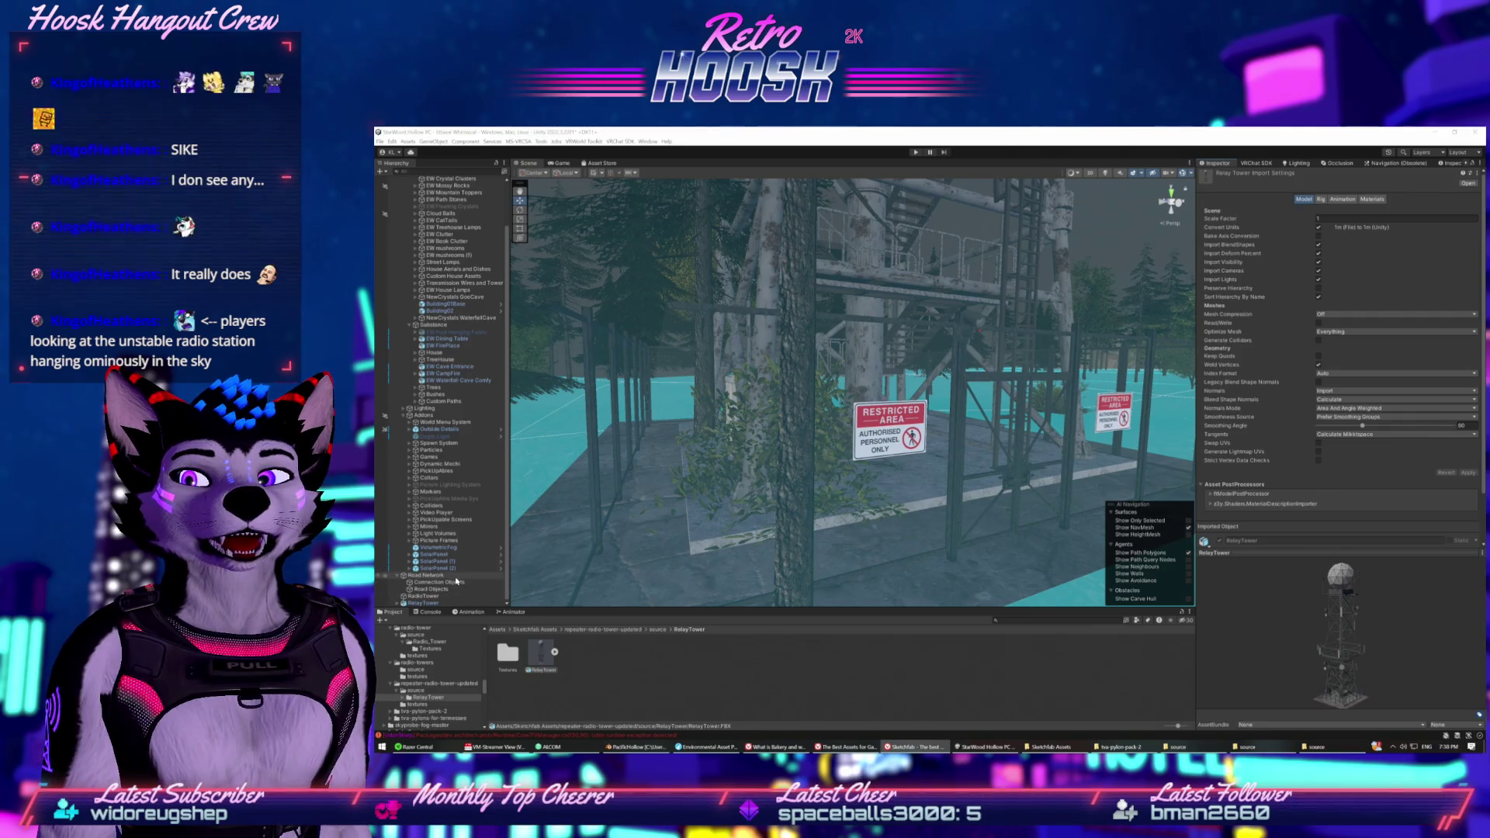
# Expand RelayTower, select its Fence part, and inspect the transparent wire_m material.
pyautogui.click(416, 604)
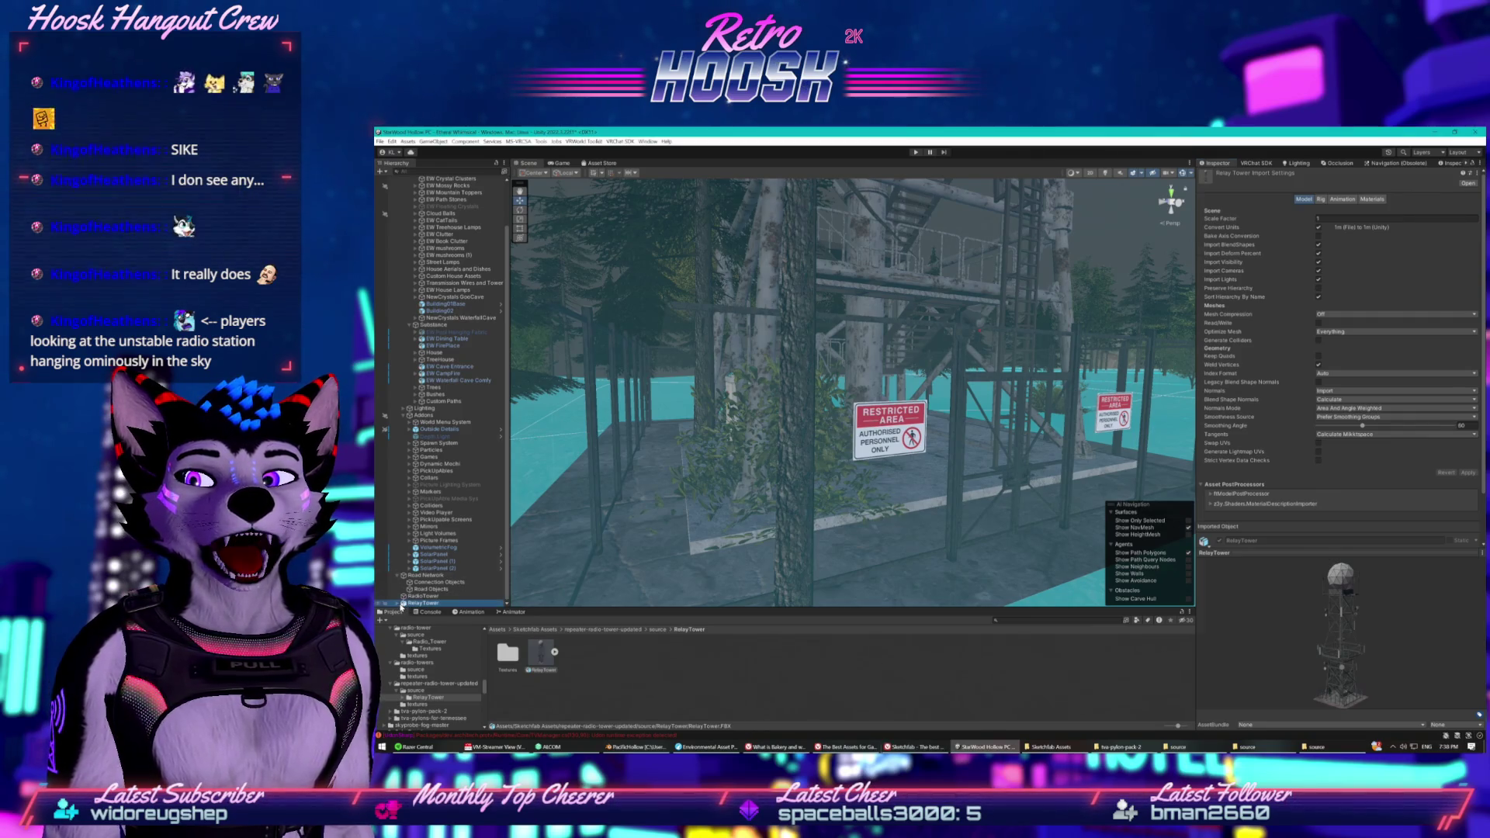
pyautogui.click(396, 604)
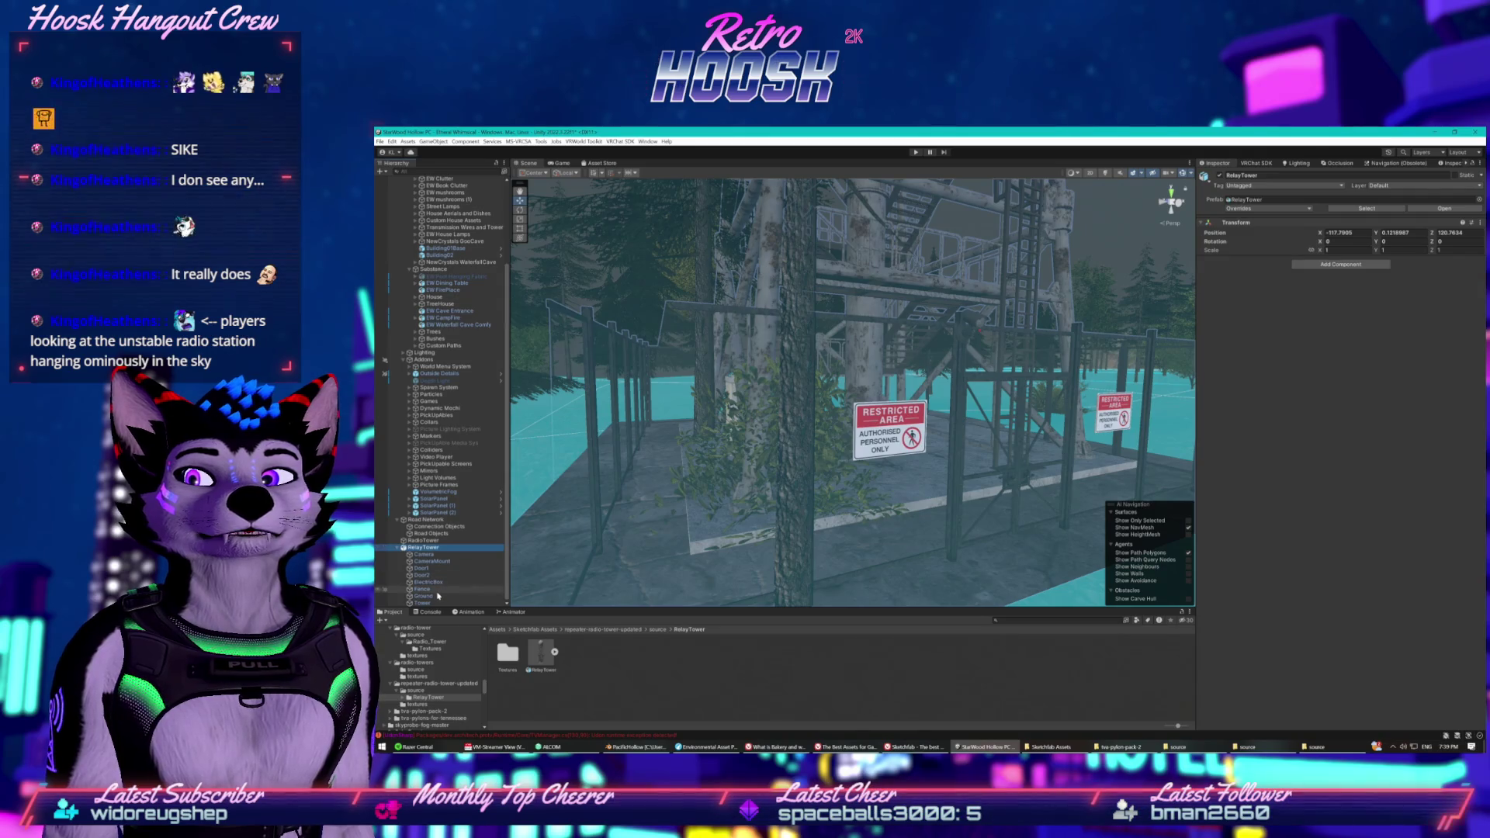
pyautogui.click(434, 590)
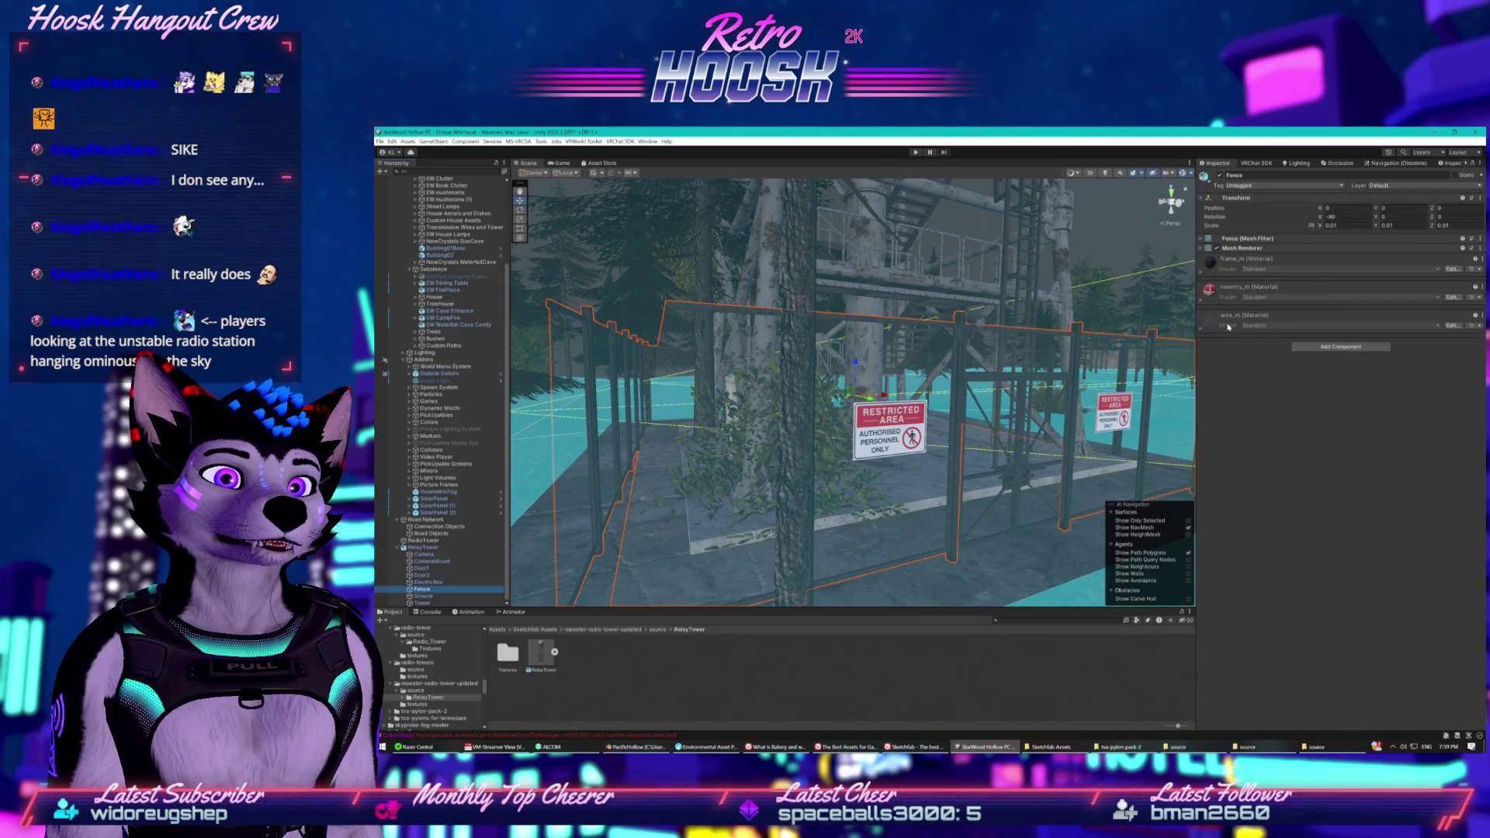
pyautogui.click(1204, 332)
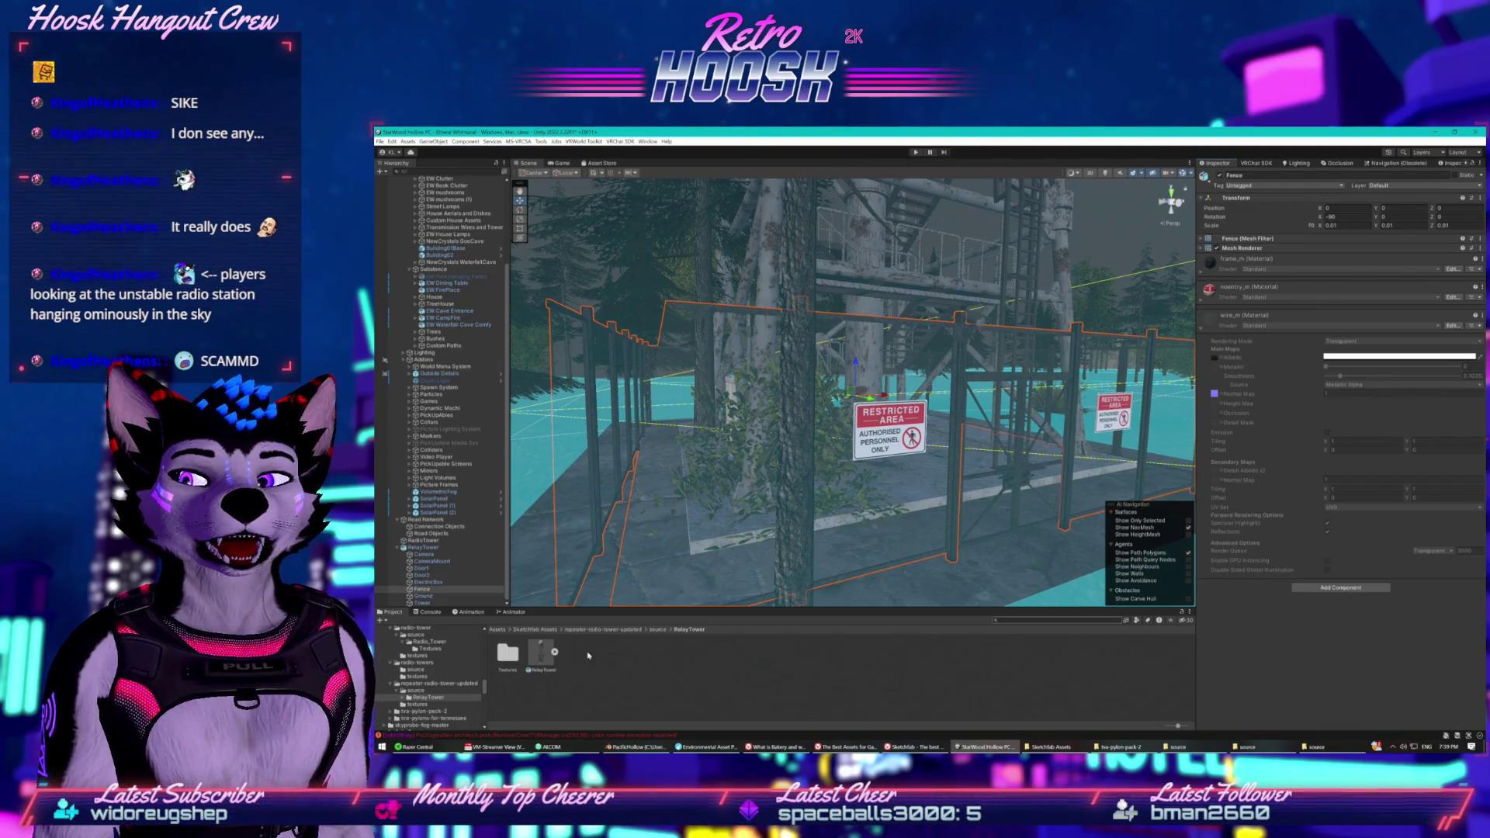
# Reselect the RelayTower asset and show the Materials tab of its import settings.
pyautogui.click(537, 656)
pyautogui.scroll(-2, 1241, 463)
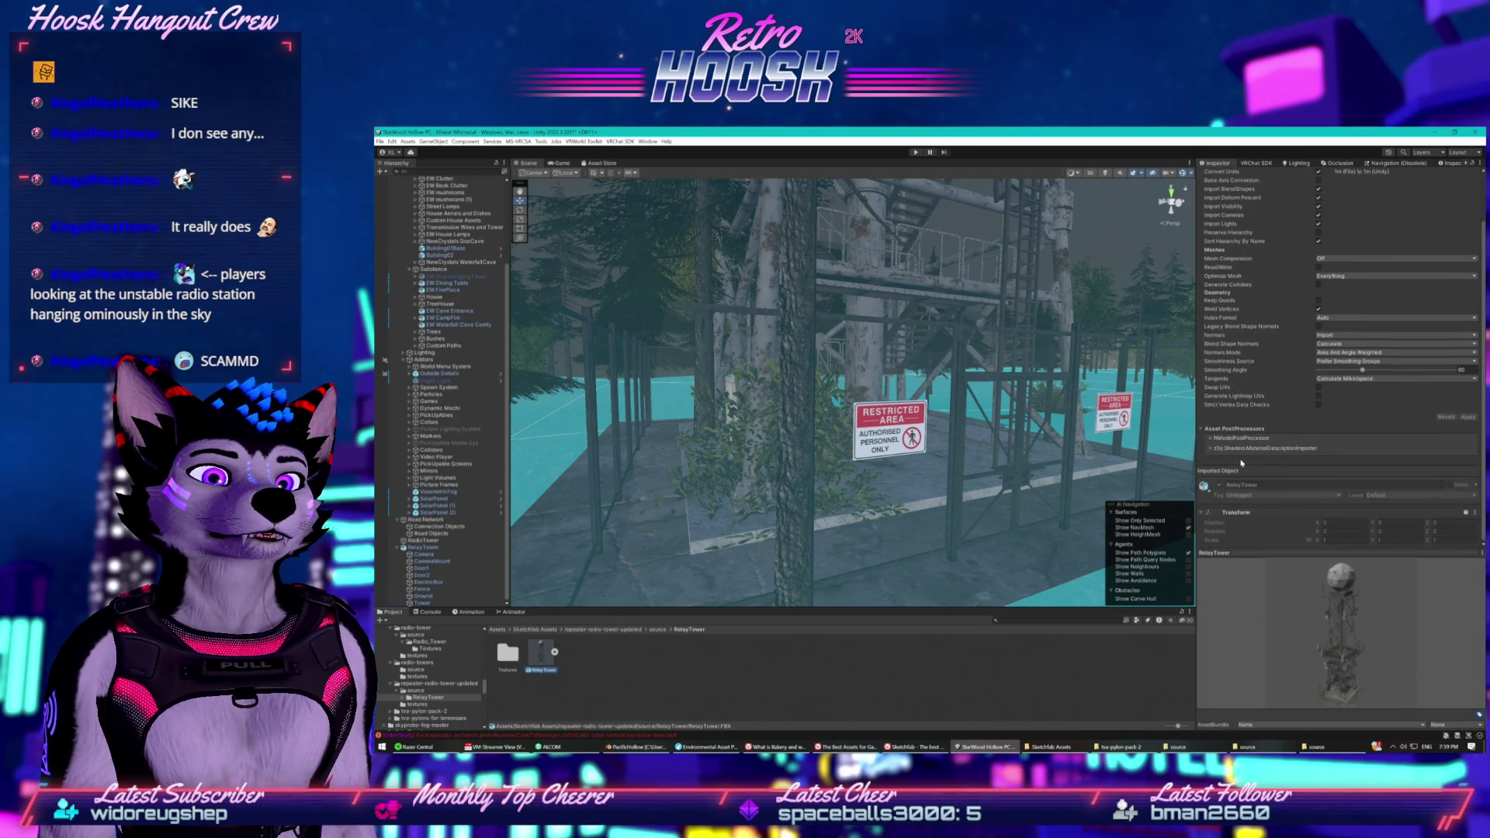
pyautogui.scroll(2, 1242, 454)
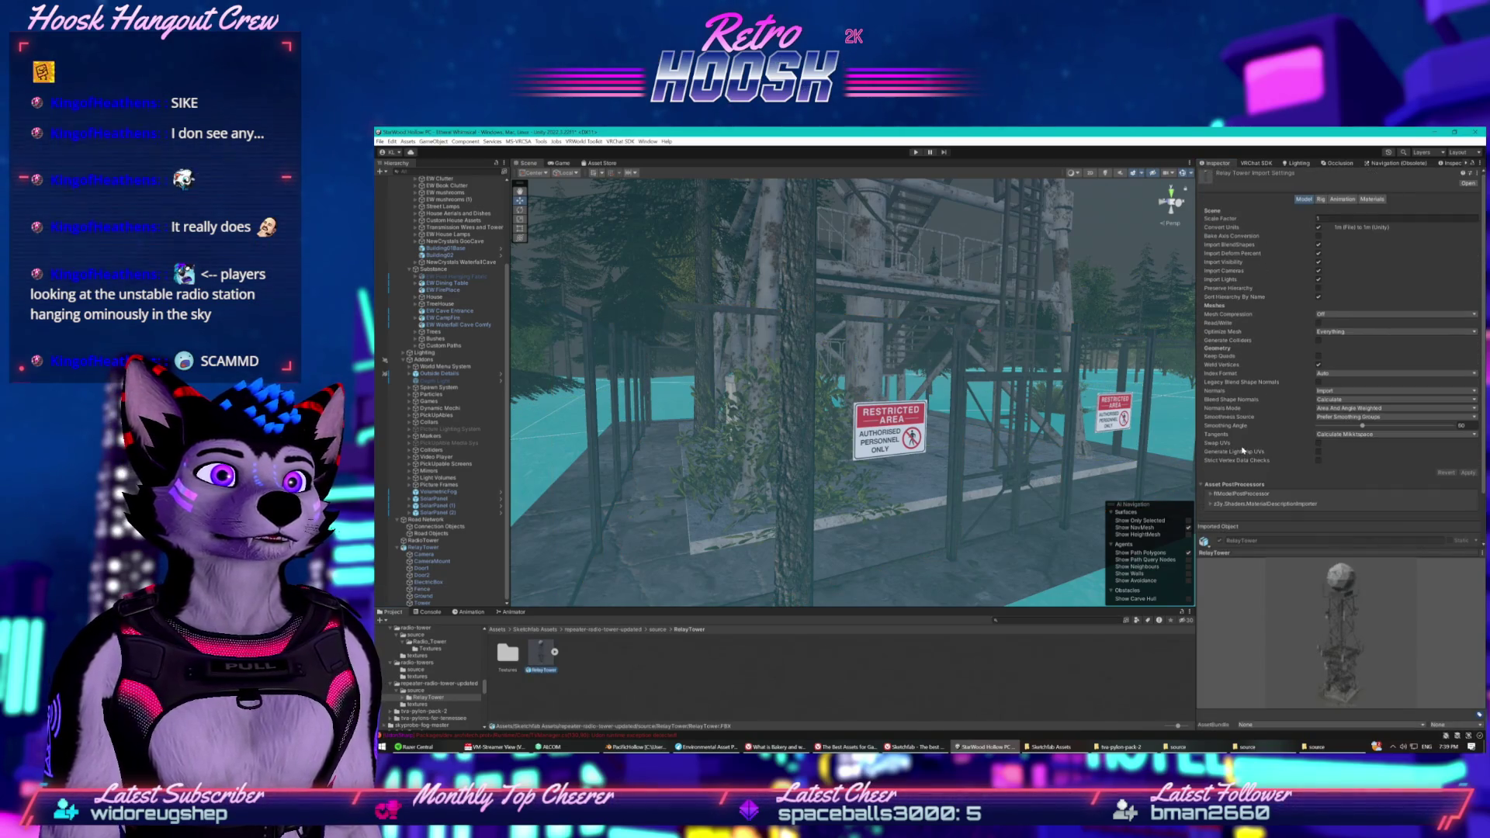
pyautogui.click(1363, 198)
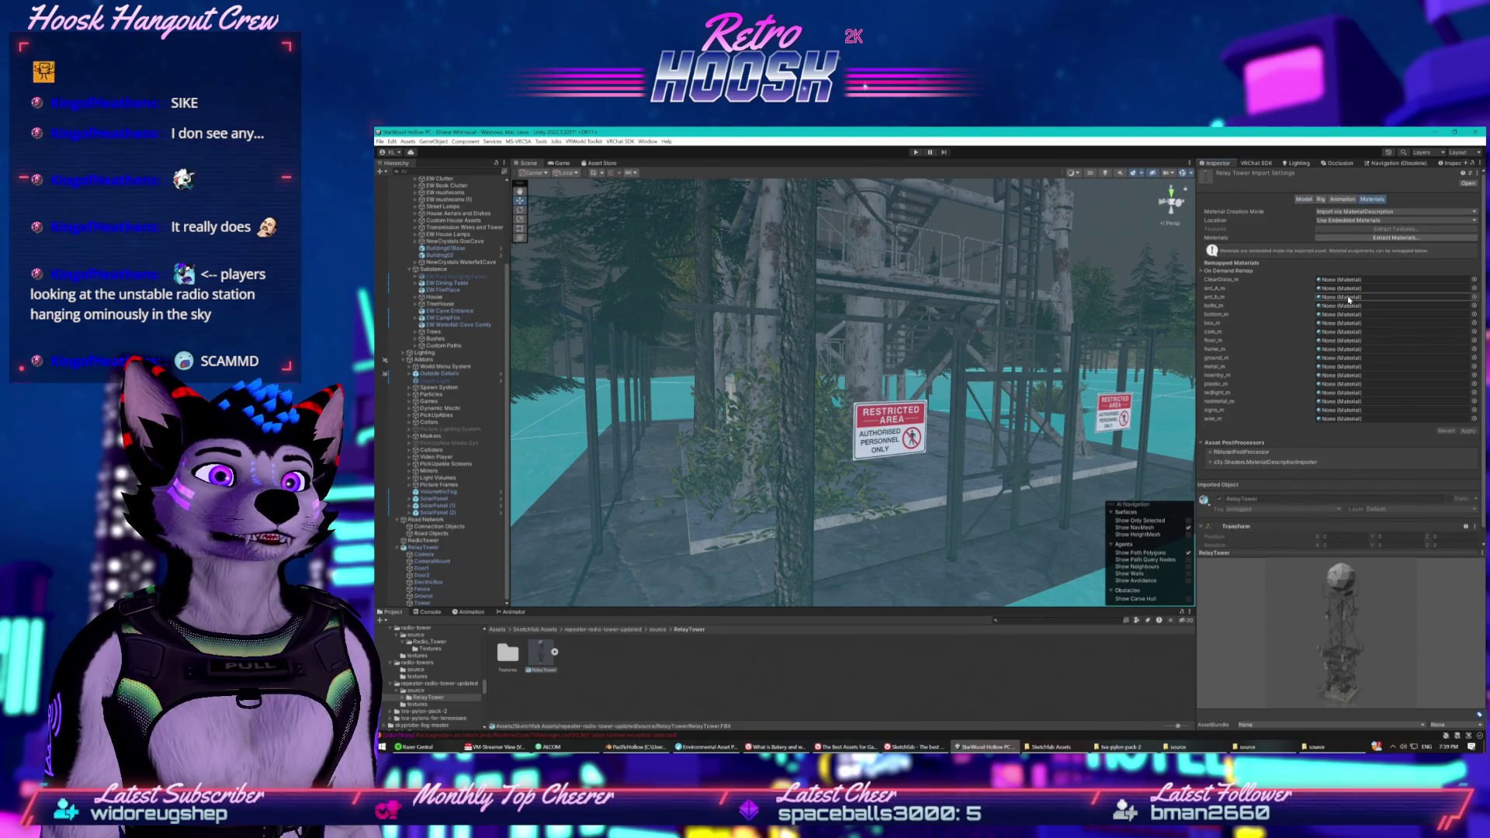
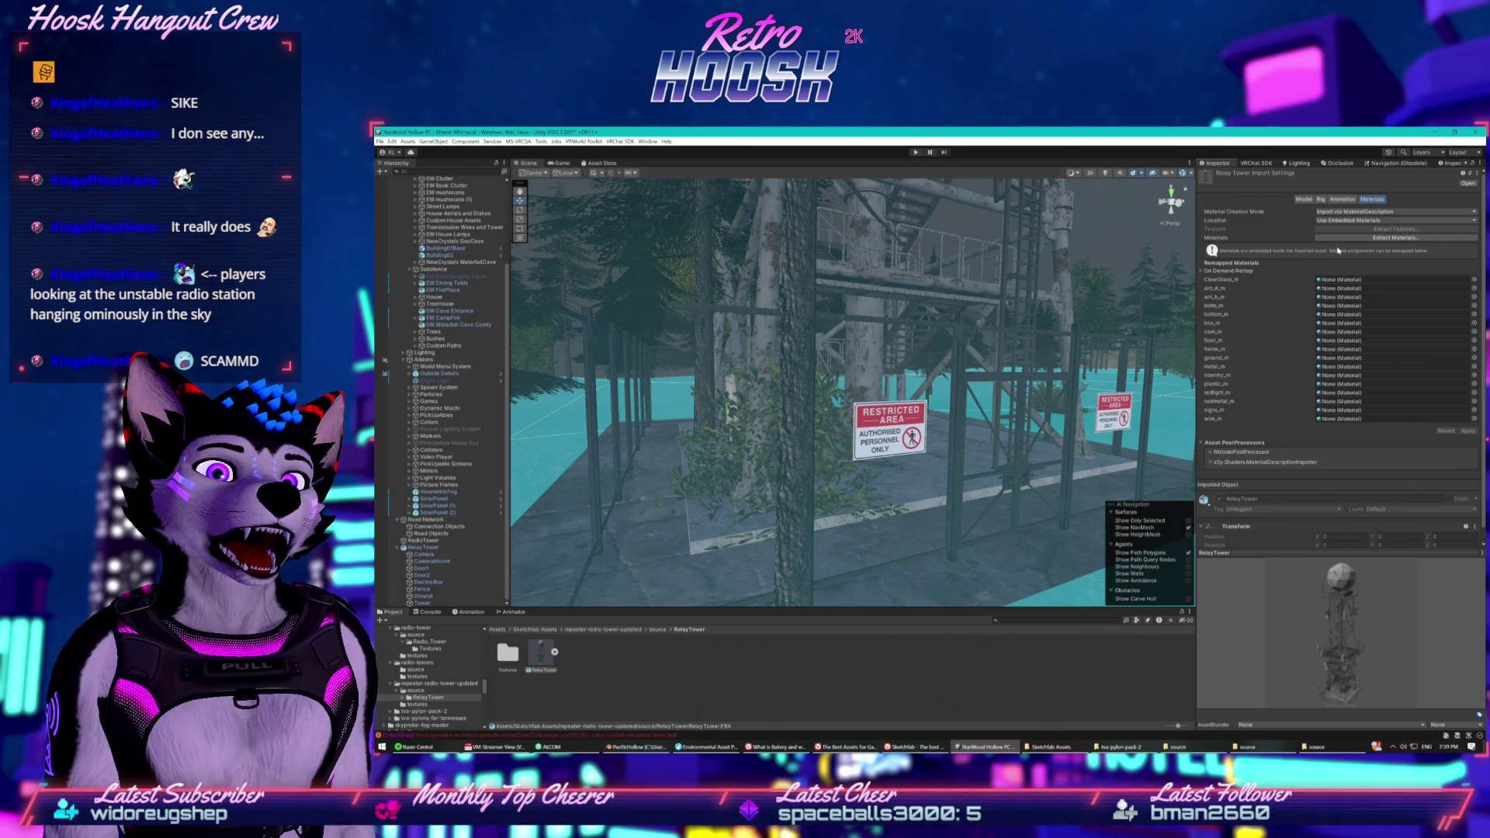
# Review the RelayTower Materials, Animation, Rig and Model import tabs, then open the tower's Textures folder.
pyautogui.click(1371, 222)
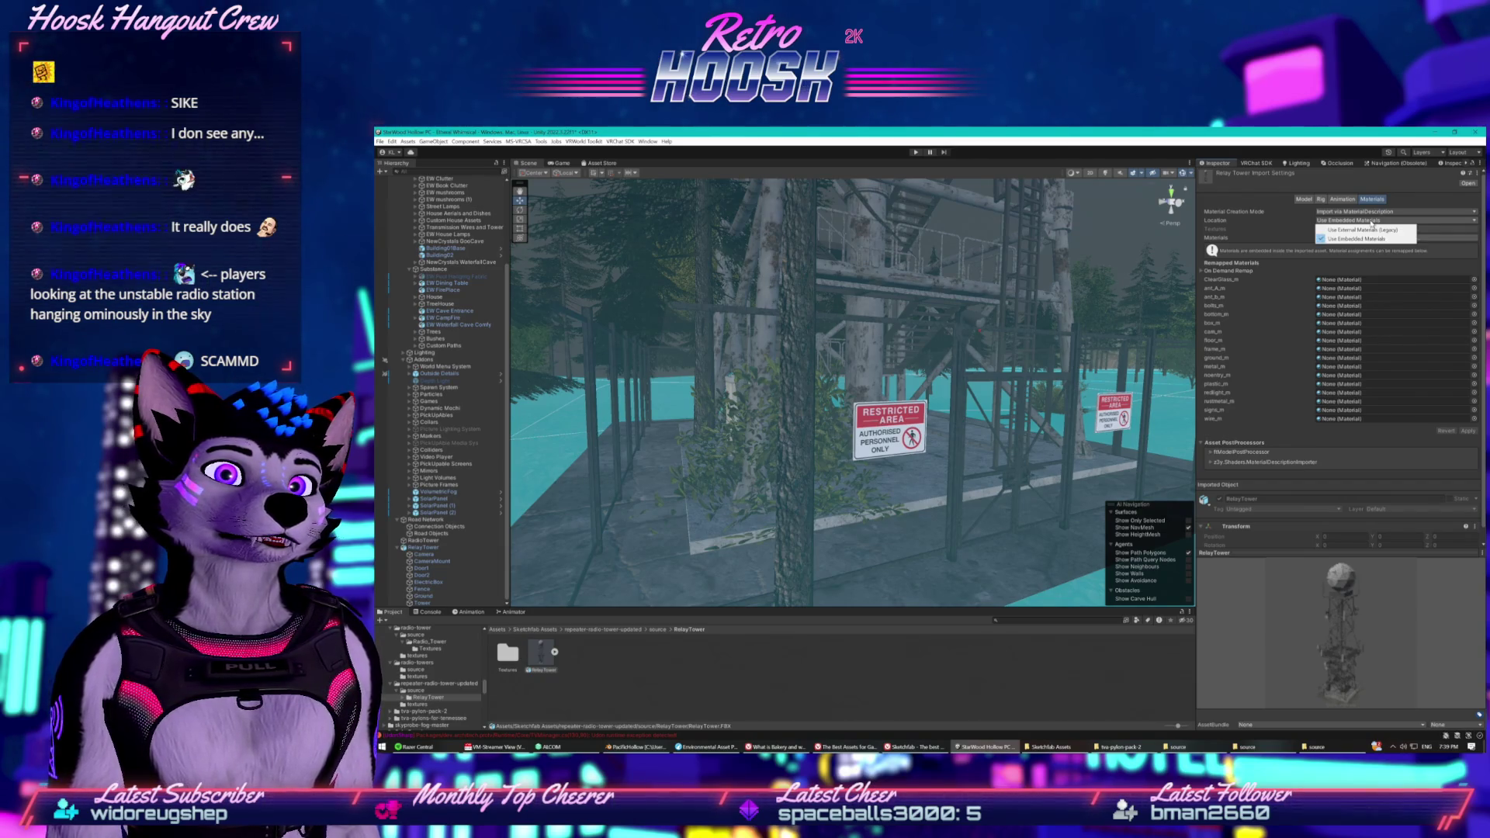
pyautogui.click(1273, 238)
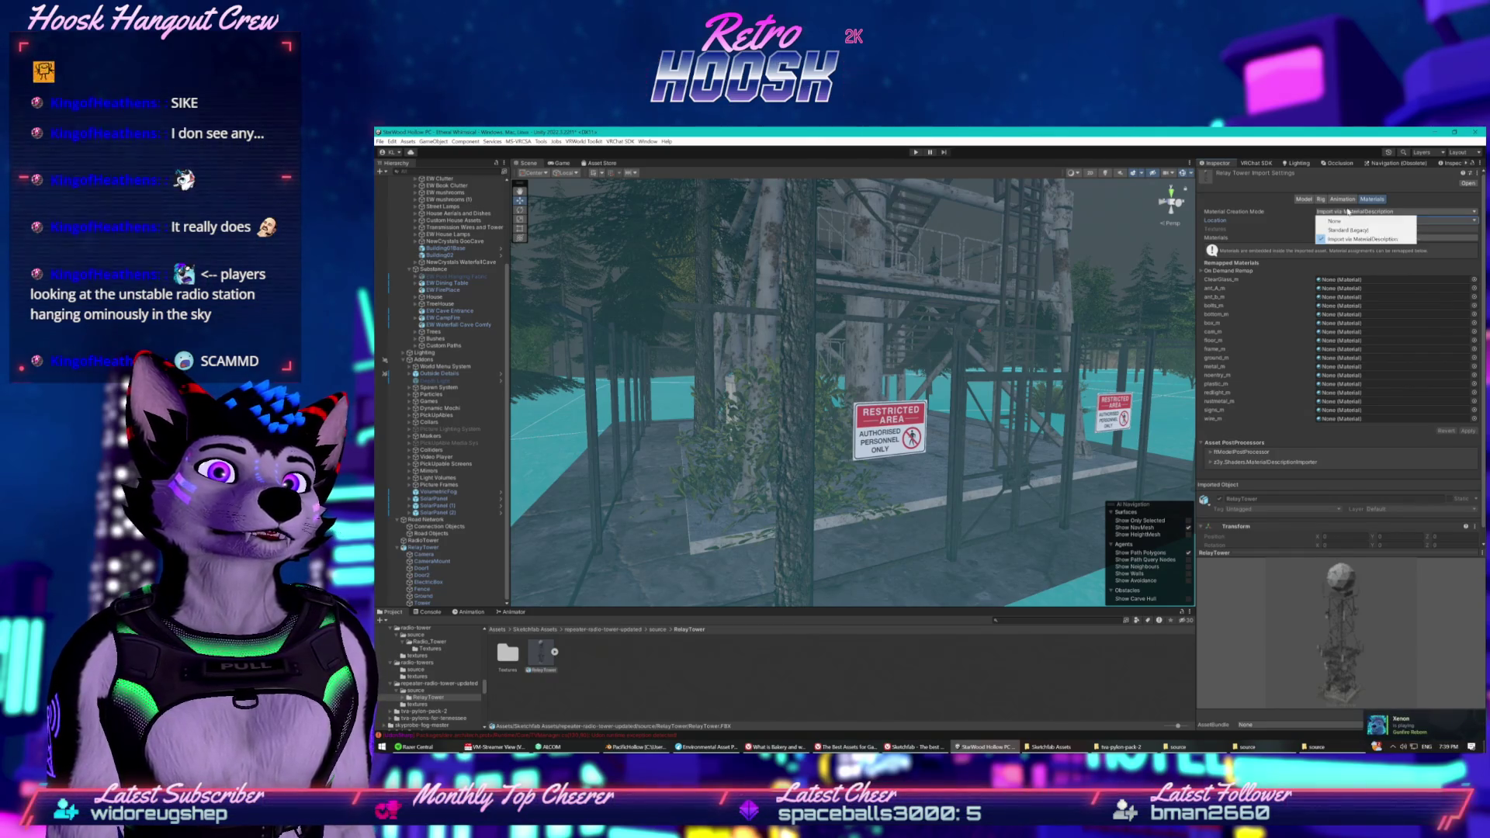
pyautogui.click(1344, 200)
pyautogui.click(1321, 199)
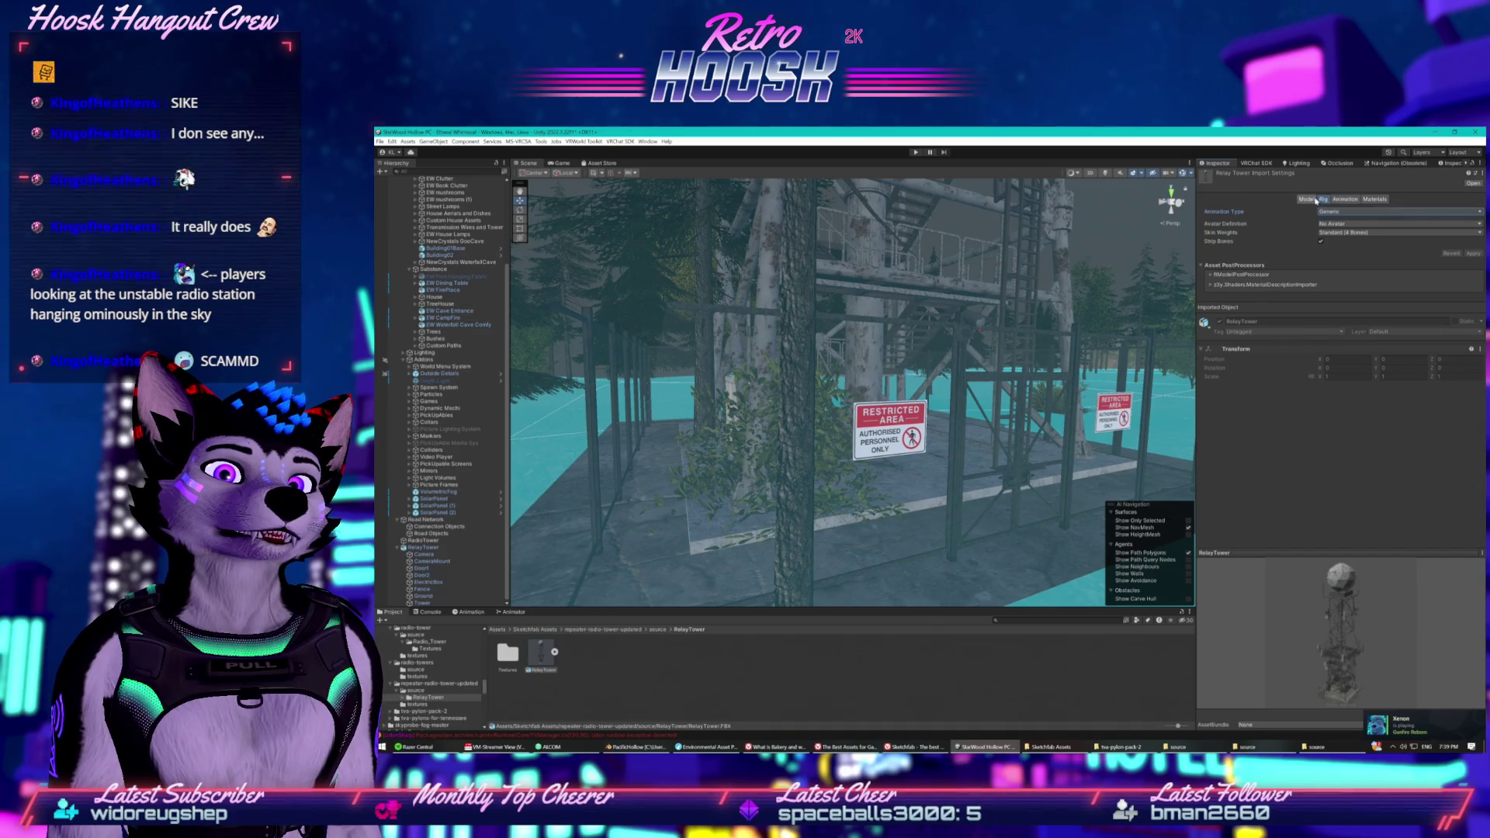
pyautogui.click(1307, 199)
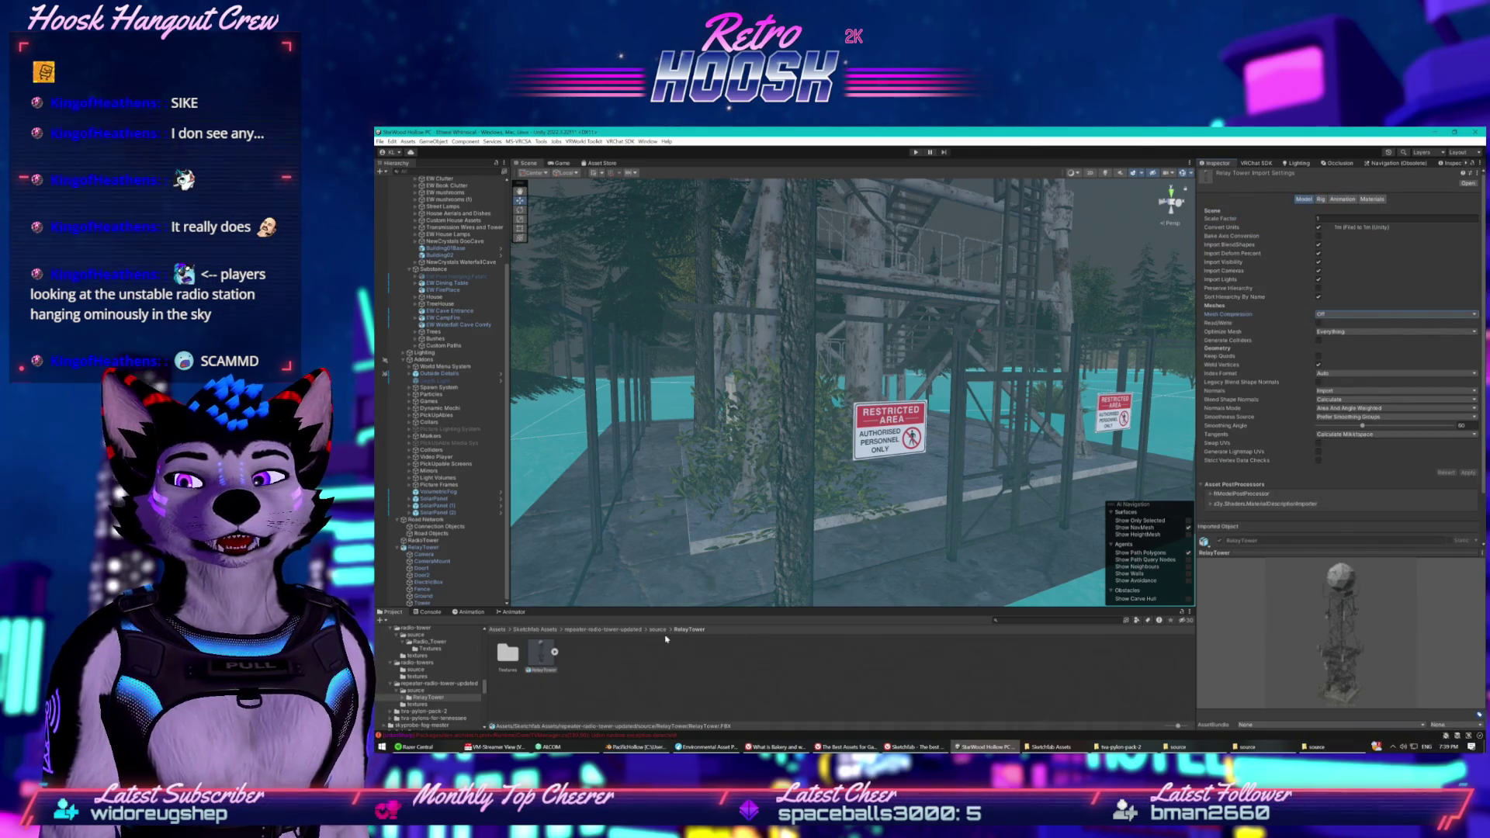
pyautogui.doubleClick(515, 653)
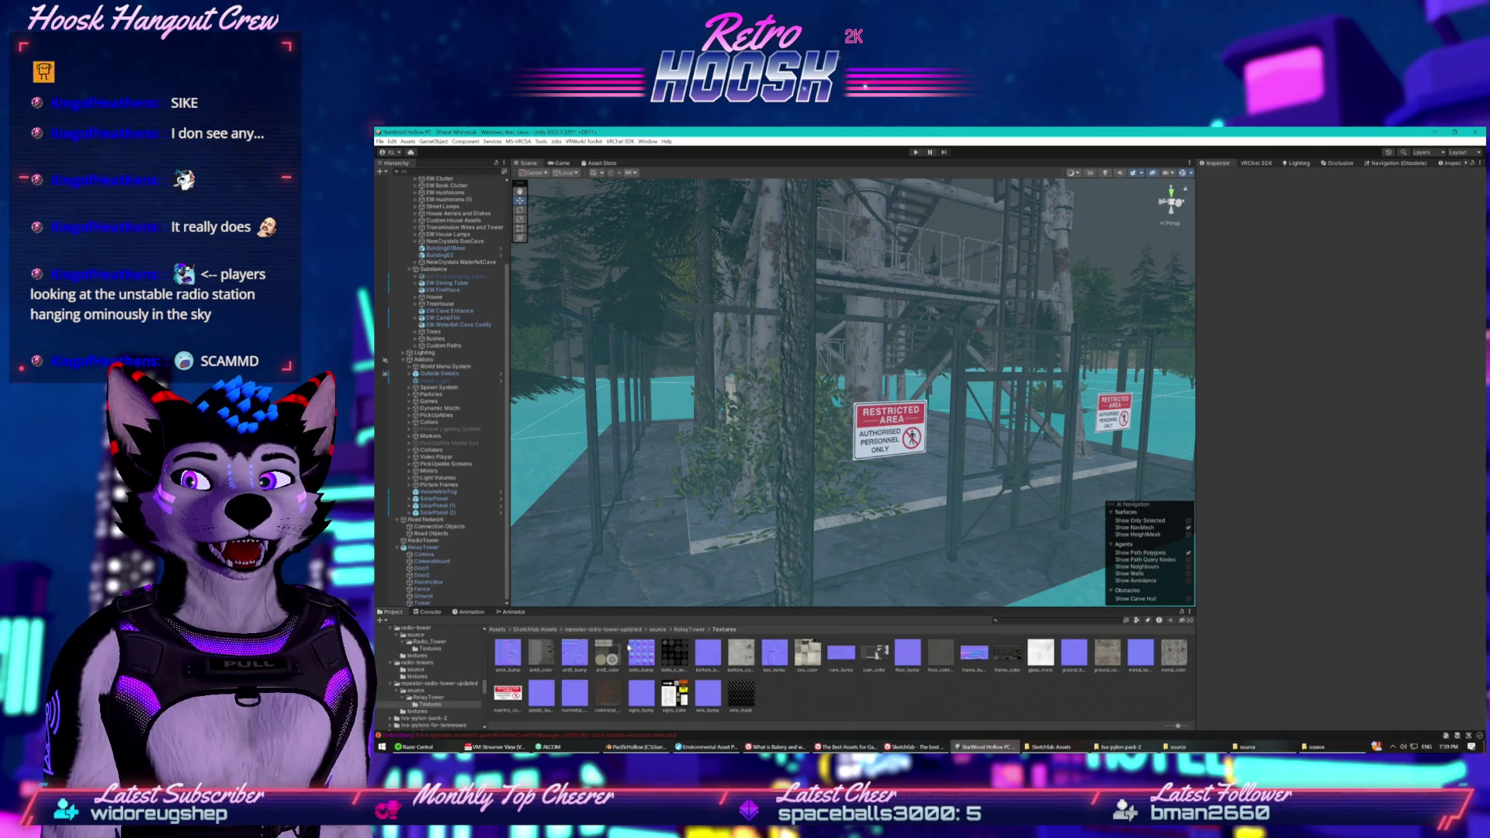
pyautogui.click(429, 568)
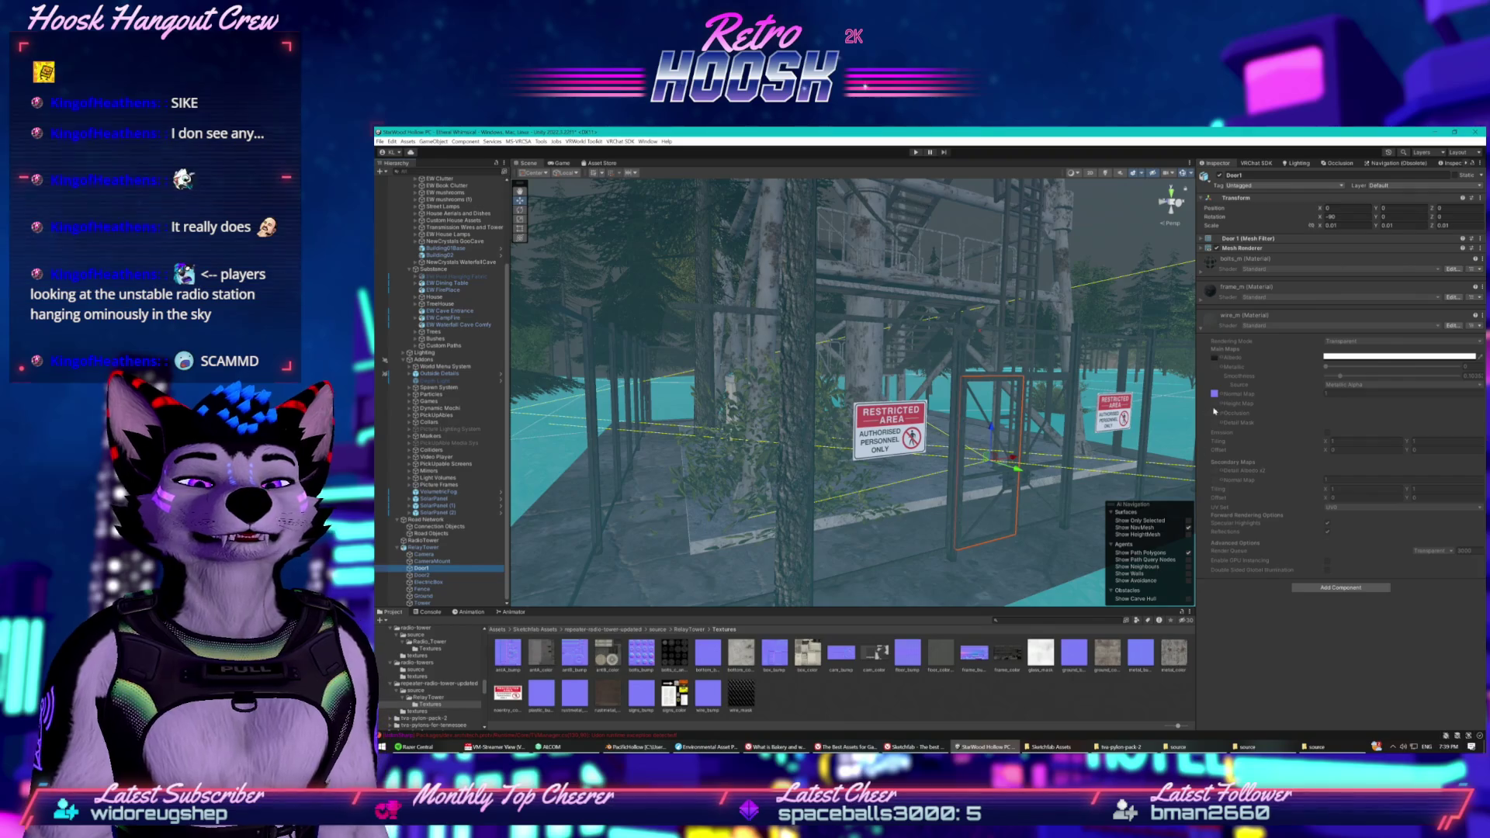
# Browse the Sketchfab Assets folders in File Explorer to locate the Radio_Tower source RadioTower.FBX.
pyautogui.click(1051, 746)
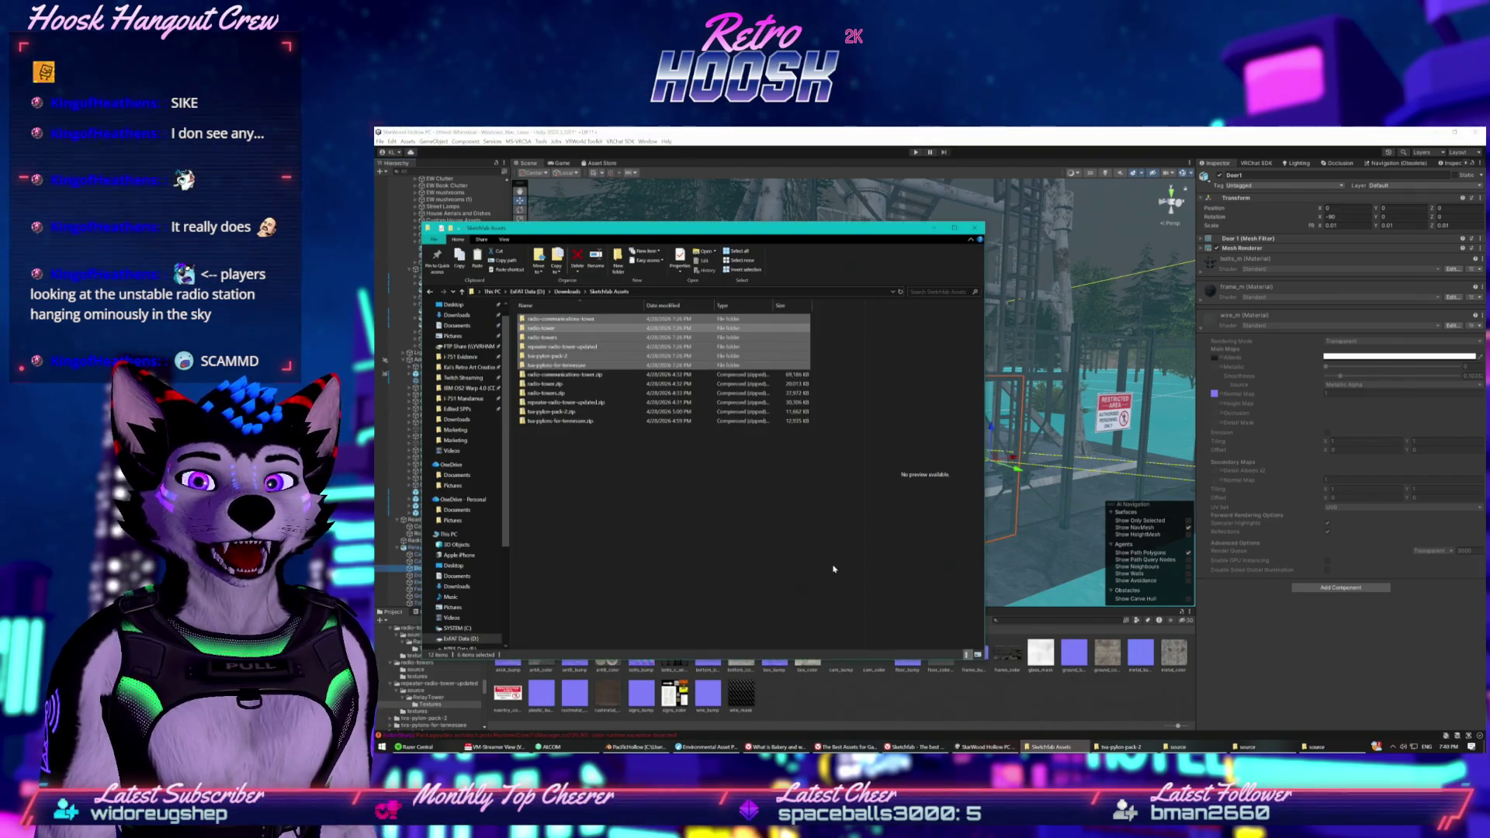
pyautogui.click(1247, 746)
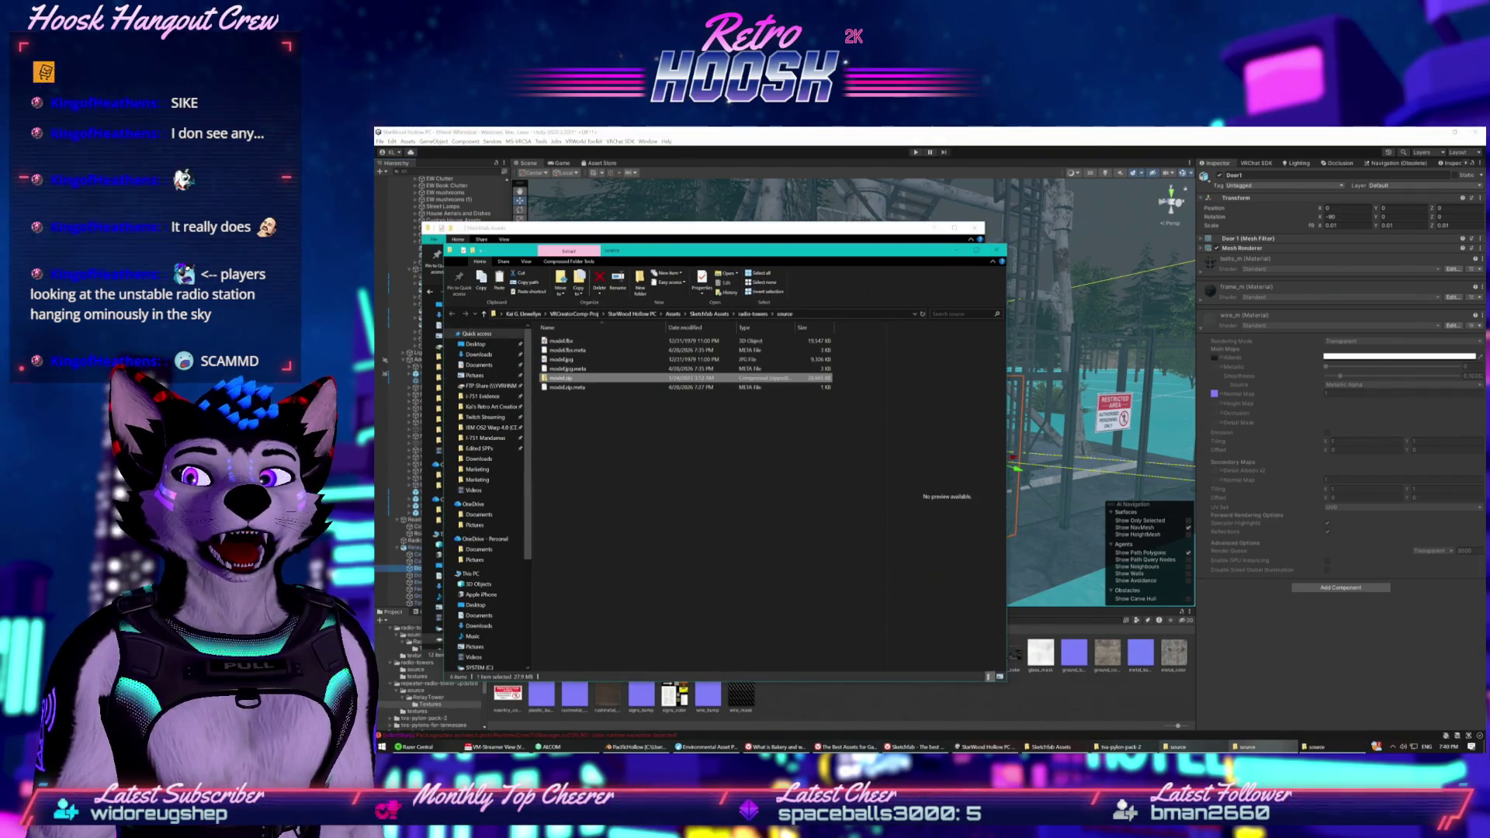
pyautogui.click(1177, 747)
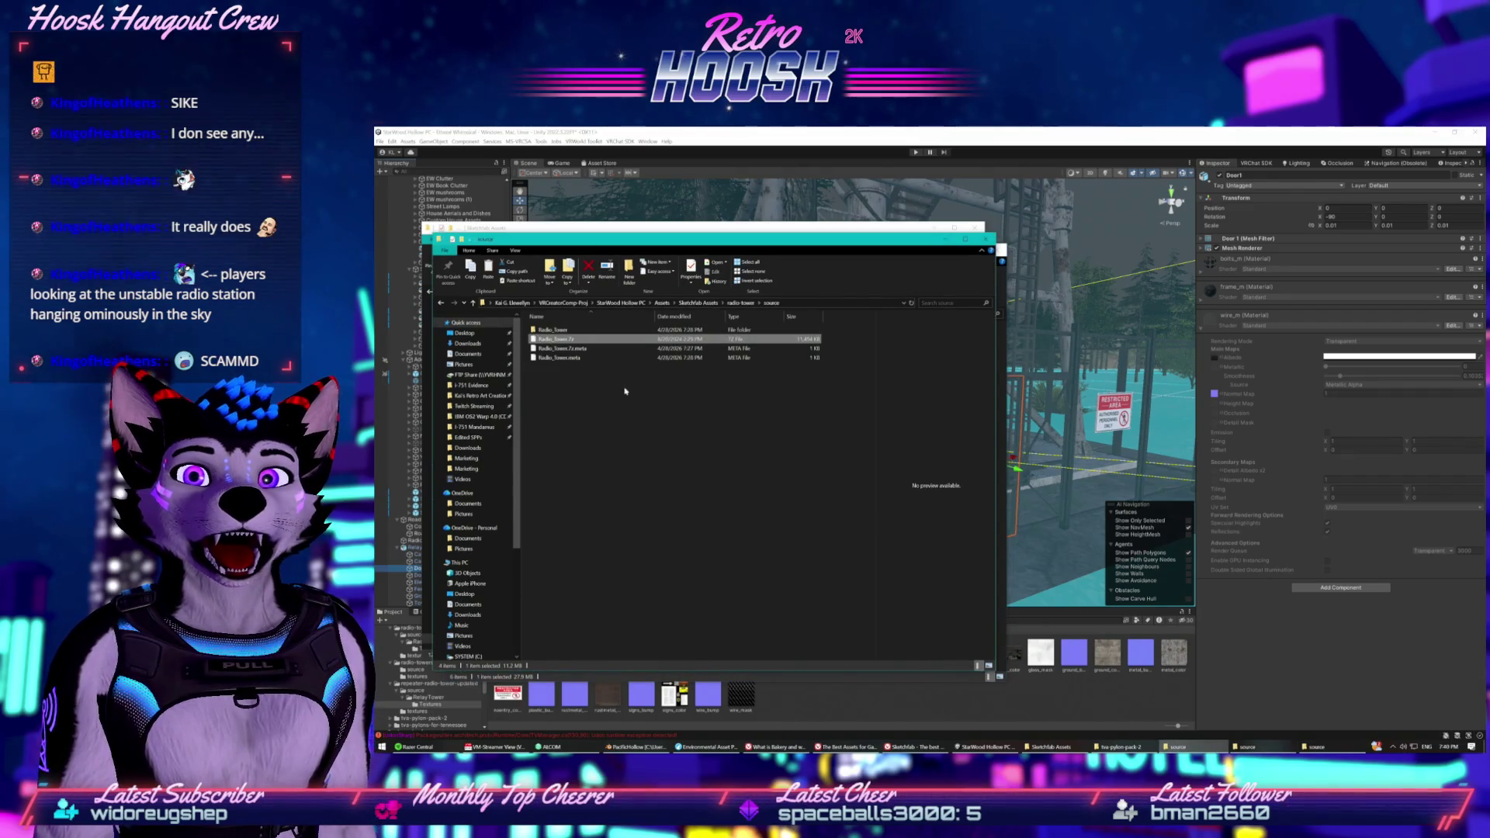
pyautogui.doubleClick(552, 330)
pyautogui.click(575, 340)
pyautogui.click(741, 302)
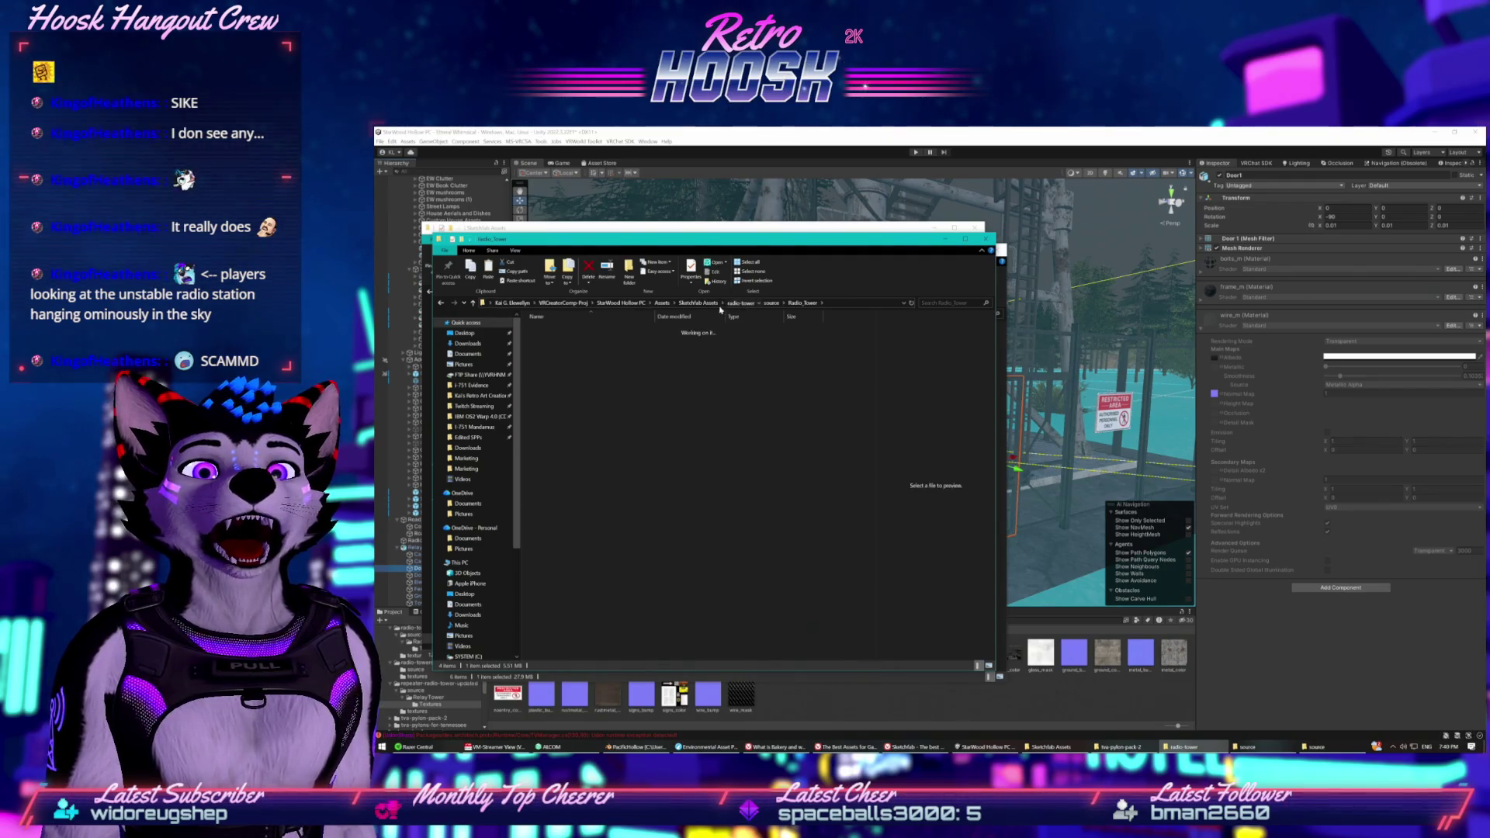
pyautogui.click(698, 302)
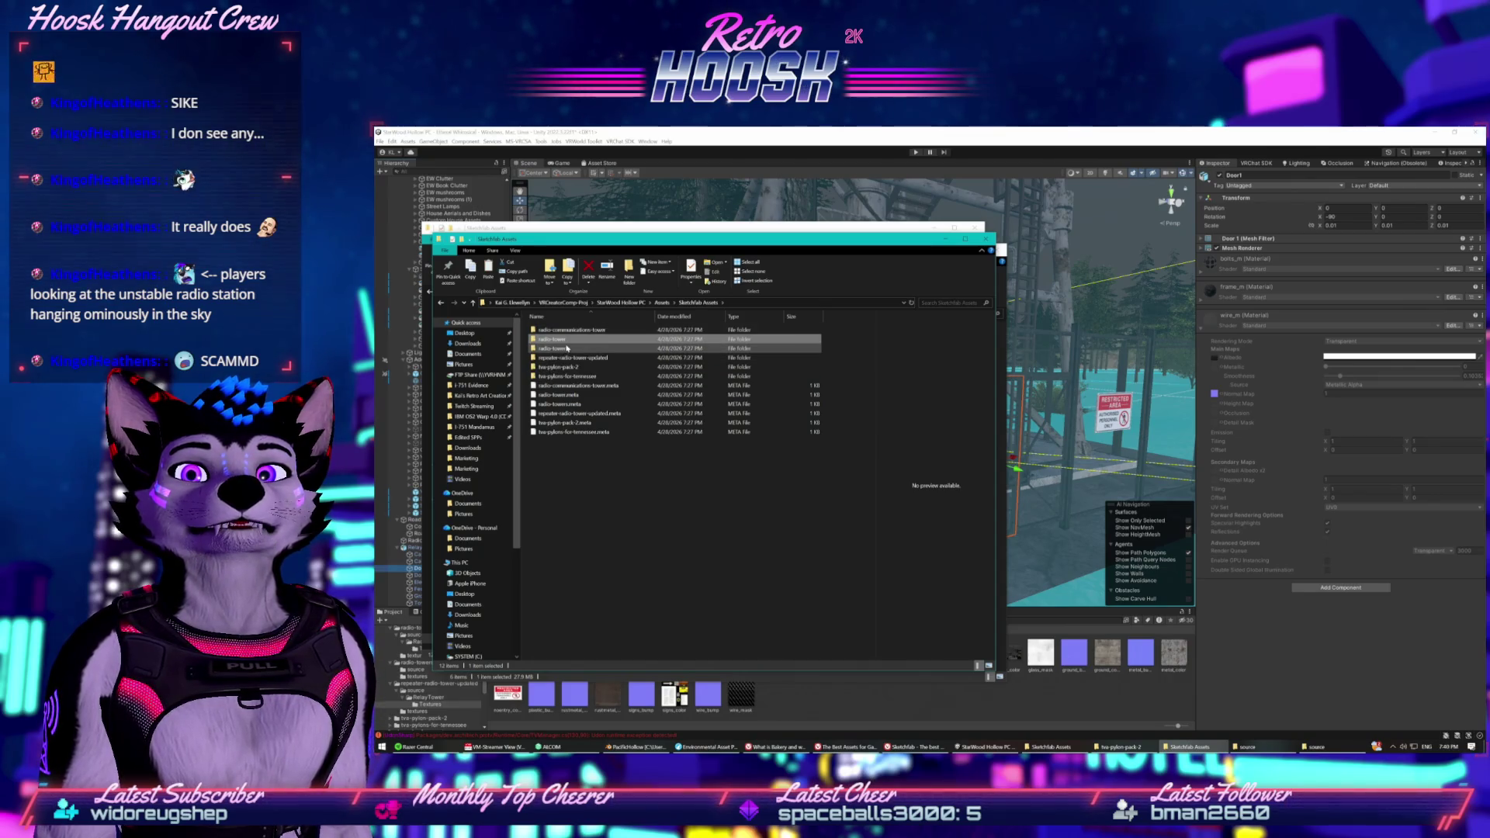
pyautogui.doubleClick(569, 340)
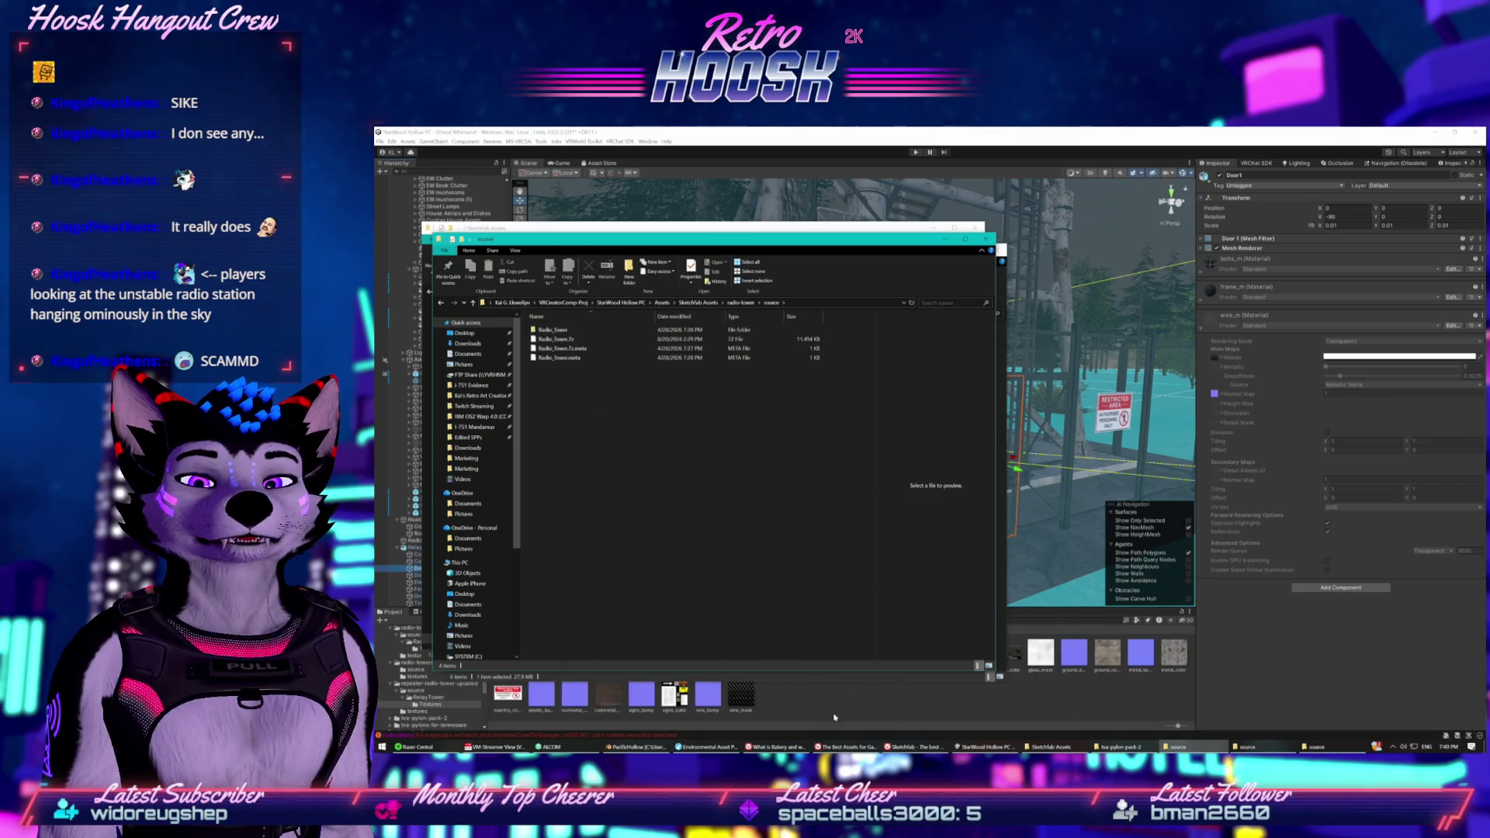
pyautogui.click(806, 711)
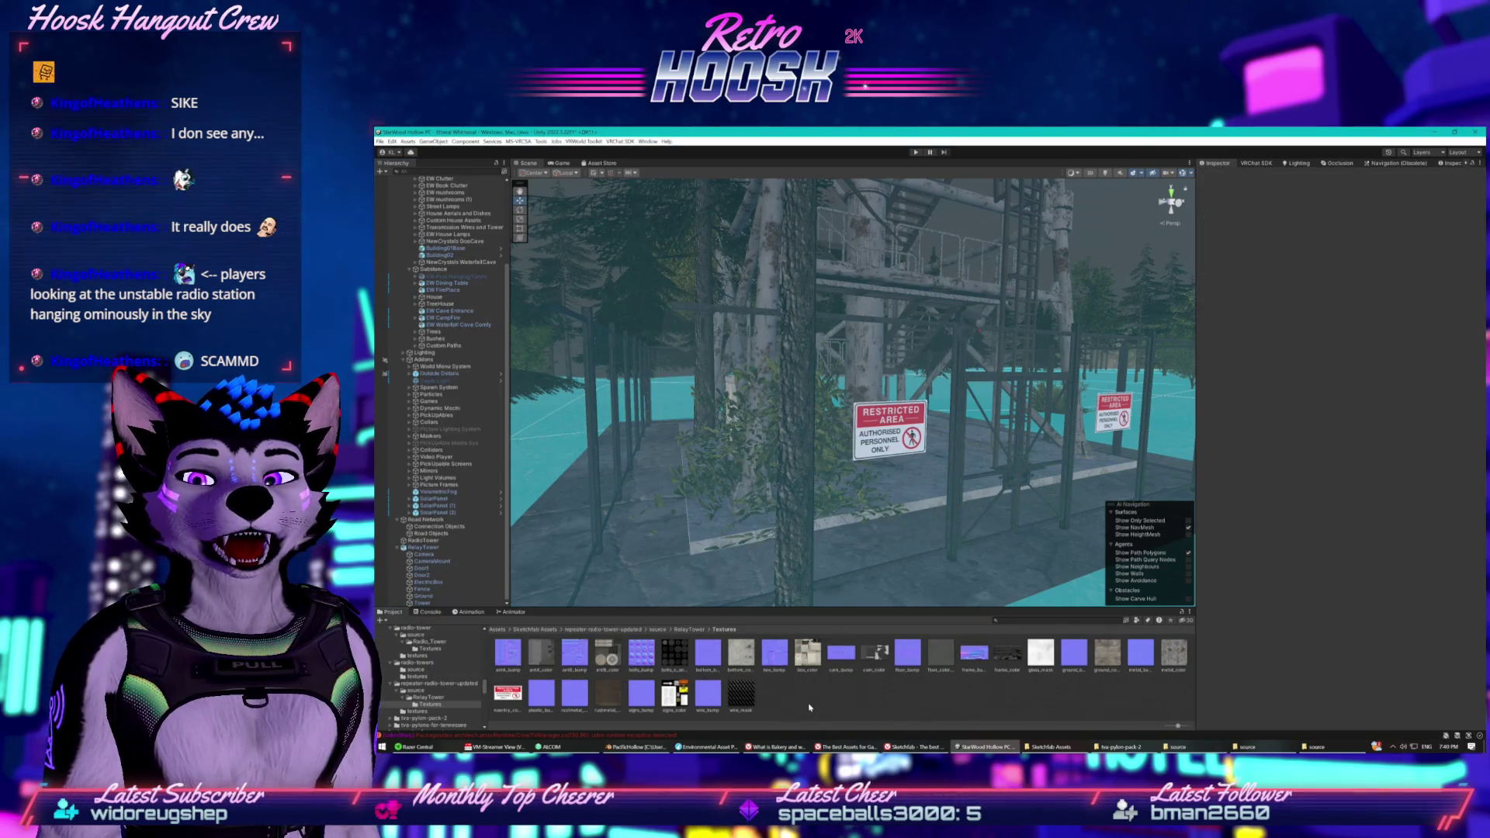
# Reveal the repeater-radio-tower-updated folder in Explorer from Unity and copy its full path.
pyautogui.rightClick(439, 684)
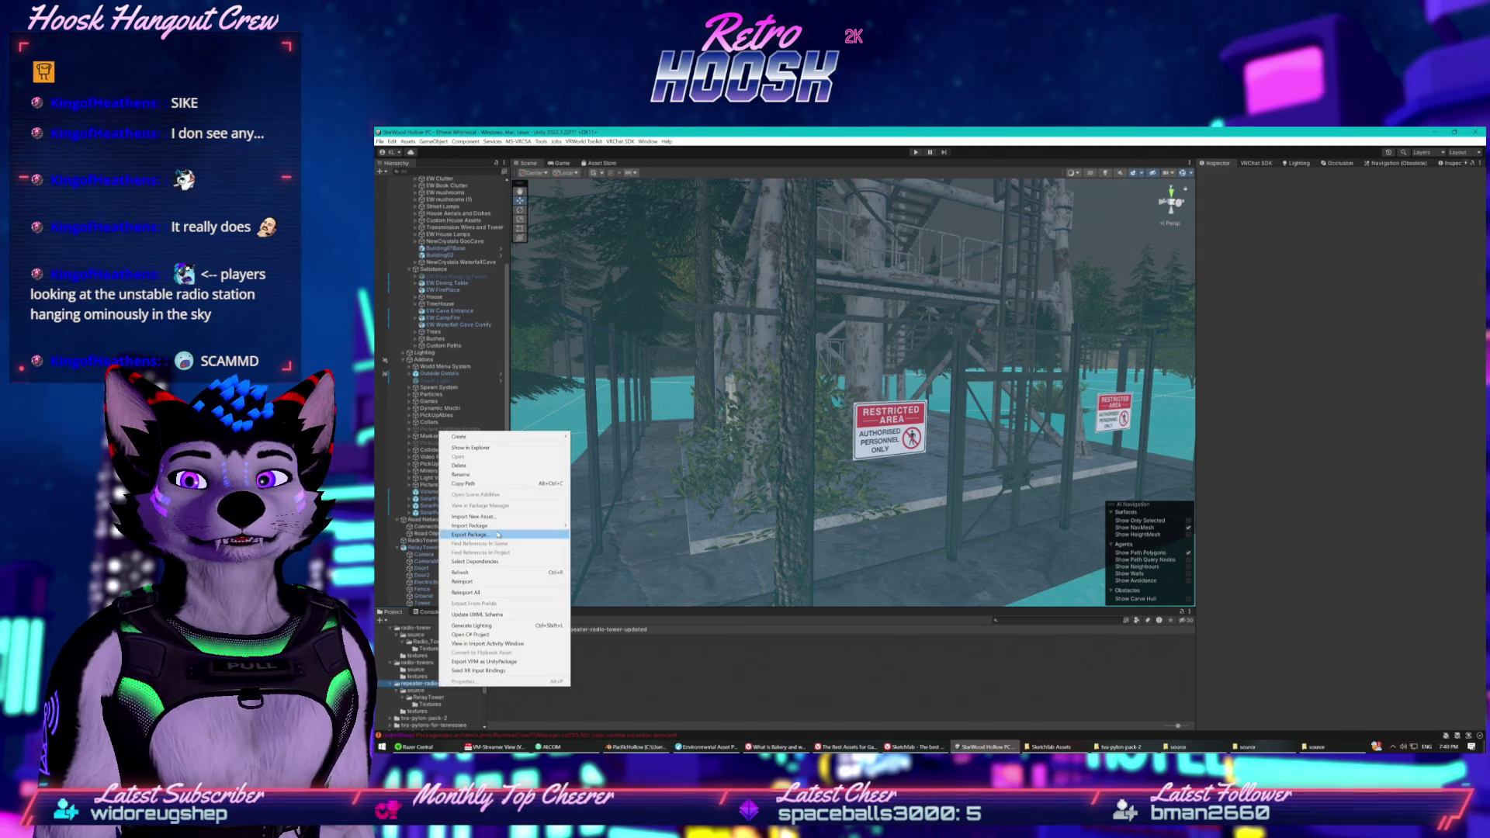
pyautogui.click(482, 448)
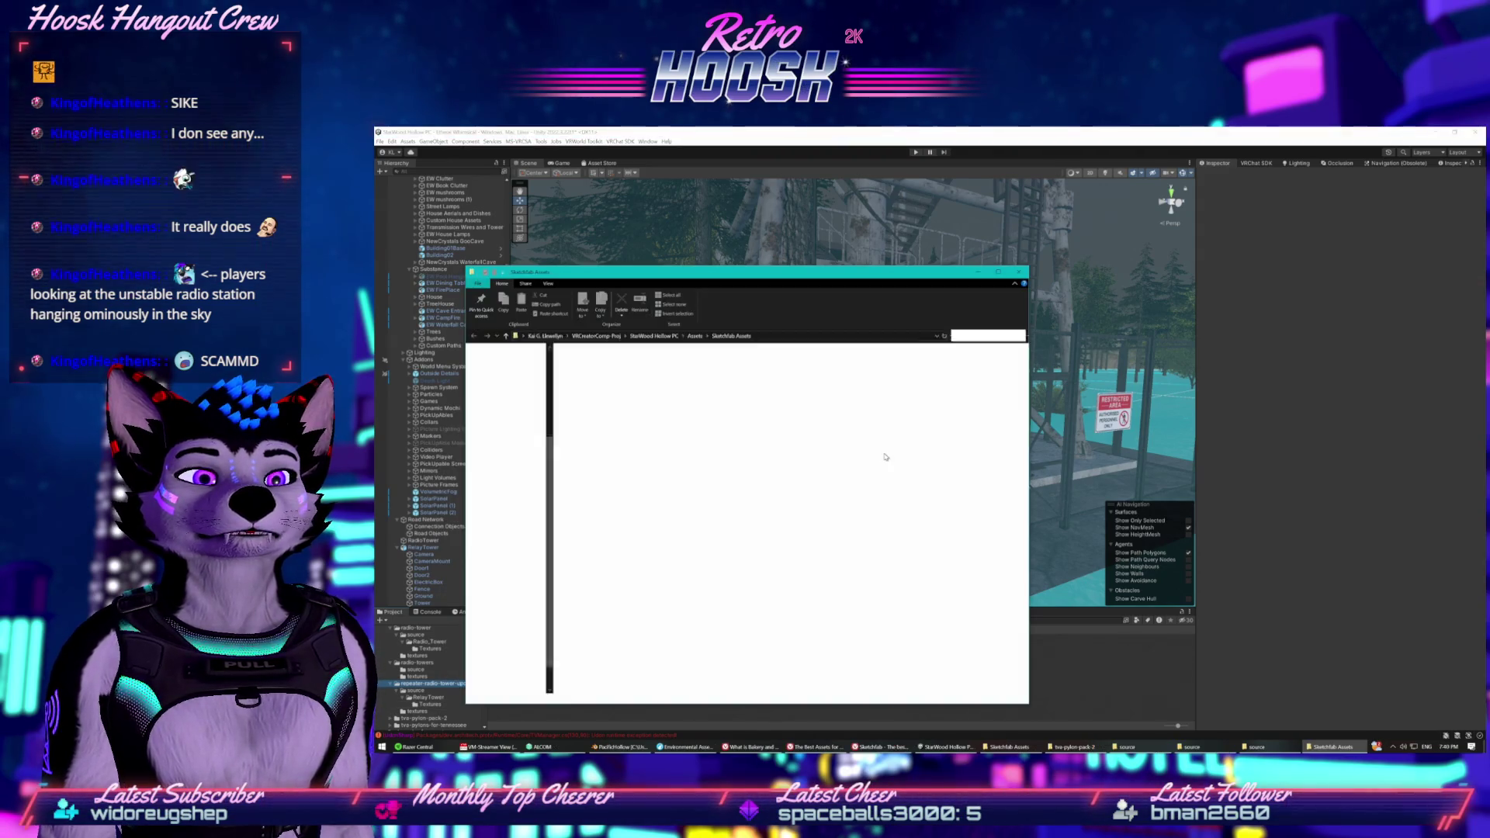
pyautogui.doubleClick(605, 390)
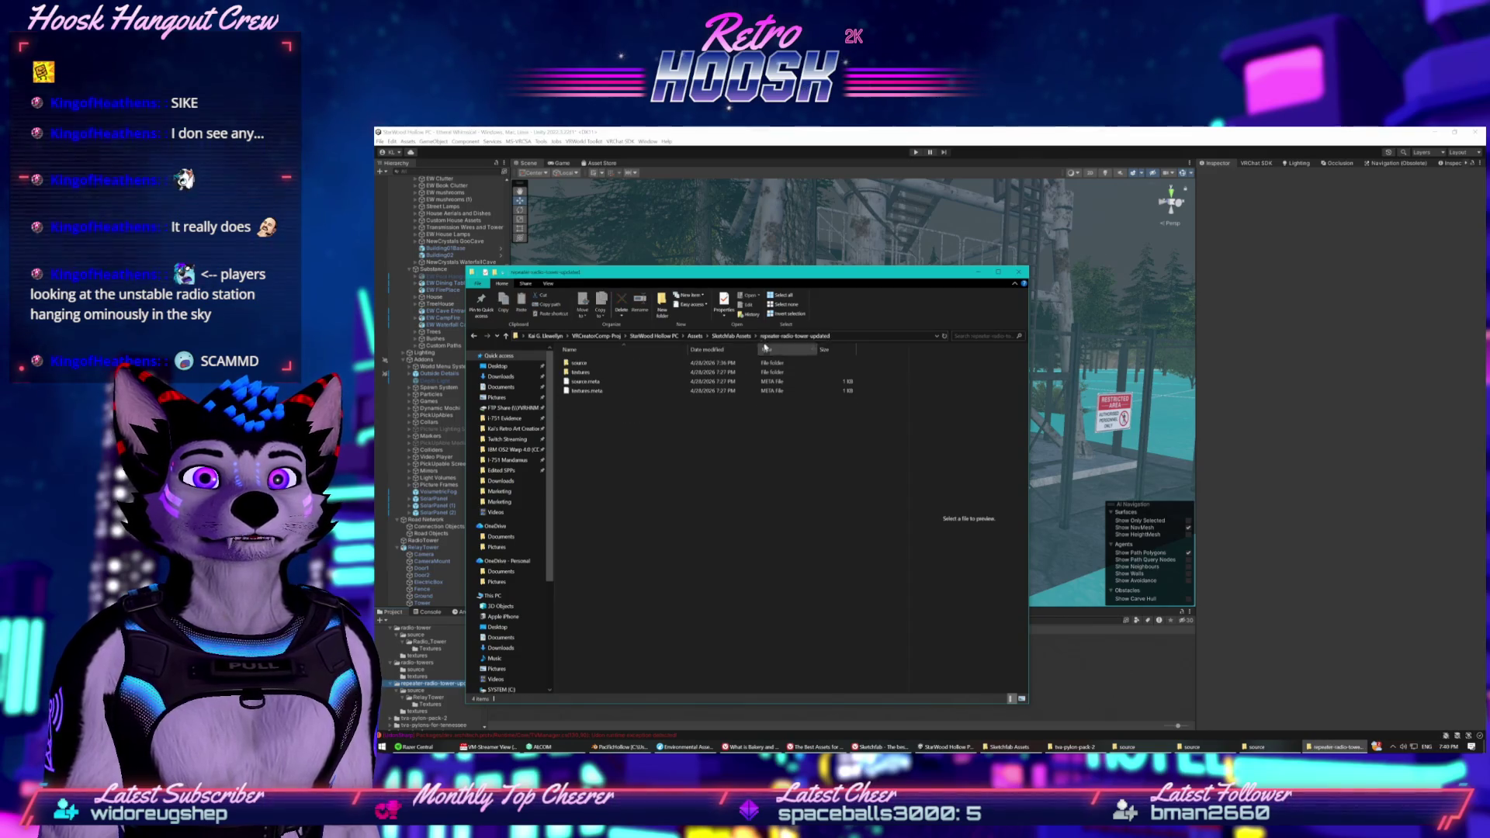
pyautogui.click(859, 332)
pyautogui.rightClick(859, 338)
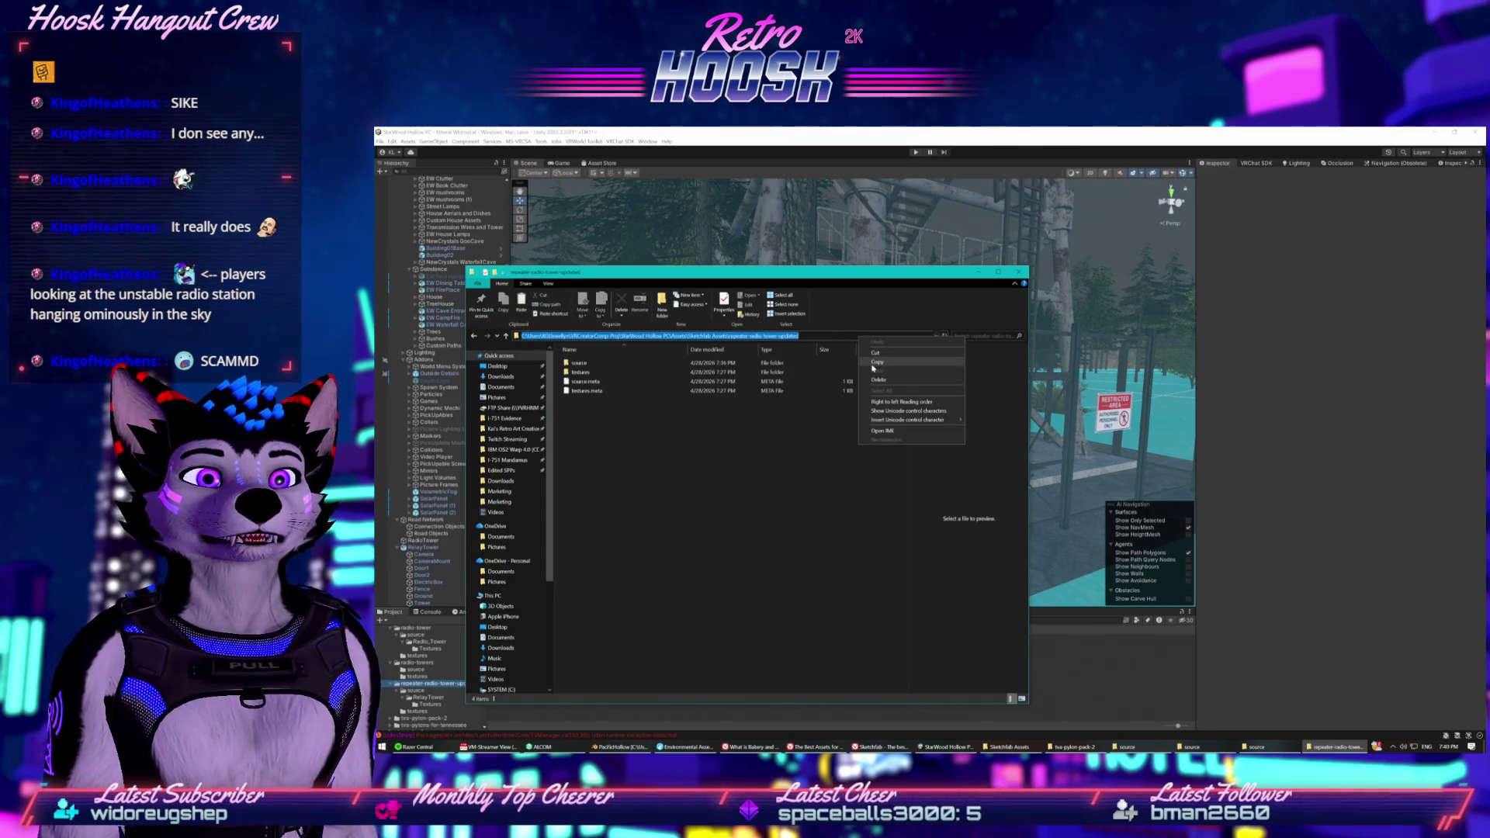
pyautogui.click(875, 362)
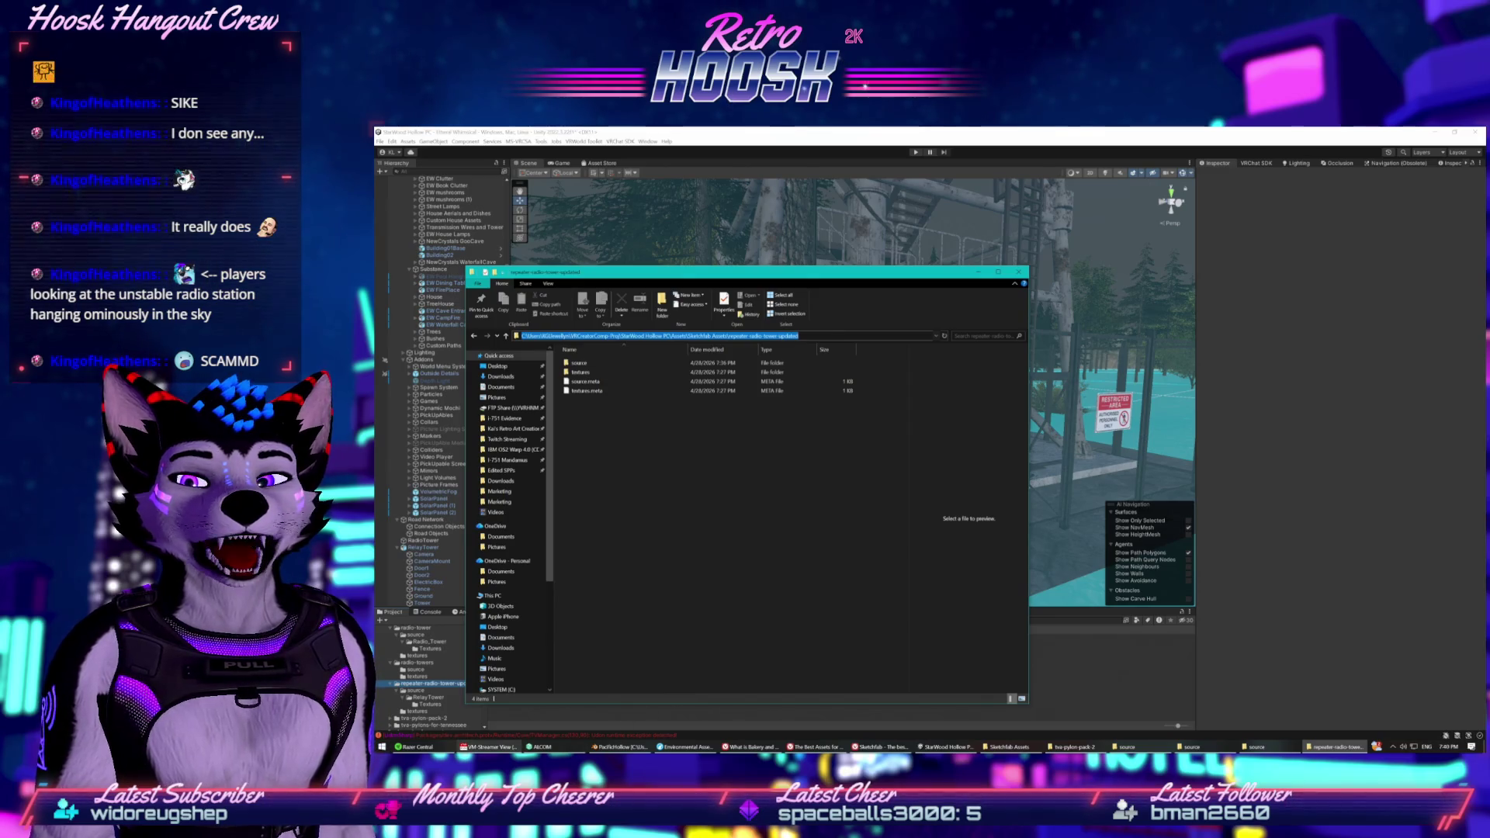
pyautogui.click(613, 747)
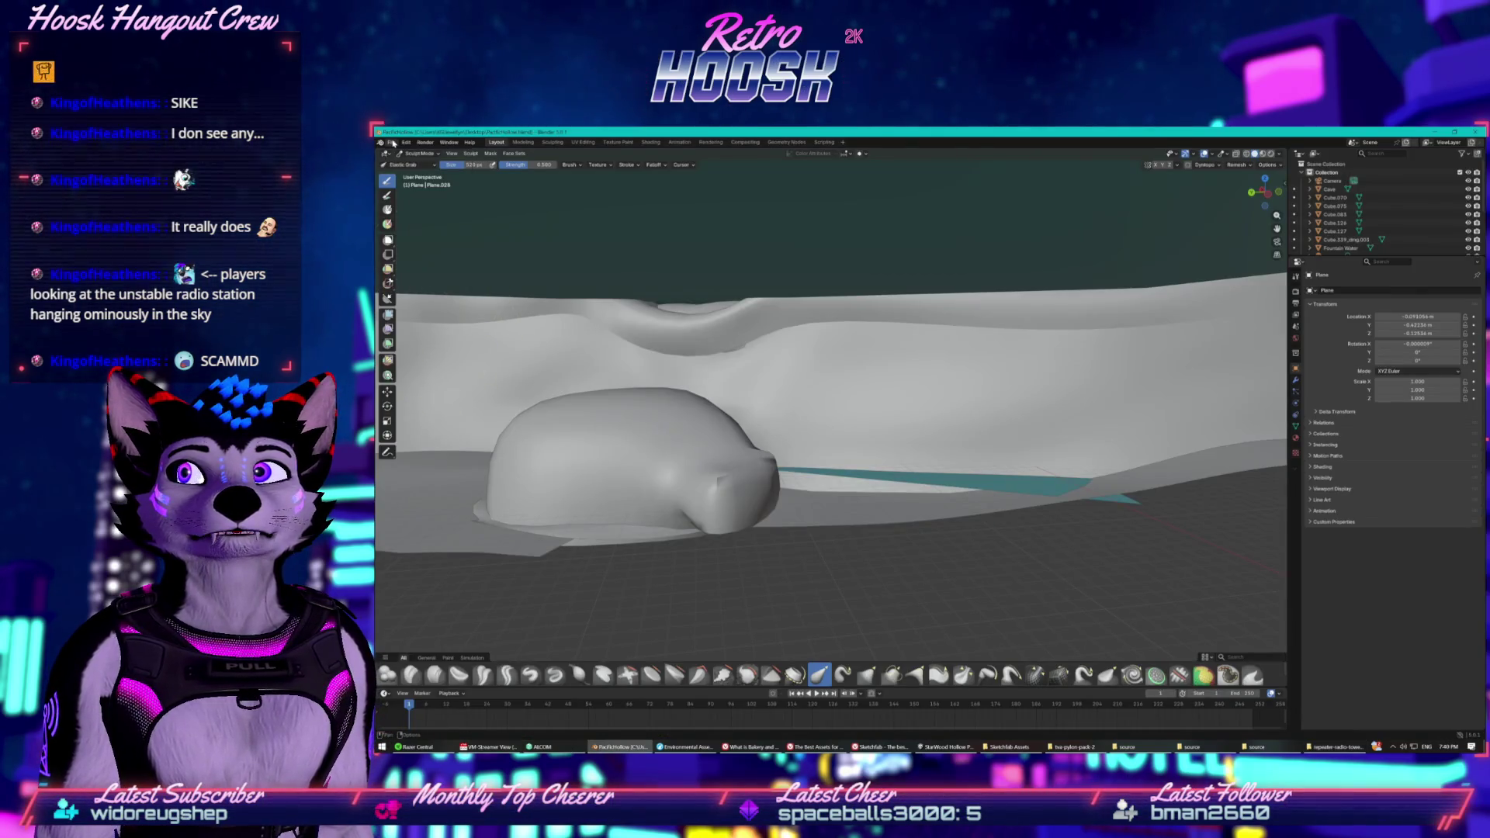
# Start a new General scene in Blender and delete the default Cube.
pyautogui.click(392, 143)
pyautogui.moveTo(399, 153)
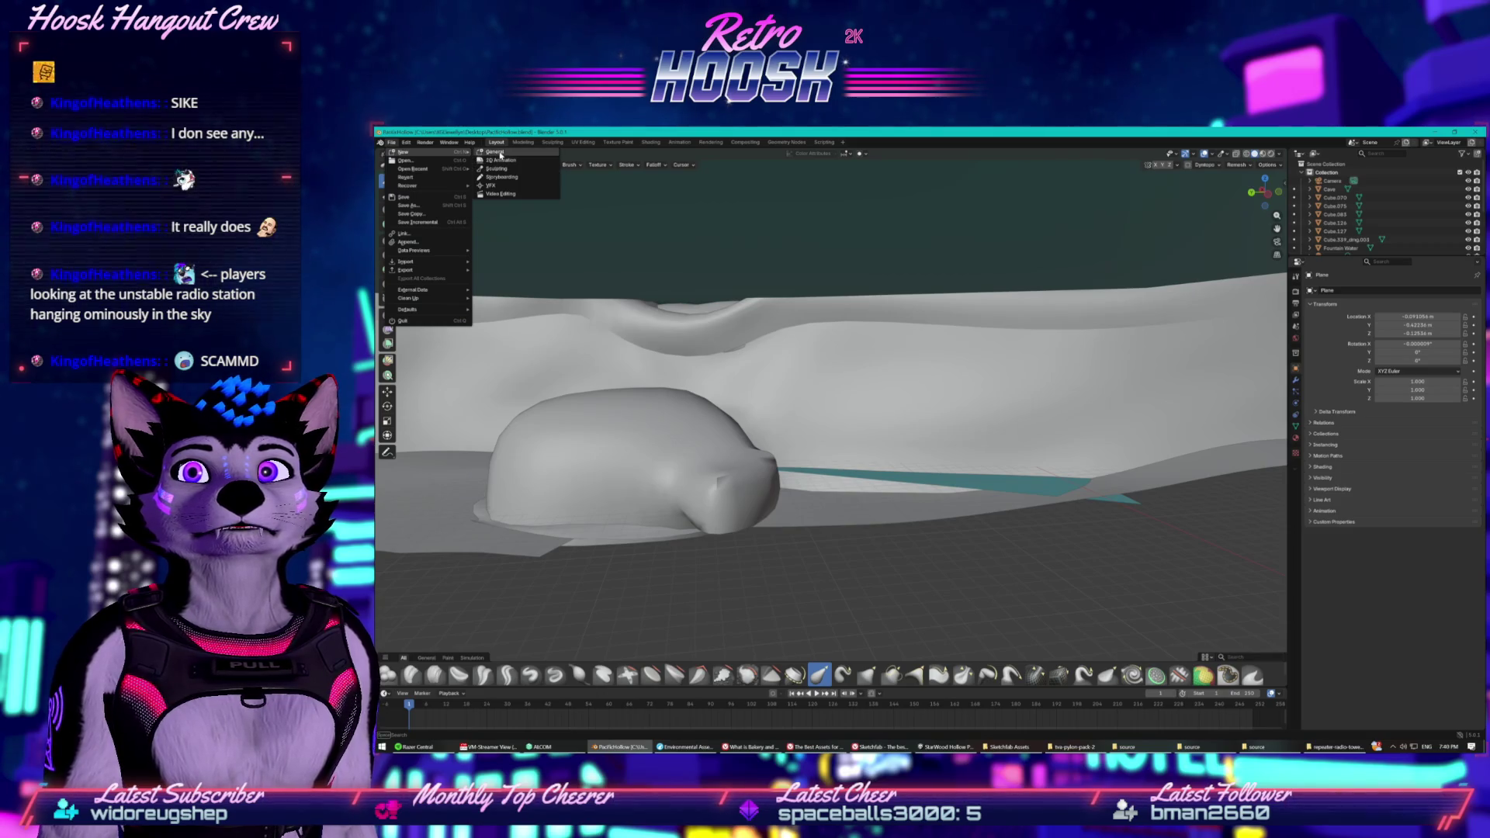
pyautogui.click(500, 153)
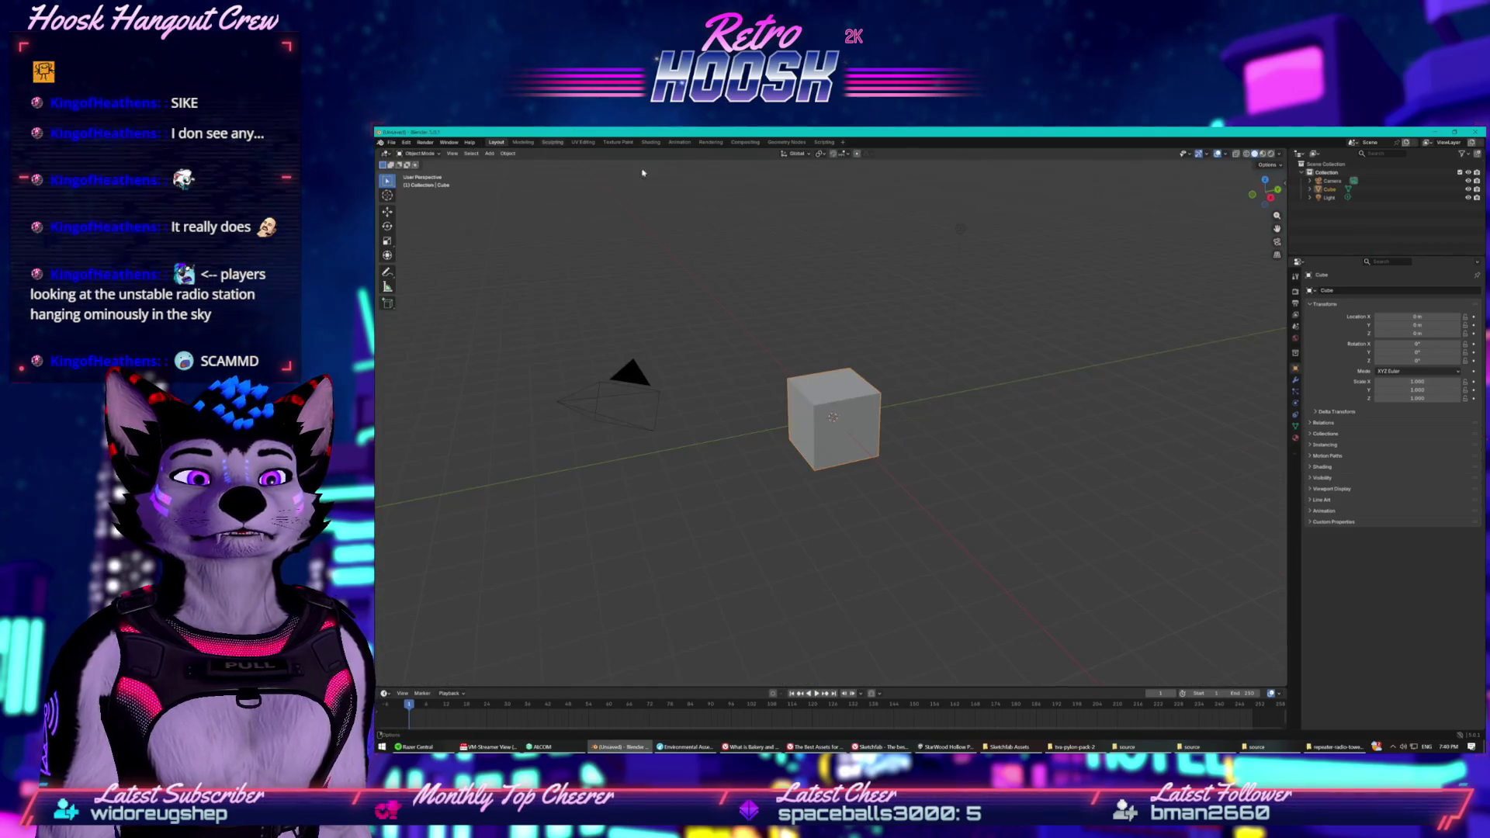
pyautogui.keyDown('ctrl'); pyautogui.click(1328, 197); pyautogui.keyUp('ctrl')
pyautogui.rightClick(1312, 188)
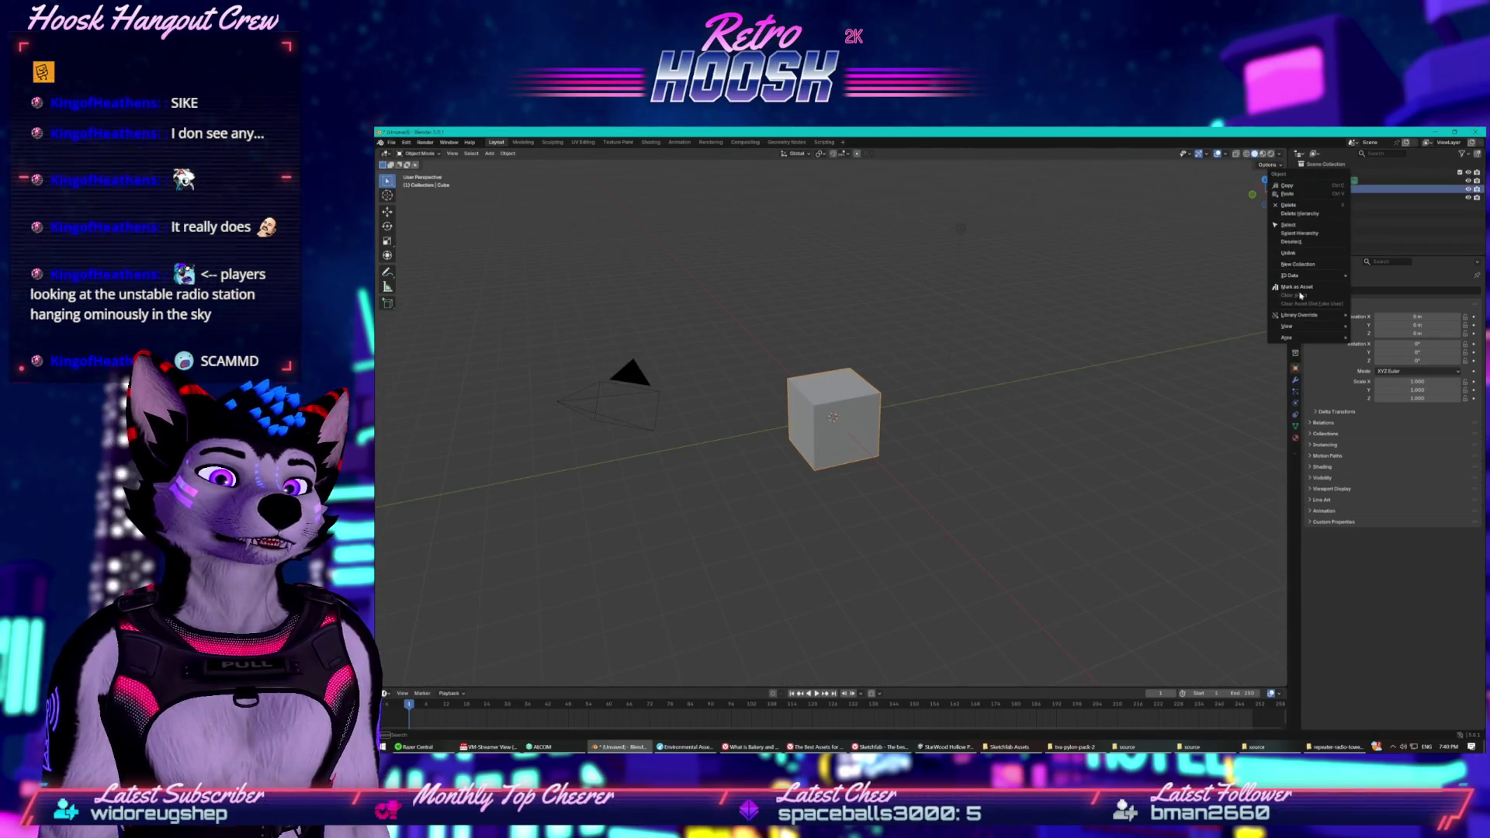
pyautogui.click(1316, 204)
# Import the RelayTower FBX from the pasted project path's source folder.
pyautogui.click(391, 142)
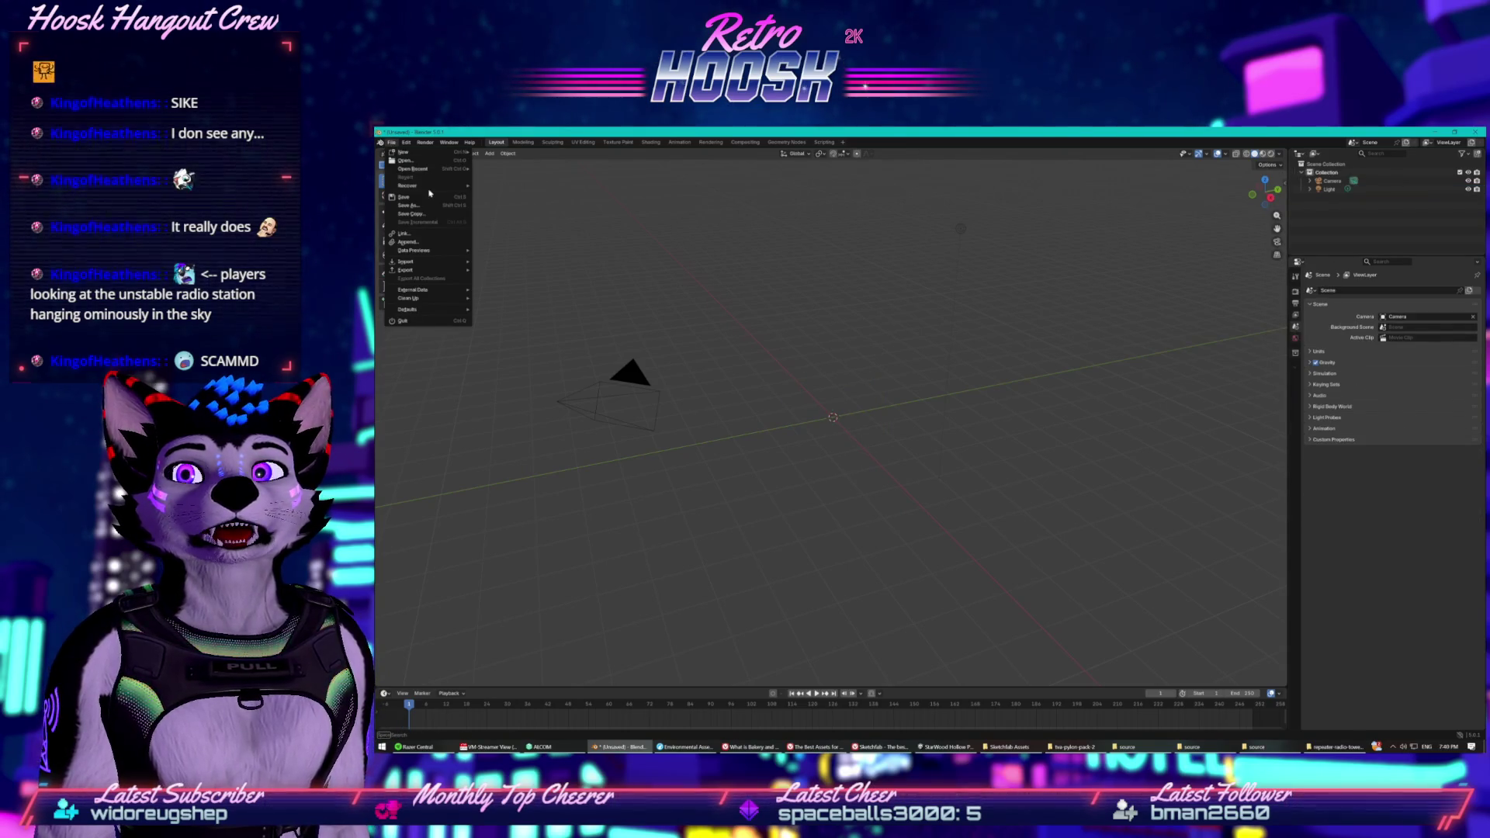
pyautogui.moveTo(430, 254)
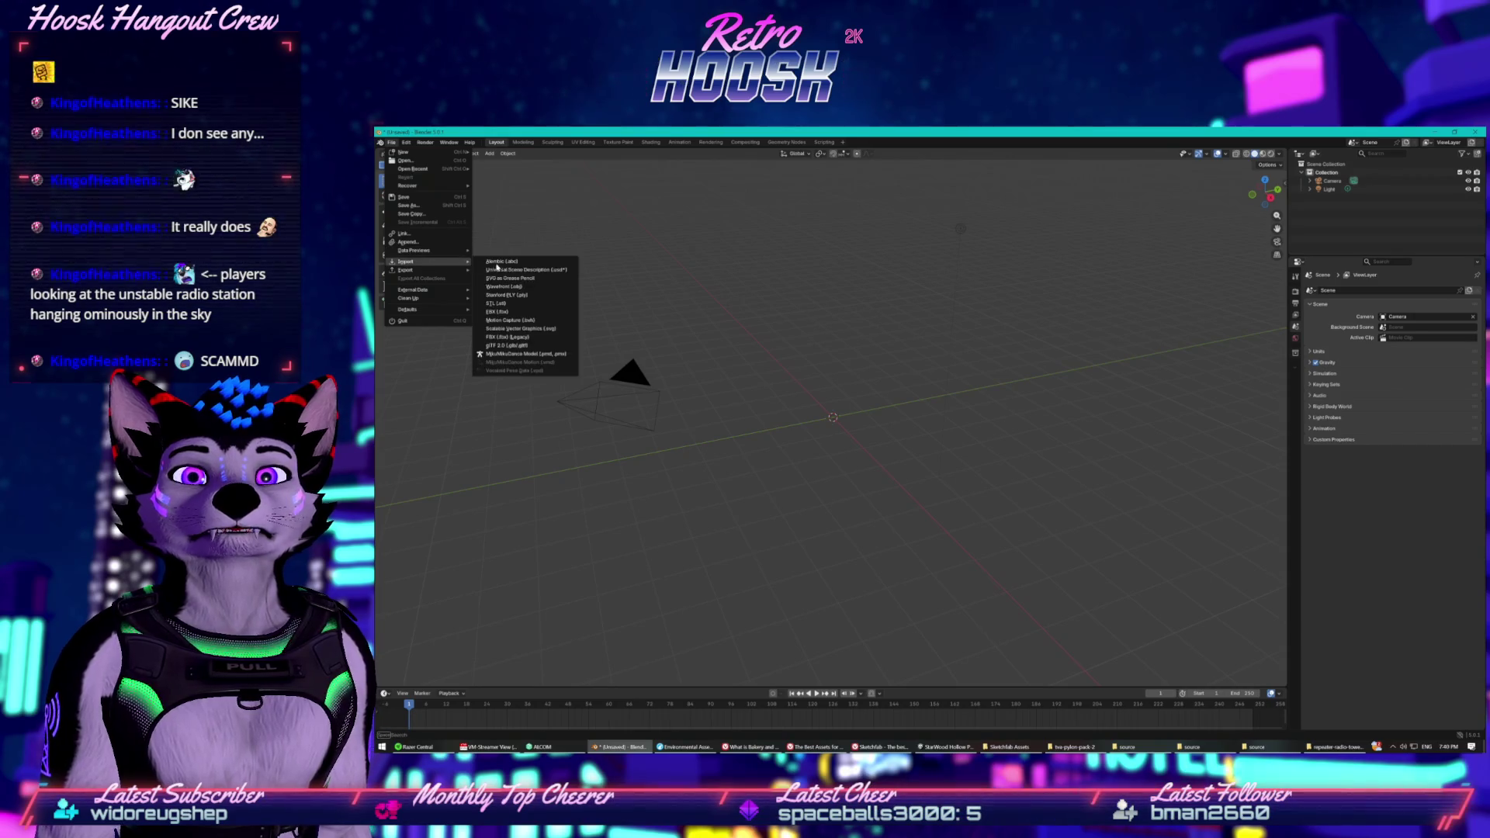
pyautogui.click(496, 311)
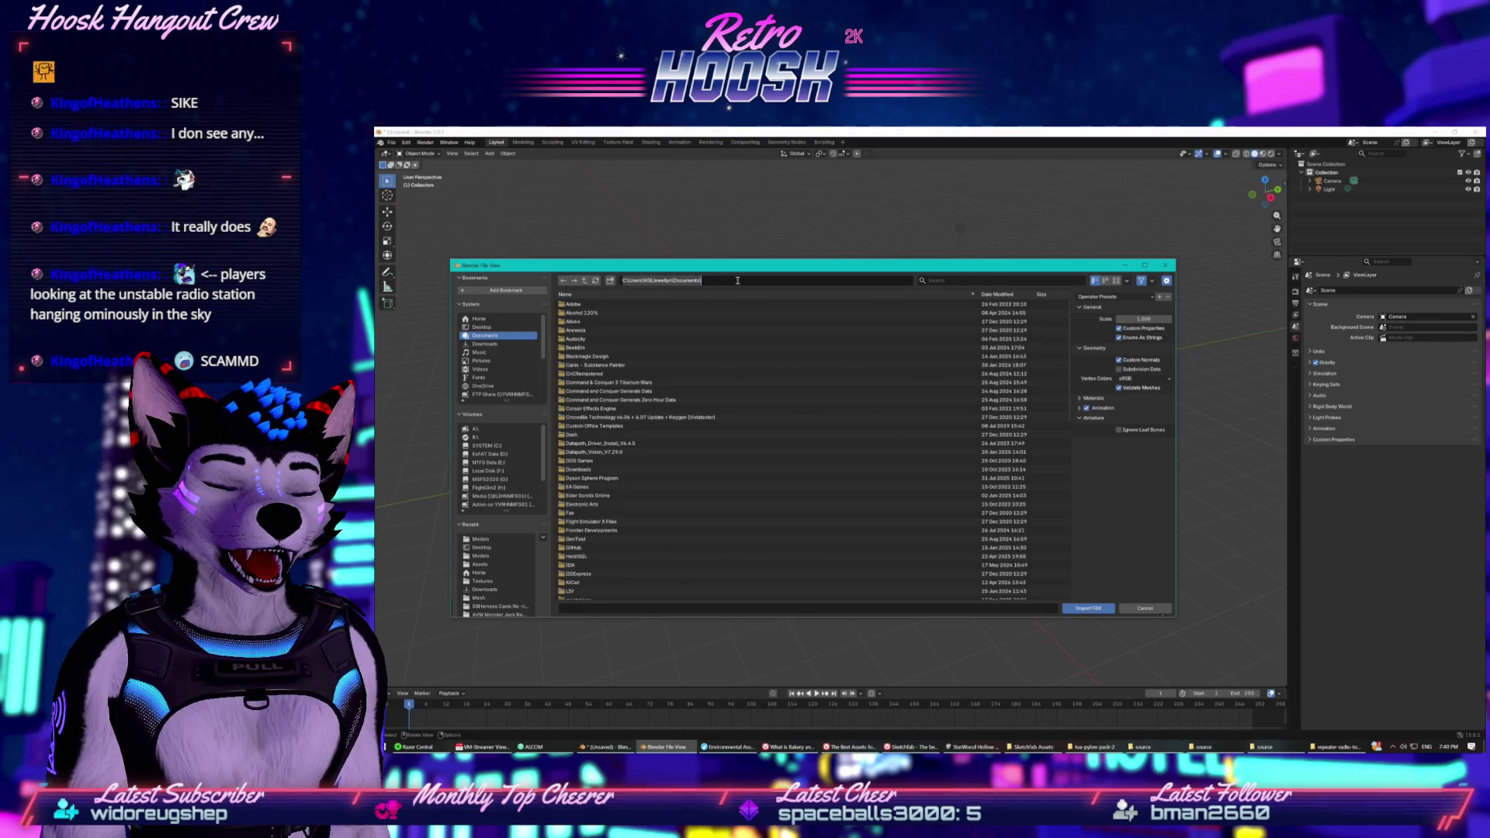
pyautogui.press('Return')
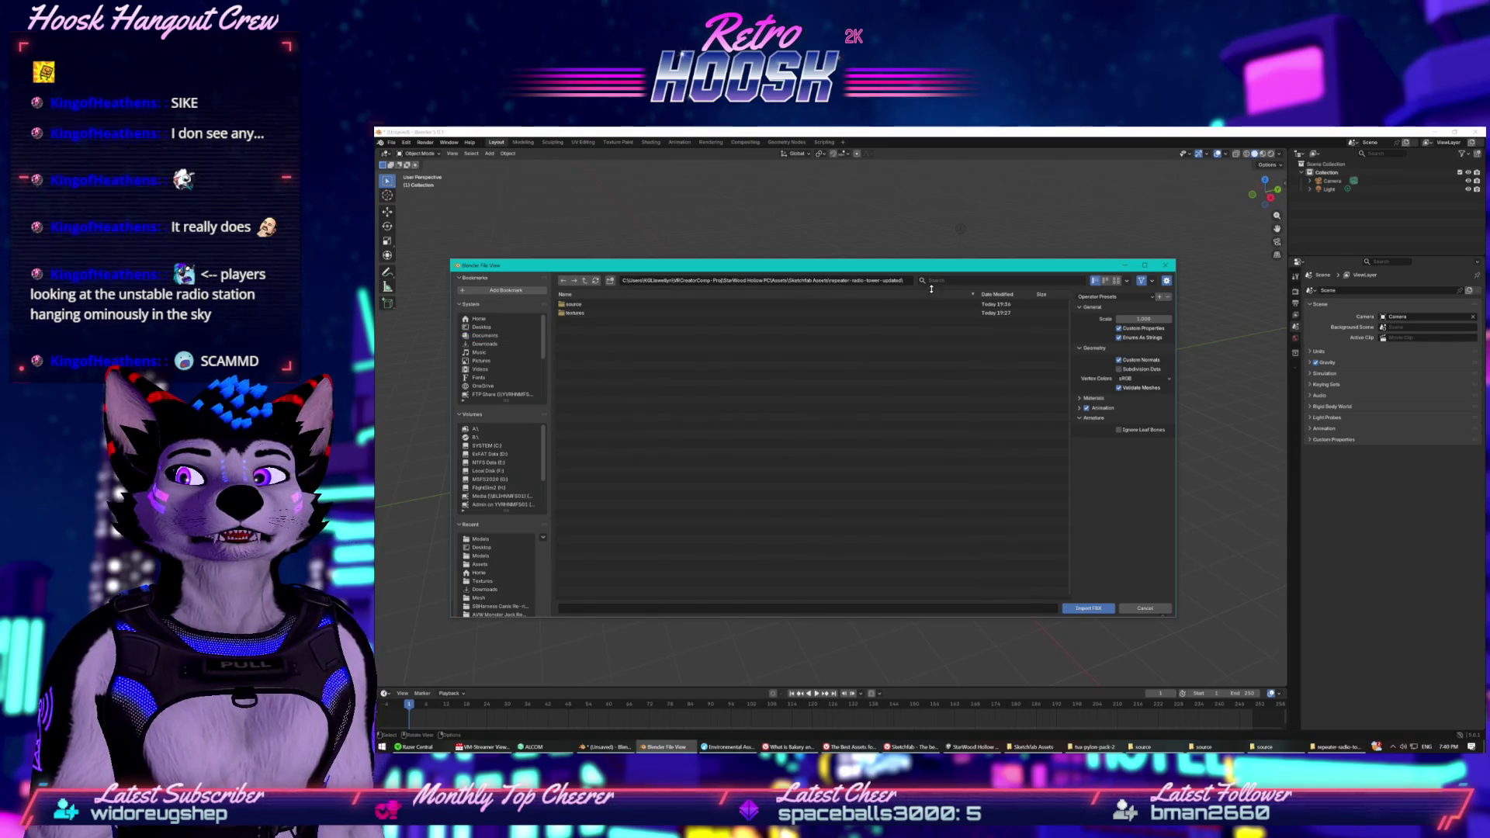
pyautogui.doubleClick(619, 305)
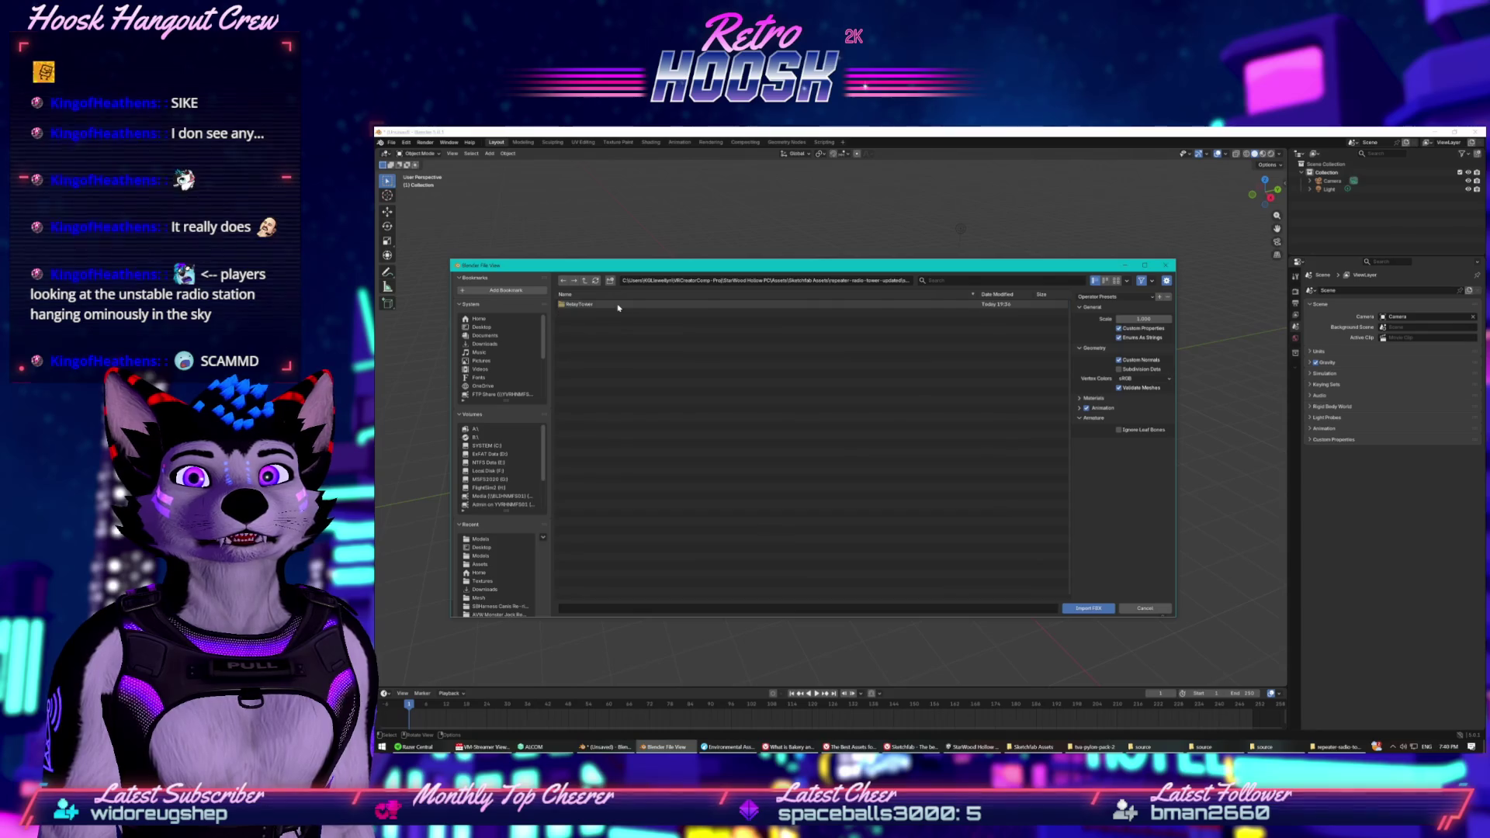
pyautogui.doubleClick(618, 305)
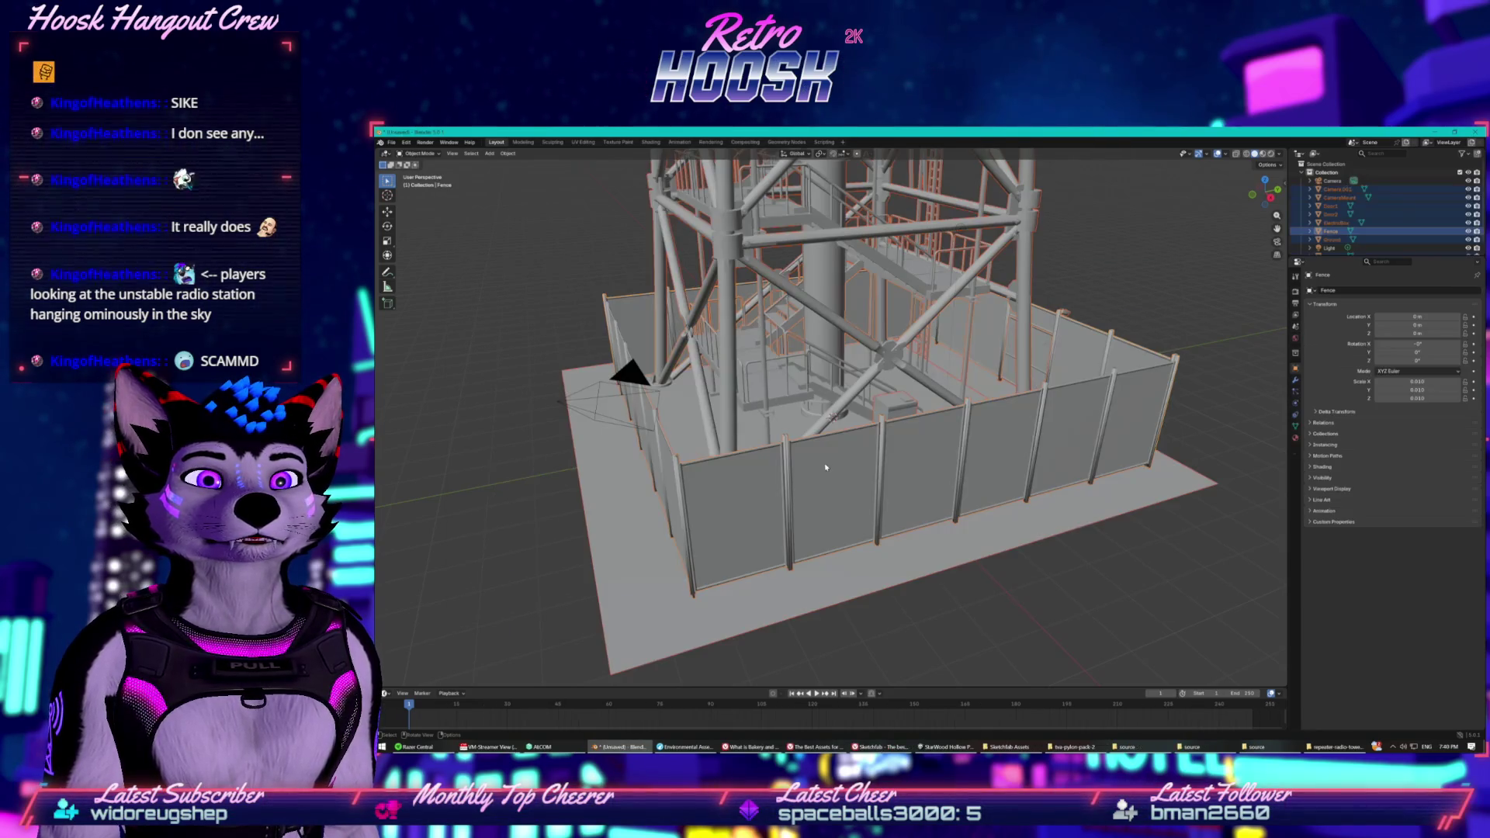
# Orbit to the front of the fenced tower and deselect the fence object.
pyautogui.moveTo(856, 441)
pyautogui.mouseDown()
pyautogui.moveTo(741, 414)
pyautogui.moveTo(819, 326)
pyautogui.moveTo(792, 309)
pyautogui.mouseUp()
pyautogui.rightClick(792, 309)
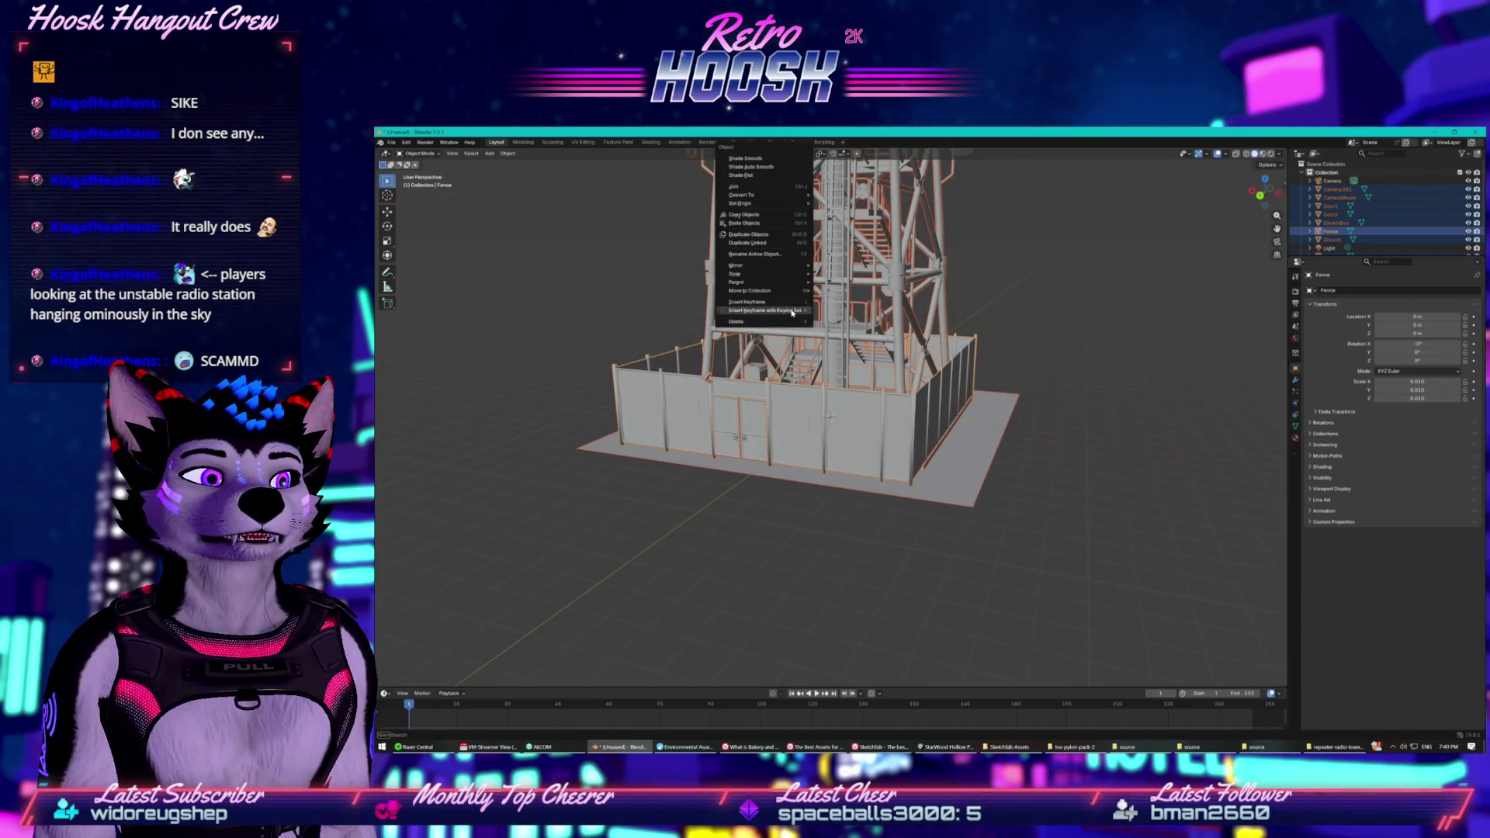
pyautogui.press('Escape')
pyautogui.scroll(6, 722, 314)
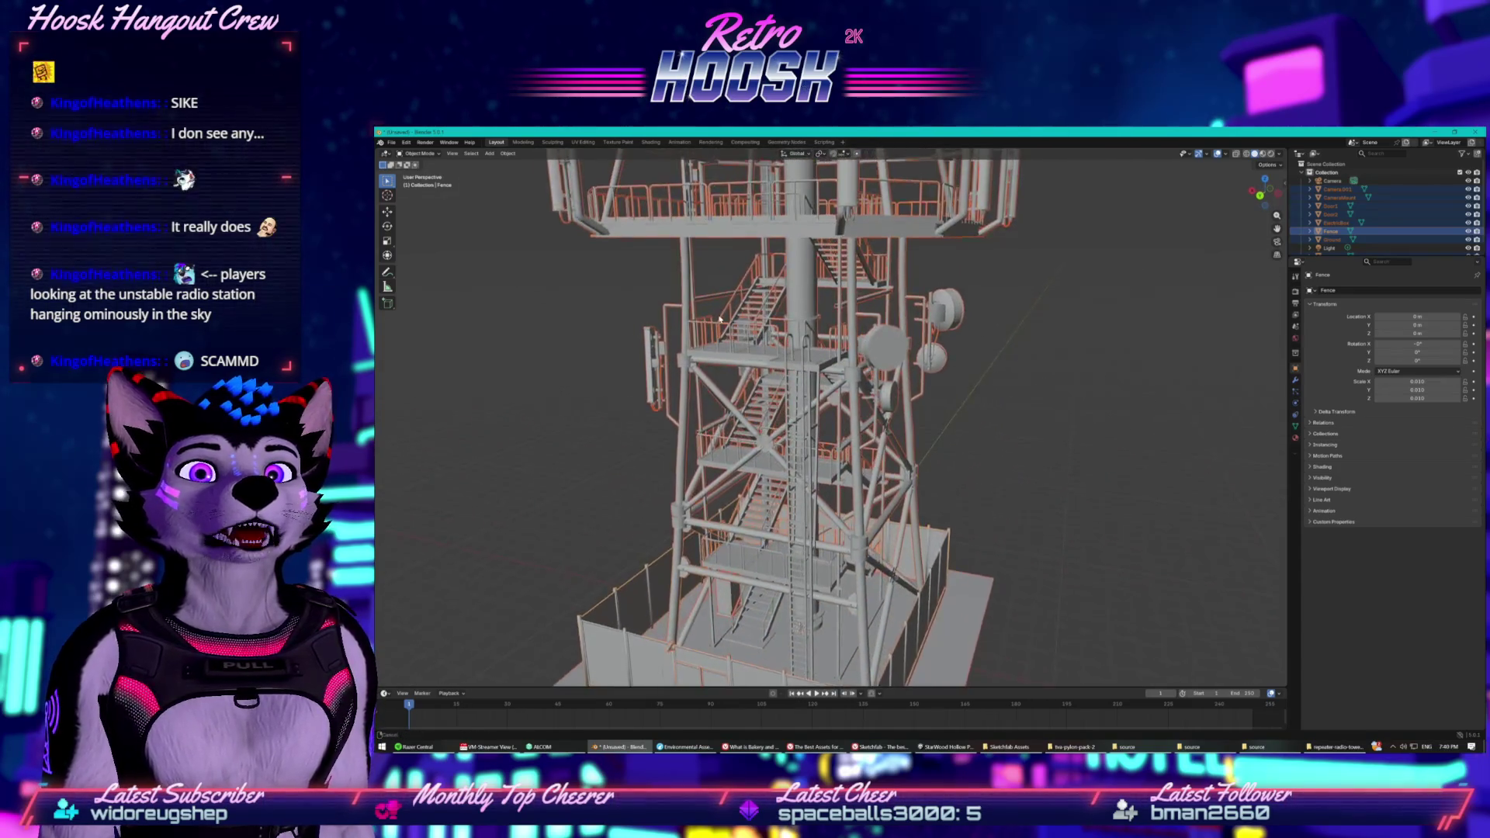
pyautogui.scroll(8, 750, 323)
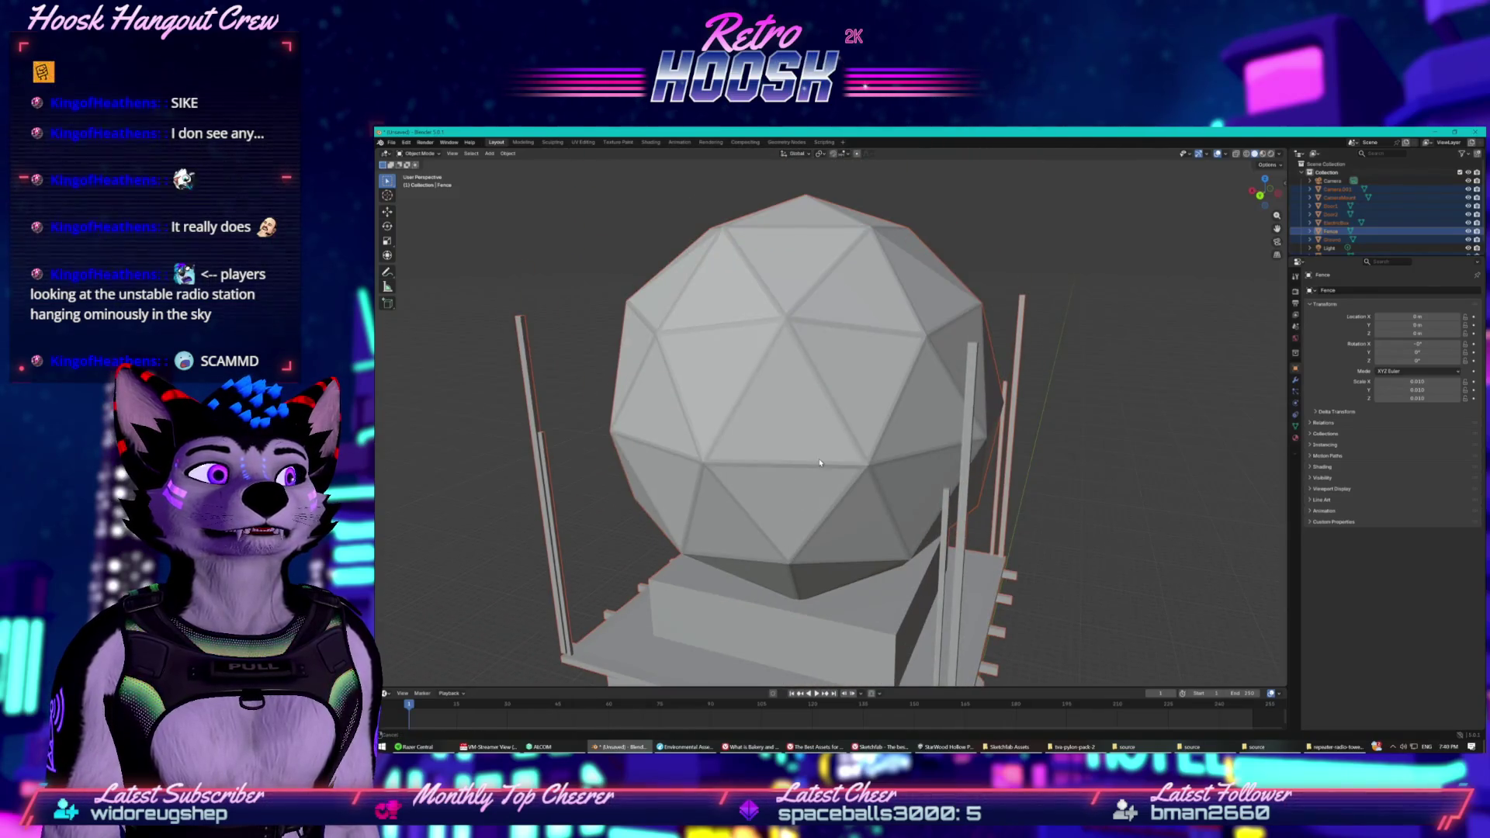
pyautogui.click(1132, 405)
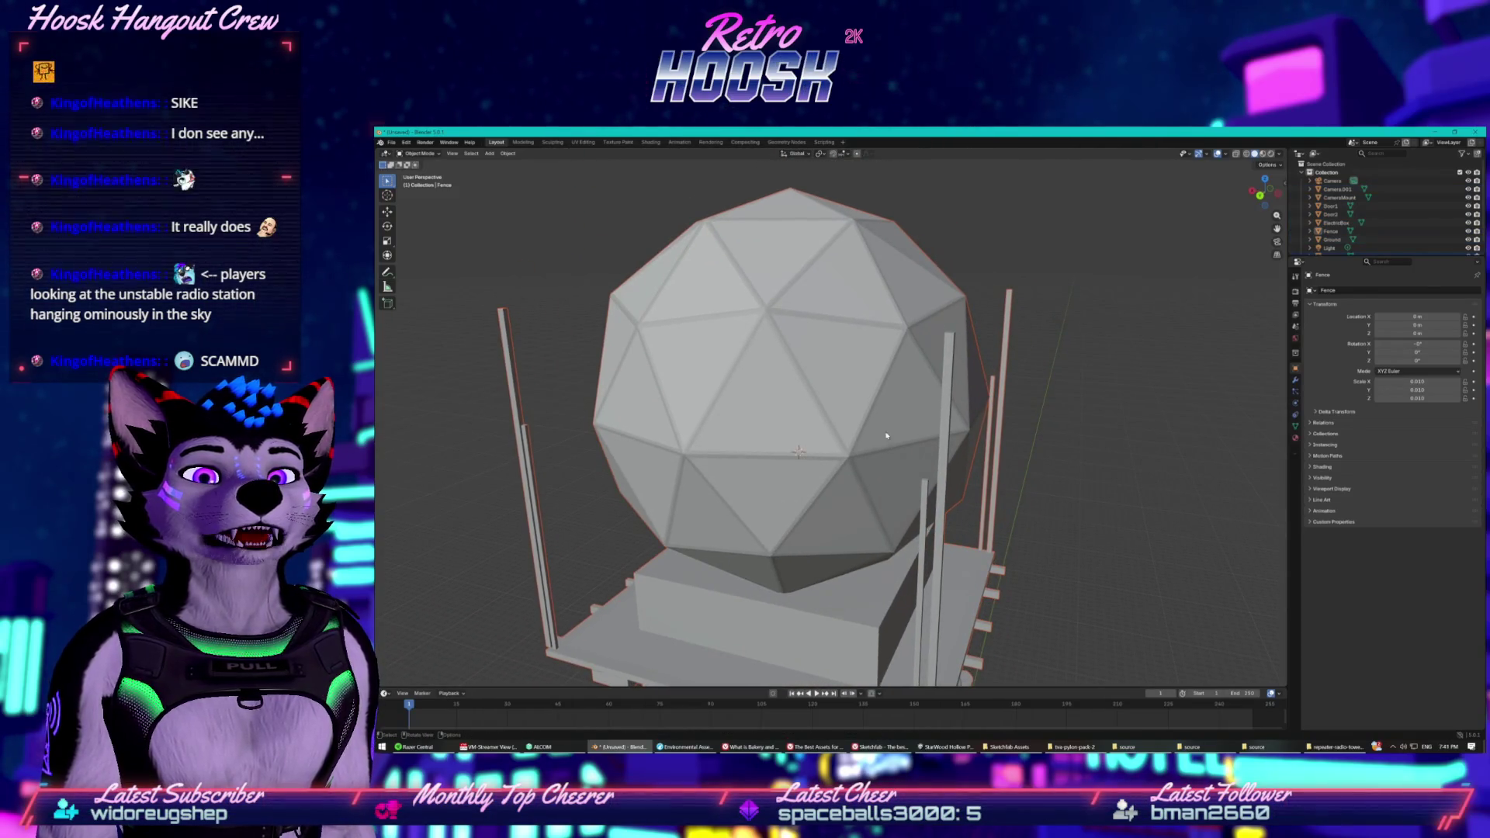
pyautogui.scroll(-4, 1136, 403)
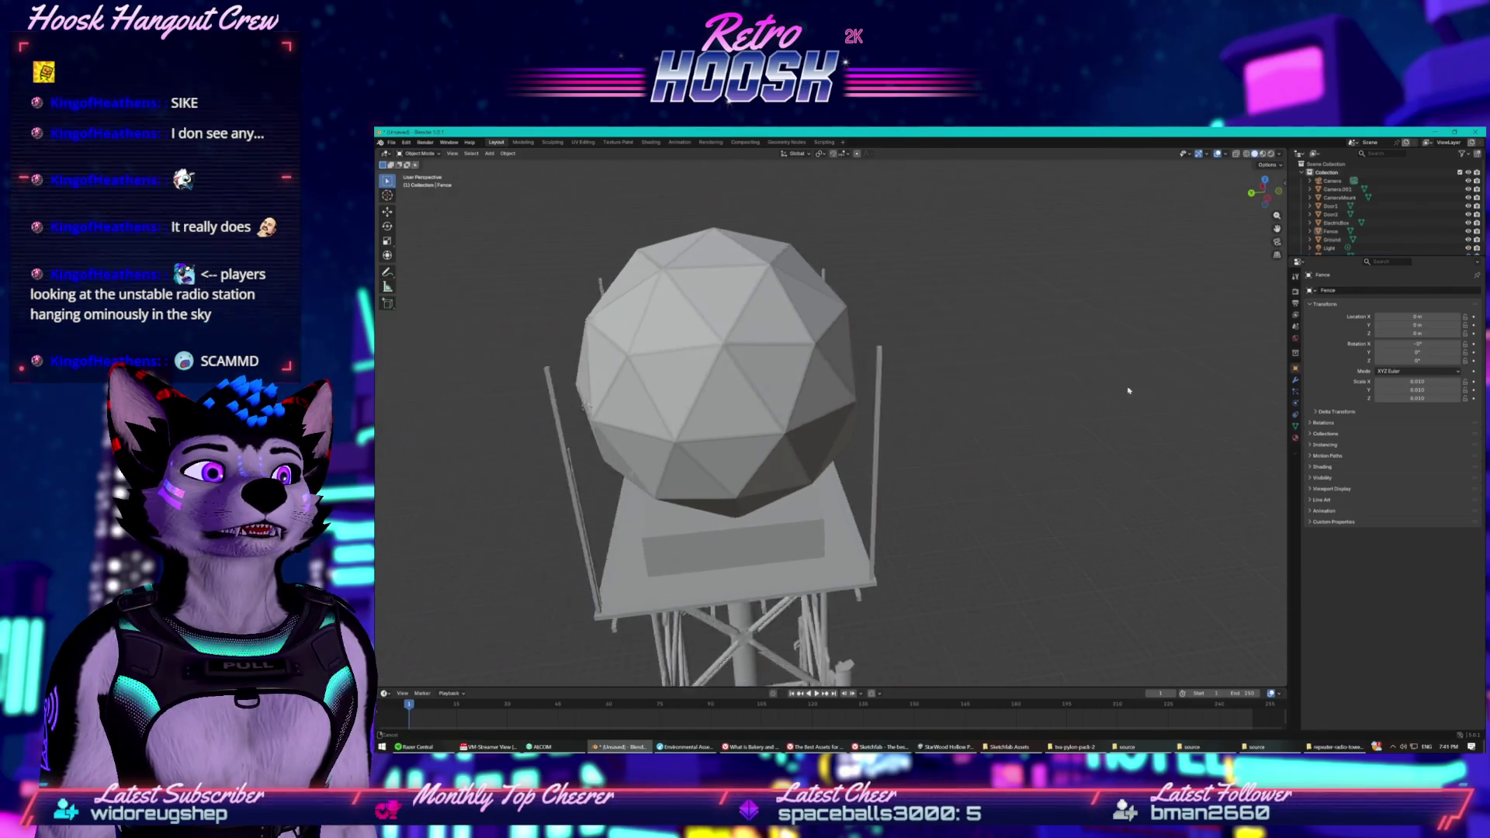
pyautogui.scroll(-1, 1321, 247)
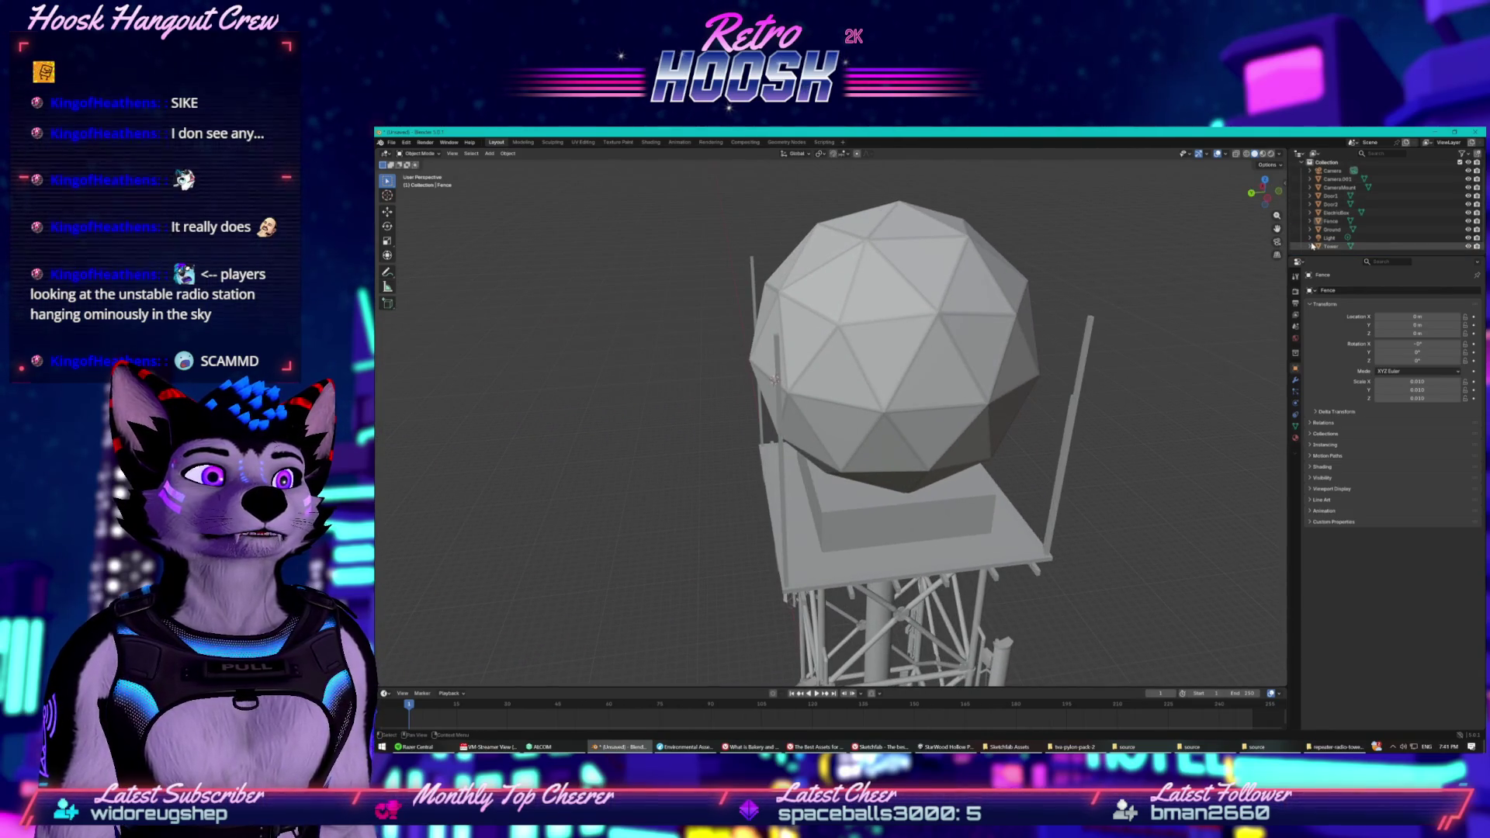
# Expand Tower and Mesh.007 in the Outliner and inspect the rustmetal_m.001 and ant_A_m materials.
pyautogui.click(1312, 246)
pyautogui.scroll(-1, 1315, 246)
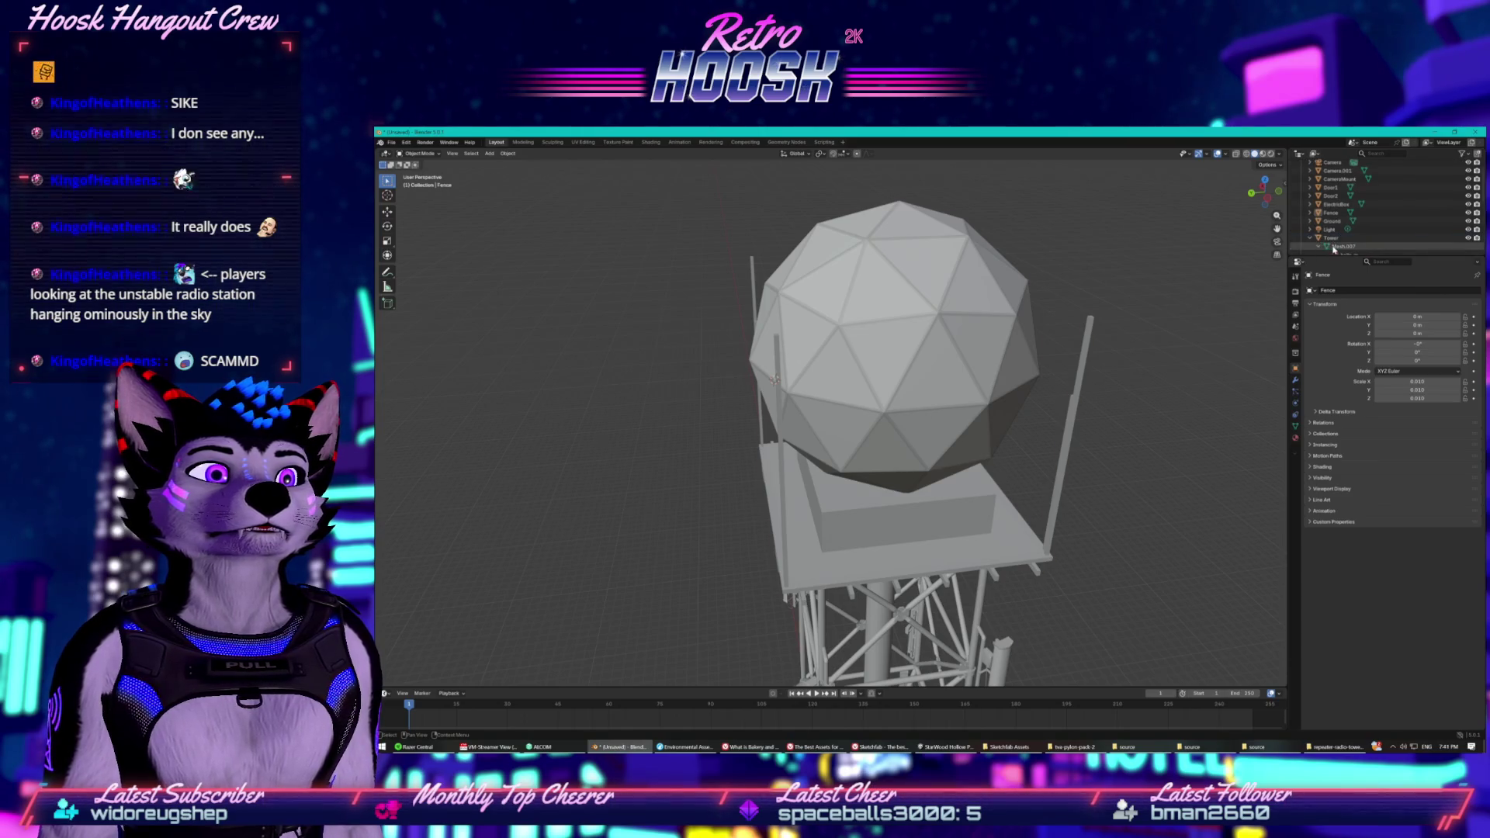
pyautogui.click(1334, 247)
pyautogui.click(1325, 246)
pyautogui.scroll(-4, 1347, 217)
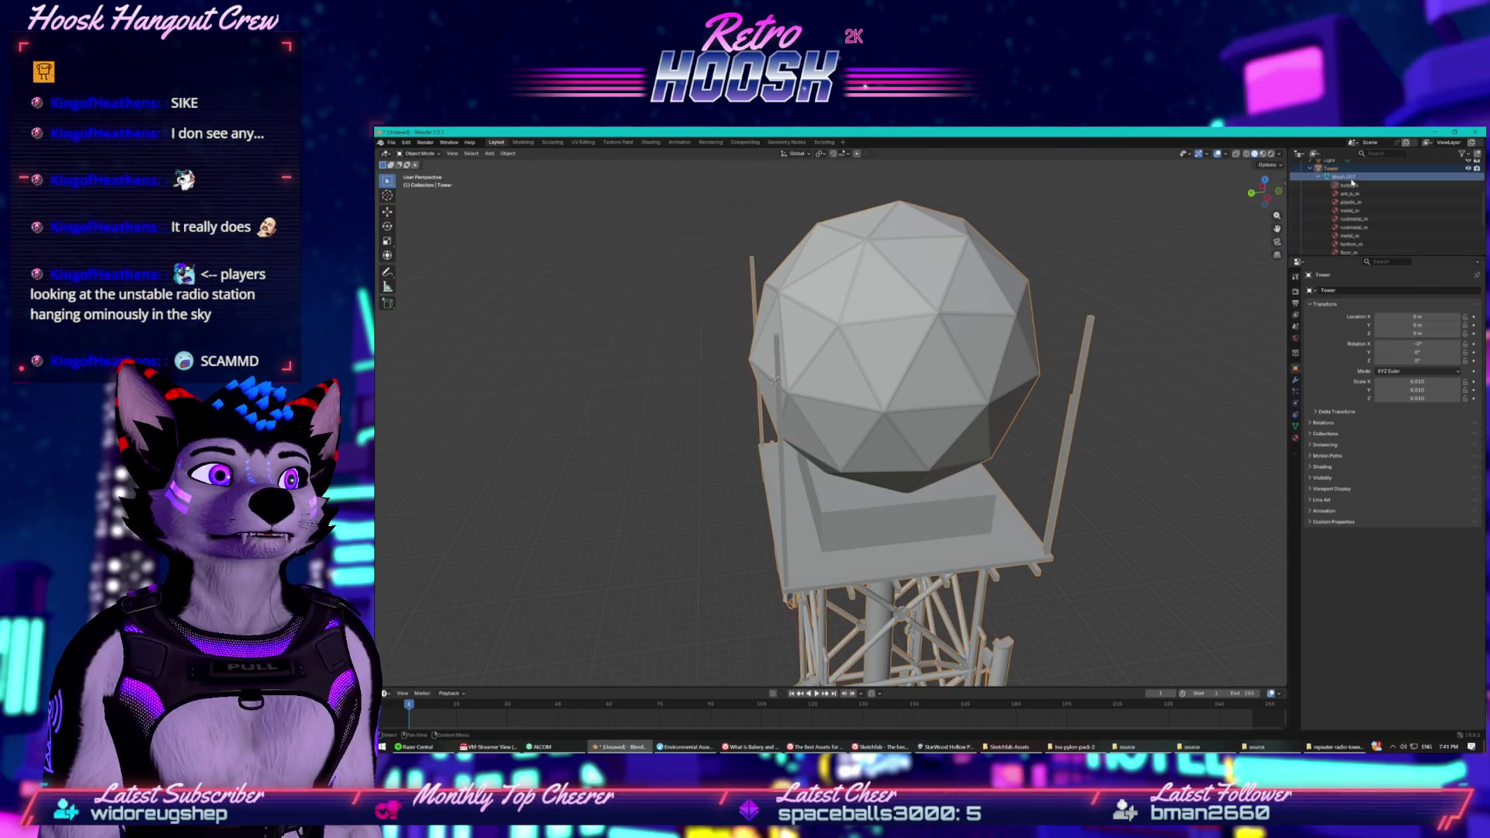
pyautogui.scroll(-4, 1354, 204)
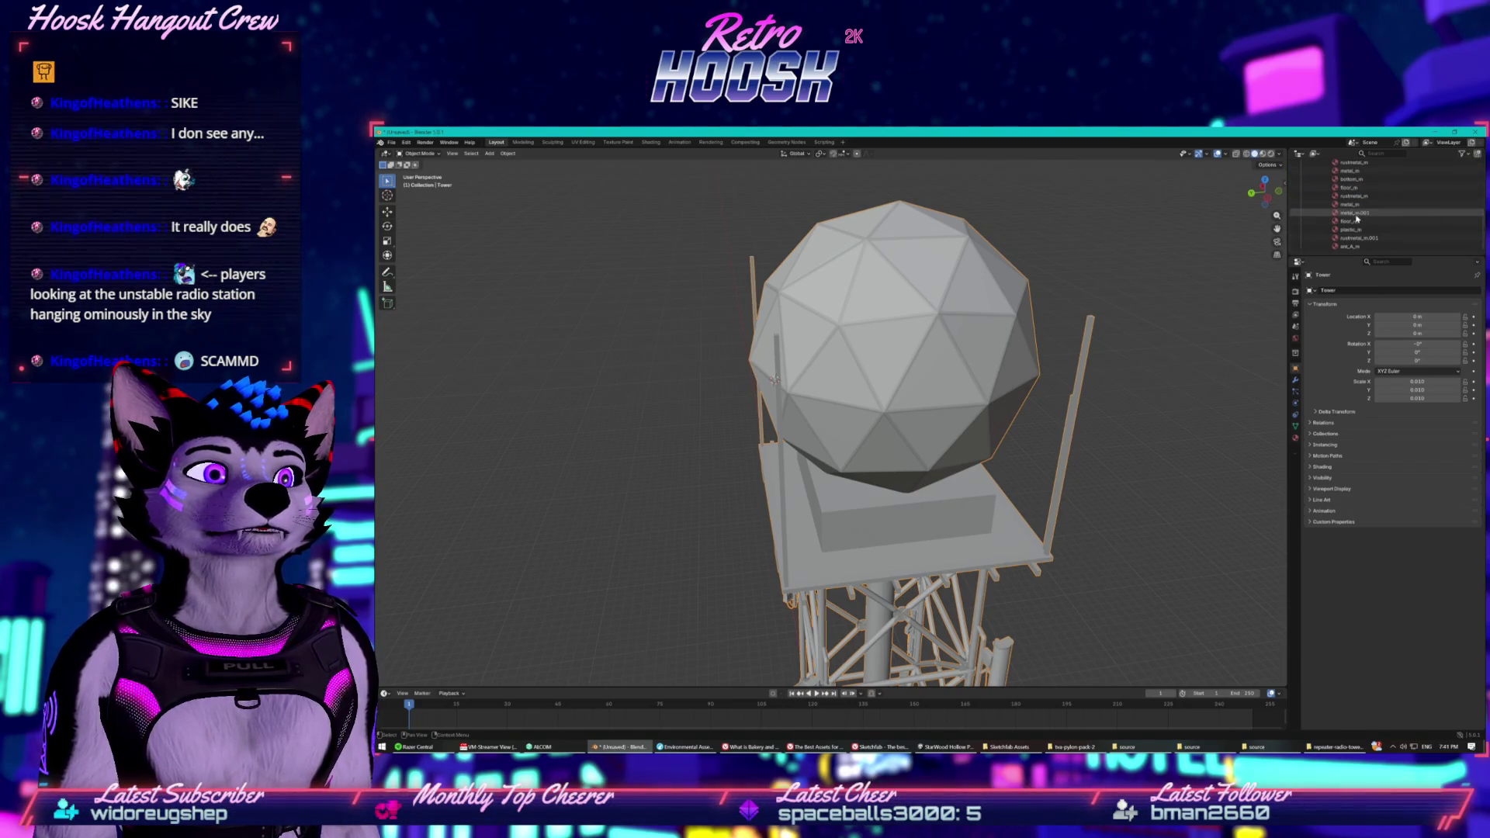
pyautogui.click(1356, 238)
pyautogui.click(1356, 246)
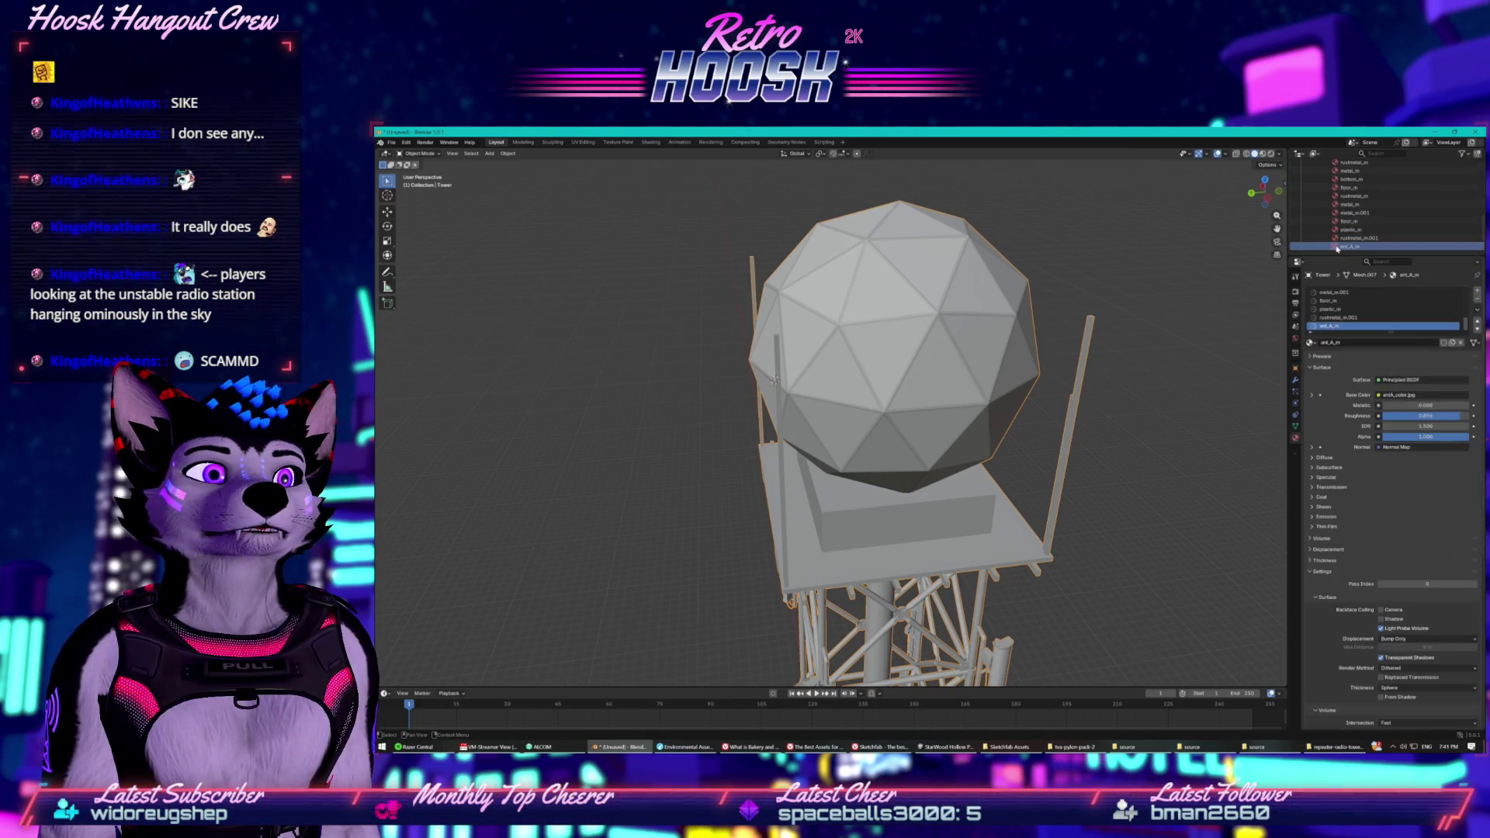
pyautogui.click(1335, 238)
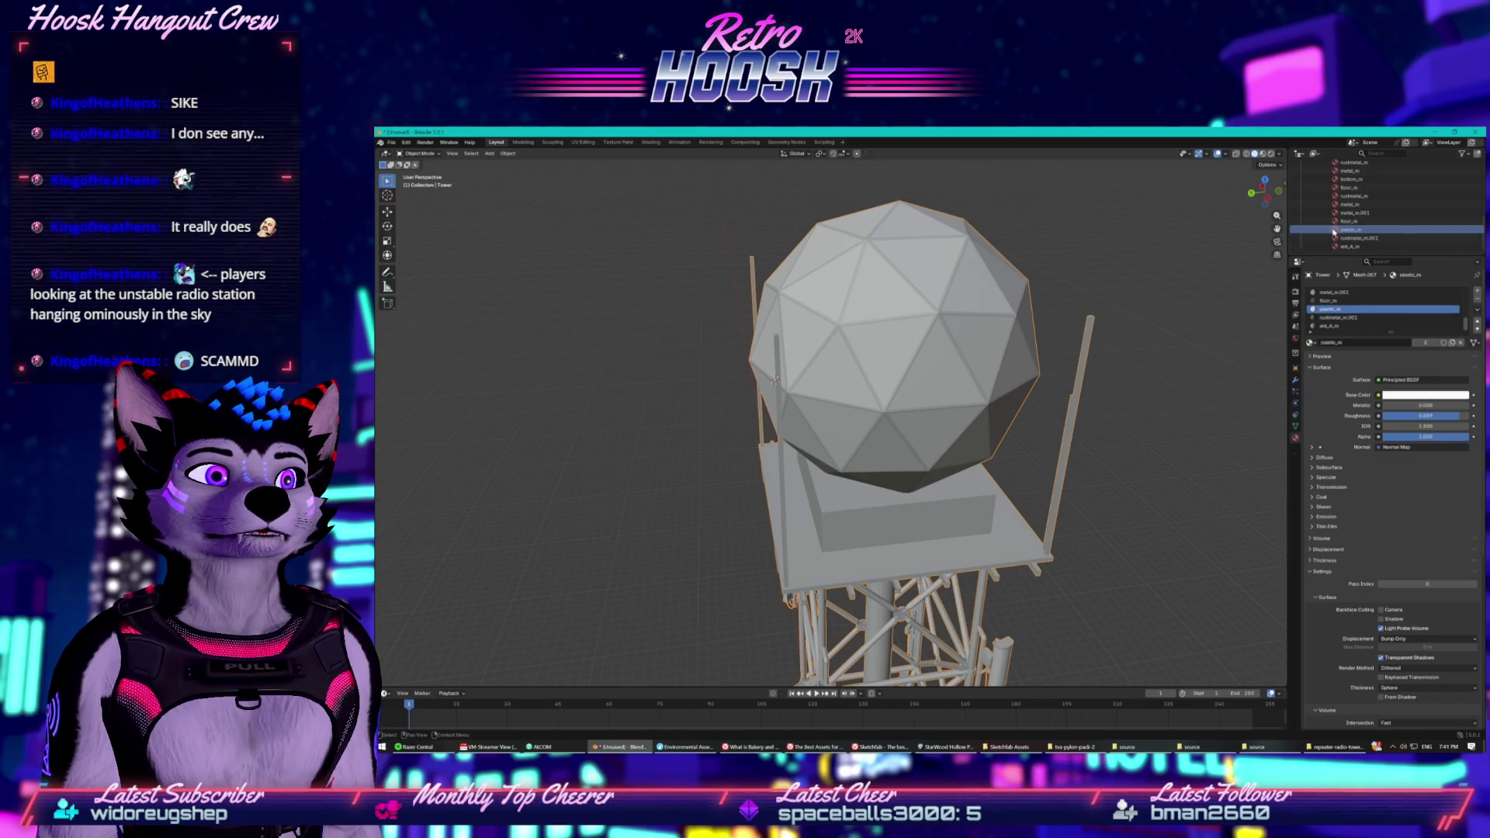
pyautogui.click(1335, 230)
pyautogui.click(1336, 238)
pyautogui.click(1336, 246)
pyautogui.scroll(5, 1462, 197)
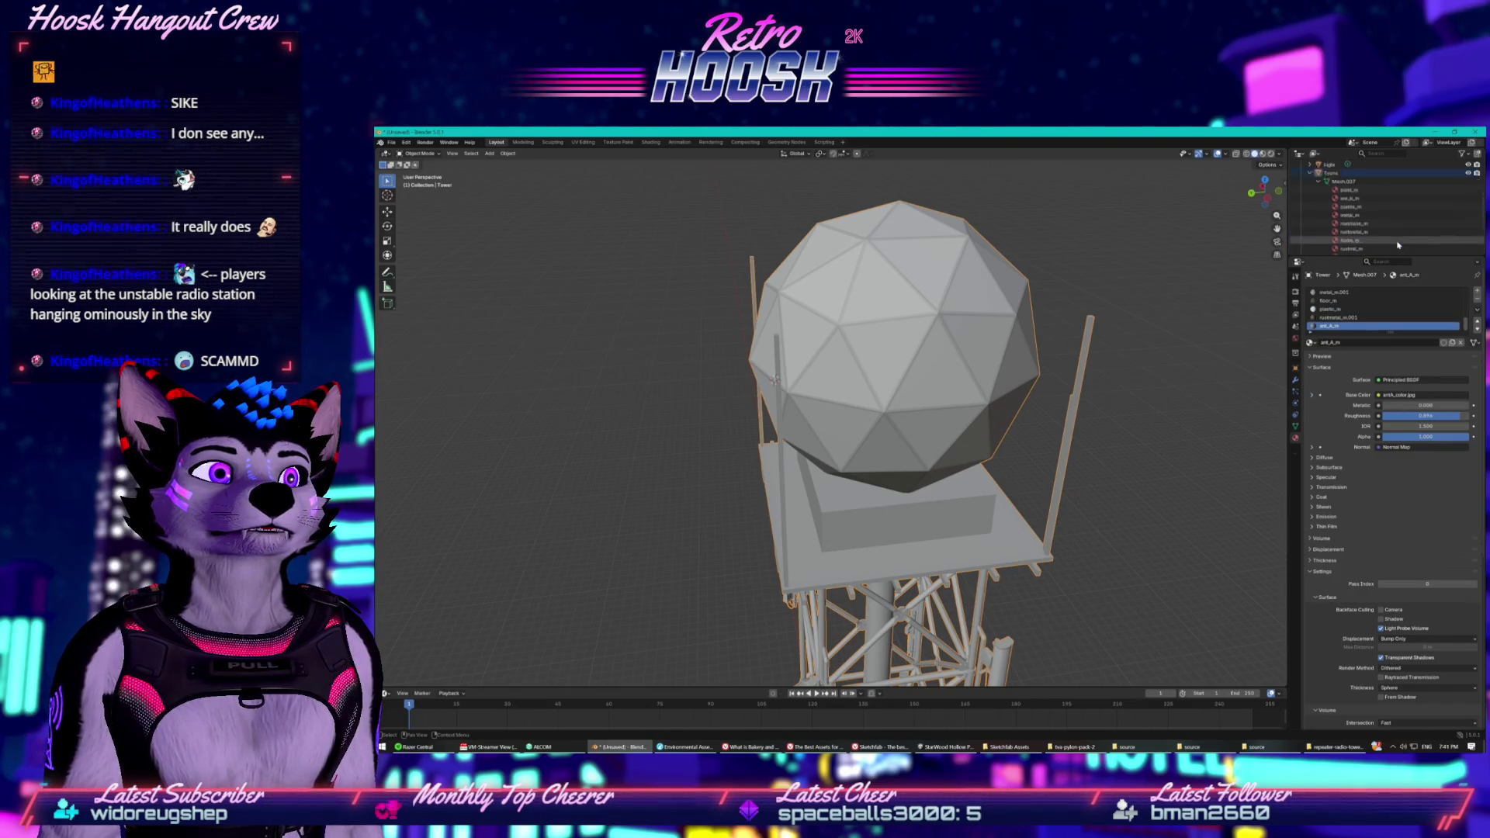
pyautogui.click(1467, 191)
pyautogui.click(1467, 191)
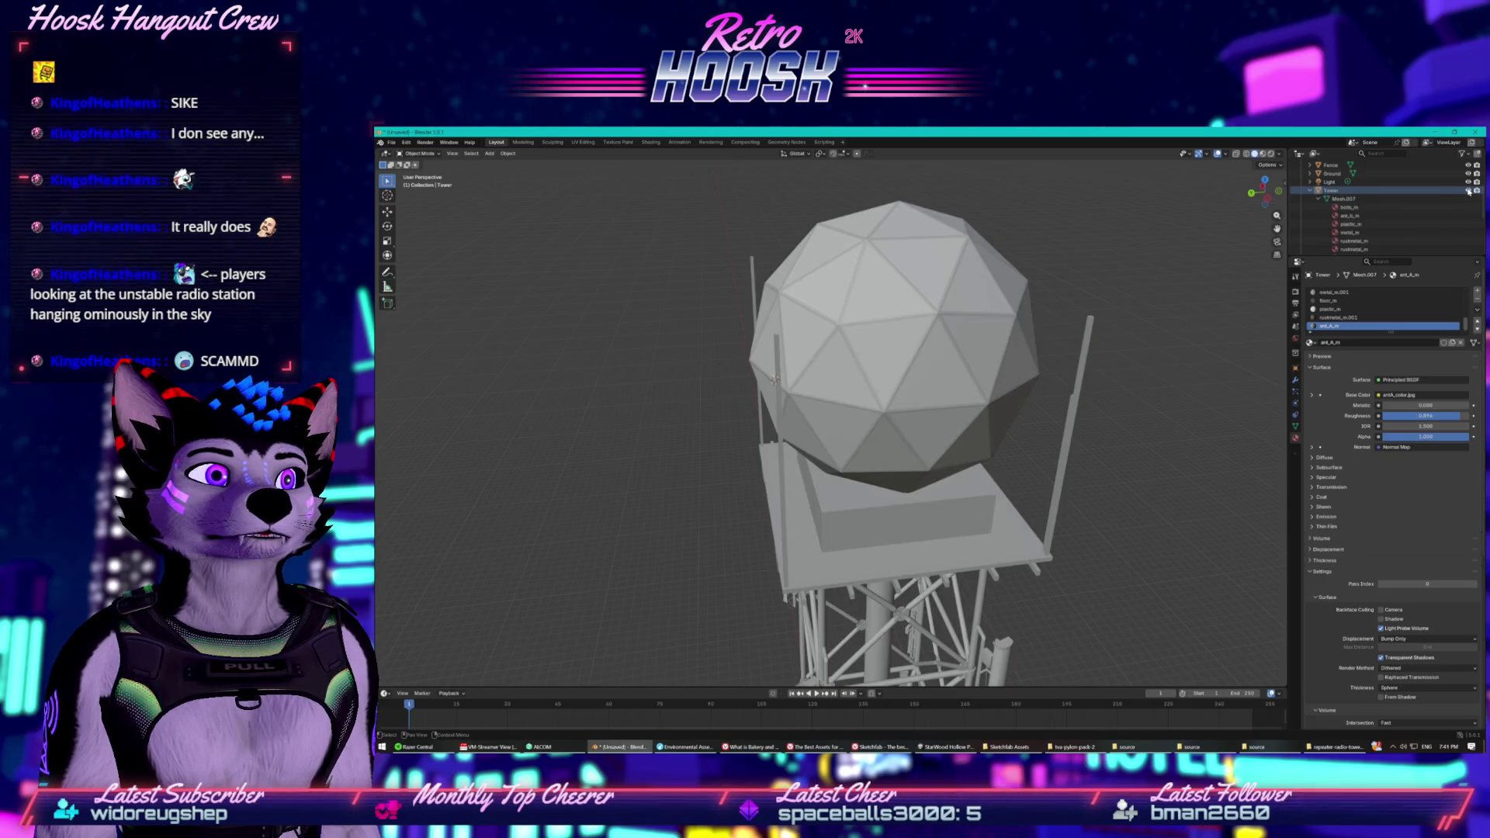
# Select Mesh.007 and switch it from Object Mode to Edit Mode.
pyautogui.click(1328, 199)
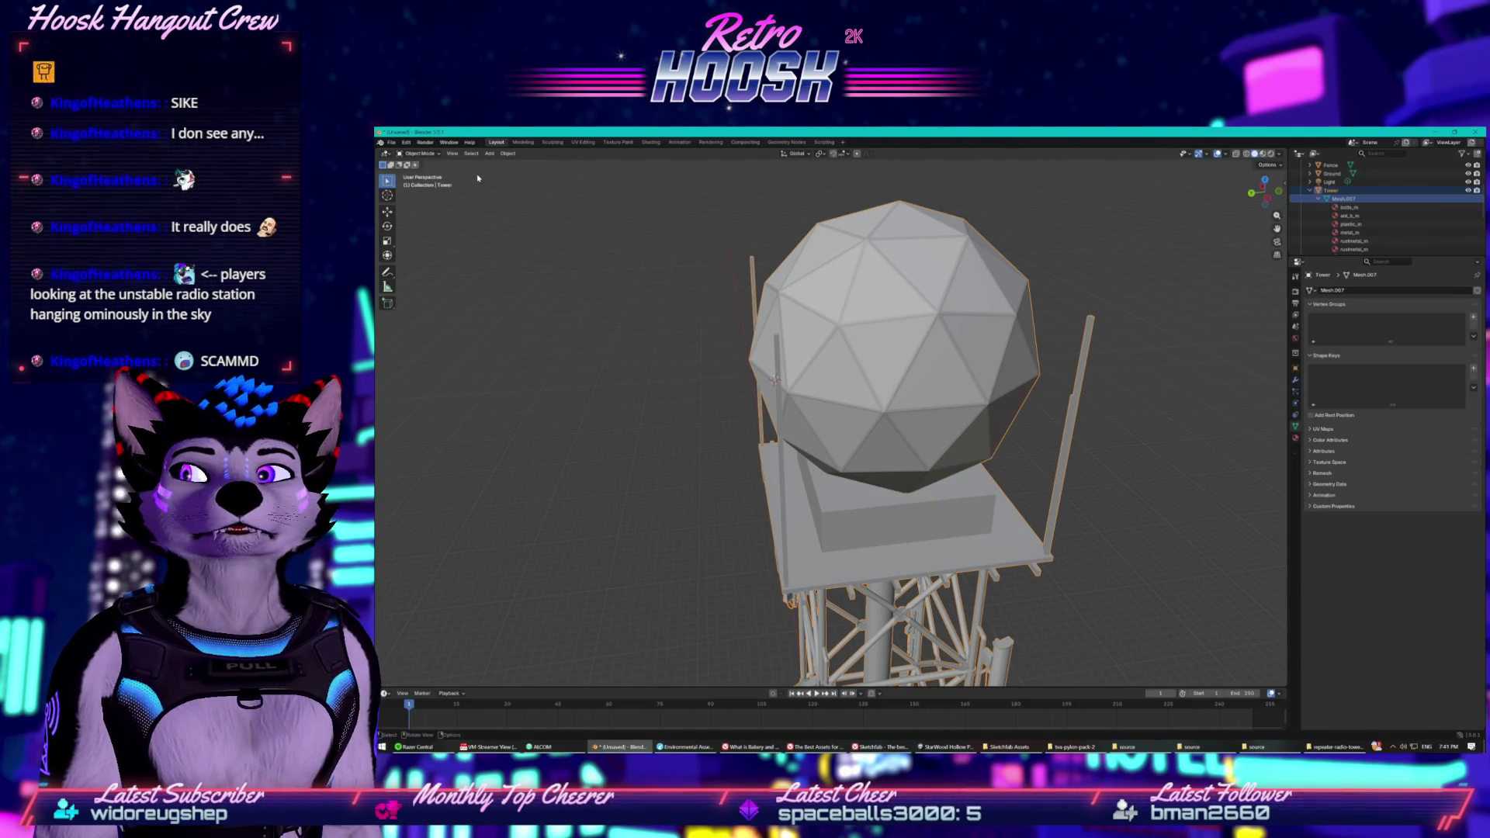
pyautogui.click(420, 153)
pyautogui.click(420, 172)
pyautogui.moveTo(926, 307)
pyautogui.mouseDown()
pyautogui.moveTo(778, 301)
pyautogui.moveTo(968, 287)
pyautogui.mouseUp()
# In Sculpt Mode, drag a dome vertex left with the Elastic Grab brush to crease it.
pyautogui.scroll(5, 916, 304)
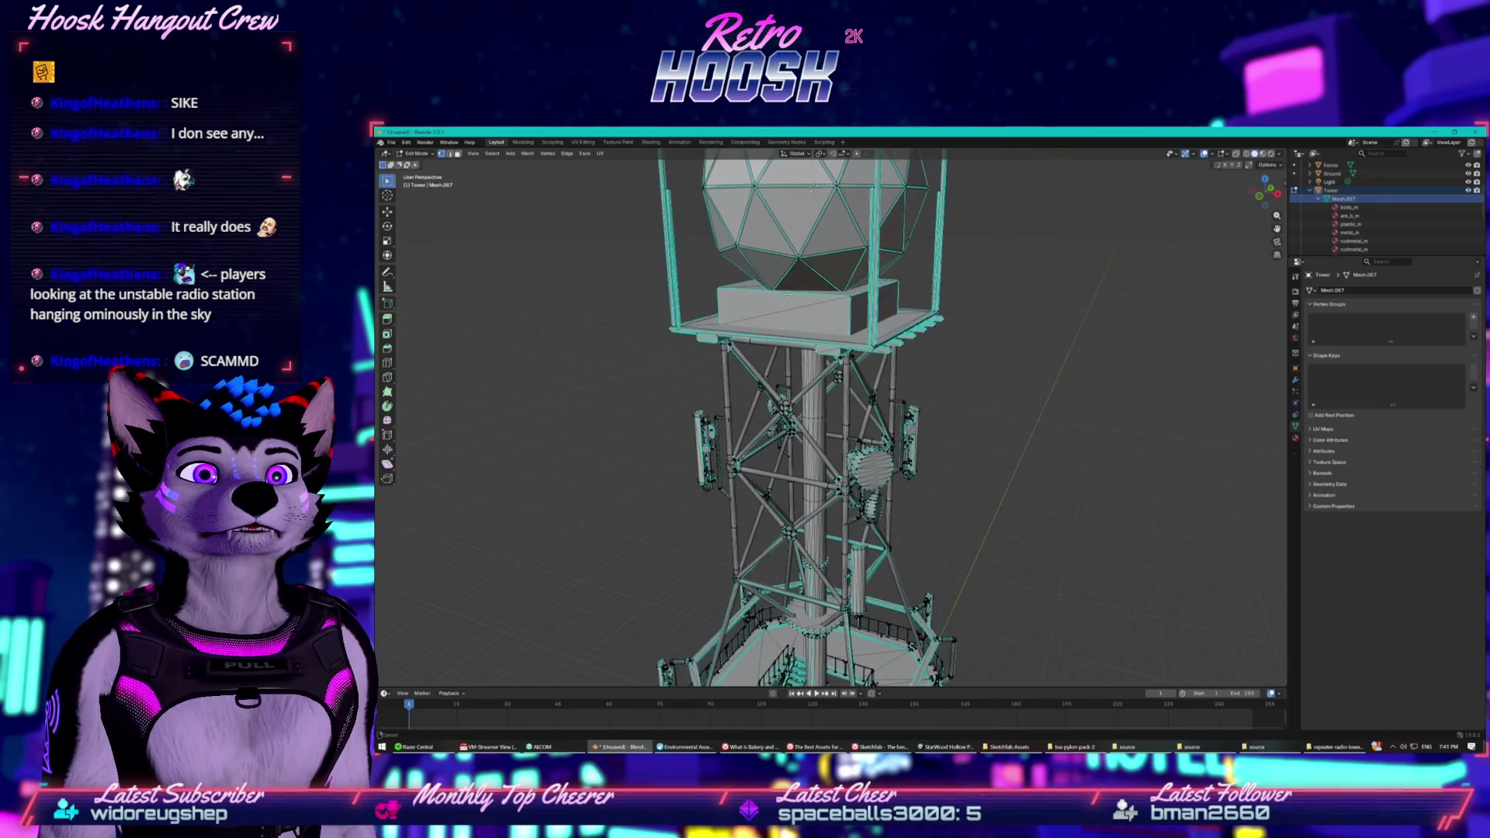
pyautogui.moveTo(911, 279); pyautogui.dragTo(869, 310)
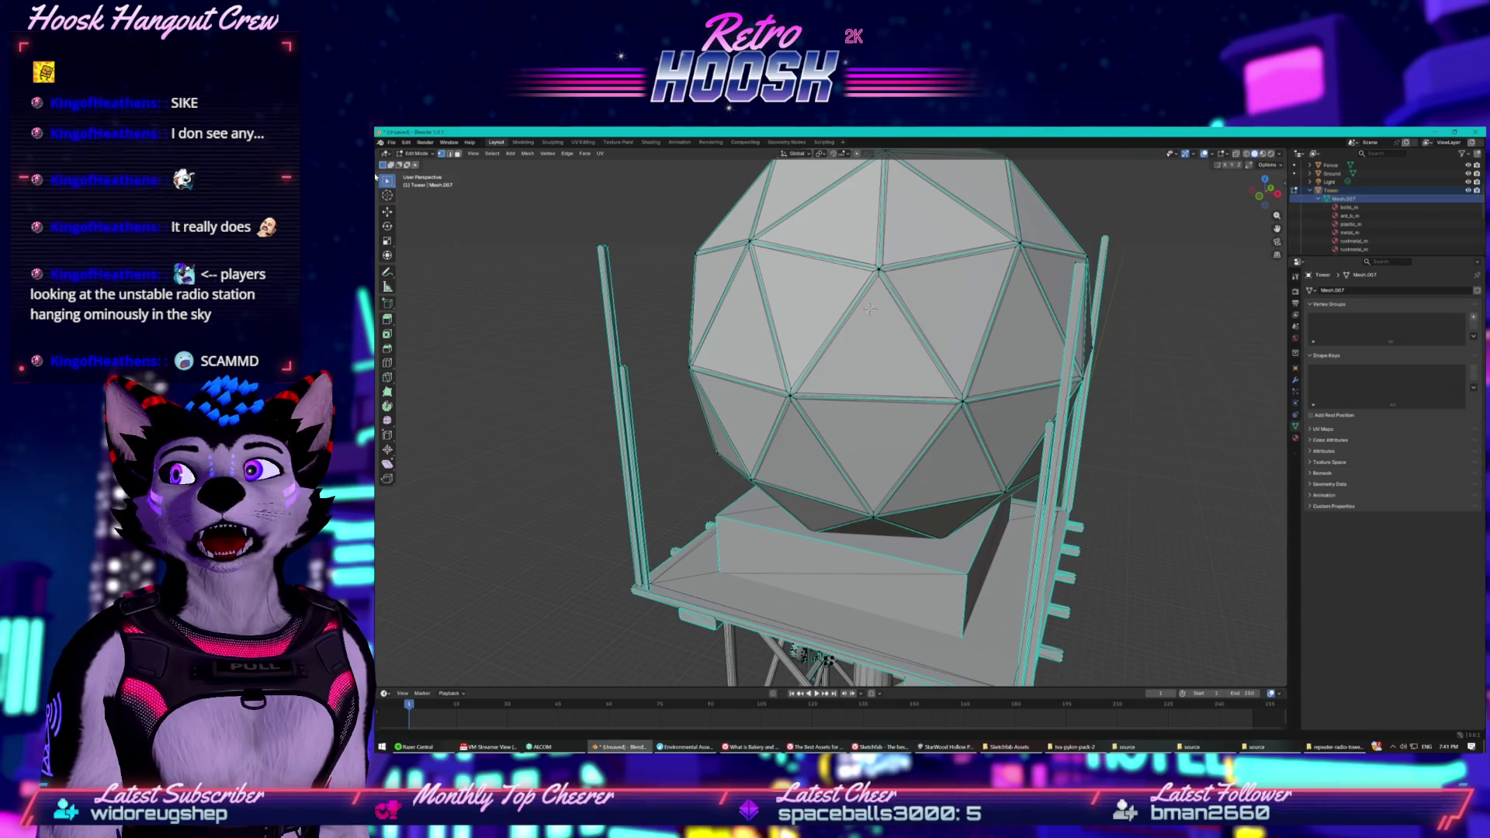
pyautogui.moveTo(470, 297); pyautogui.dragTo(498, 316)
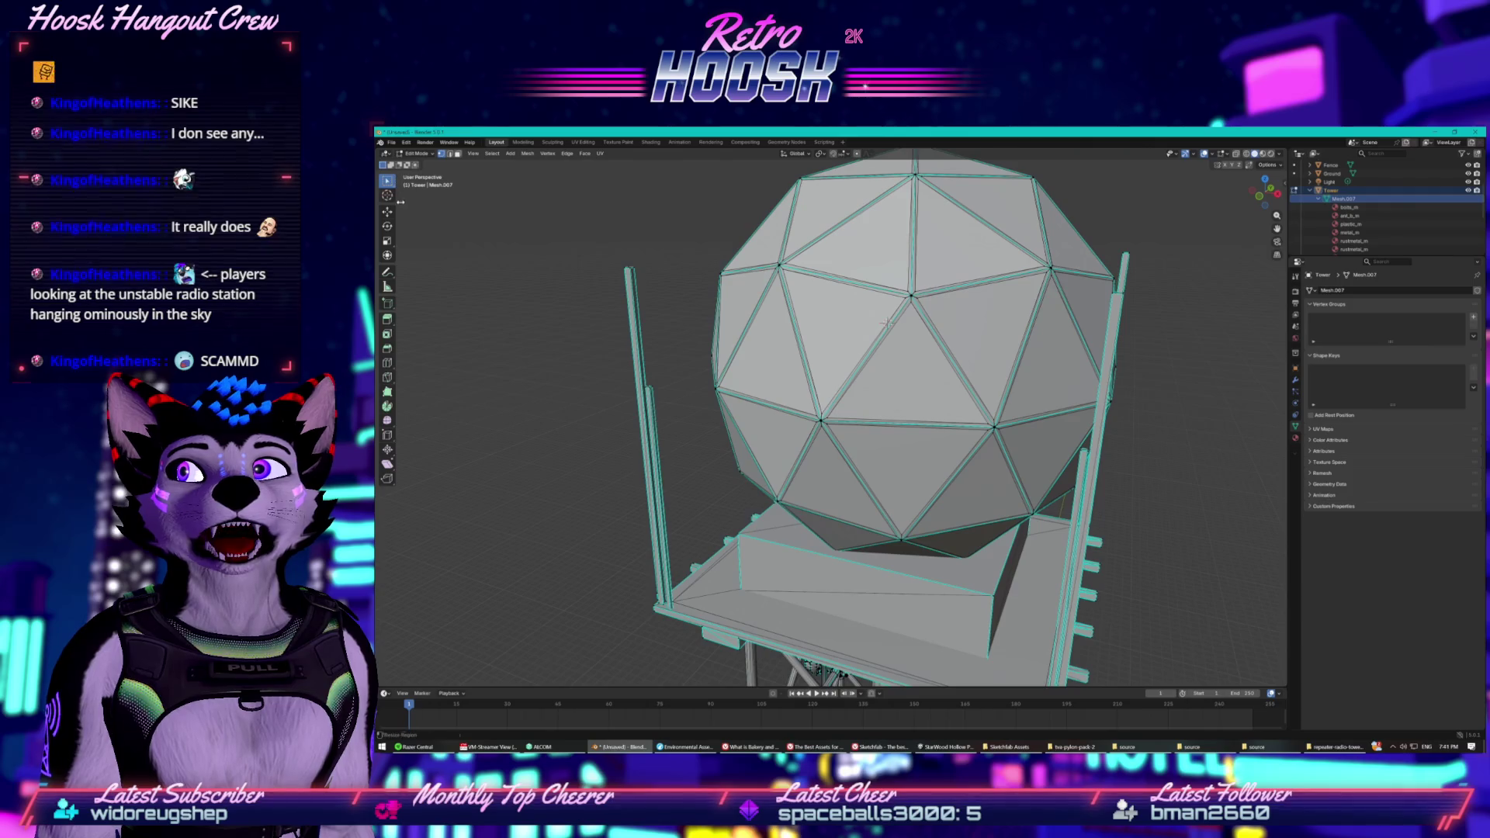
pyautogui.click(426, 159)
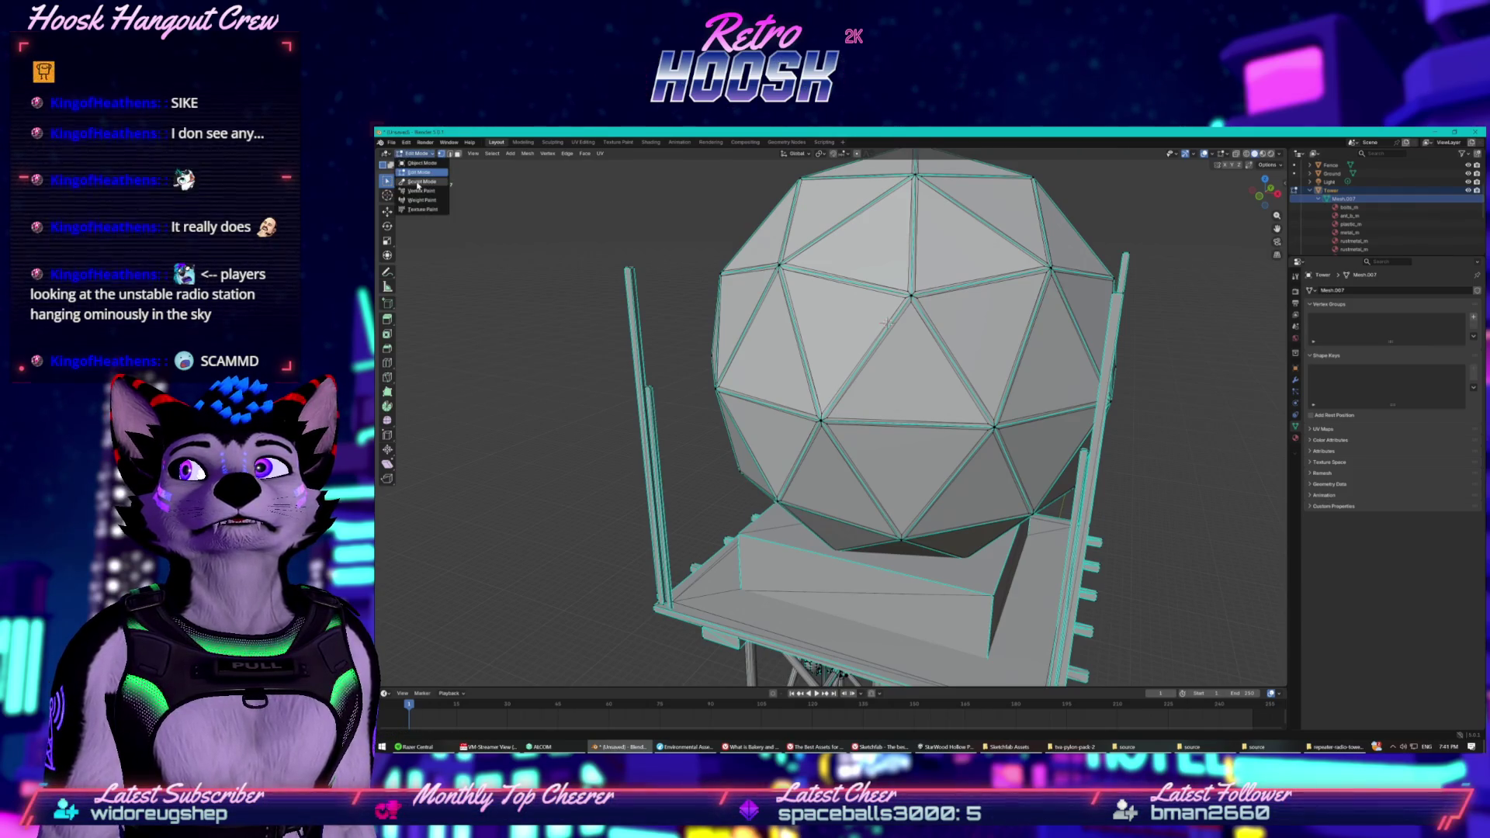
pyautogui.click(422, 183)
pyautogui.moveTo(534, 228); pyautogui.dragTo(904, 232)
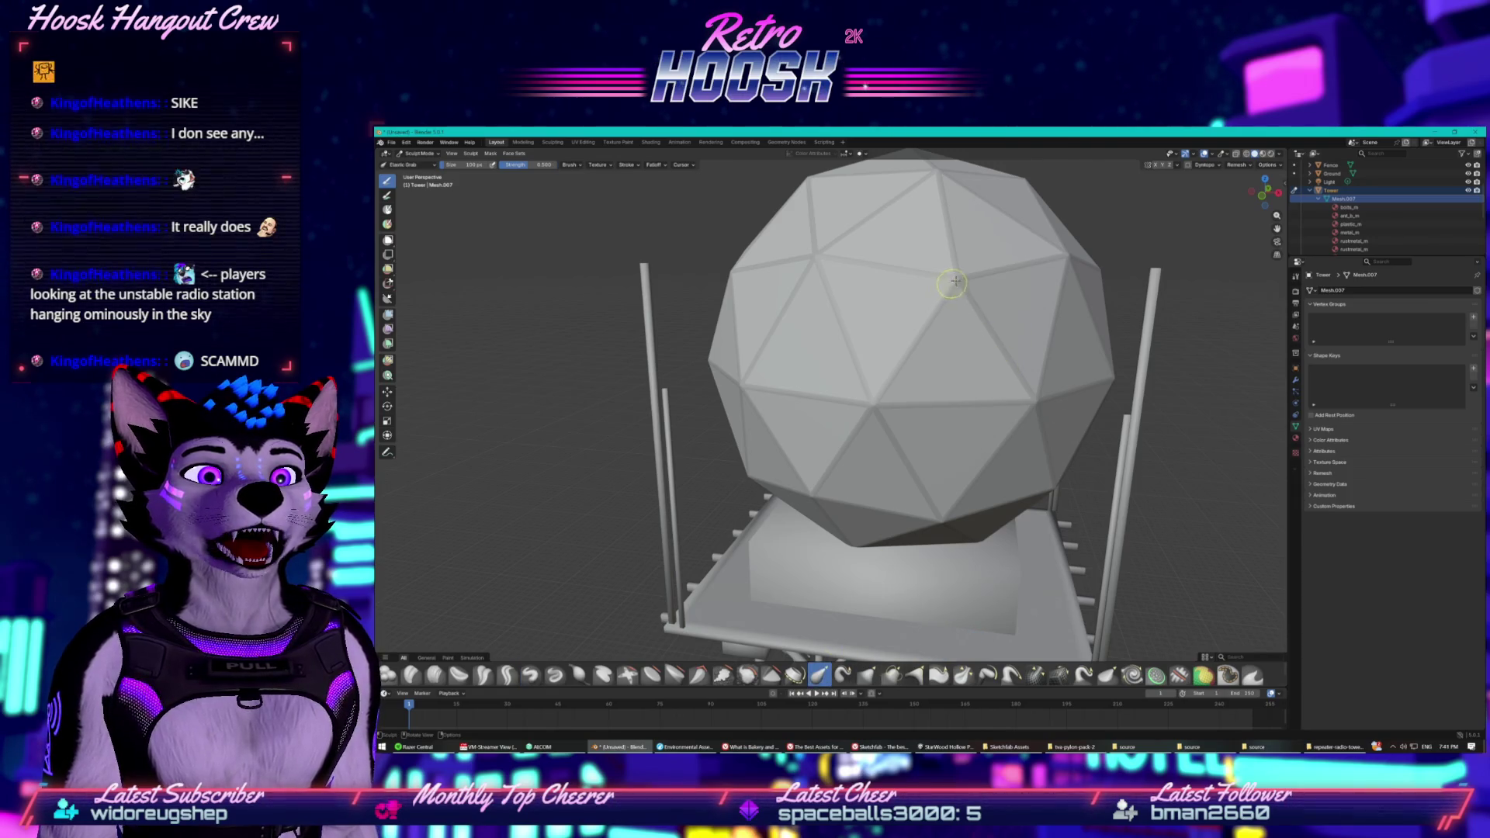
pyautogui.moveTo(953, 283)
pyautogui.mouseDown()
pyautogui.moveTo(799, 279)
pyautogui.moveTo(978, 306)
pyautogui.moveTo(873, 414)
pyautogui.moveTo(1001, 310)
pyautogui.moveTo(842, 276)
pyautogui.mouseUp()
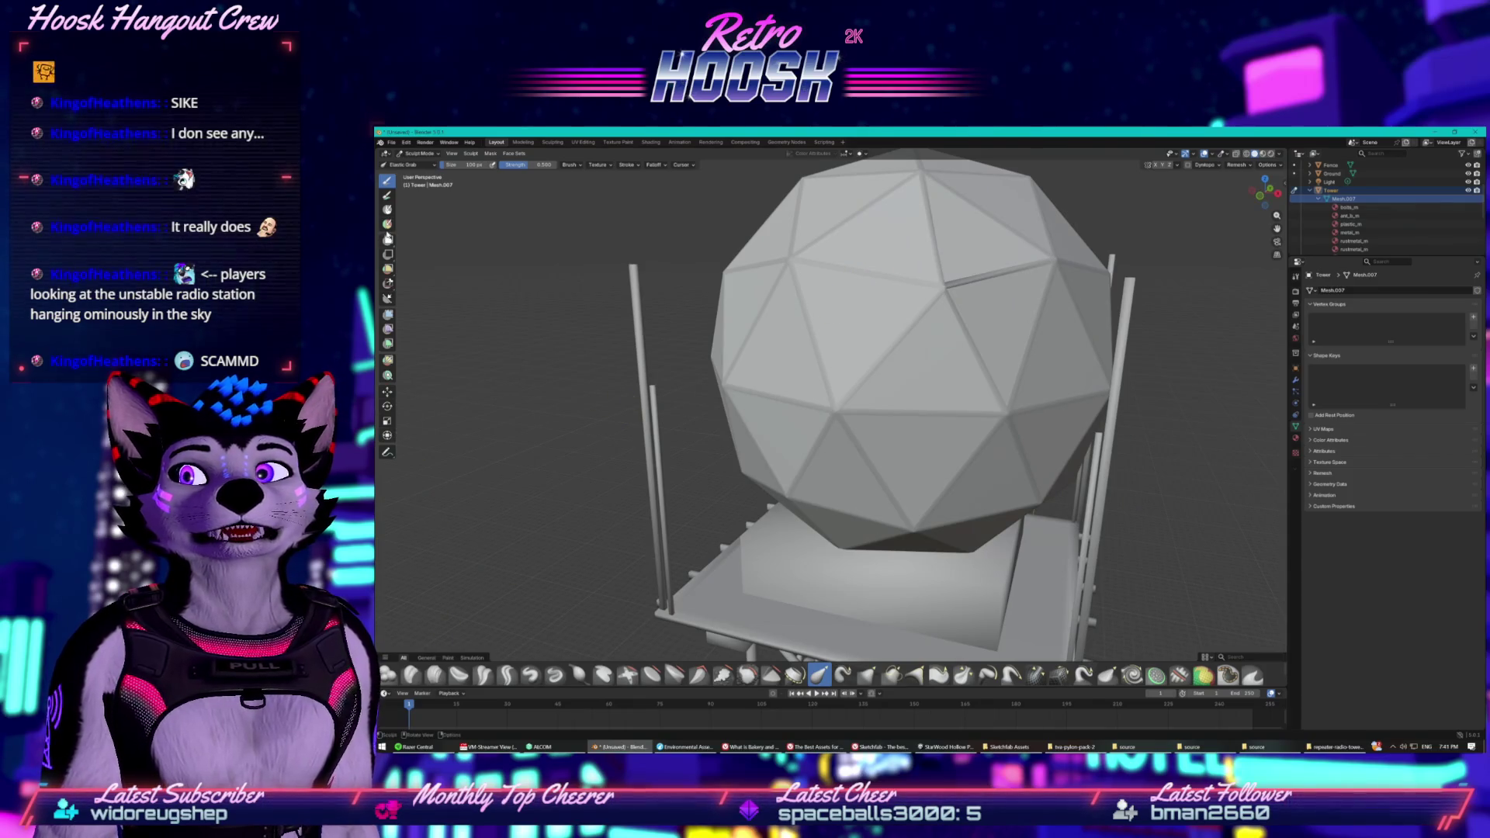
# Return to Edit Mode and select a block of dome faces.
pyautogui.click(419, 153)
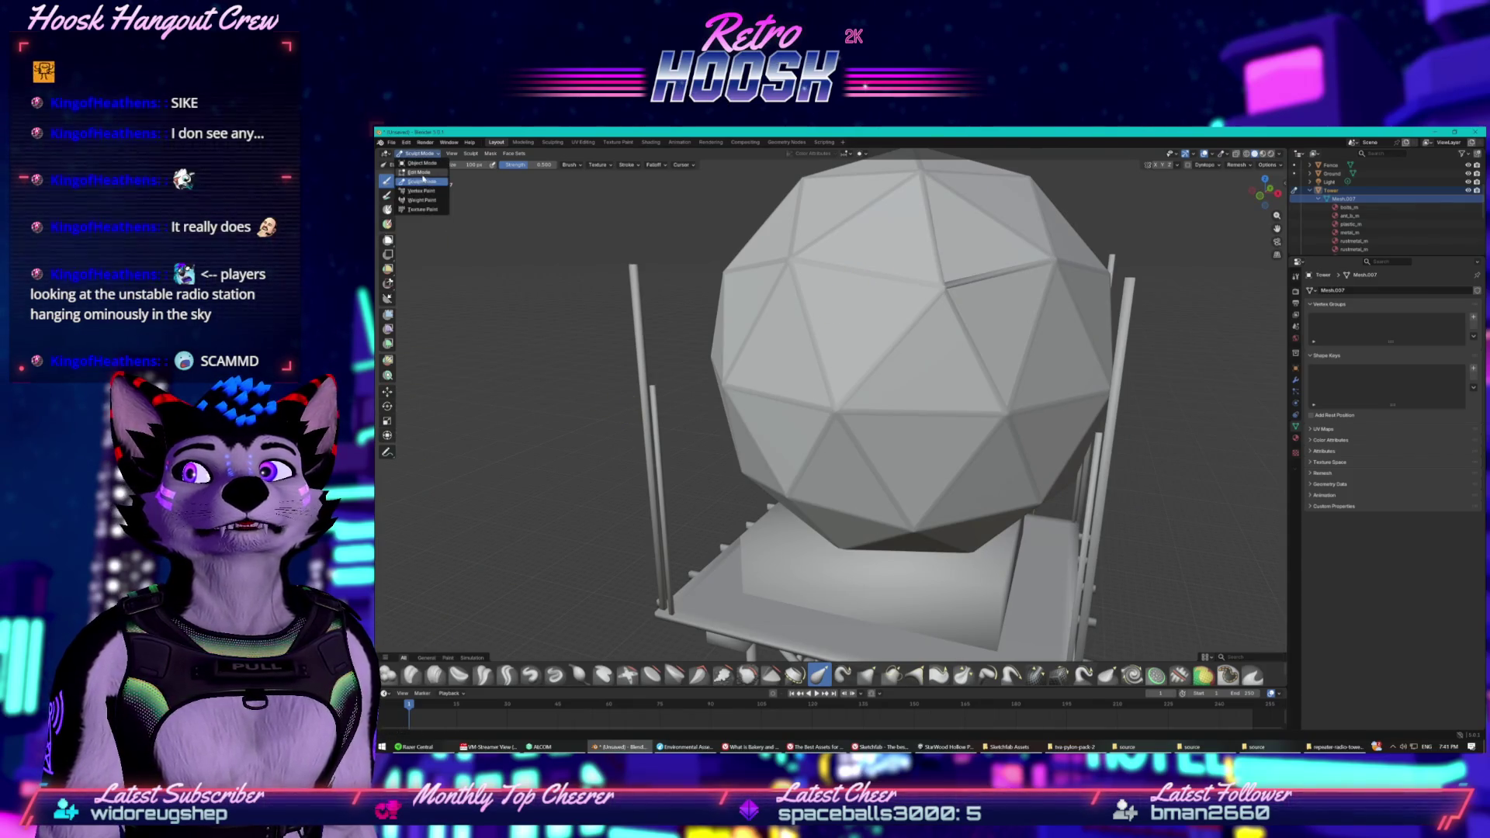
pyautogui.click(419, 171)
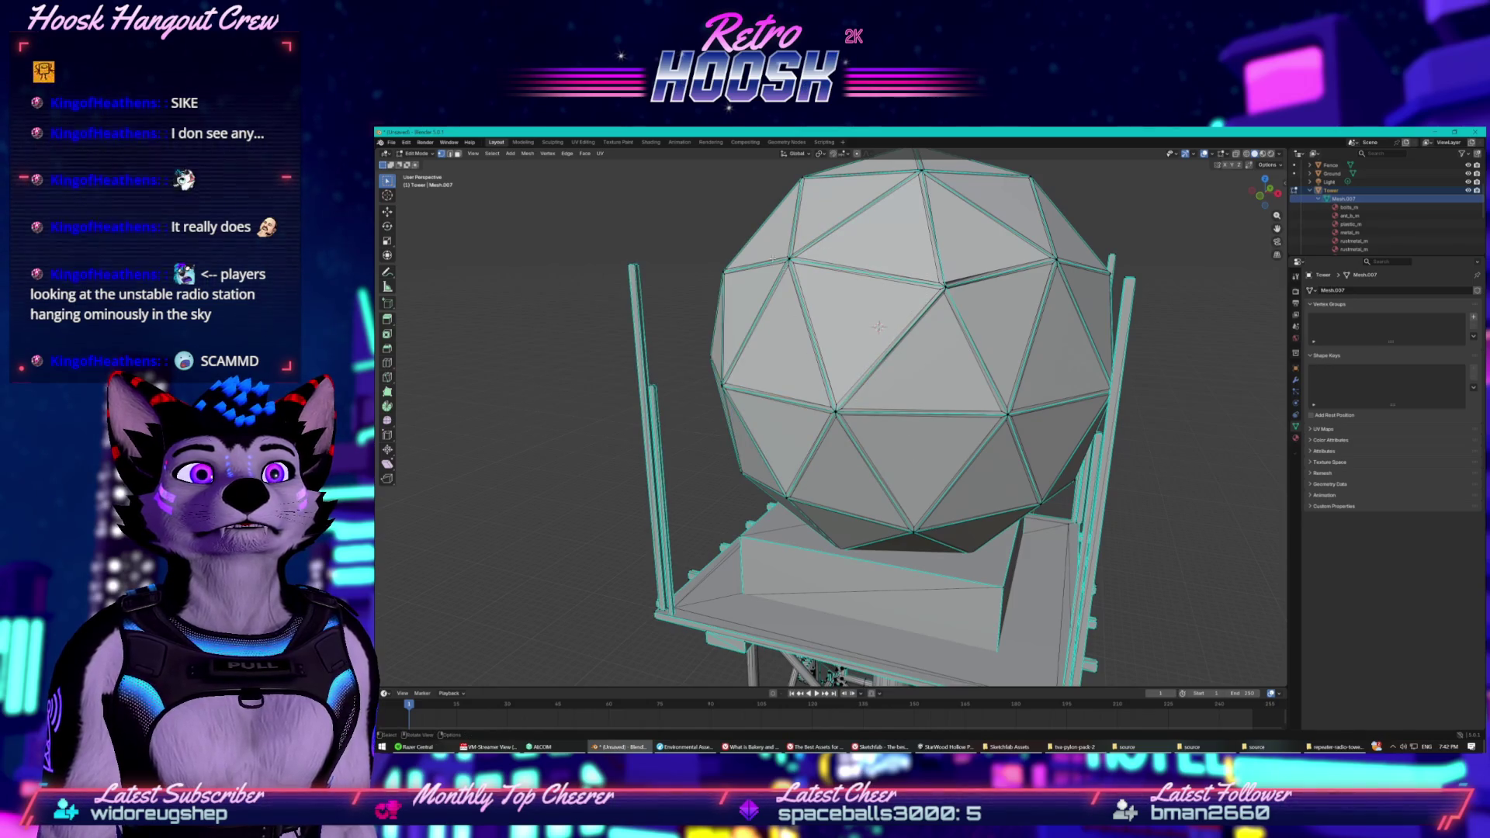
pyautogui.moveTo(1032, 426); pyautogui.dragTo(1032, 425)
# Box-select more dome faces, then apply Dissolve Faces and Dissolve Vertices to them.
pyautogui.moveTo(715, 187)
pyautogui.mouseDown()
pyautogui.moveTo(863, 465)
pyautogui.moveTo(1022, 448)
pyautogui.mouseUp()
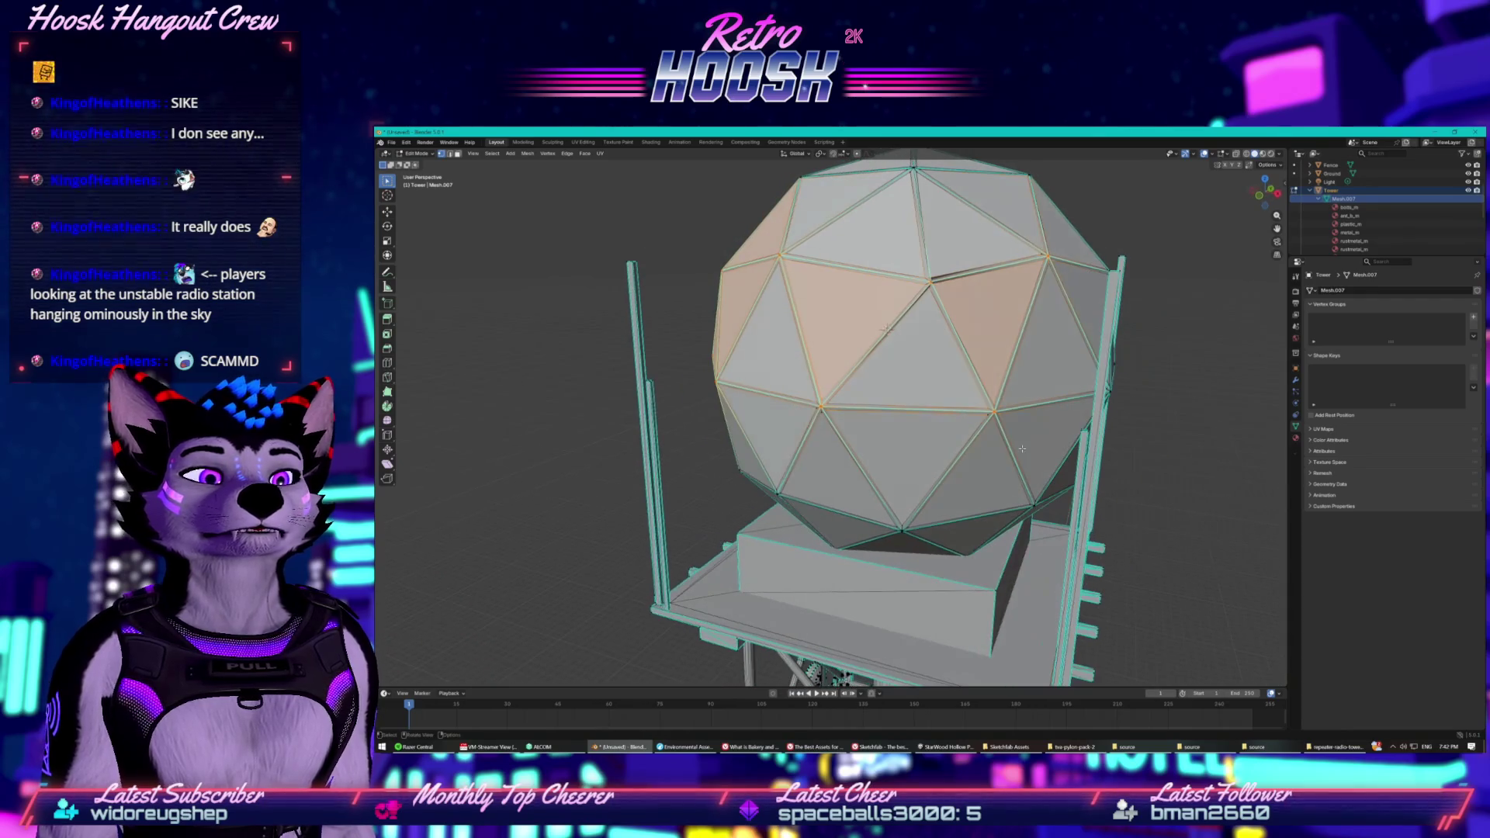
pyautogui.press('x')
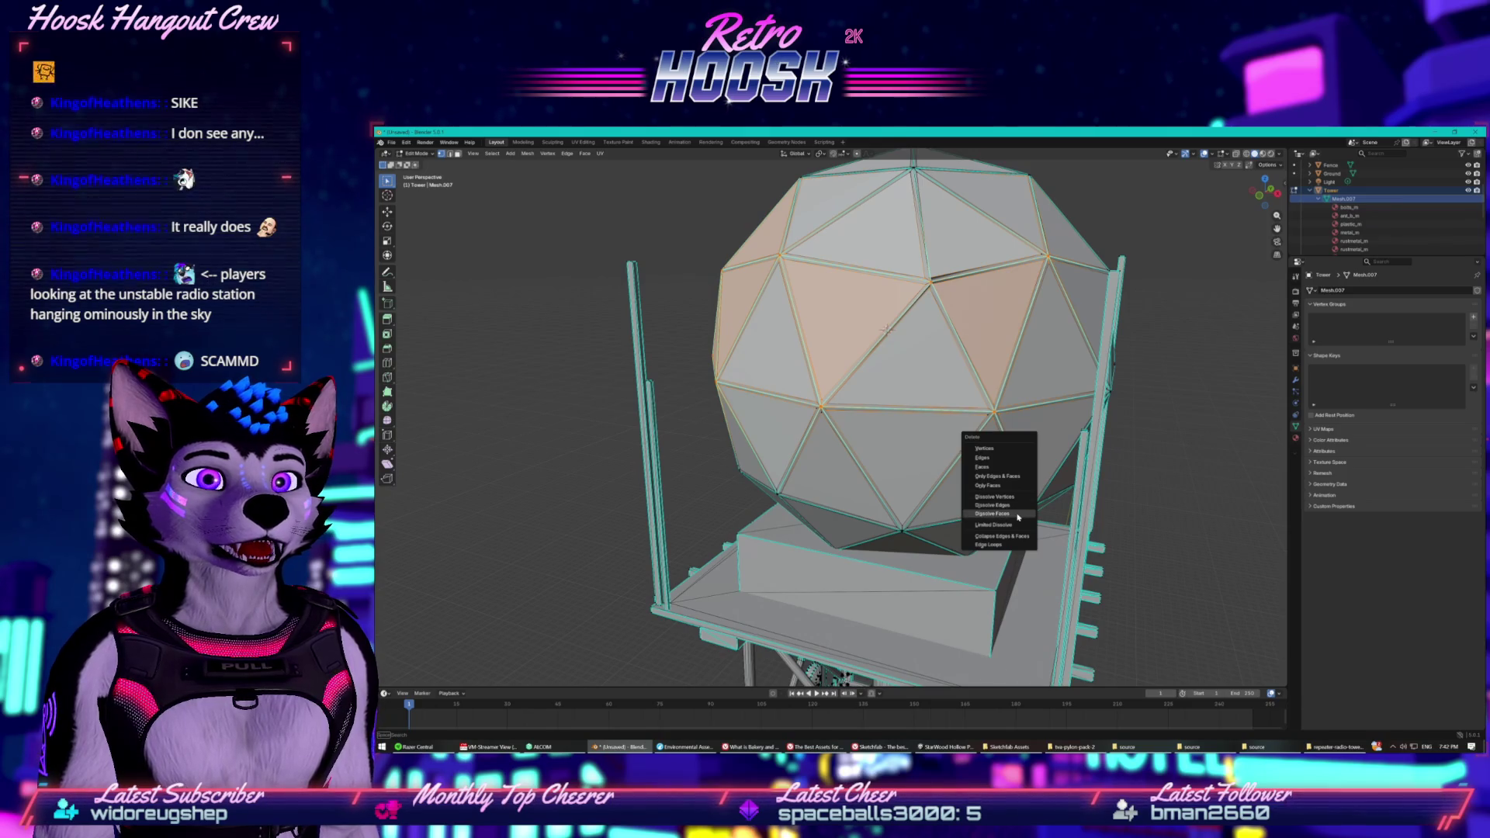
pyautogui.click(1017, 515)
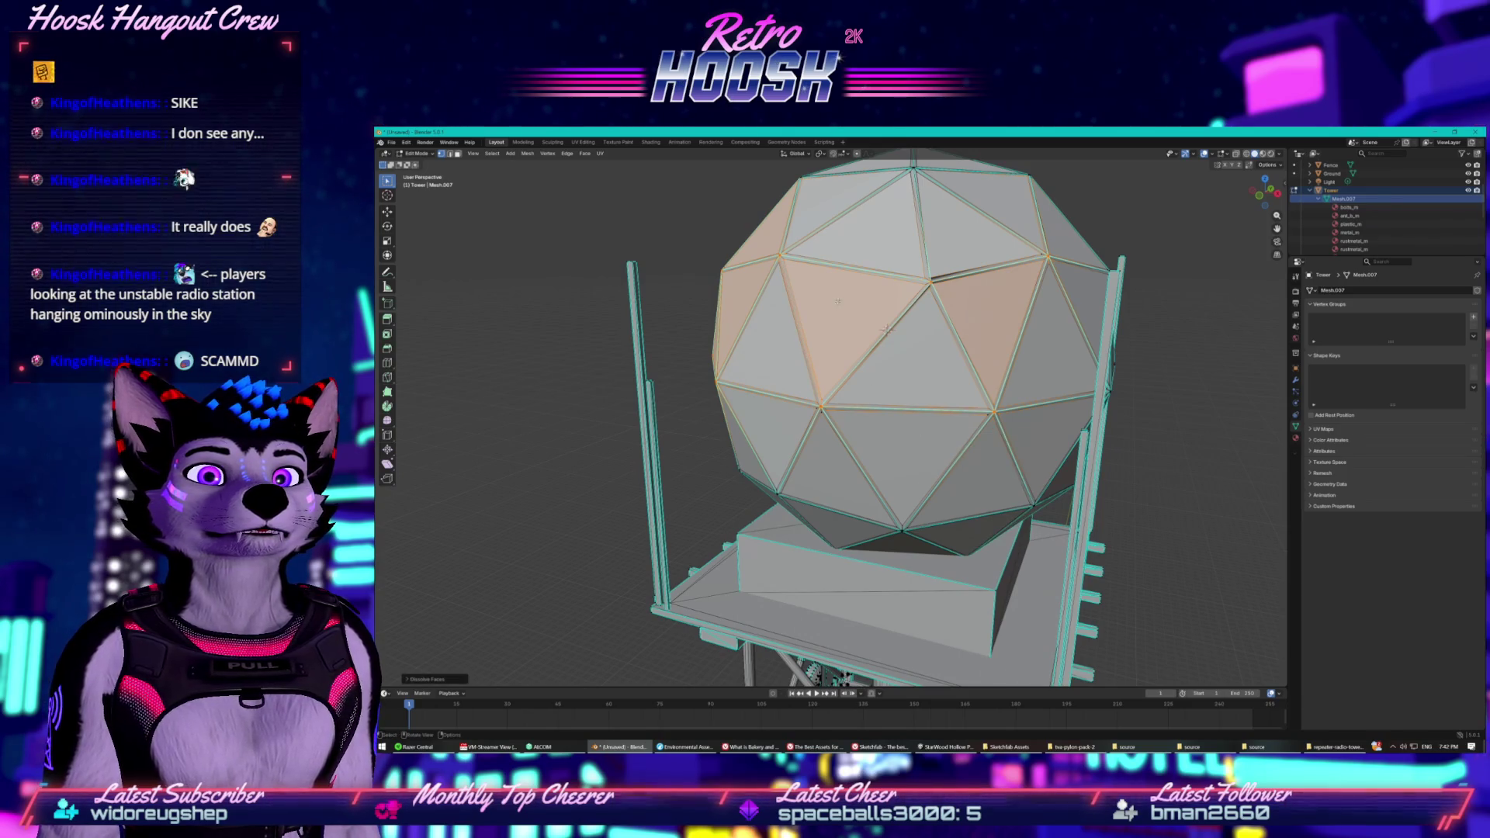
pyautogui.hotkey('ctrl', 'v')
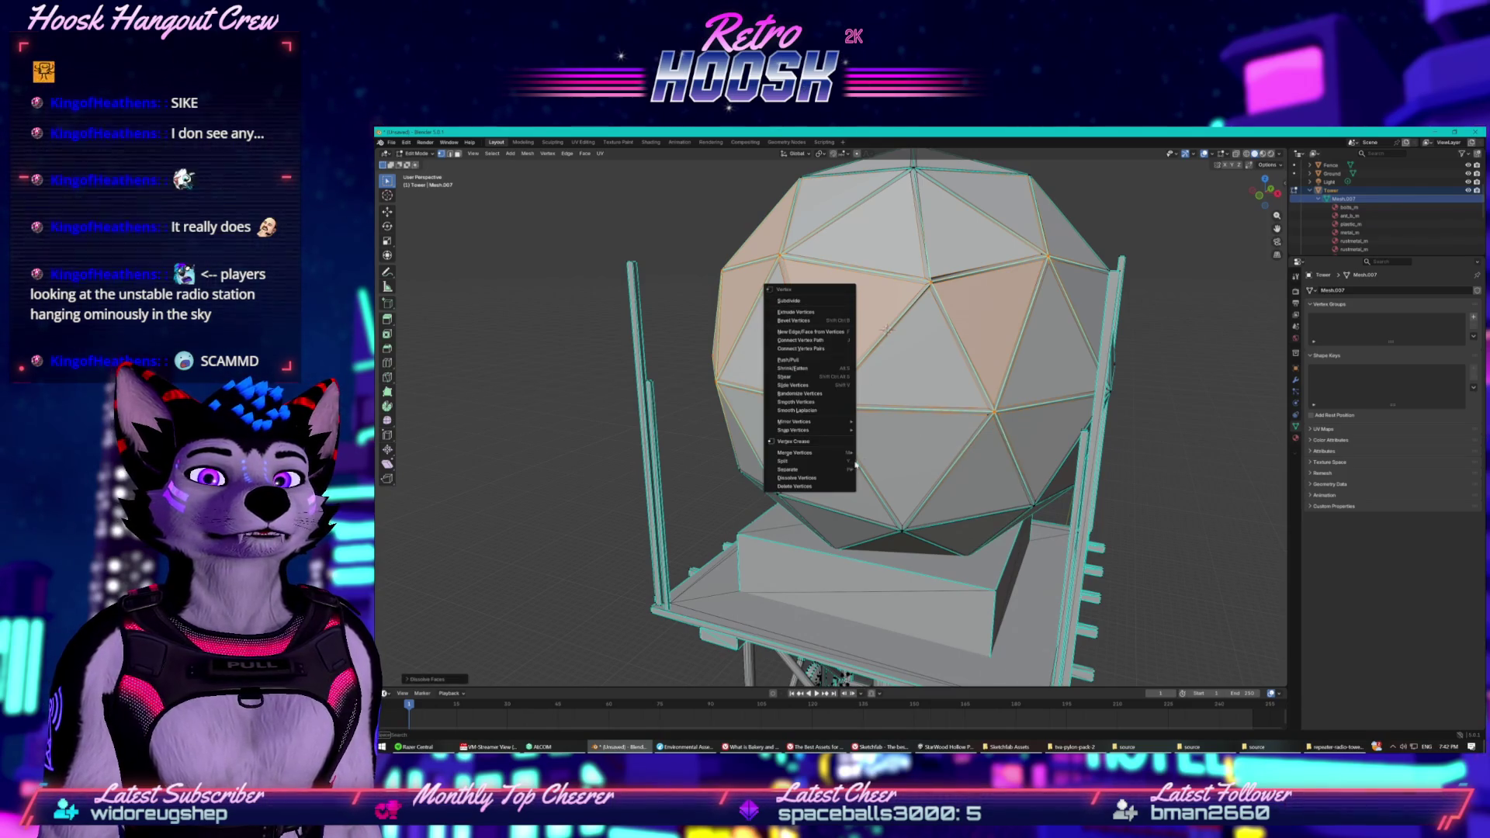
pyautogui.click(821, 478)
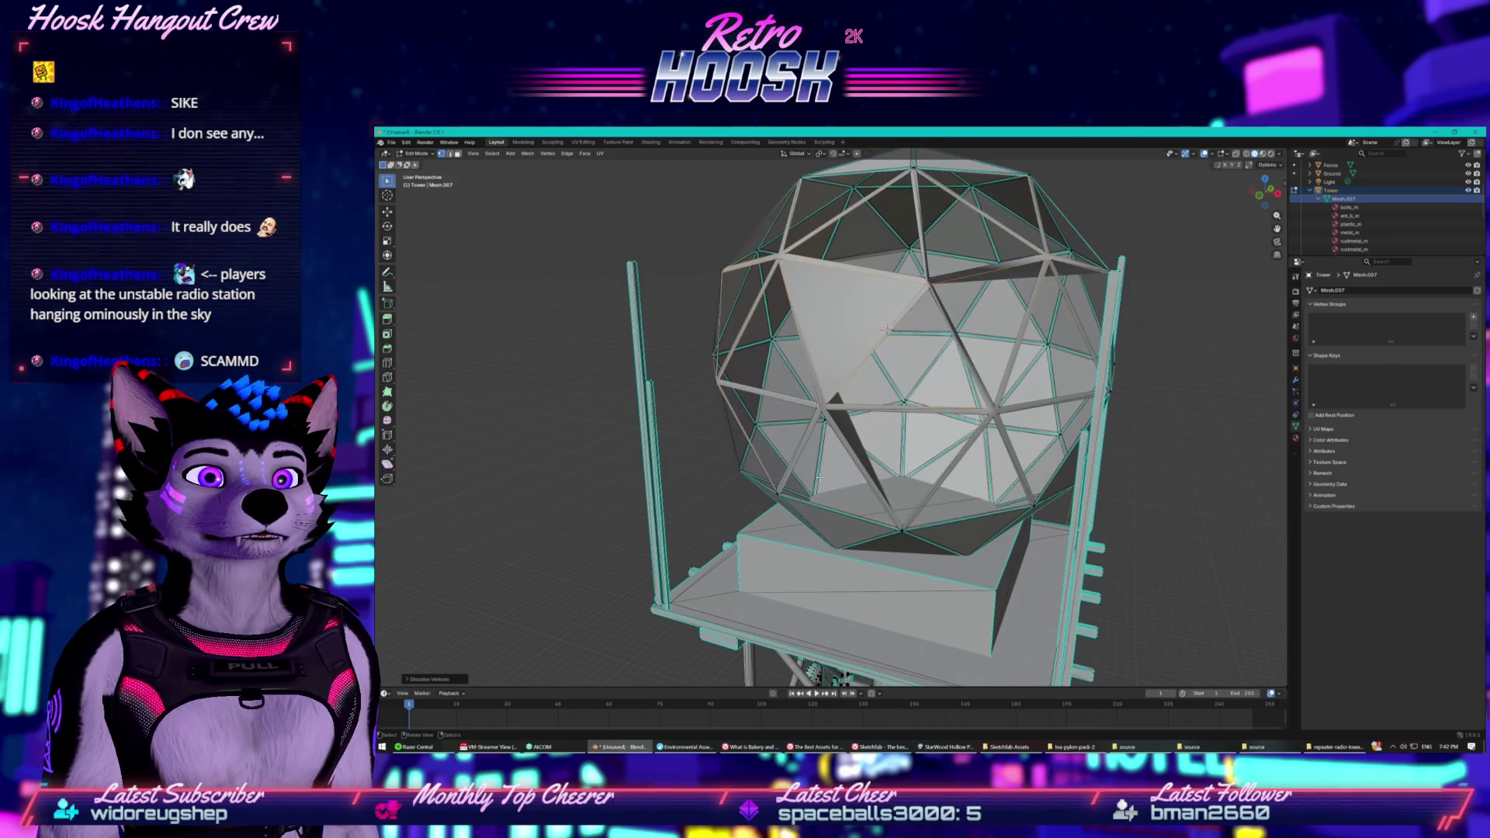
# Orbit around the dome, box-select another region and bring up the Vertex menu.
pyautogui.moveTo(874, 426); pyautogui.dragTo(840, 366)
pyautogui.moveTo(721, 200)
pyautogui.mouseDown()
pyautogui.moveTo(935, 372)
pyautogui.moveTo(888, 355)
pyautogui.moveTo(970, 347)
pyautogui.mouseUp()
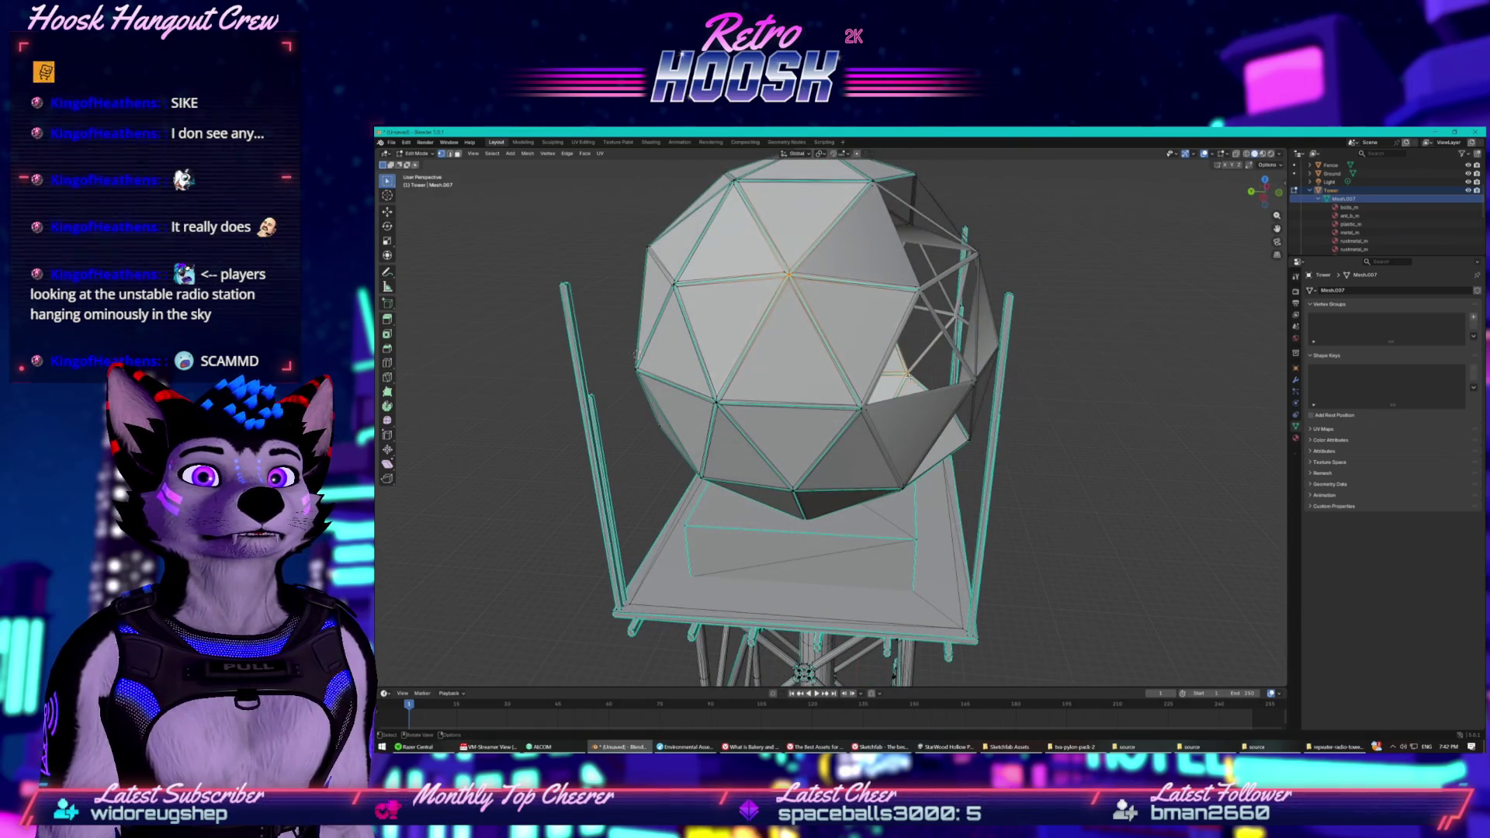
pyautogui.rightClick(793, 321)
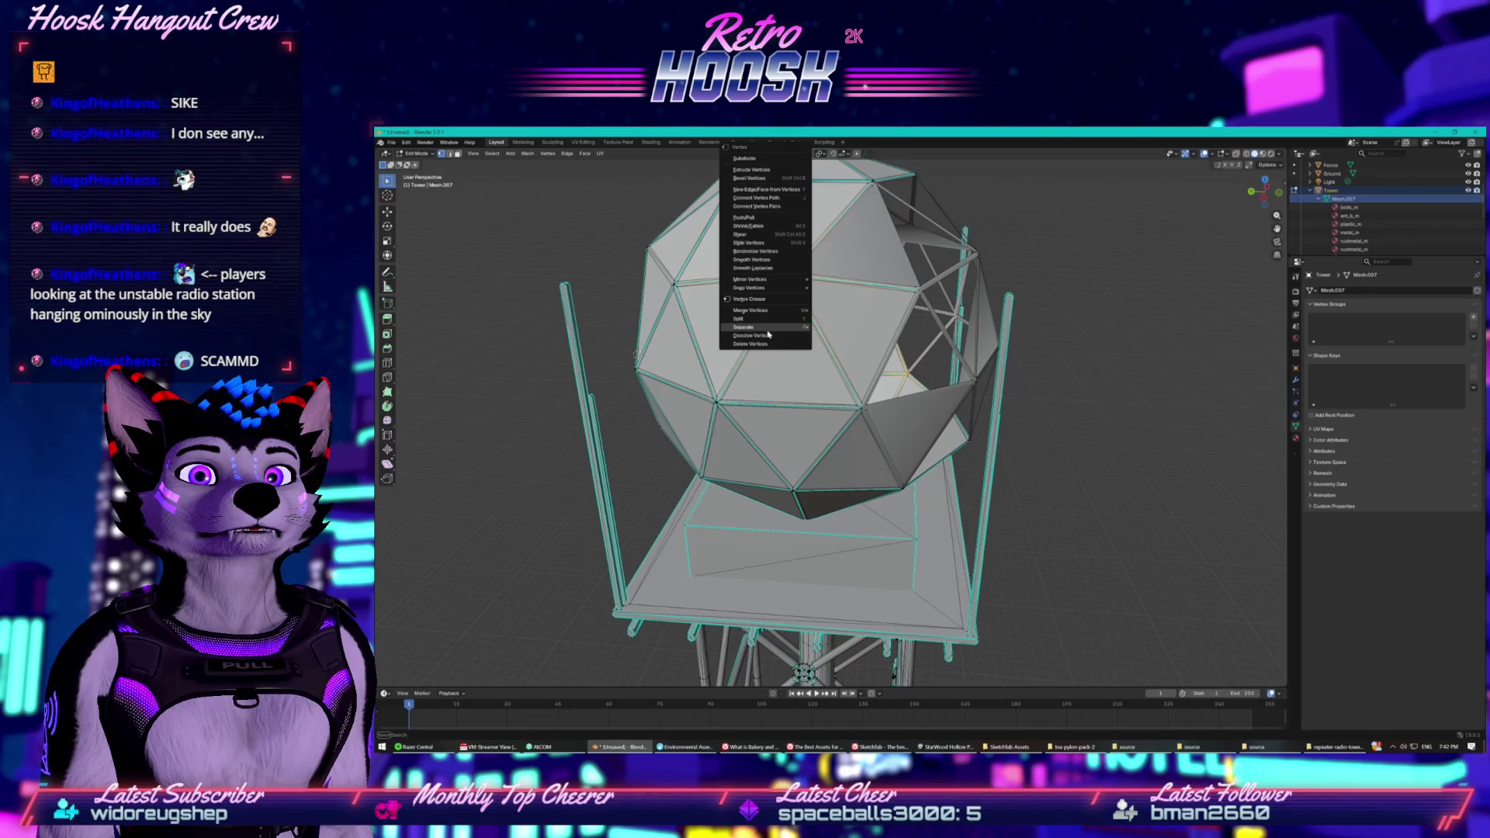
# Dissolve the selected dome vertices, then delete another selection of dome vertices.
pyautogui.click(767, 339)
pyautogui.moveTo(767, 338); pyautogui.dragTo(871, 330)
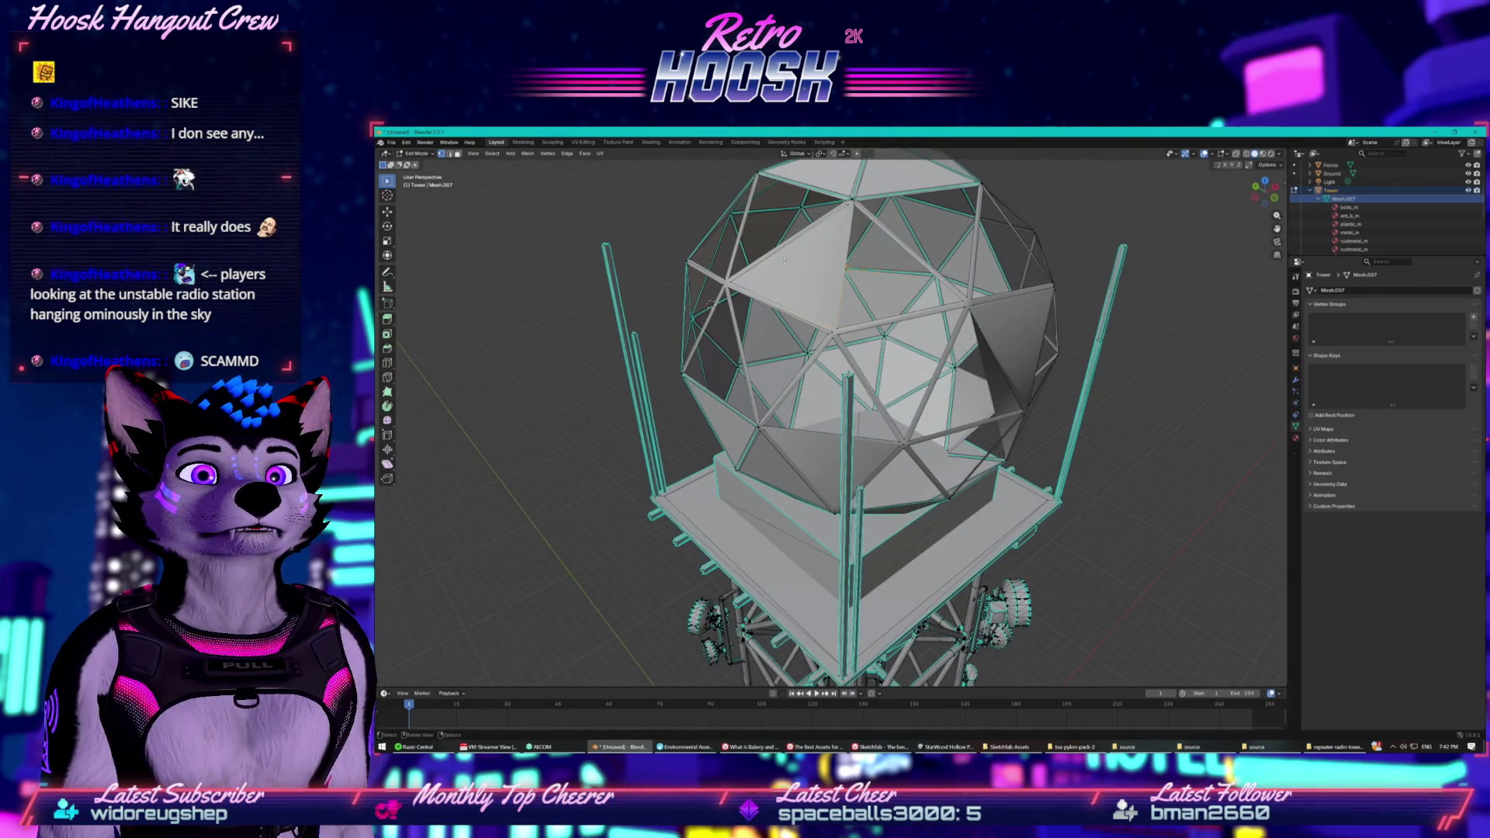
pyautogui.rightClick(764, 335)
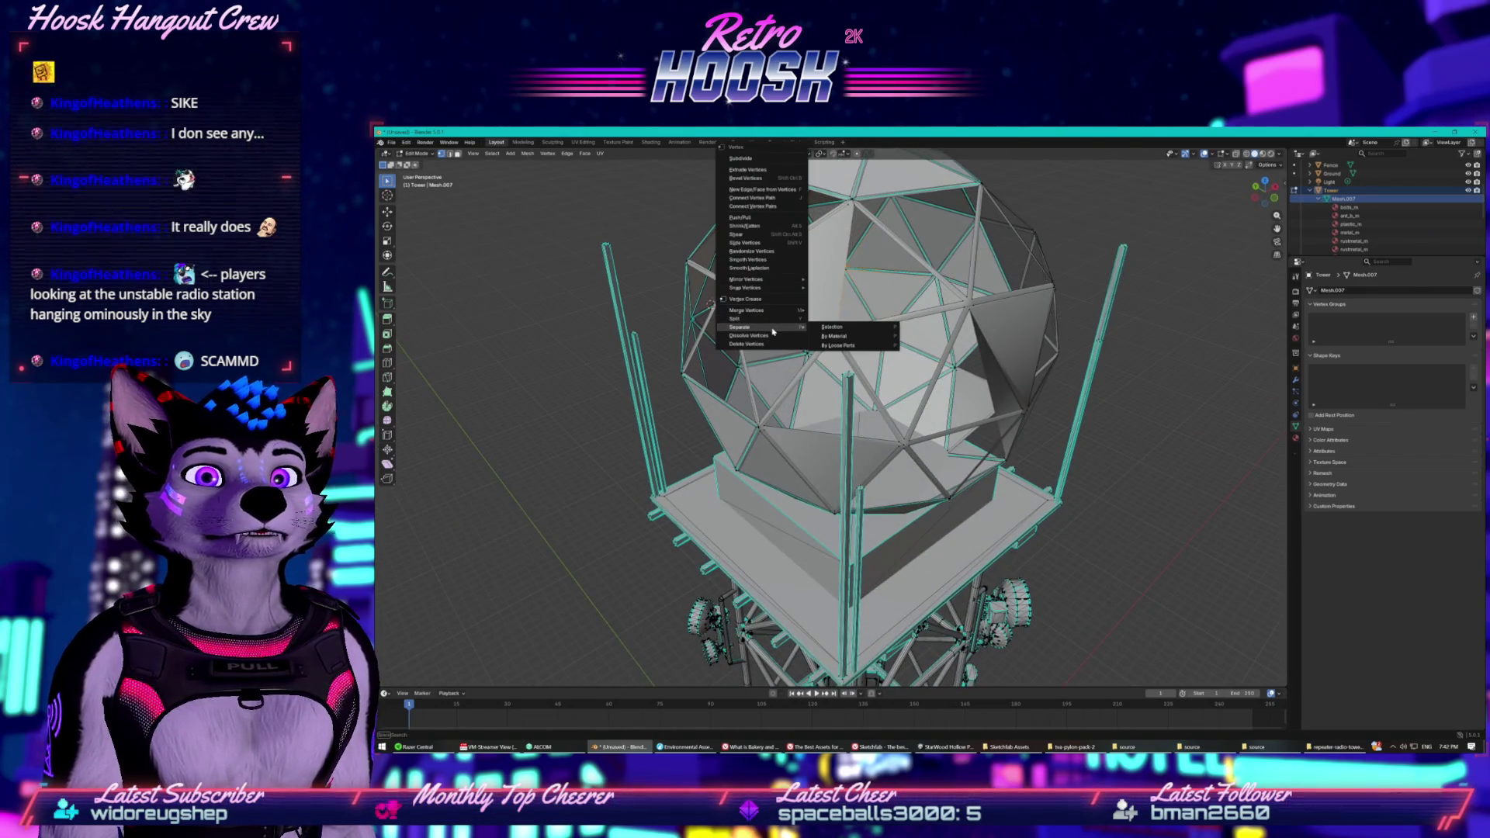
pyautogui.click(793, 337)
pyautogui.moveTo(793, 337)
pyautogui.mouseDown()
pyautogui.moveTo(948, 317)
pyautogui.moveTo(749, 280)
pyautogui.moveTo(698, 225)
pyautogui.moveTo(803, 368)
pyautogui.moveTo(700, 339)
pyautogui.moveTo(735, 332)
pyautogui.mouseUp()
# Select a top vertex of the dome and dissolve it to open a hole.
pyautogui.click(675, 208)
pyautogui.hotkey('ctrl', 'v')
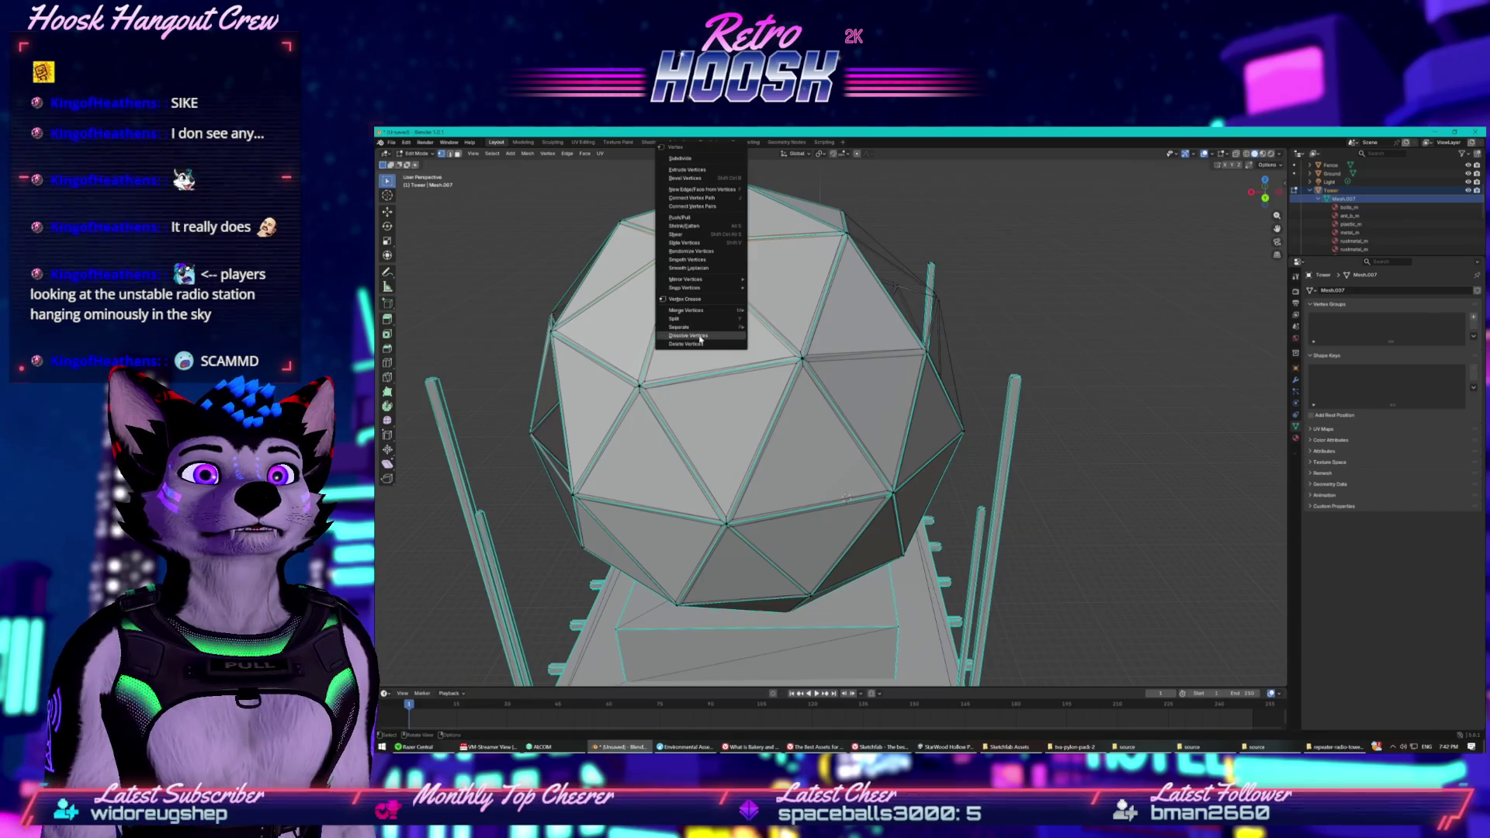
pyautogui.click(700, 335)
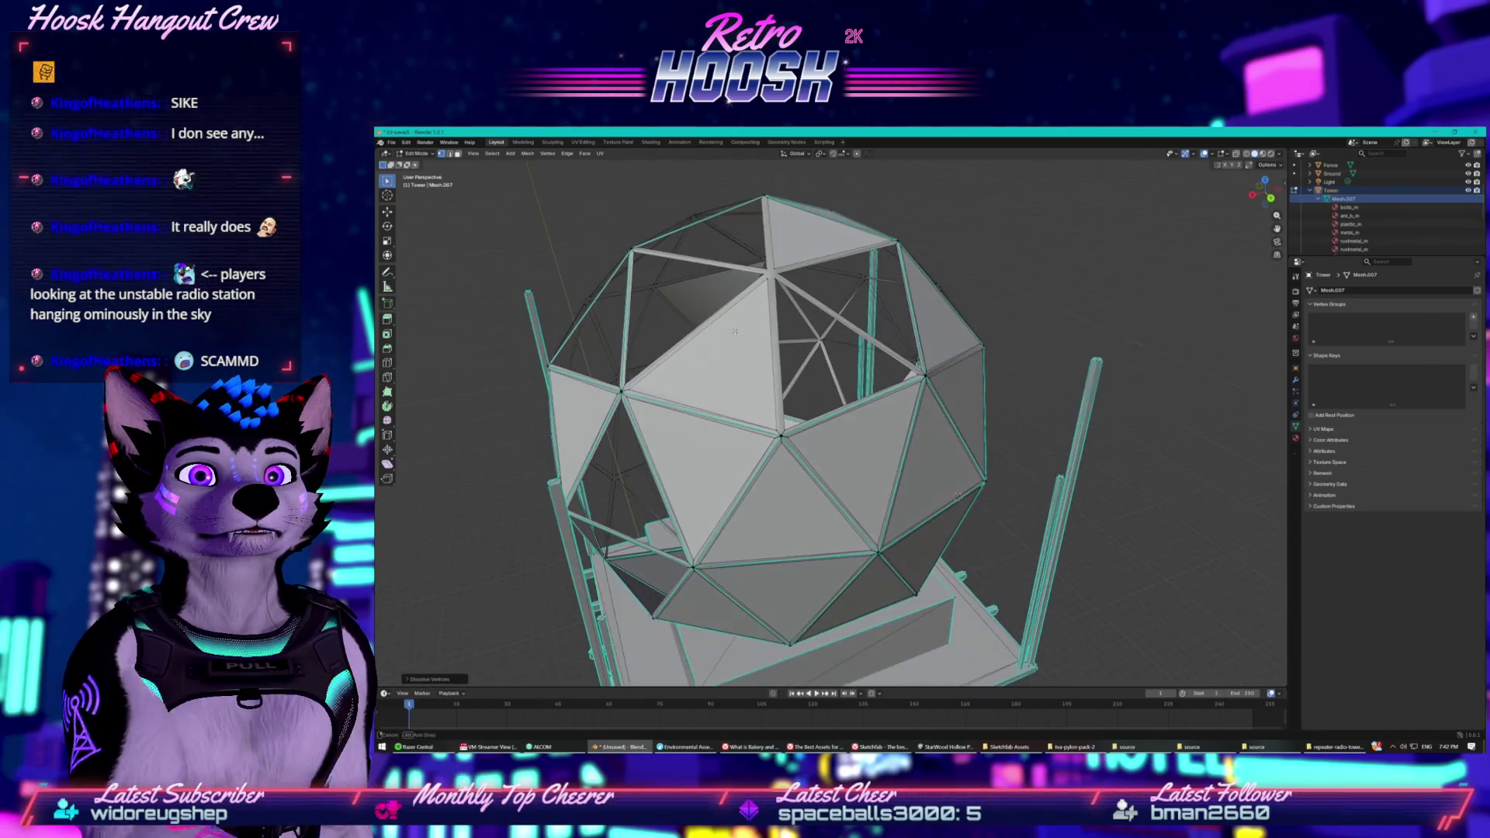
# Box-select the top dome vertices and delete them.
pyautogui.moveTo(683, 186); pyautogui.dragTo(796, 247)
pyautogui.hotkey('ctrl', 'v')
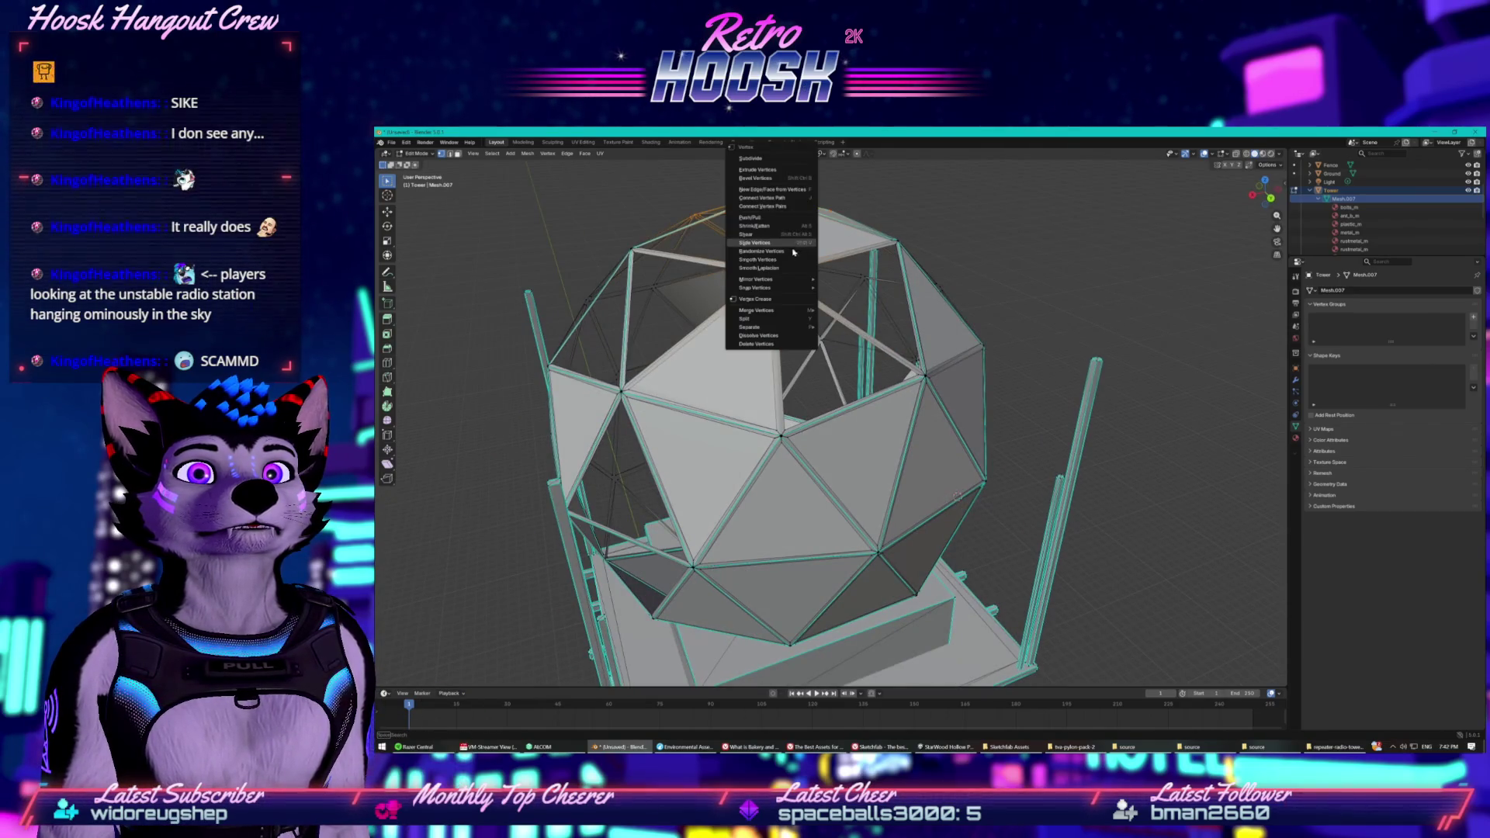
pyautogui.click(773, 346)
pyautogui.hotkey('ctrl', 'z')
pyautogui.hotkey('ctrl', 'v')
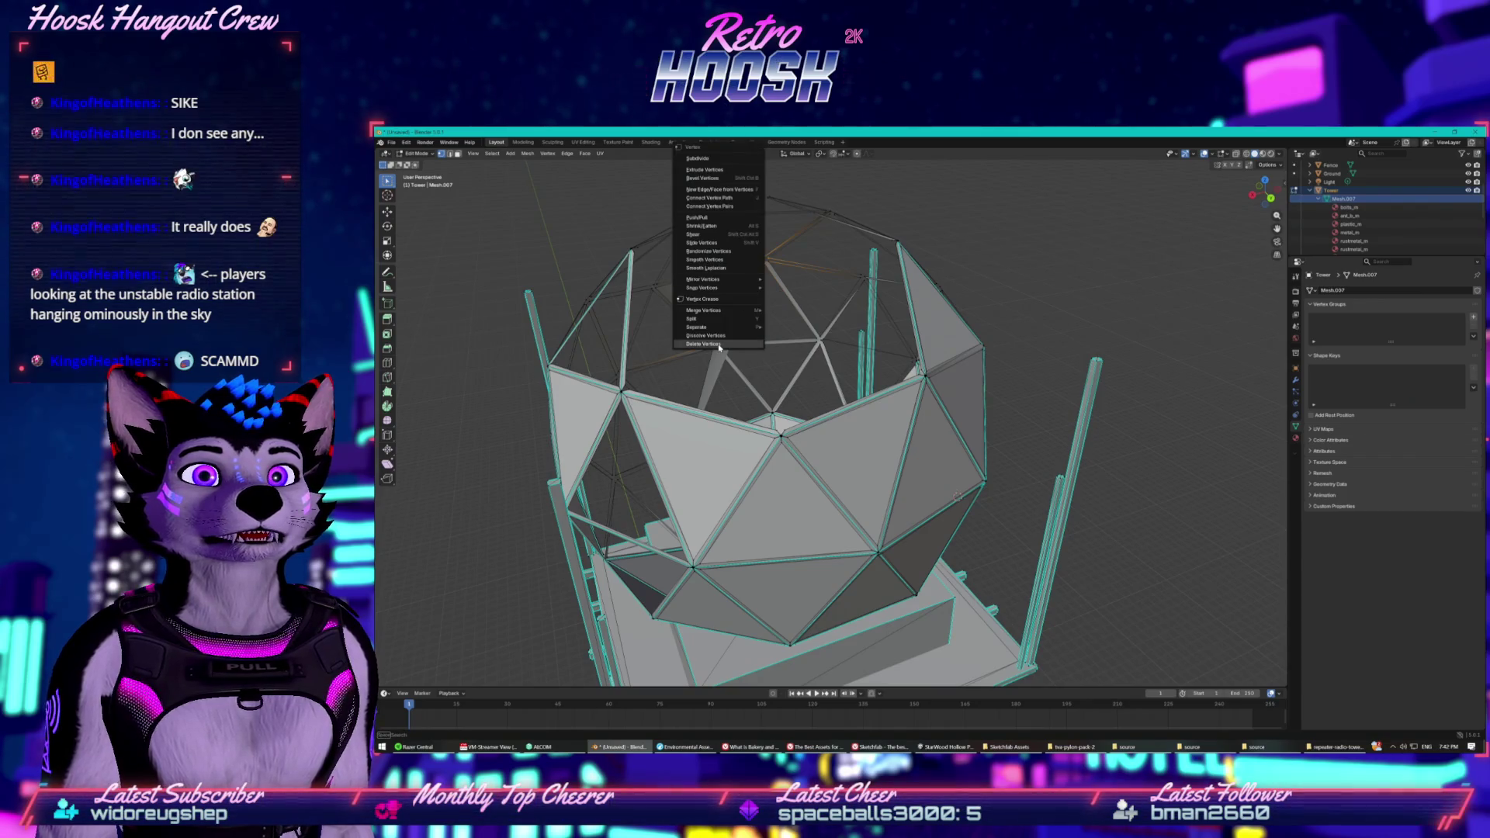
pyautogui.click(719, 346)
pyautogui.moveTo(719, 346); pyautogui.dragTo(714, 274)
# Delete the upper dome vertices and the upper-left dome faces.
pyautogui.moveTo(847, 399); pyautogui.dragTo(840, 391)
pyautogui.rightClick(839, 389)
pyautogui.click(804, 389)
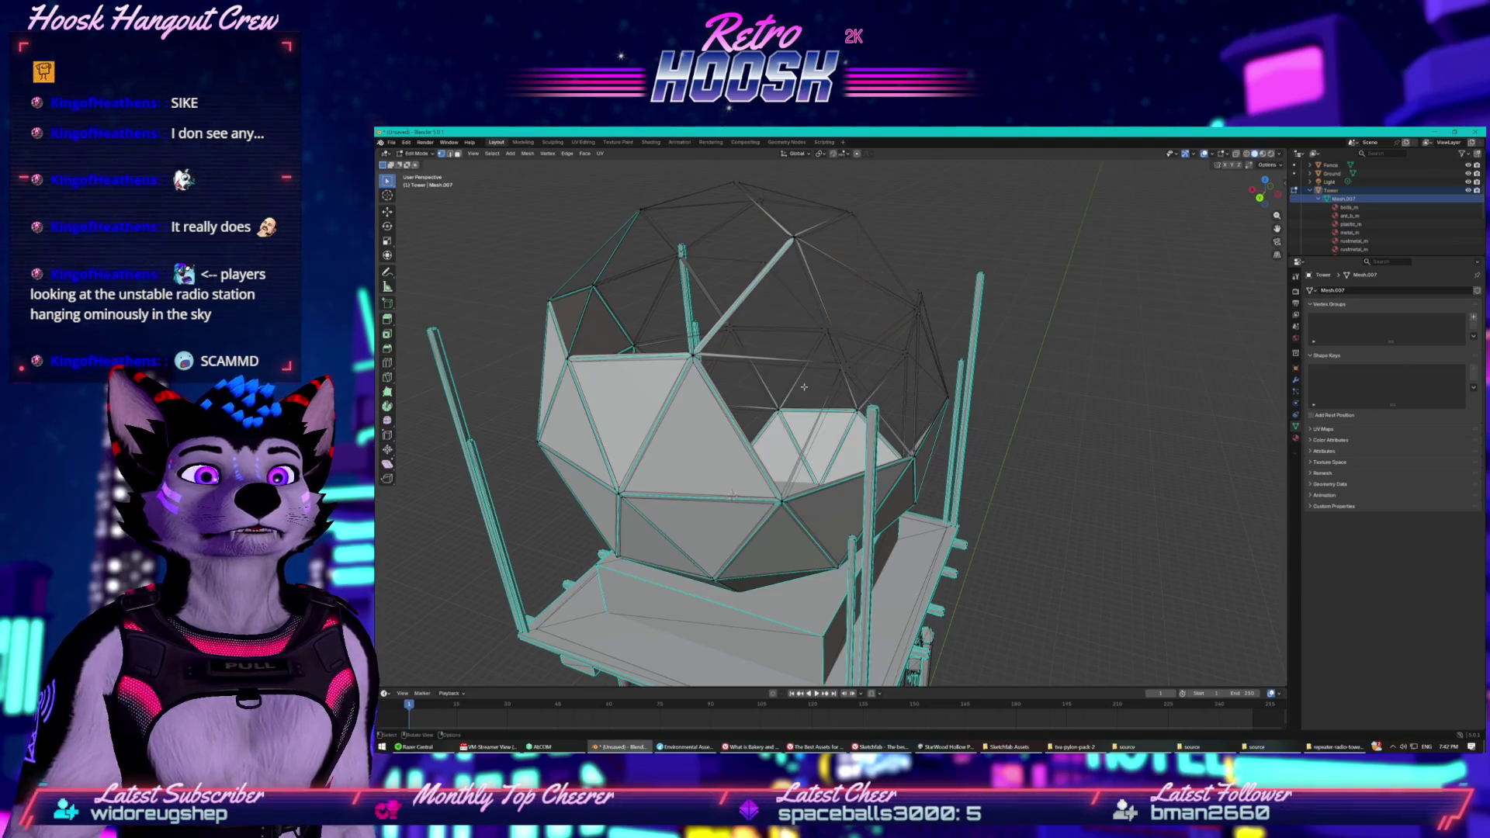
pyautogui.moveTo(722, 281); pyautogui.dragTo(830, 440)
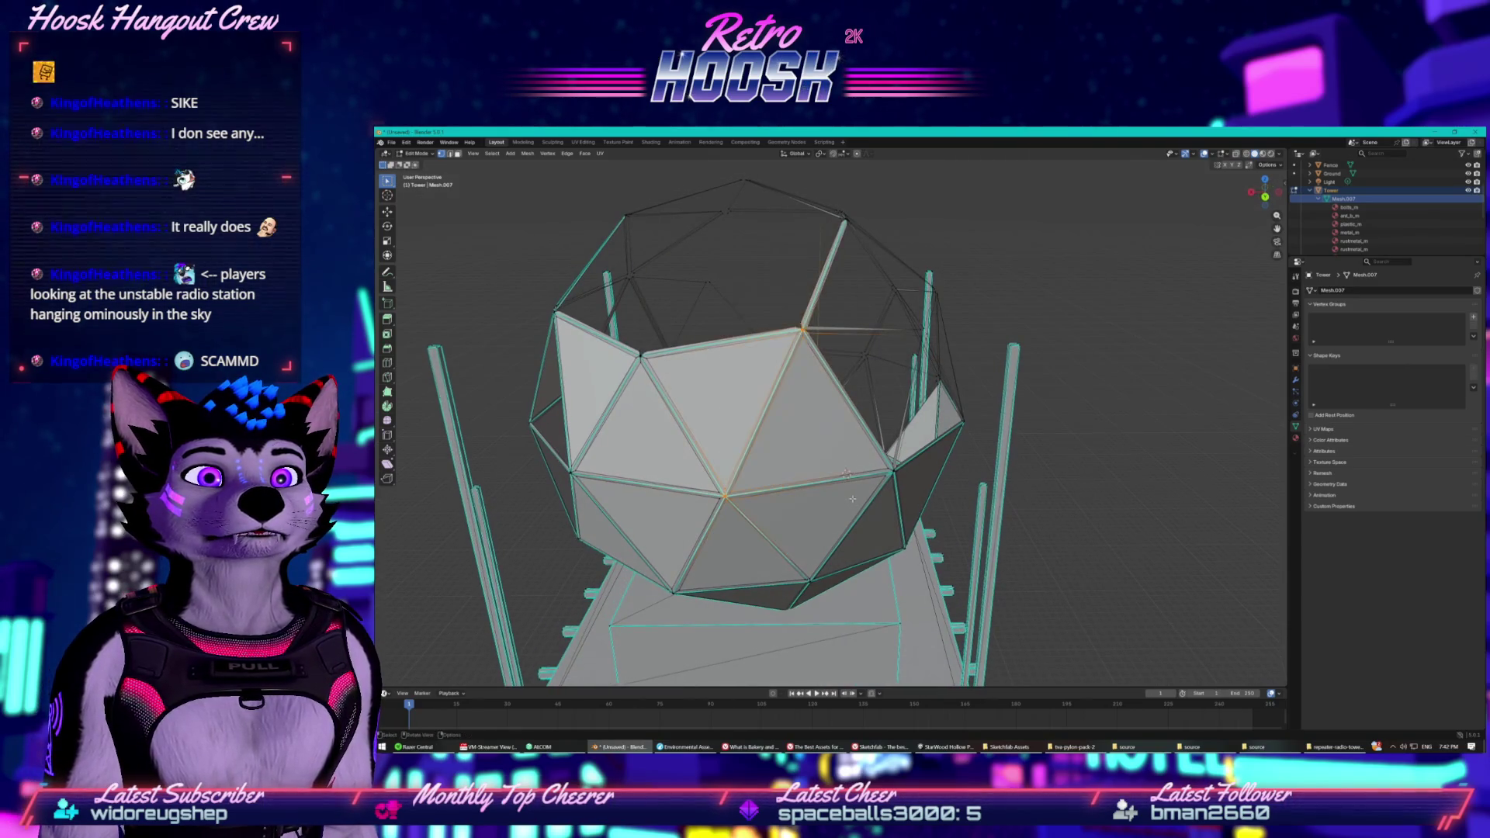
pyautogui.rightClick(804, 422)
pyautogui.click(776, 419)
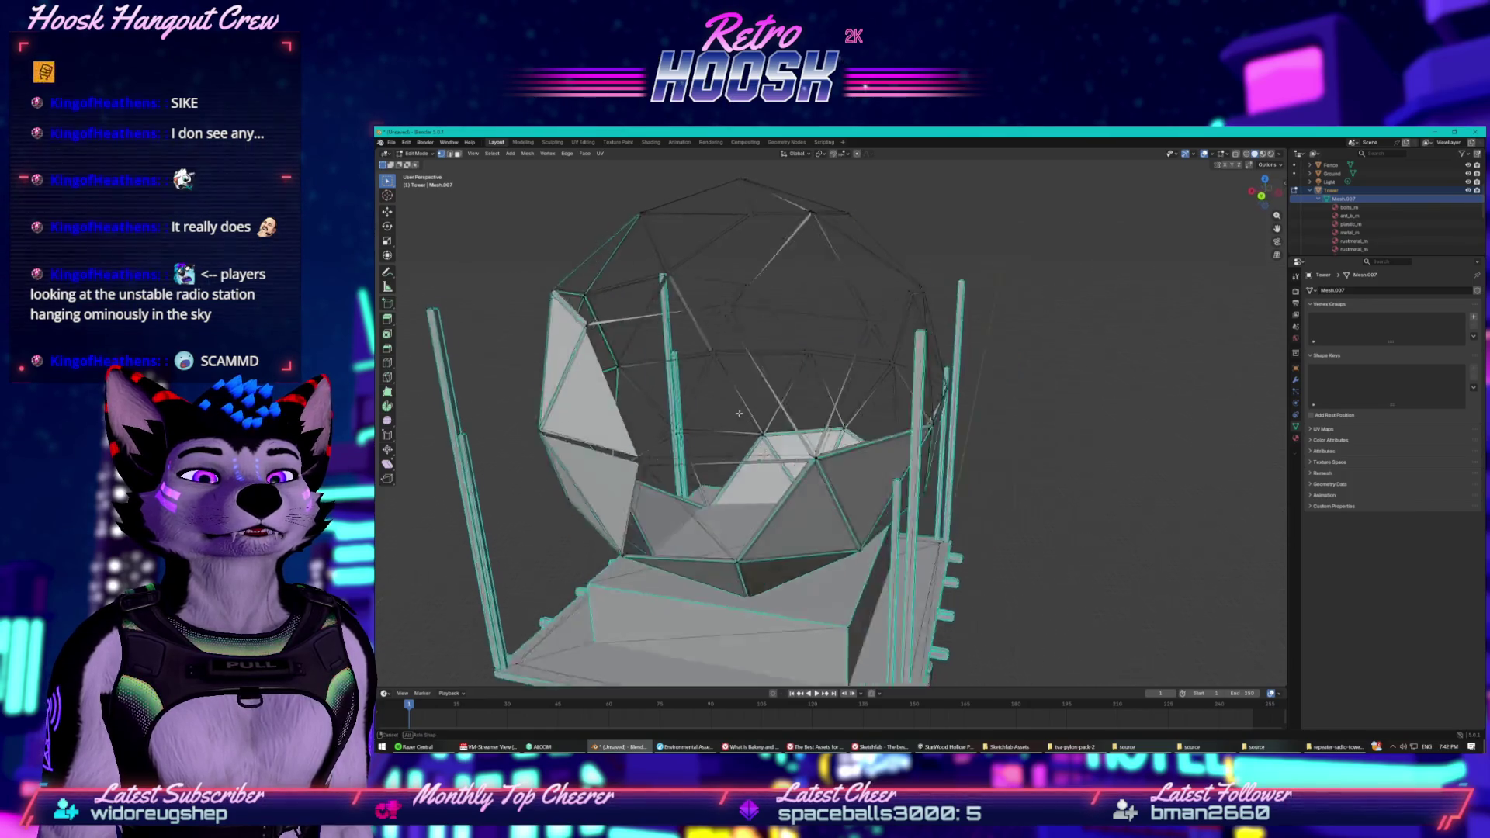
pyautogui.moveTo(737, 328); pyautogui.dragTo(737, 327)
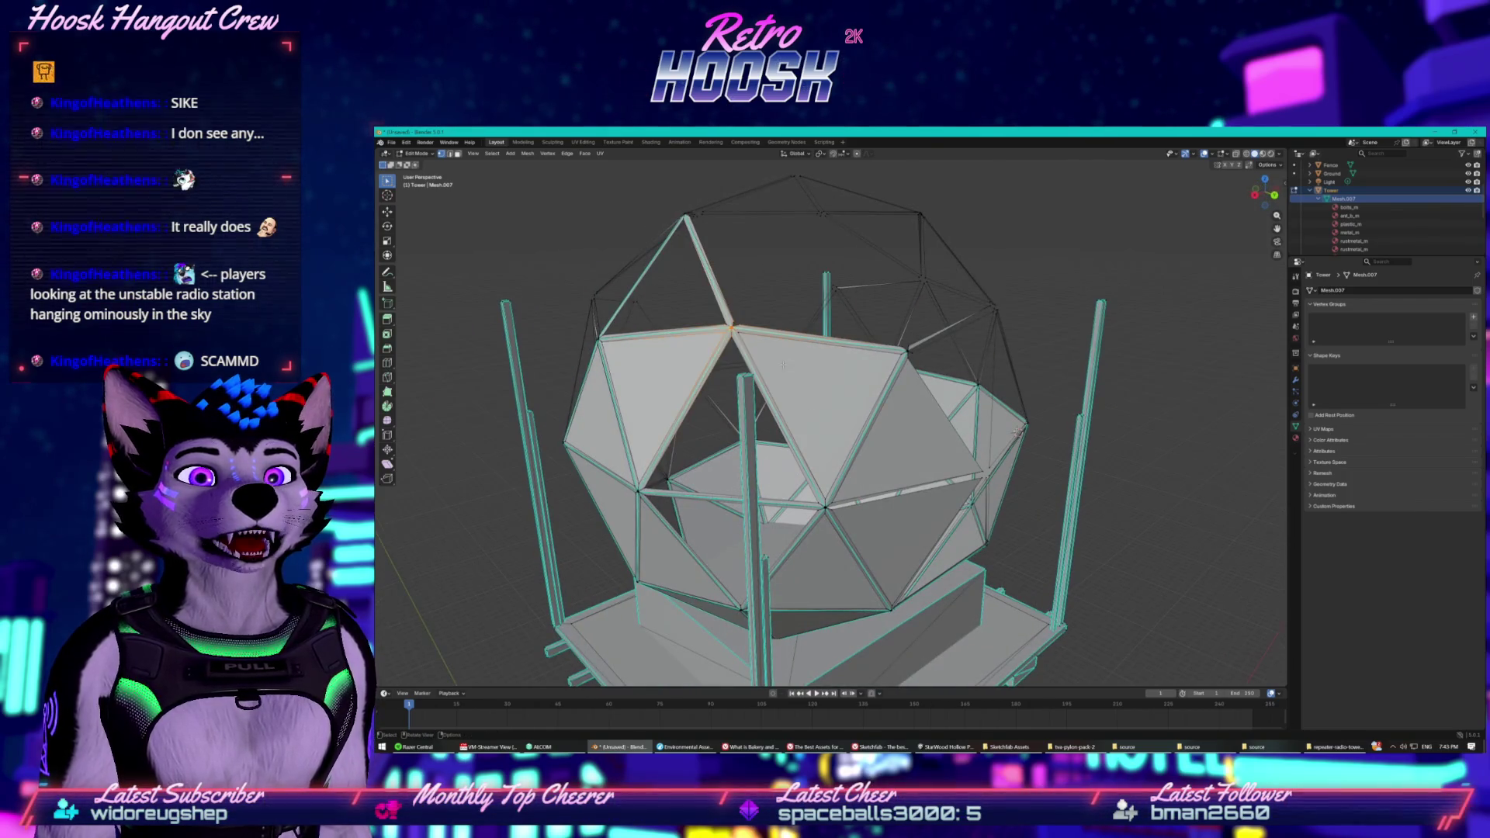
pyautogui.rightClick(737, 327)
pyautogui.click(749, 337)
# From a new angle, delete the dome's selected top faces and more dome vertices.
pyautogui.scroll(3, 754, 356)
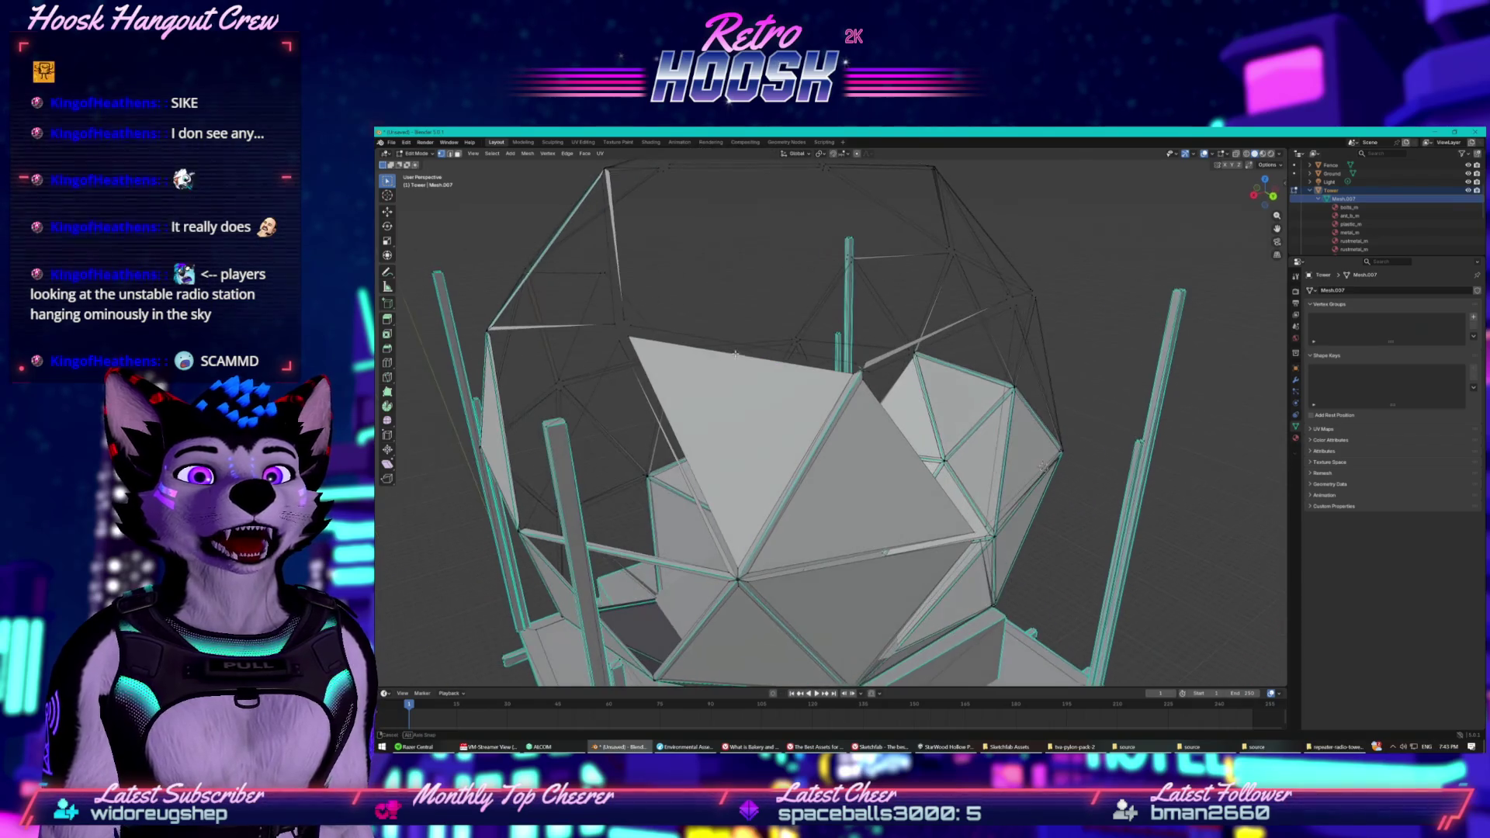
pyautogui.moveTo(827, 490); pyautogui.dragTo(811, 466)
pyautogui.scroll(-4, 689, 268)
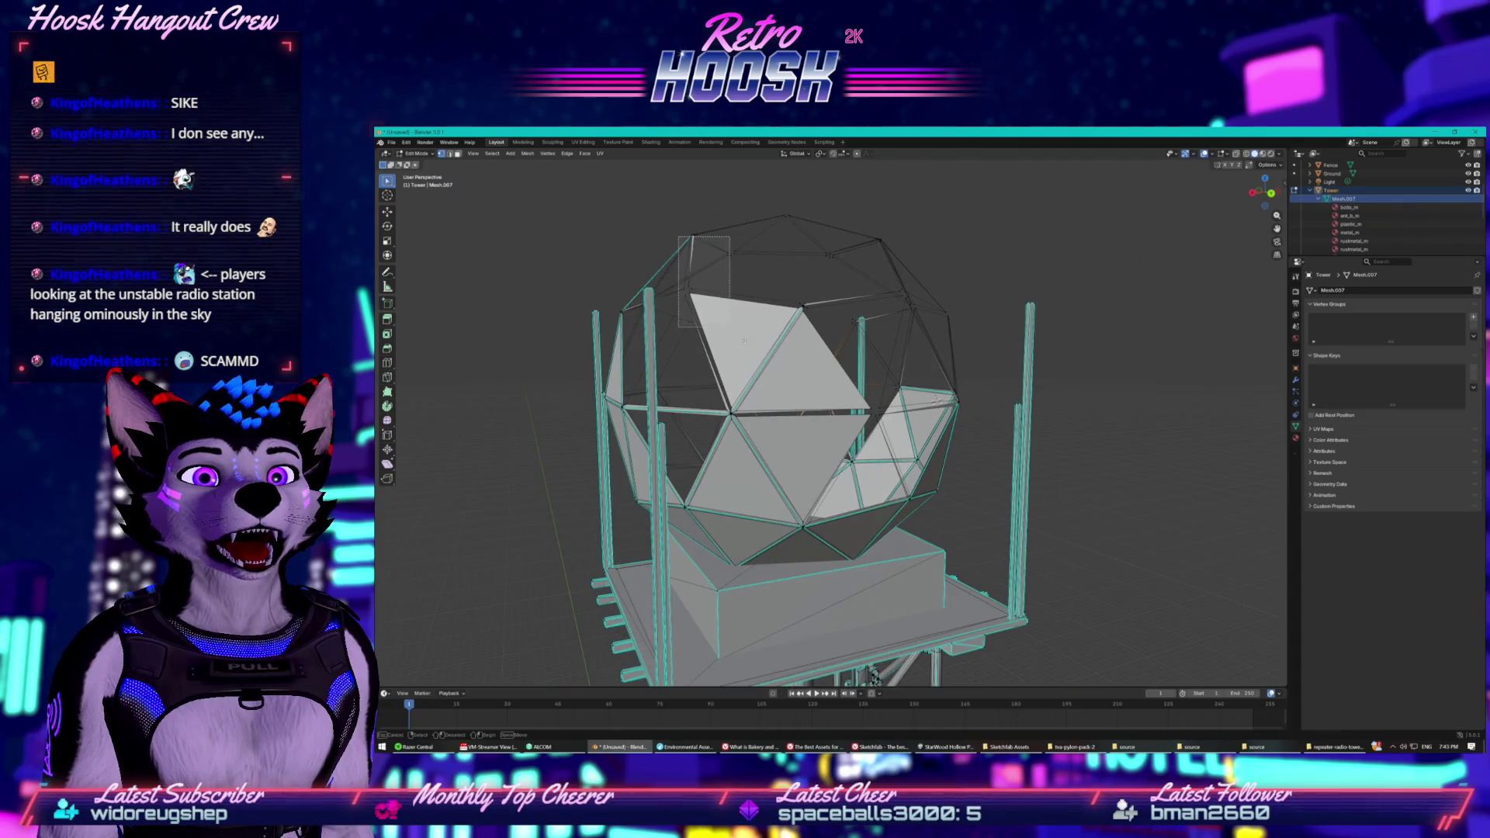
pyautogui.hotkey('ctrl', 'v')
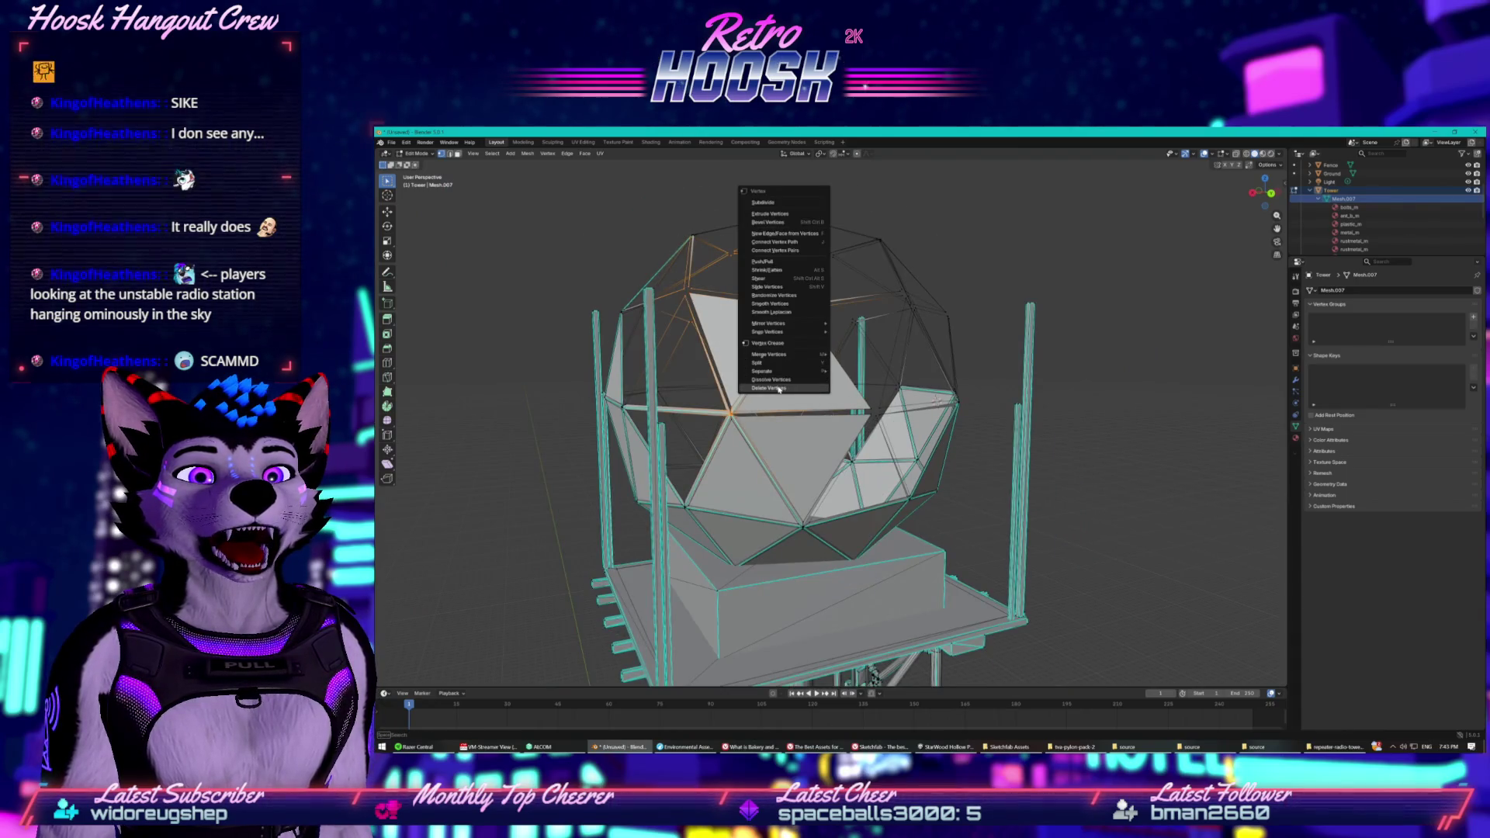
pyautogui.click(778, 389)
pyautogui.moveTo(779, 389); pyautogui.dragTo(745, 396)
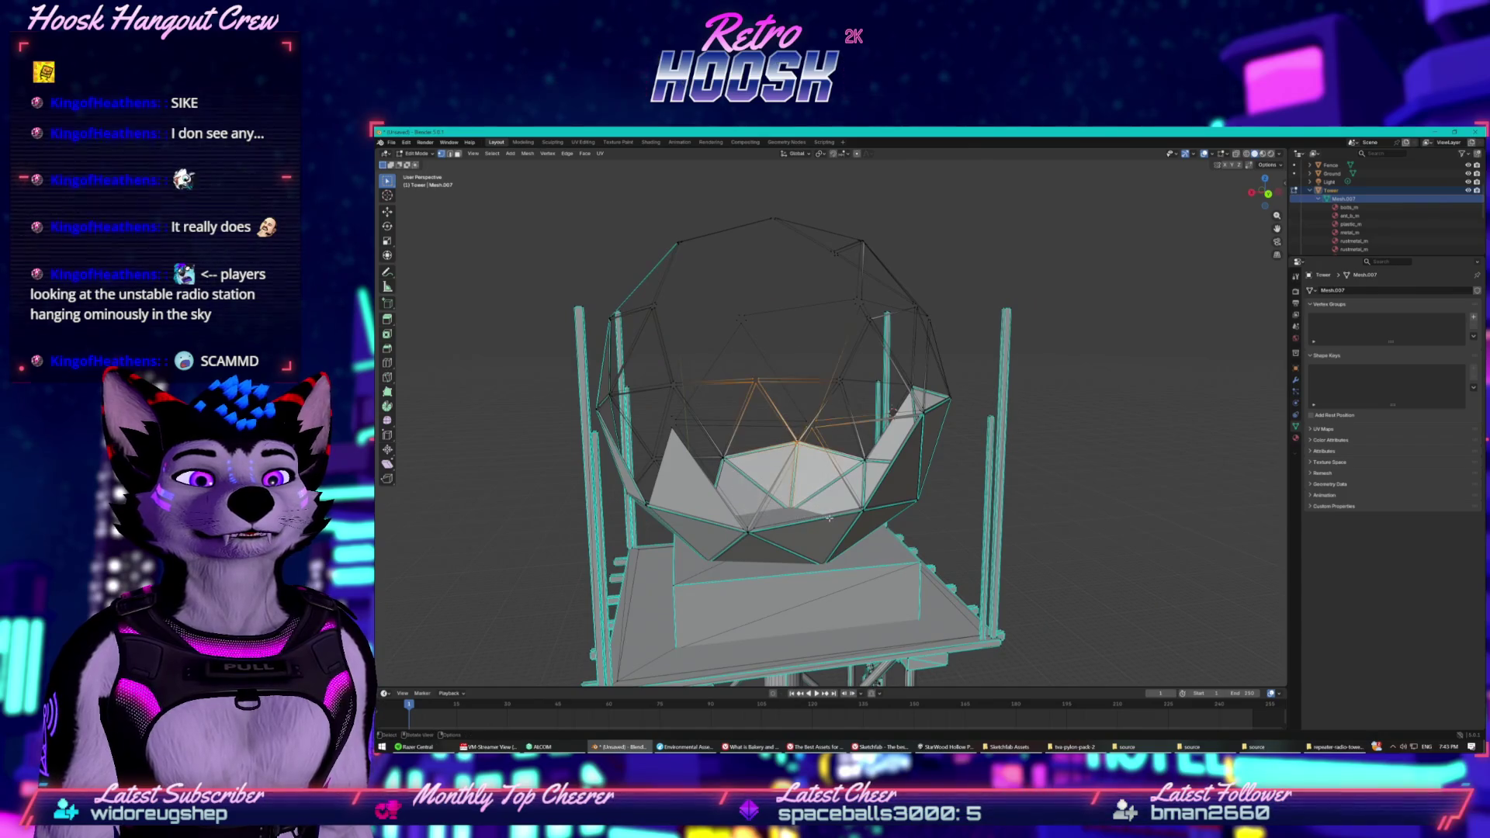
pyautogui.hotkey('ctrl', 'v')
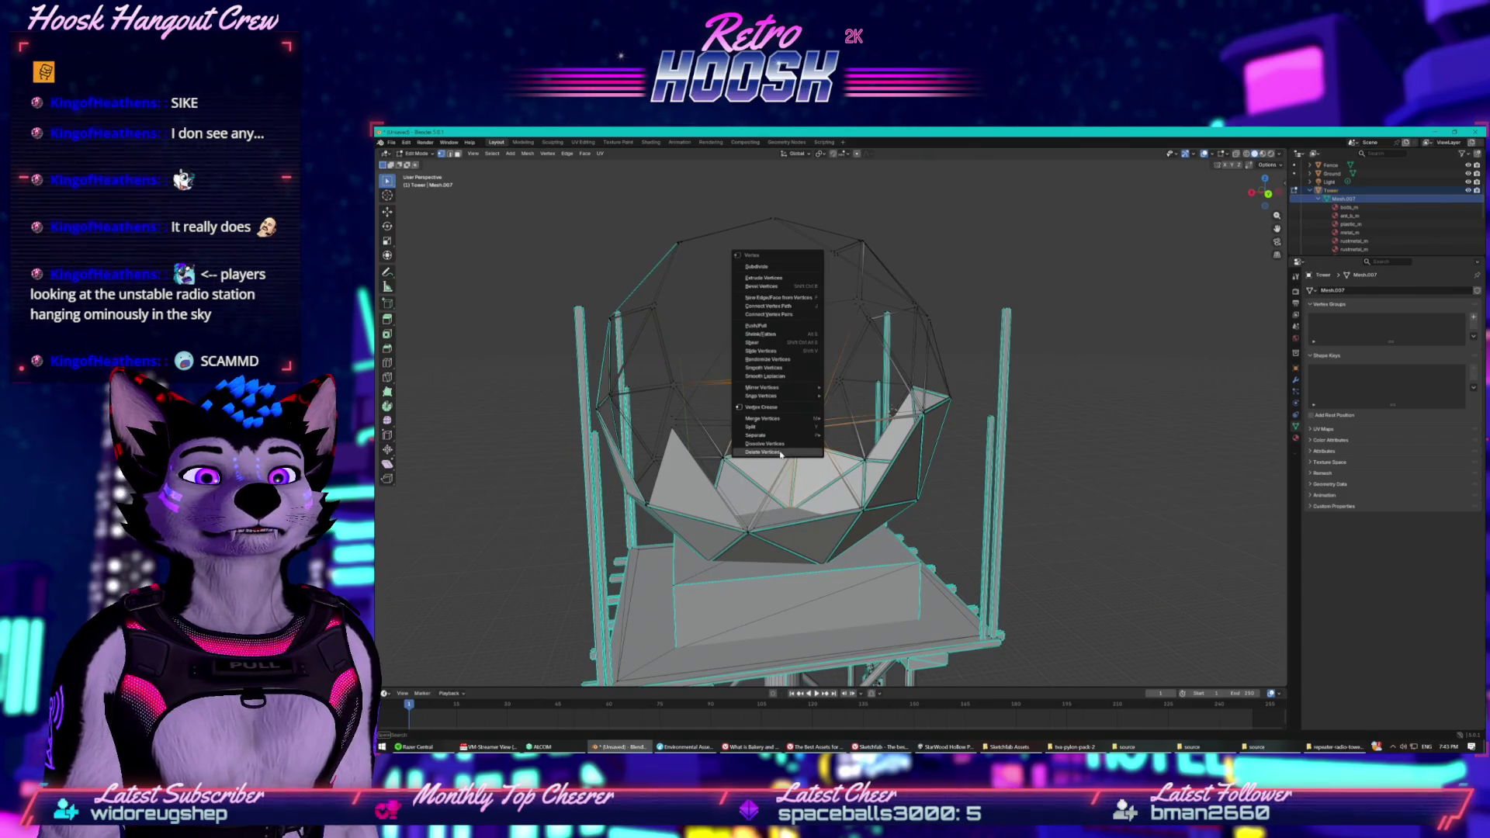
pyautogui.click(781, 453)
# Delete two more rectangles of dome vertices, then the front dome vertices.
pyautogui.moveTo(780, 453); pyautogui.dragTo(721, 435)
pyautogui.moveTo(676, 379); pyautogui.dragTo(779, 521)
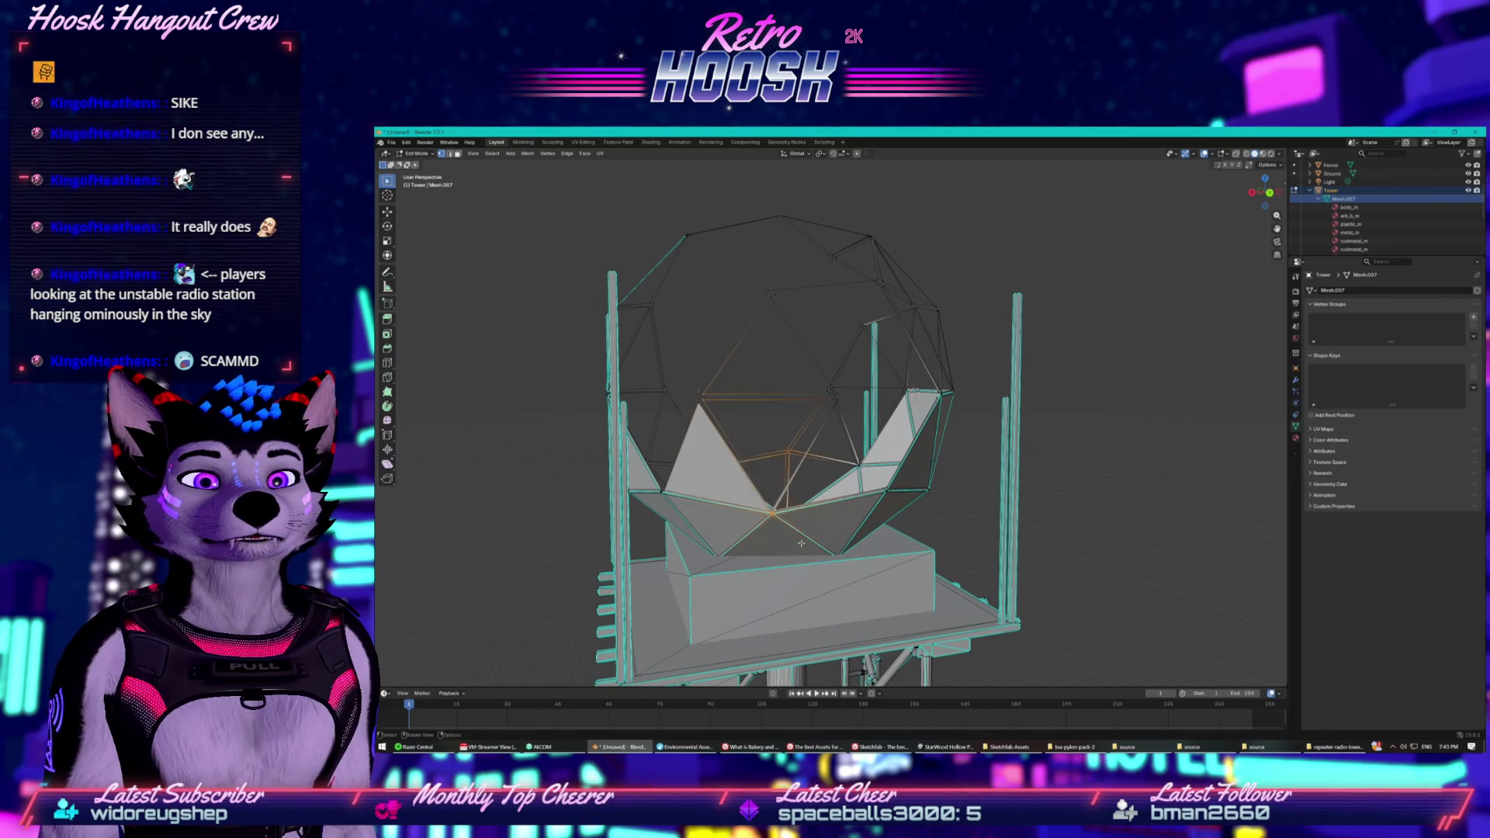
pyautogui.hotkey('ctrl', 'v')
pyautogui.click(720, 480)
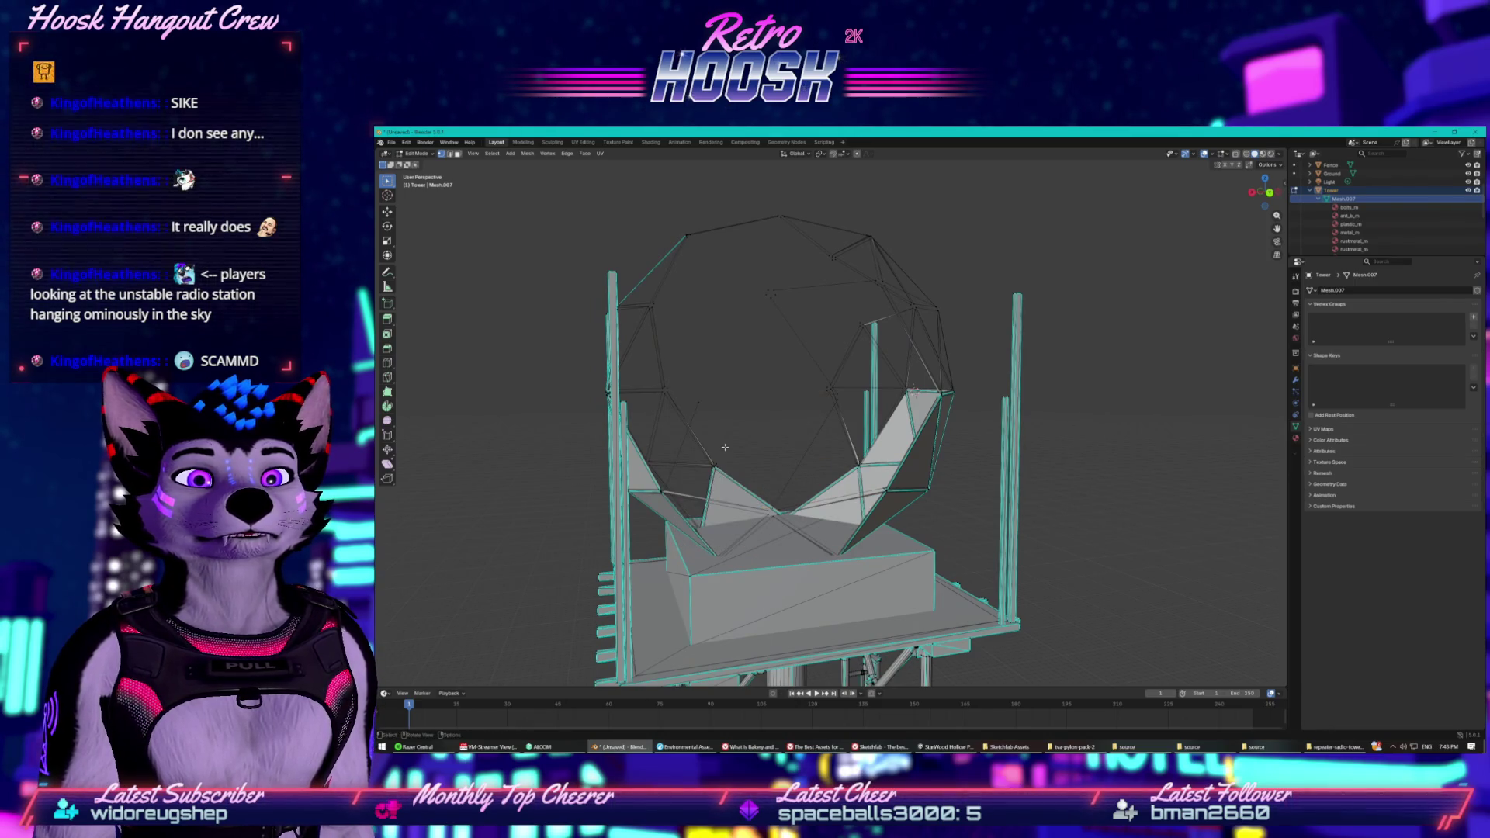
pyautogui.moveTo(770, 391); pyautogui.dragTo(881, 510)
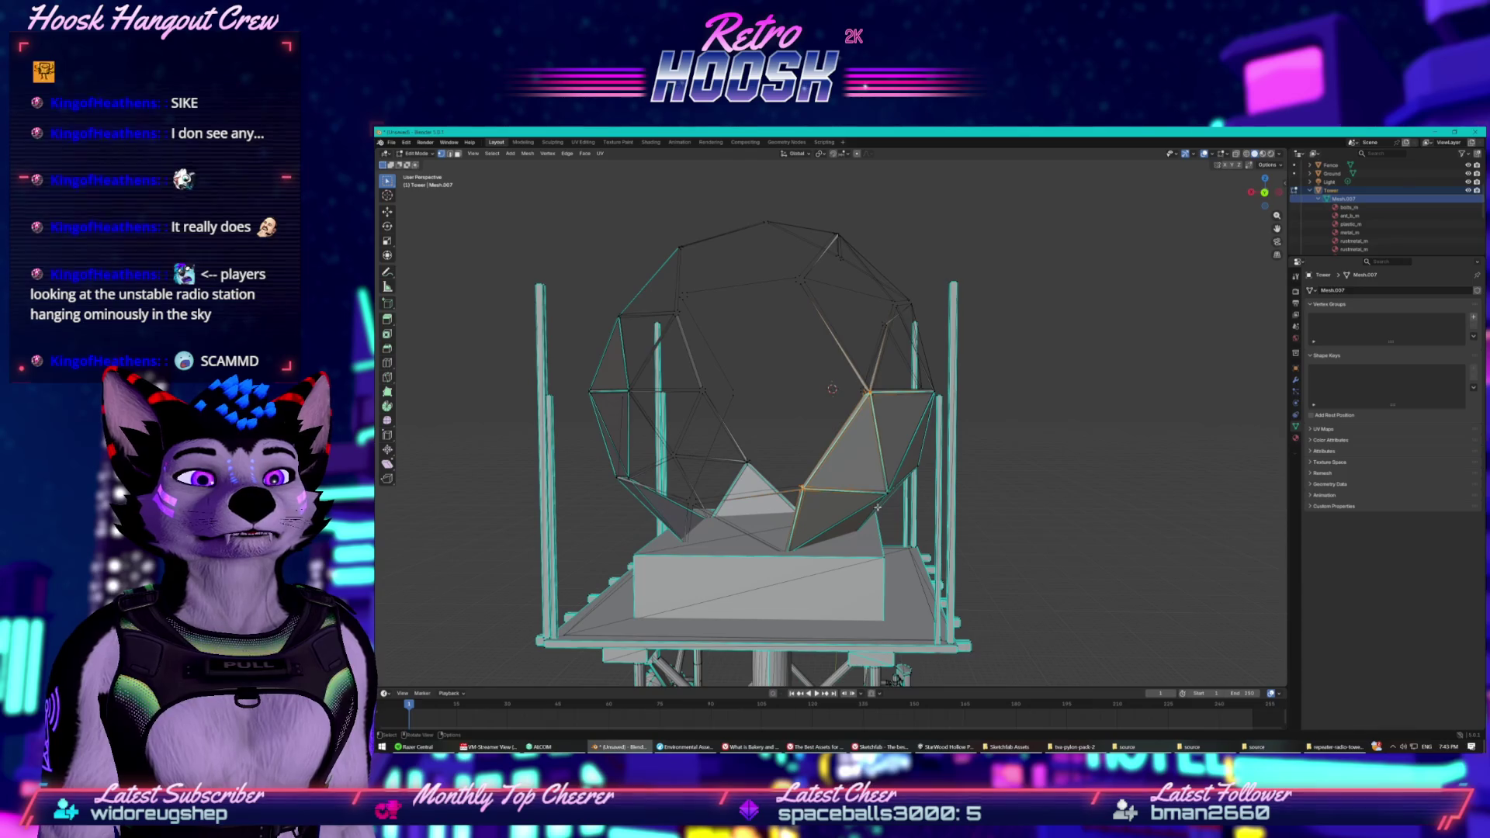
pyautogui.hotkey('ctrl', 'v')
pyautogui.click(827, 500)
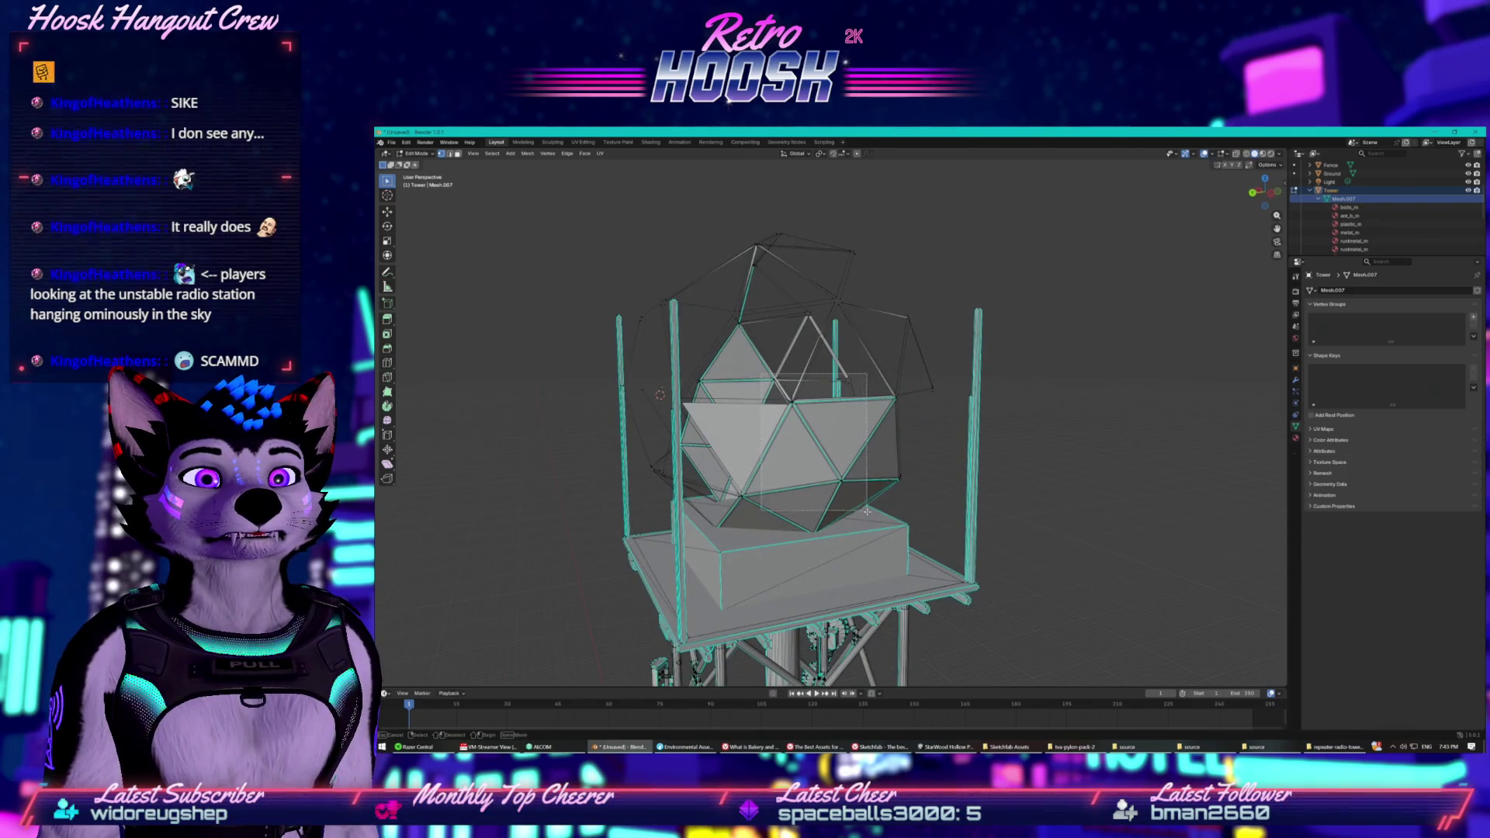
pyautogui.moveTo(766, 381); pyautogui.dragTo(763, 453)
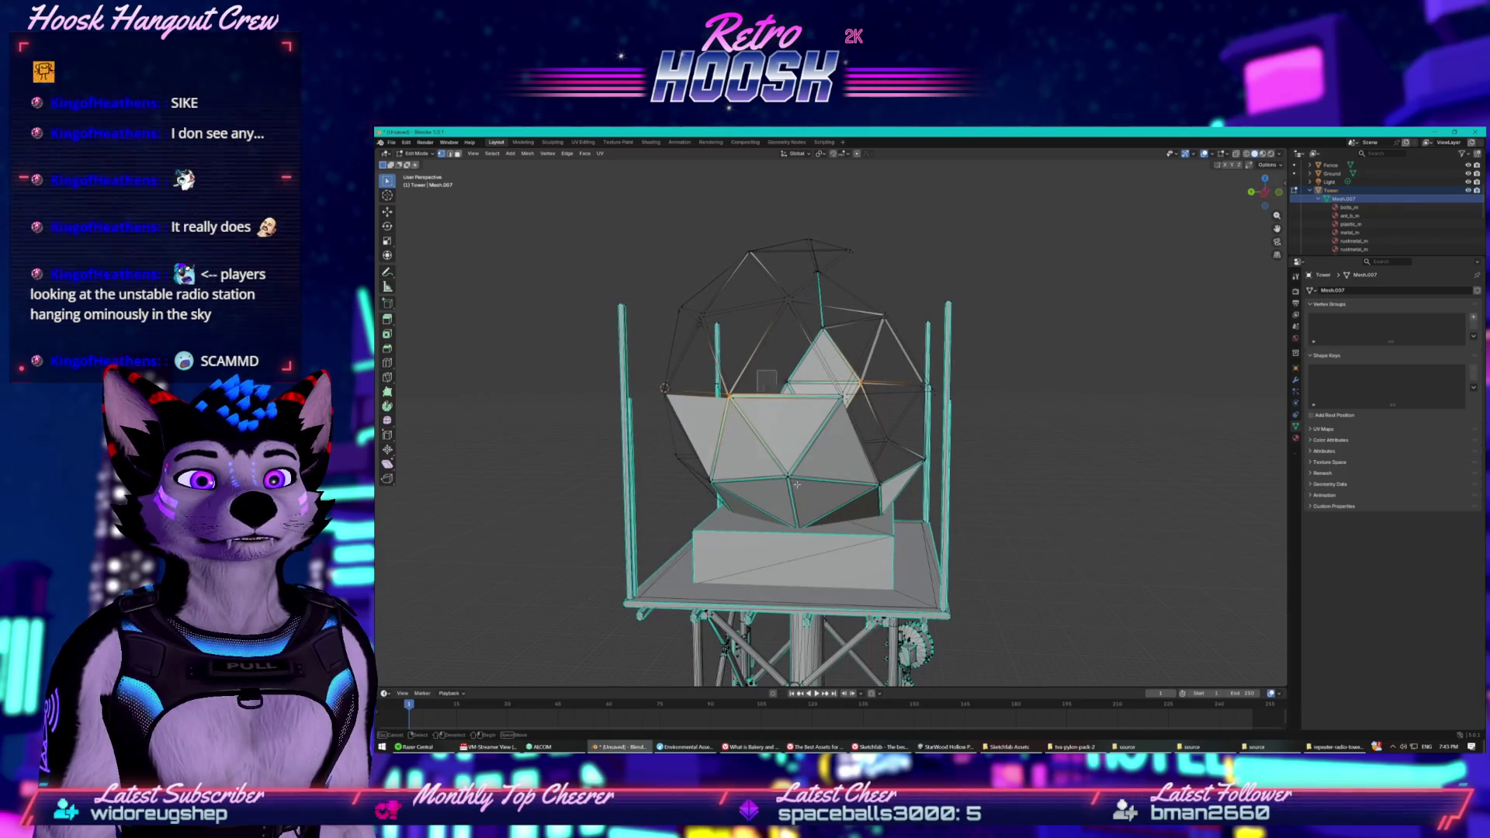
pyautogui.moveTo(857, 514); pyautogui.dragTo(857, 514)
pyautogui.hotkey('ctrl', 'v')
pyautogui.click(827, 516)
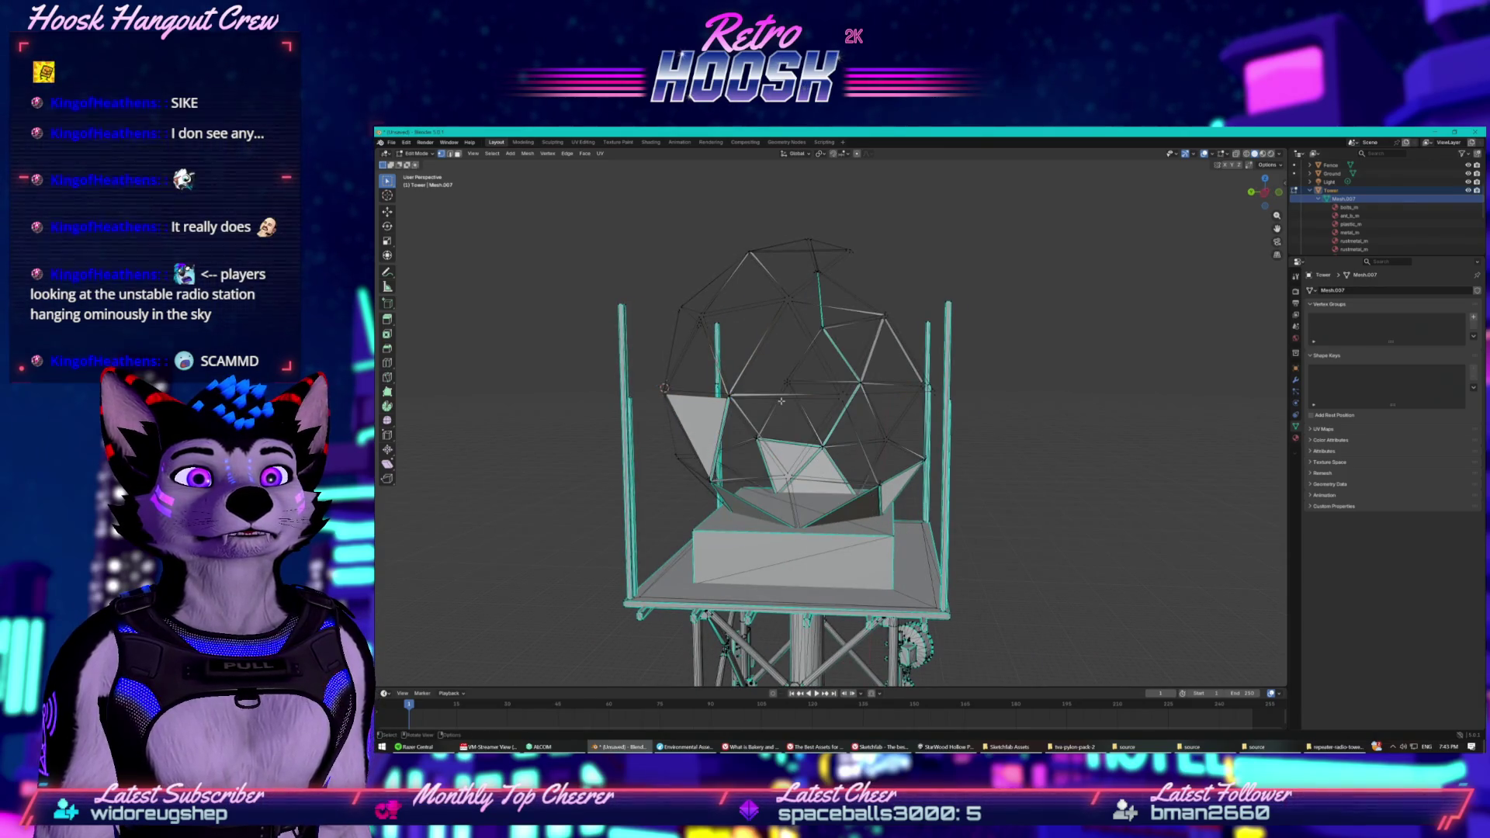
# Delete the remaining dome vertices, including the leftover dome triangle and faces.
pyautogui.moveTo(767, 373); pyautogui.dragTo(830, 468)
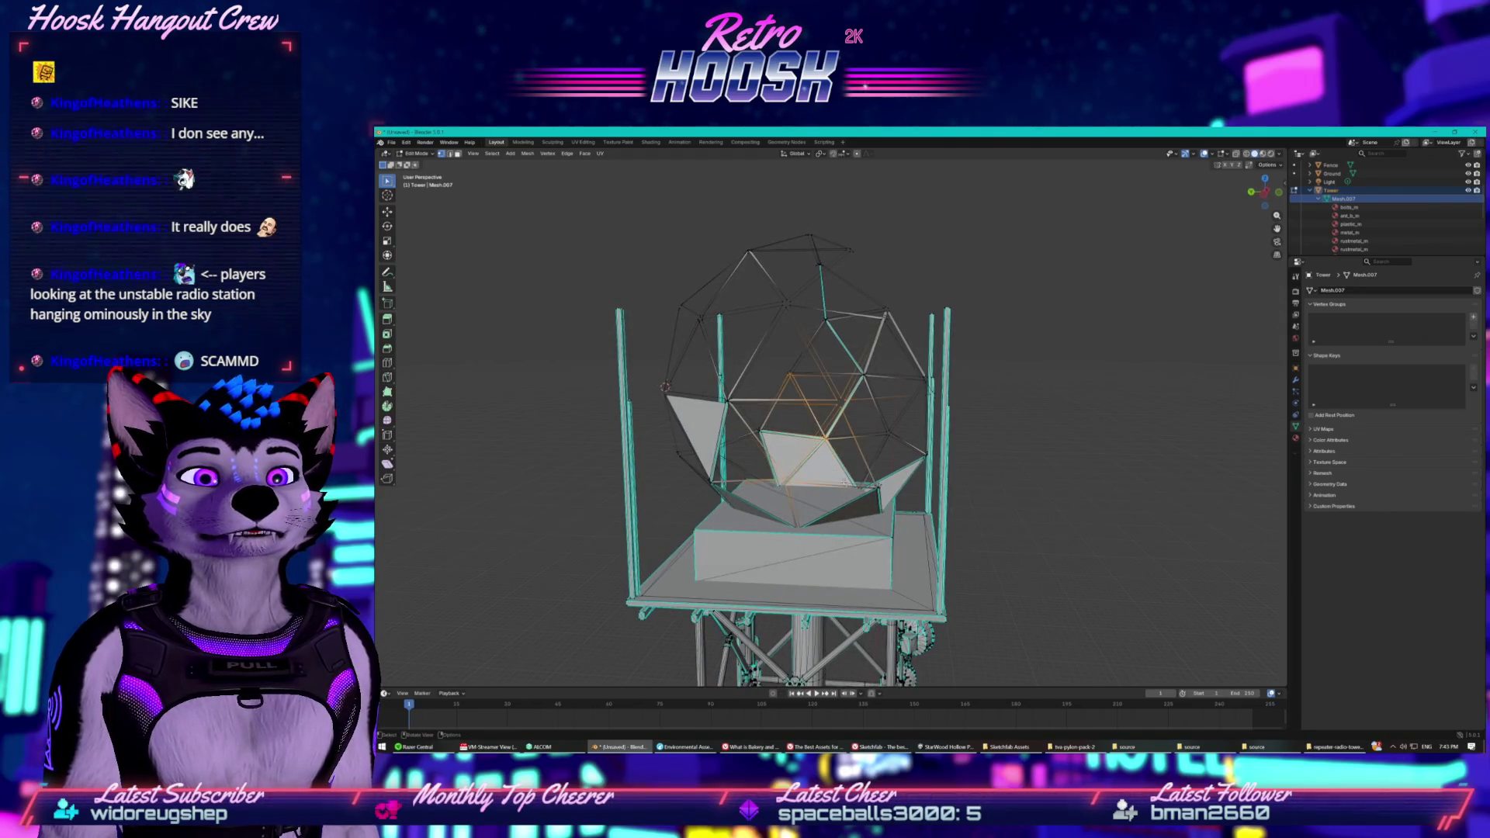
pyautogui.hotkey('ctrl', 'v')
pyautogui.click(820, 467)
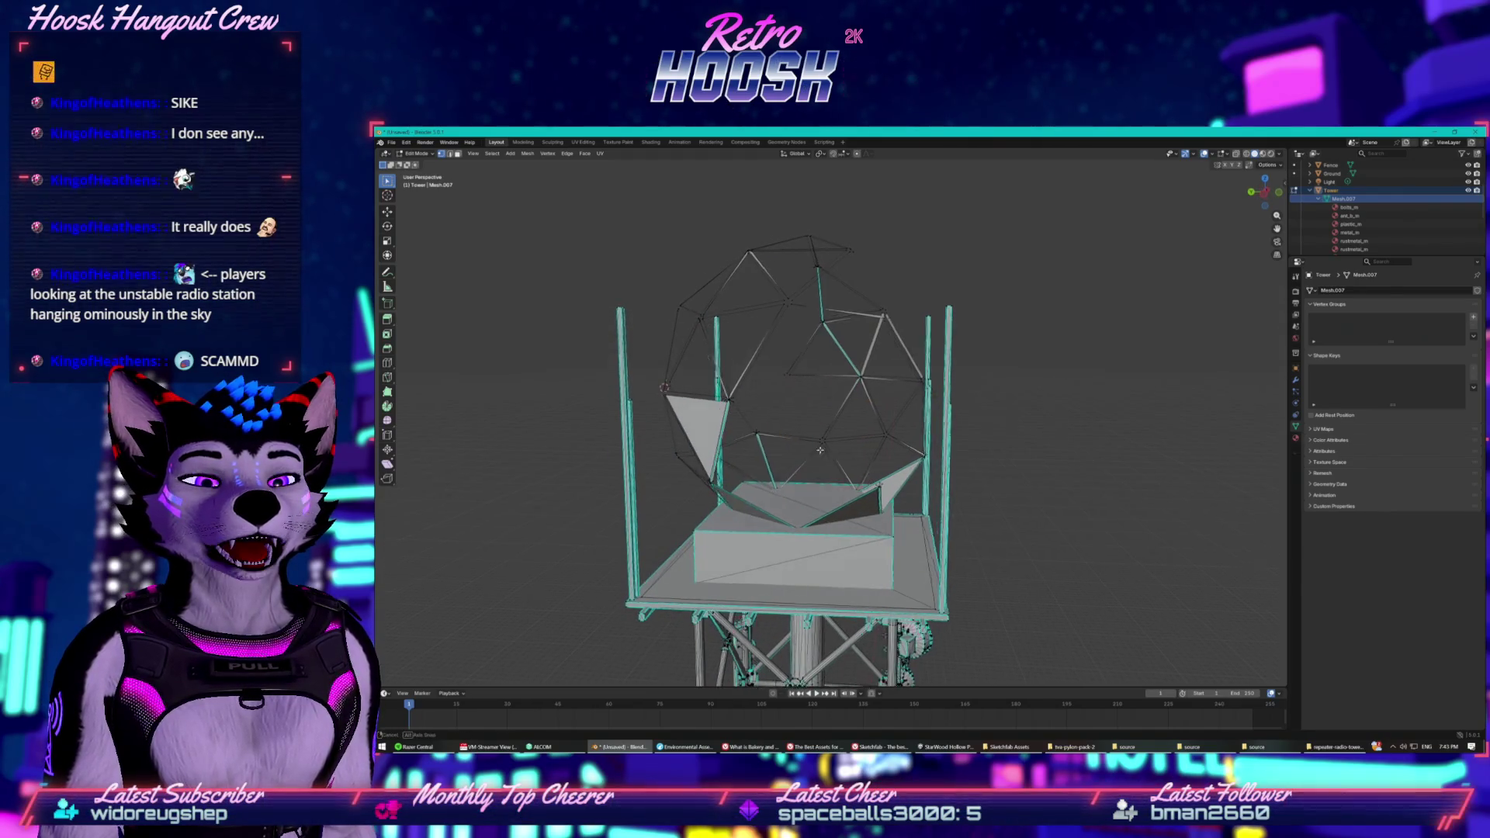
pyautogui.moveTo(773, 484); pyautogui.dragTo(773, 484)
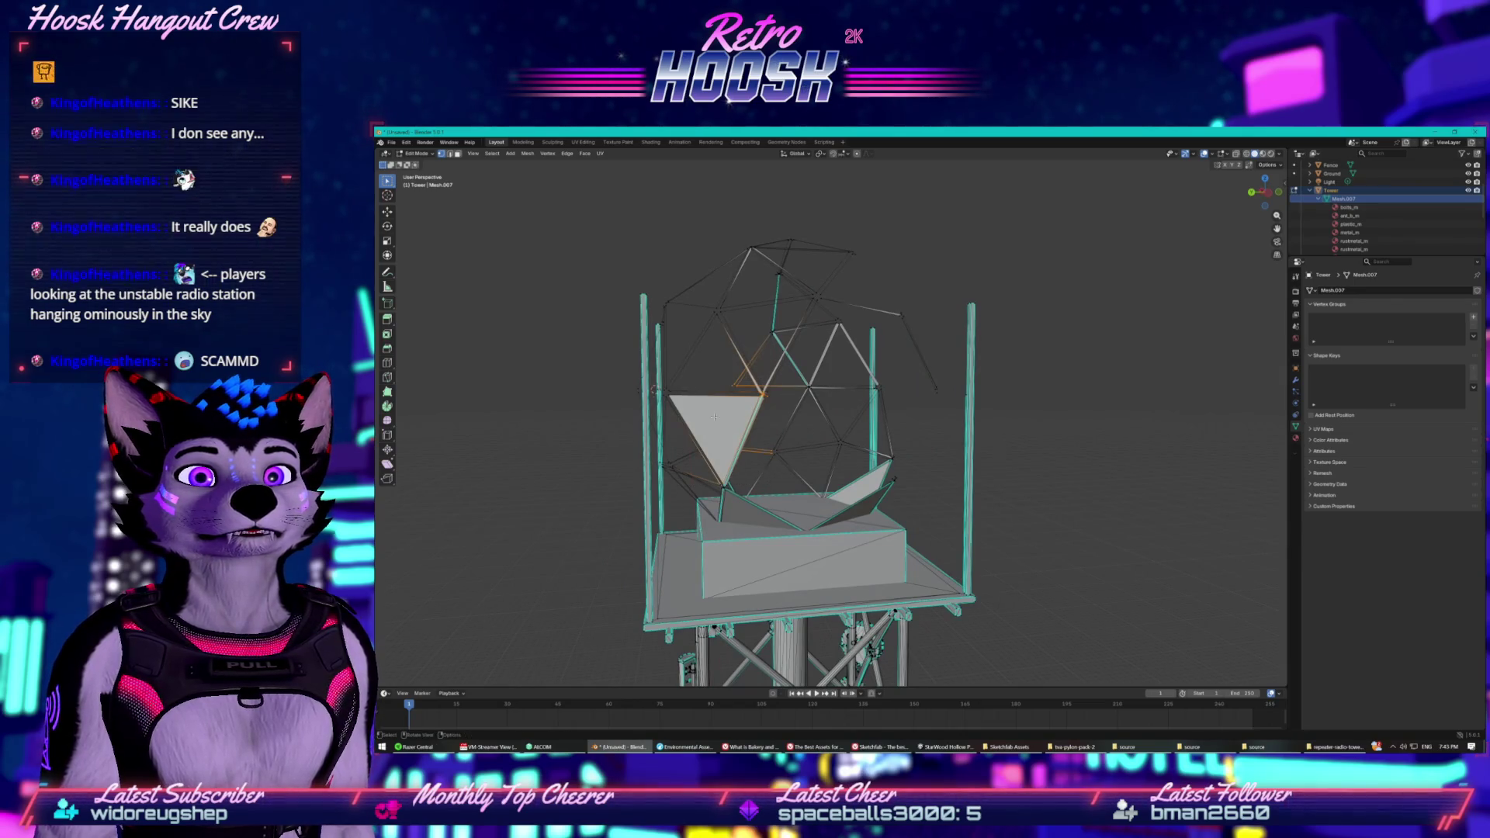
pyautogui.hotkey('ctrl', 'v')
pyautogui.click(692, 419)
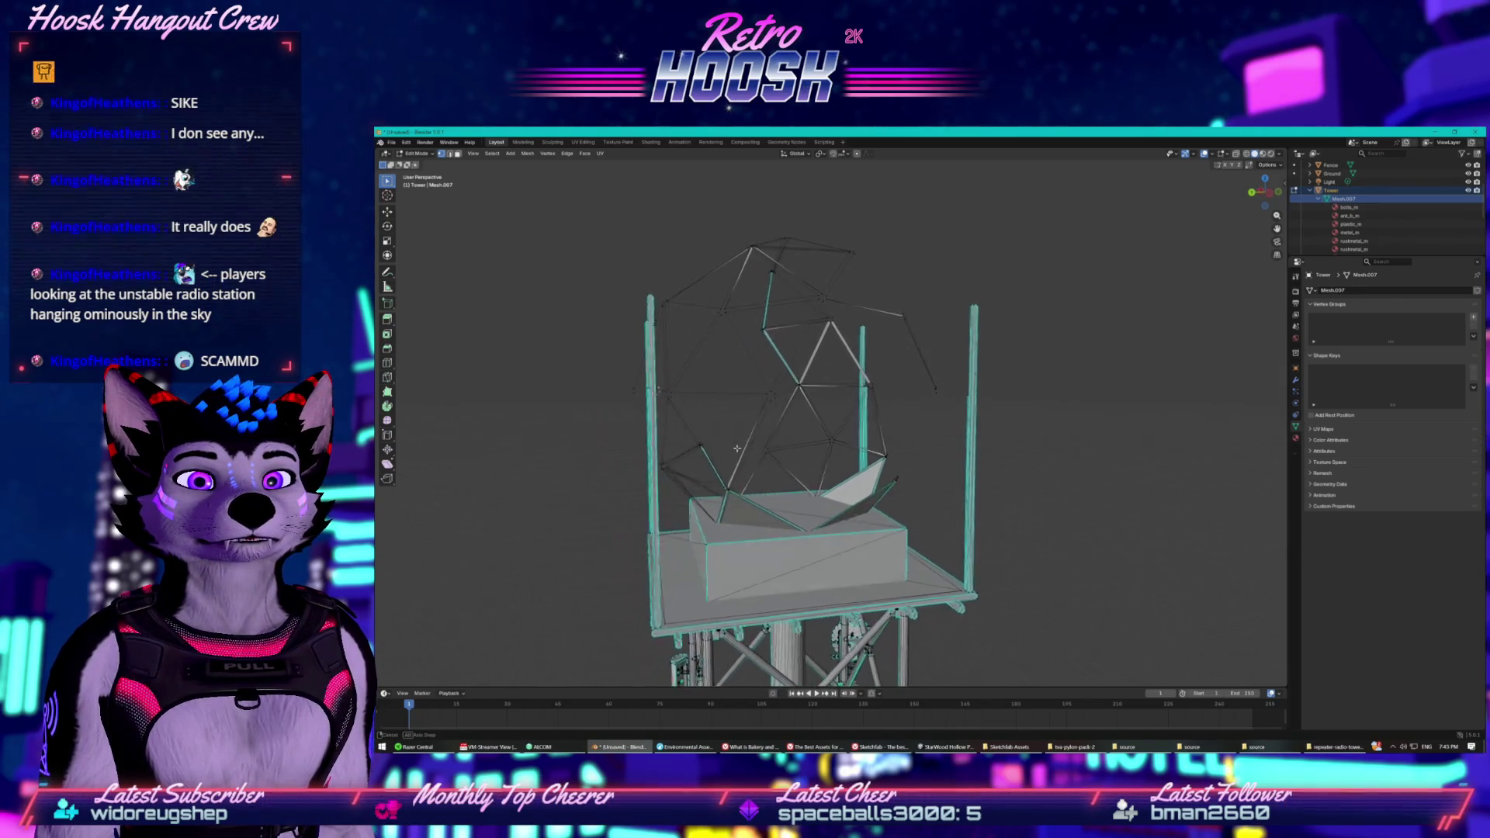
pyautogui.moveTo(751, 501); pyautogui.dragTo(751, 502)
pyautogui.hotkey('ctrl', 'v')
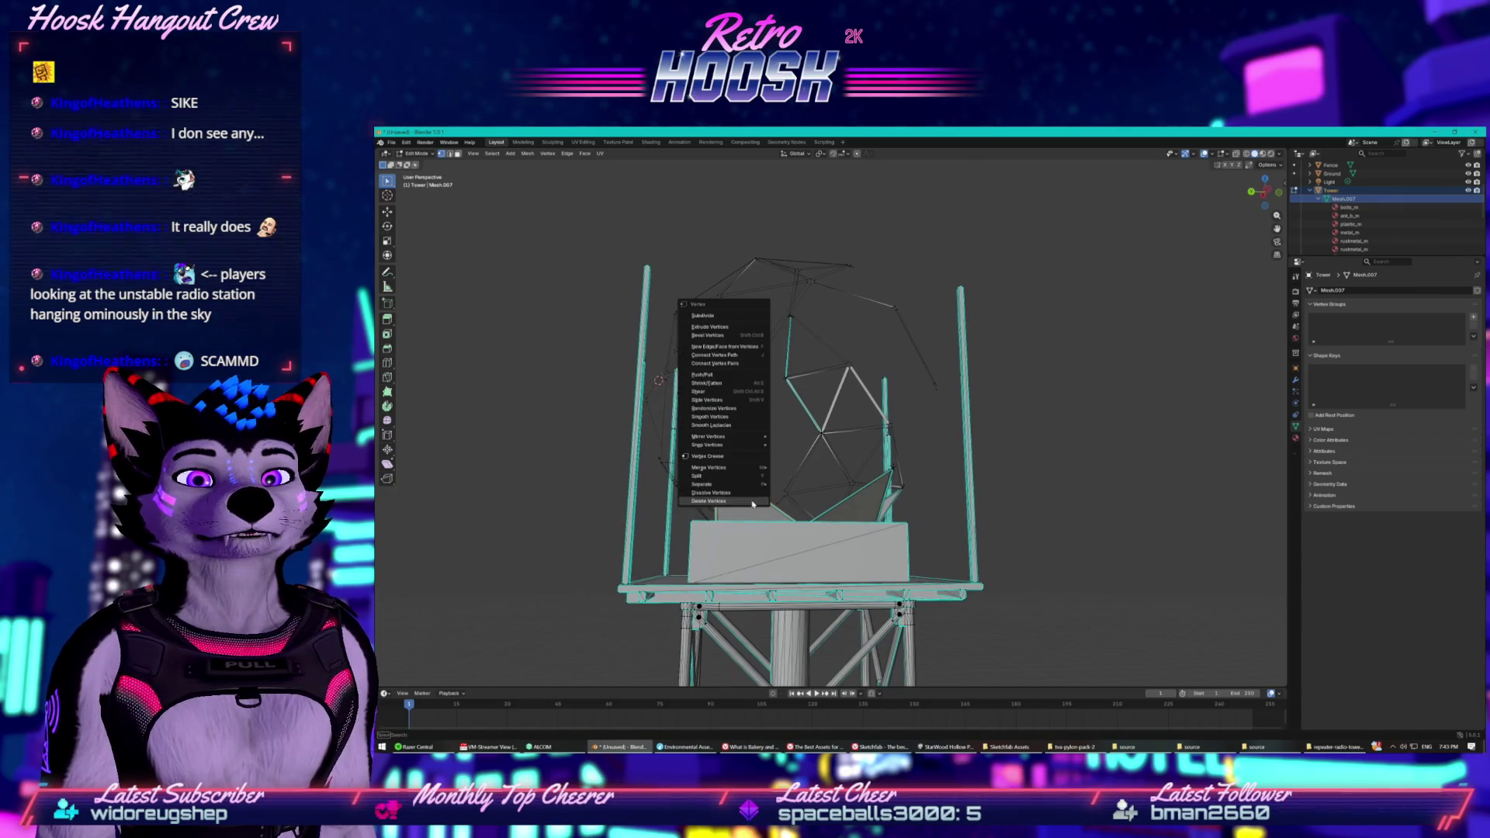
pyautogui.click(736, 492)
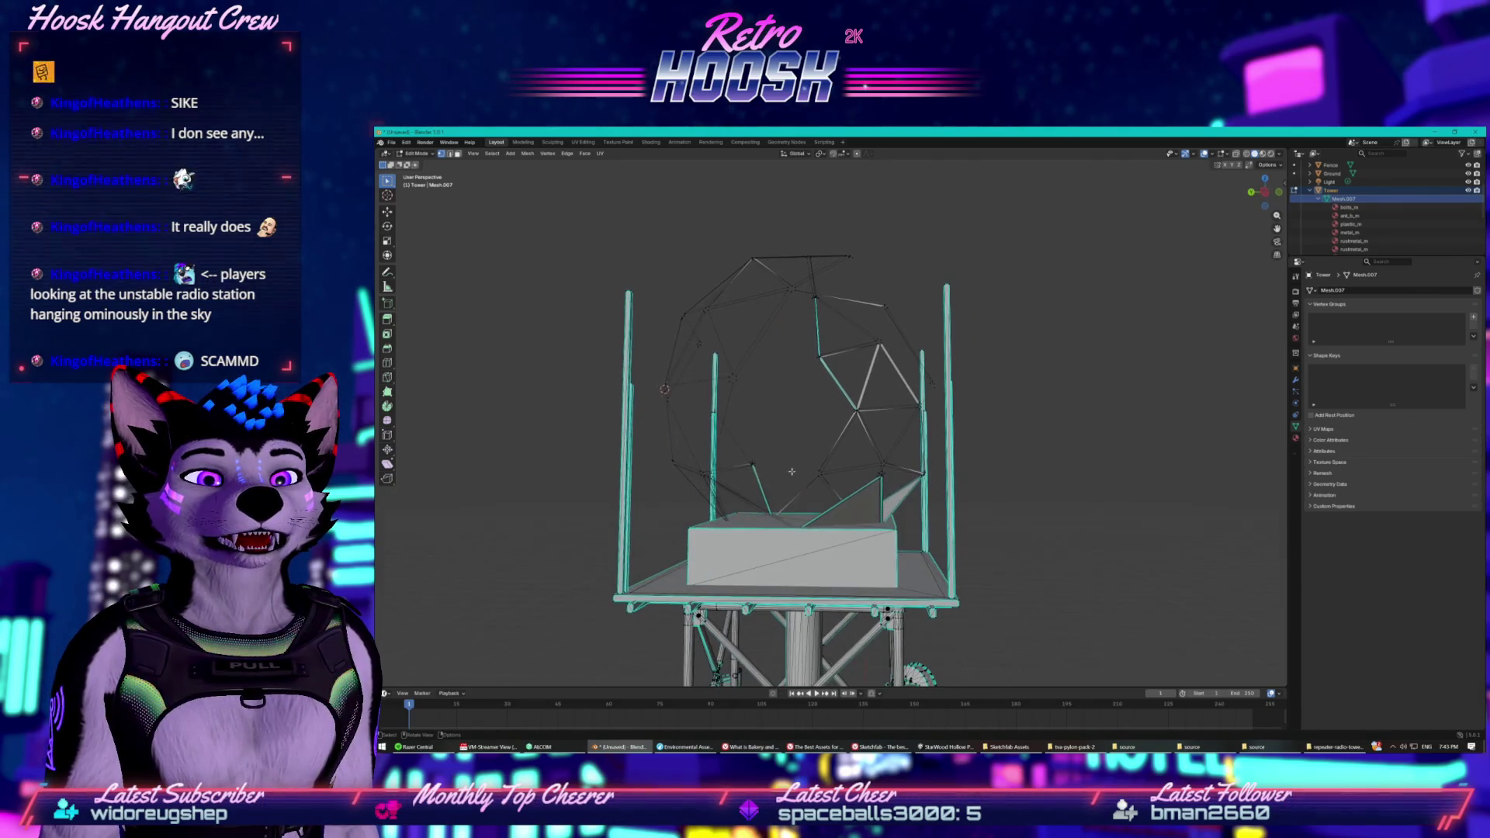
pyautogui.rightClick(888, 512)
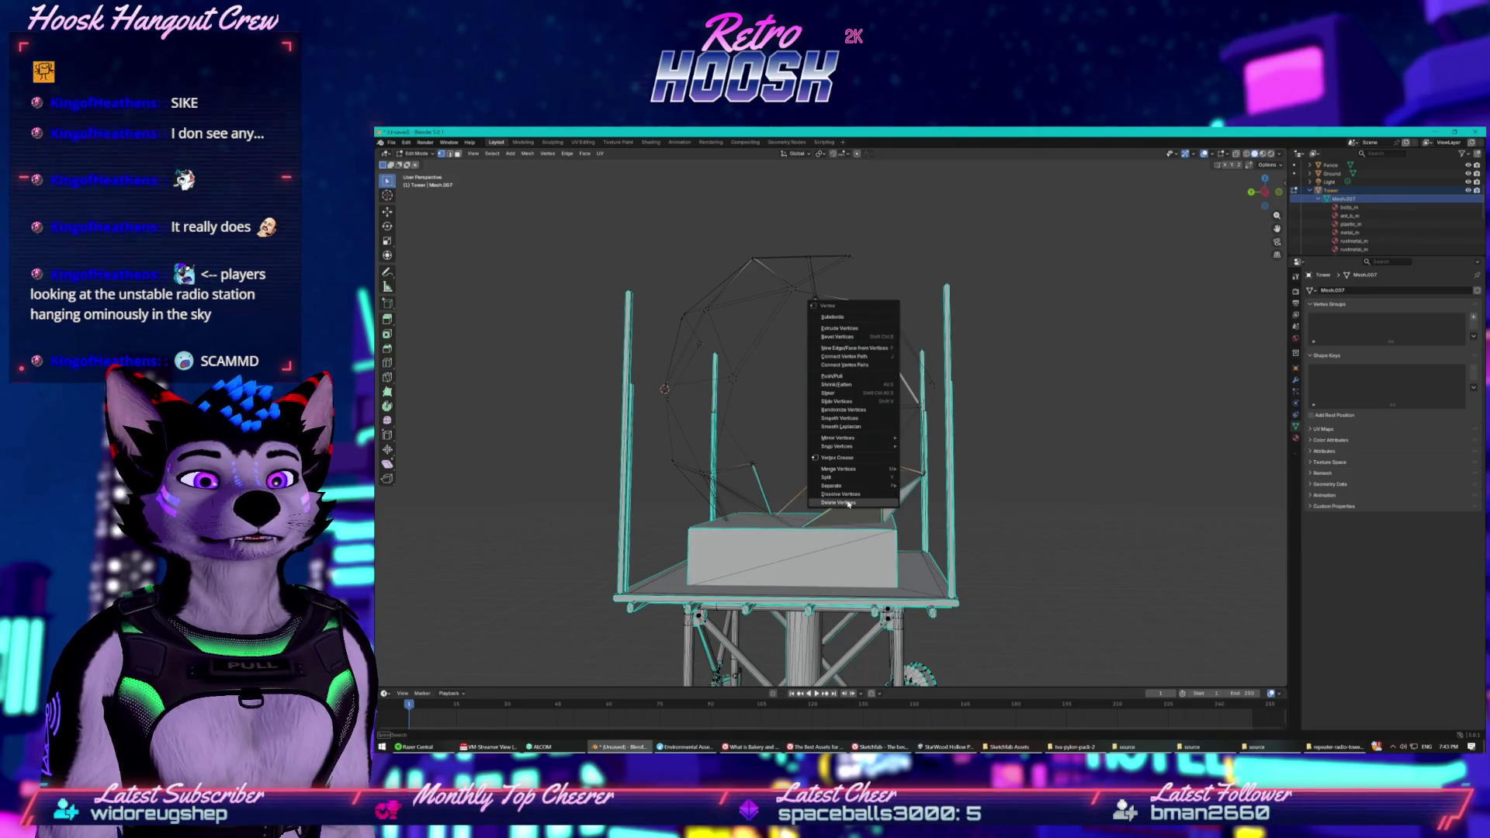
pyautogui.click(888, 512)
# Delete another group of dome vertices and the upper dome vertices.
pyautogui.scroll(3, 1334, 211)
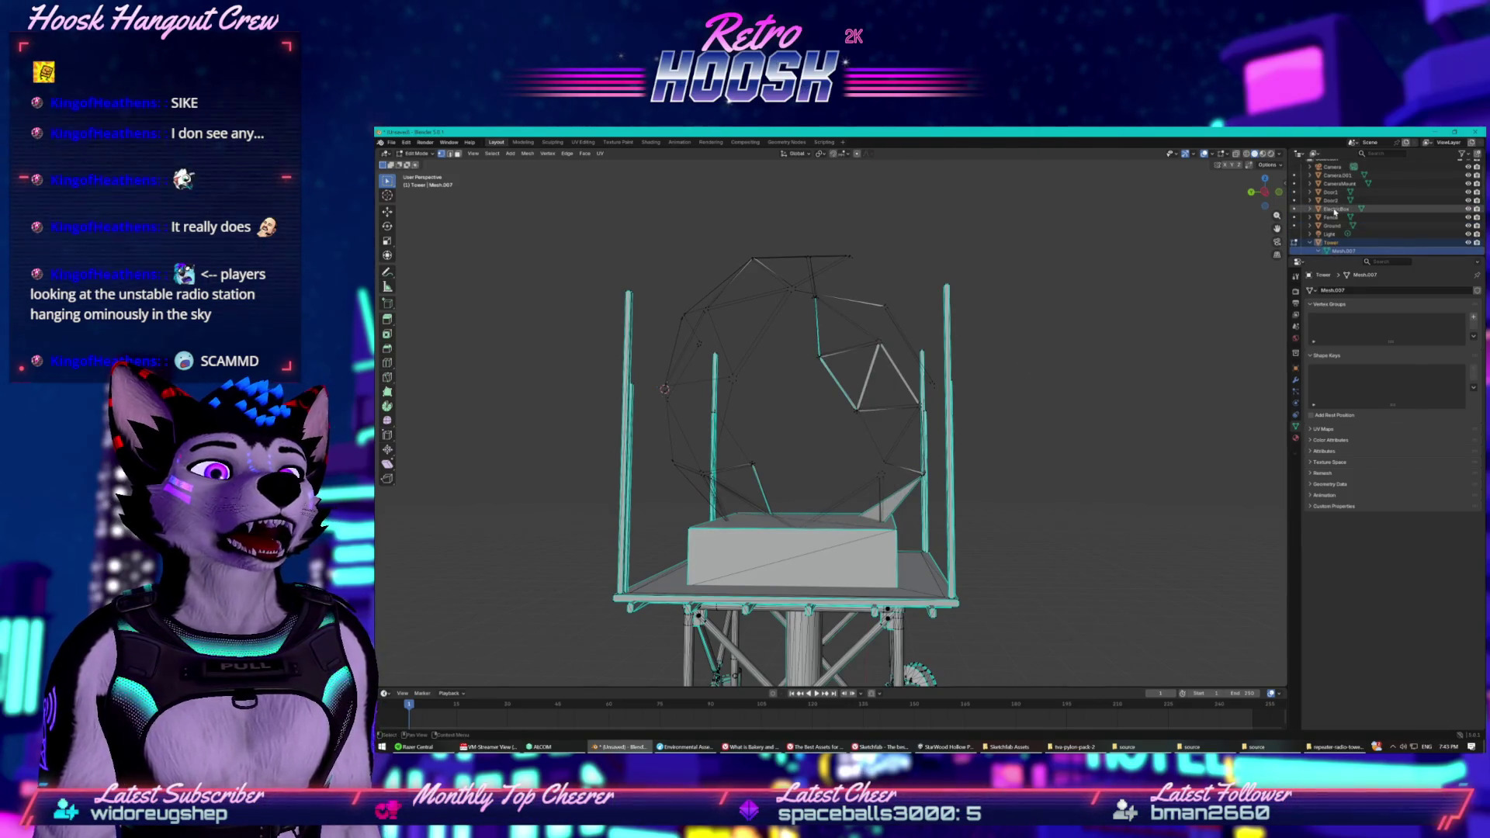
pyautogui.scroll(-10, 1335, 211)
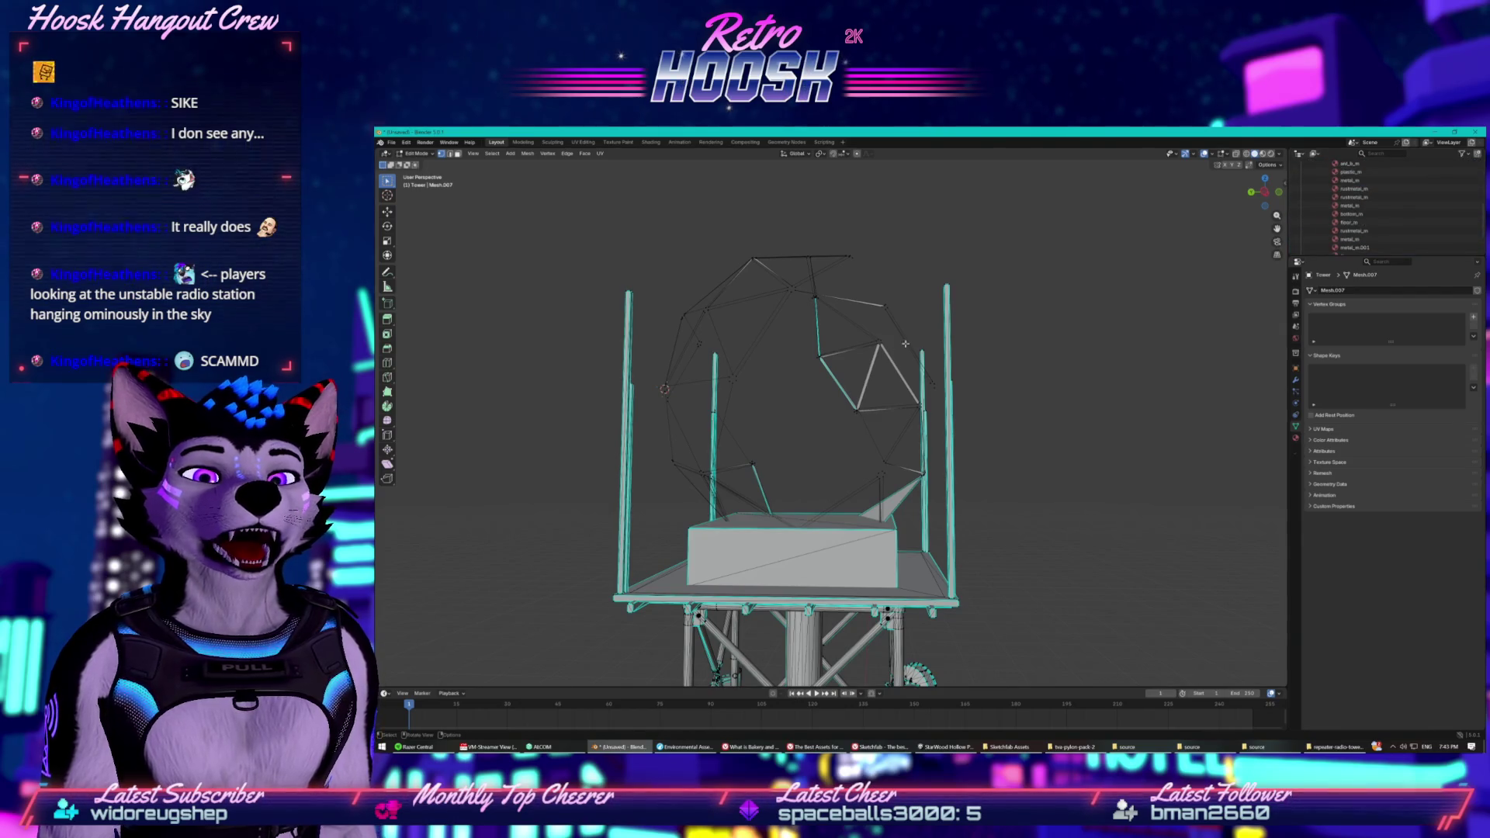
pyautogui.moveTo(801, 256)
pyautogui.mouseDown()
pyautogui.moveTo(923, 399)
pyautogui.moveTo(900, 388)
pyautogui.mouseUp()
pyautogui.rightClick(874, 389)
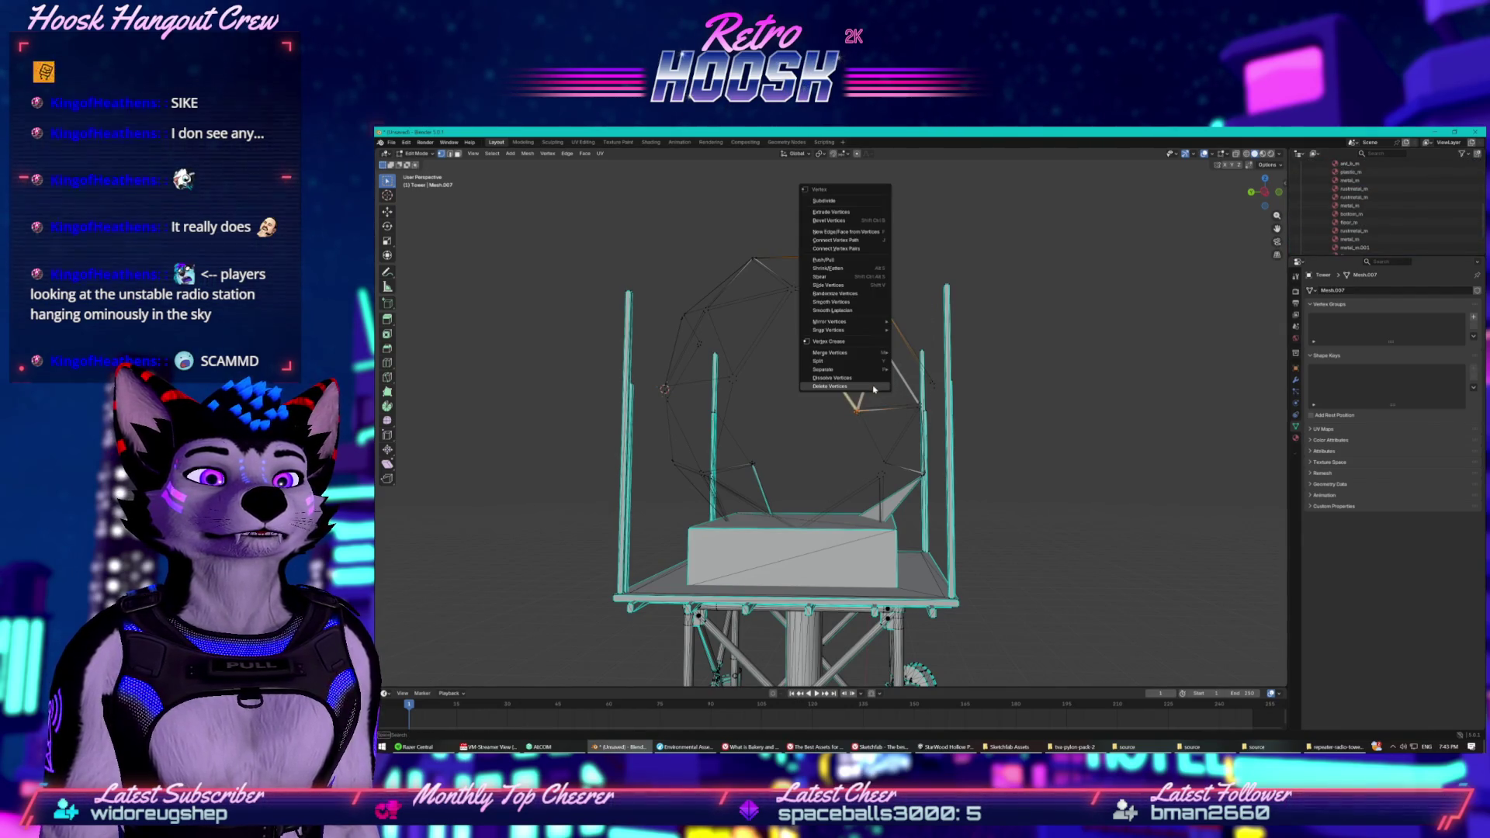
pyautogui.click(862, 391)
pyautogui.rightClick(828, 346)
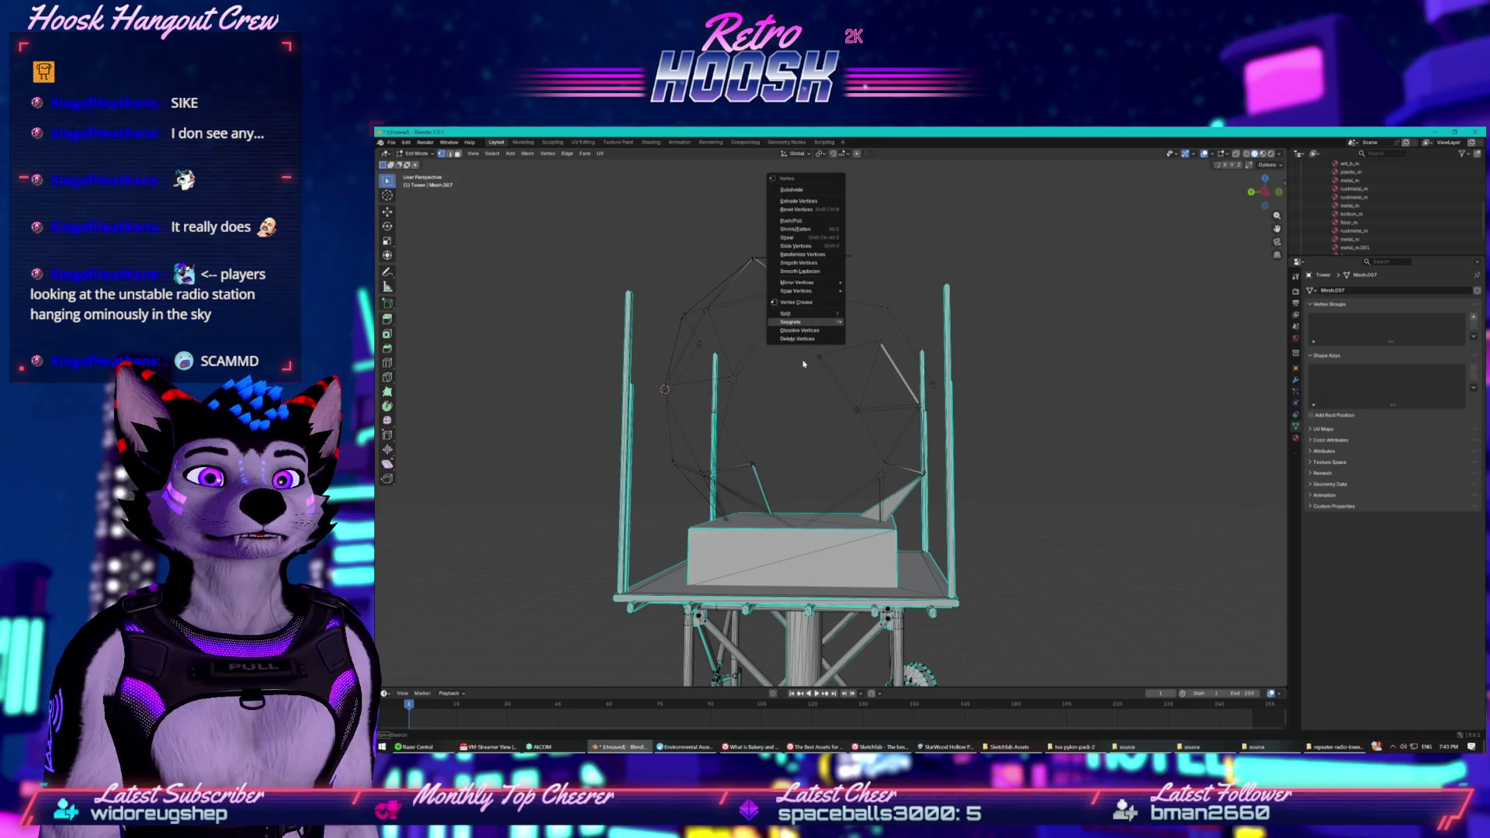
pyautogui.moveTo(712, 247); pyautogui.dragTo(854, 363)
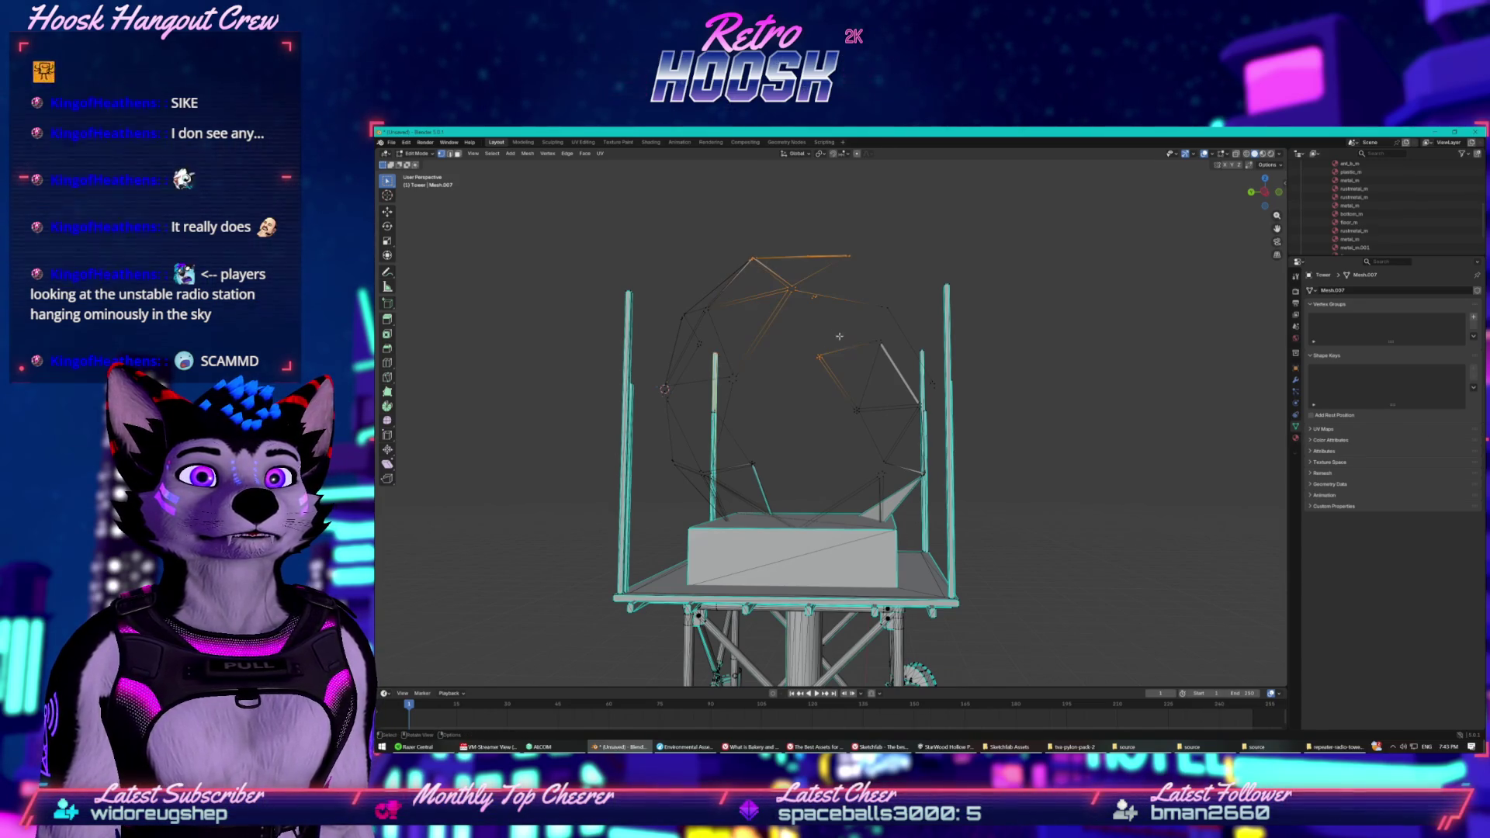
pyautogui.rightClick(810, 294)
pyautogui.rightClick(765, 360)
pyautogui.click(768, 358)
pyautogui.moveTo(768, 364); pyautogui.dragTo(785, 426)
# Delete several more groups of the upper dome vertices.
pyautogui.moveTo(747, 218); pyautogui.dragTo(838, 374)
pyautogui.rightClick(795, 343)
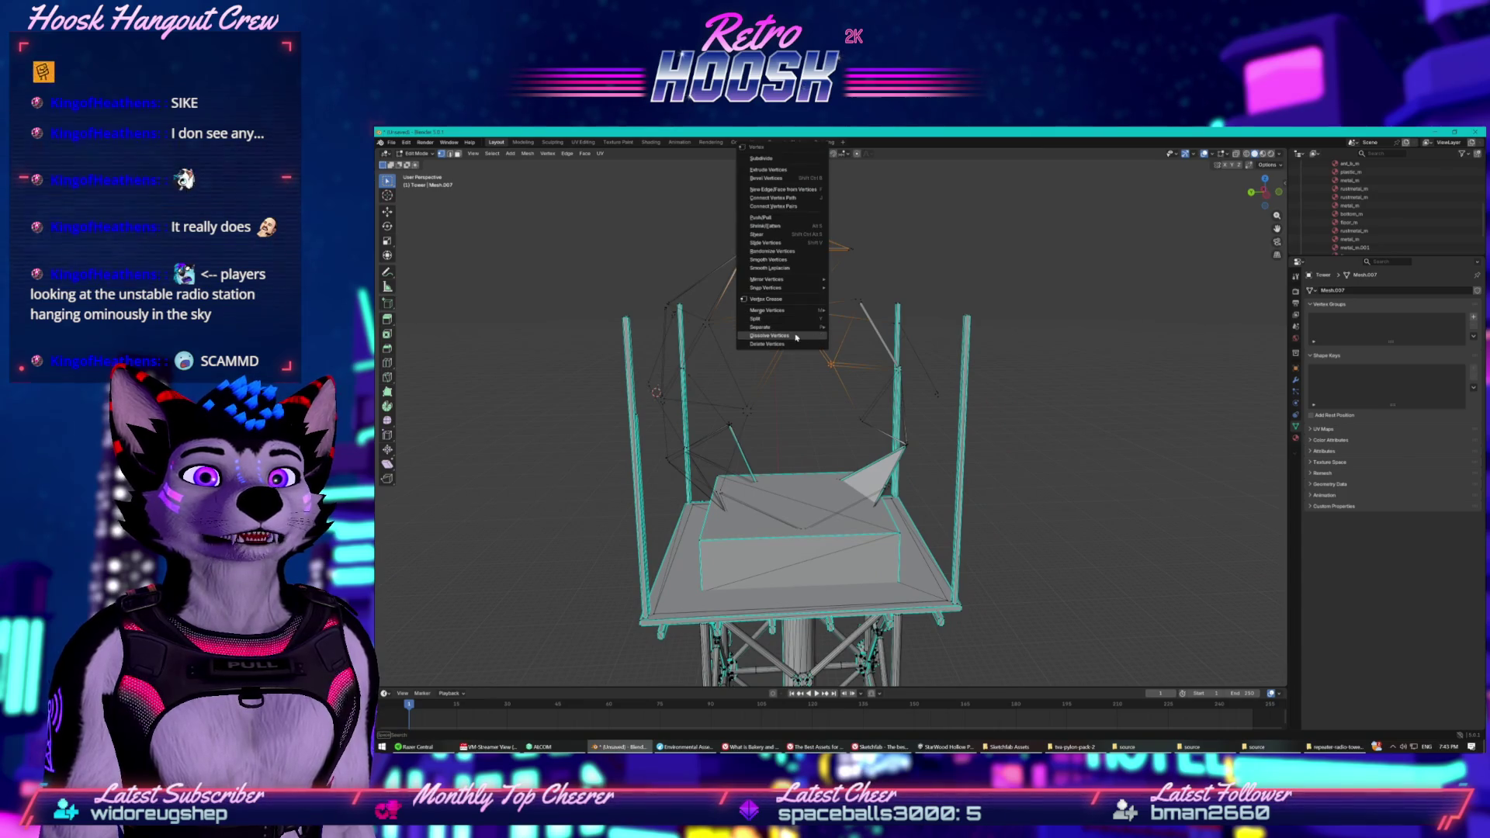
pyautogui.click(781, 346)
pyautogui.moveTo(736, 226)
pyautogui.mouseDown()
pyautogui.moveTo(870, 335)
pyautogui.moveTo(786, 310)
pyautogui.moveTo(767, 262)
pyautogui.moveTo(870, 319)
pyautogui.moveTo(934, 400)
pyautogui.mouseUp()
pyautogui.rightClick(799, 343)
pyautogui.click(800, 343)
pyautogui.rightClick(884, 341)
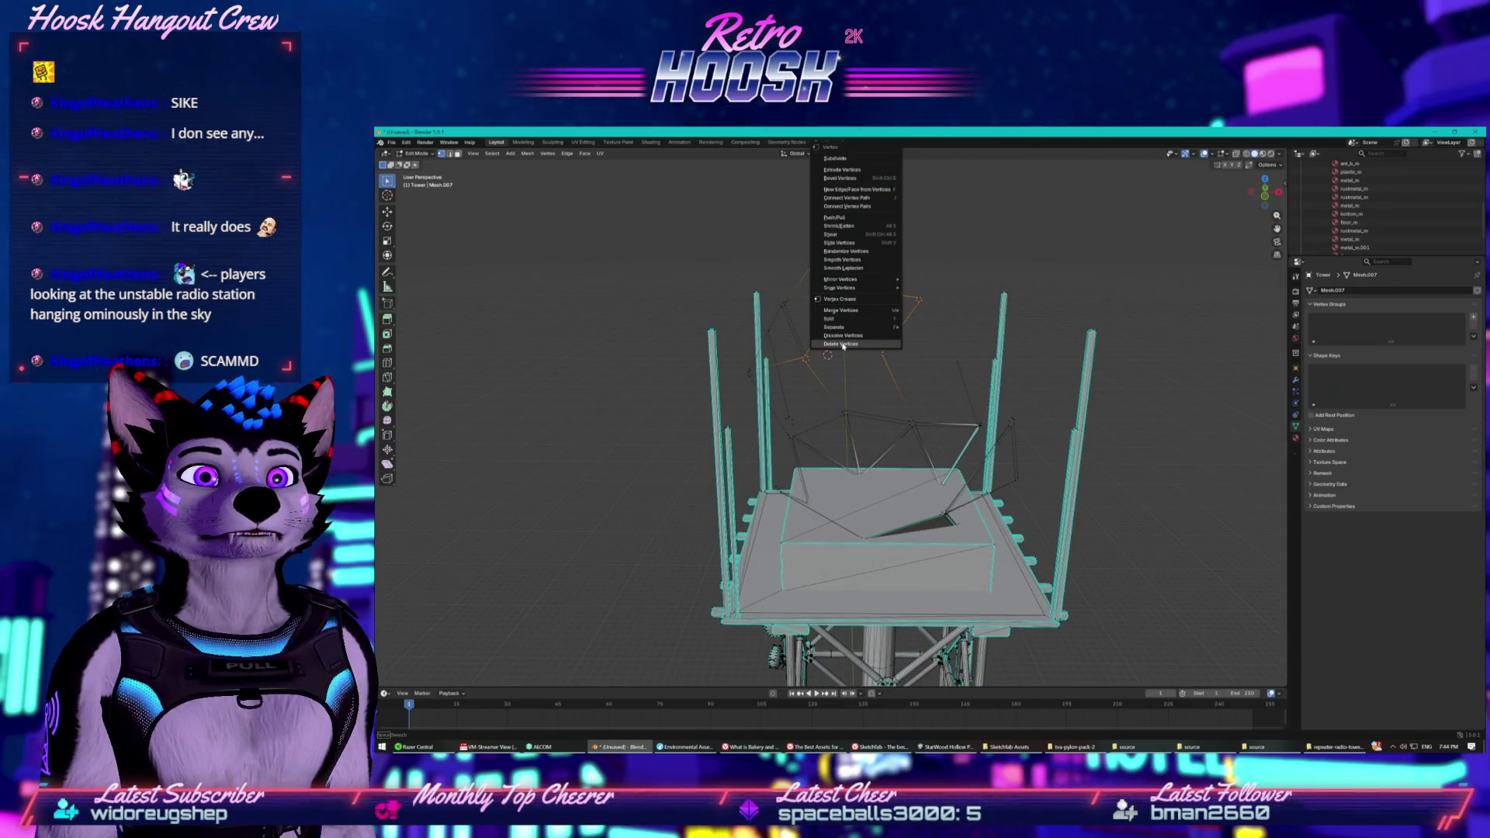
pyautogui.click(842, 346)
pyautogui.moveTo(843, 346)
pyautogui.mouseDown()
pyautogui.moveTo(847, 303)
pyautogui.moveTo(962, 408)
pyautogui.mouseUp()
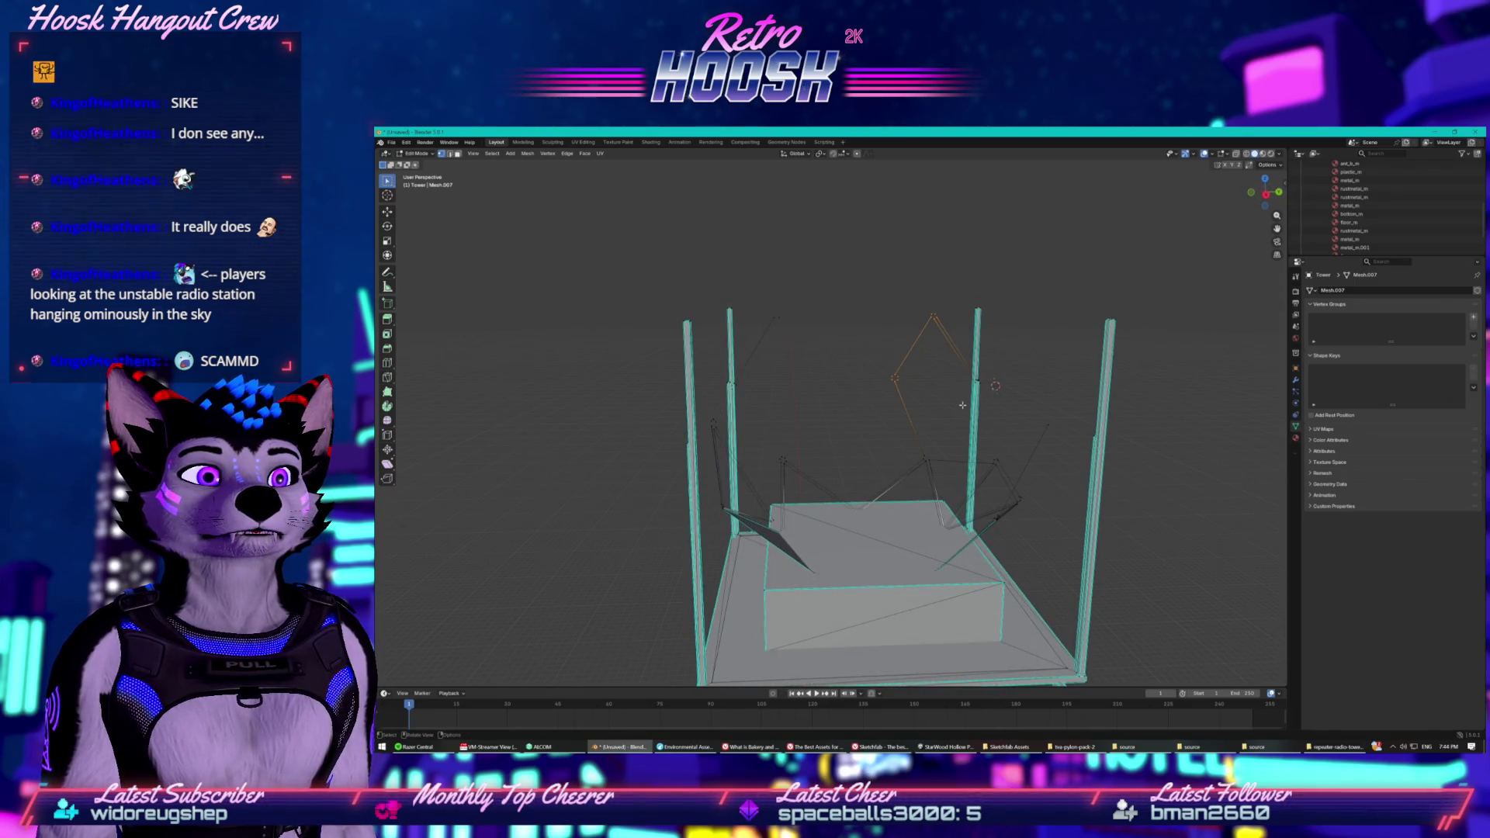
pyautogui.rightClick(909, 362)
pyautogui.click(875, 354)
pyautogui.moveTo(875, 355); pyautogui.dragTo(788, 376)
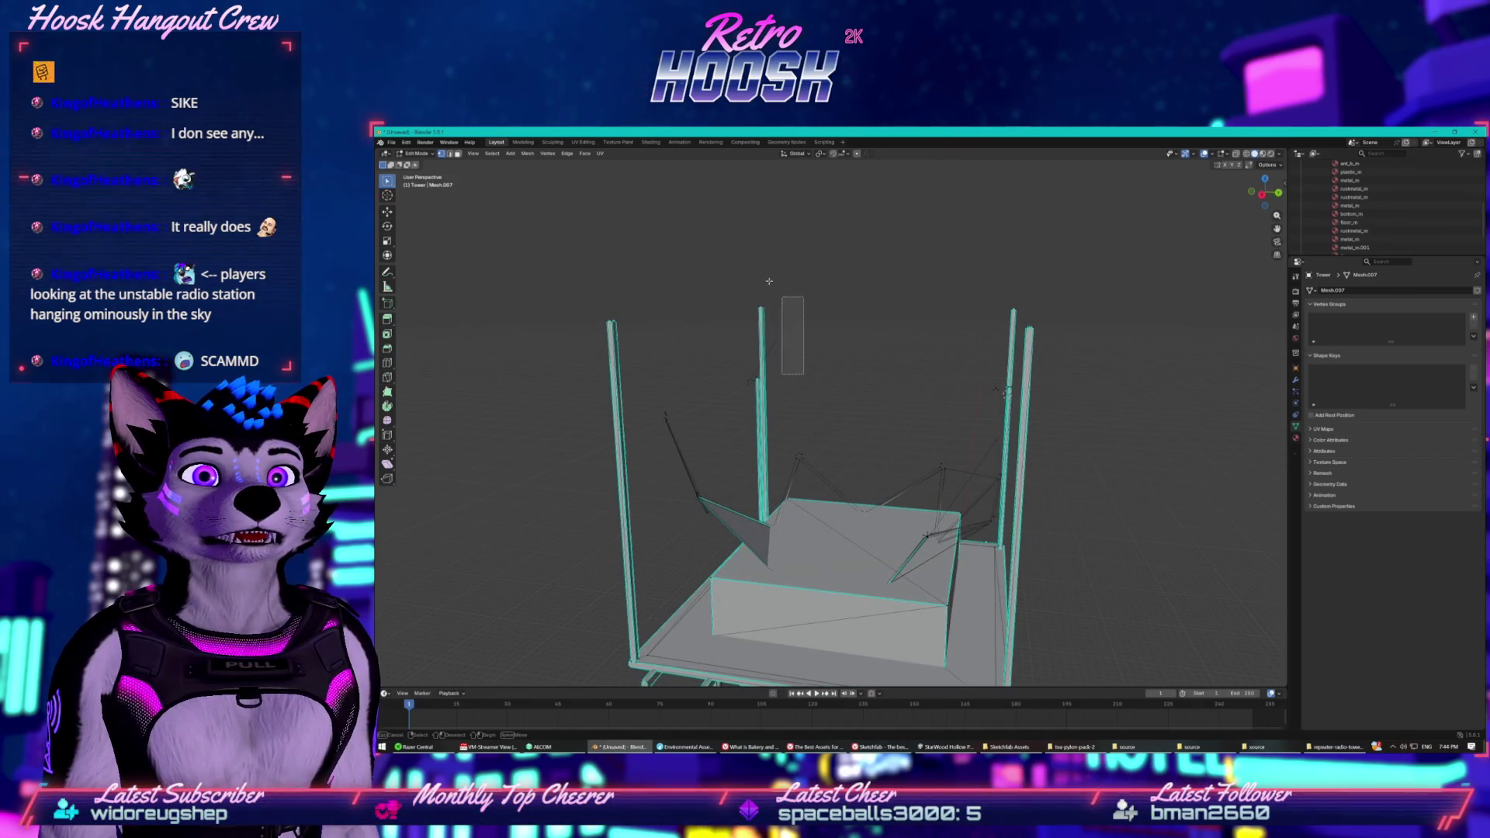
# Delete the leftover dome vertices around the top.
pyautogui.rightClick(799, 342)
pyautogui.click(807, 347)
pyautogui.moveTo(807, 349)
pyautogui.mouseDown()
pyautogui.moveTo(764, 345)
pyautogui.moveTo(907, 429)
pyautogui.moveTo(877, 404)
pyautogui.mouseUp()
pyautogui.rightClick(875, 394)
pyautogui.click(869, 393)
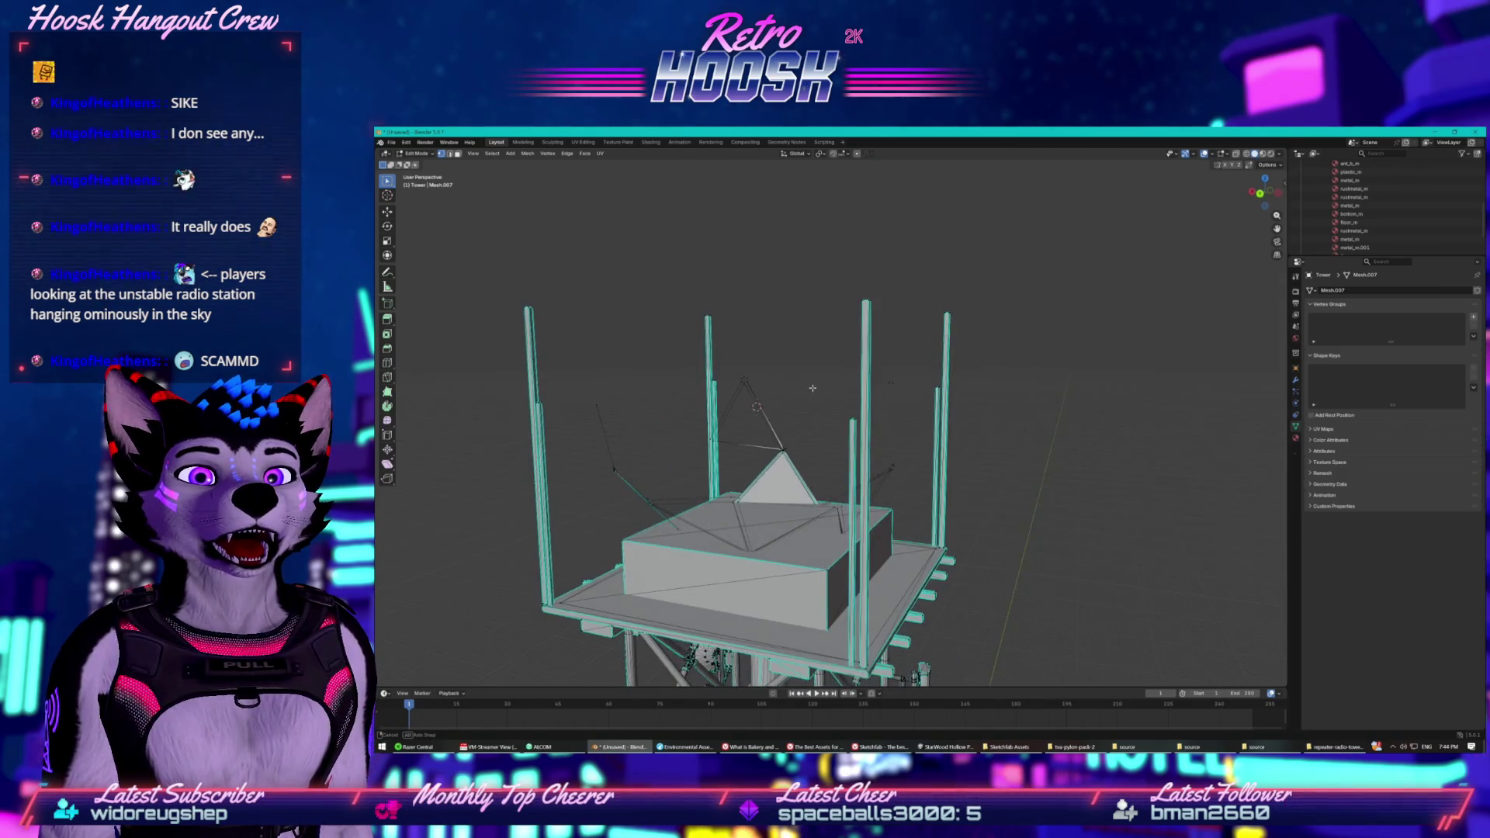
pyautogui.moveTo(878, 398); pyautogui.dragTo(875, 394)
pyautogui.rightClick(866, 383)
pyautogui.click(854, 387)
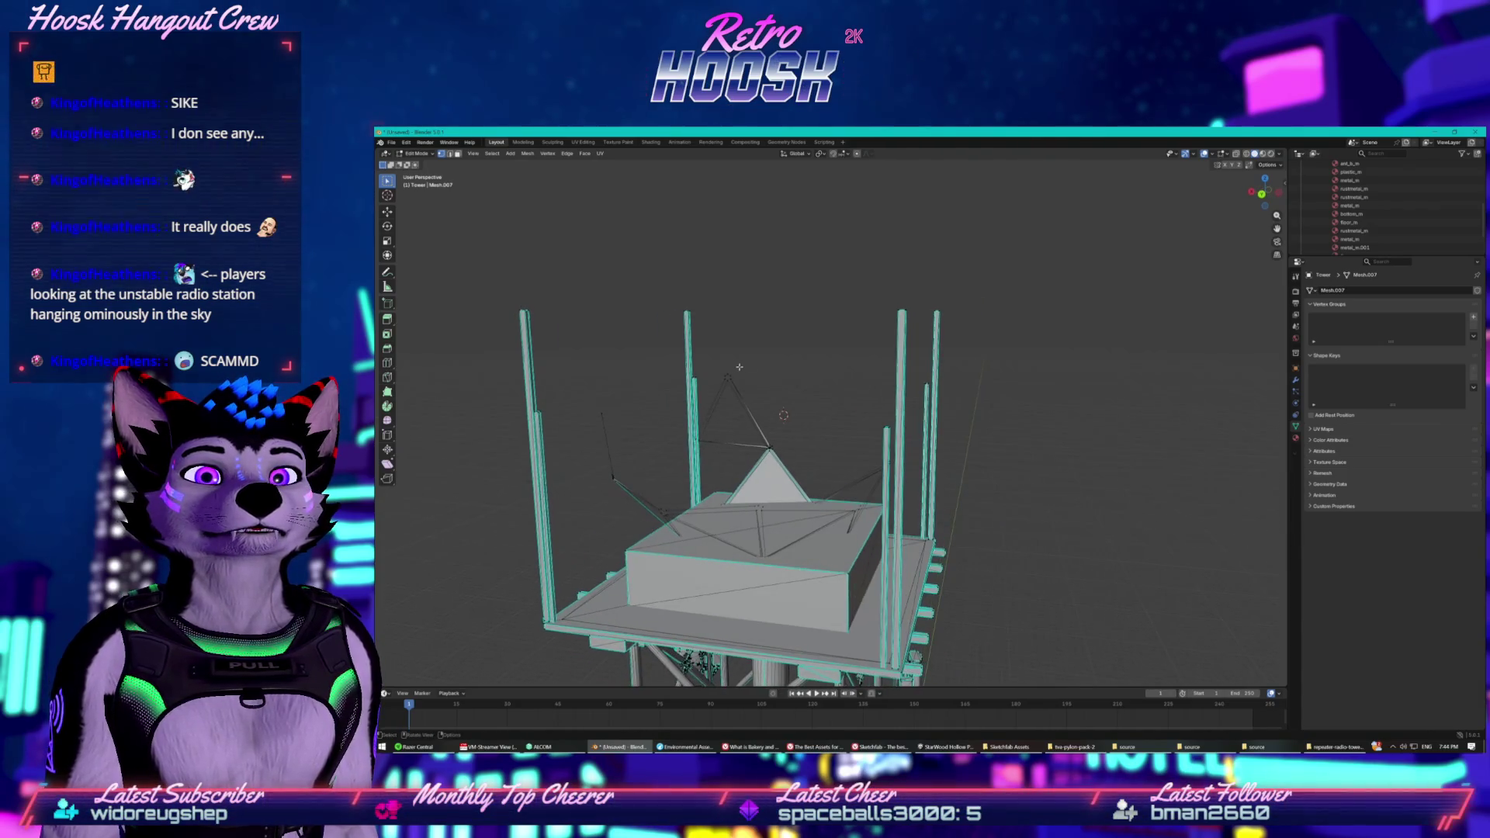
# Delete the dome's peak vertex and the central leftover vertices with their edges.
pyautogui.moveTo(725, 358); pyautogui.dragTo(801, 466)
pyautogui.rightClick(756, 425)
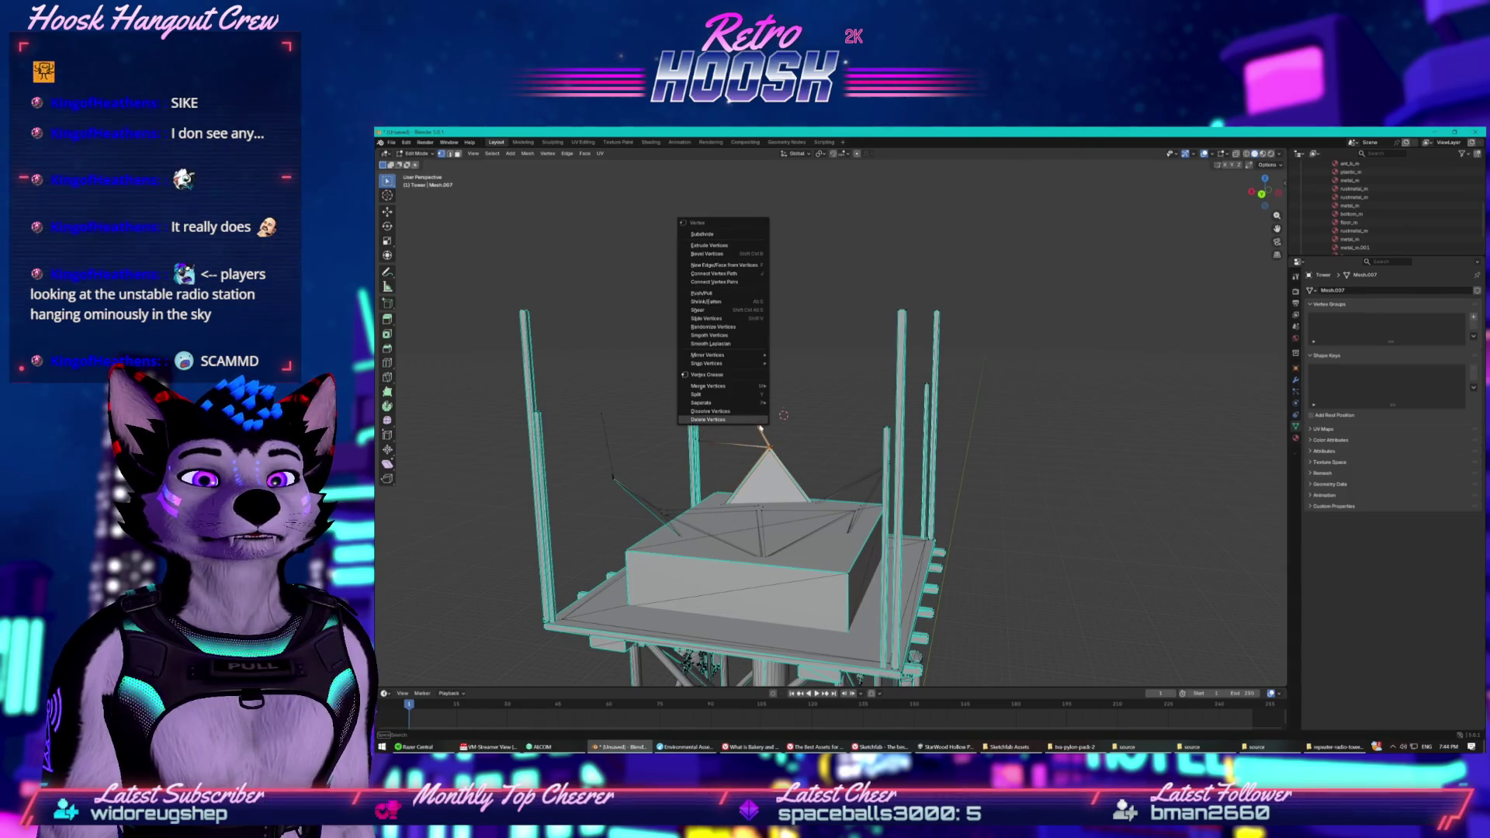
pyautogui.click(763, 426)
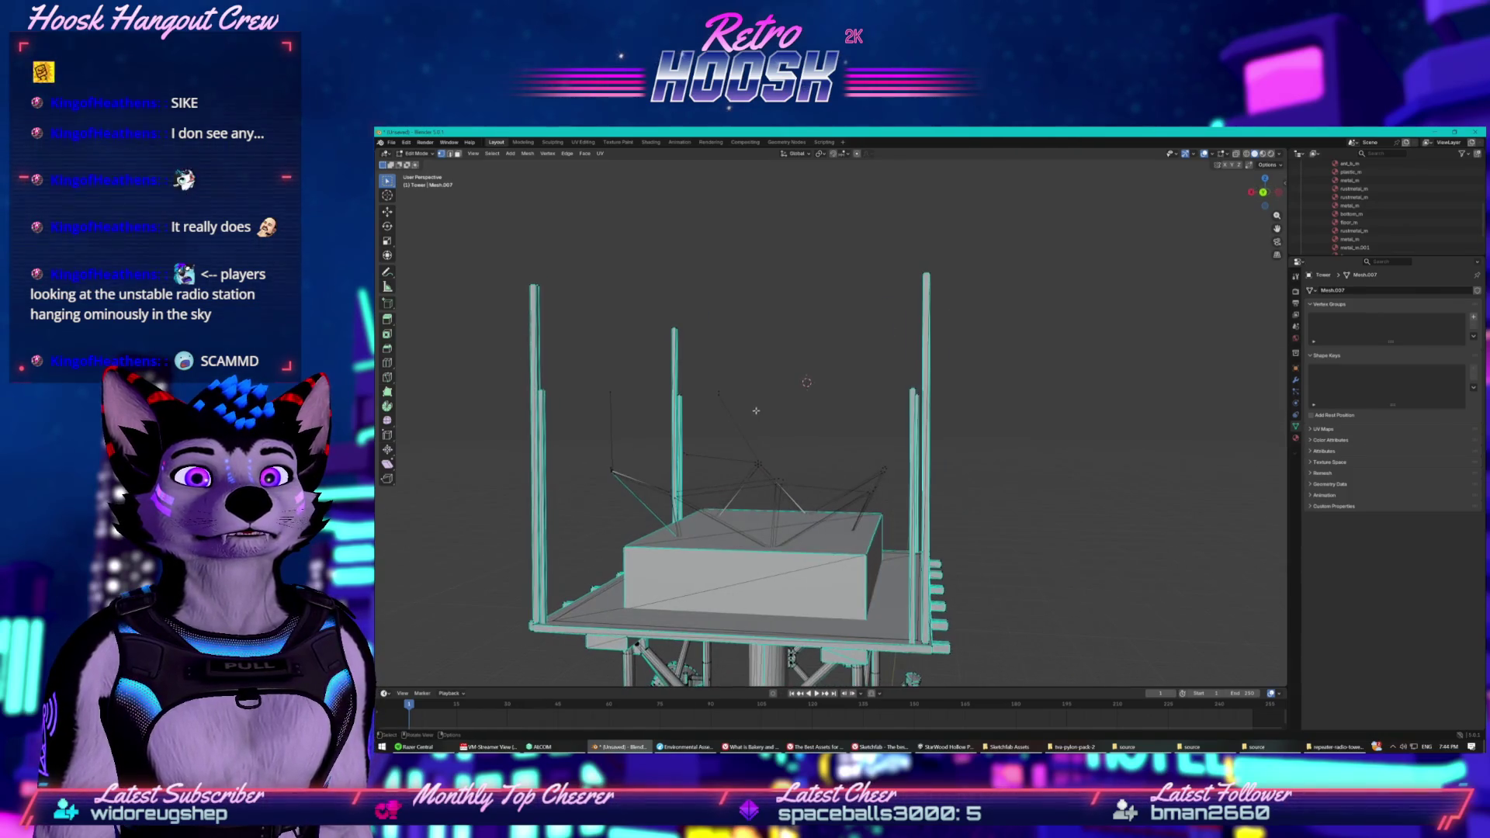
pyautogui.moveTo(711, 373); pyautogui.dragTo(822, 523)
pyautogui.rightClick(762, 469)
pyautogui.click(762, 468)
pyautogui.moveTo(798, 452)
pyautogui.mouseDown()
pyautogui.moveTo(712, 411)
pyautogui.moveTo(873, 477)
pyautogui.moveTo(787, 483)
pyautogui.mouseUp()
pyautogui.rightClick(856, 446)
pyautogui.click(857, 446)
pyautogui.rightClick(879, 485)
pyautogui.click(880, 486)
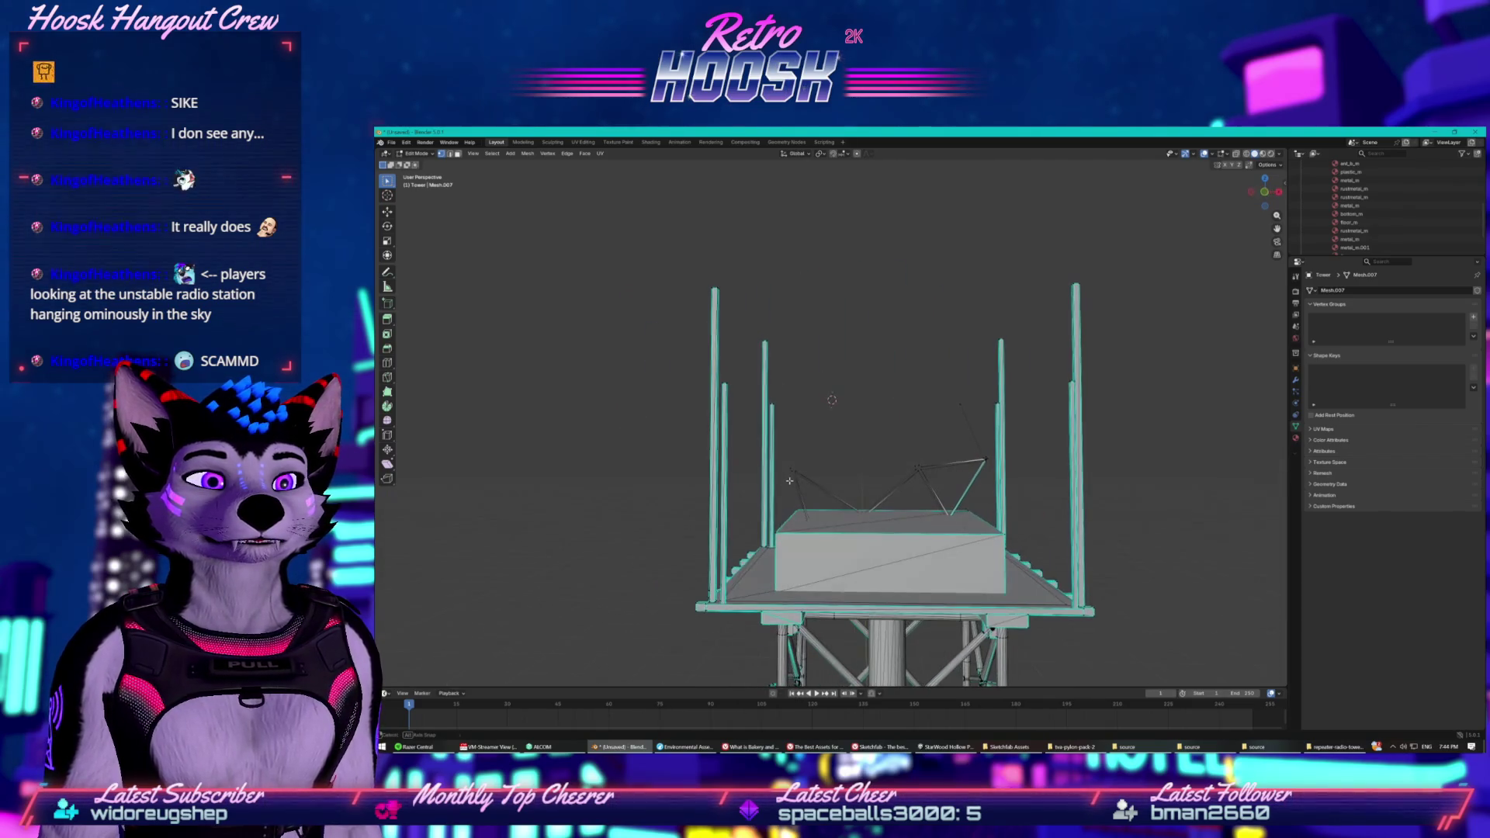
# Delete the loose wires on the right and the last remaining vertices.
pyautogui.moveTo(868, 412); pyautogui.dragTo(984, 503)
pyautogui.rightClick(962, 493)
pyautogui.click(962, 493)
pyautogui.moveTo(913, 359); pyautogui.dragTo(981, 498)
pyautogui.rightClick(979, 495)
pyautogui.click(975, 489)
pyautogui.moveTo(948, 412)
pyautogui.mouseDown()
pyautogui.moveTo(994, 498)
pyautogui.moveTo(892, 457)
pyautogui.mouseUp()
pyautogui.rightClick(990, 489)
pyautogui.click(987, 483)
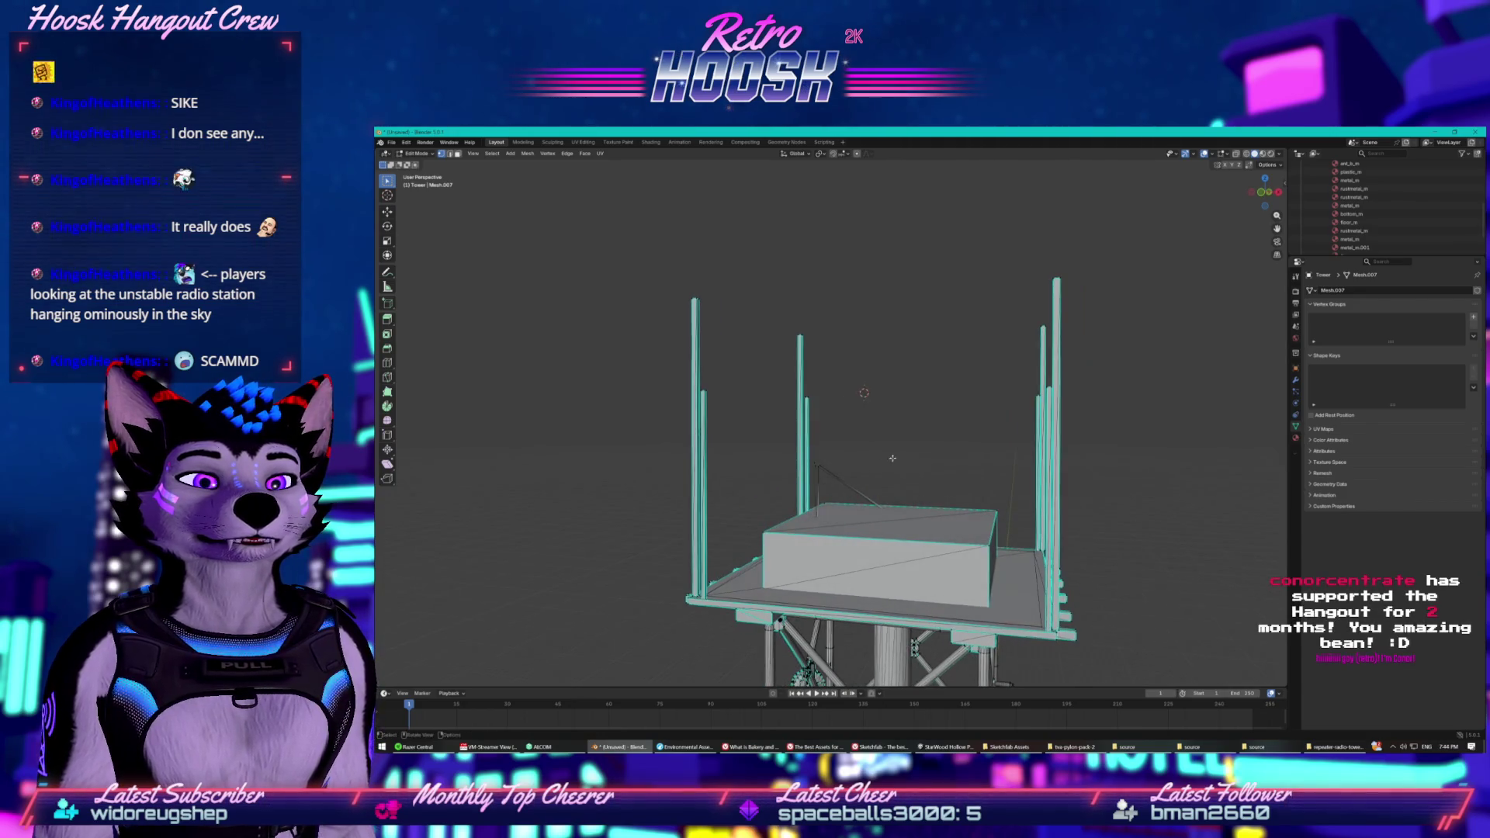
pyautogui.rightClick(848, 469)
pyautogui.click(843, 469)
pyautogui.moveTo(844, 468)
pyautogui.mouseDown()
pyautogui.moveTo(973, 451)
pyautogui.moveTo(809, 449)
pyautogui.moveTo(1010, 448)
pyautogui.moveTo(1046, 485)
pyautogui.mouseUp()
pyautogui.scroll(-5, 1047, 485)
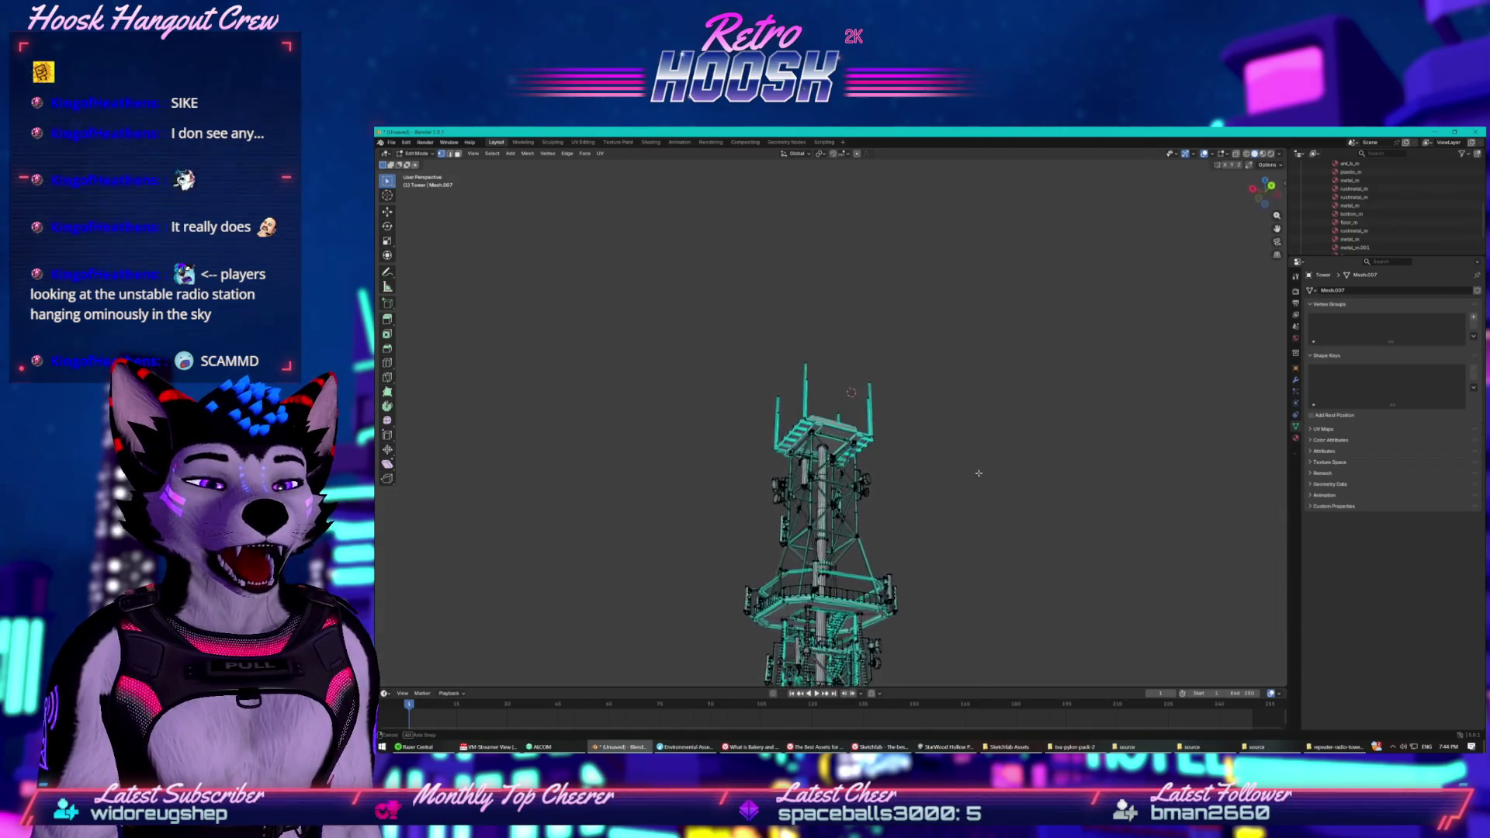
pyautogui.moveTo(885, 558); pyautogui.dragTo(960, 381)
pyautogui.moveTo(878, 290)
pyautogui.mouseDown()
pyautogui.moveTo(881, 372)
pyautogui.moveTo(863, 274)
pyautogui.moveTo(825, 515)
pyautogui.moveTo(846, 342)
pyautogui.mouseUp()
pyautogui.scroll(5, 881, 401)
pyautogui.scroll(-4, 825, 516)
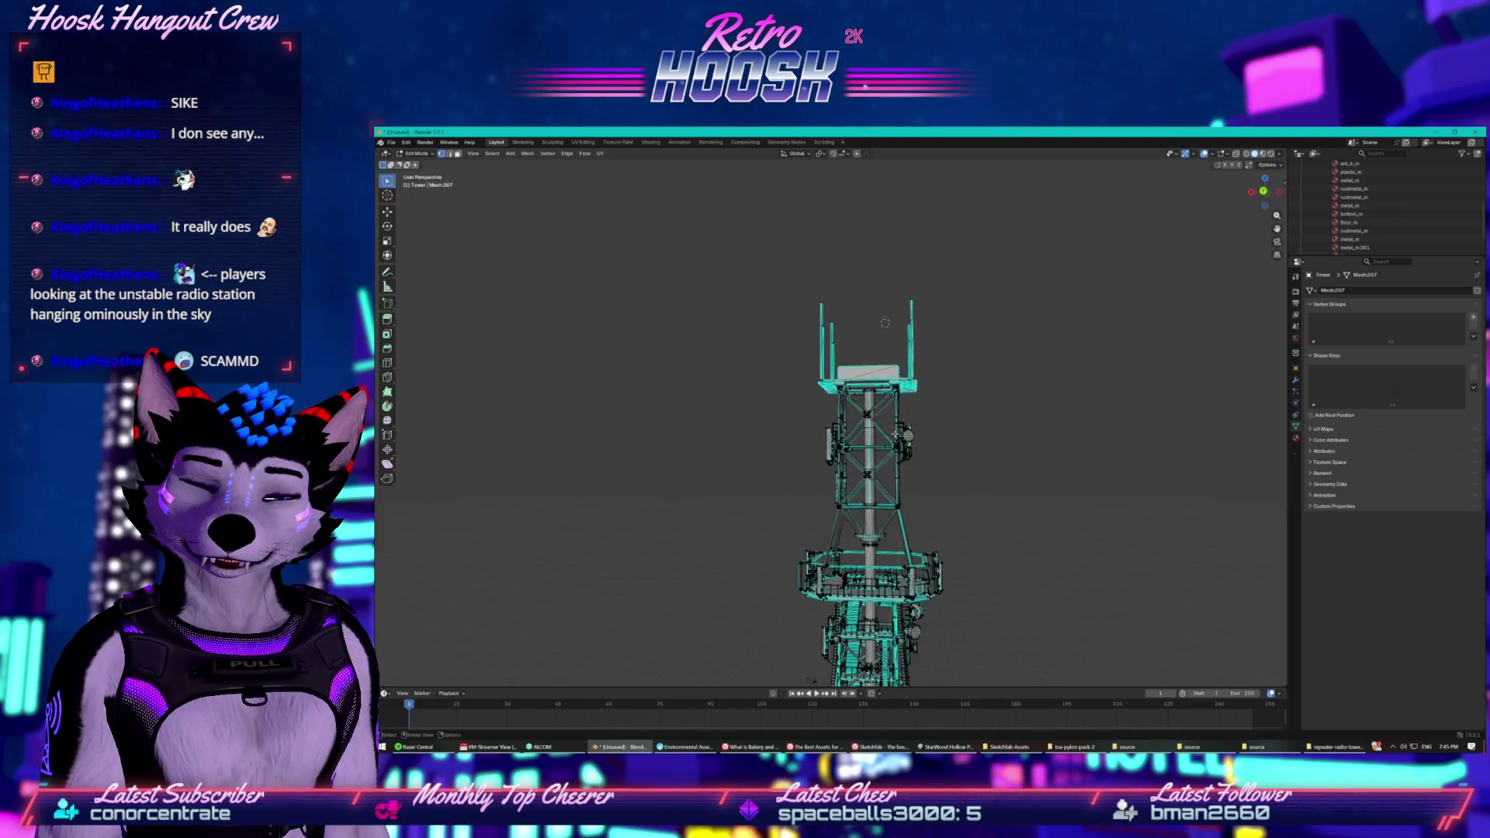
pyautogui.scroll(5, 888, 419)
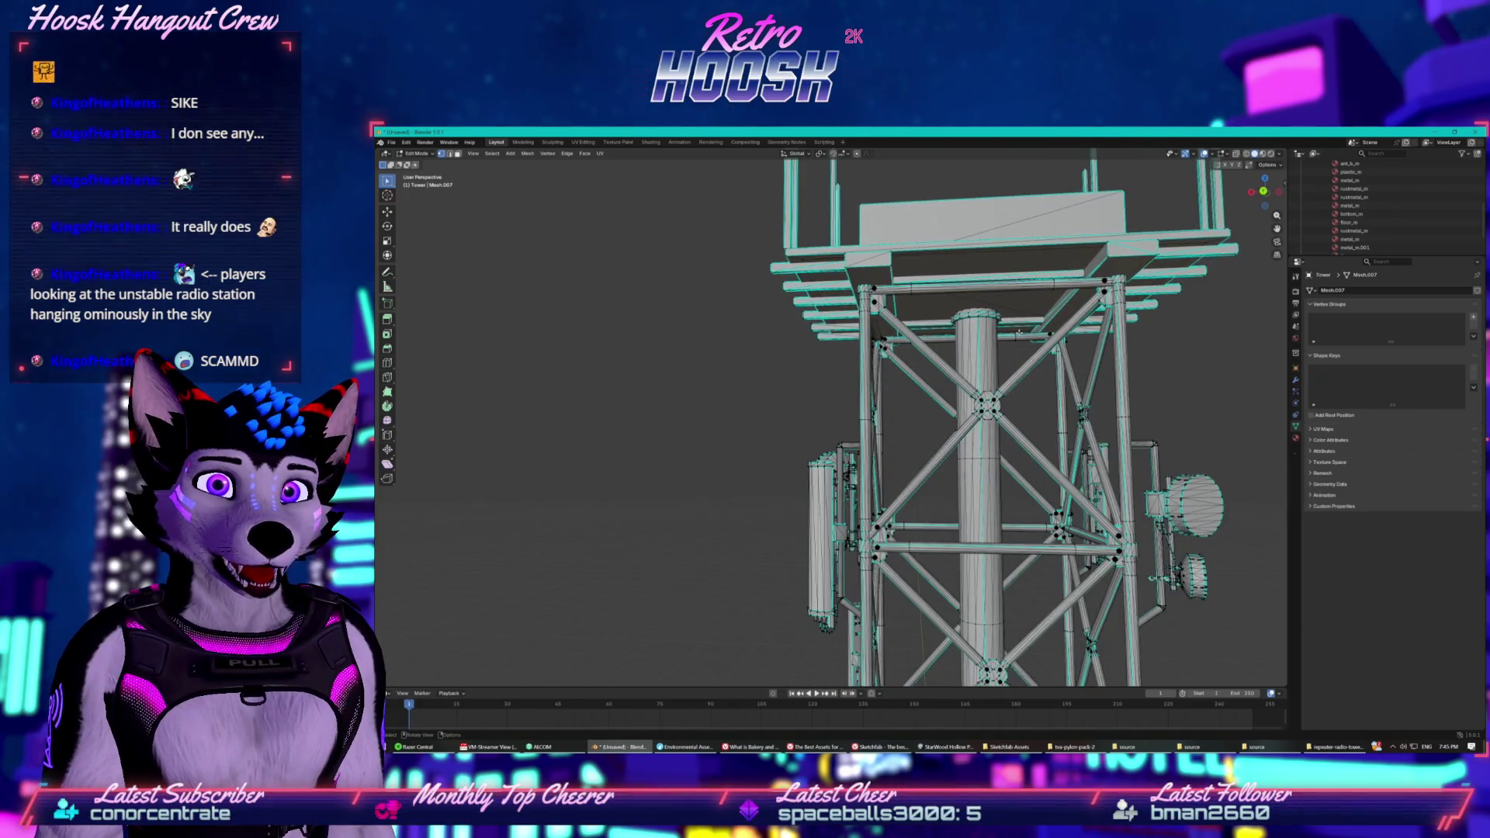
pyautogui.moveTo(917, 416); pyautogui.dragTo(990, 436)
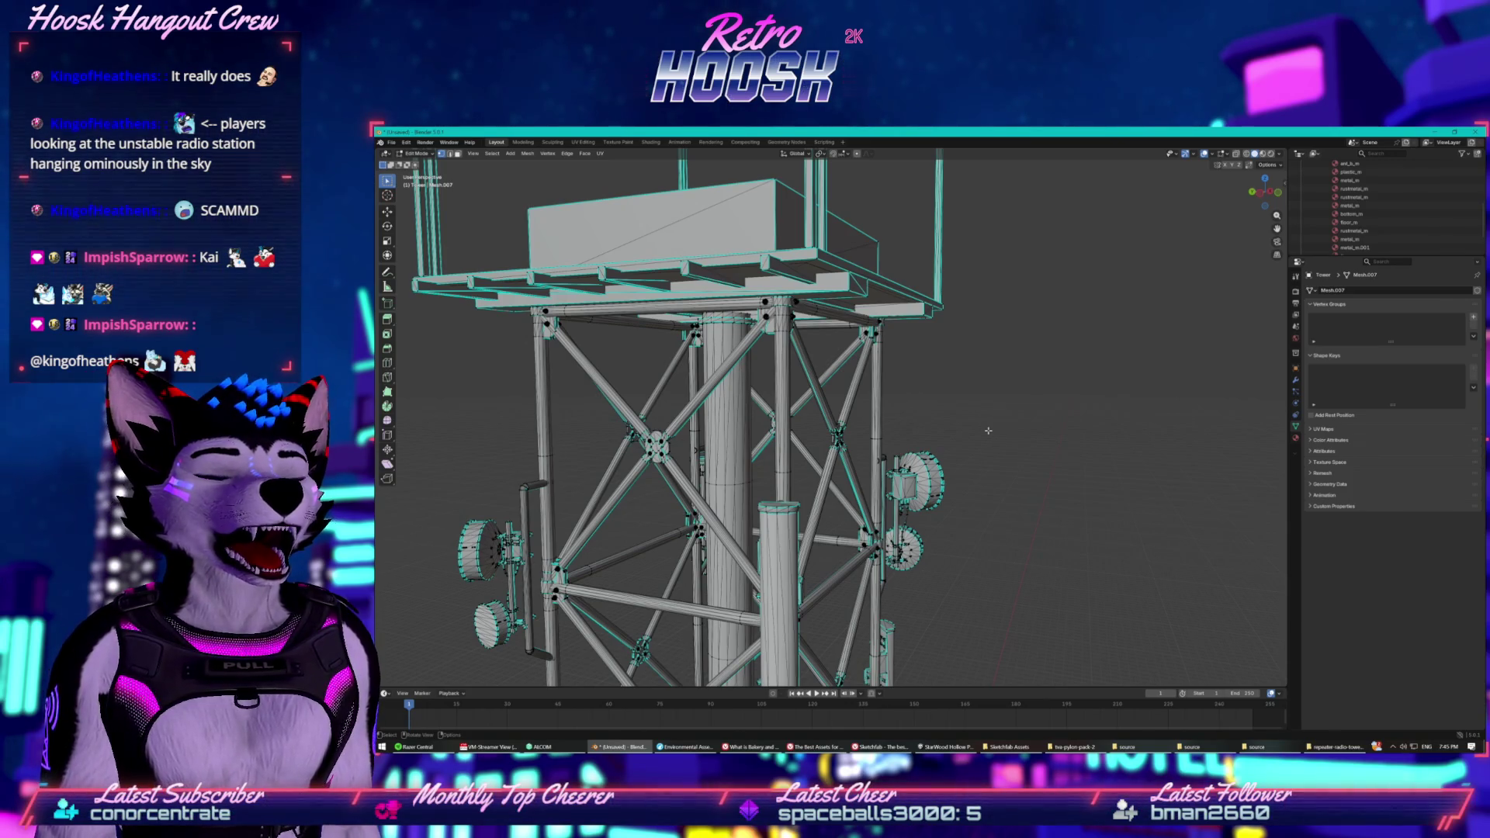
pyautogui.scroll(-6, 988, 430)
pyautogui.rightClick(949, 411)
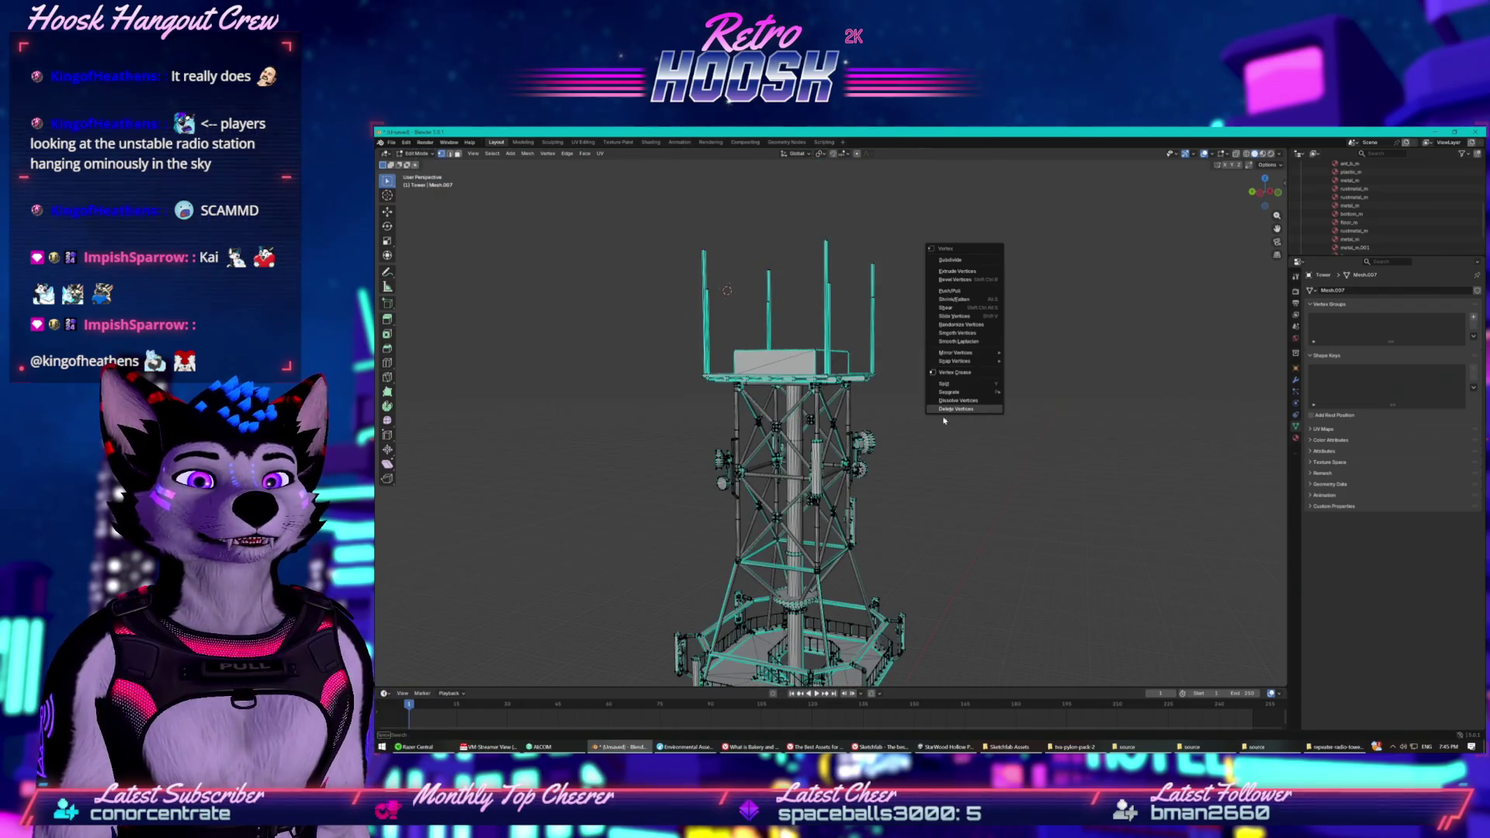
pyautogui.moveTo(913, 460)
pyautogui.mouseDown()
pyautogui.moveTo(812, 405)
pyautogui.moveTo(741, 504)
pyautogui.moveTo(781, 454)
pyautogui.moveTo(1003, 485)
pyautogui.mouseUp()
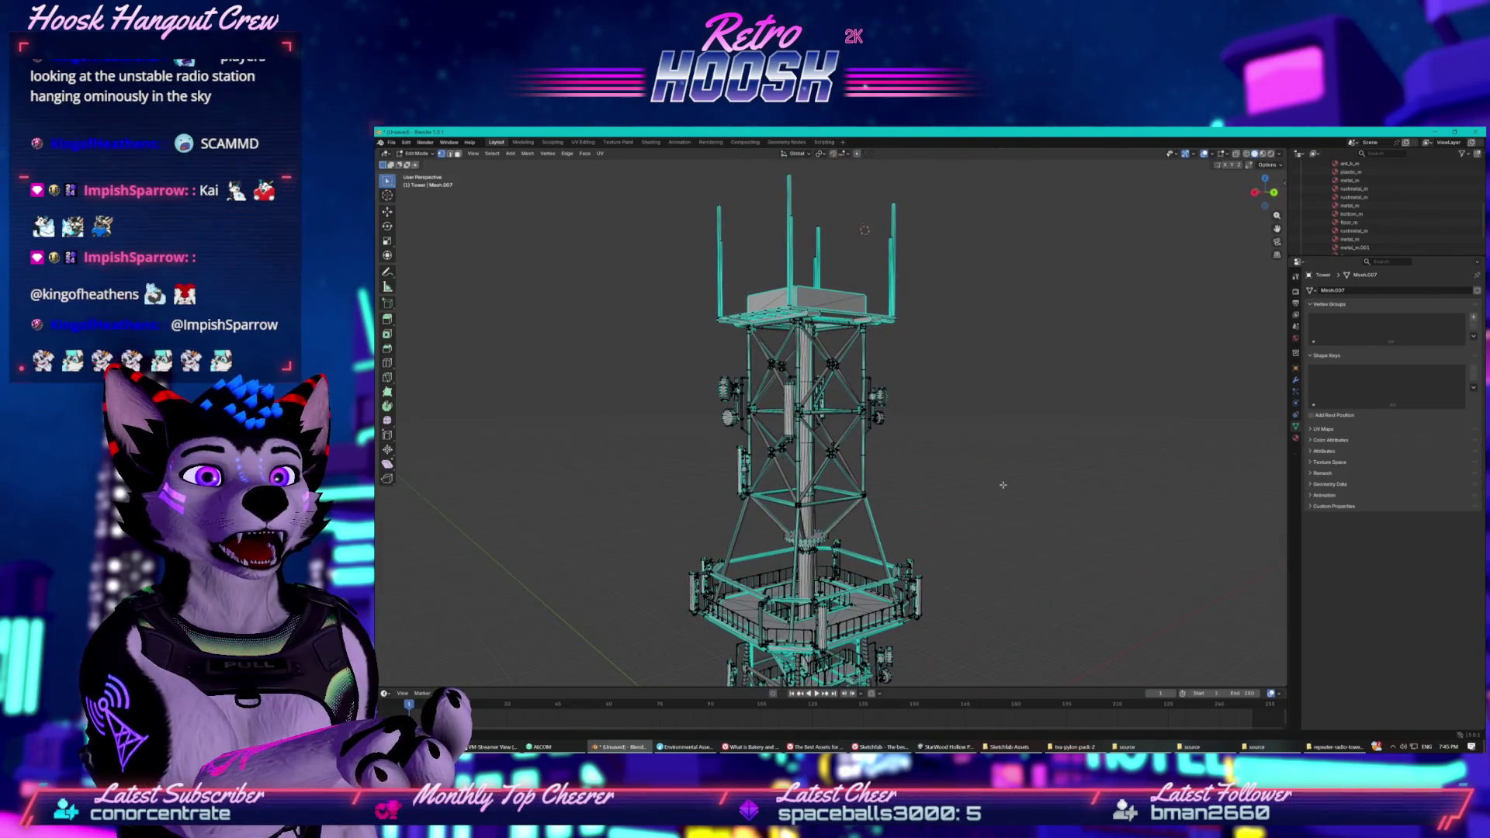
# Point Save As to W: > VRChat > Pacific Hollow and begin typing a RadioTower file name.
pyautogui.click(391, 142)
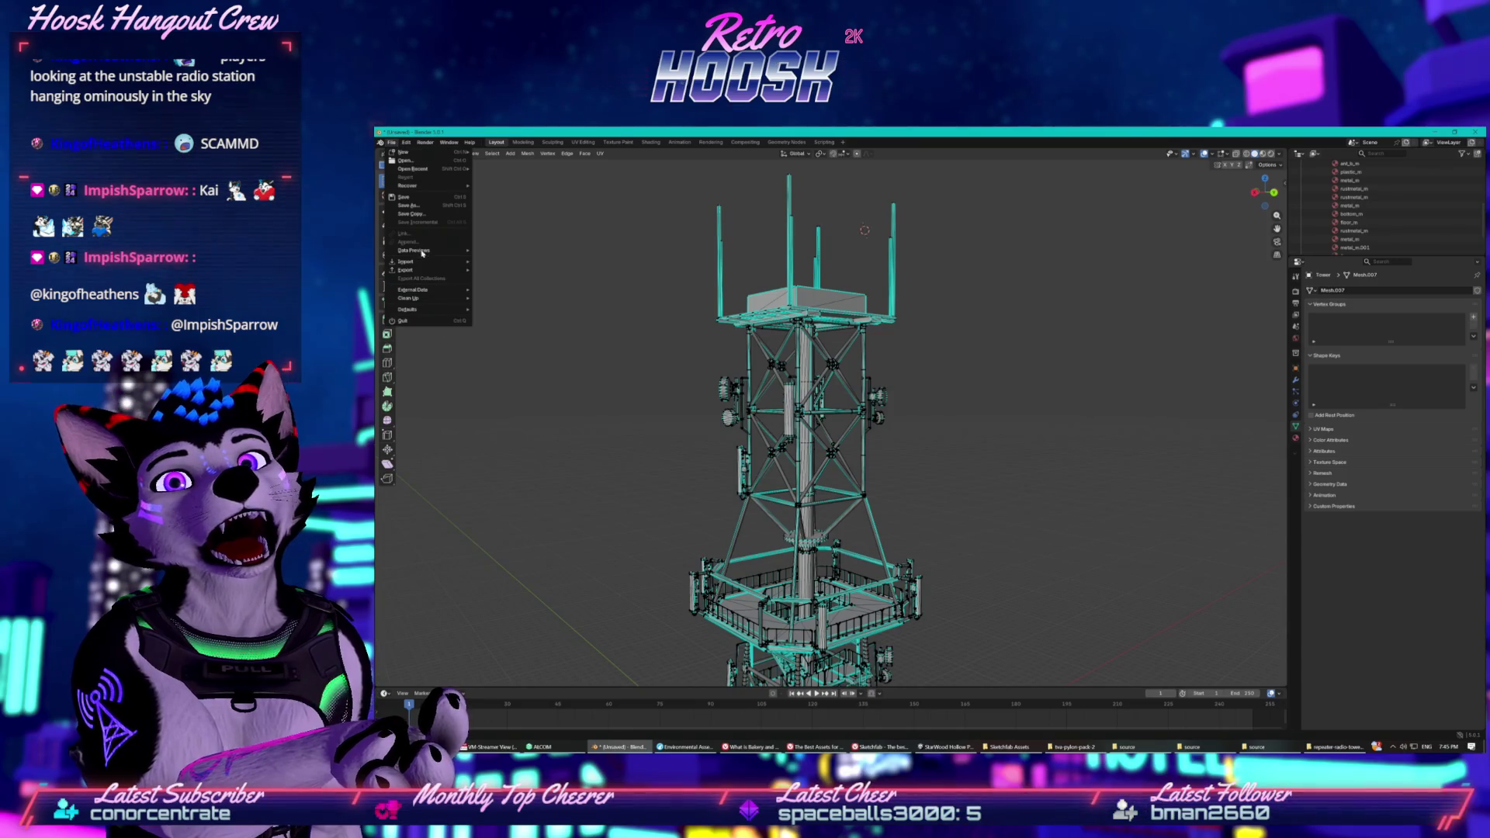
pyautogui.click(411, 213)
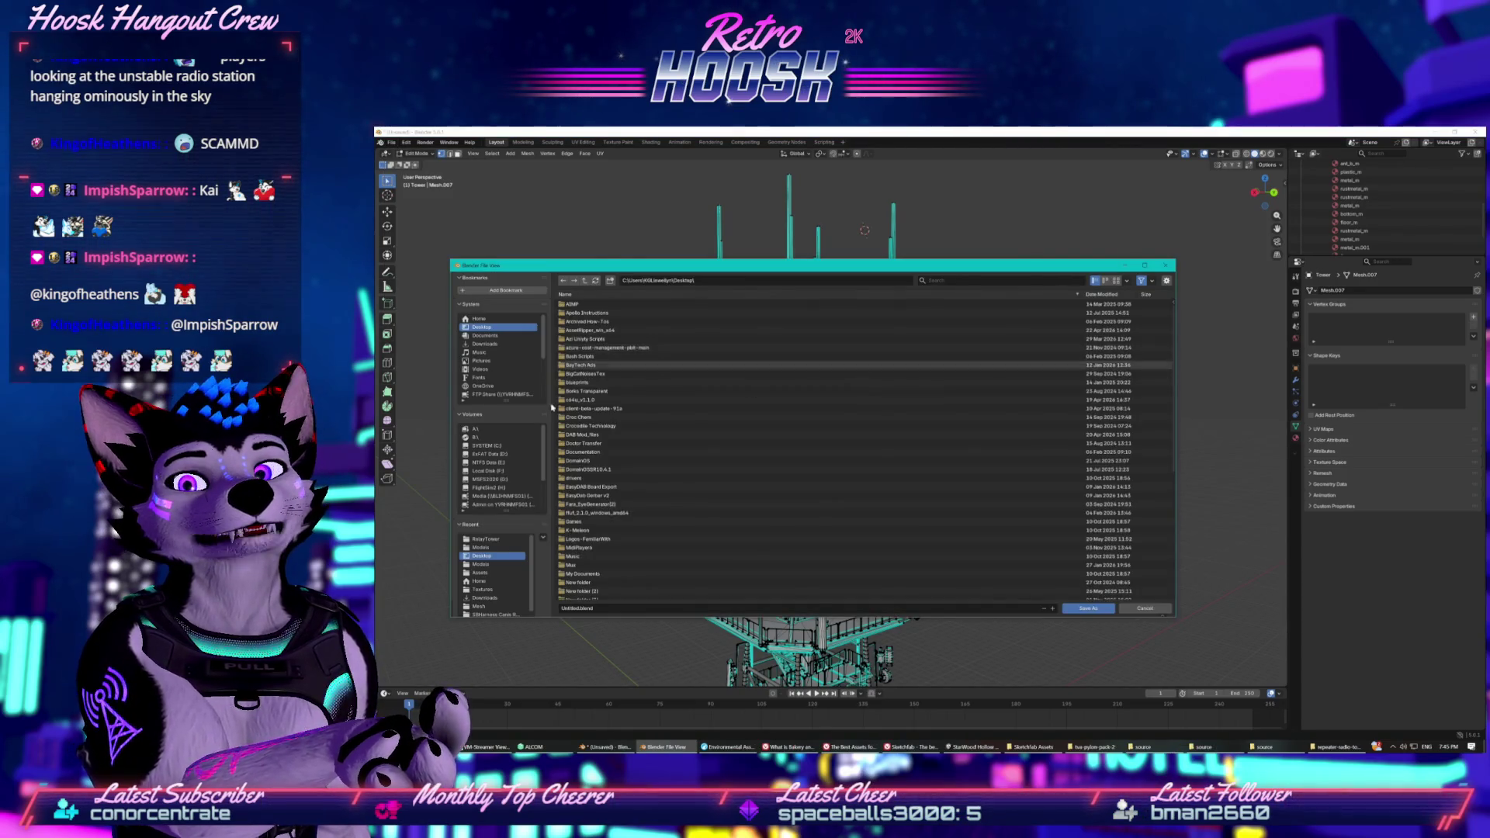
pyautogui.scroll(-3, 492, 487)
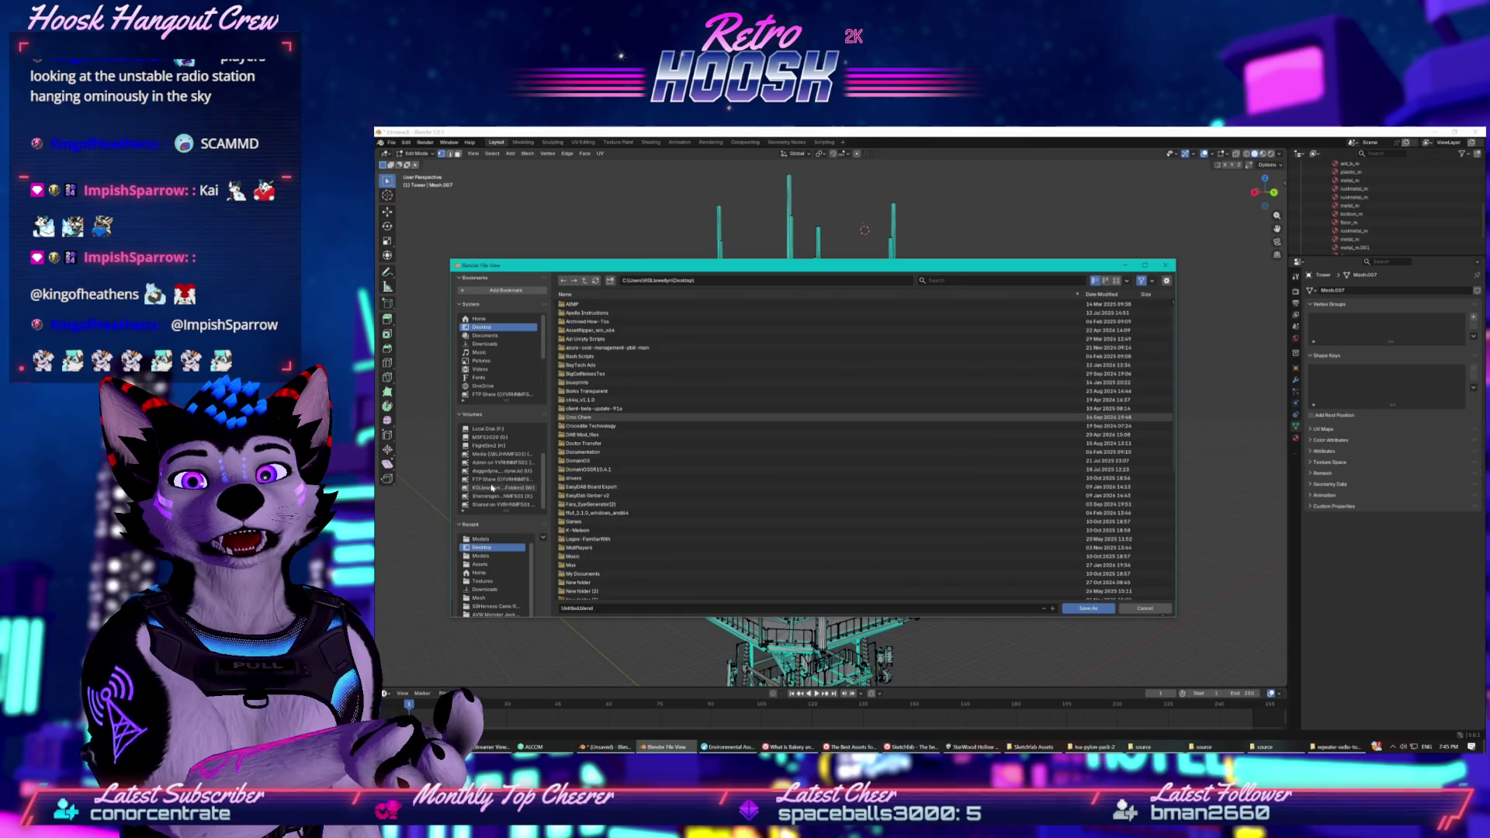
pyautogui.click(495, 487)
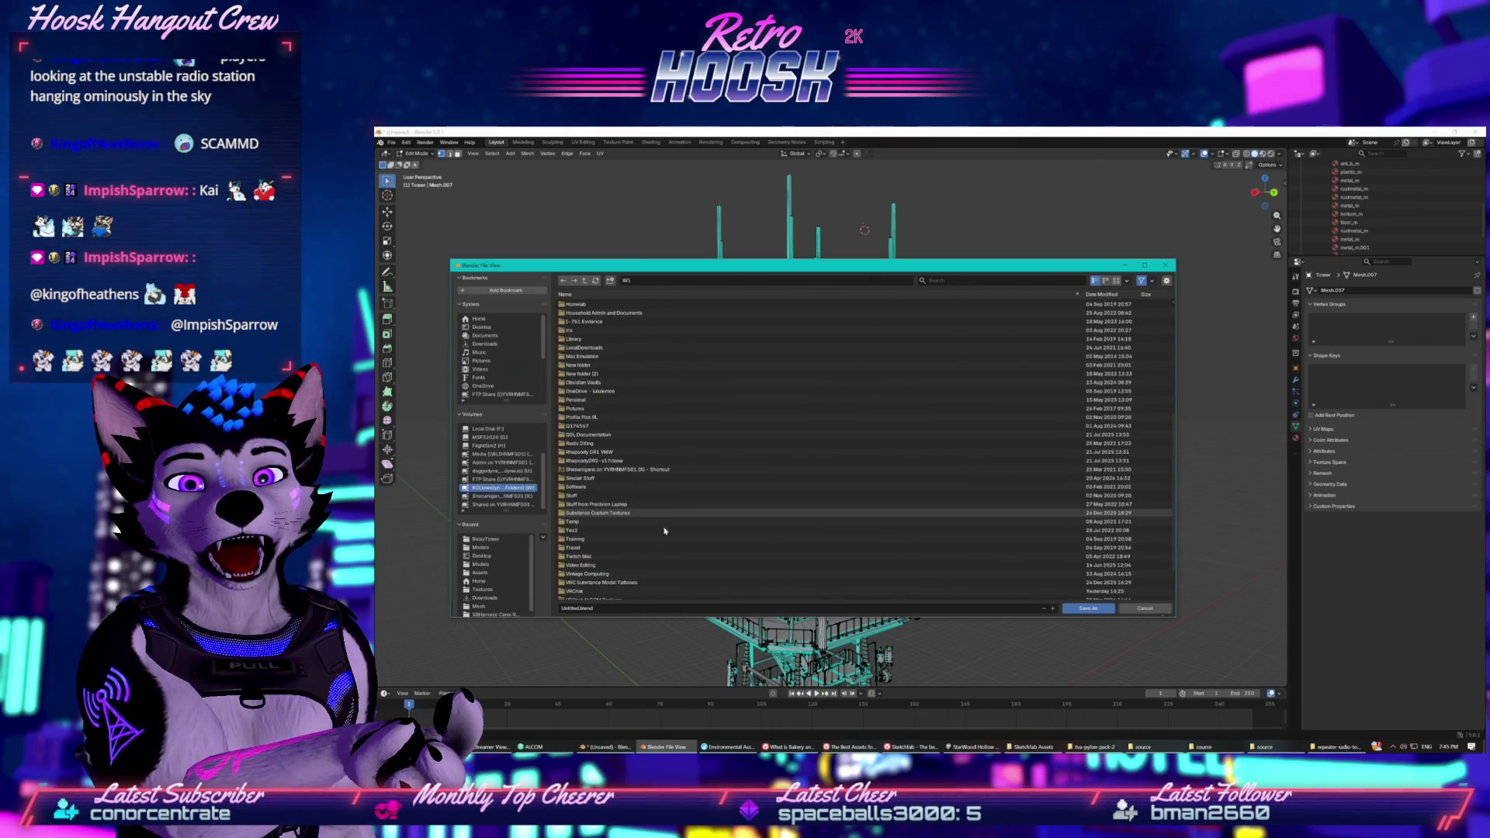
pyautogui.scroll(-8, 591, 582)
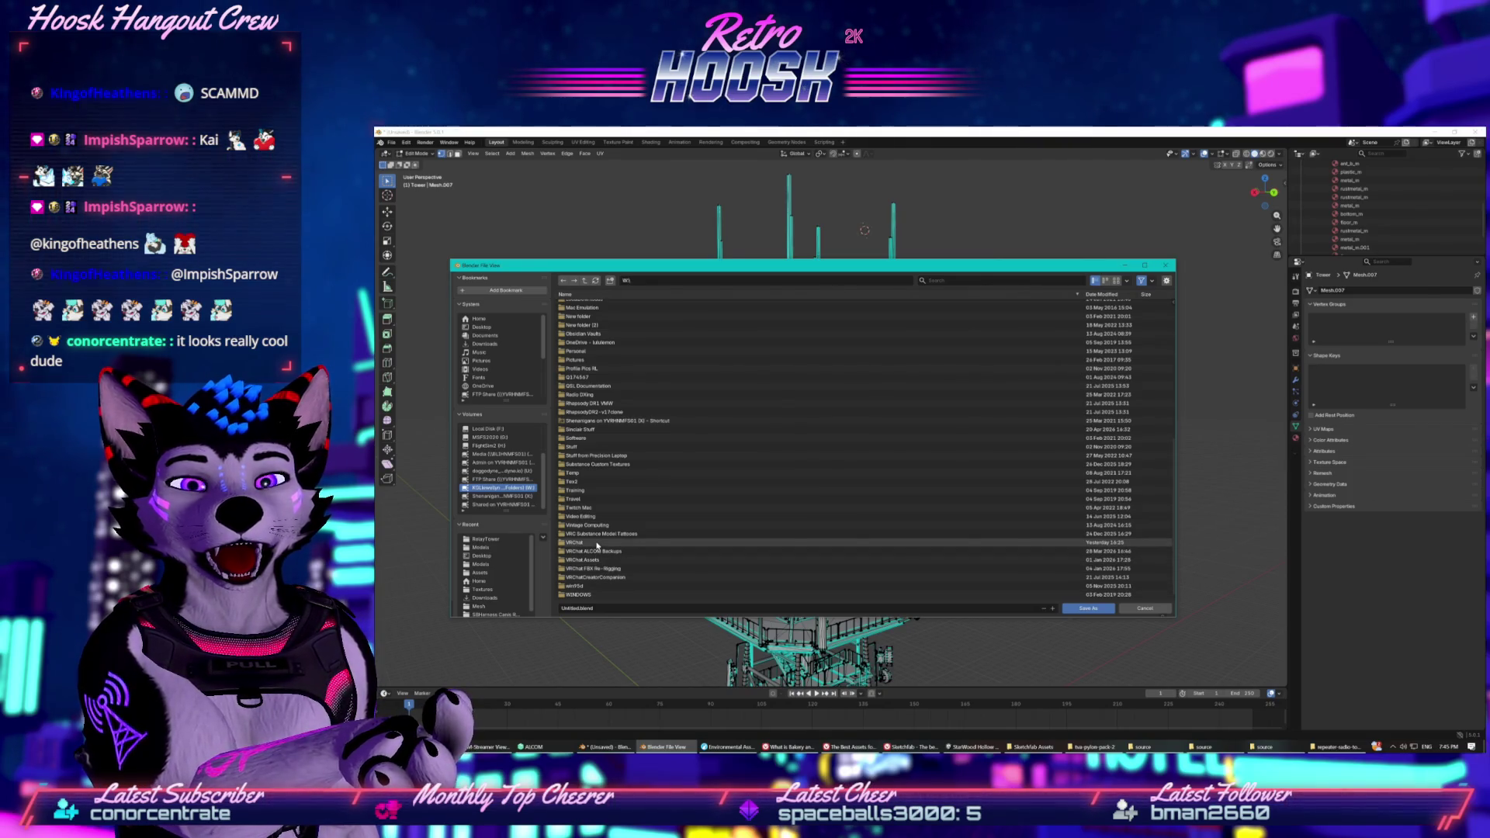
pyautogui.doubleClick(596, 543)
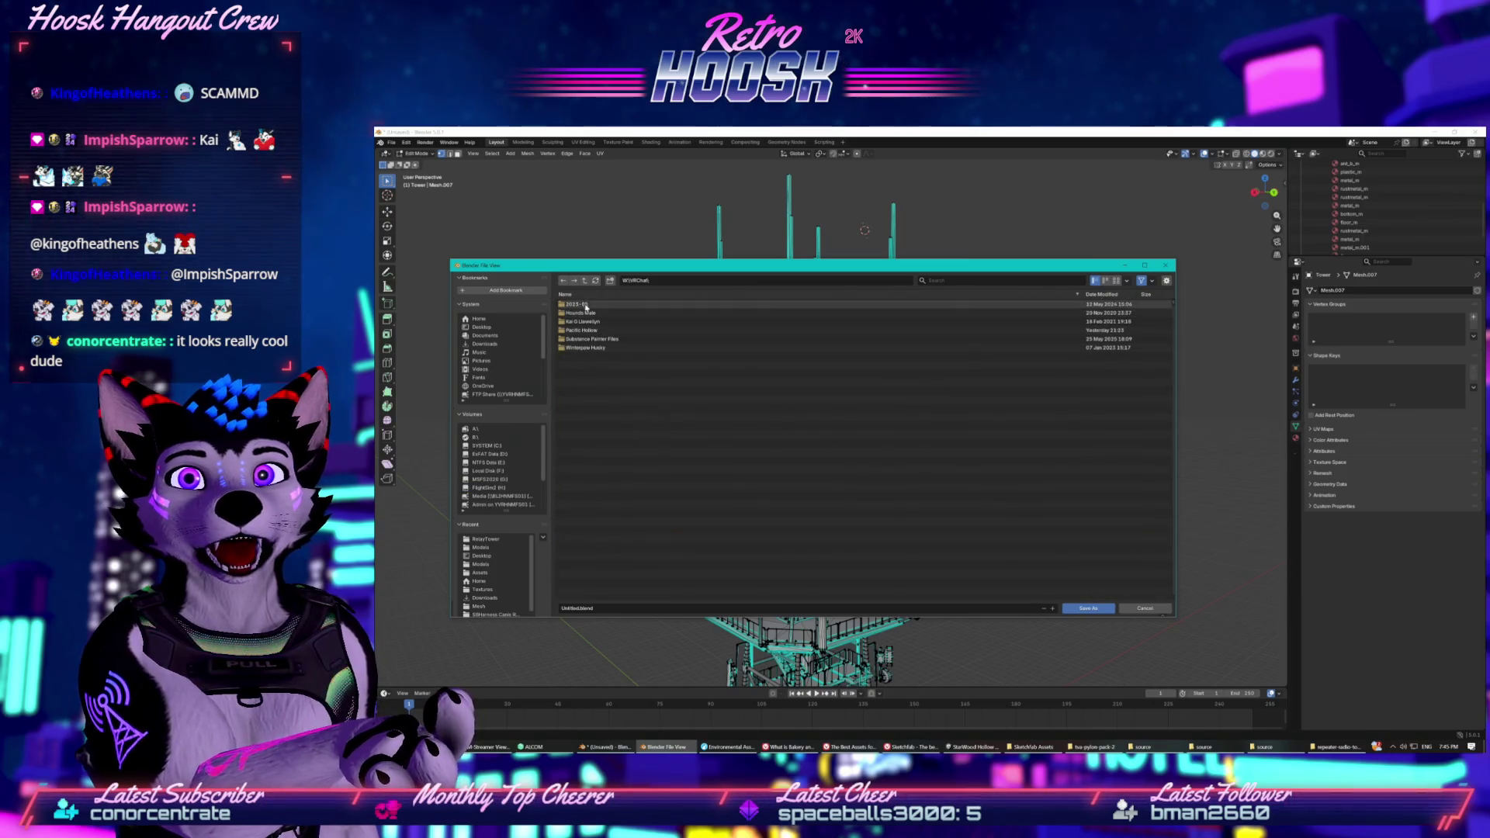
pyautogui.doubleClick(582, 330)
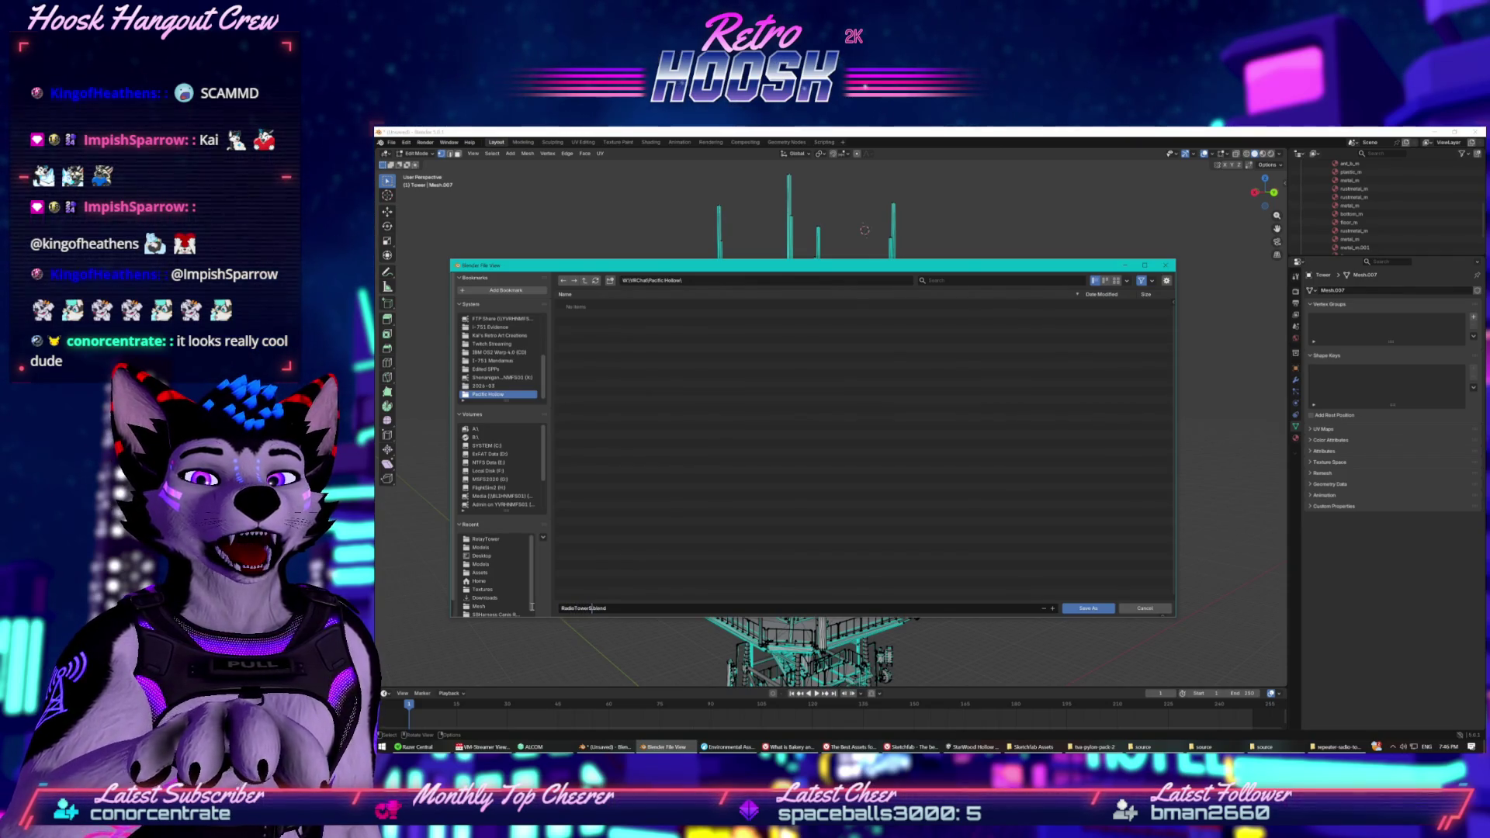
pyautogui.write('SansE')
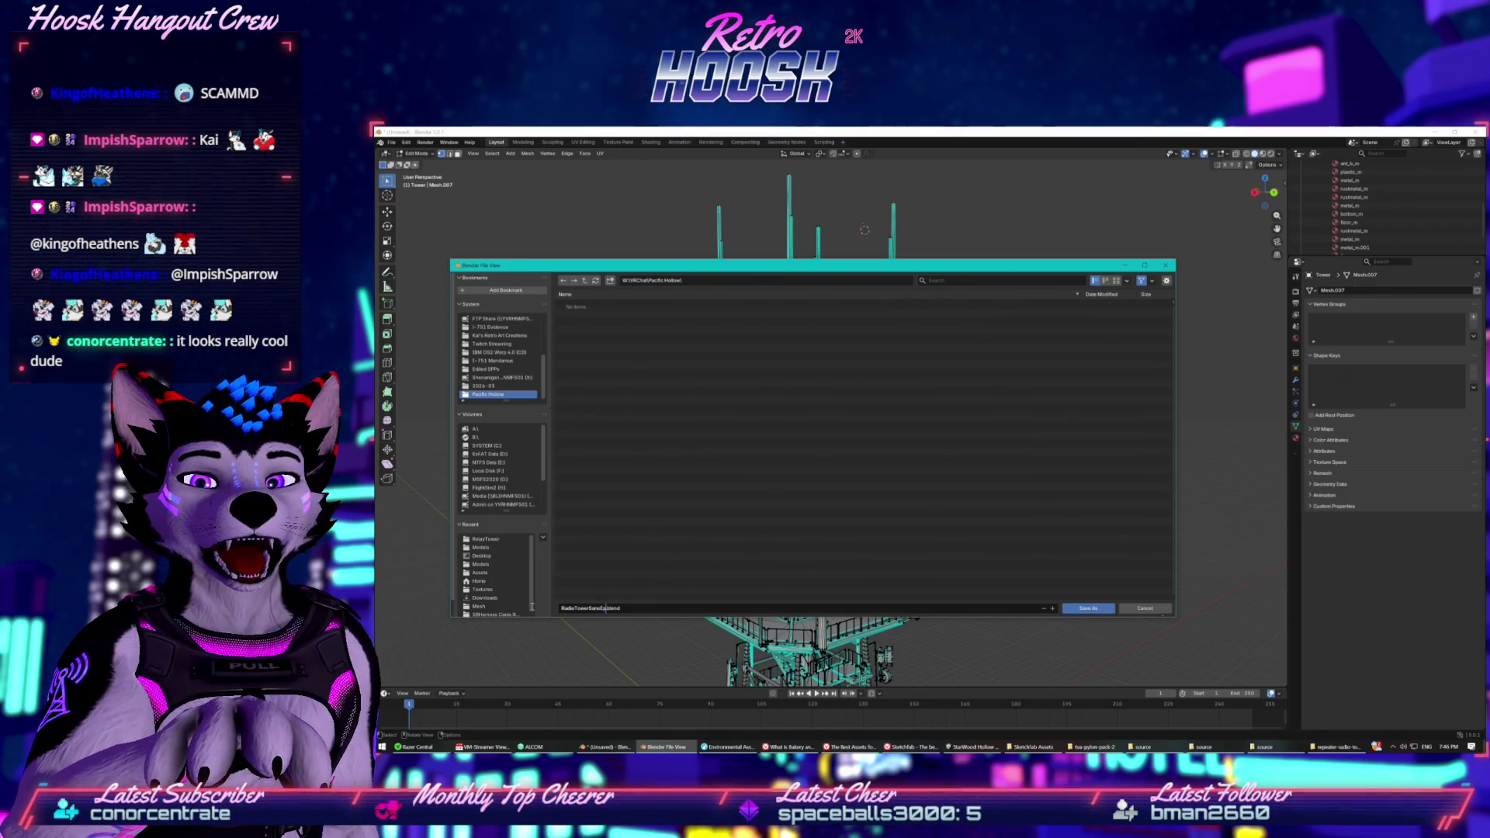